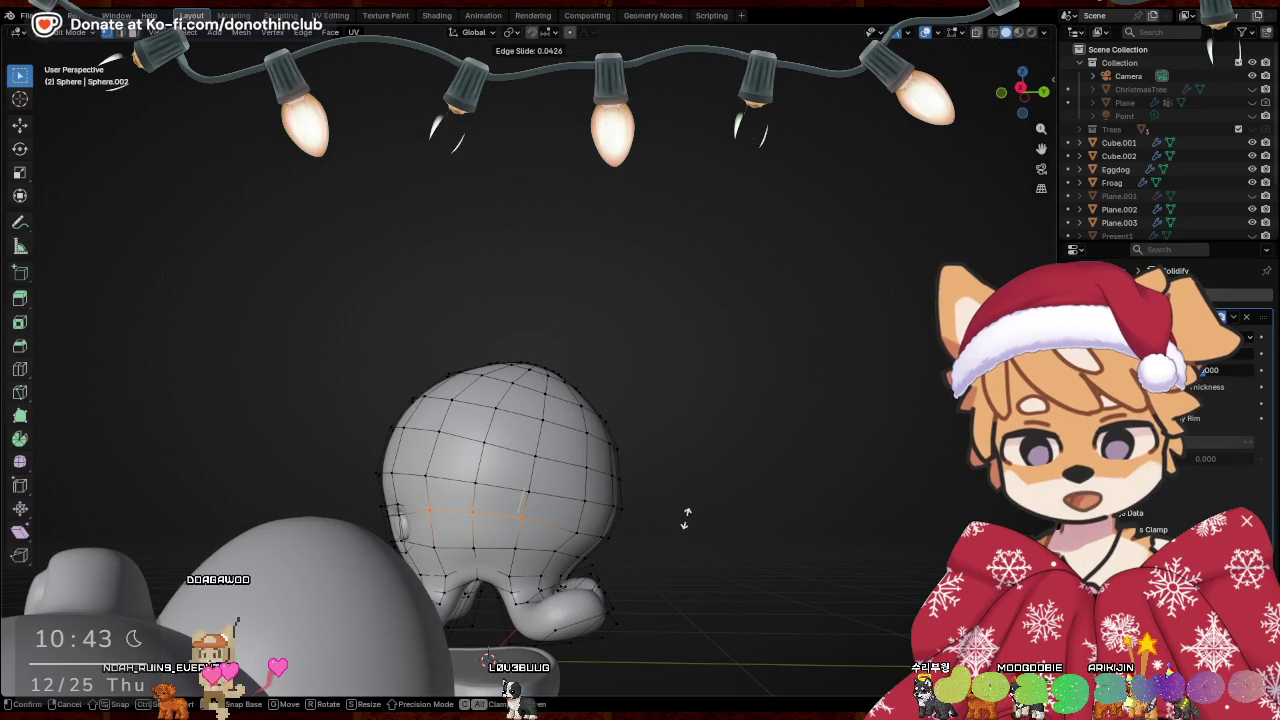
Slide the octopus head's edge loop, then narrow the selected loops along X
click(686, 530)
mouse_move(686, 530)
middle_down()
mouse_move(700, 543)
mouse_move(447, 558)
mouse_move(658, 556)
middle_up()
shift+click(643, 542)
mouse_move(579, 550)
middle_down()
mouse_move(775, 532)
mouse_move(780, 517)
mouse_move(749, 531)
mouse_move(521, 514)
middle_up()
key(s)
key(x)
click(760, 540)
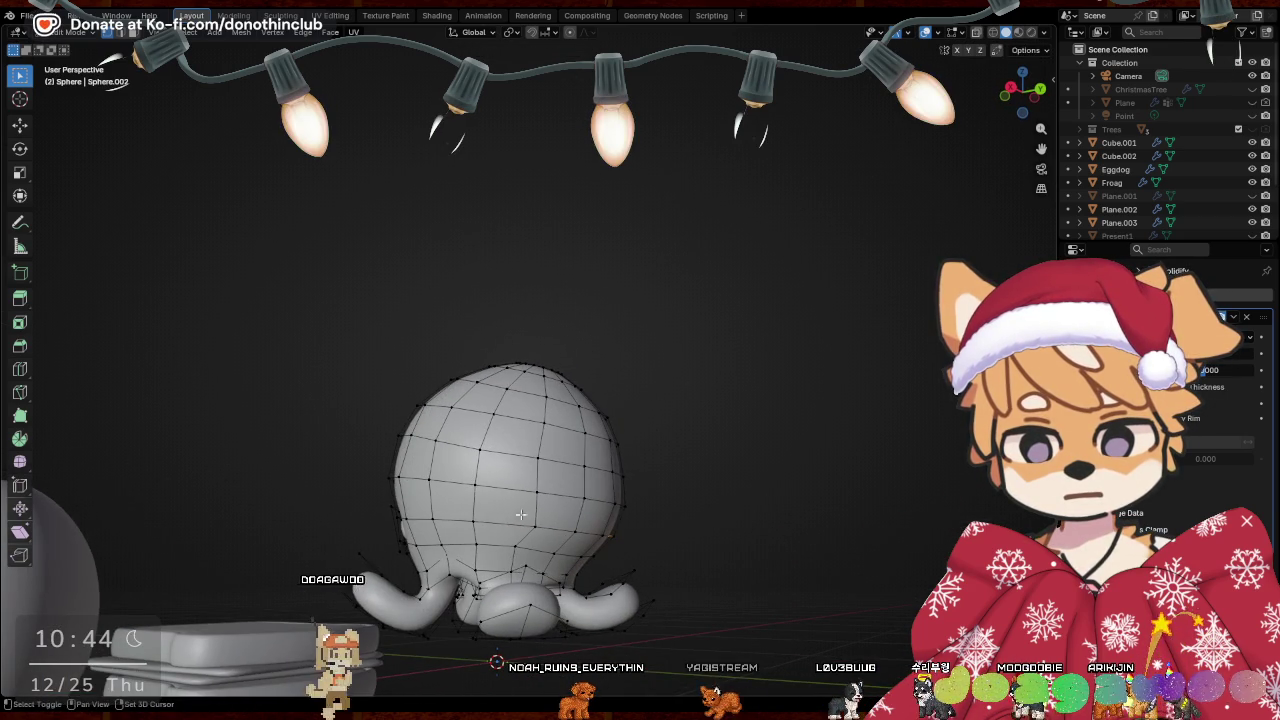
Vertex-slide the loops, widen one along X, and scale a lower loop along X
key(shift+v)
click(785, 553)
mouse_move(785, 553)
middle_down()
mouse_move(677, 561)
mouse_move(631, 514)
mouse_move(465, 493)
middle_up()
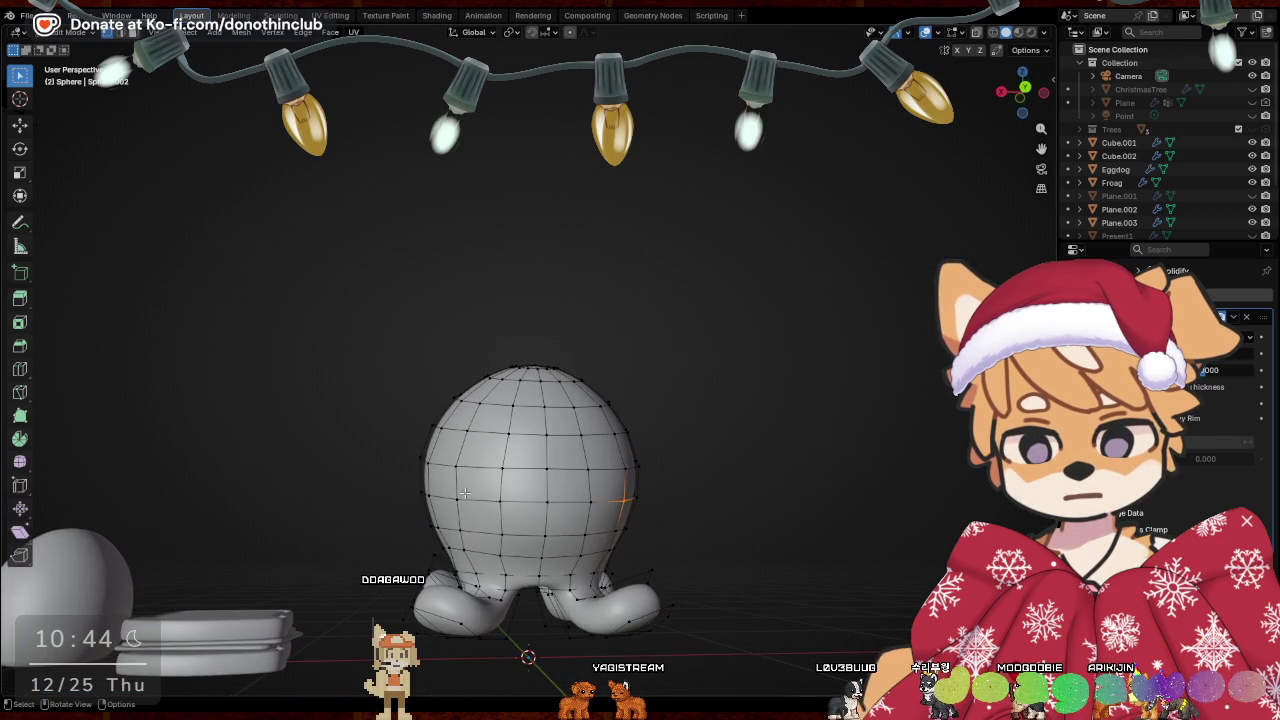
click(790, 546)
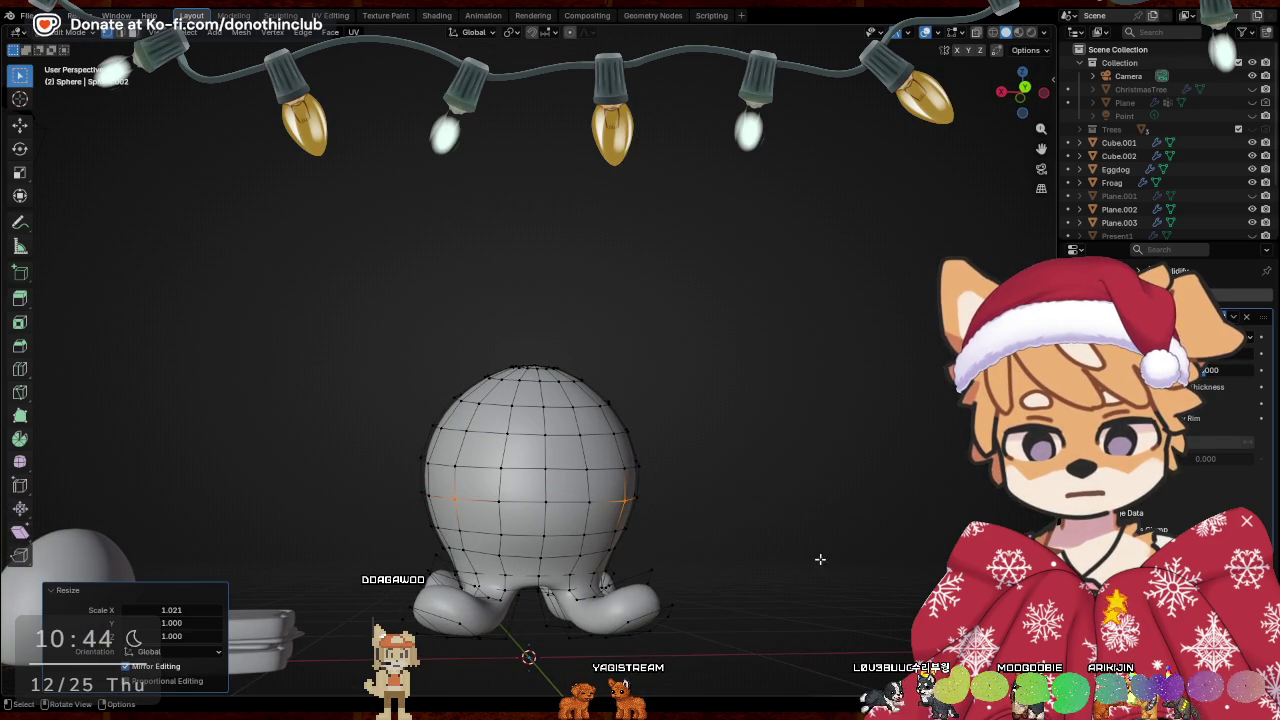
alt+click(450, 521)
key(s)
key(x)
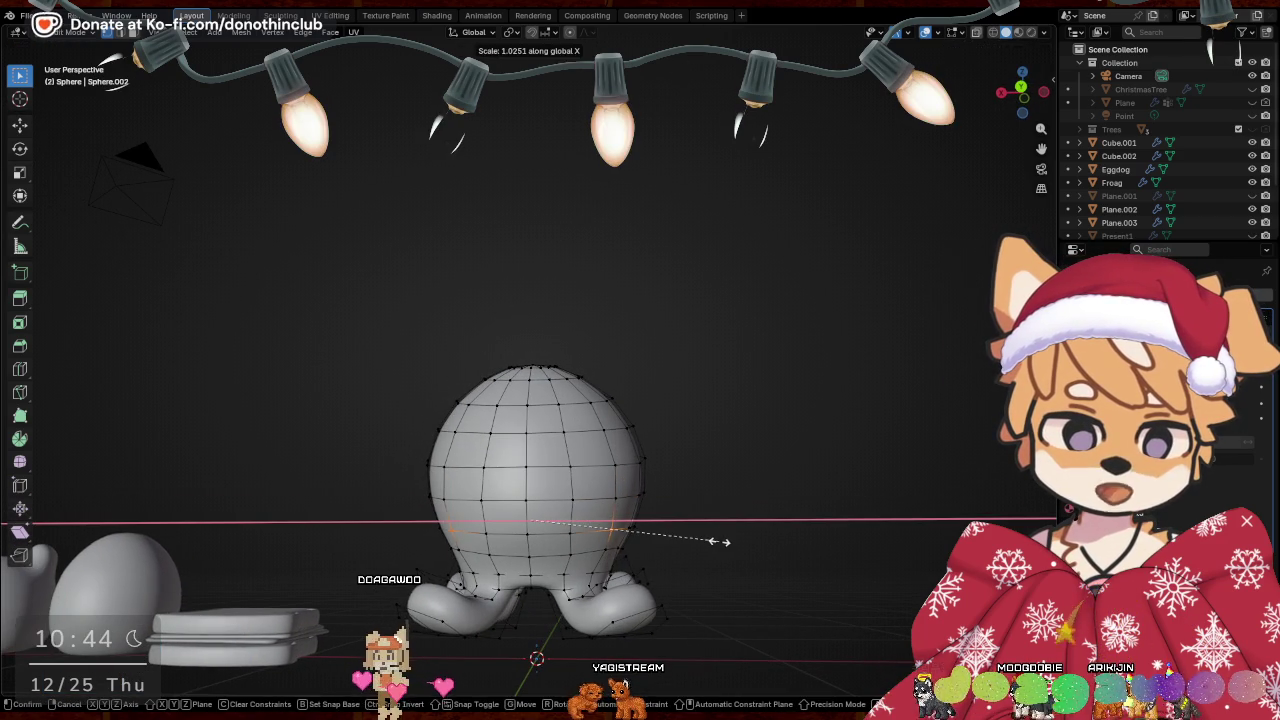
click(718, 541)
Return to Object Mode with the octopus selected and the other clay models in view
key(Tab)
mouse_move(874, 578)
middle_down()
mouse_move(748, 606)
mouse_move(580, 600)
middle_up()
click(526, 468)
mouse_move(724, 467)
middle_down()
mouse_move(556, 455)
mouse_move(734, 551)
mouse_move(660, 523)
mouse_move(446, 360)
middle_up()
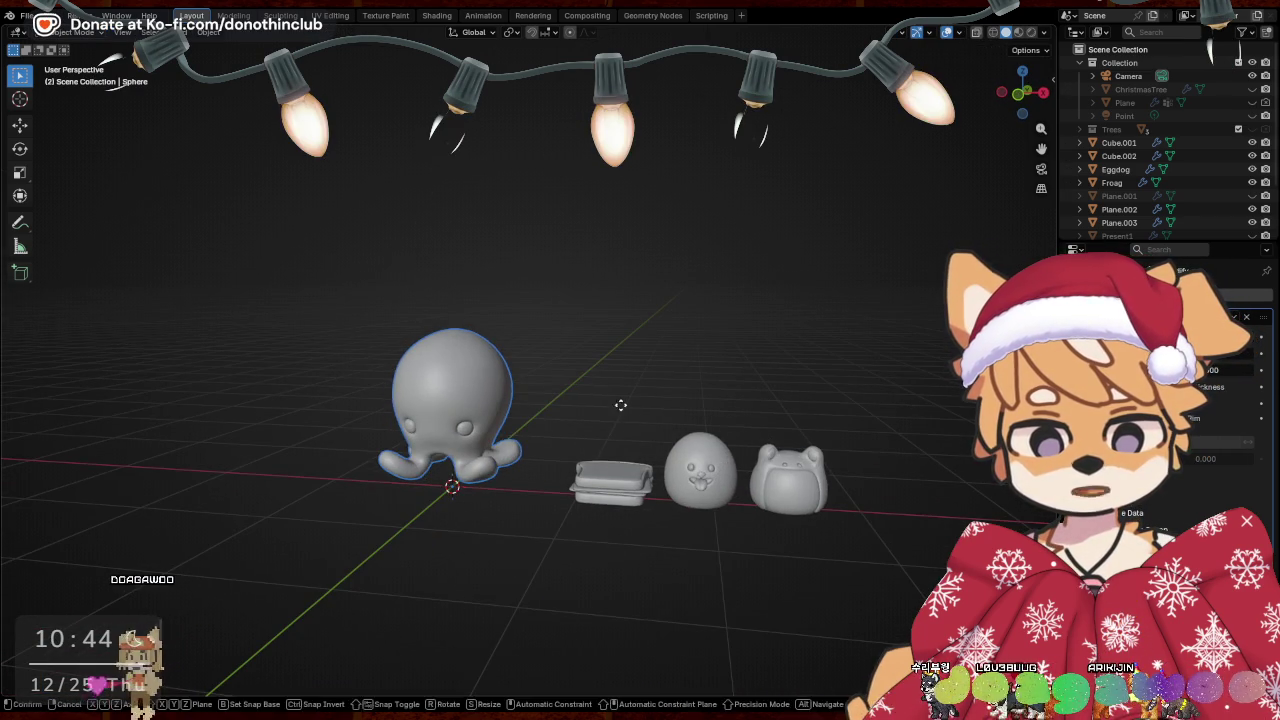
Switch to Material Preview and shift the sandwich, seal and frog left along X
key(z)
click(595, 608)
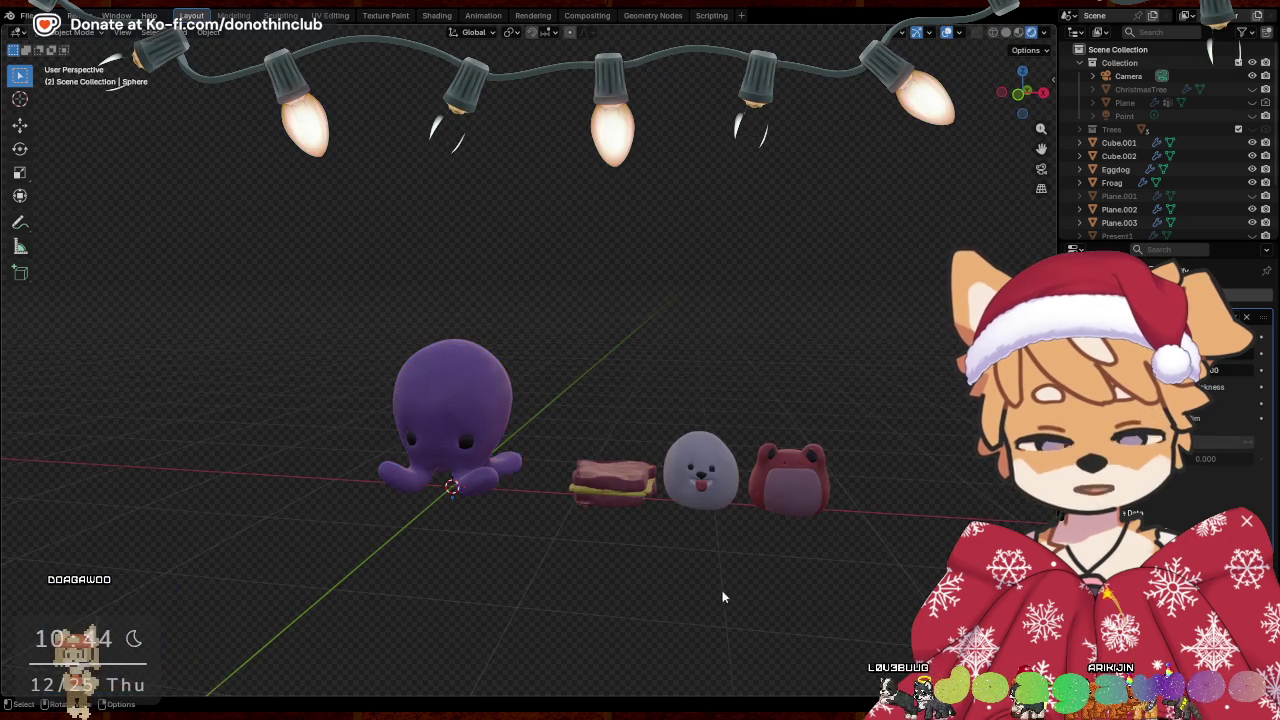
scroll(765, 615, up, 2)
mouse_move(566, 445)
mouse_down()
mouse_move(805, 572)
mouse_move(870, 575)
mouse_up()
key(g)
key(x)
key(Return)
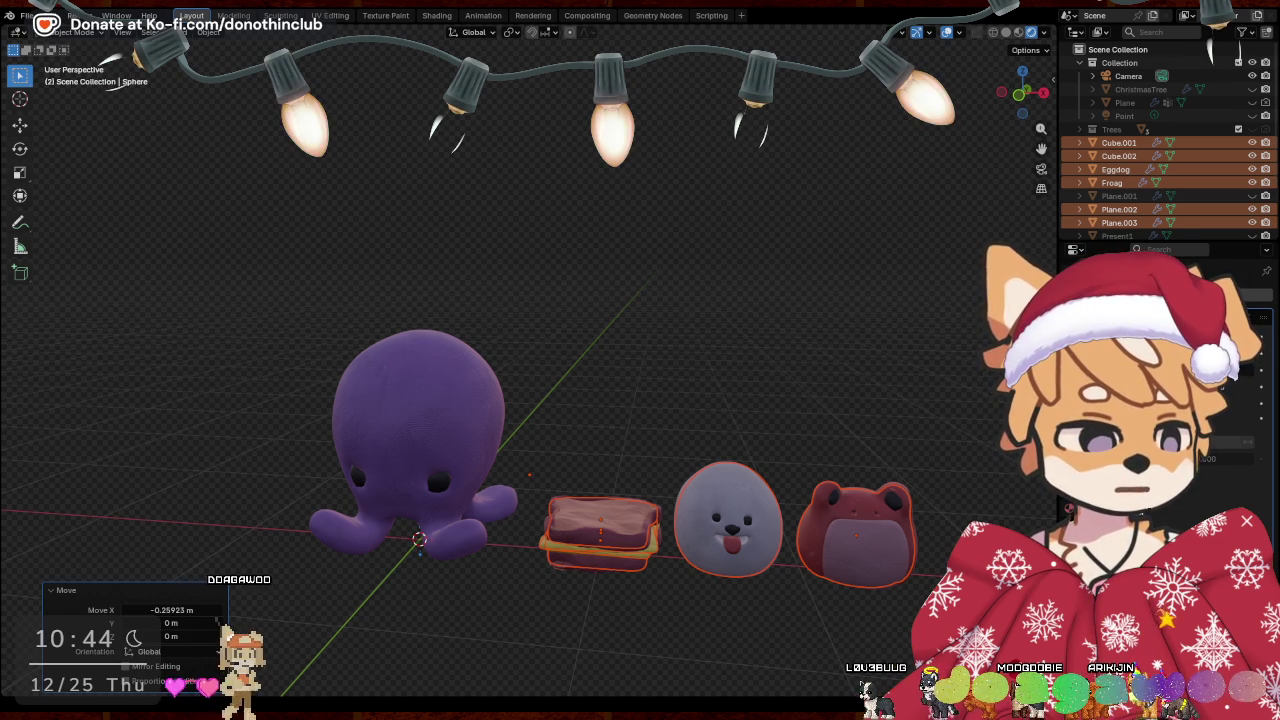
key(alt+a)
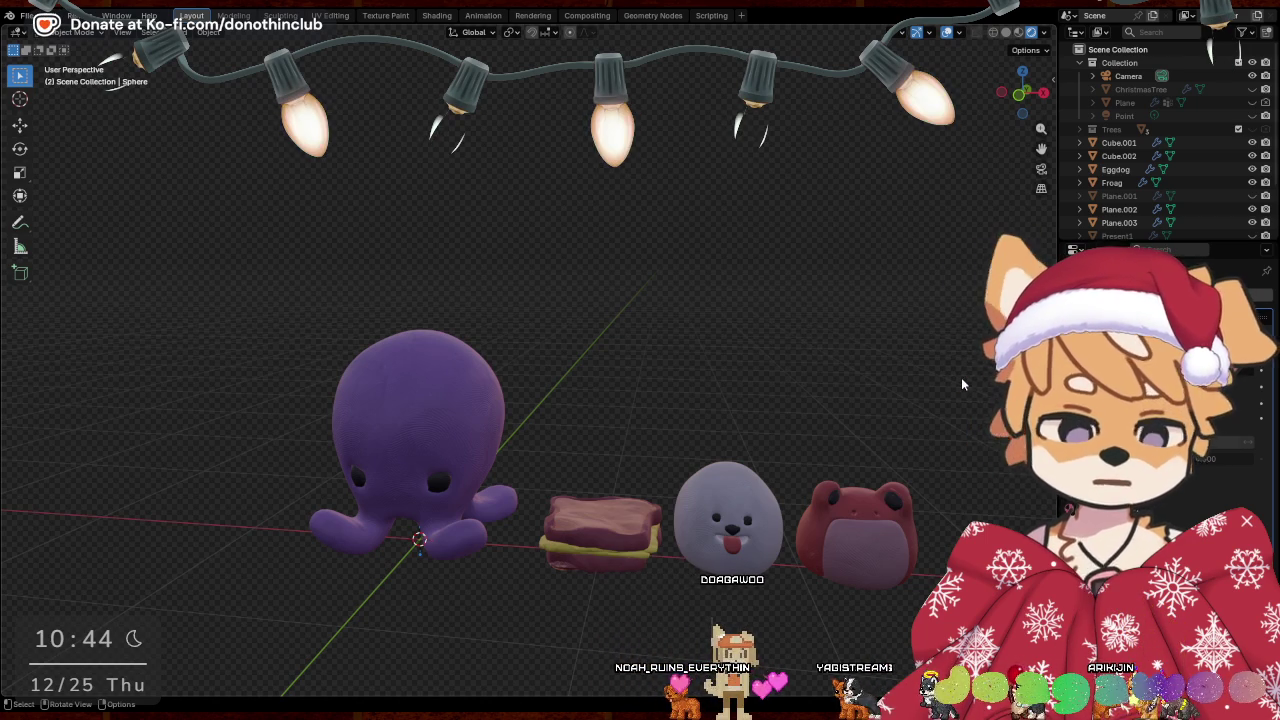
Move the octopus along X to the row's right end and shrink it to about 0.57
mouse_move(620, 364)
middle_down()
mouse_move(738, 294)
mouse_move(418, 247)
middle_up()
key(g)
key(x)
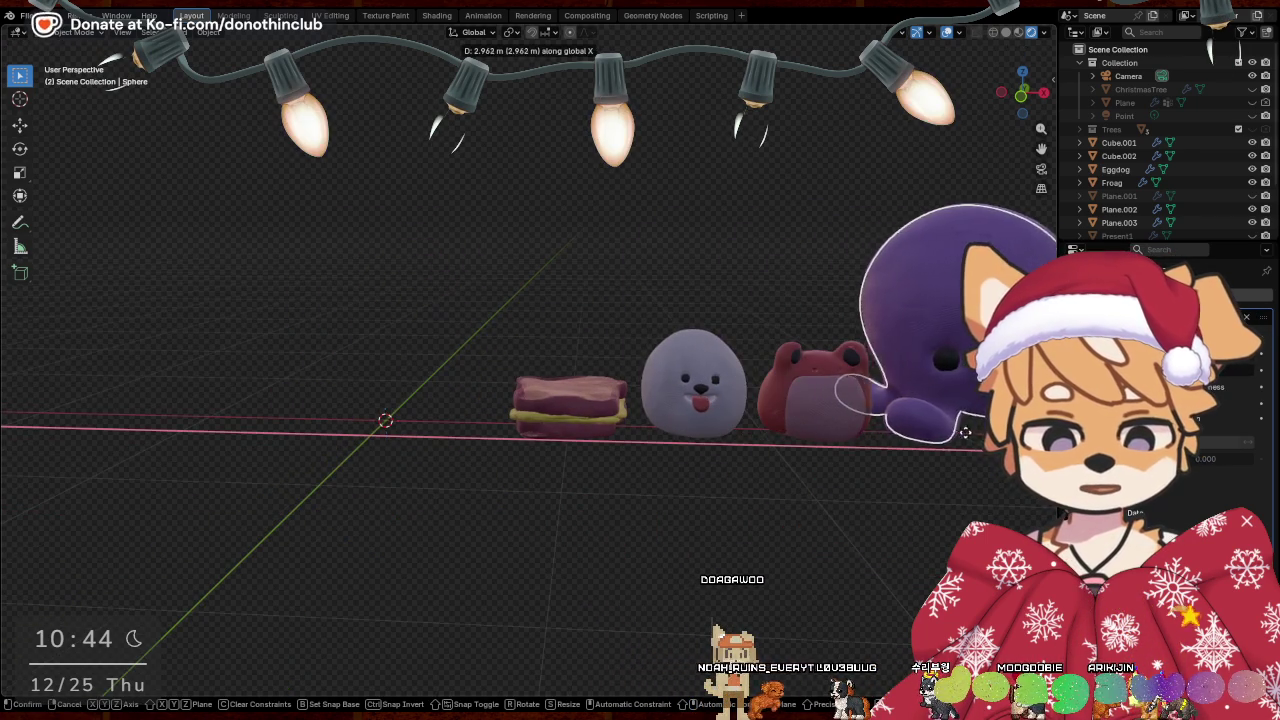
click(995, 380)
middle_drag(995, 380, 813, 424)
key(s)
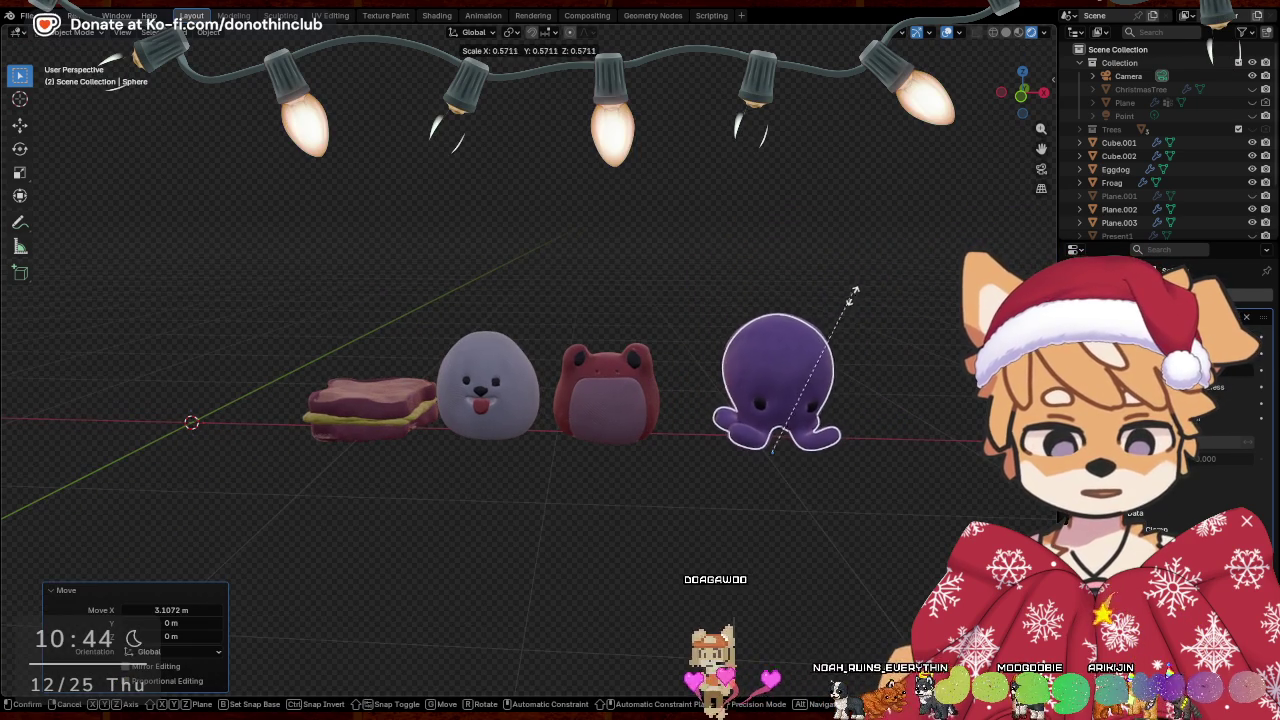
click(927, 357)
mouse_move(873, 409)
middle_down()
mouse_move(628, 510)
mouse_move(523, 493)
mouse_move(737, 500)
mouse_move(566, 494)
mouse_move(655, 485)
middle_up()
key(shift+a)
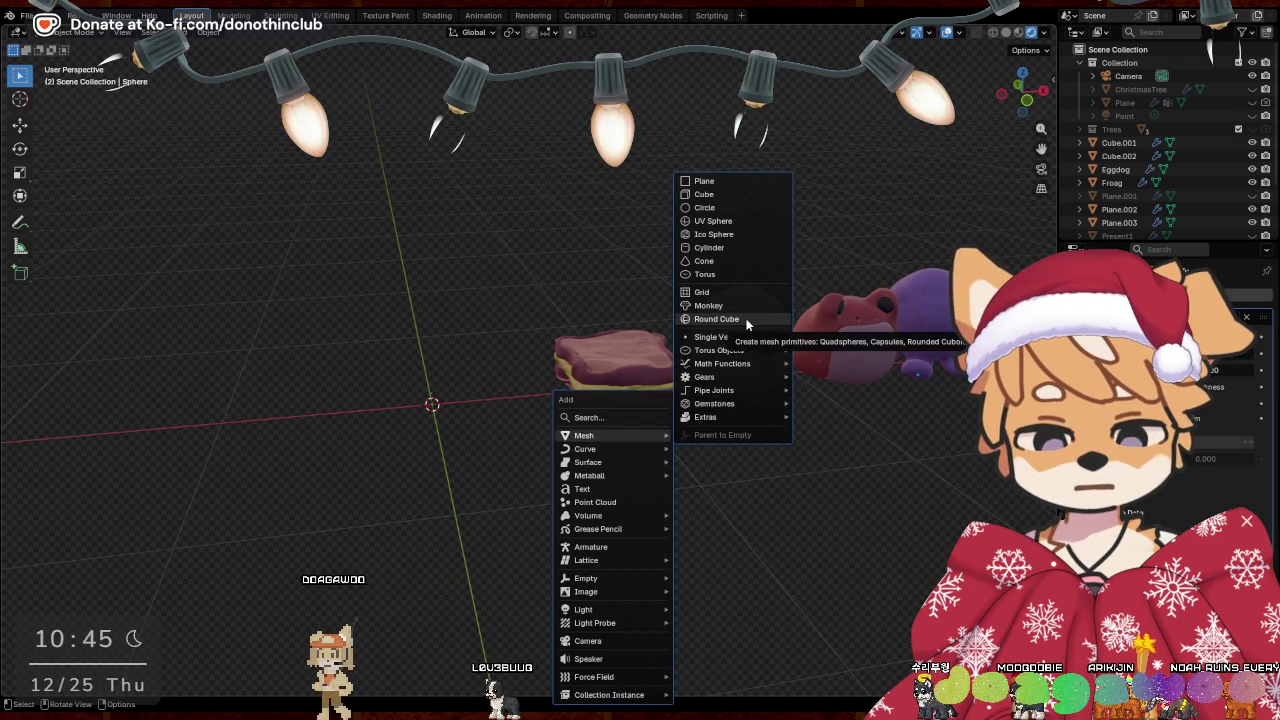
mouse_move(718, 350)
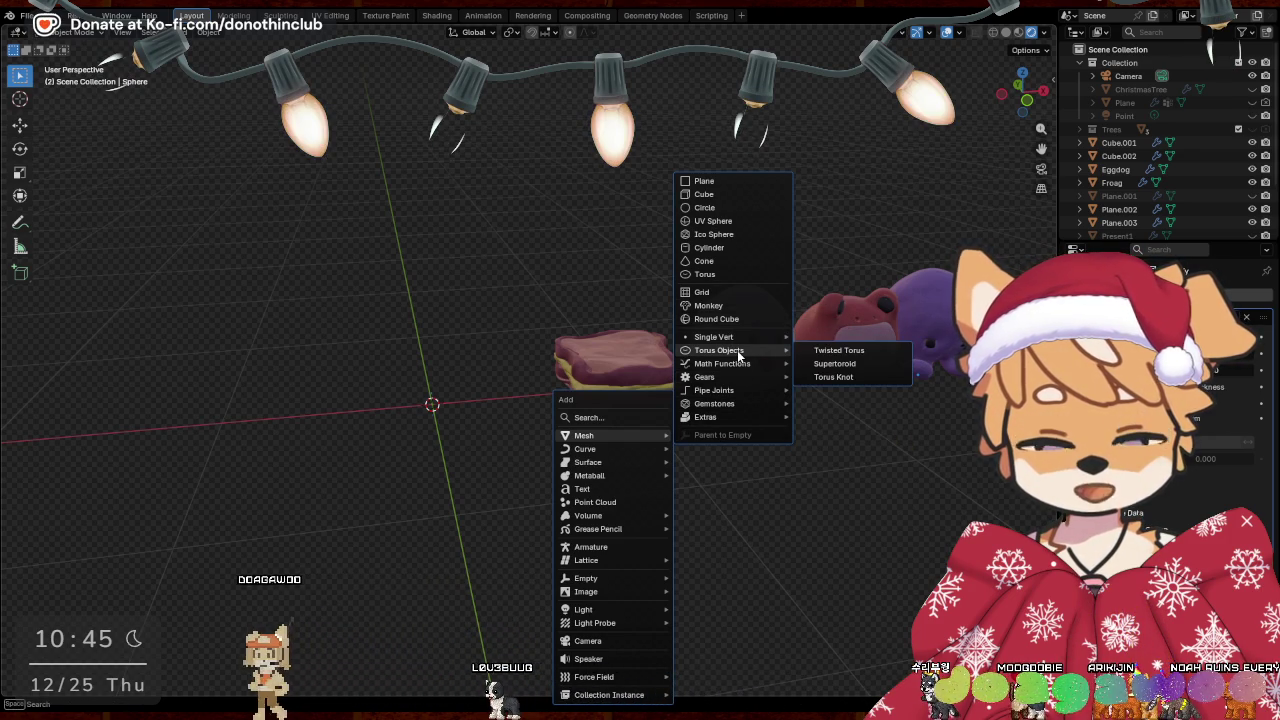
Add a torus with 16 major and 8 minor segments and a 0.55 m major radius
click(727, 272)
mouse_move(173, 499)
mouse_down()
mouse_move(140, 499)
mouse_move(185, 499)
mouse_up()
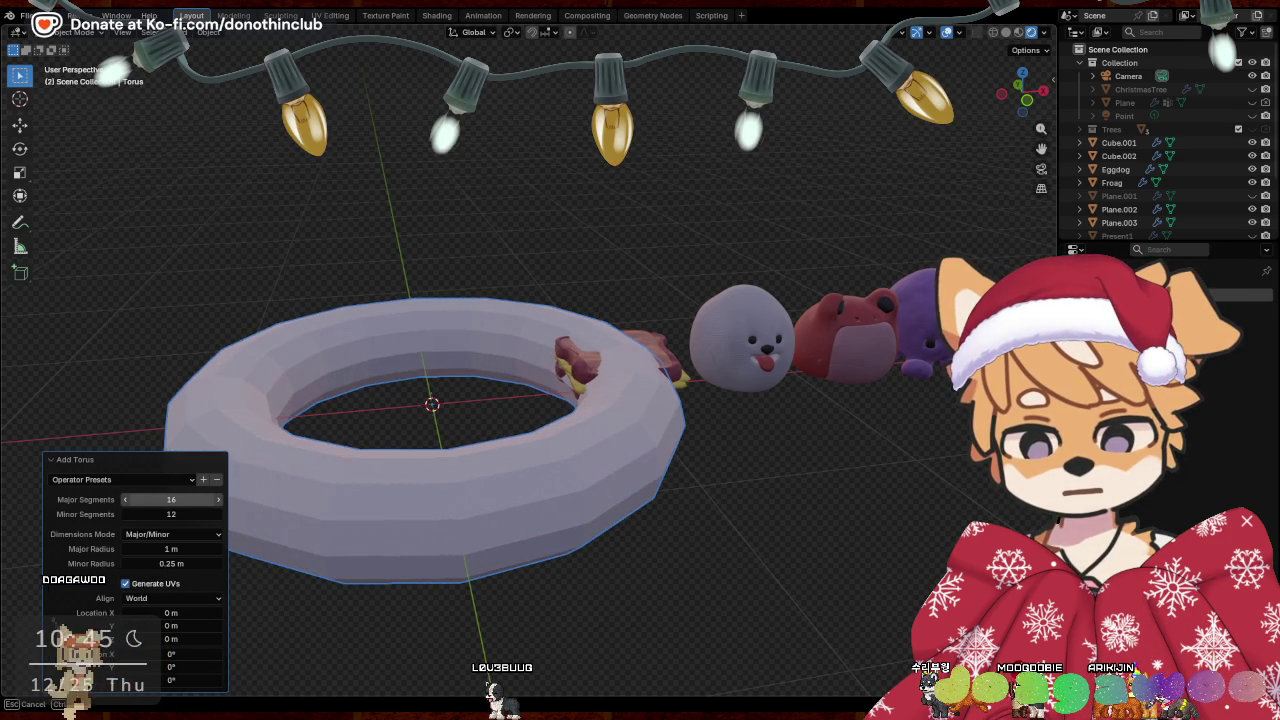
click(170, 514)
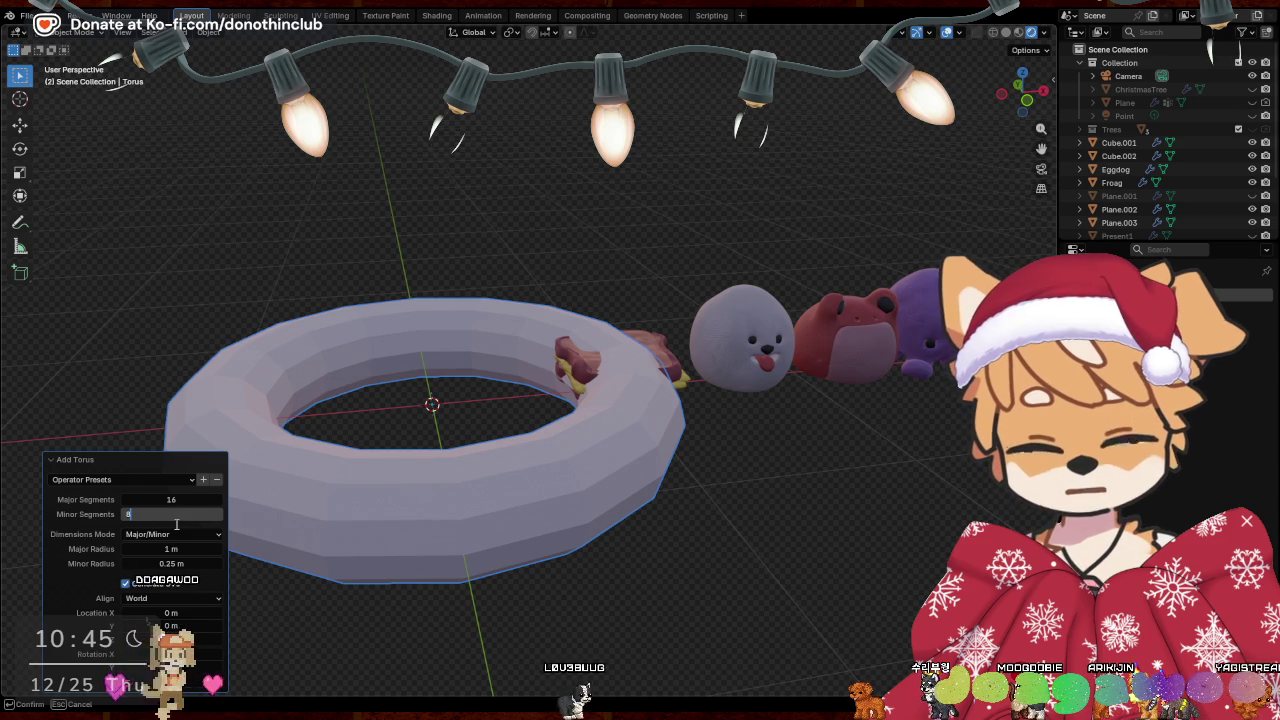
key(Return)
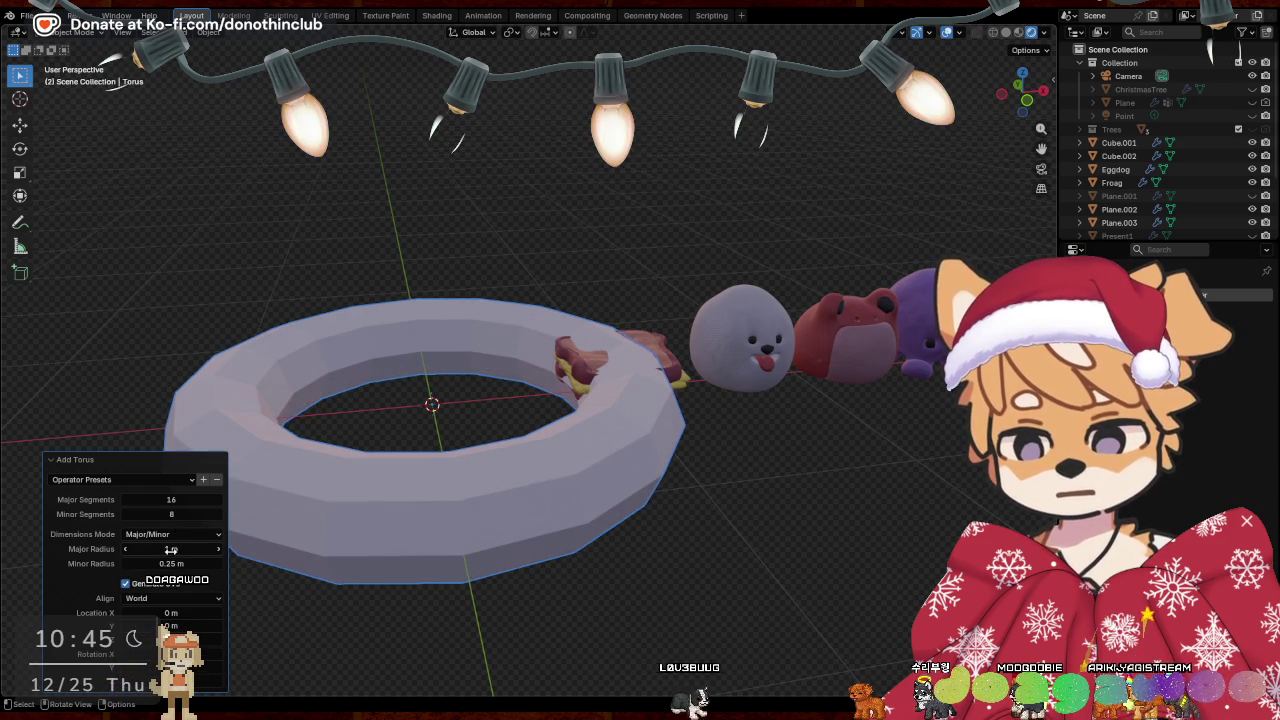
drag(170, 549, 120, 549)
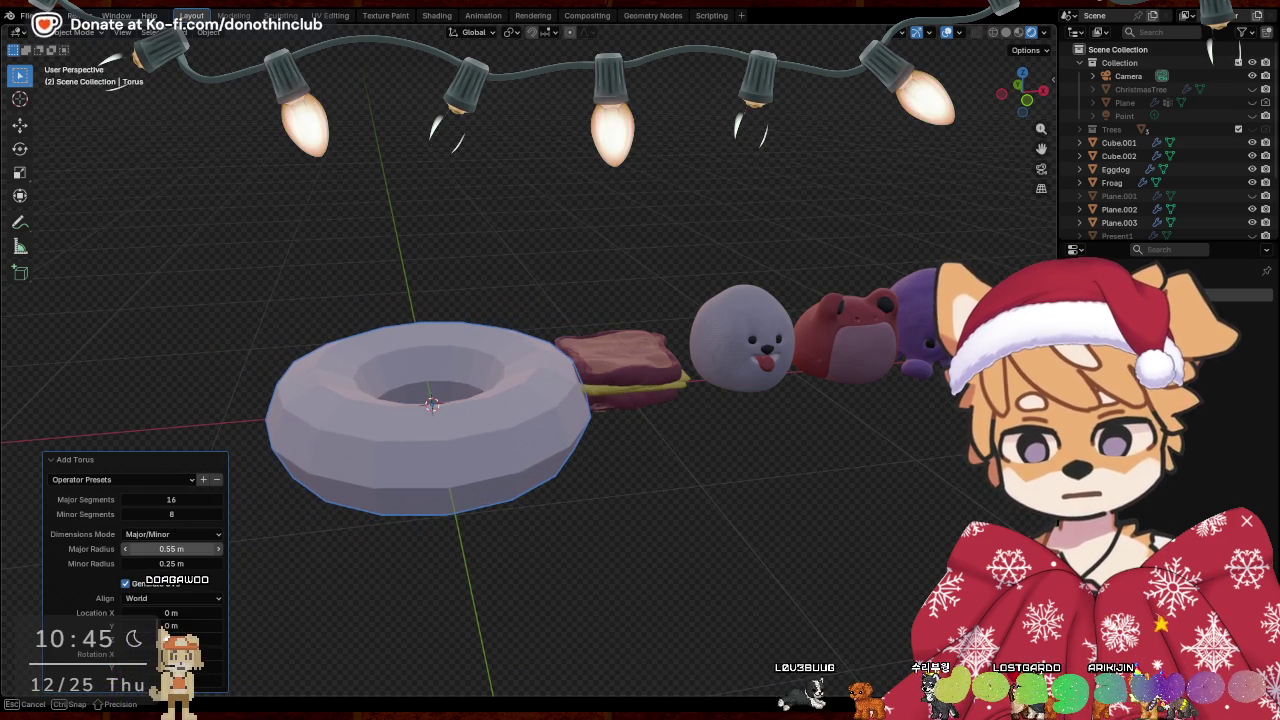
Give the torus a Ctrl+2 subdivision and smooth shading
mouse_move(575, 551)
middle_down()
mouse_move(470, 460)
mouse_move(640, 536)
middle_up()
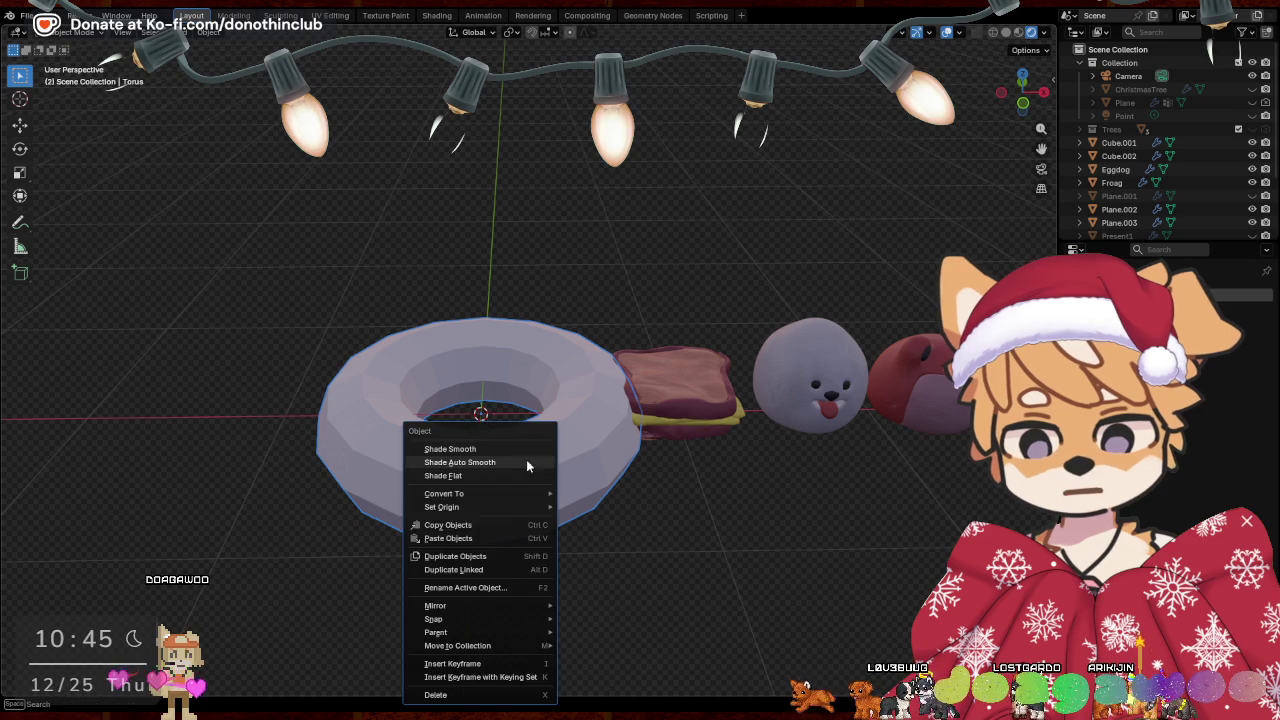
right_click(528, 465)
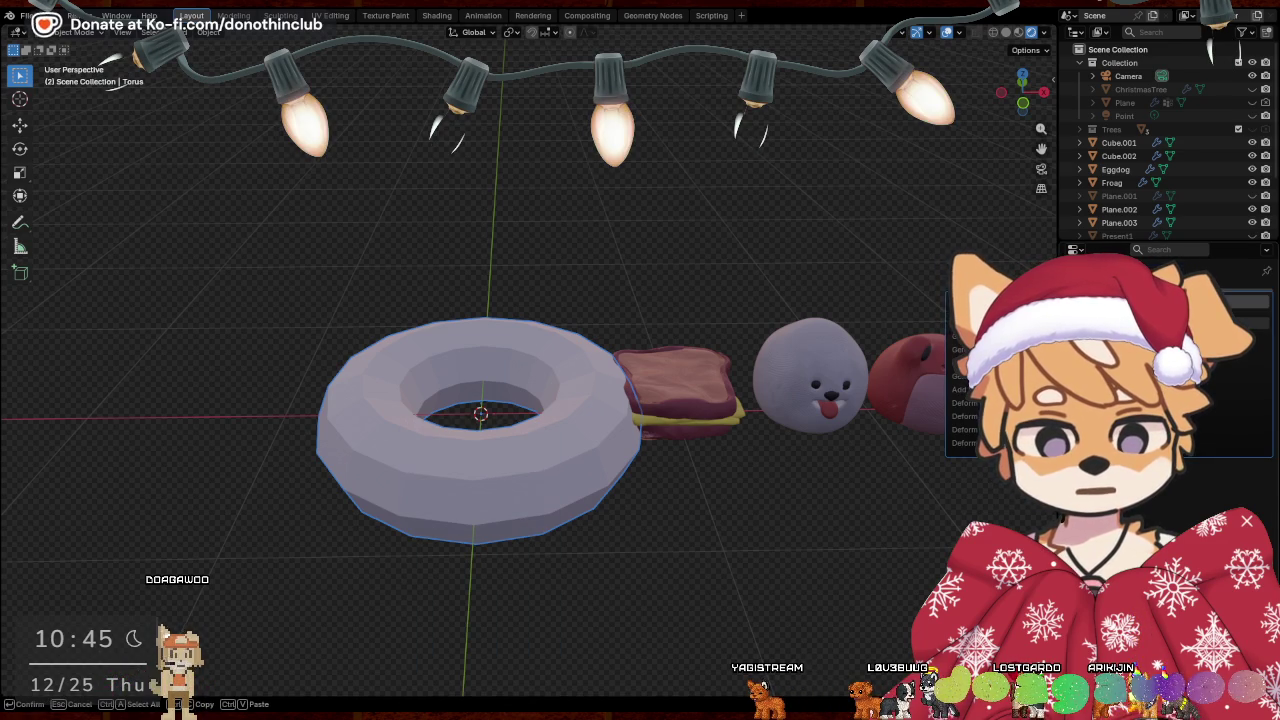
key(ctrl+2)
middle_drag(700, 508, 760, 480)
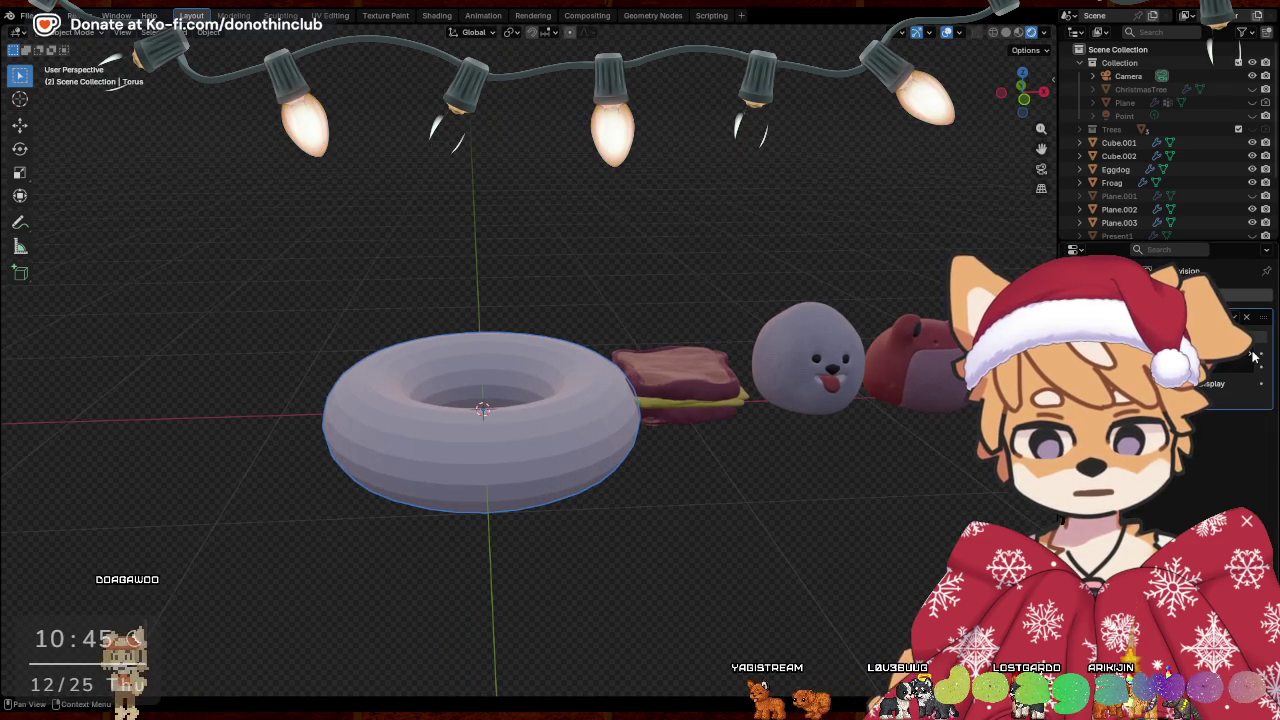
right_click(557, 452)
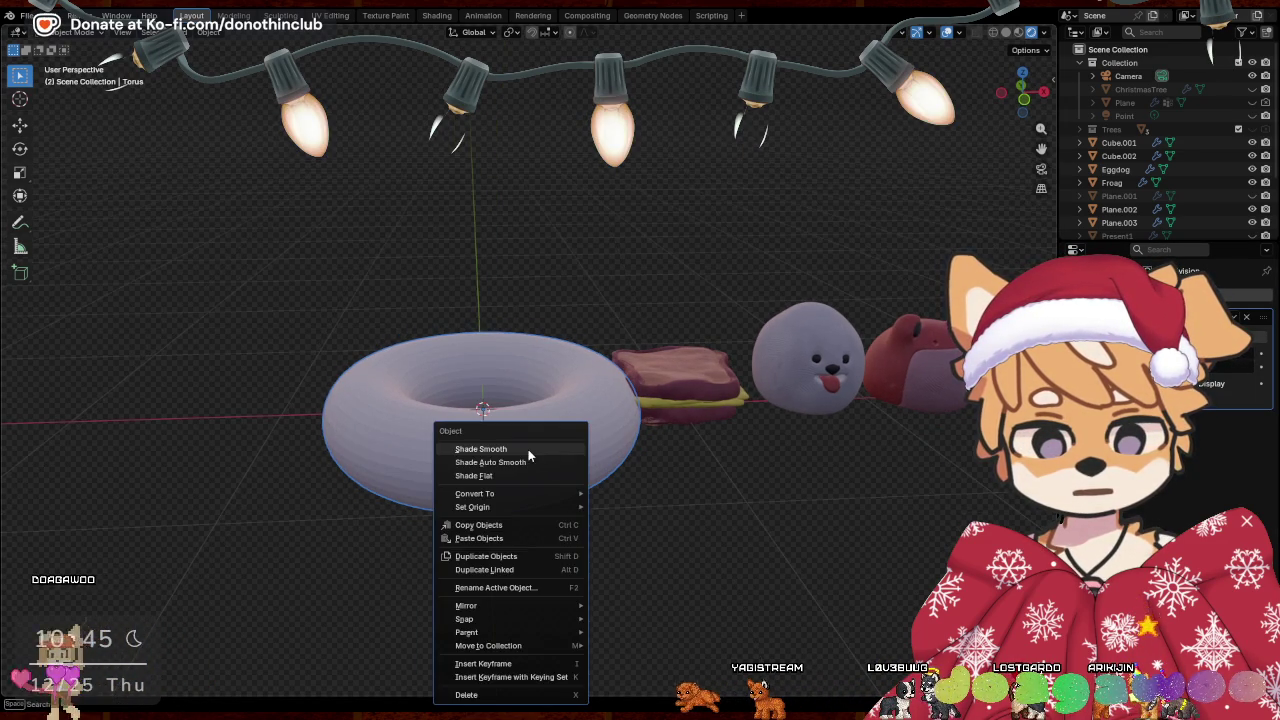
click(528, 449)
key(Tab)
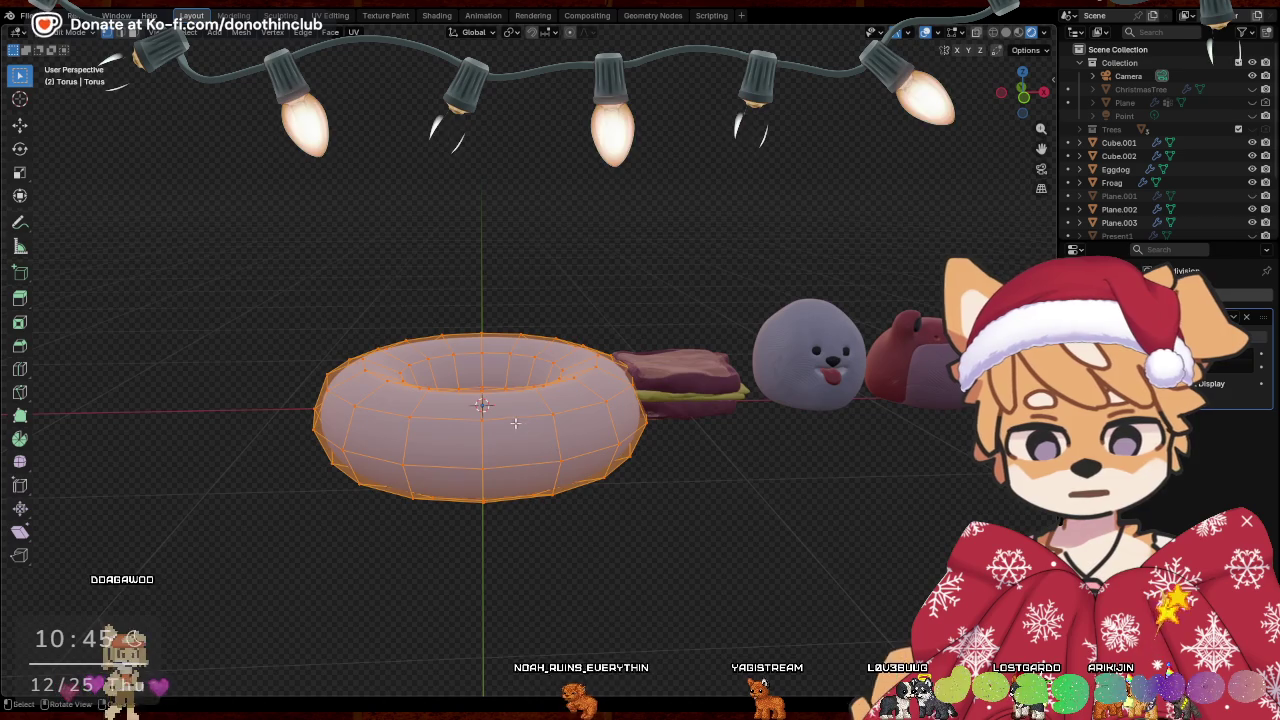
Select and grow the torus's top loops, then duplicate them slightly enlarged
key(alt+a)
alt+click(420, 440)
alt+click(407, 428)
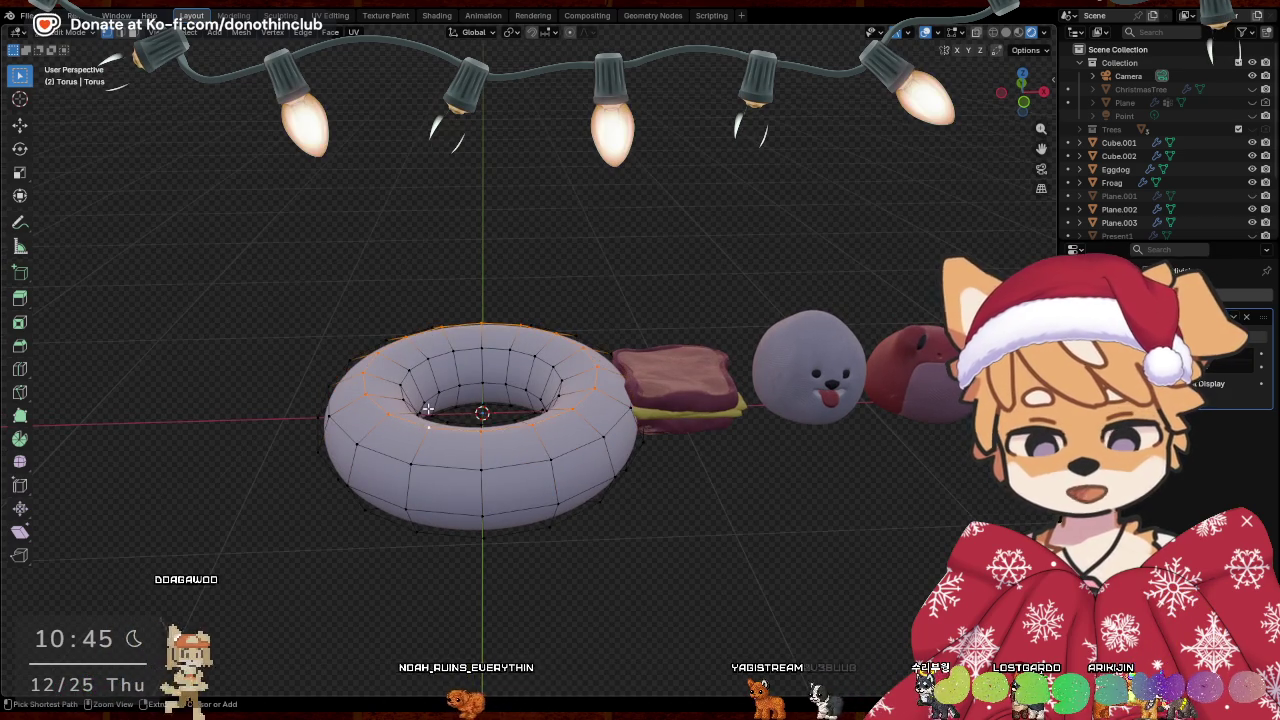
key(ctrl+KP_Add)
key(ctrl+KP_Add)
key(ctrl+KP_Add)
key(ctrl+KP_Add)
key(g)
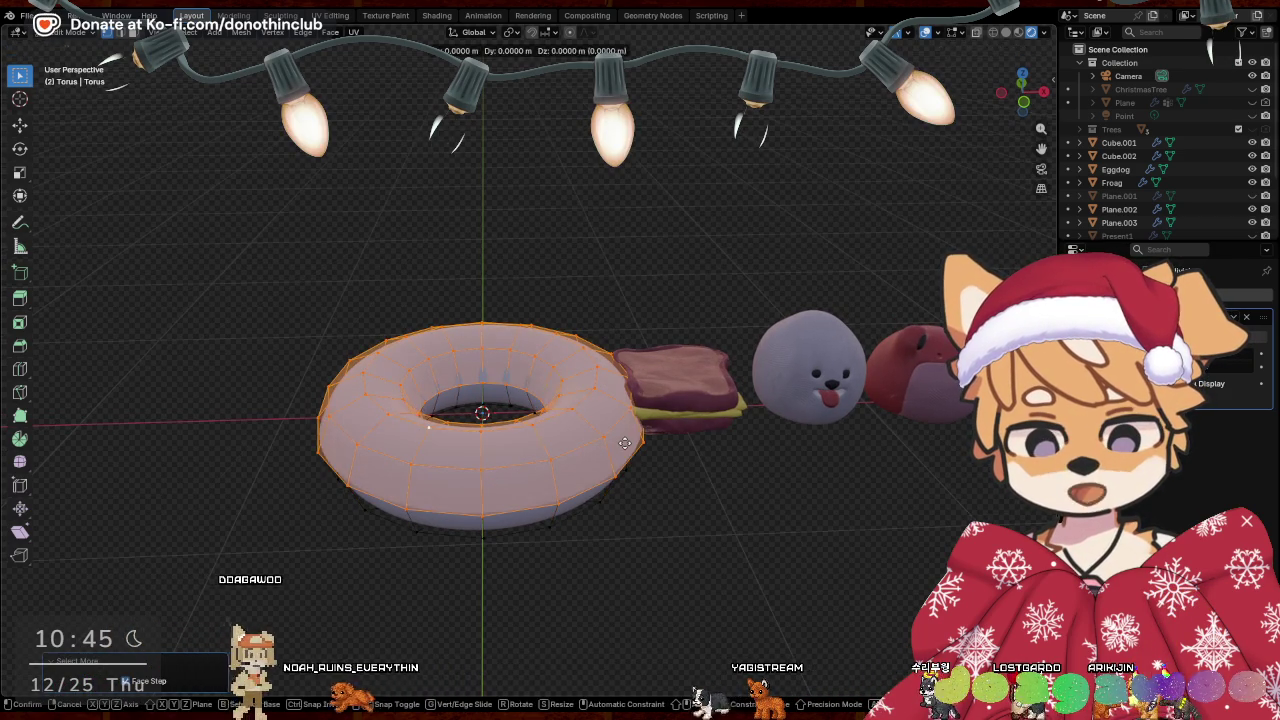
right_click(624, 443)
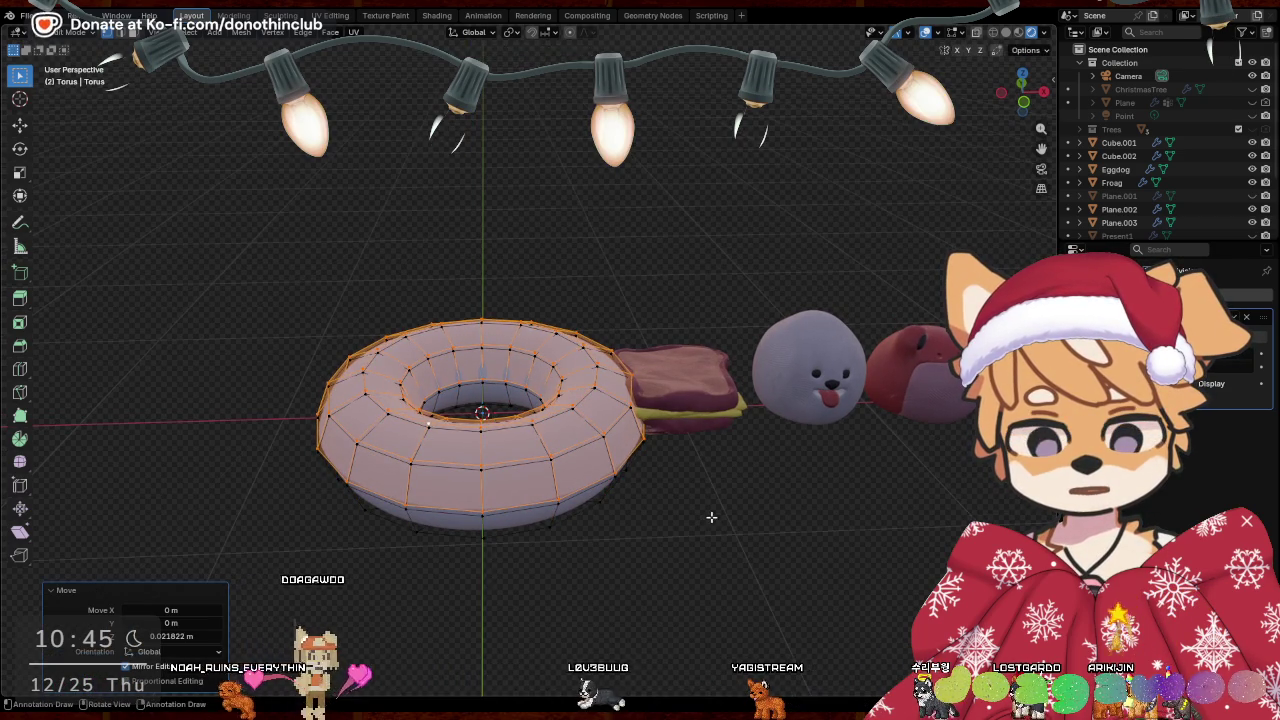
key(s)
click(719, 518)
scroll(712, 517, up, 1)
scroll(708, 517, up, 4)
mouse_move(708, 517)
middle_down()
mouse_move(683, 500)
mouse_move(777, 451)
middle_up()
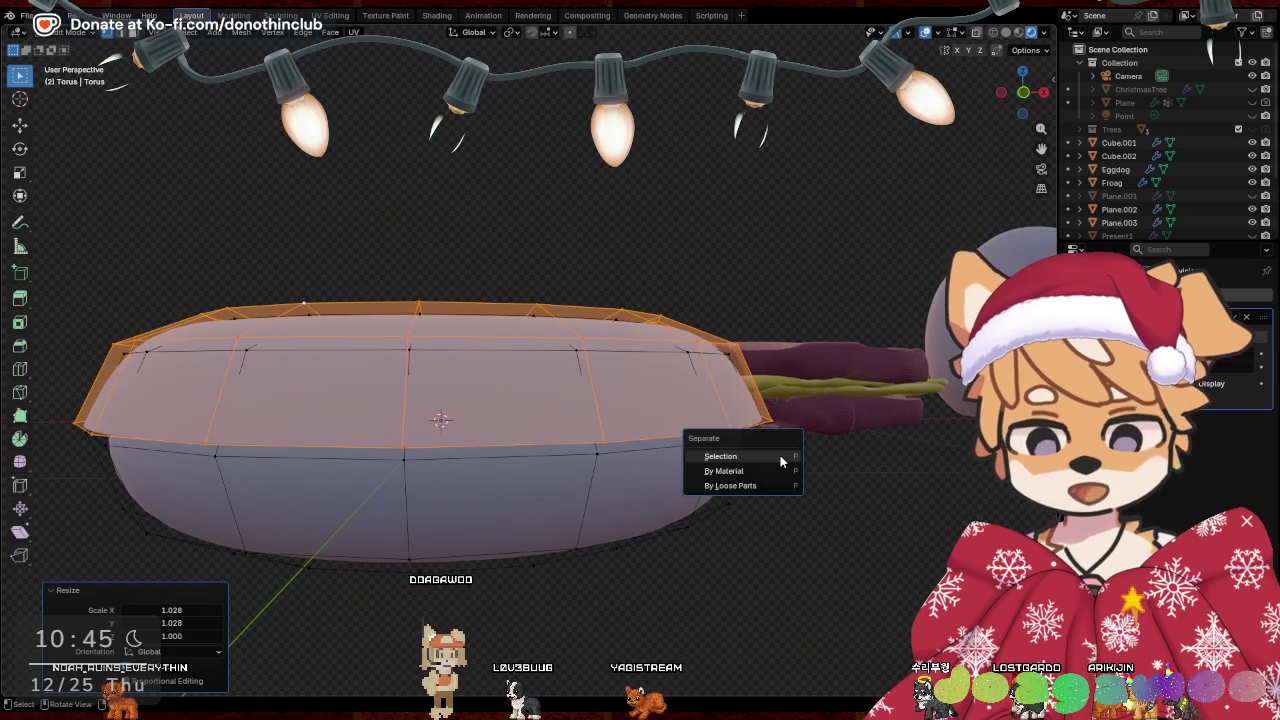
Separate the duplicated top into its own object and give it Solidify thickness
key(Tab)
click(682, 494)
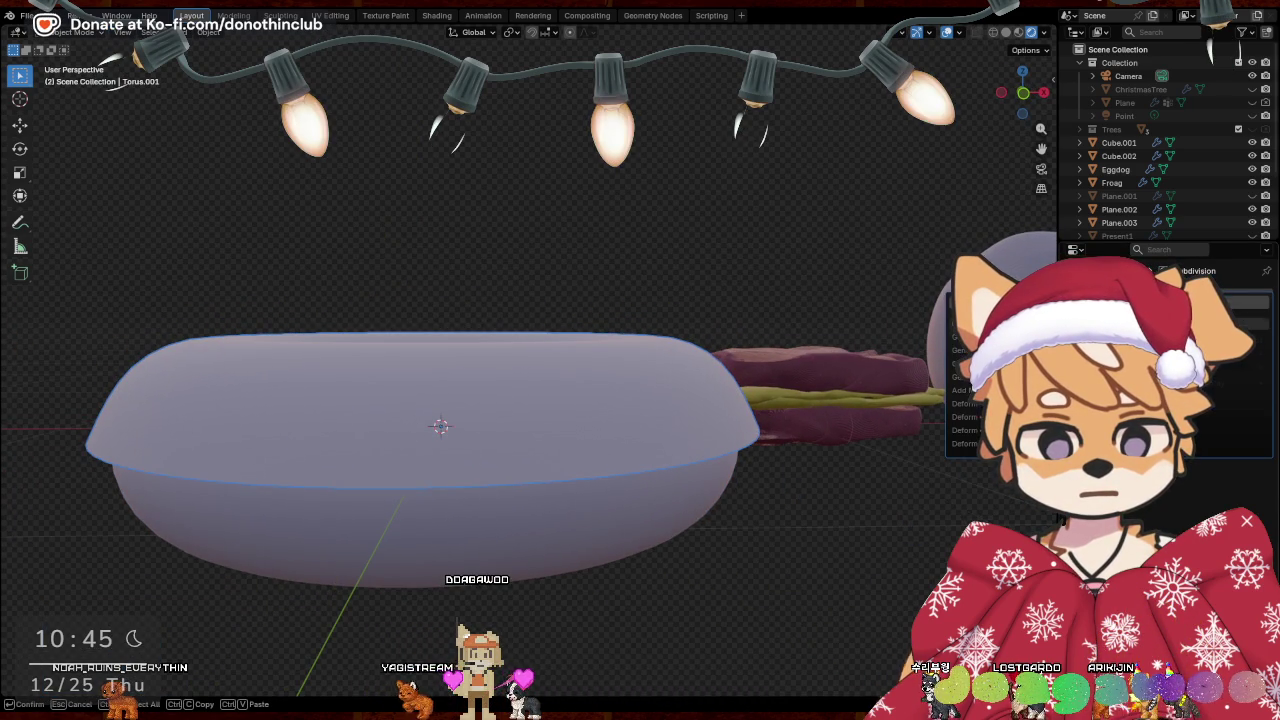
key(Return)
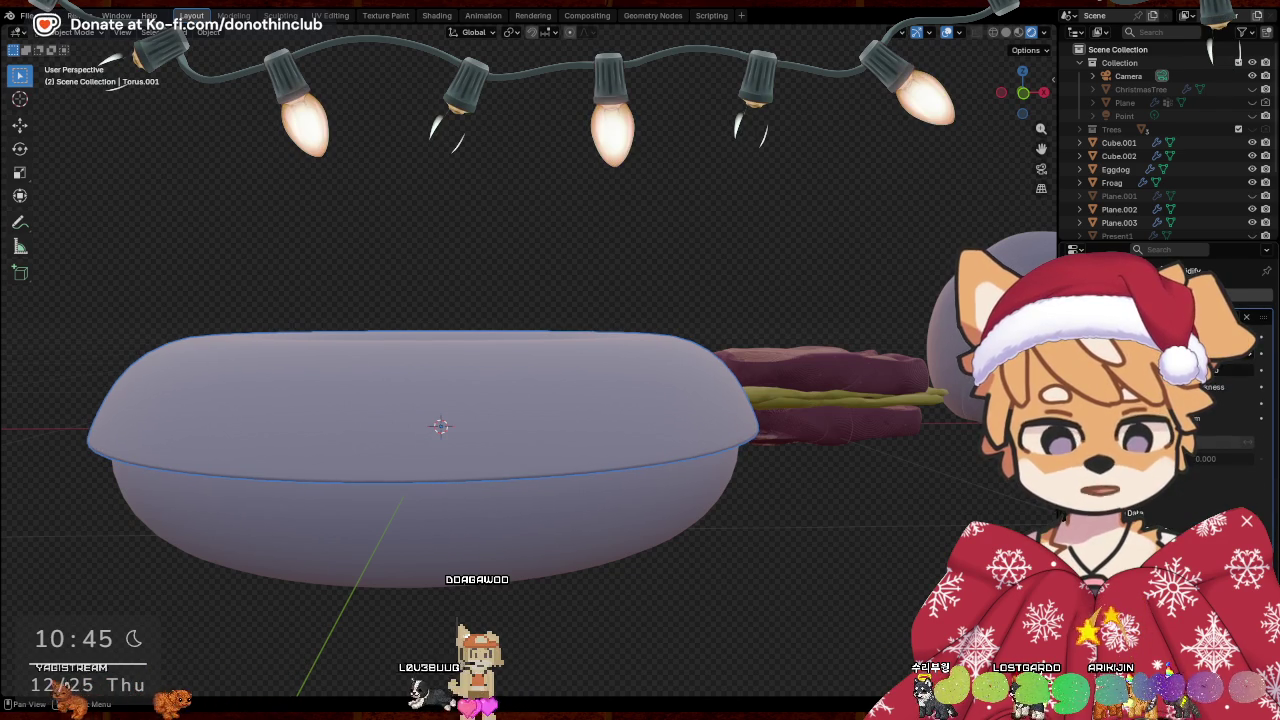
drag(1200, 386, 741, 464)
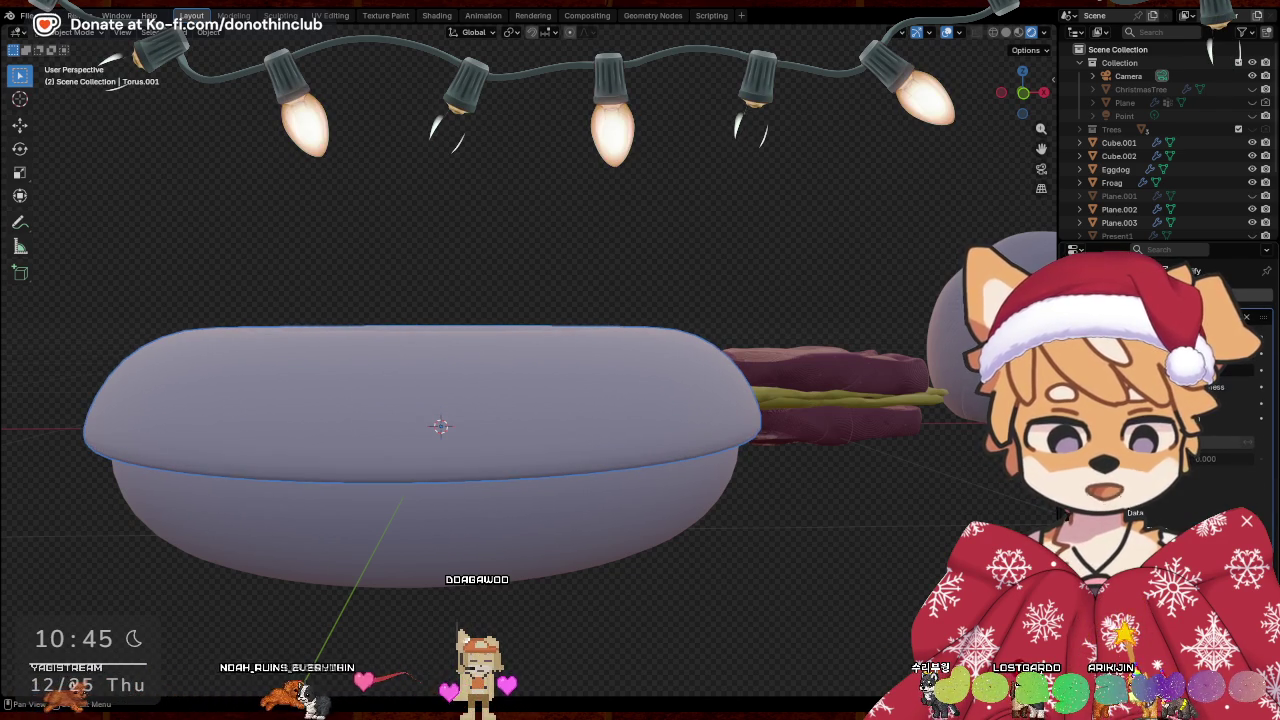
middle_drag(789, 531, 802, 440)
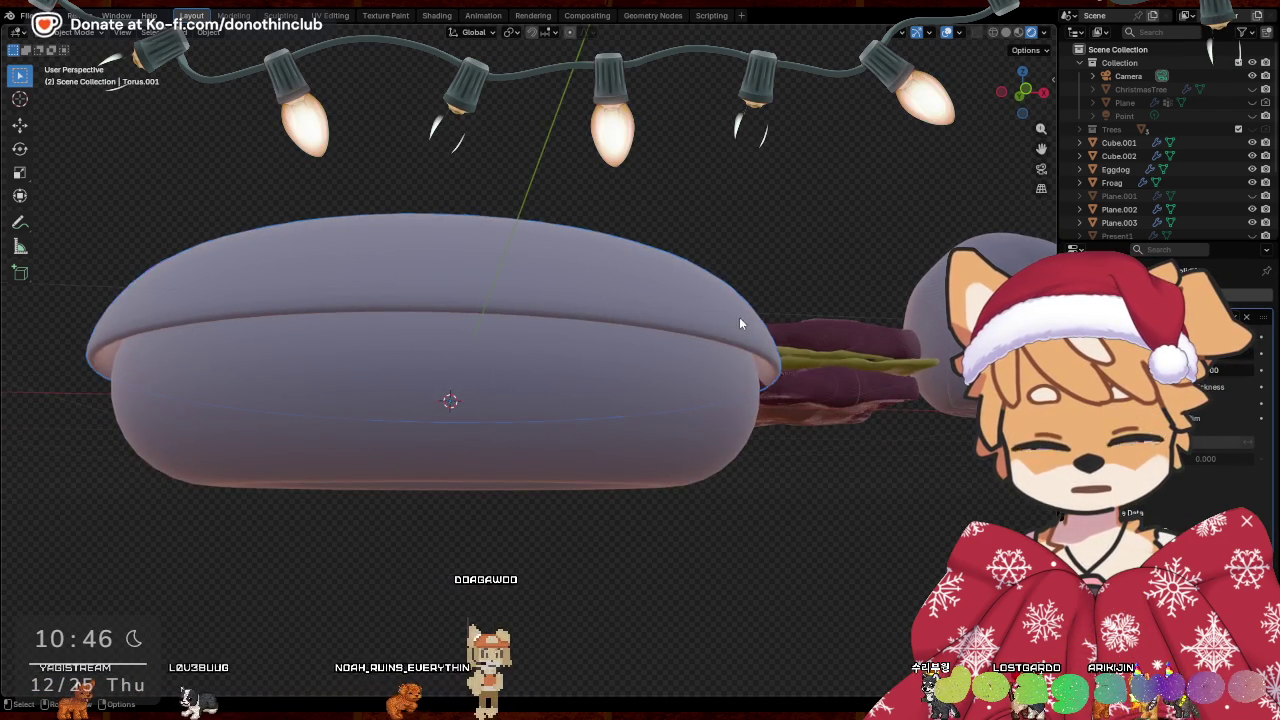
middle_drag(736, 321, 820, 353)
Scale the shell to 0.972 on X and Y, keeping its height unchanged
key(s)
key(shift+z)
click(516, 345)
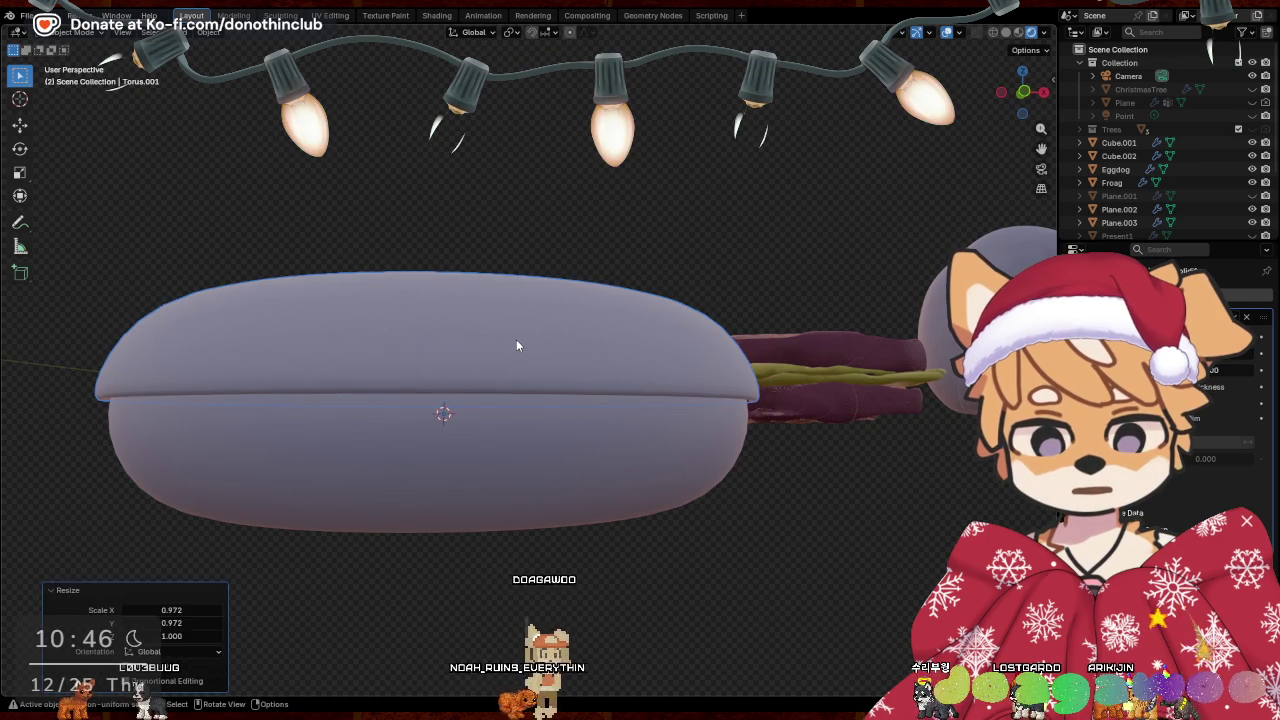
key(Tab)
middle_drag(725, 359, 703, 459)
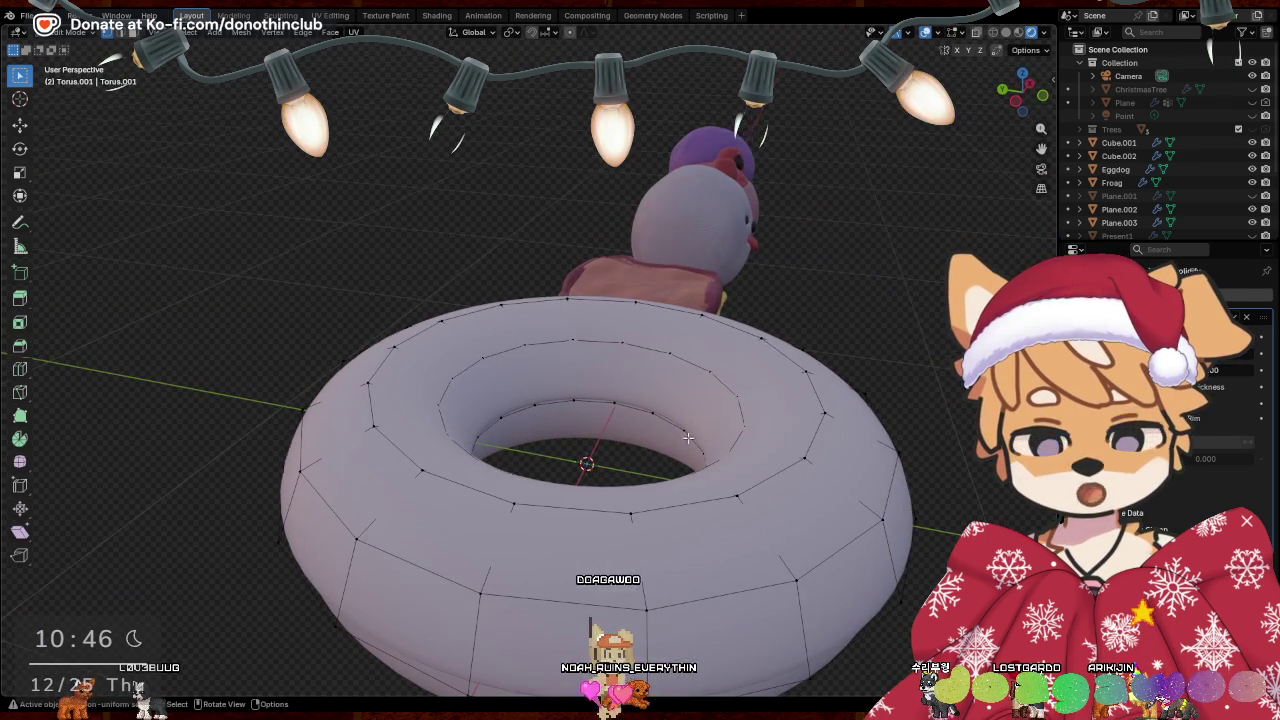
Lower the shell's bottom edge loop along Z with Random-falloff proportional editing
middle_drag(807, 465, 709, 431)
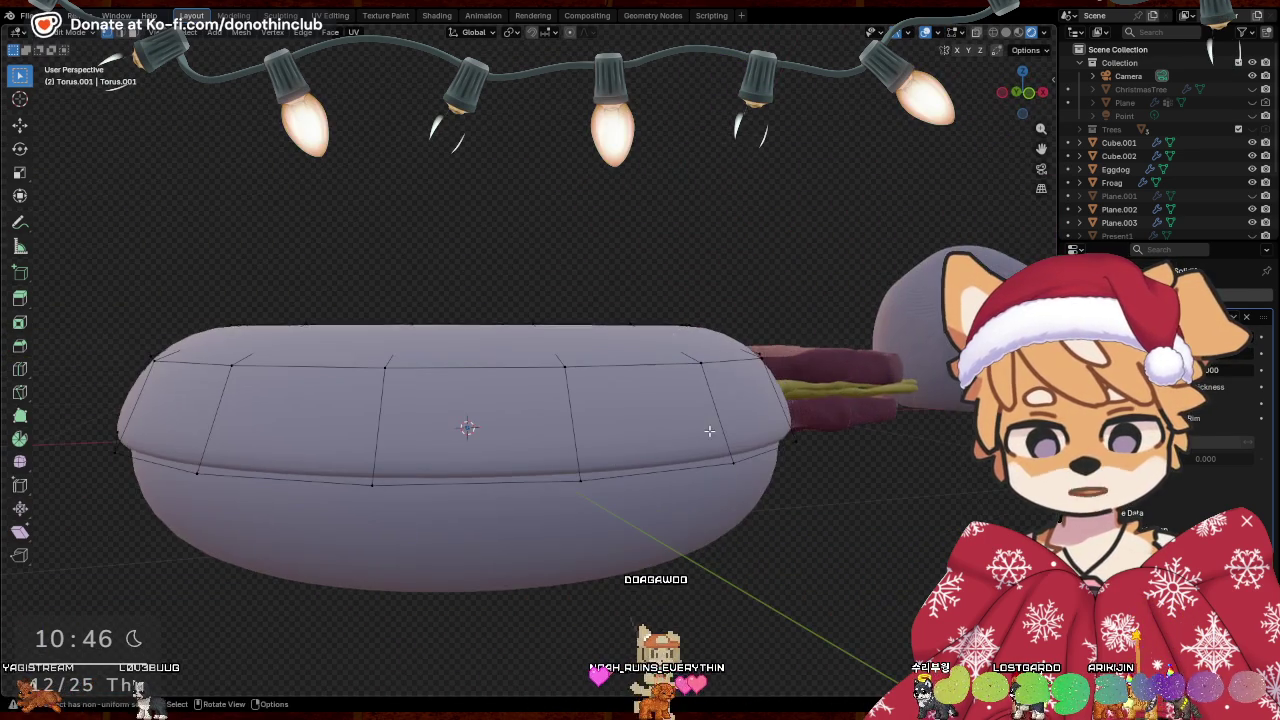
alt+click(443, 485)
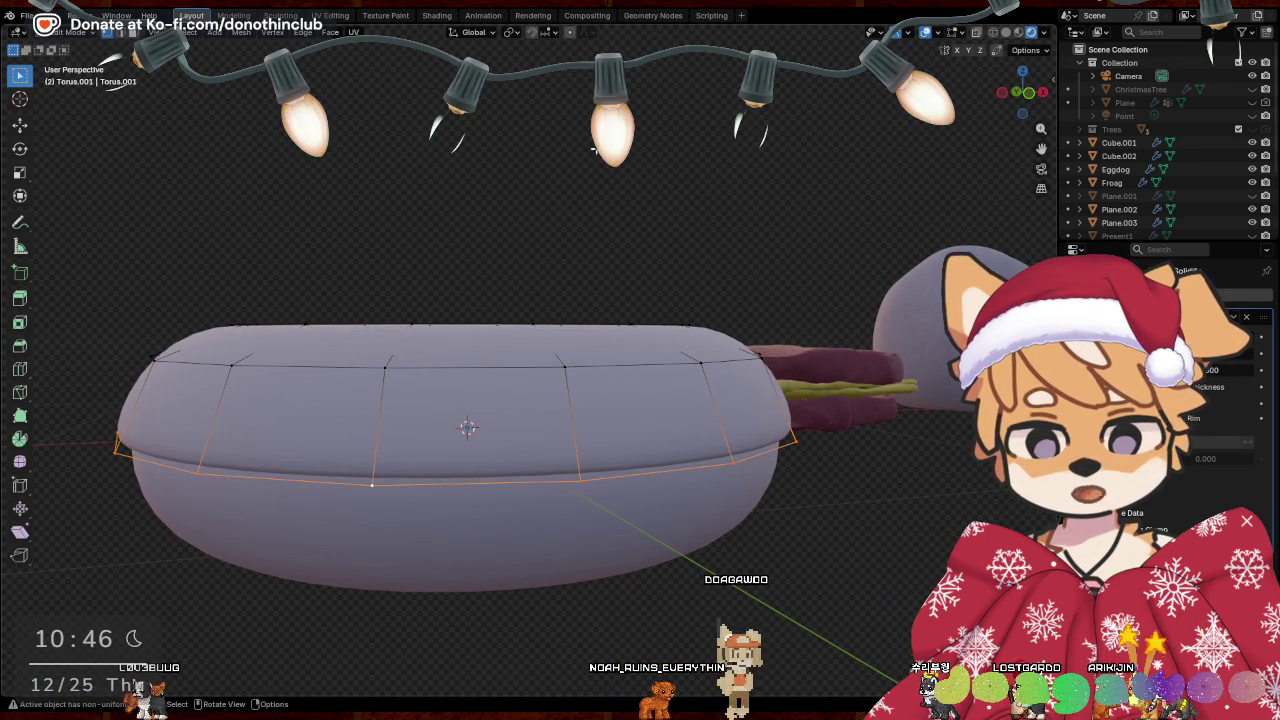
click(570, 32)
click(586, 32)
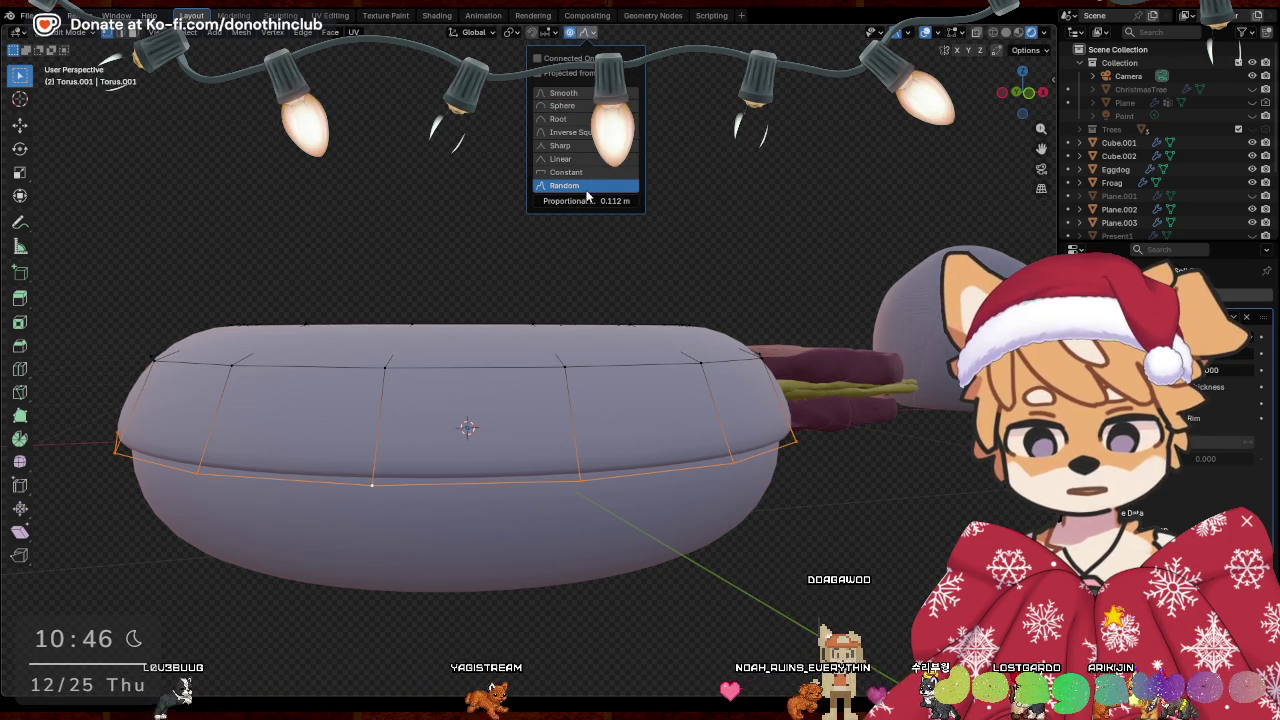
key(g)
key(z)
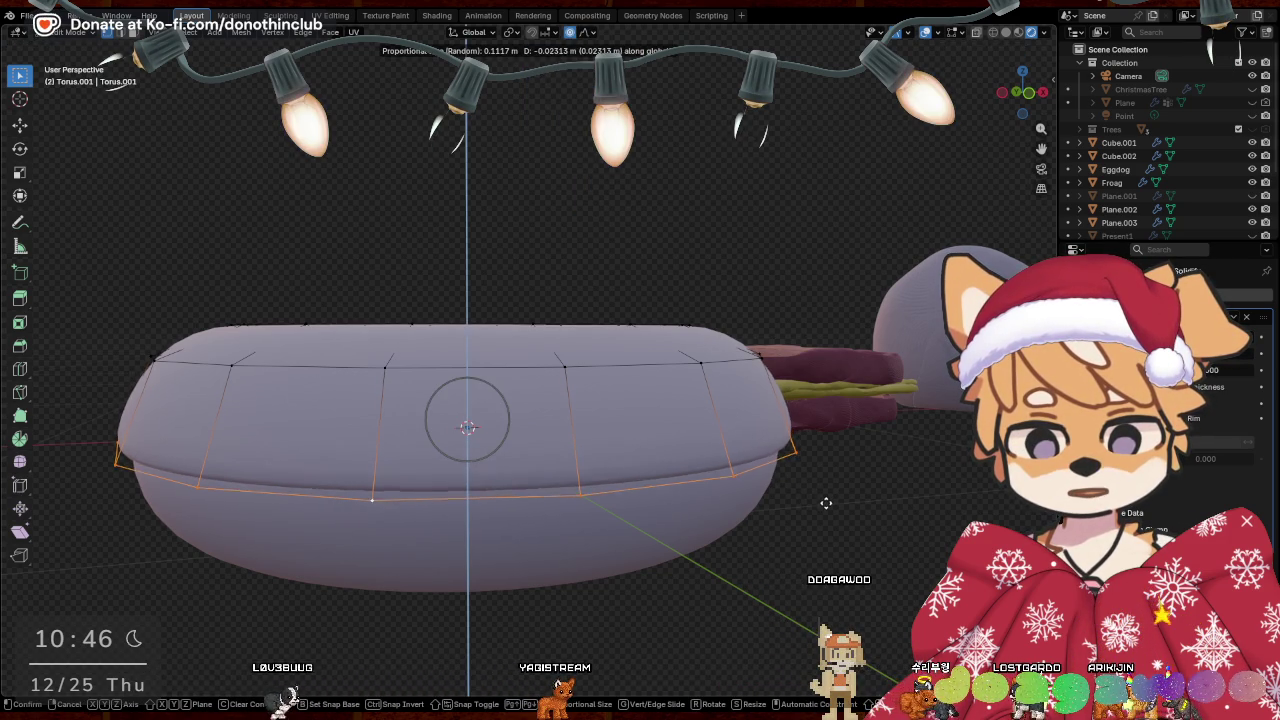
click(822, 494)
mouse_move(820, 492)
middle_down()
mouse_move(434, 549)
mouse_move(670, 487)
mouse_move(723, 532)
mouse_move(748, 491)
mouse_move(519, 345)
middle_up()
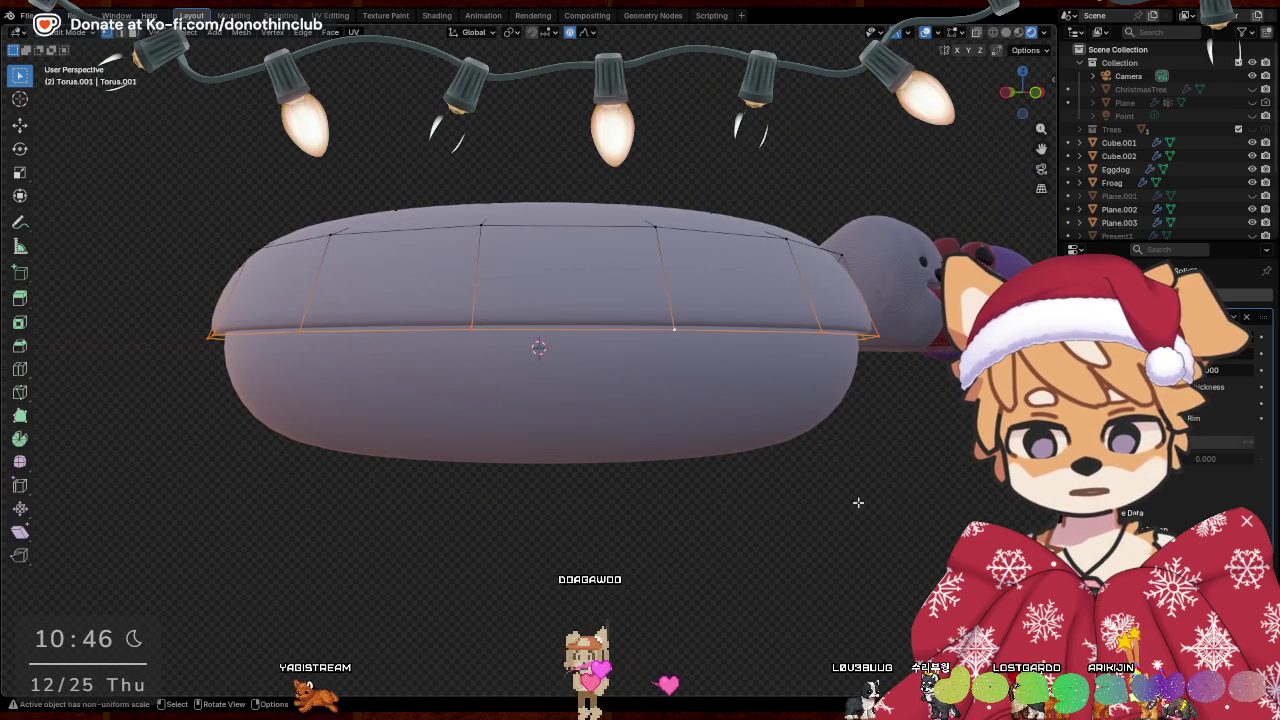
key(Tab)
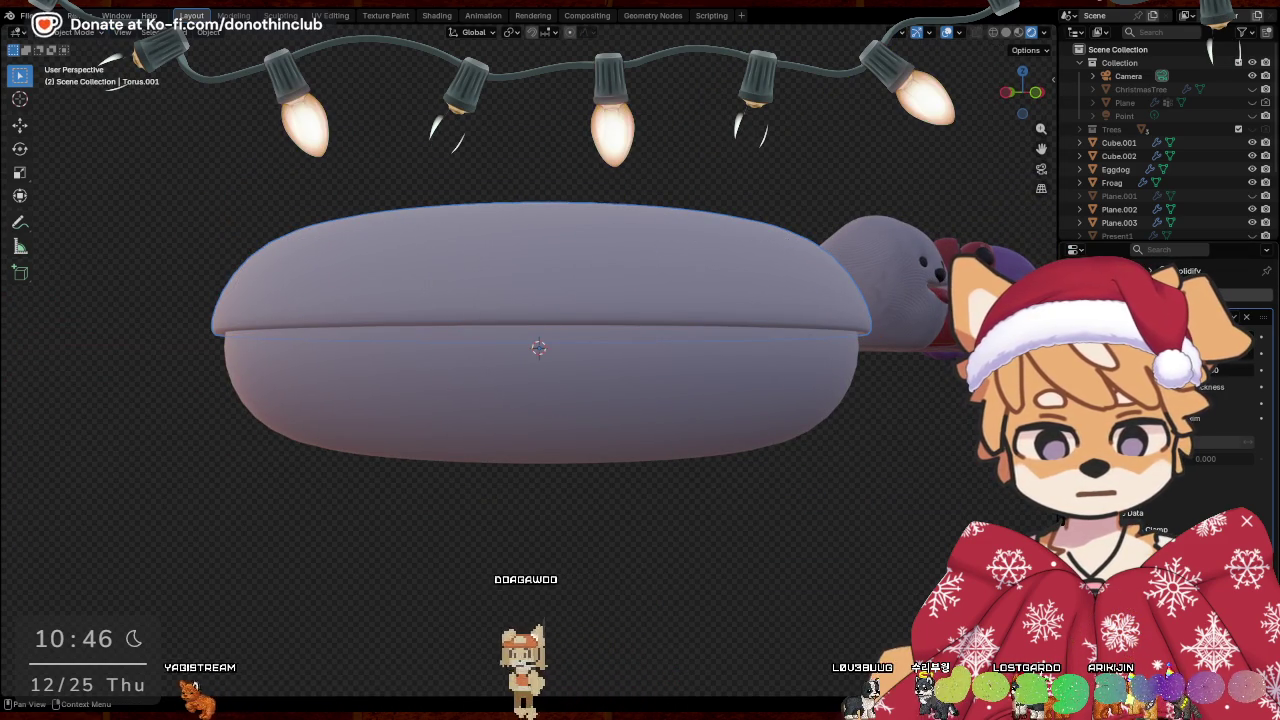
Apply the shell's Solidify modifier and switch it into Edit Mode
key(ctrl+a)
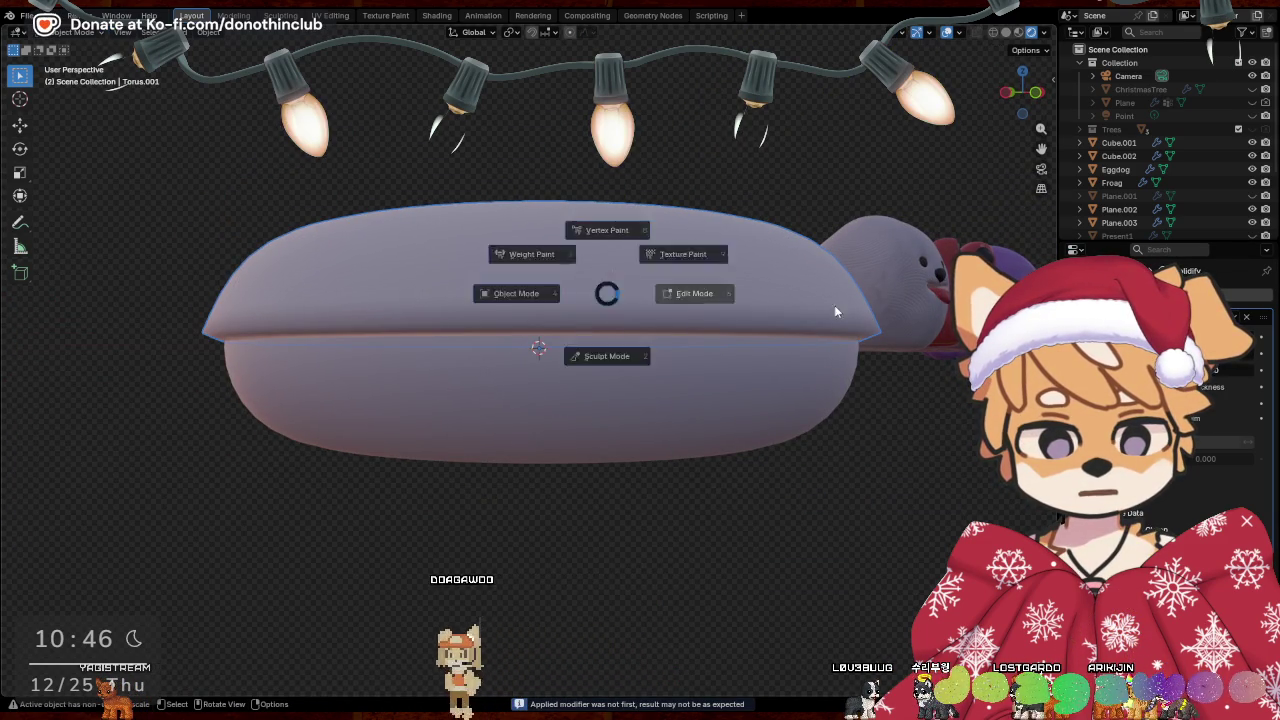
middle_drag(805, 335, 791, 320)
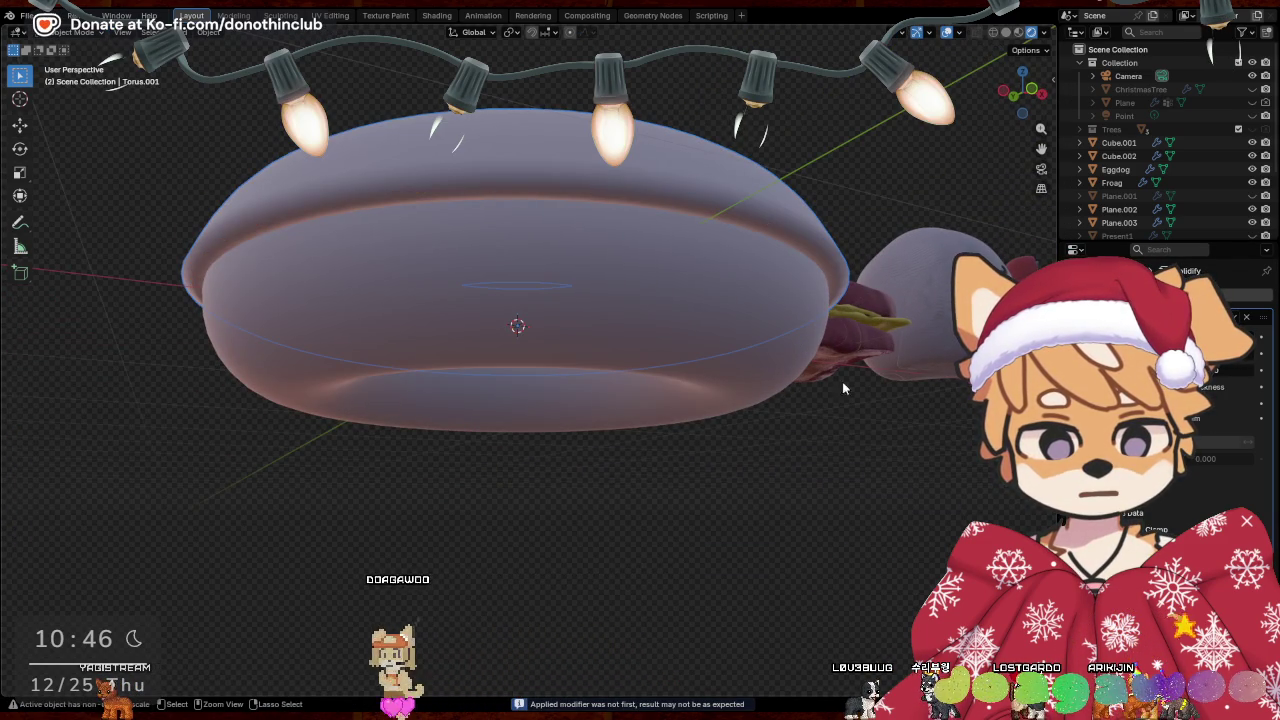
middle_drag(898, 432, 900, 480)
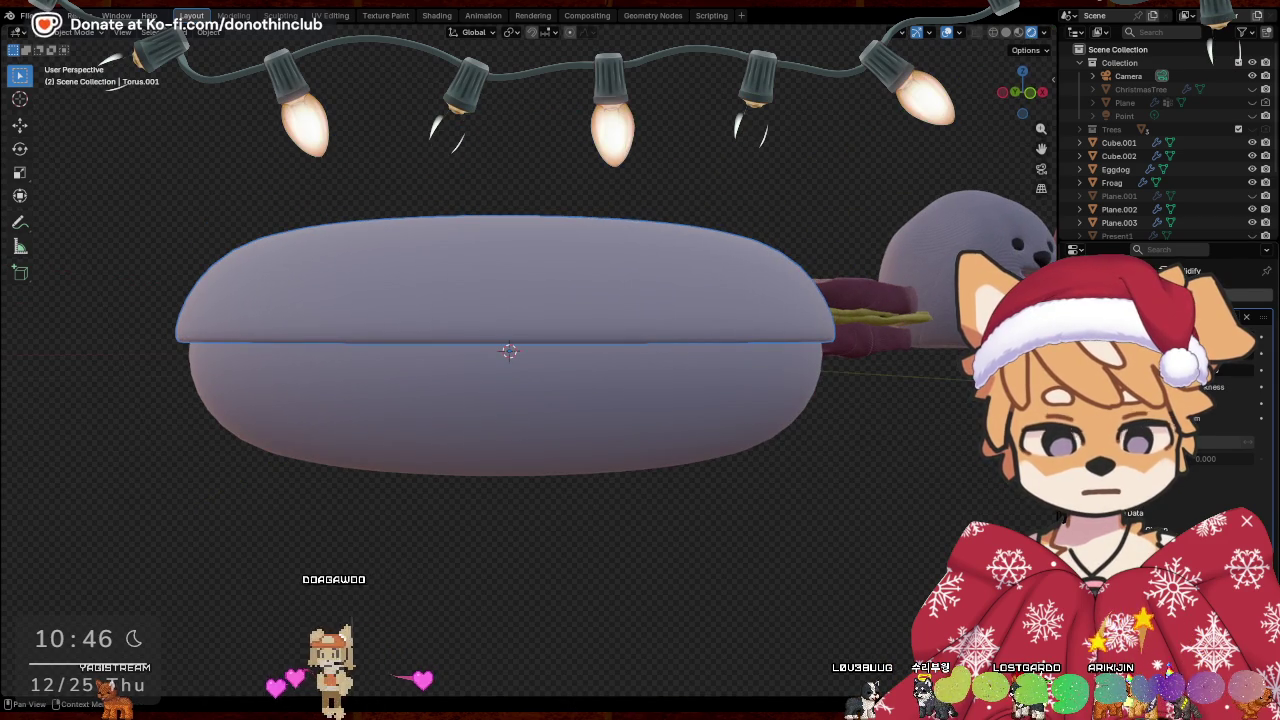
key(ctrl+a)
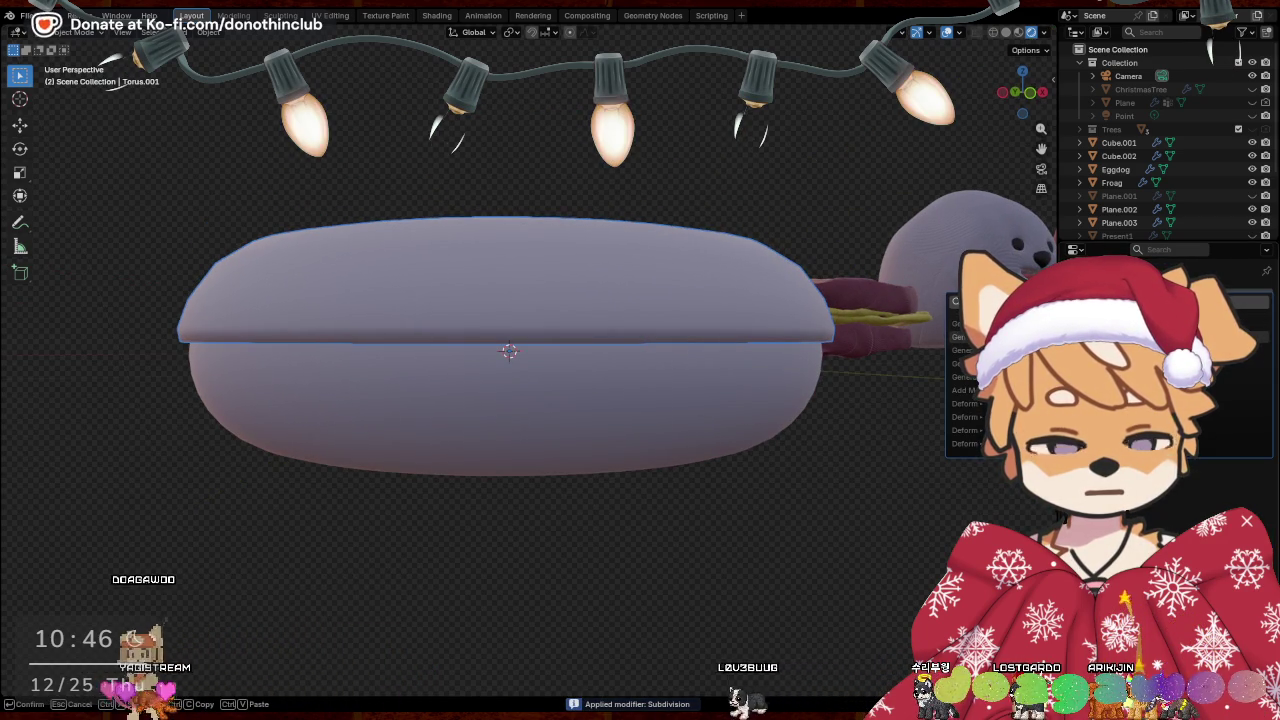
key(ctrl+Tab)
click(677, 287)
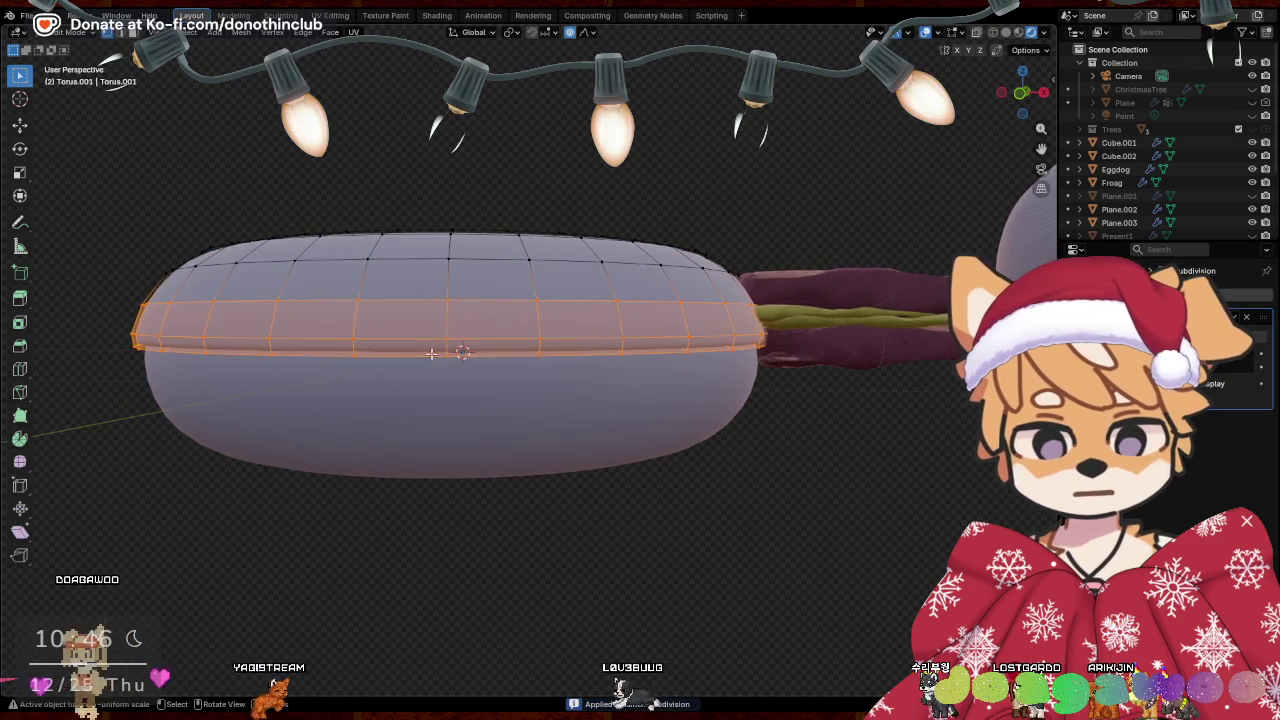
mouse_move(441, 350)
middle_down()
mouse_move(666, 380)
mouse_move(717, 453)
middle_up()
middle_drag(591, 367, 700, 400)
Pull sections of the lower rim down along Z into uneven drips
key(g)
key(z)
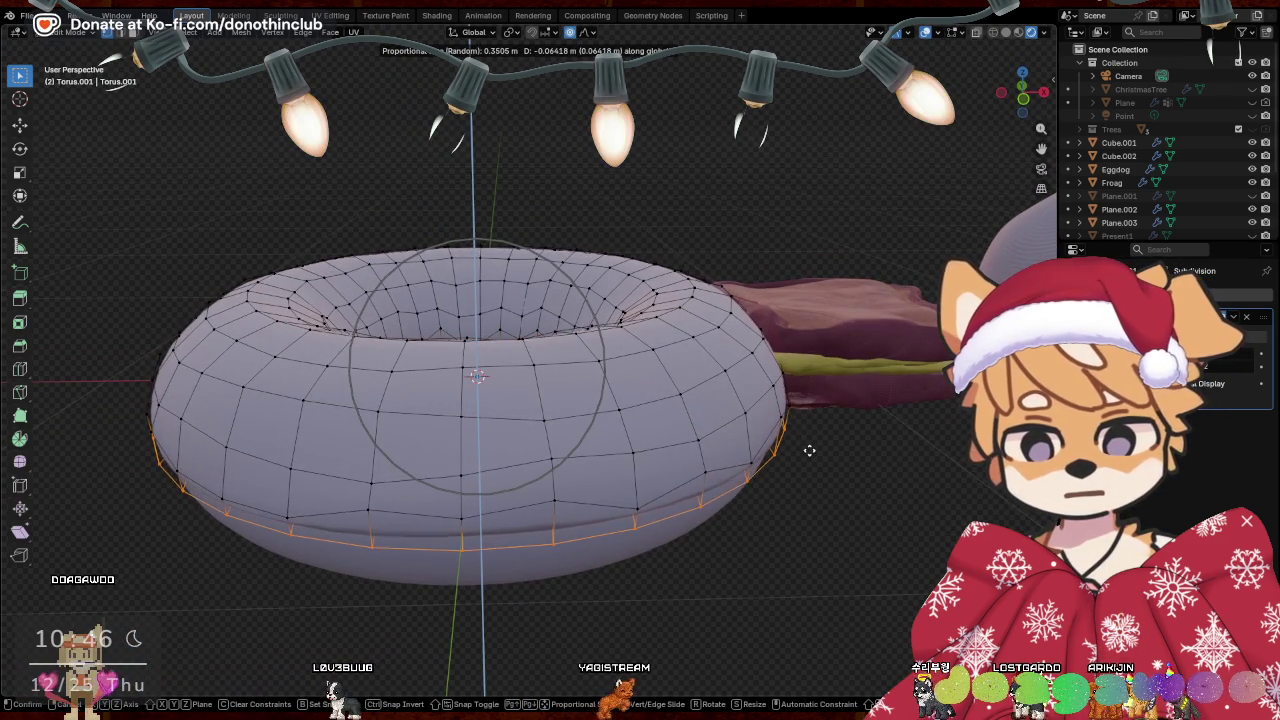
scroll(811, 452, down, 2)
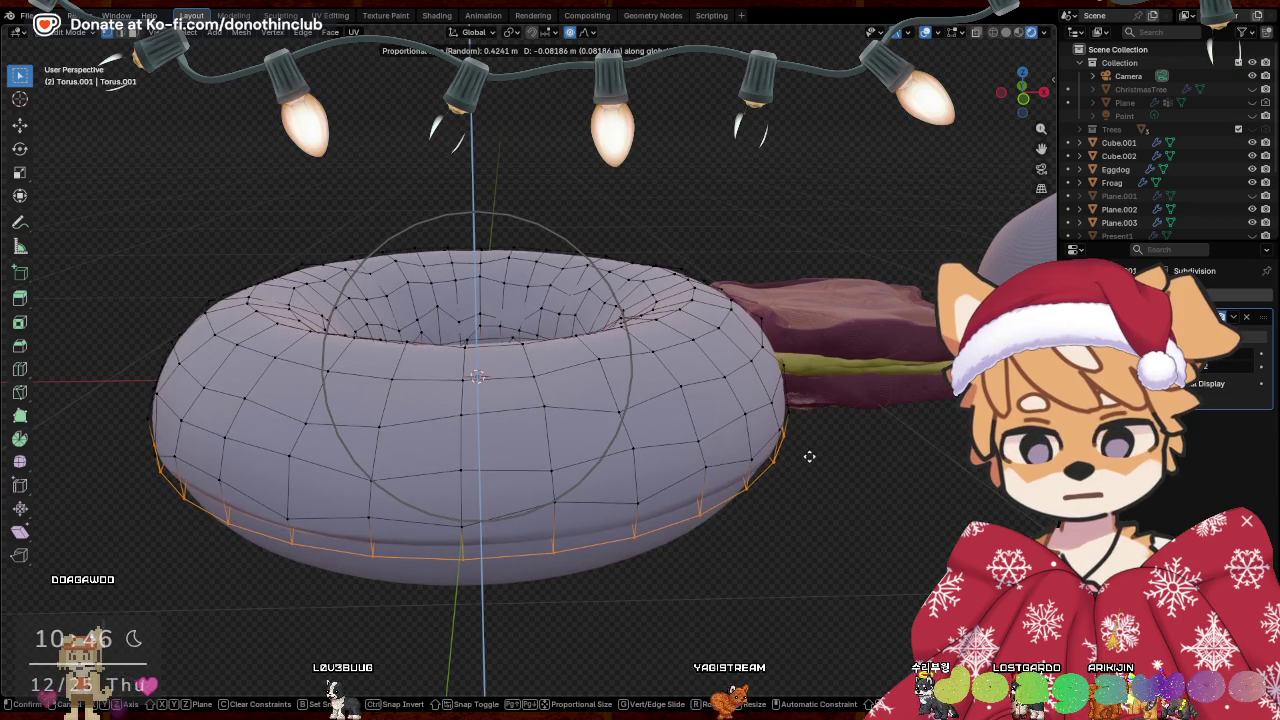
click(810, 455)
middle_drag(810, 455, 891, 457)
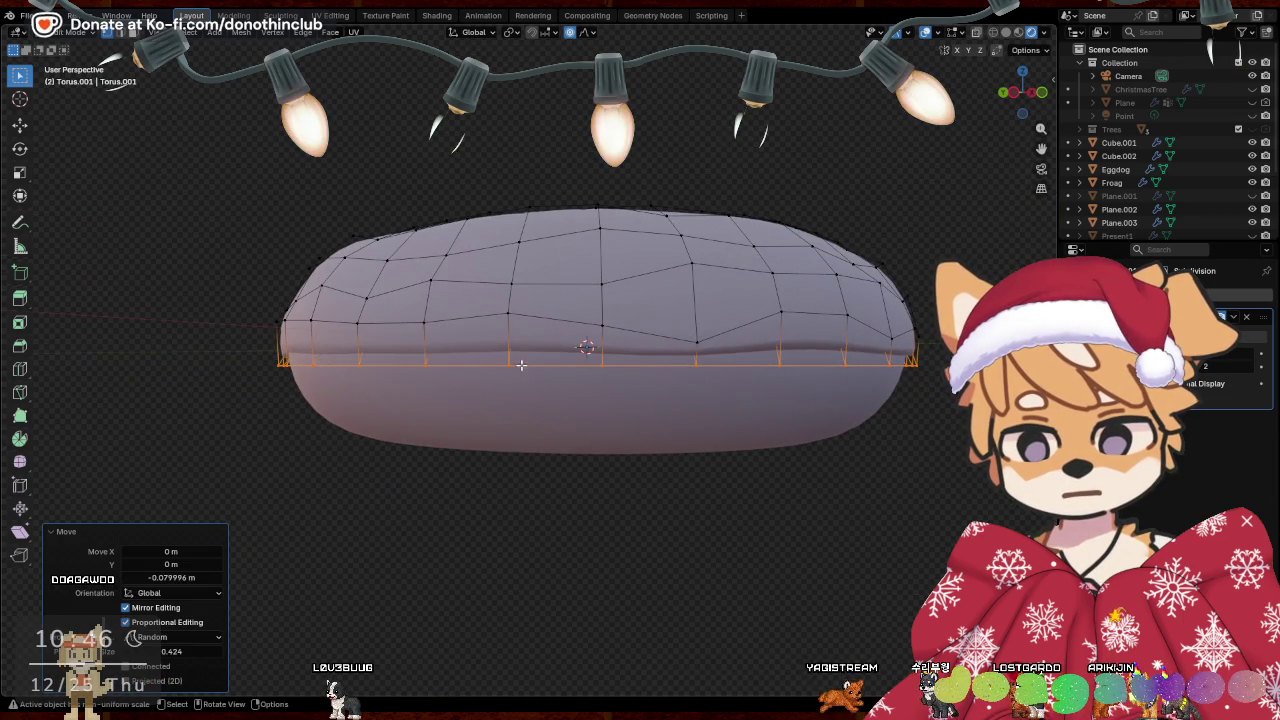
key(g)
key(z)
click(607, 452)
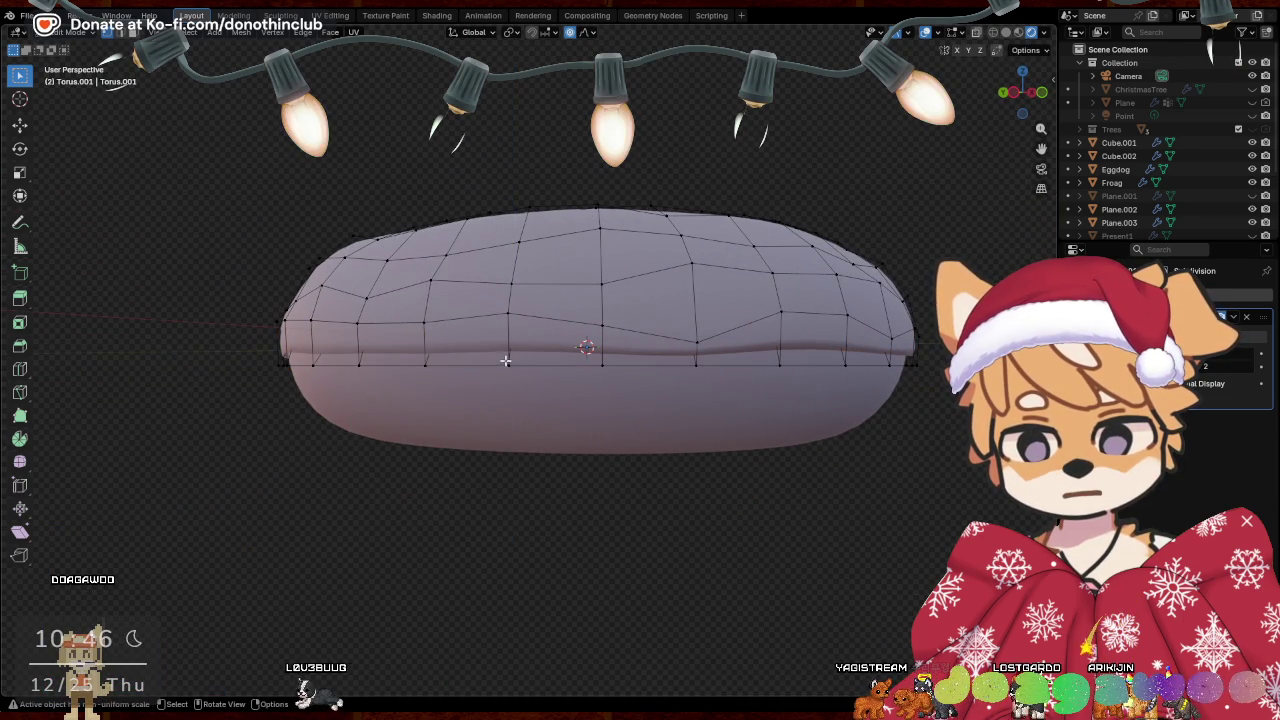
key(g)
key(z)
click(603, 463)
mouse_move(603, 463)
middle_down()
mouse_move(650, 458)
mouse_move(563, 374)
middle_up()
Drag further rim sections down along Z for more drips
key(g)
key(z)
click(670, 456)
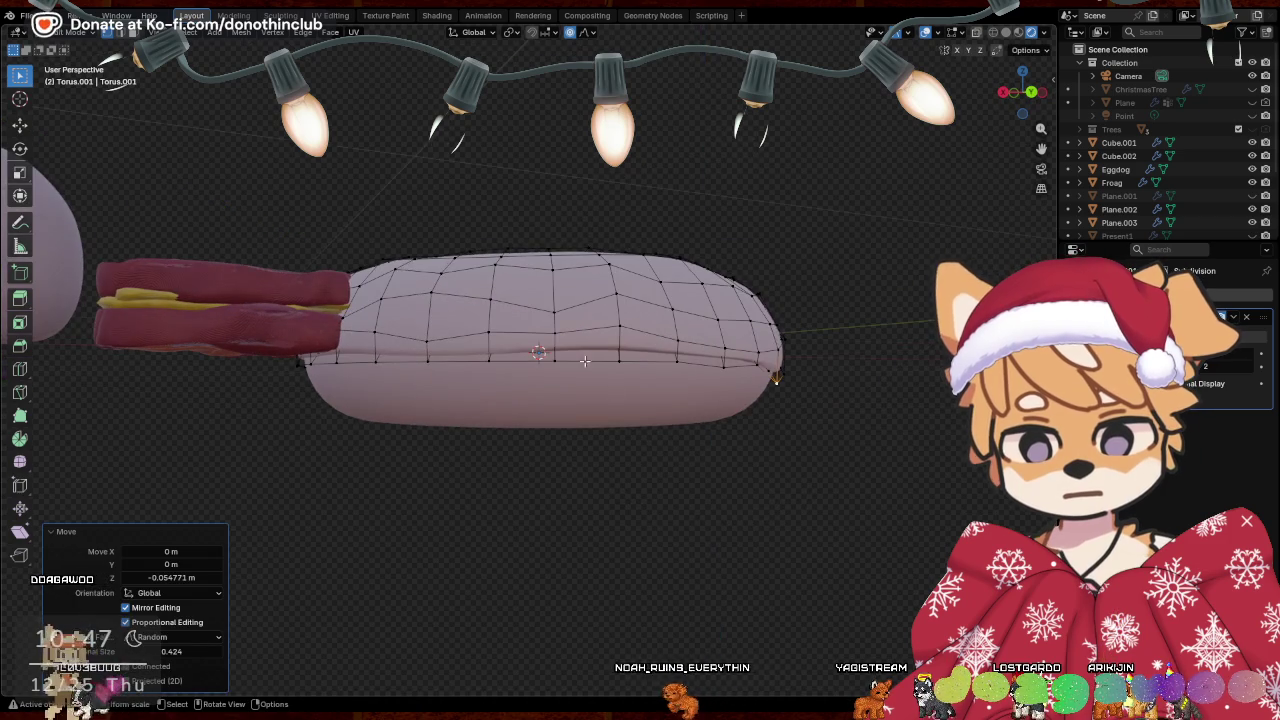
key(g)
key(z)
click(573, 413)
scroll(560, 420, up, 3)
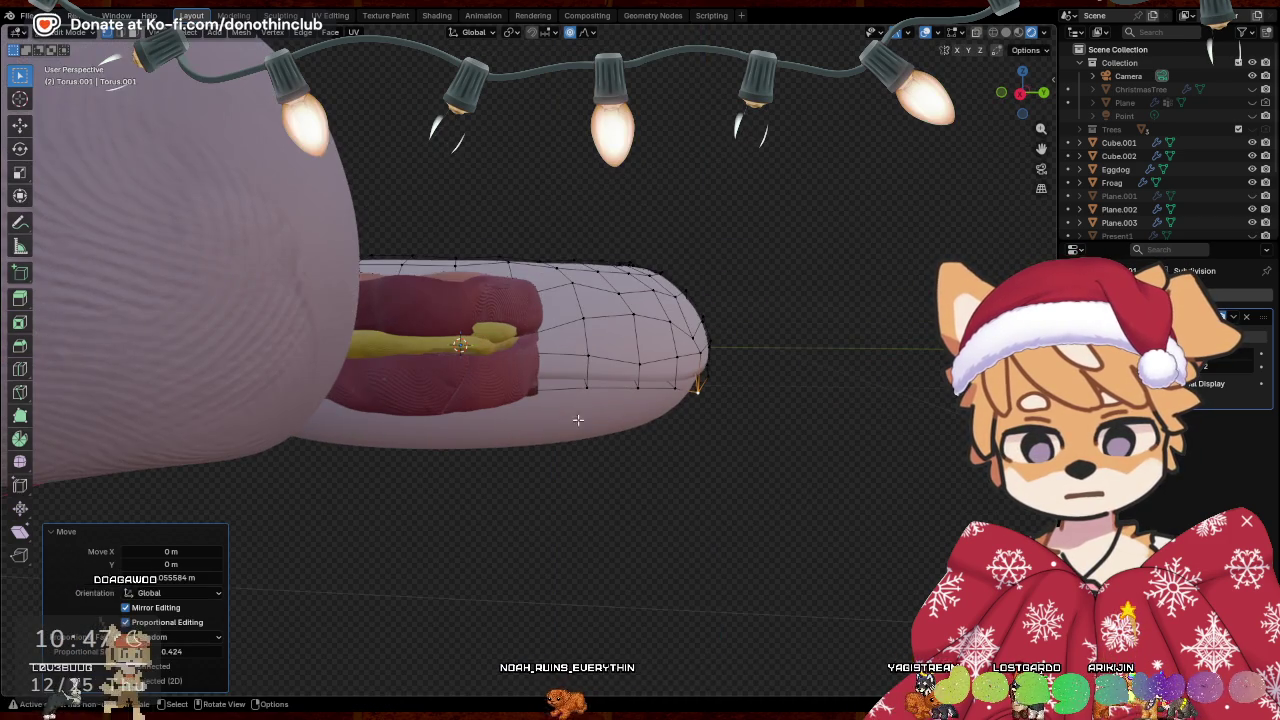
click(540, 432)
mouse_move(540, 446)
middle_down()
mouse_move(583, 440)
mouse_move(537, 385)
middle_up()
key(g)
key(z)
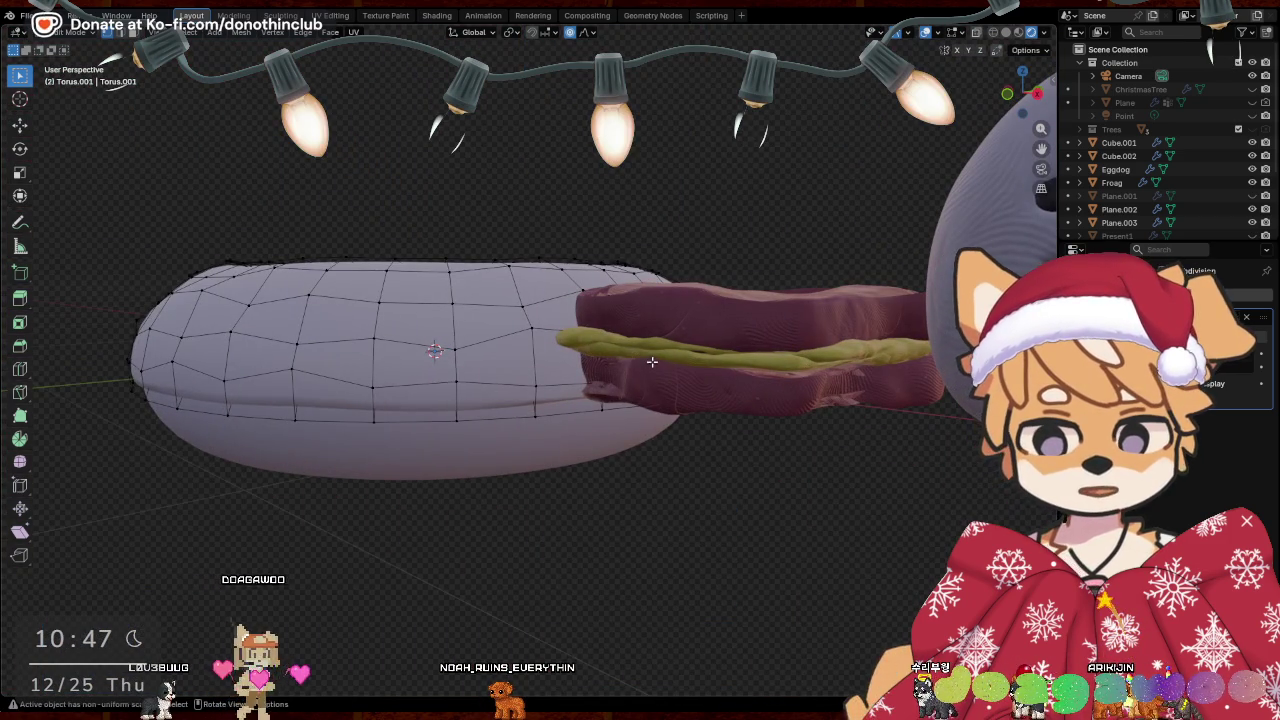
Switch to Solid shading and lower another rim point along Z
key(z)
click(415, 392)
key(z)
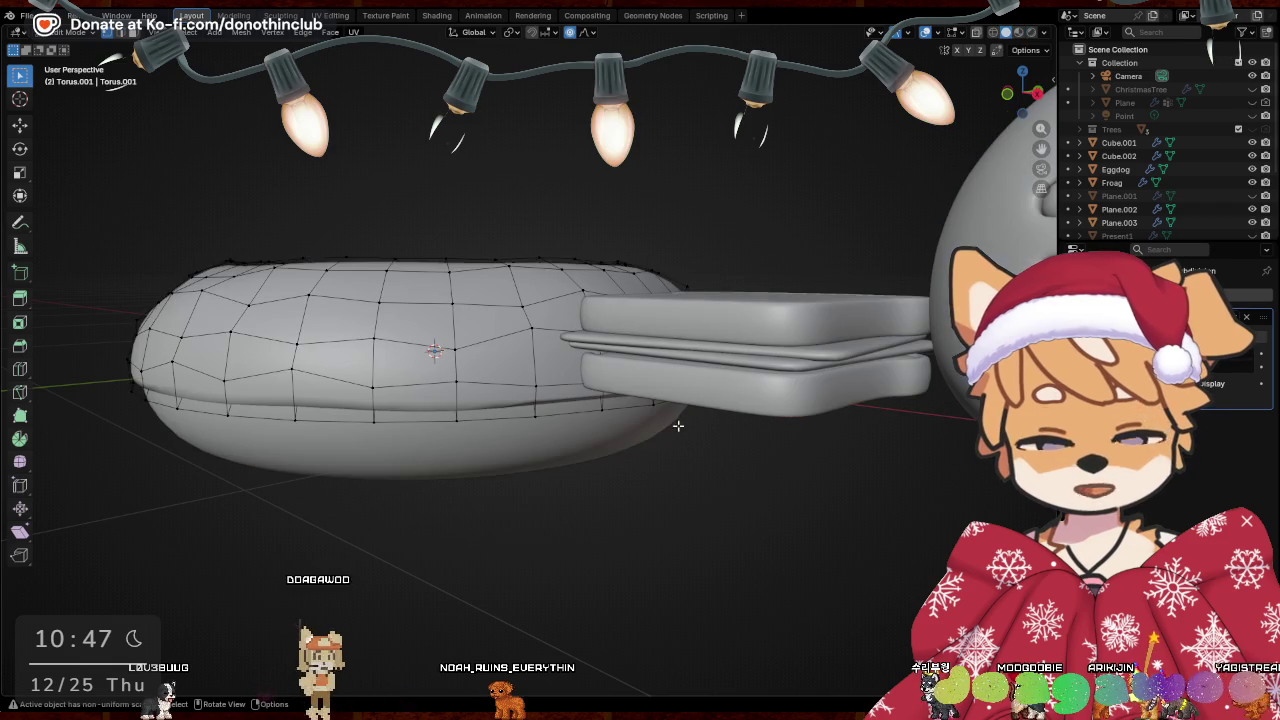
key(g)
click(600, 420)
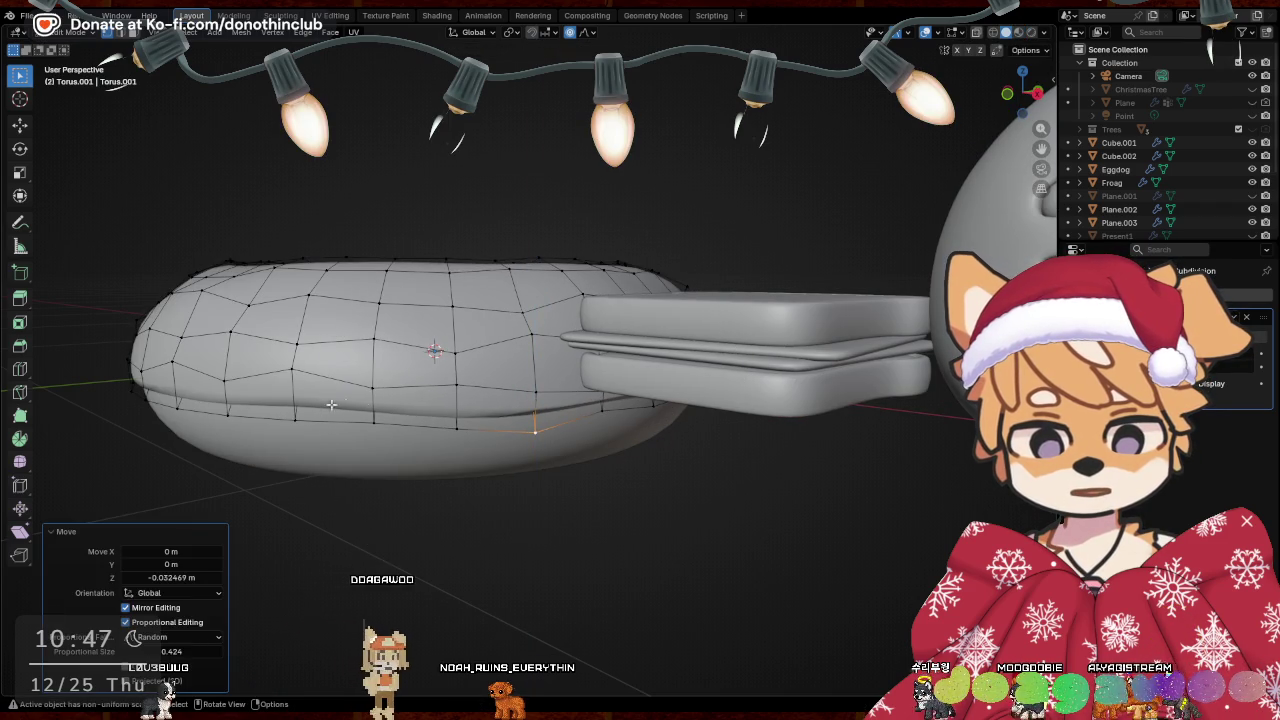
key(g)
key(z)
click(524, 399)
mouse_move(524, 399)
middle_down()
mouse_move(426, 451)
mouse_move(558, 388)
middle_up()
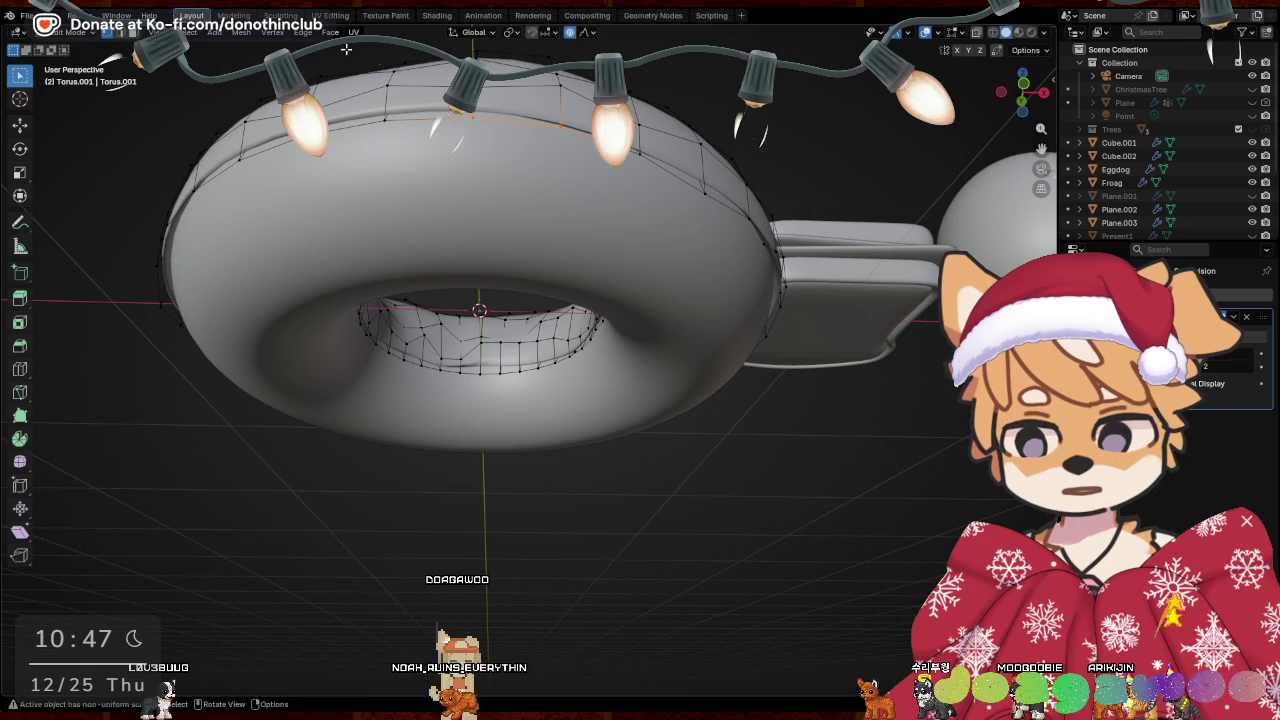
Change the mesh selection mode and return to Object Mode
click(348, 95)
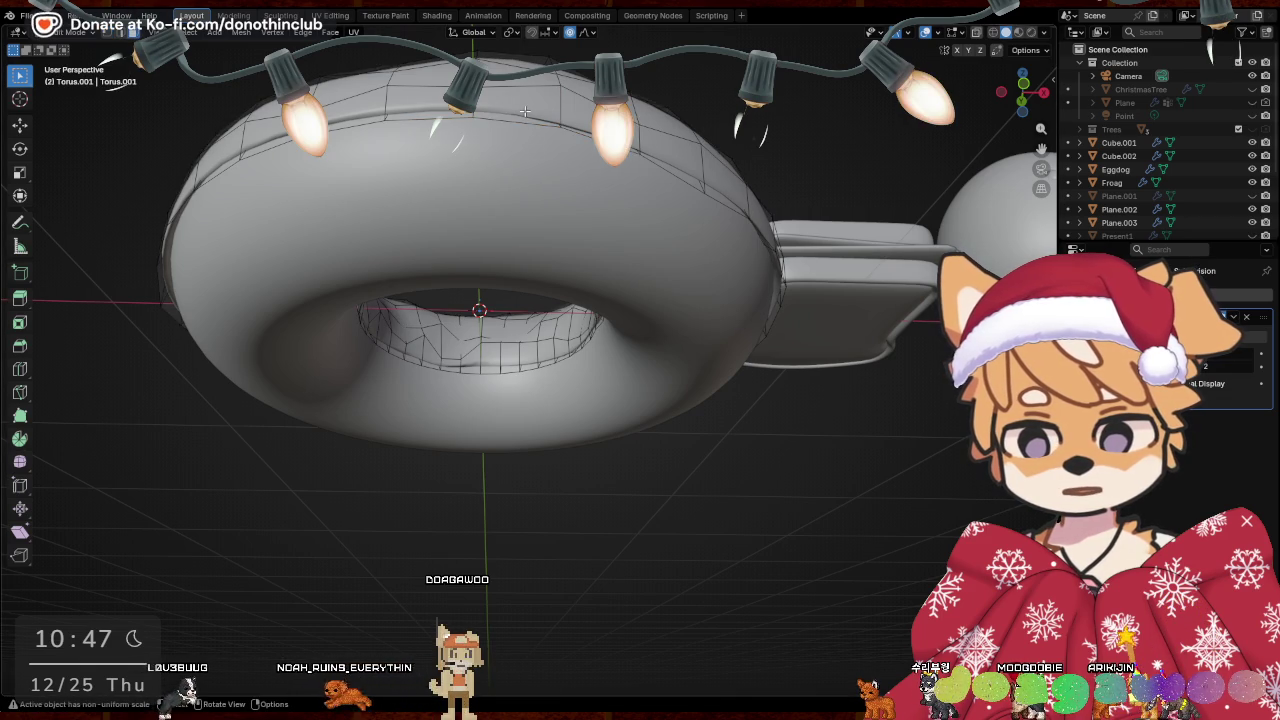
mouse_move(524, 111)
middle_down()
mouse_move(585, 190)
mouse_move(770, 258)
mouse_move(497, 302)
middle_up()
key(Tab)
mouse_move(646, 464)
middle_down()
mouse_move(689, 459)
mouse_move(808, 381)
middle_up()
Raise the shell about 0.012 m along Z and scale it to 1.006
key(g)
key(z)
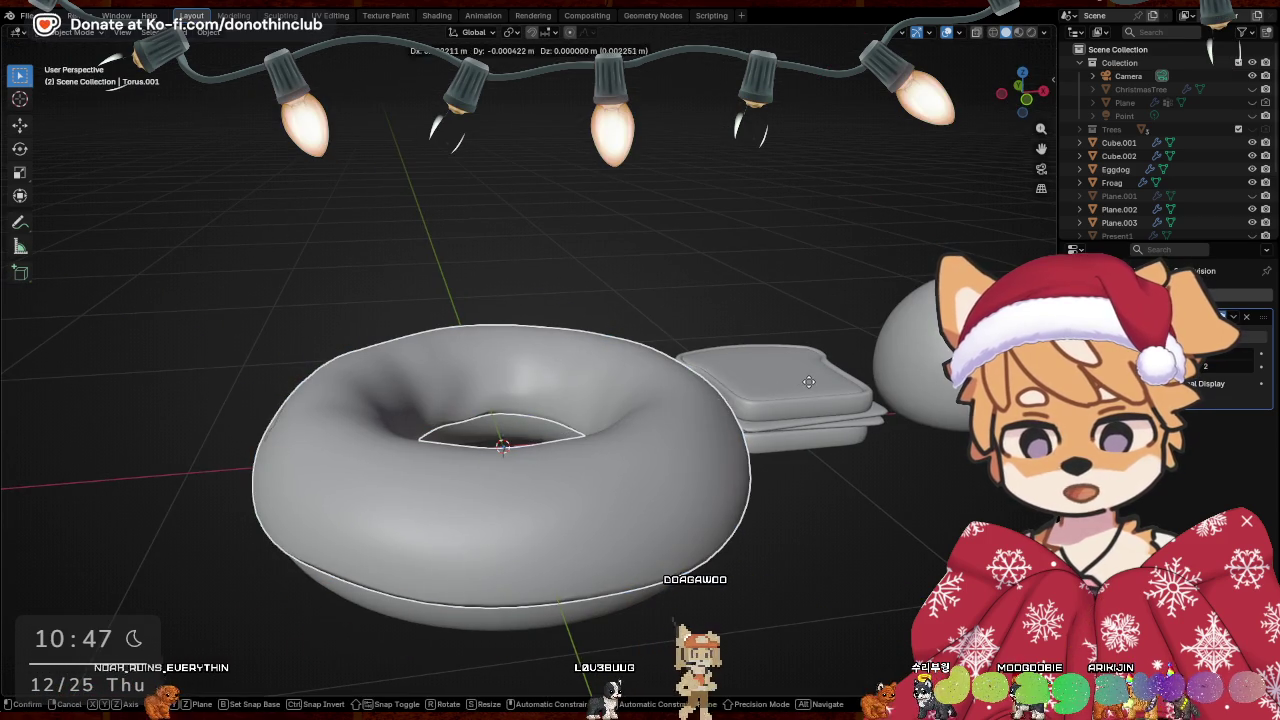
click(807, 377)
key(s)
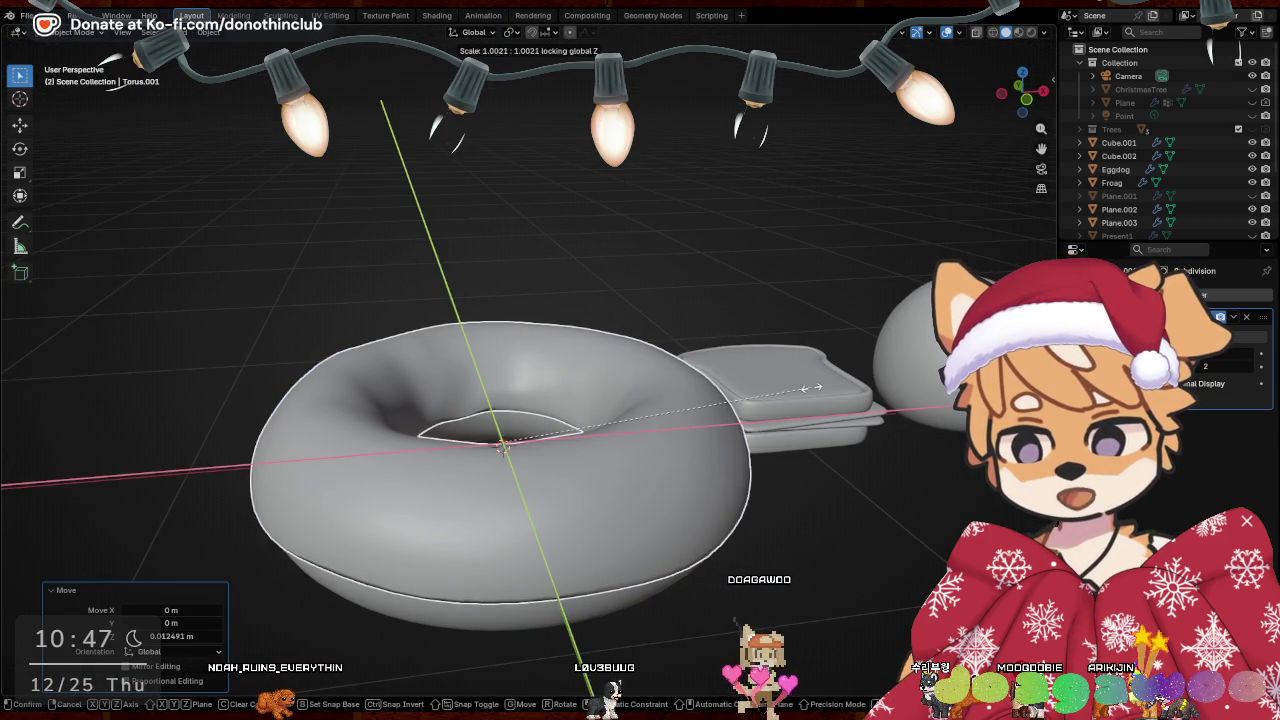
click(808, 379)
middle_drag(808, 379, 748, 380)
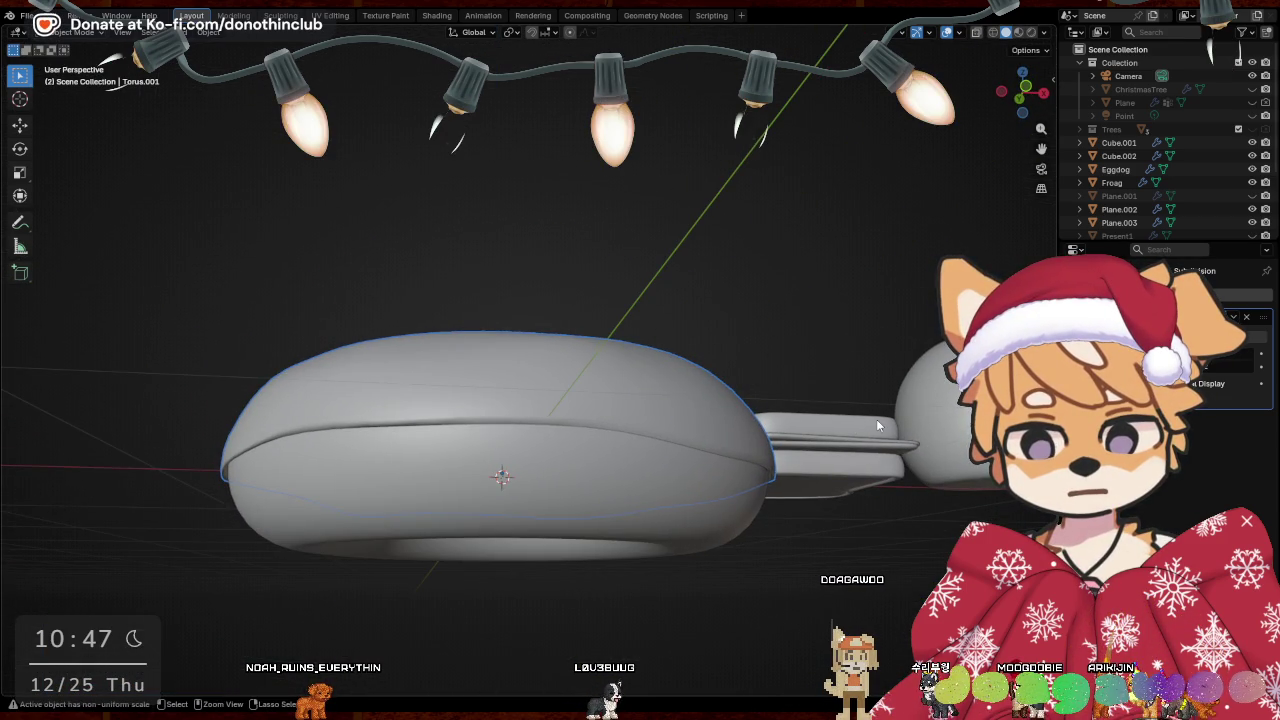
mouse_move(619, 409)
middle_down()
mouse_move(646, 366)
mouse_move(790, 474)
middle_up()
Reselect the torus and open the Shading workspace
click(826, 562)
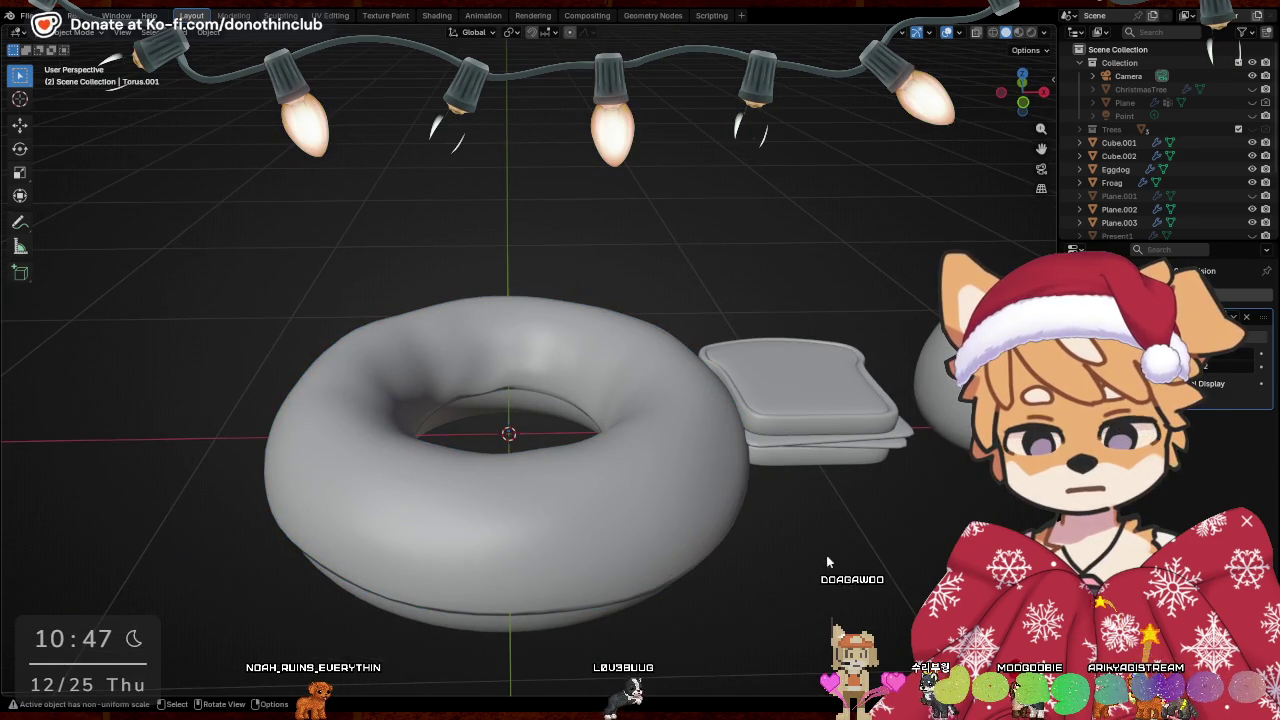
click(673, 456)
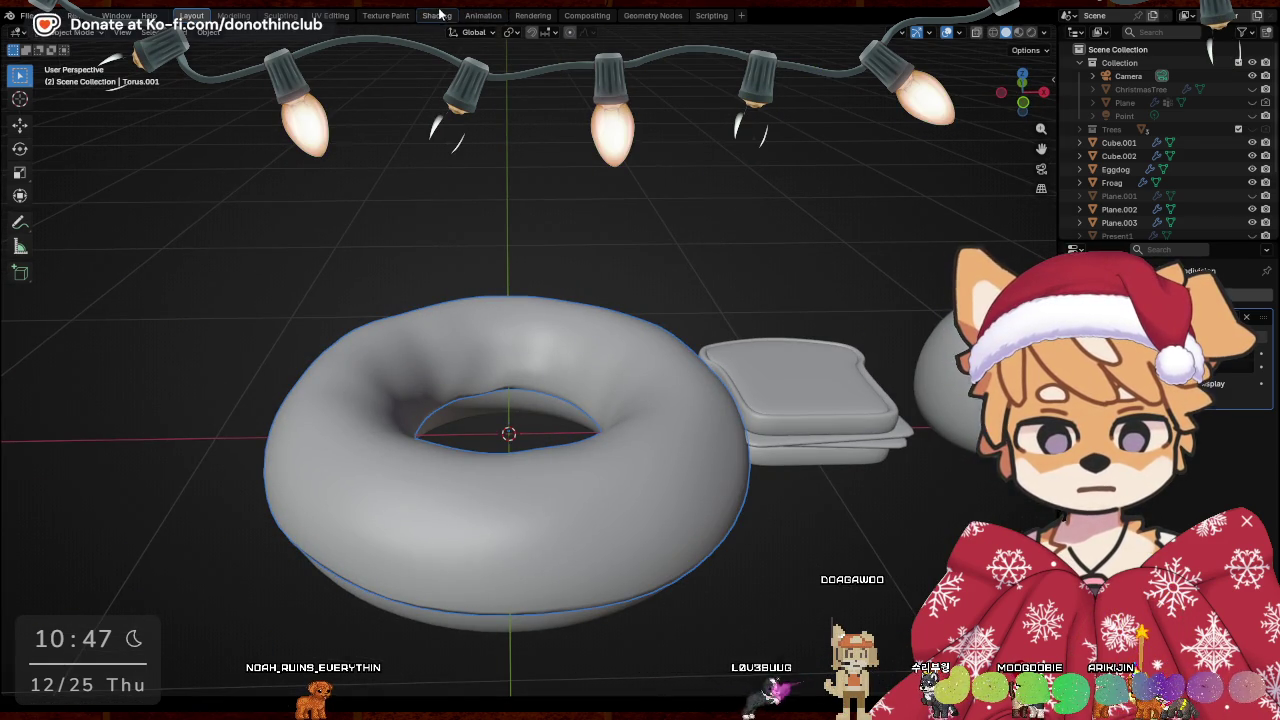
click(437, 15)
scroll(222, 204, down, 5)
Drag the Particle-Sprinkle asset from the asset browser onto the white torus
scroll(222, 204, down, 5)
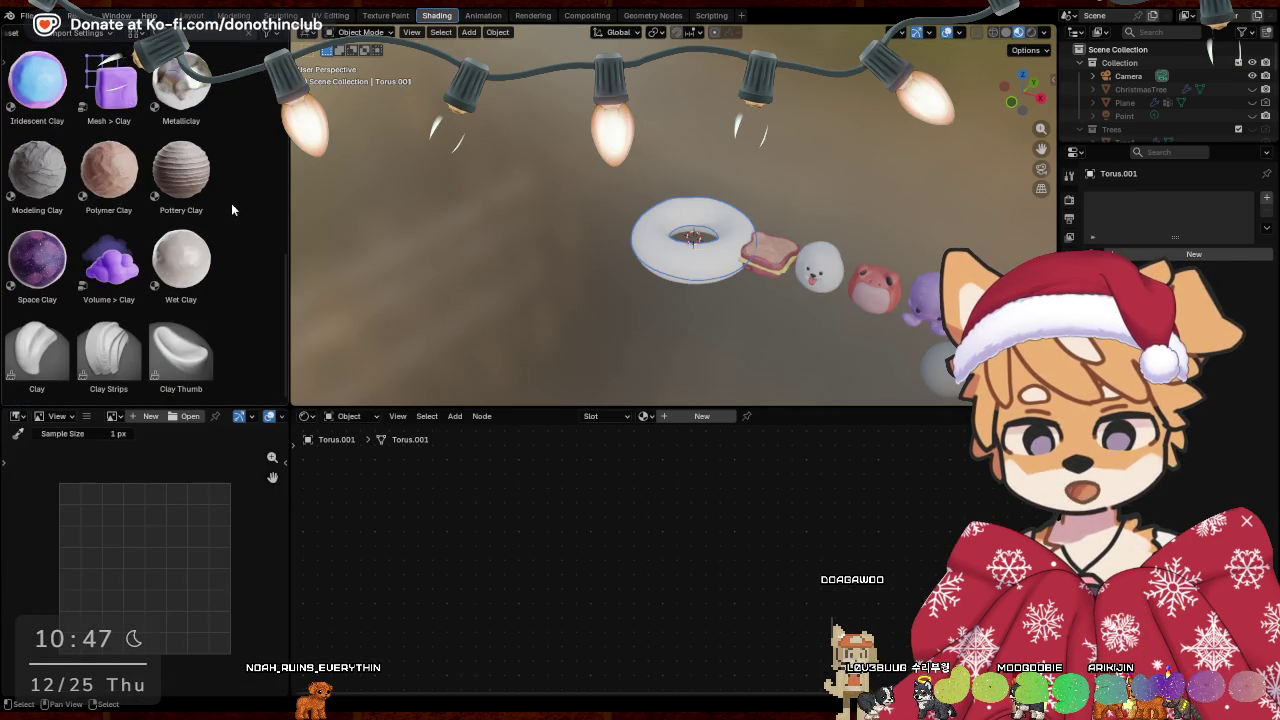
scroll(250, 200, up, 5)
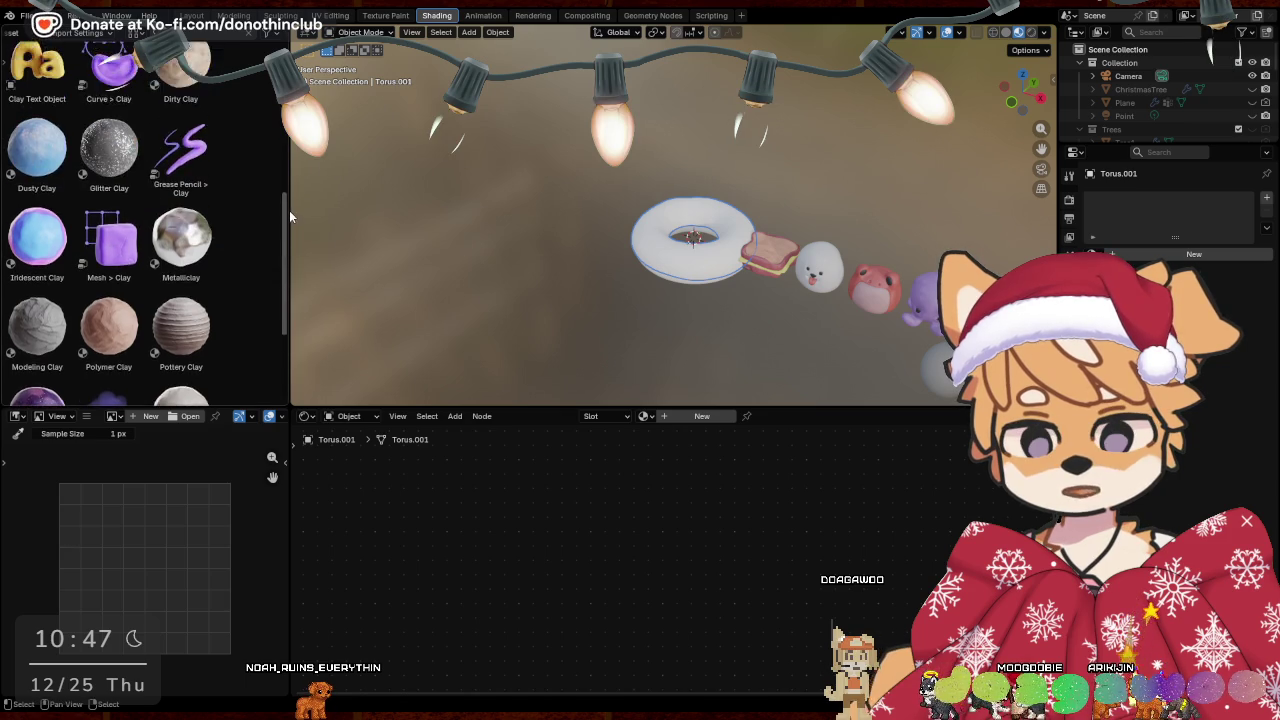
scroll(250, 200, up, 5)
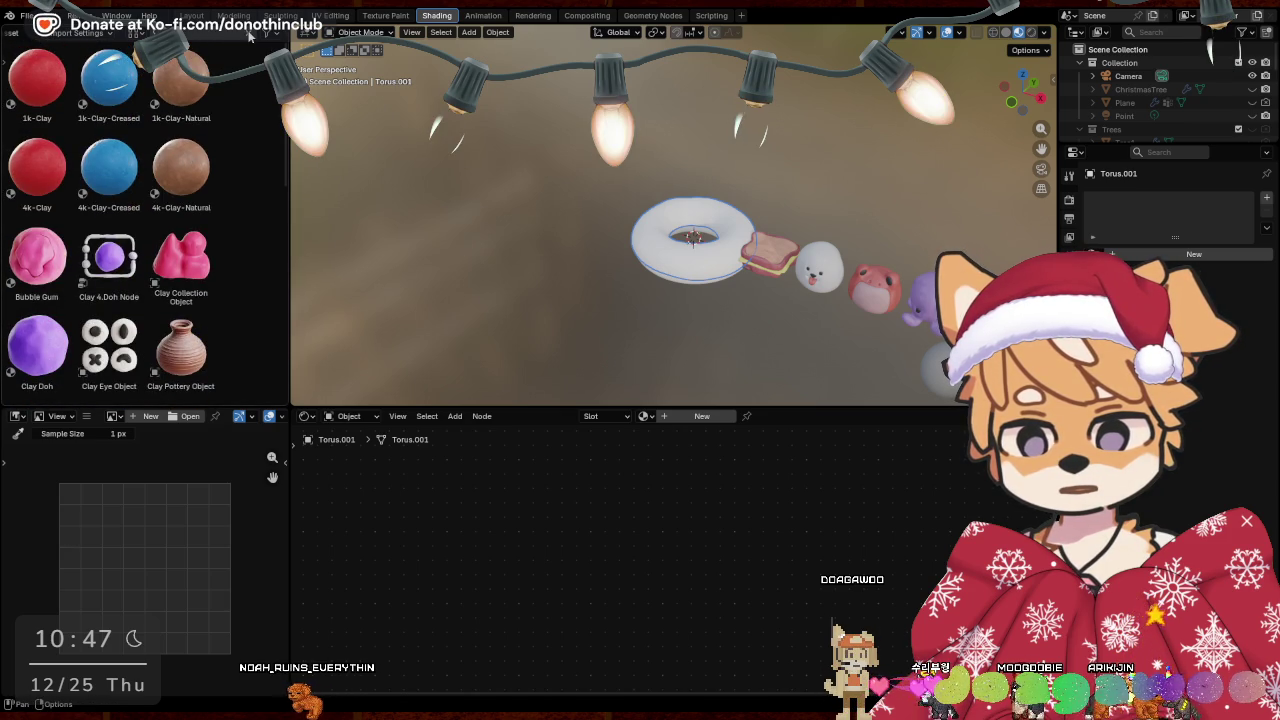
mouse_move(285, 60)
mouse_down()
mouse_move(288, 270)
mouse_move(288, 249)
mouse_up()
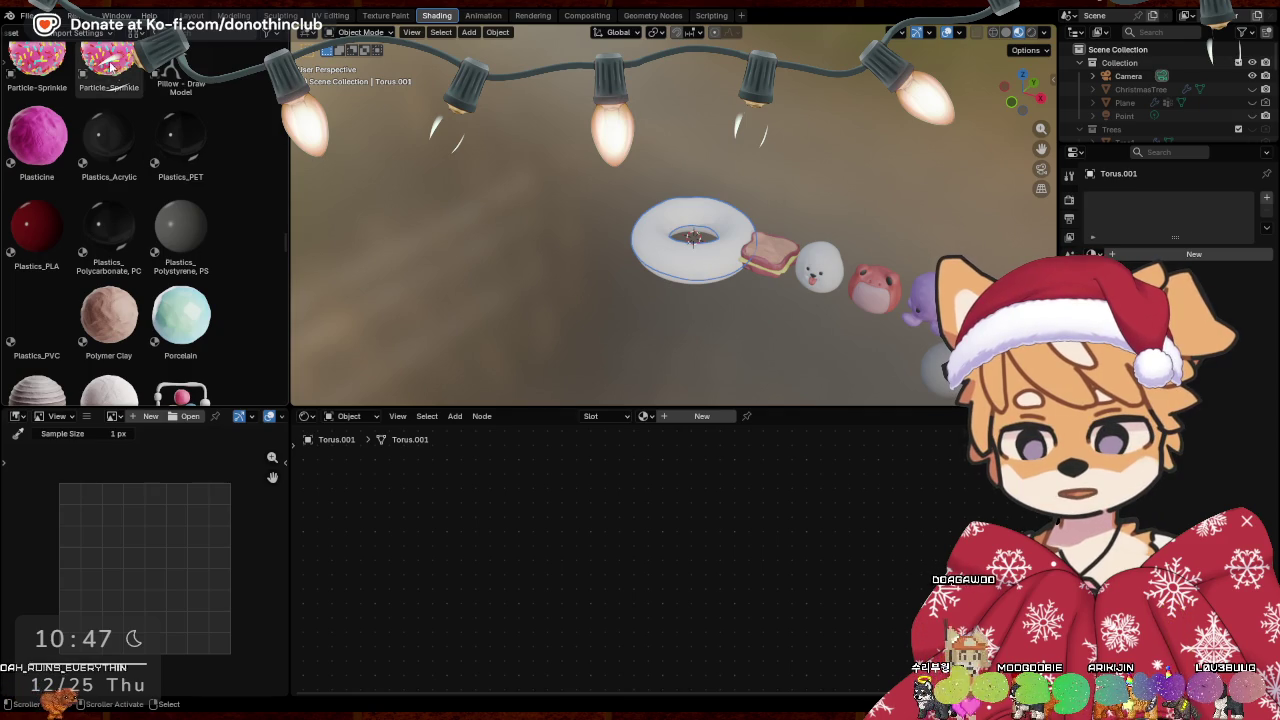
scroll(113, 68, up, 1)
drag(113, 68, 659, 250)
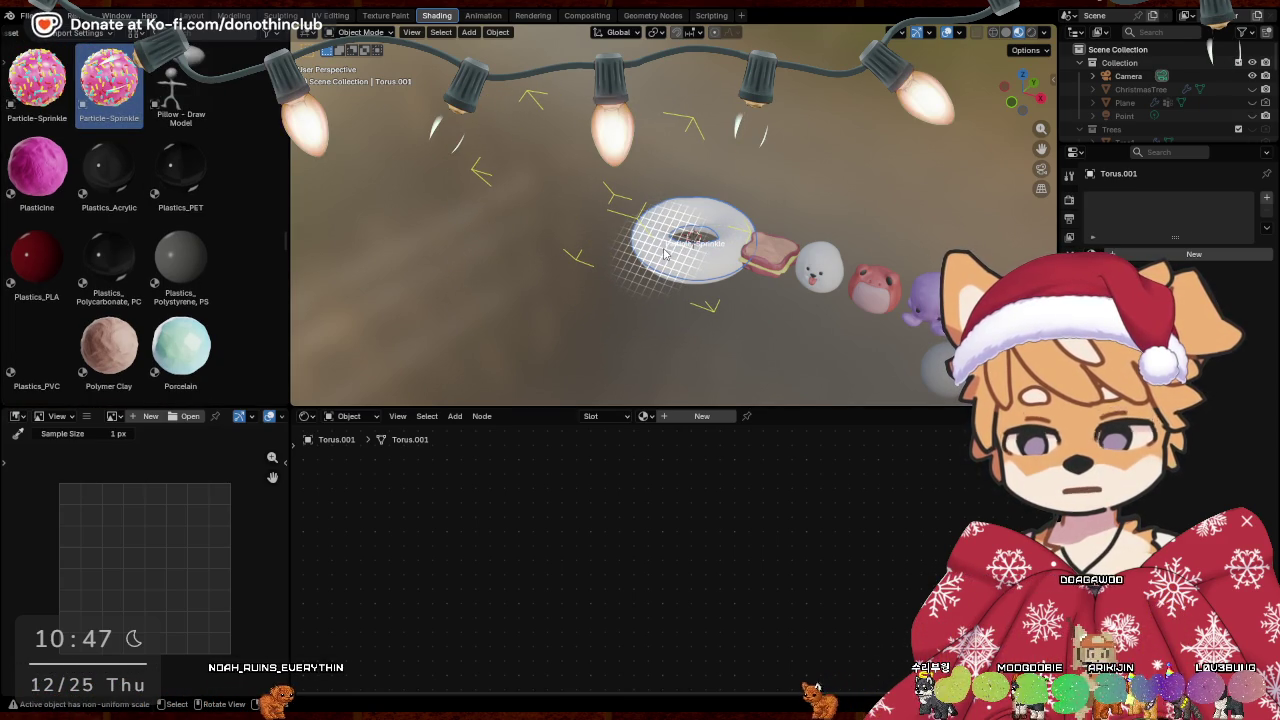
drag(665, 252, 656, 245)
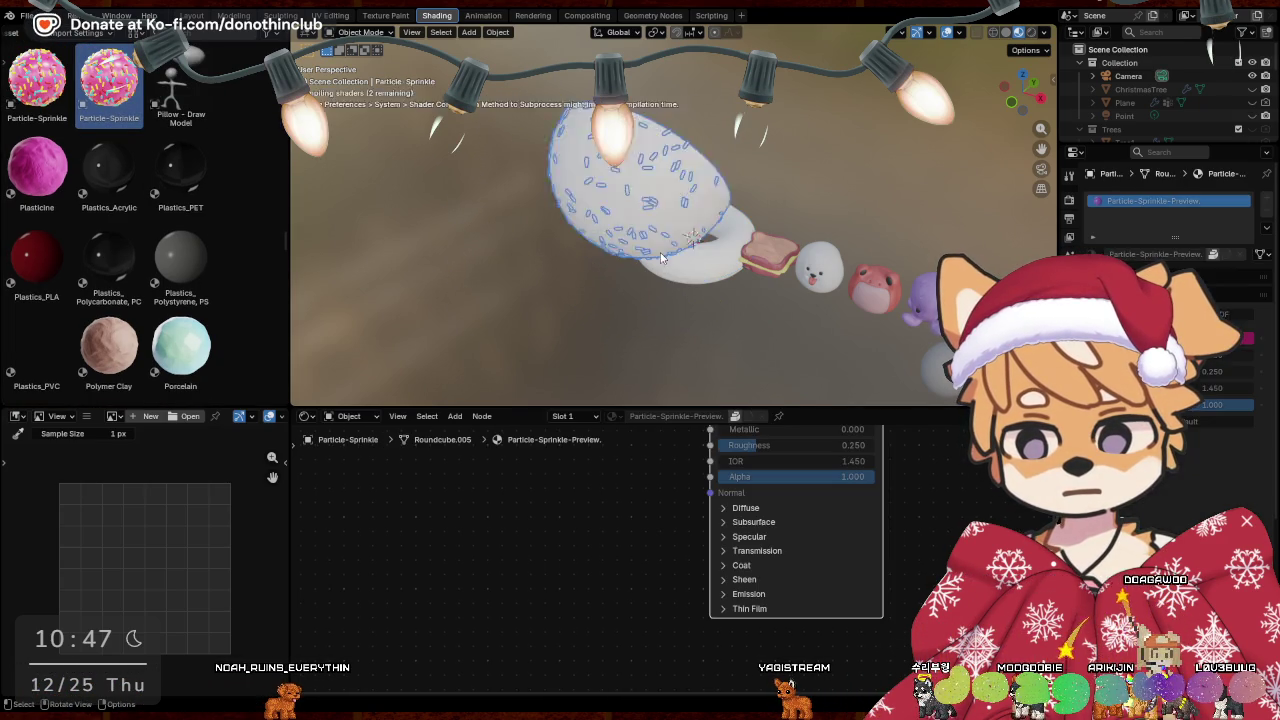
Move the sample sprinkle donut away along X, then reselect the white torus
middle_drag(629, 218, 699, 150)
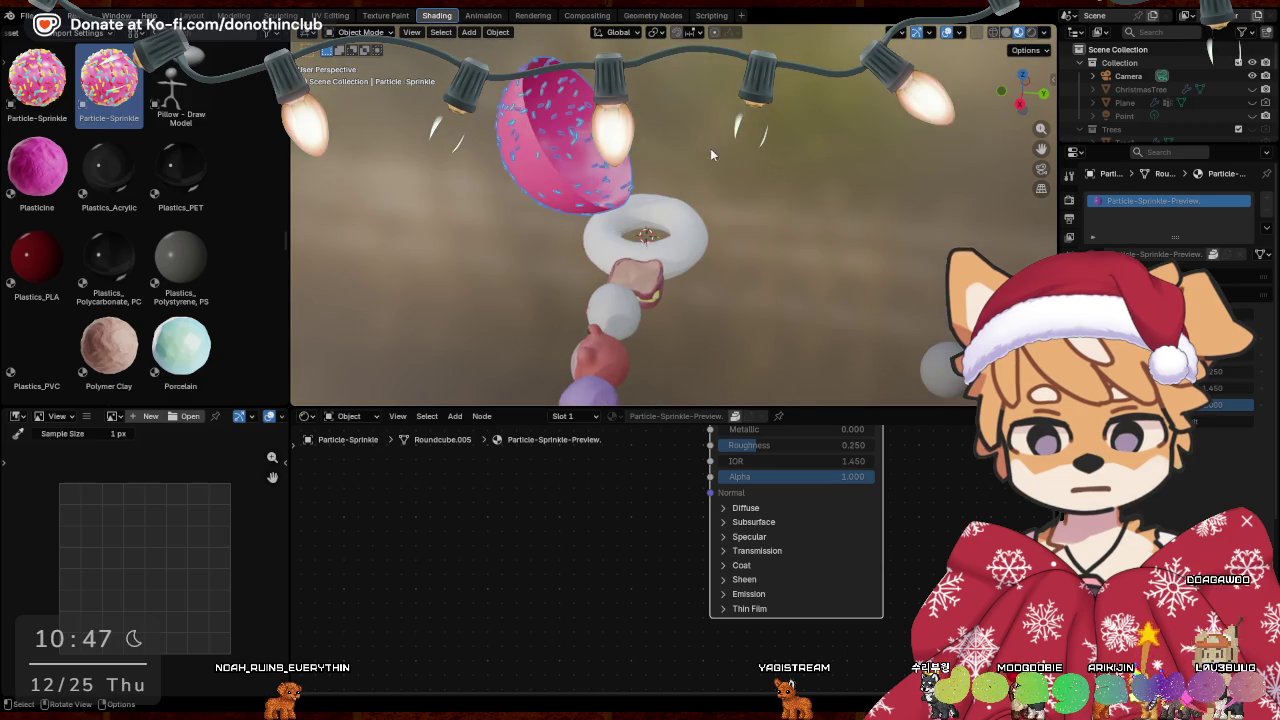
key(g)
key(x)
click(953, 173)
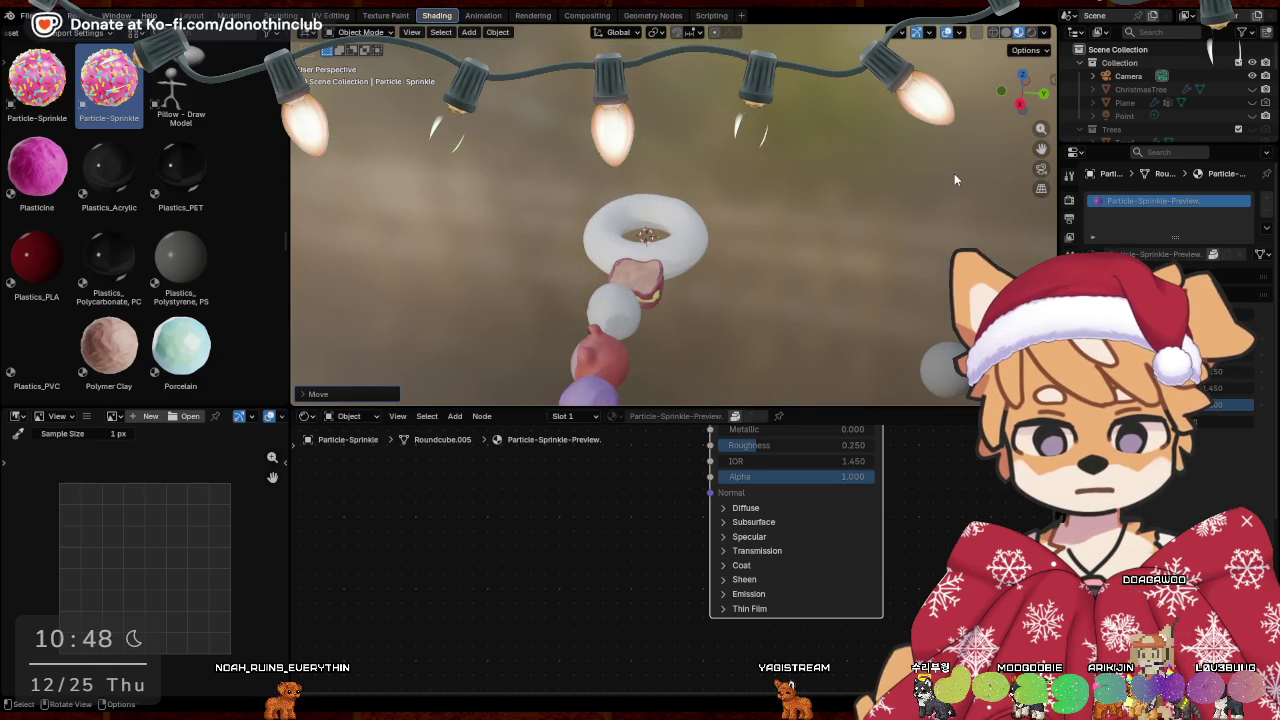
middle_drag(953, 173, 1043, 236)
click(687, 262)
middle_drag(933, 187, 879, 184)
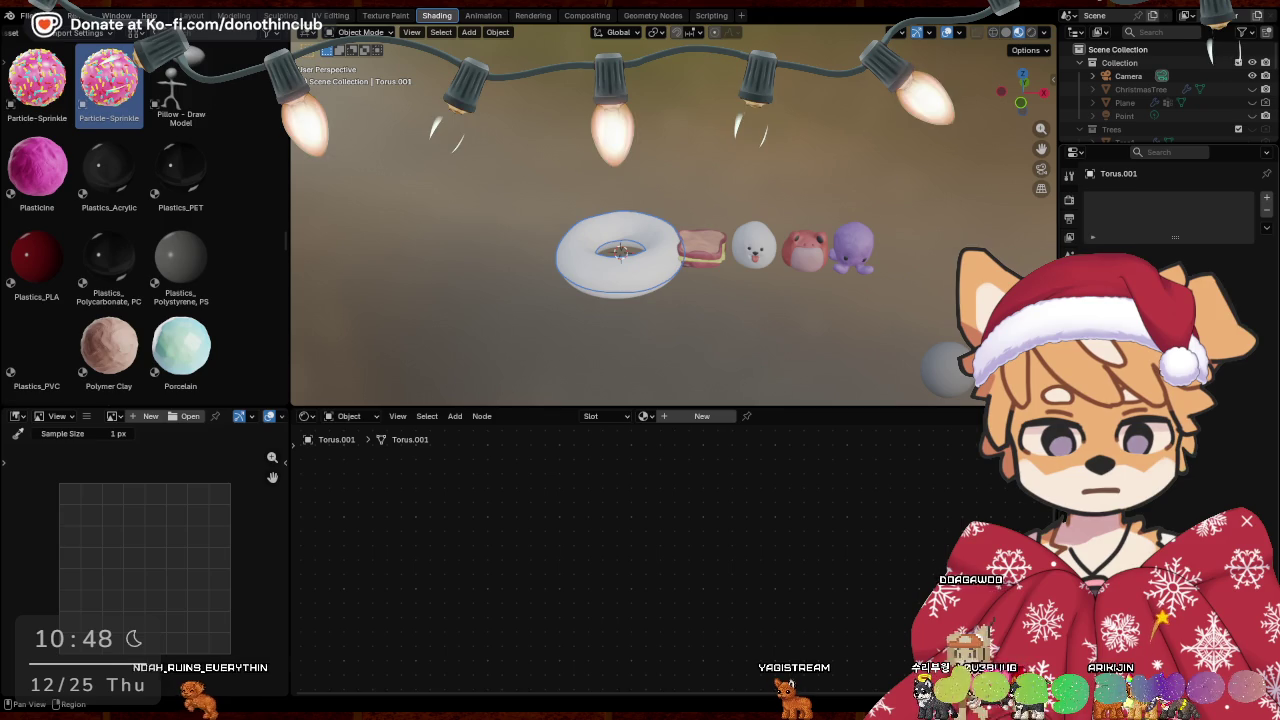
Add a particle system to the icing torus using the Particle-Sprinkle settings
click(1266, 197)
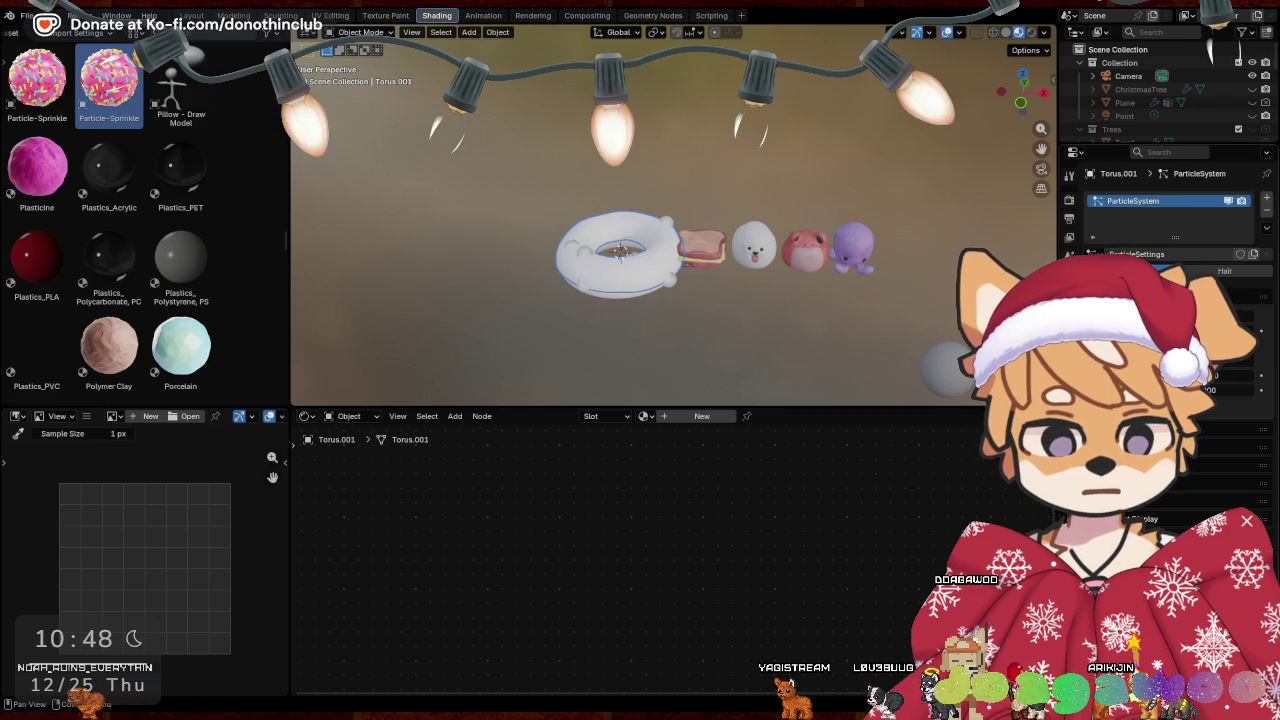
click(1099, 254)
click(842, 289)
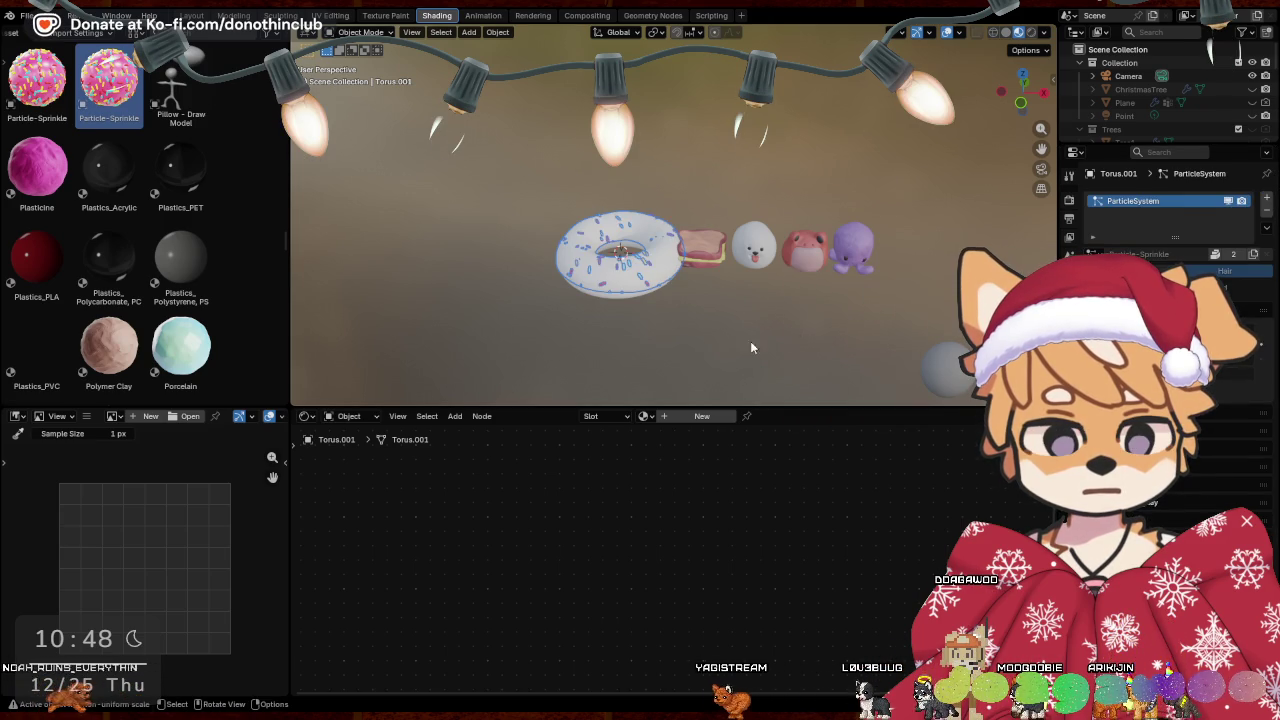
scroll(744, 315, up, 4)
click(694, 276)
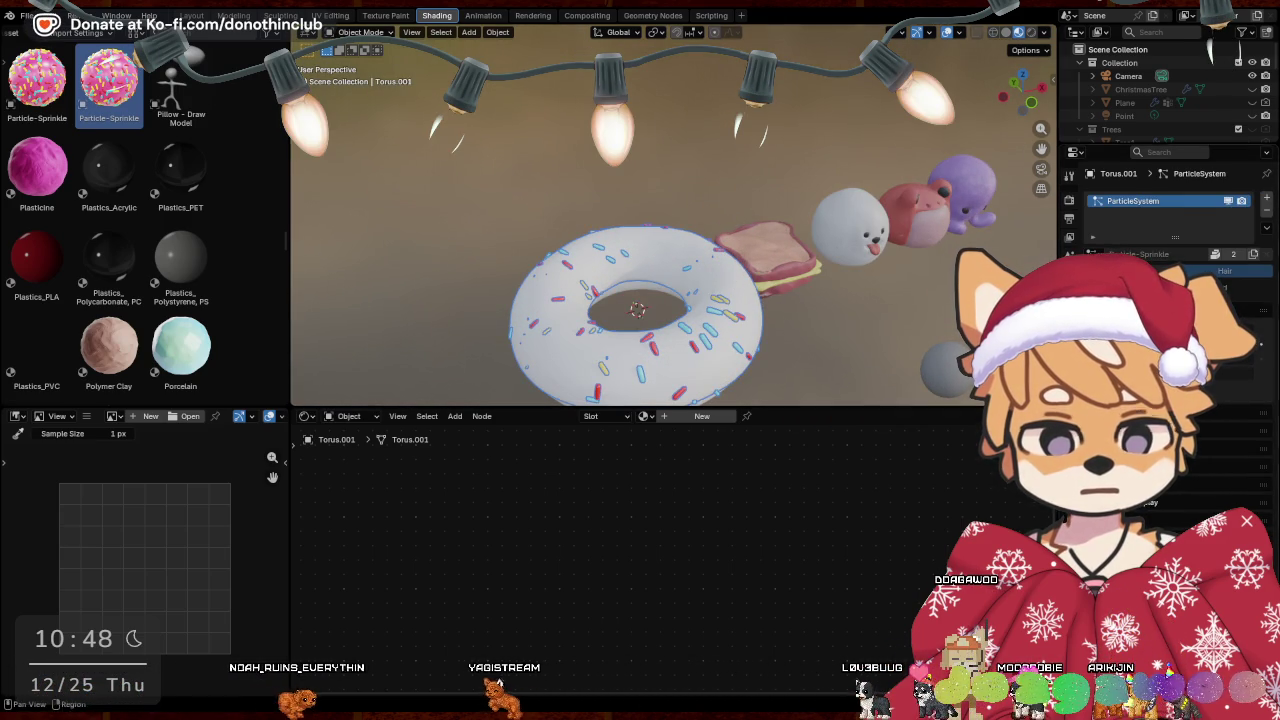
Assign the Particle-Sprinkle-Preview material to the icing torus (Torus.001)
click(1266, 212)
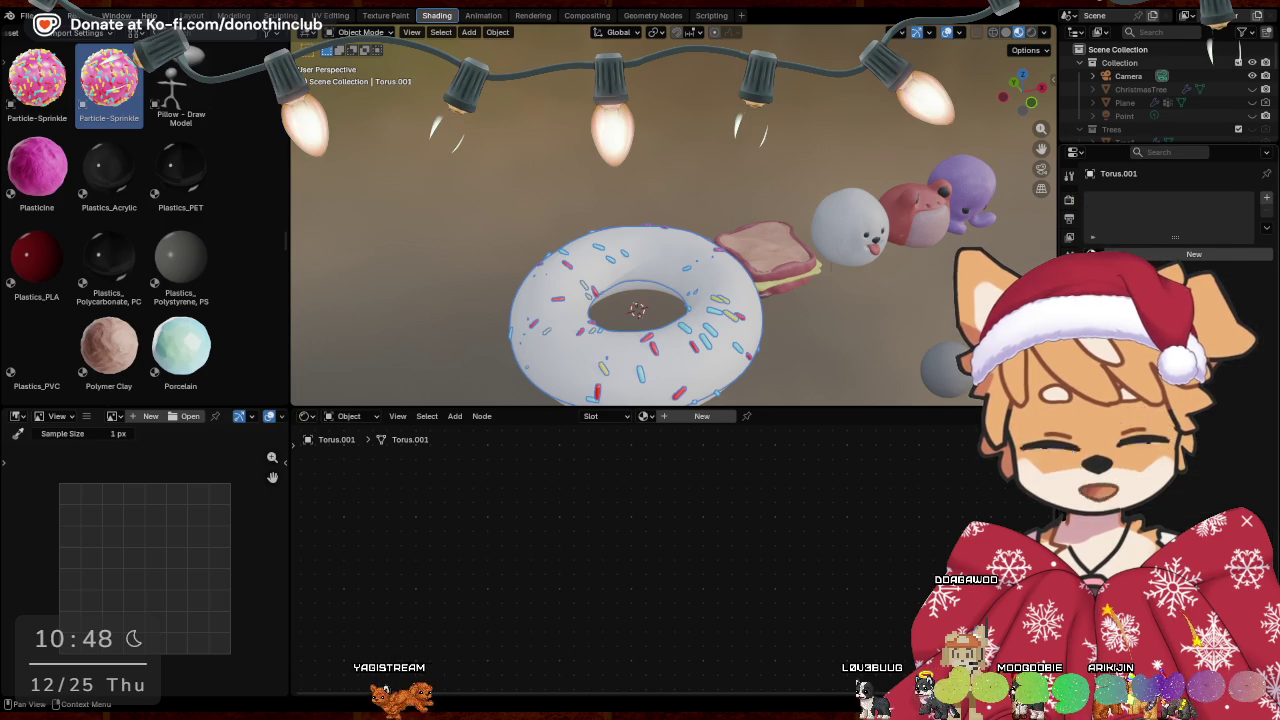
click(1092, 253)
scroll(967, 381, down, 3)
scroll(967, 381, down, 3)
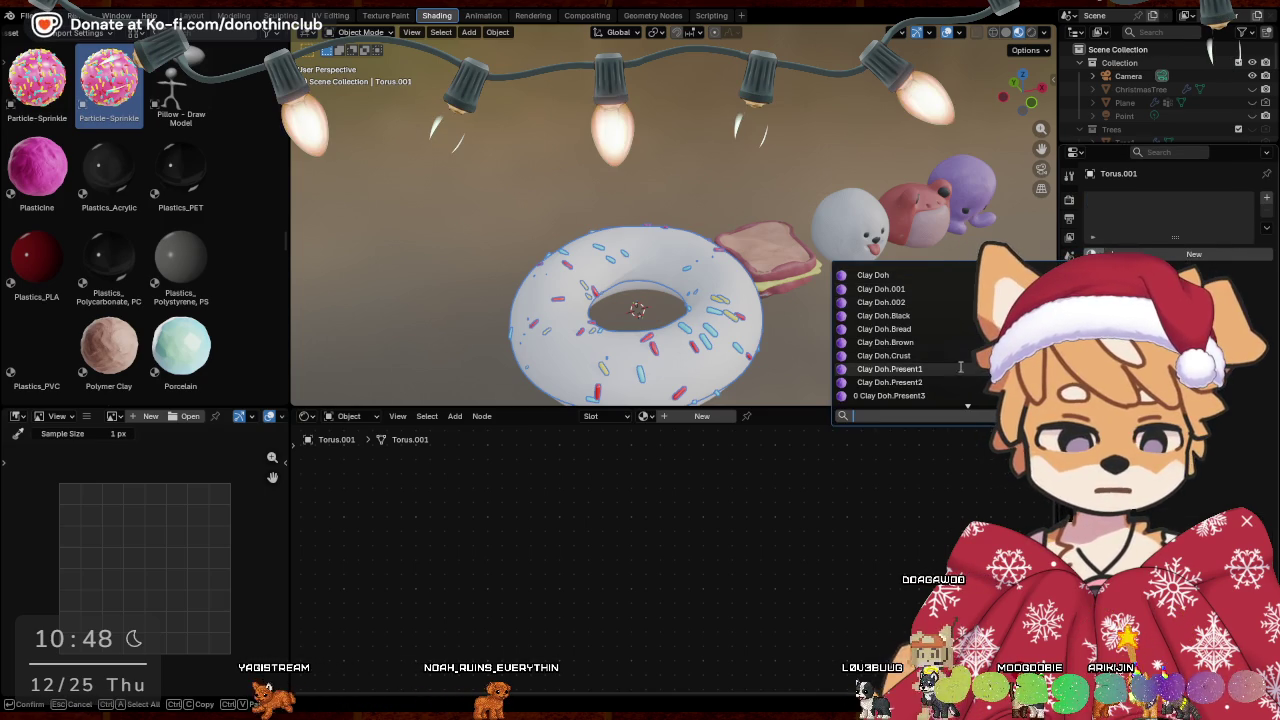
scroll(967, 381, down, 4)
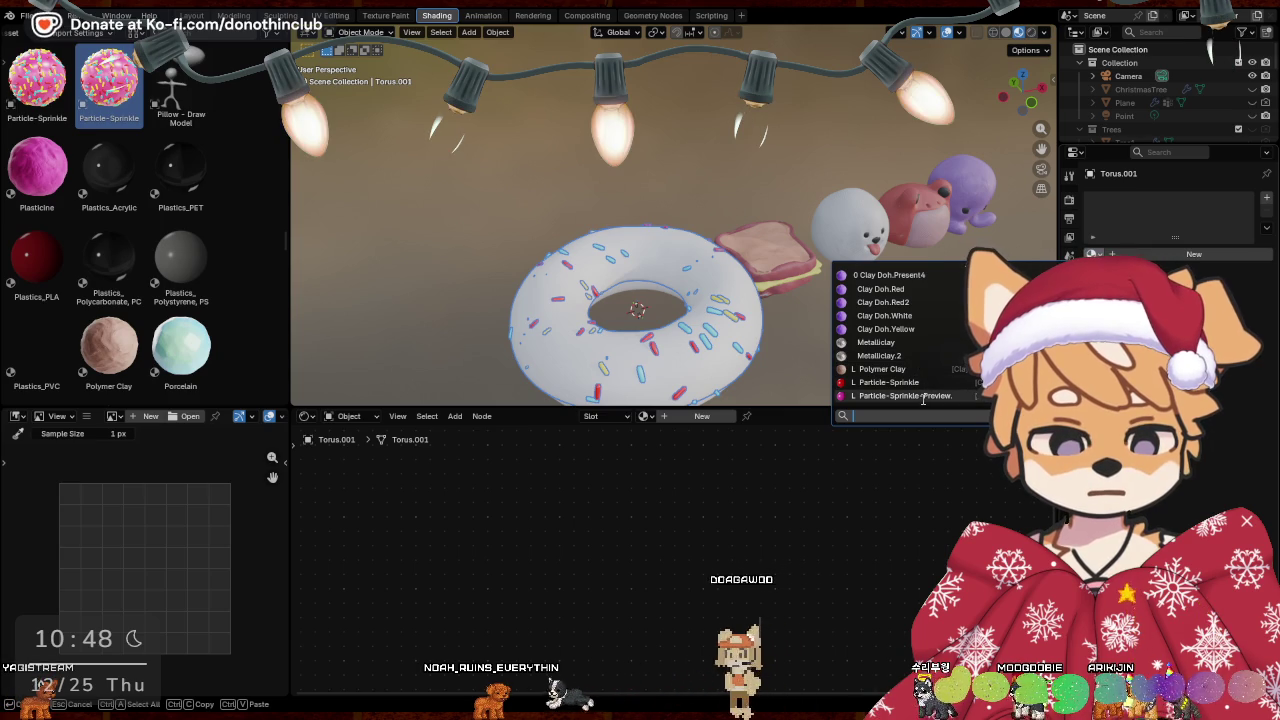
click(924, 397)
Give the donut body torus the Clay Doh.Red2 material
middle_drag(827, 320, 665, 278)
click(660, 276)
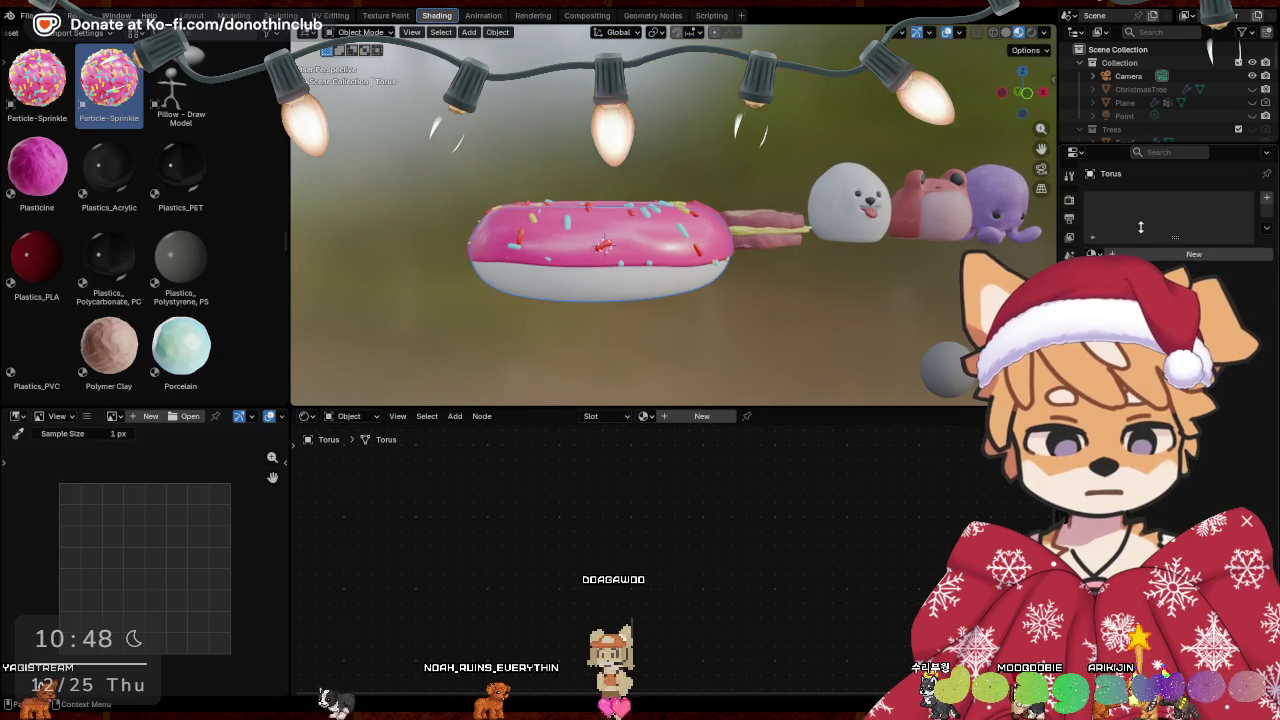
click(1092, 253)
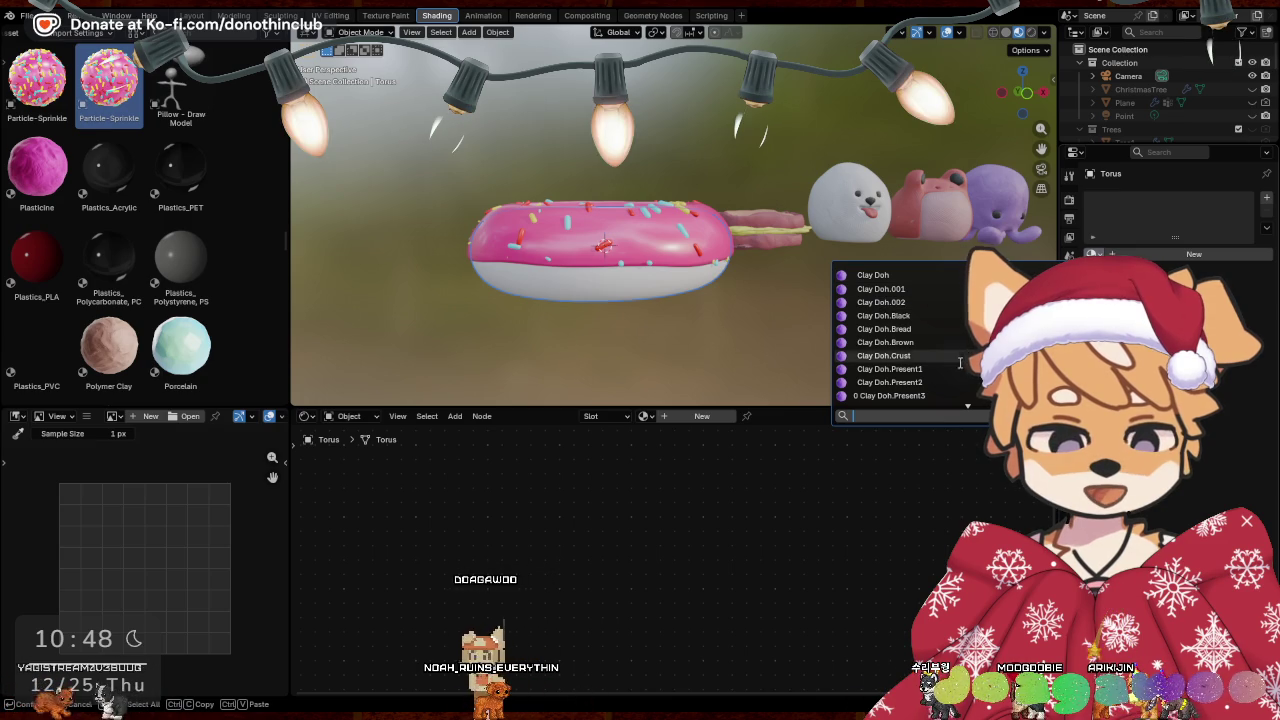
scroll(960, 360, down, 1)
scroll(953, 383, down, 1)
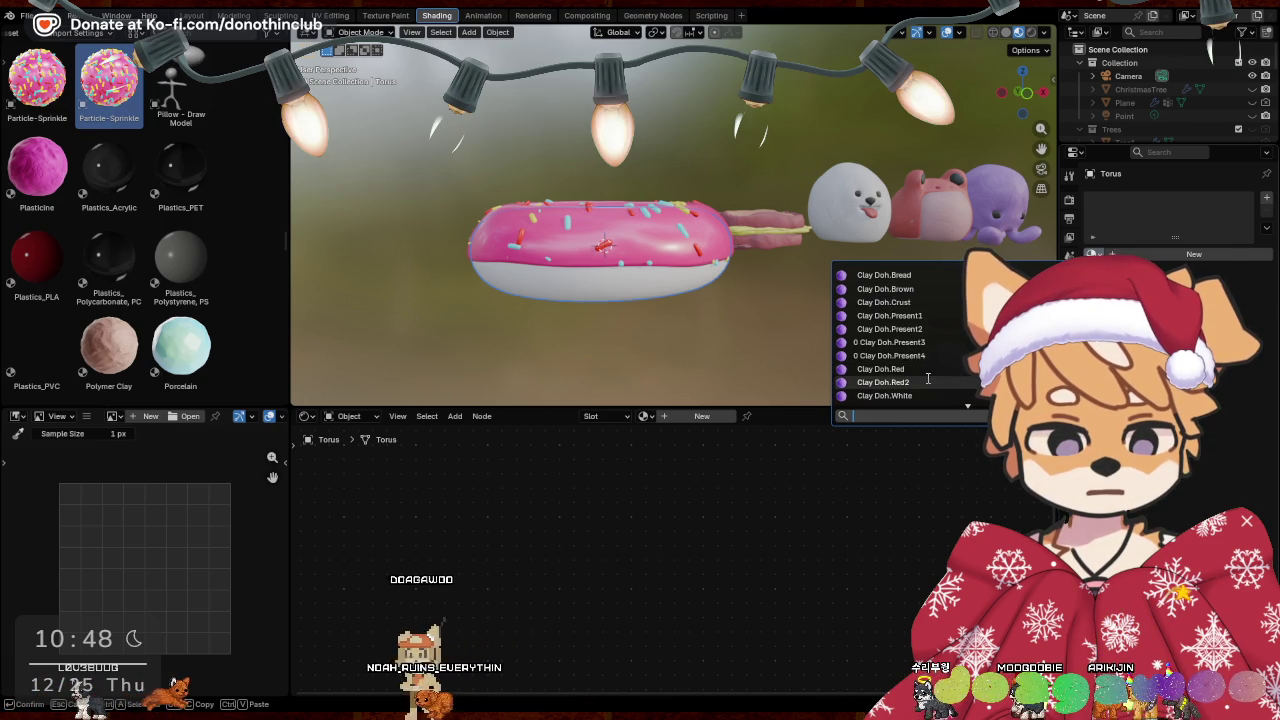
click(928, 378)
mouse_move(830, 321)
middle_down()
mouse_move(766, 346)
mouse_move(813, 343)
middle_up()
click(620, 325)
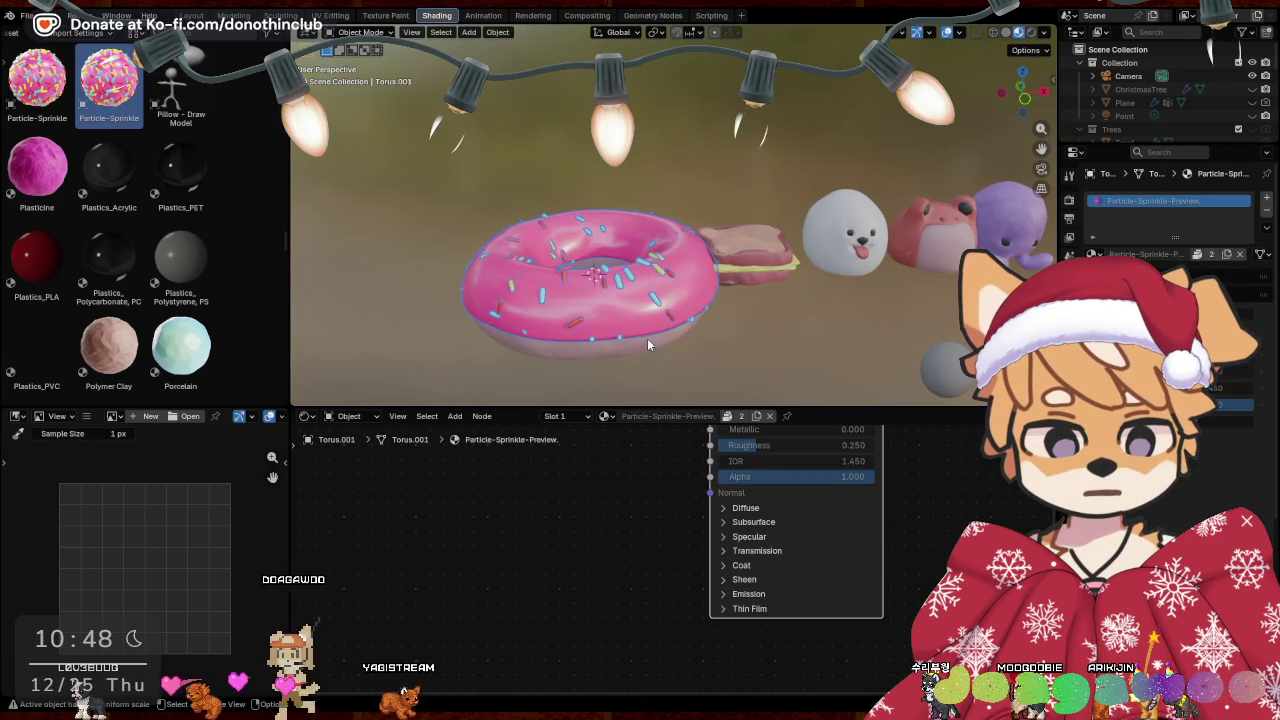
Apply all transforms to the icing torus and reset its origin
click(654, 340)
middle_drag(788, 328, 802, 298)
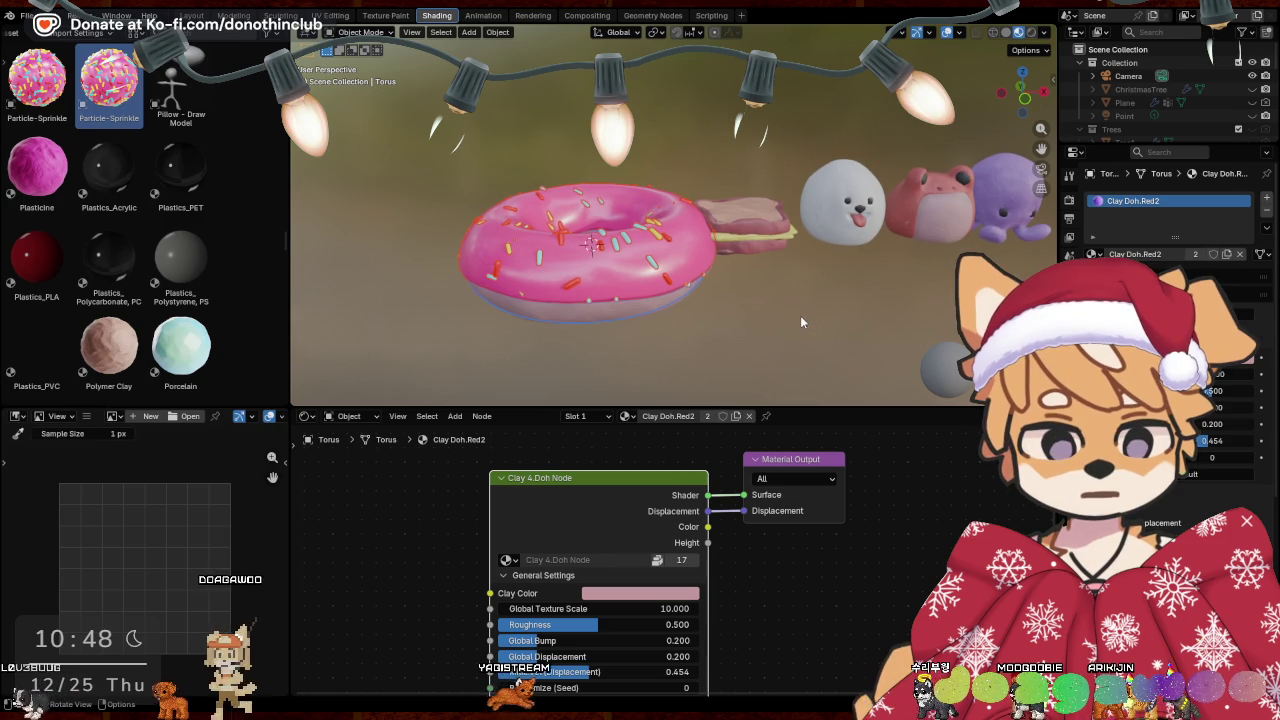
click(631, 268)
key(ctrl+a)
click(631, 270)
key(F3)
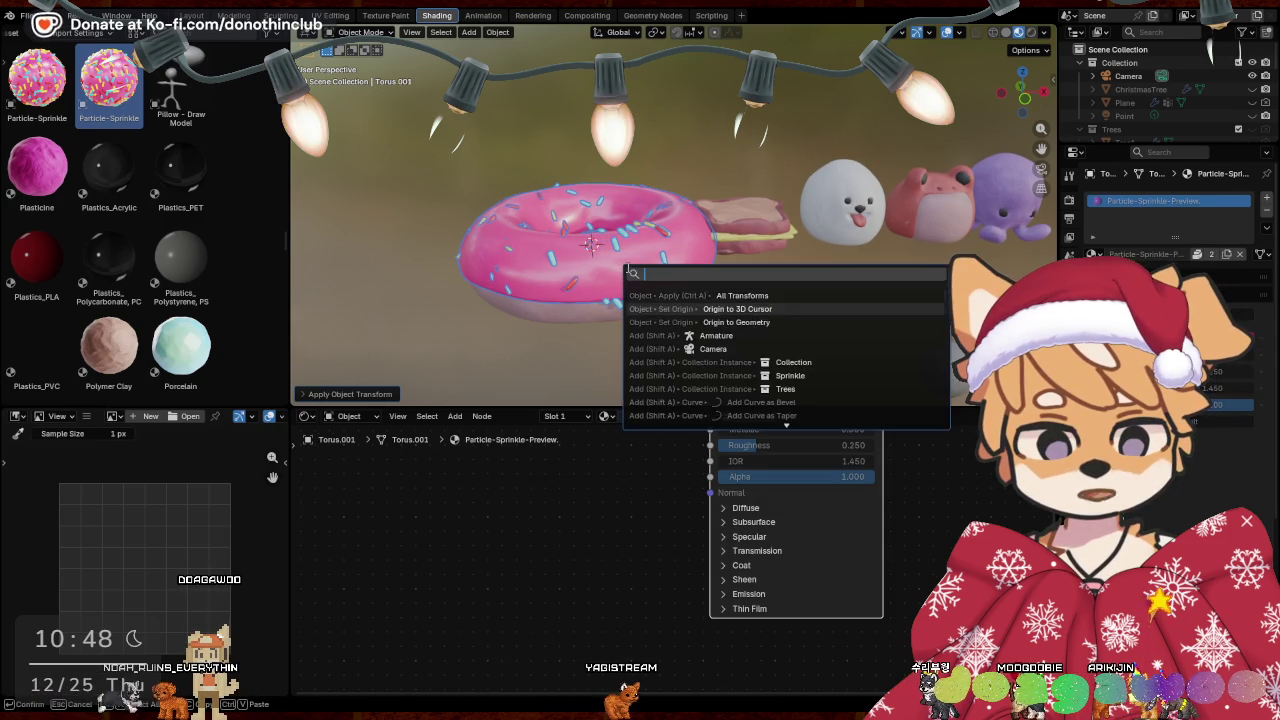
key(Down)
key(Return)
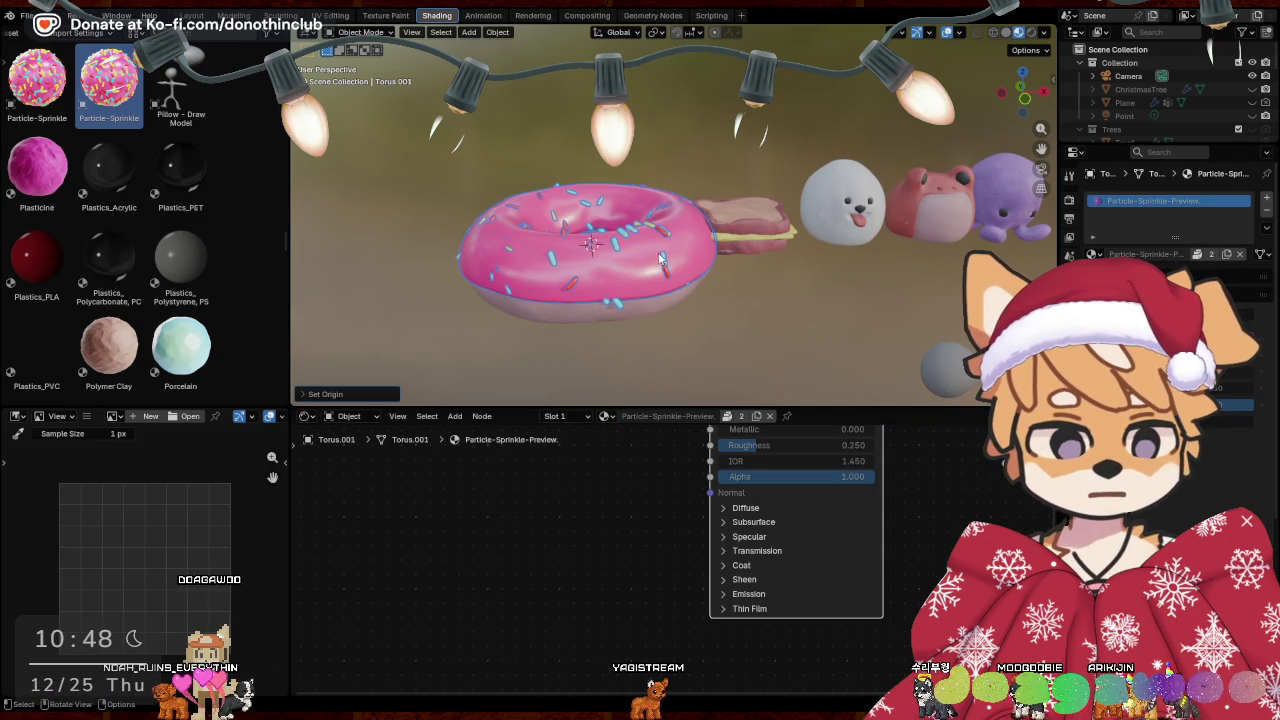
Make the sprinkle particle settings single-user and change a value to rescatter them
click(1069, 372)
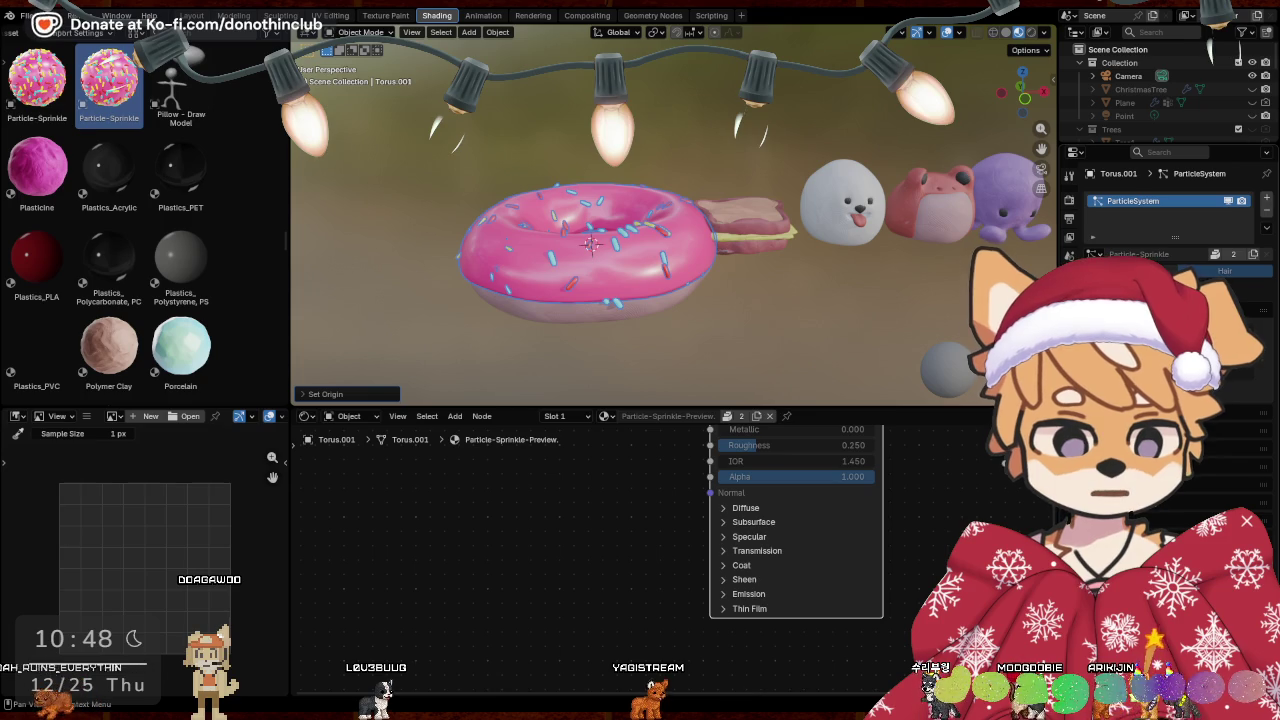
click(1255, 257)
drag(1180, 330, 1240, 330)
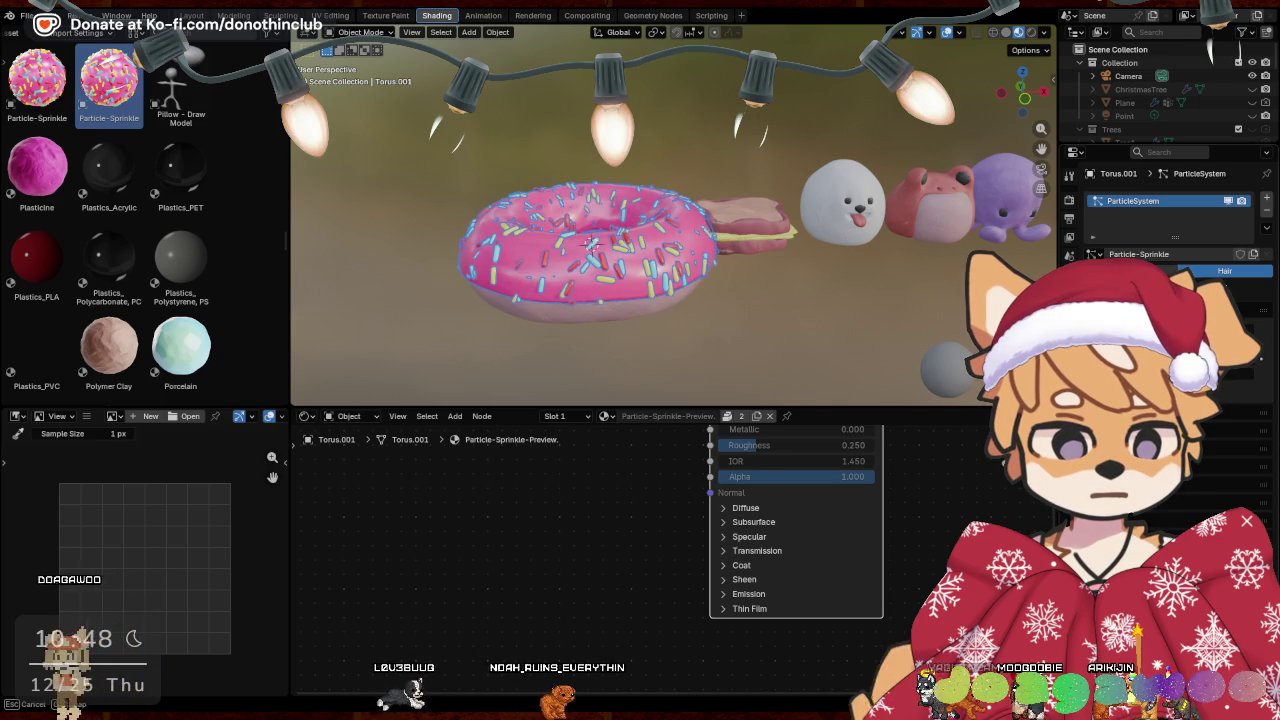
mouse_move(757, 321)
middle_down()
mouse_move(835, 387)
mouse_move(722, 318)
middle_up()
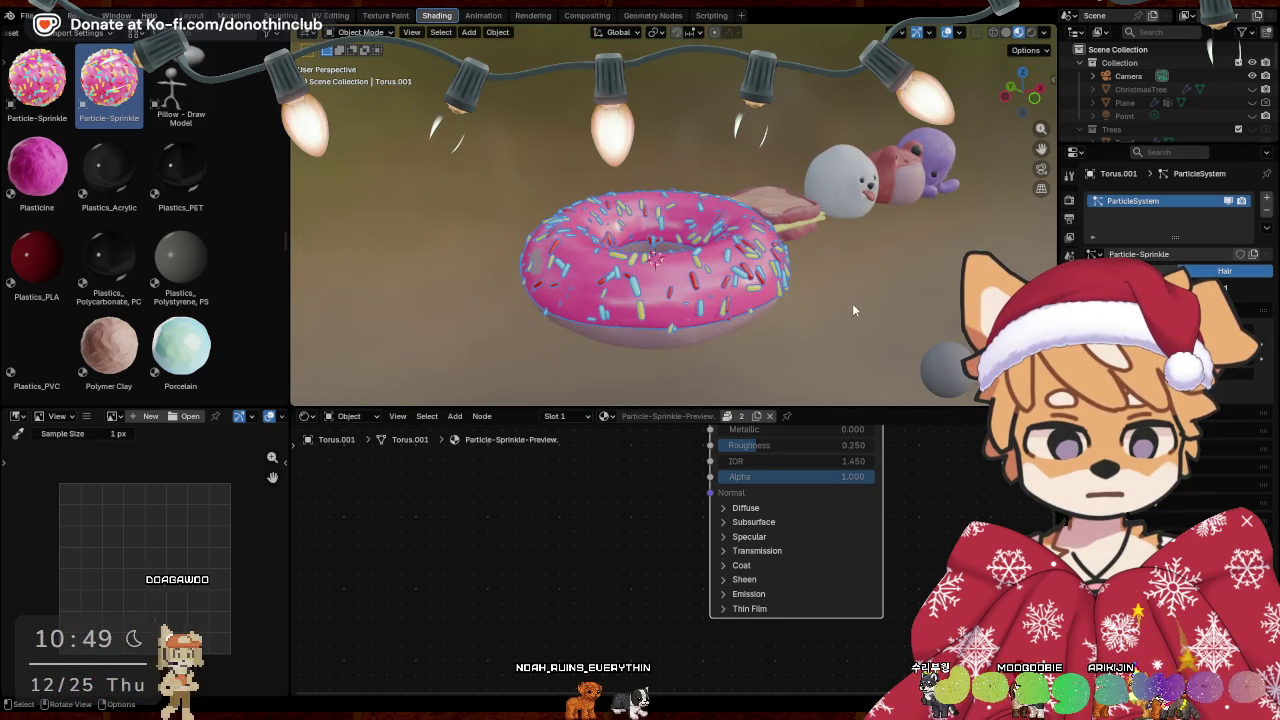
Scale the icing torus while excluding Z, then resize the donut body torus
key(s)
key(shift+z)
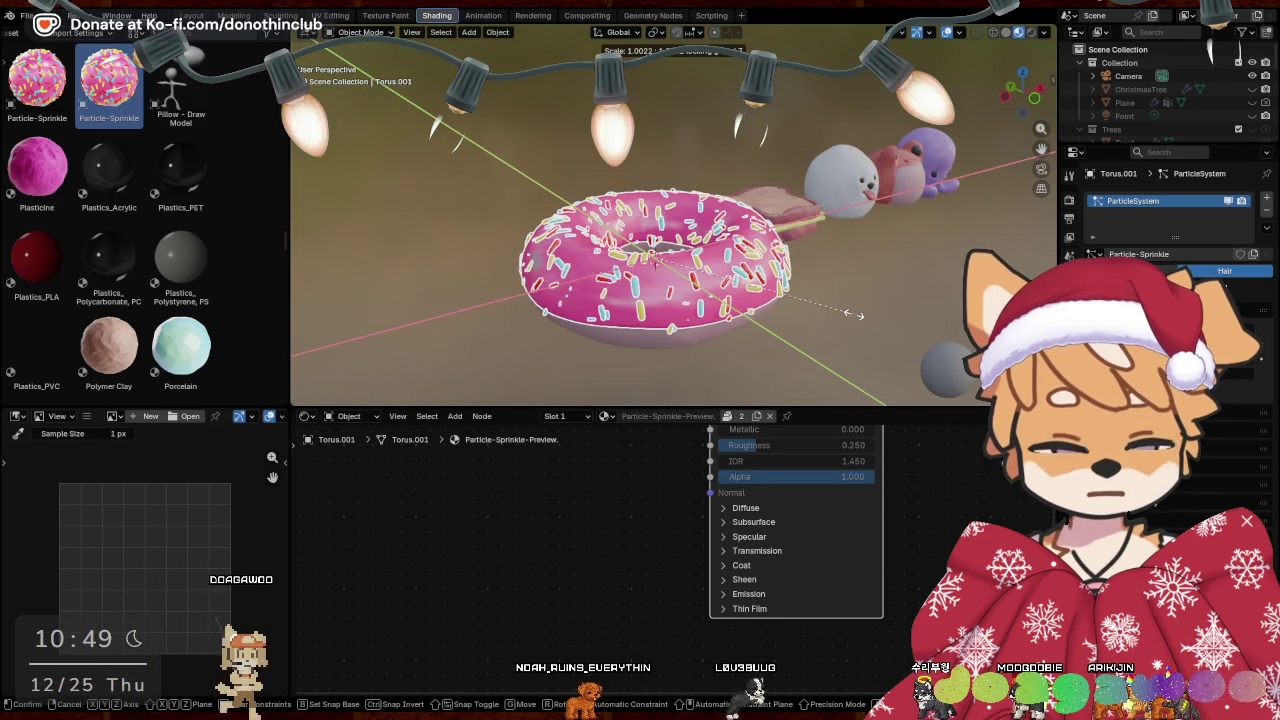
click(857, 313)
middle_drag(836, 326, 635, 346)
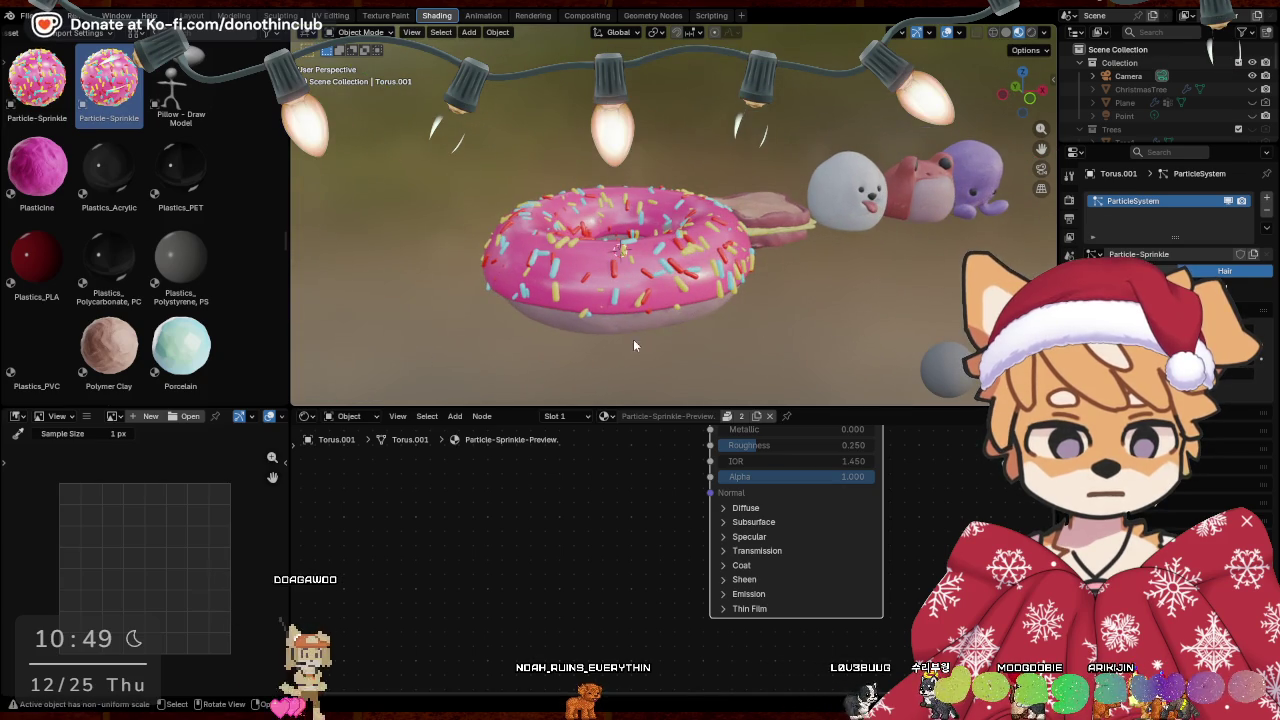
click(629, 325)
middle_drag(744, 319, 746, 316)
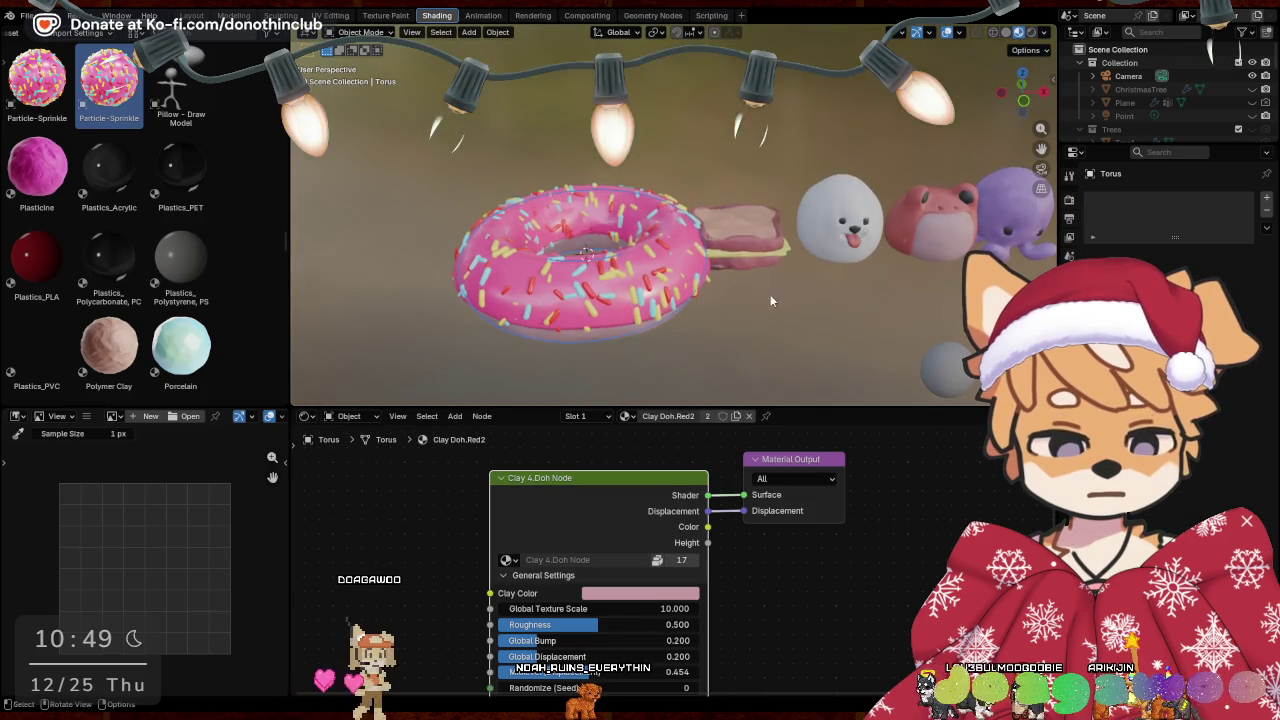
key(s)
click(720, 199)
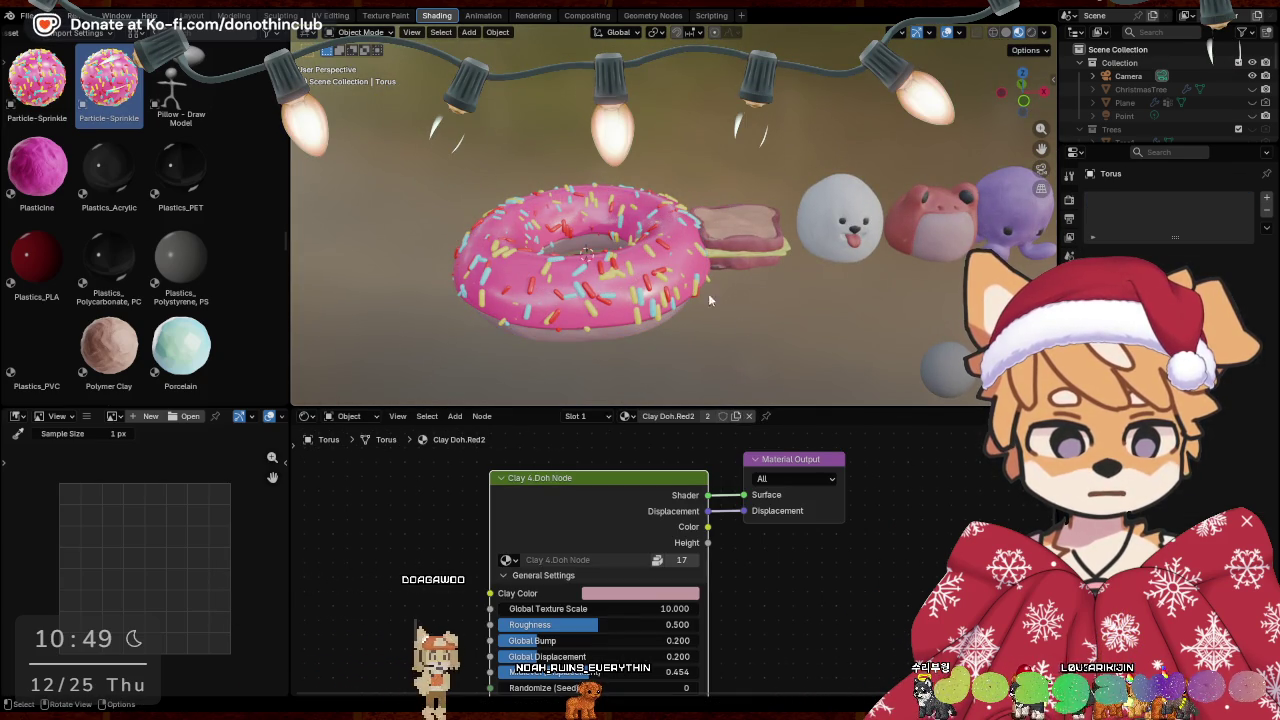
Apply the icing's Subdivision and ParticleSystem modifiers into real geometry
click(620, 300)
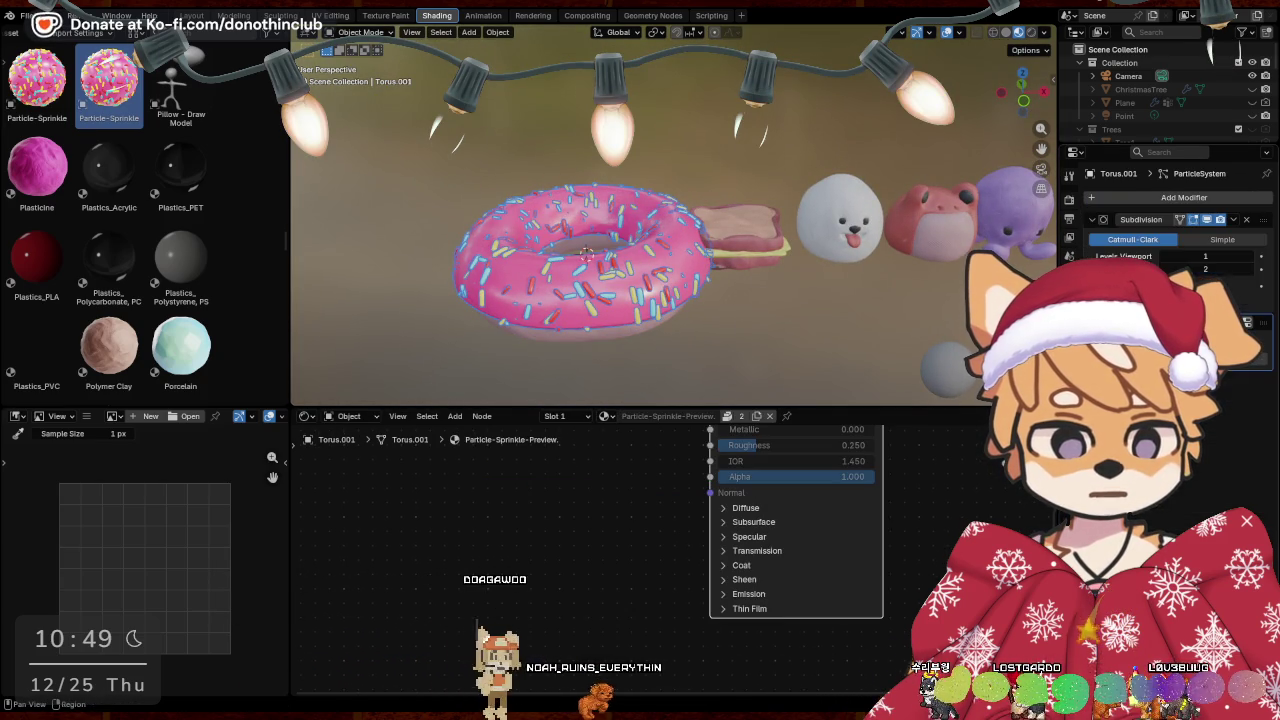
key(ctrl+a)
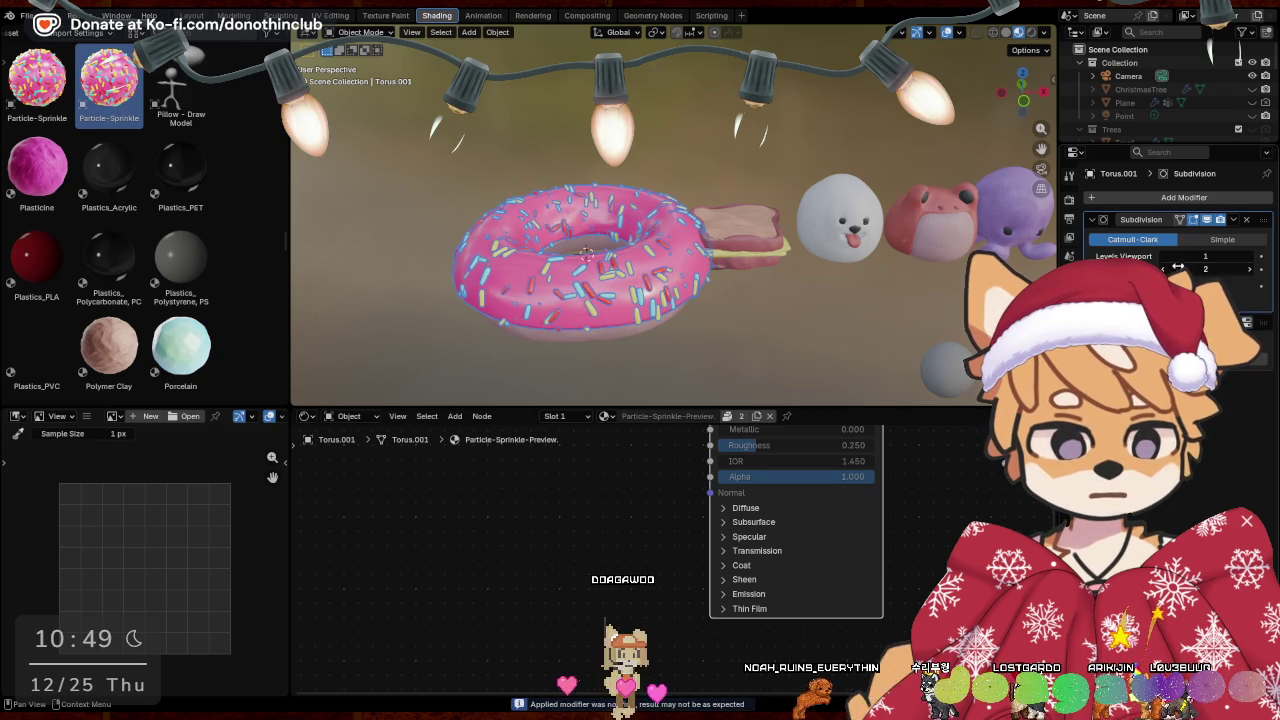
key(ctrl+a)
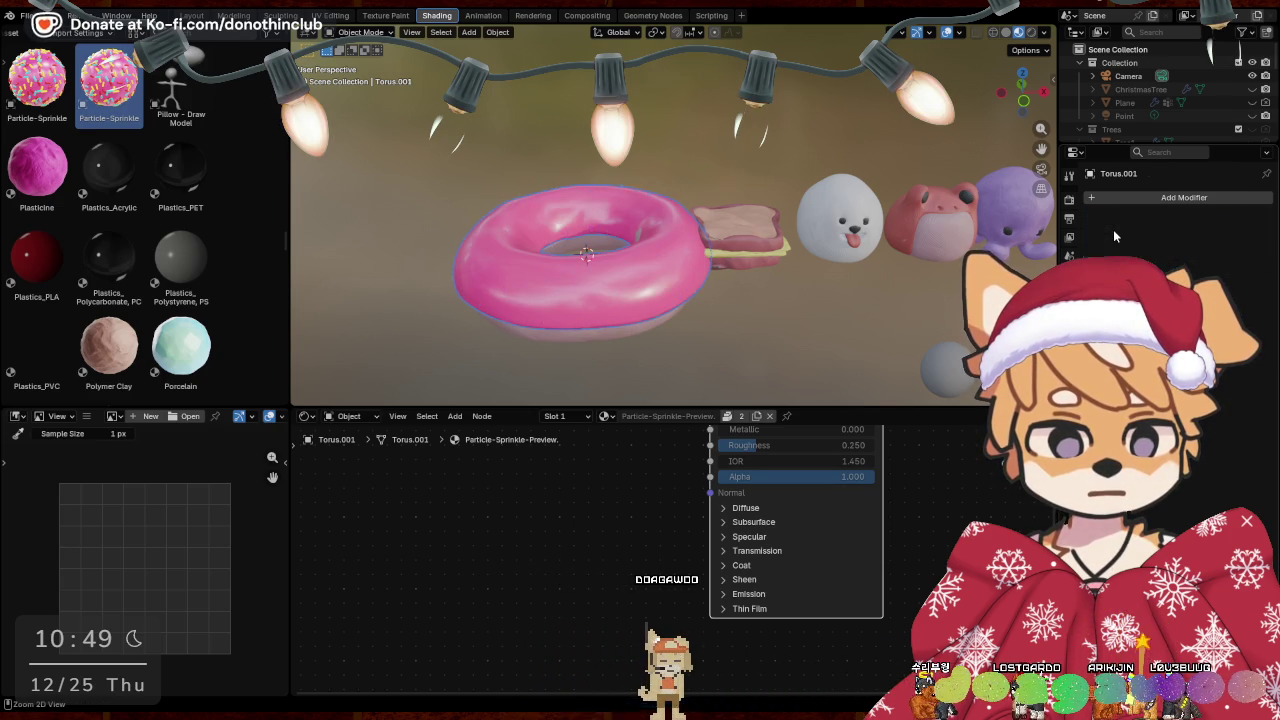
key(ctrl+a)
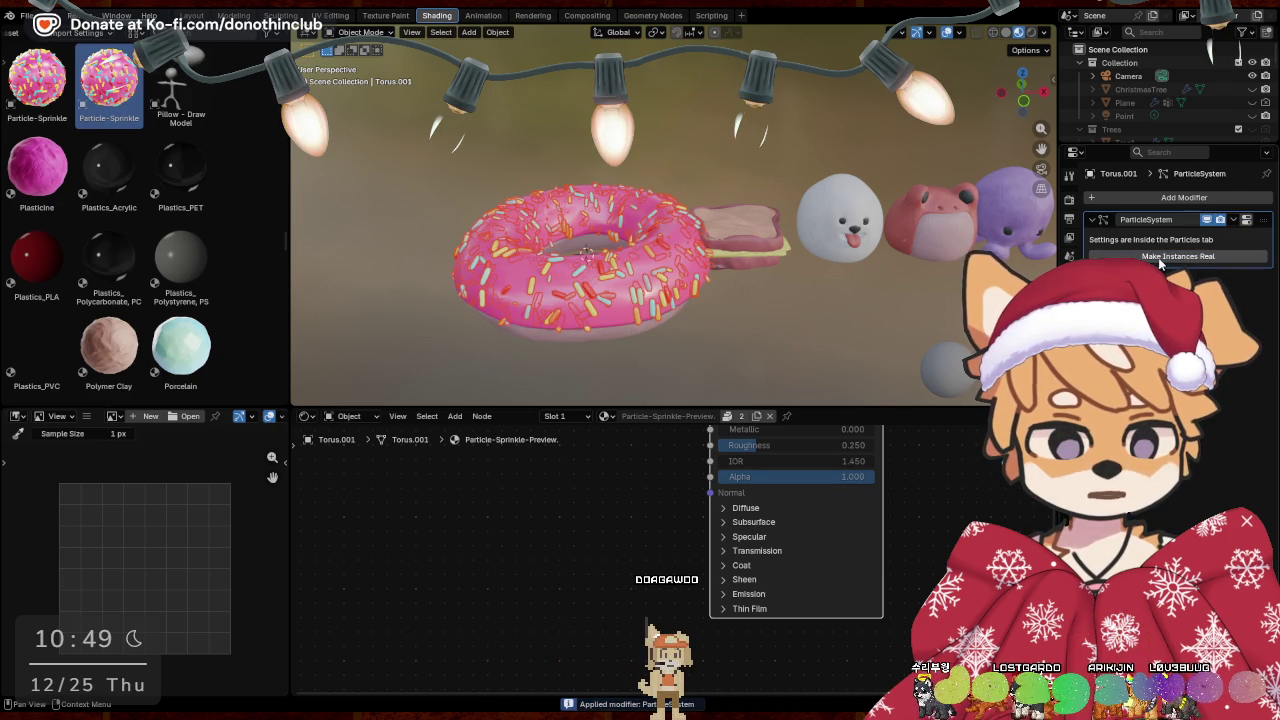
Duplicate the sprinkled donut with Shift+D and place the copy above the original
right_click(605, 315)
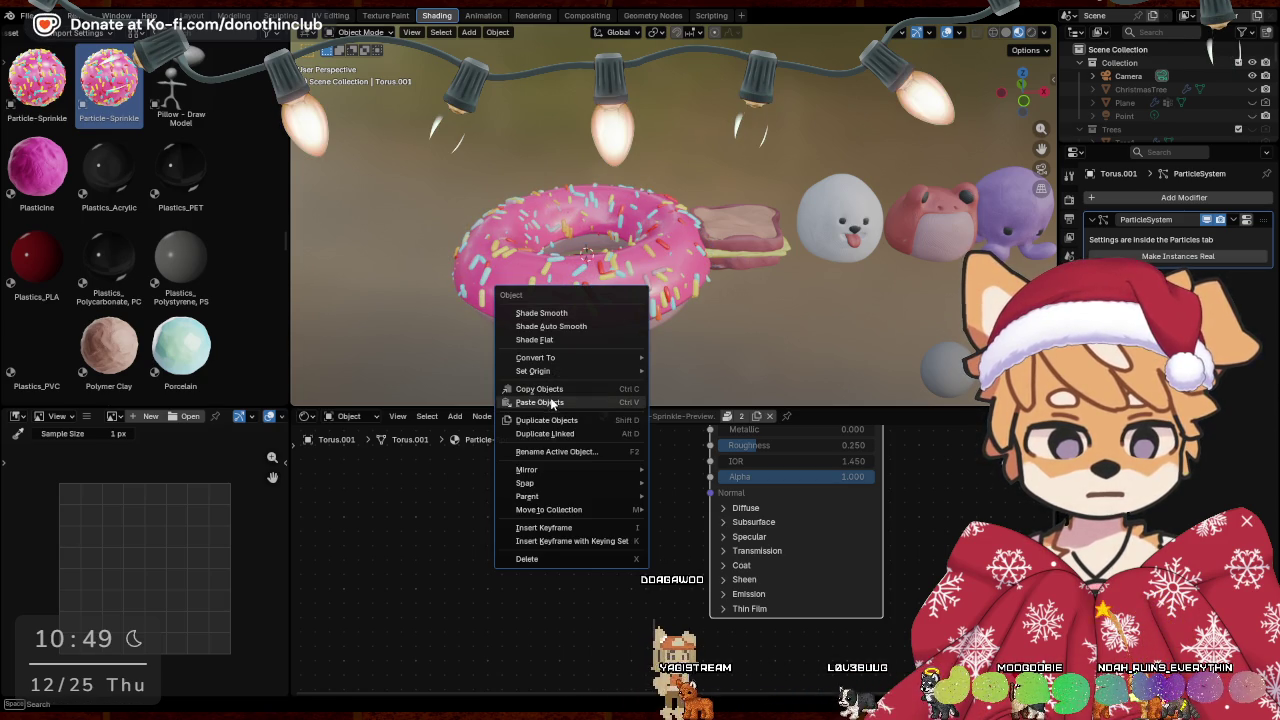
click(768, 323)
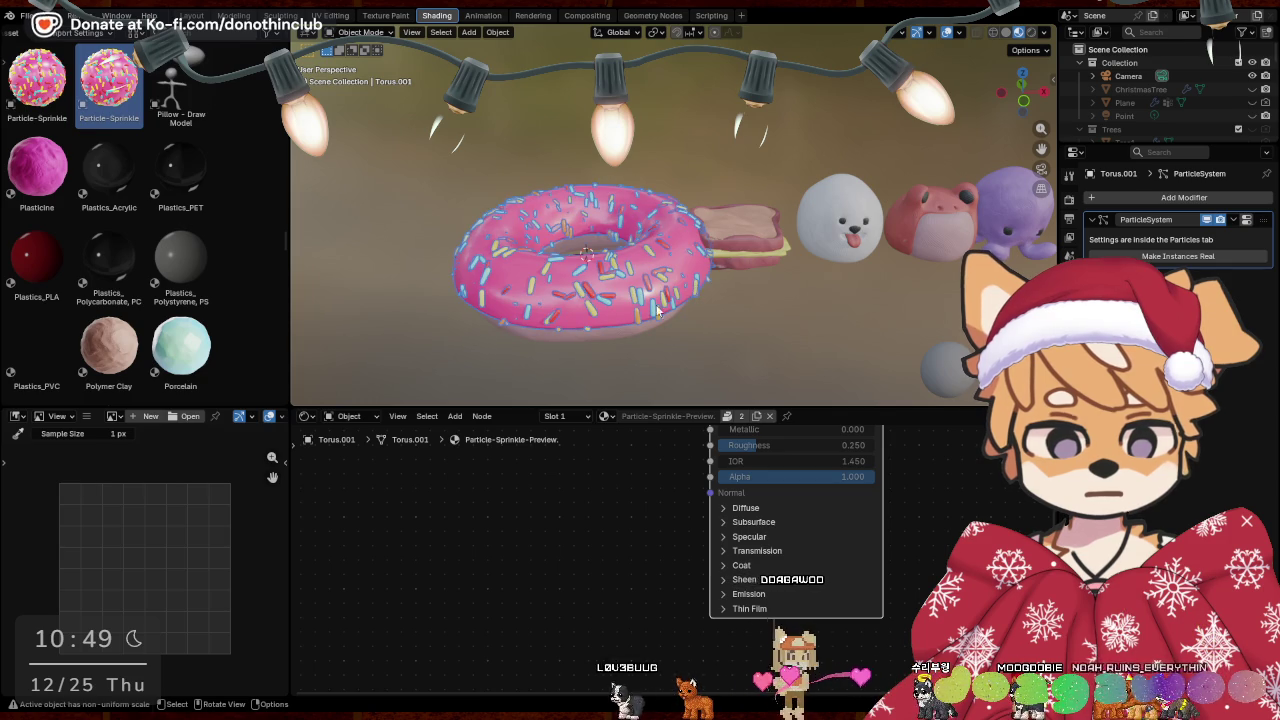
key(shift+d)
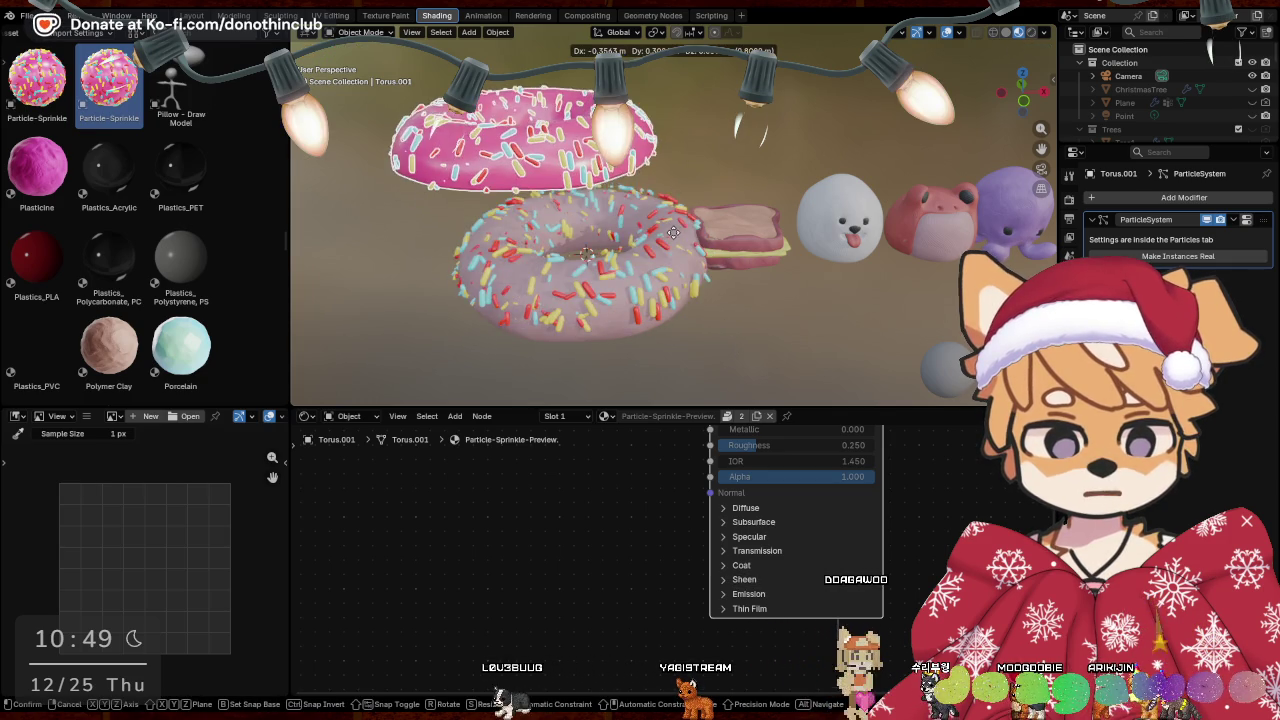
key(Escape)
key(shift+d)
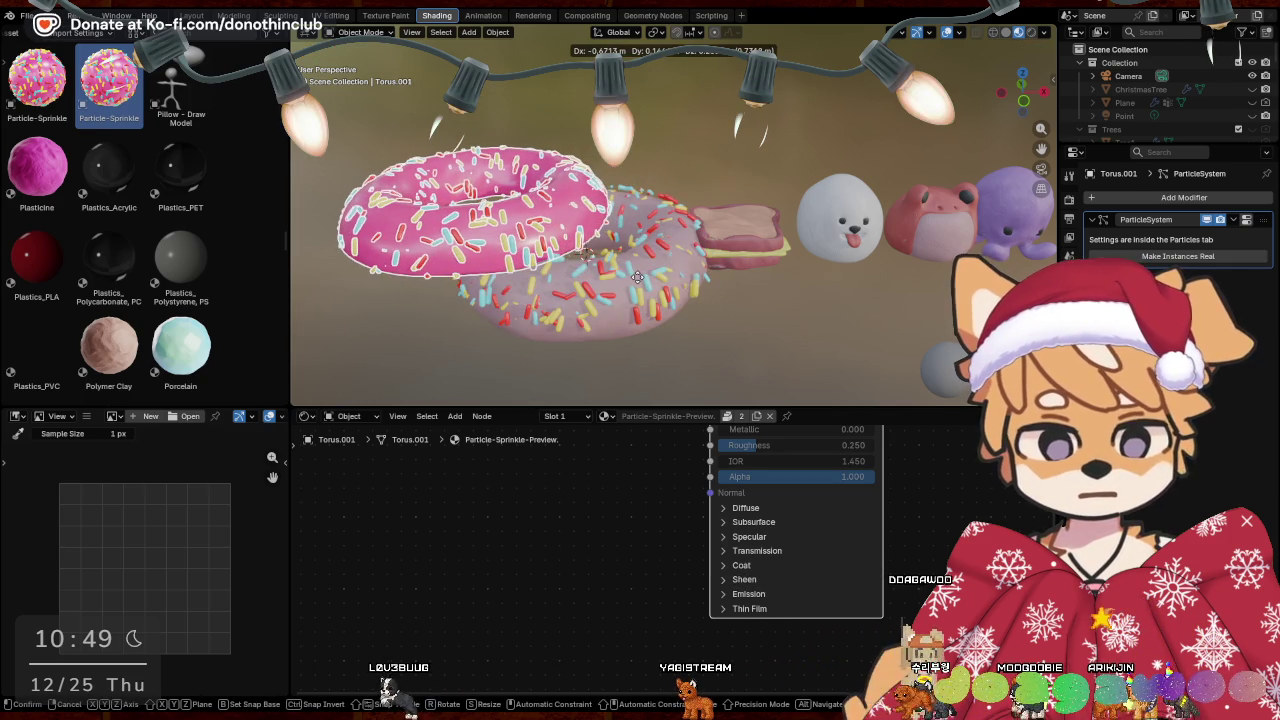
click(680, 290)
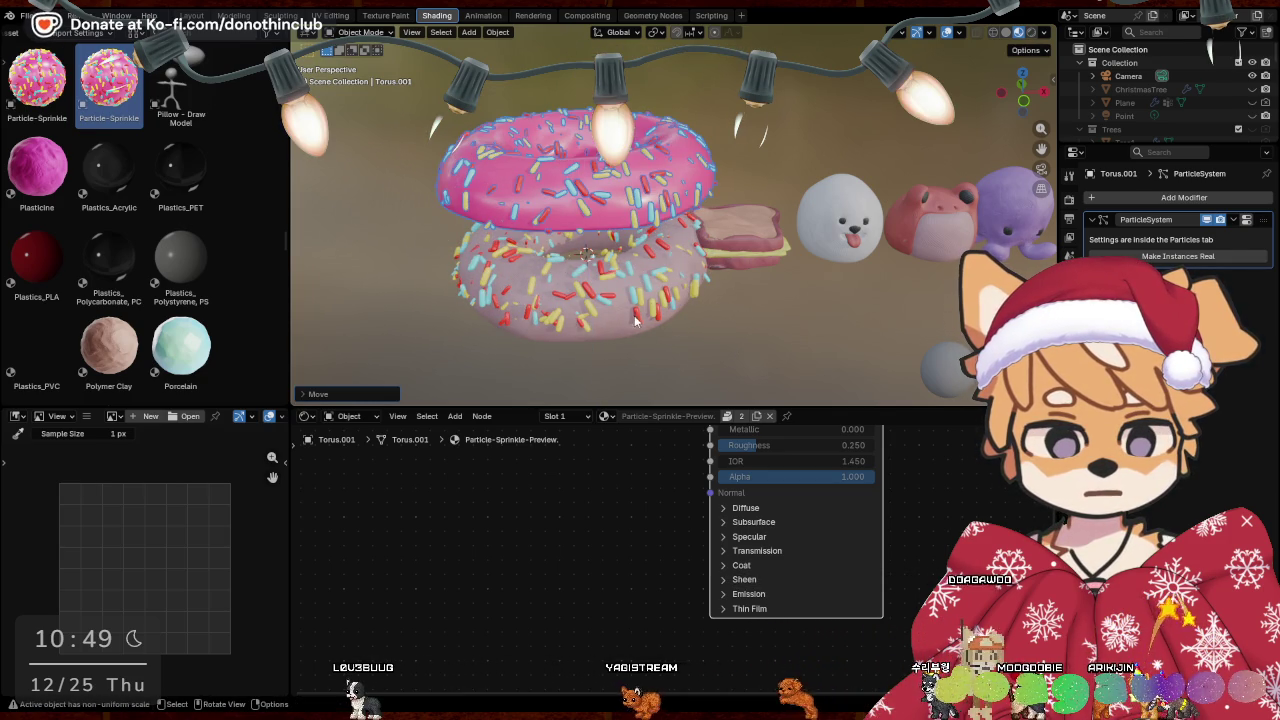
click(672, 316)
Hide the clay torus, then box-select and delete the loose old sprinkles
mouse_move(672, 316)
middle_down()
mouse_move(689, 275)
mouse_move(588, 282)
middle_up()
click(588, 282)
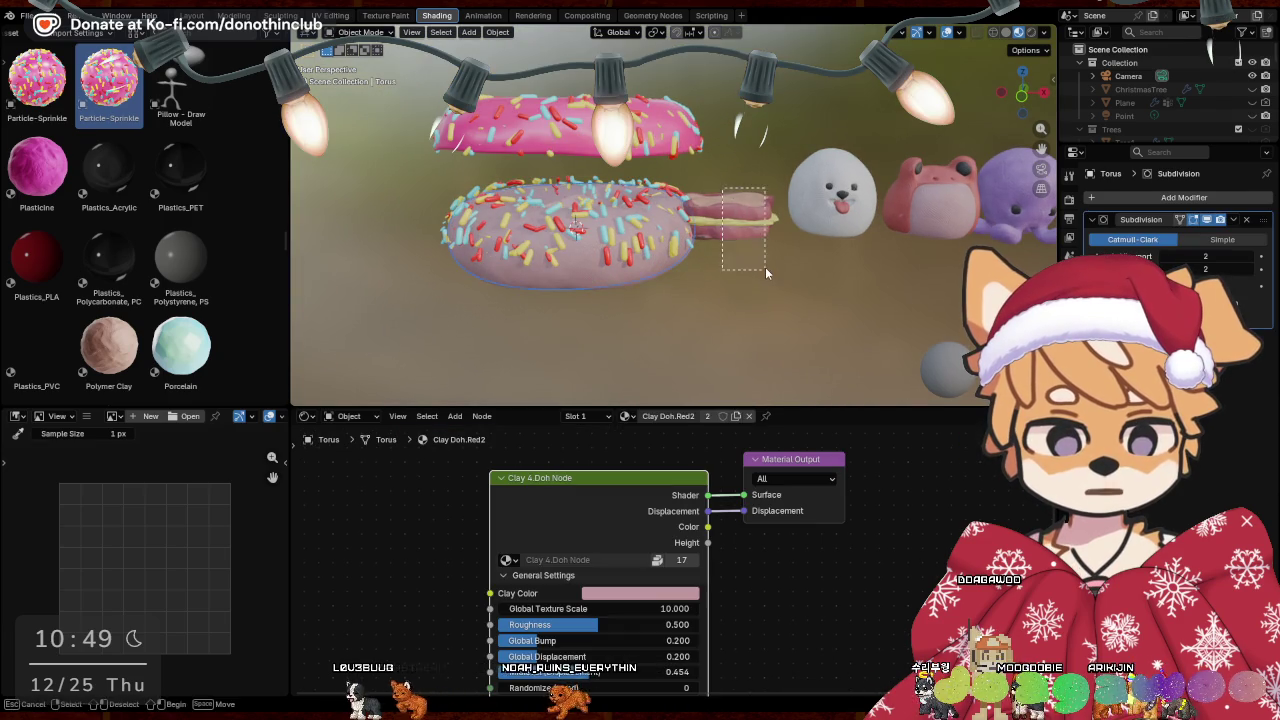
key(h)
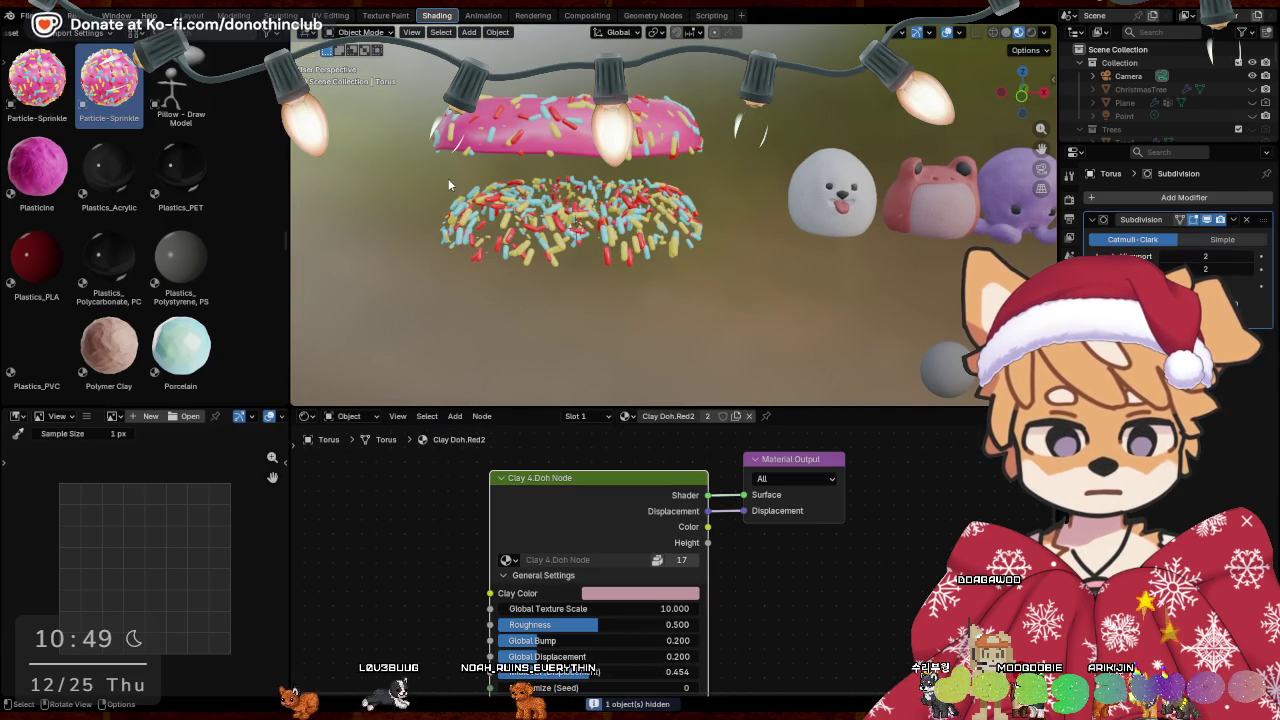
drag(428, 158, 722, 286)
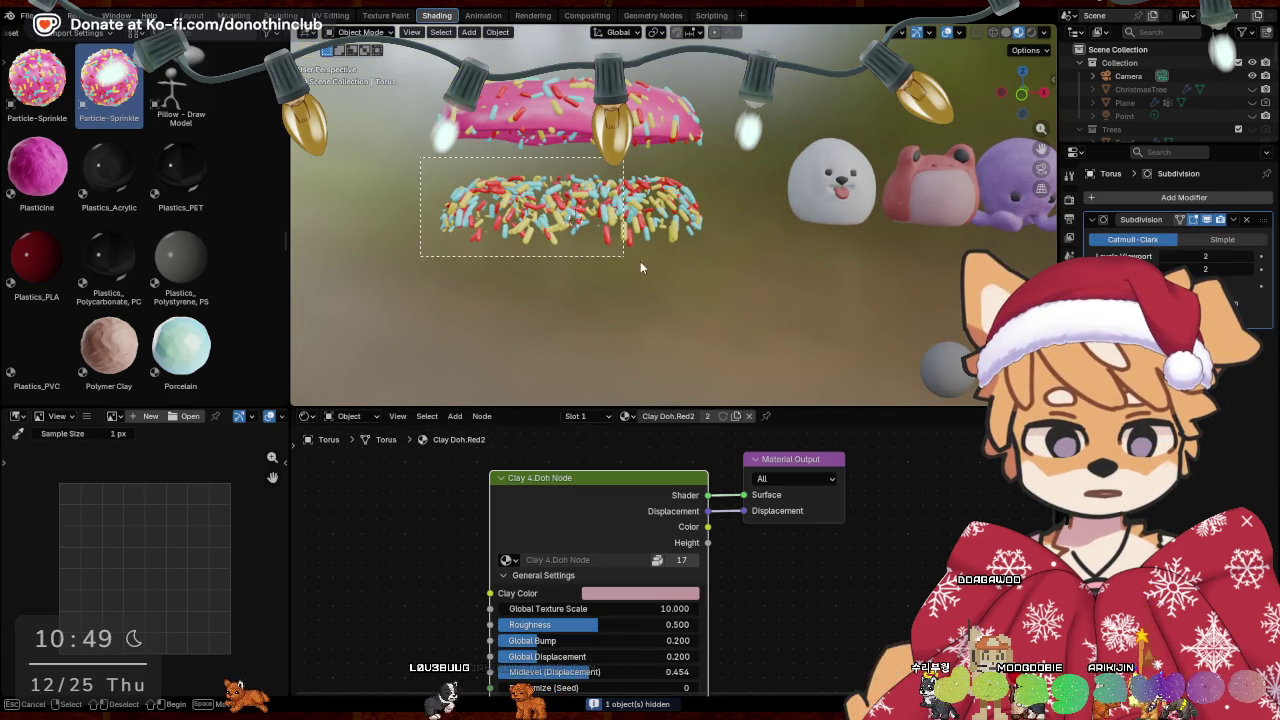
key(x)
click(762, 142)
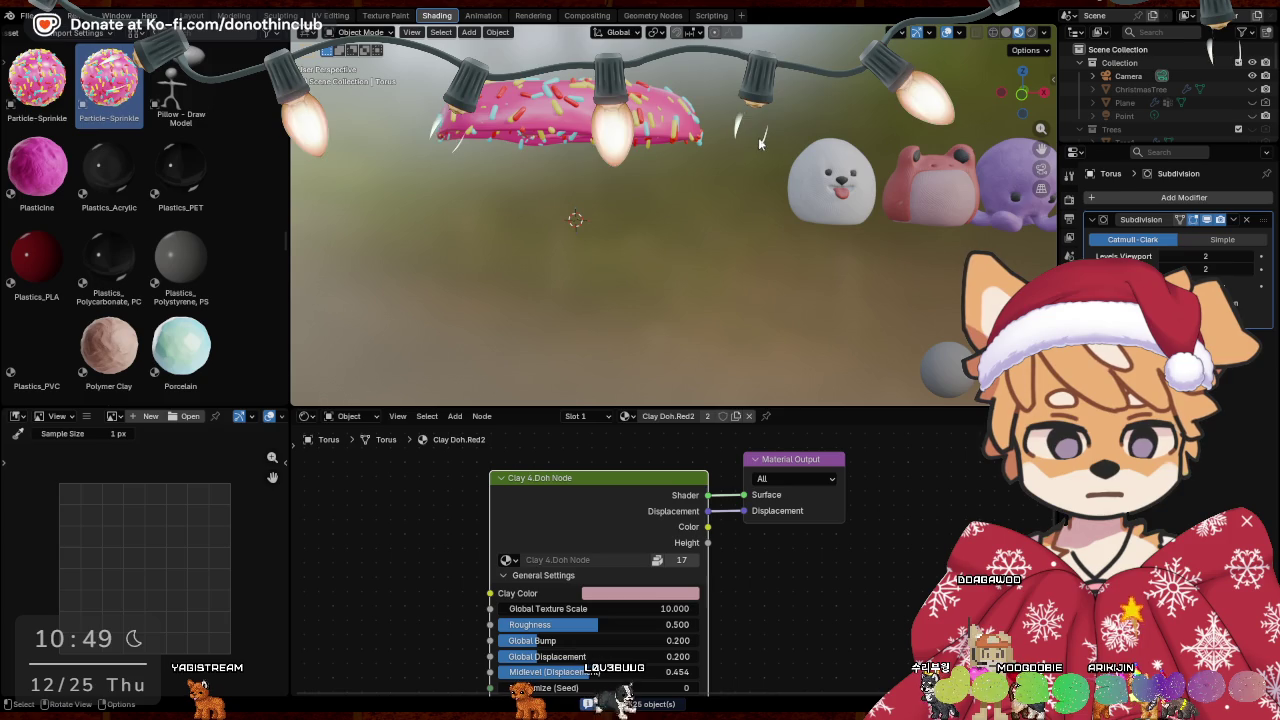
Unhide the clay torus, then lower and resize the donut copy to sit on it
middle_drag(705, 272, 745, 293)
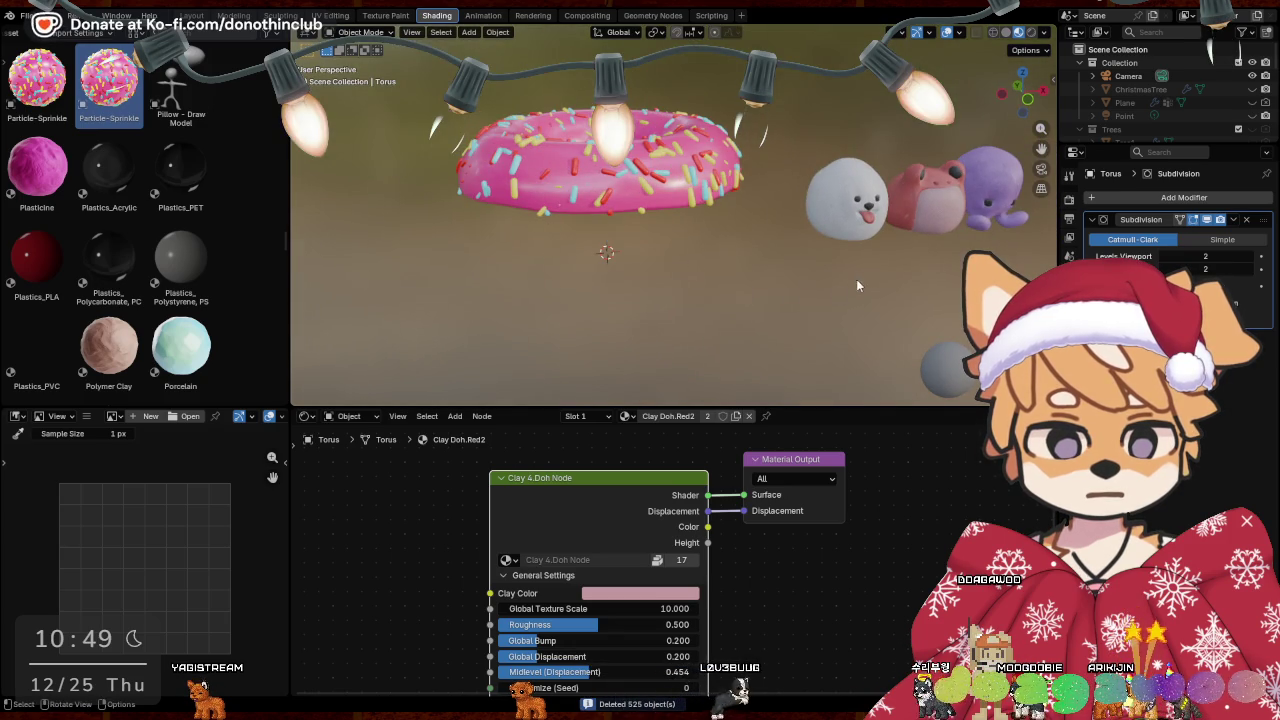
scroll(1133, 103, down, 5)
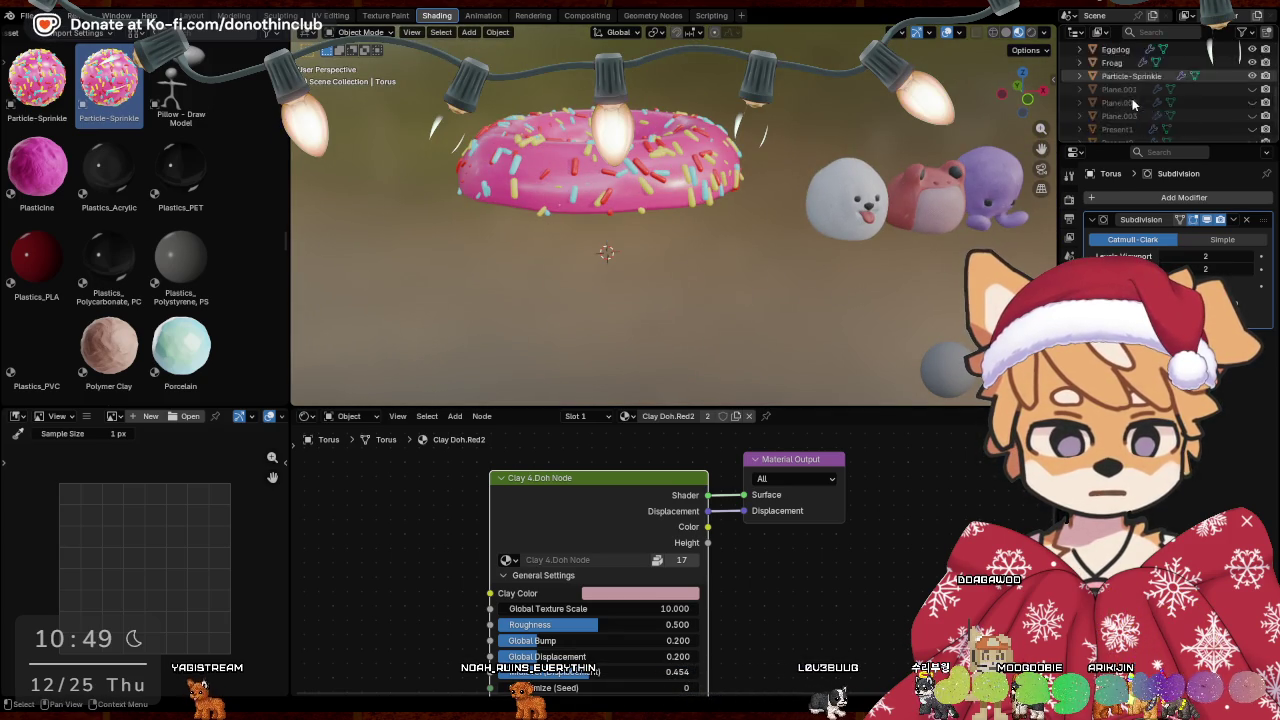
scroll(1135, 102, down, 5)
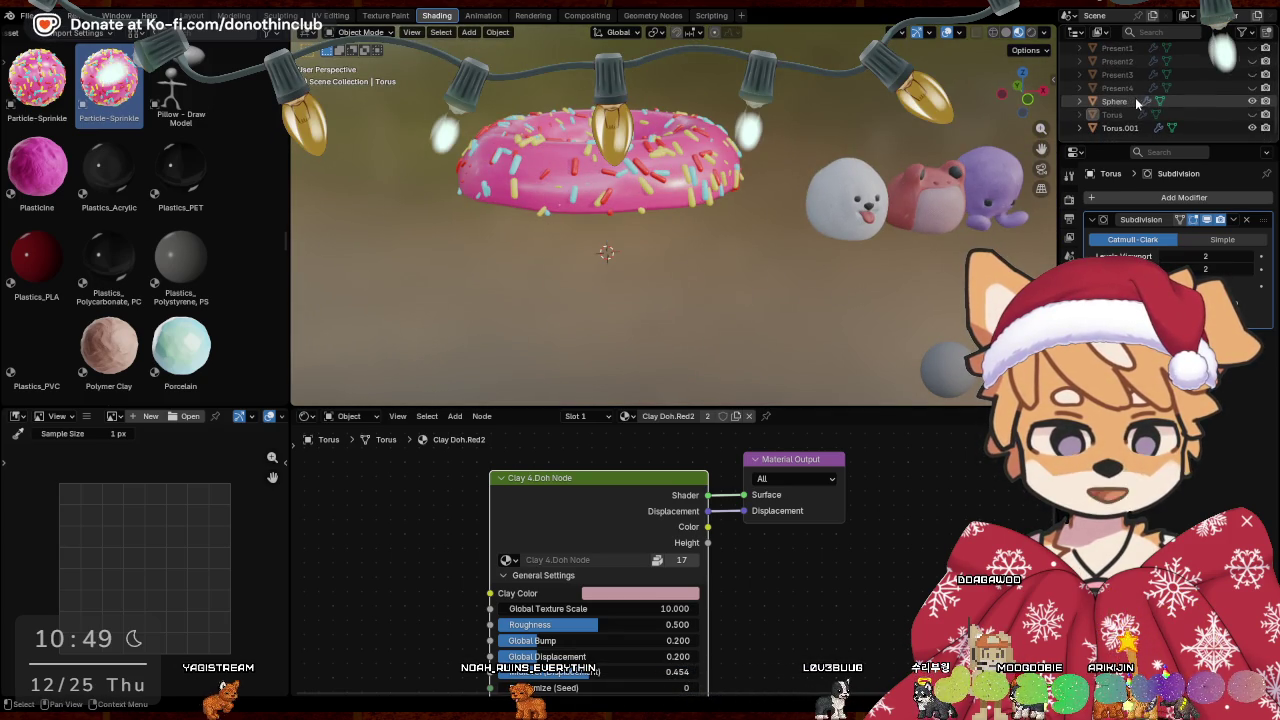
click(1252, 114)
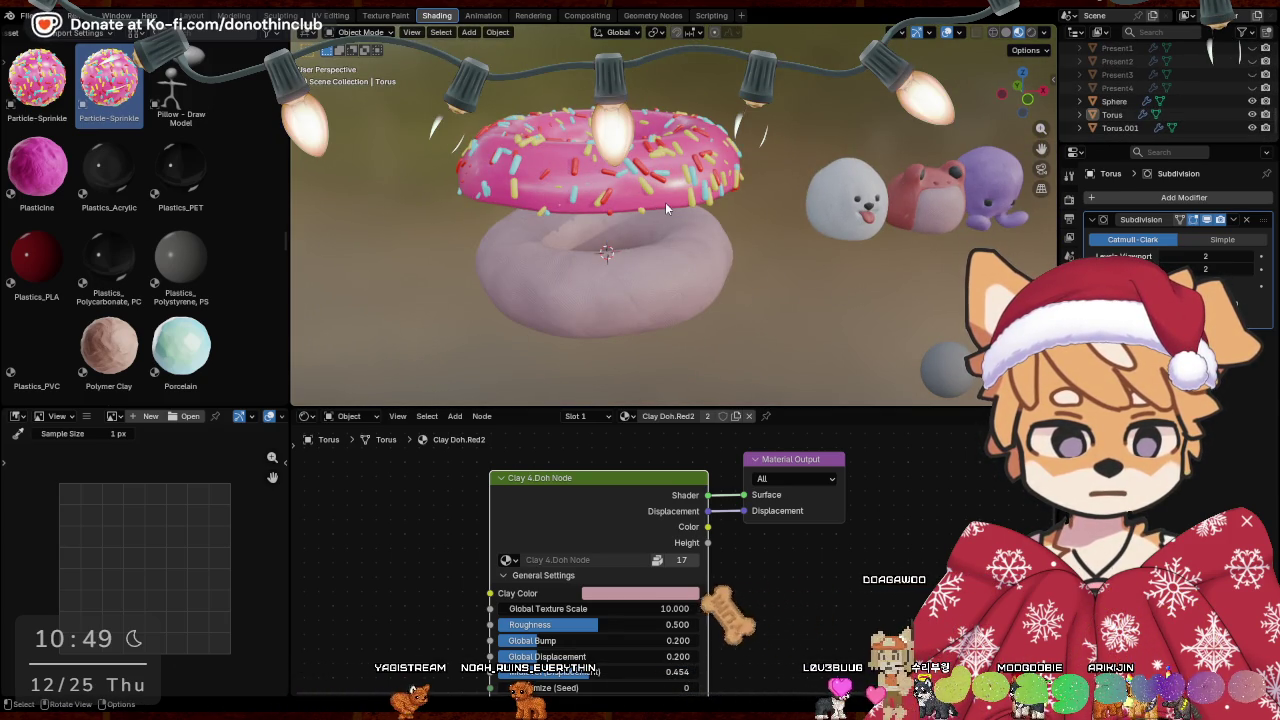
drag(665, 202, 834, 330)
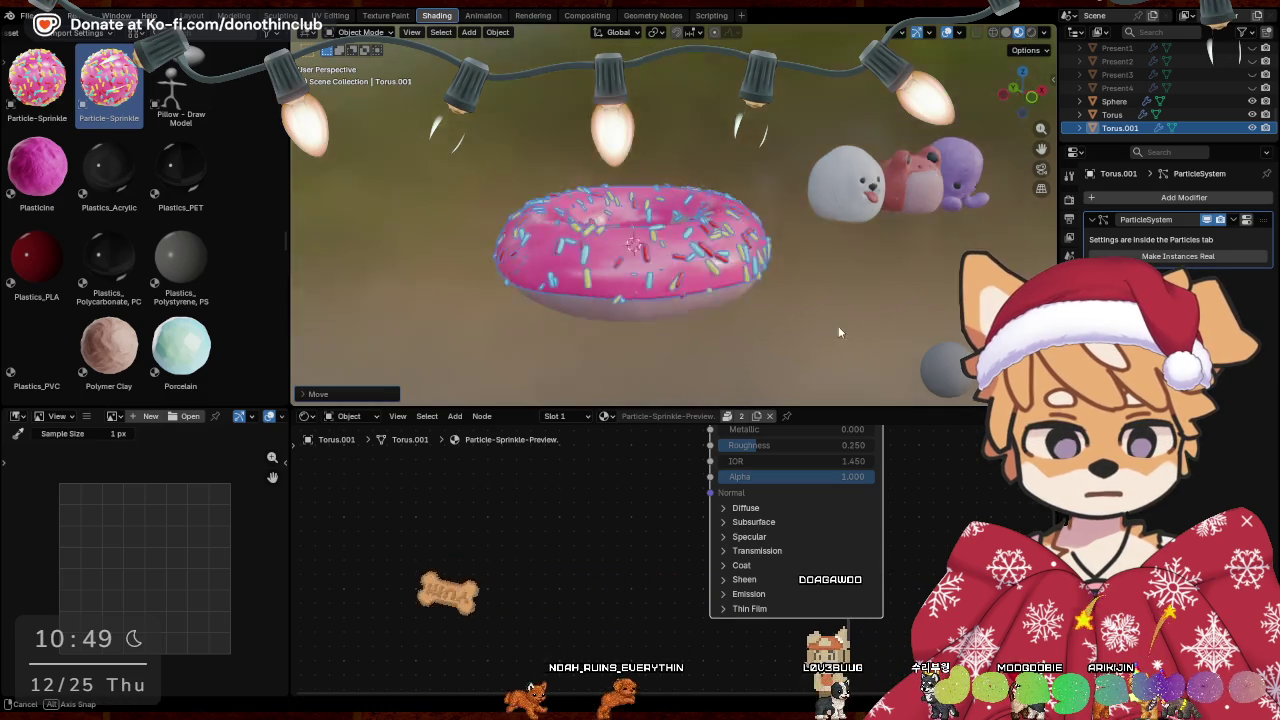
key(s)
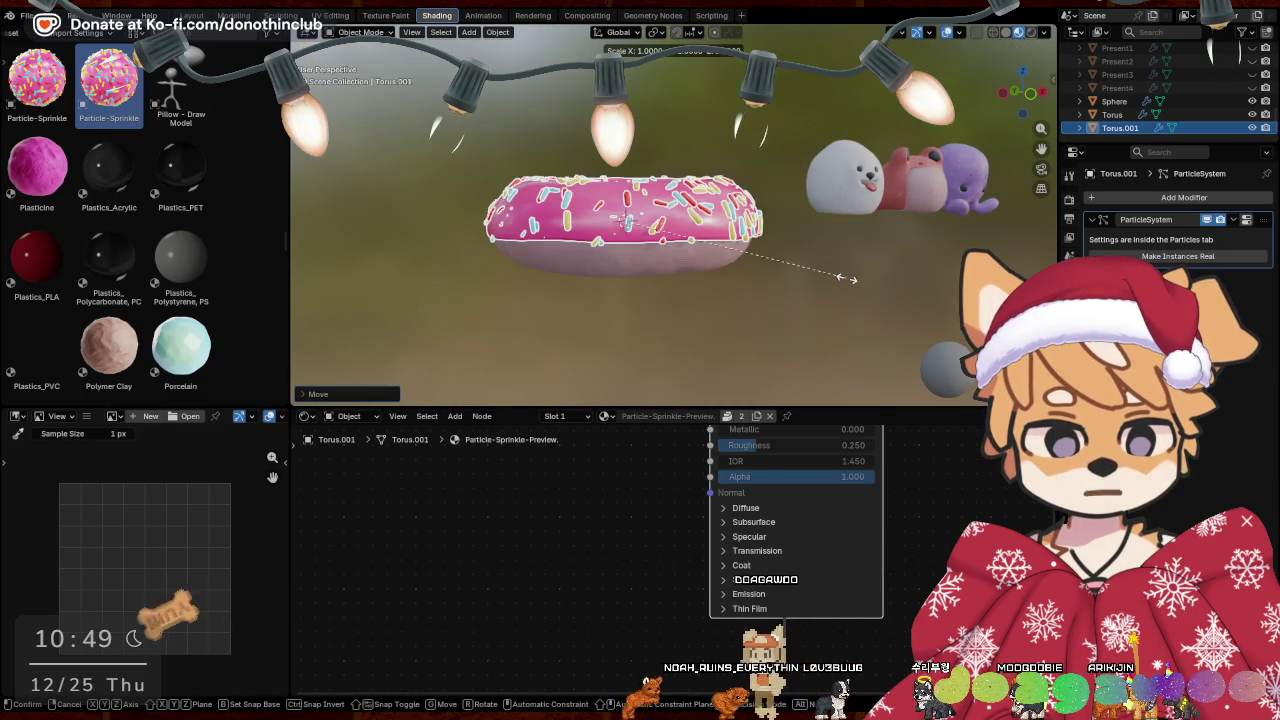
click(823, 303)
middle_drag(823, 303, 885, 332)
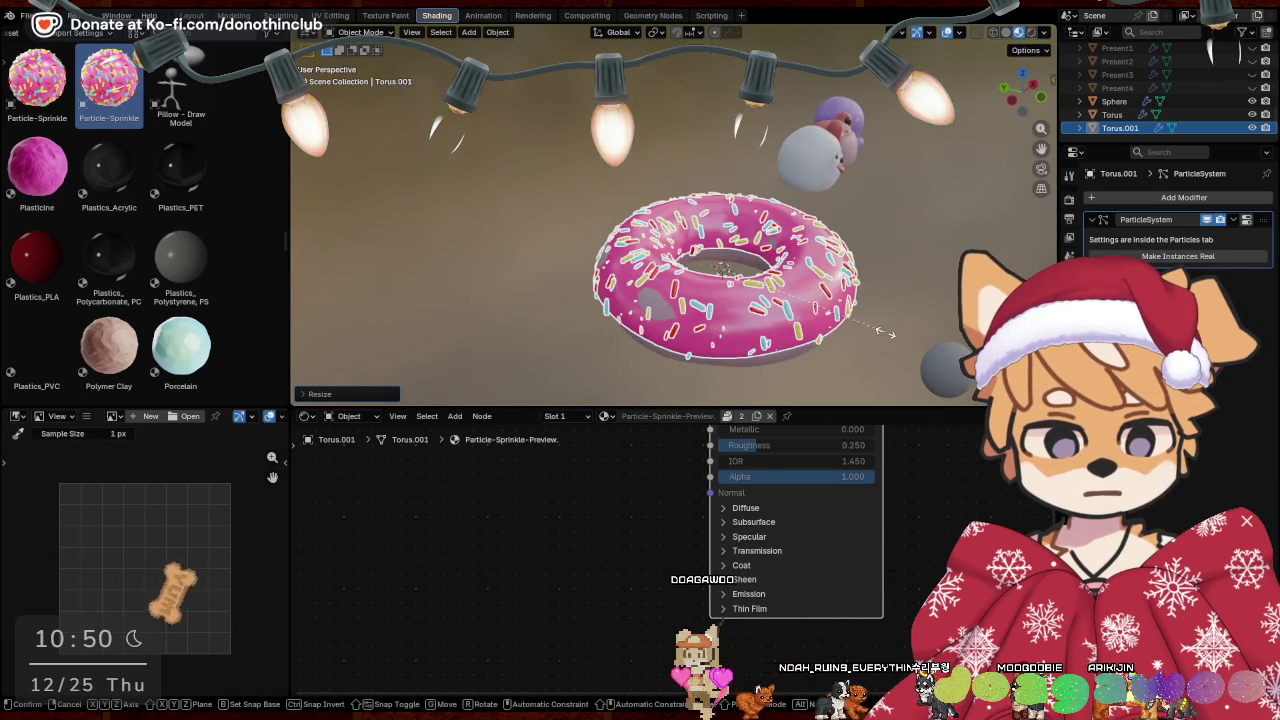
click(888, 333)
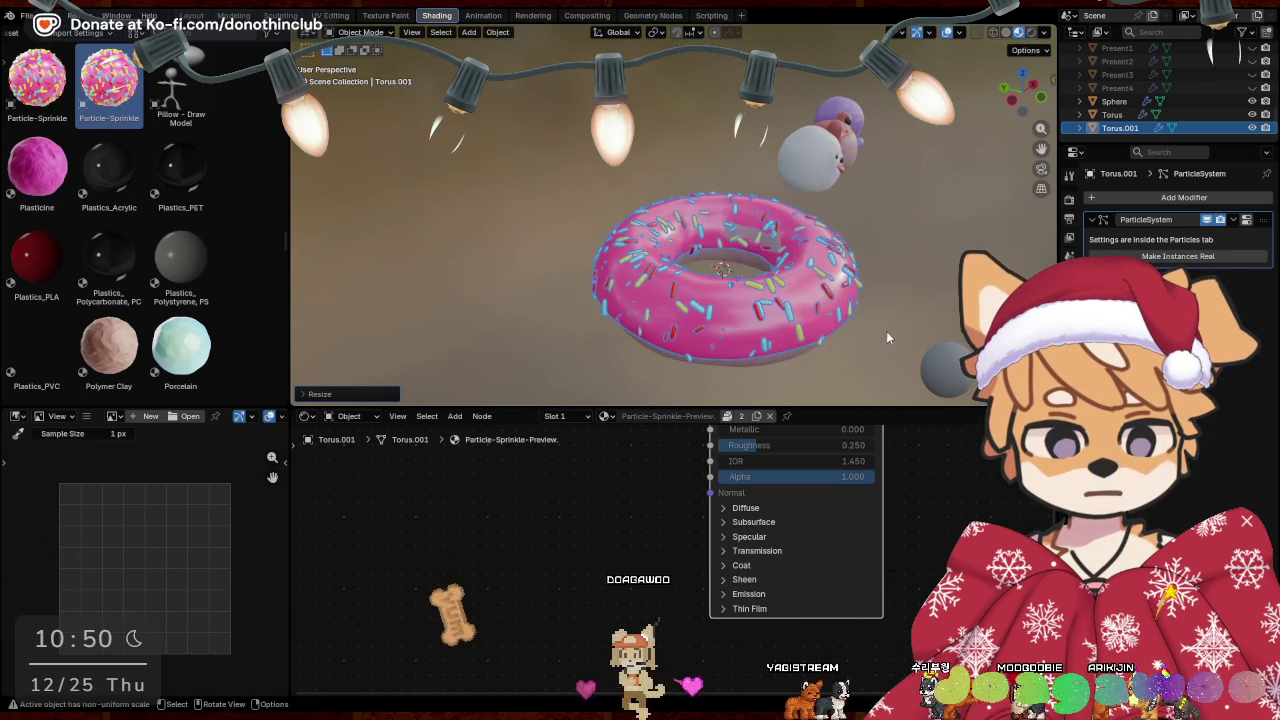
middle_drag(888, 332, 812, 296)
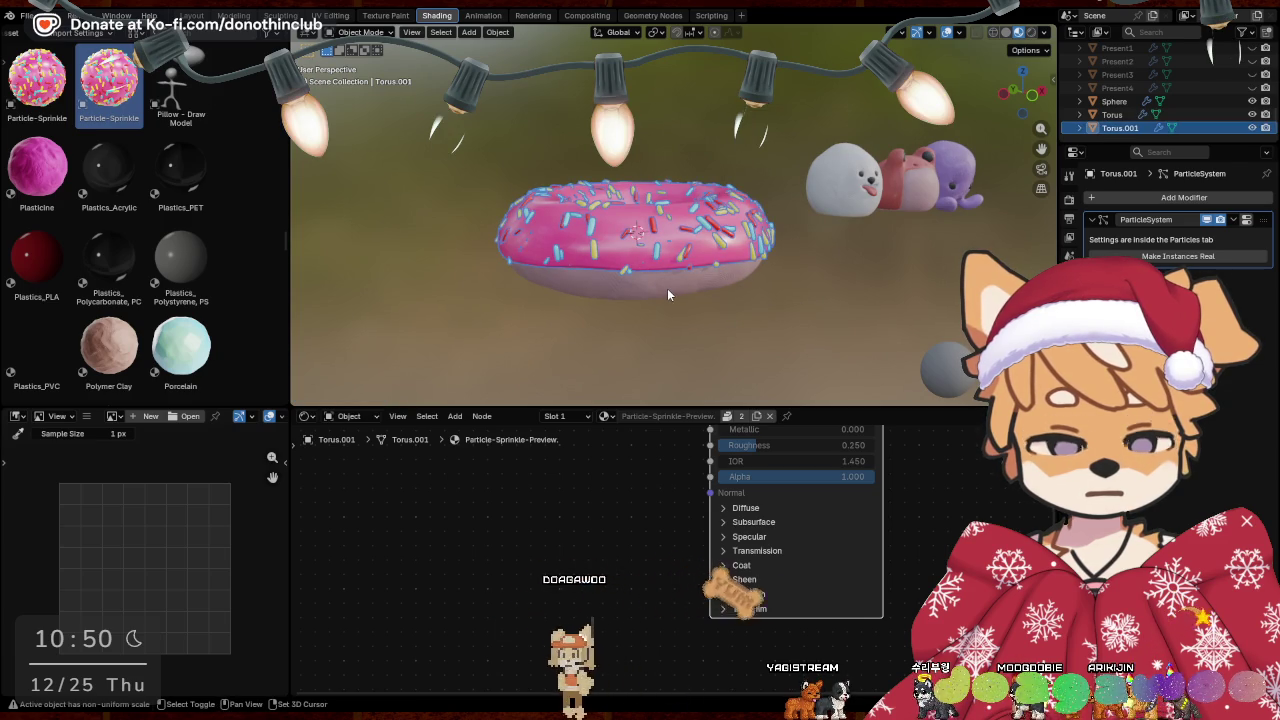
click(666, 294)
Join the icing into the clay torus with Ctrl+J and switch it to Edit Mode
right_click(660, 288)
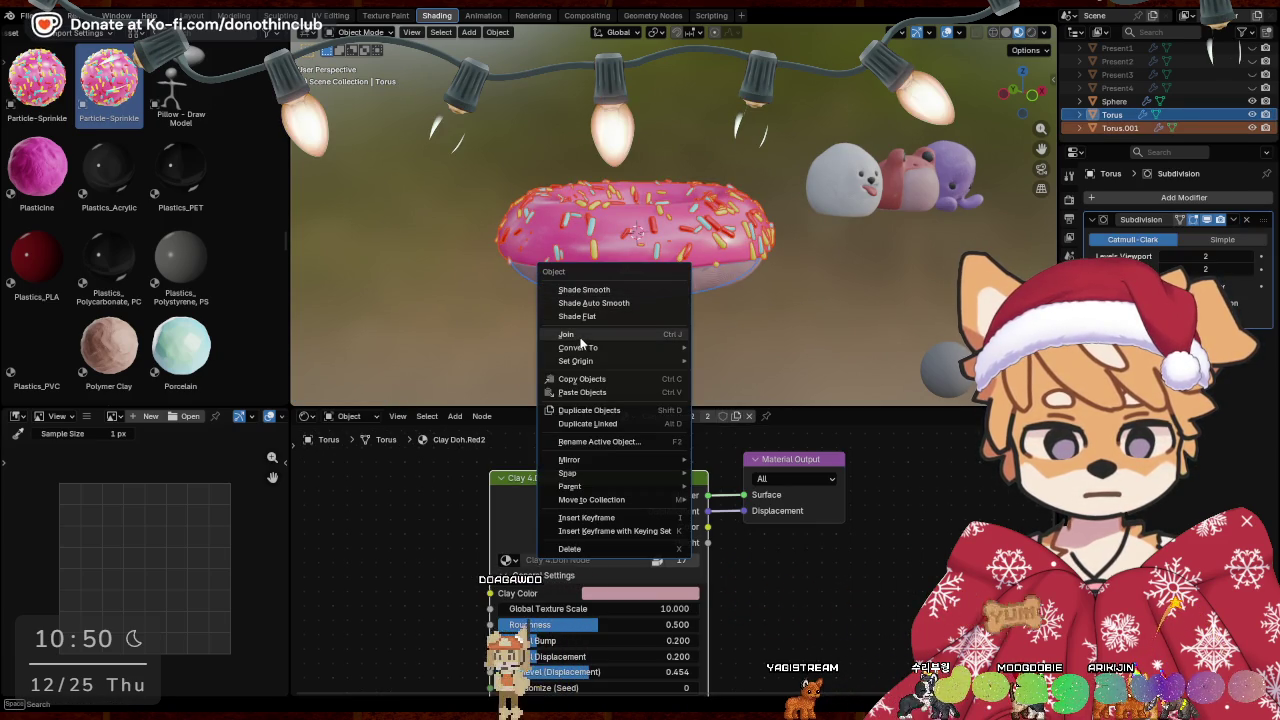
key(ctrl+j)
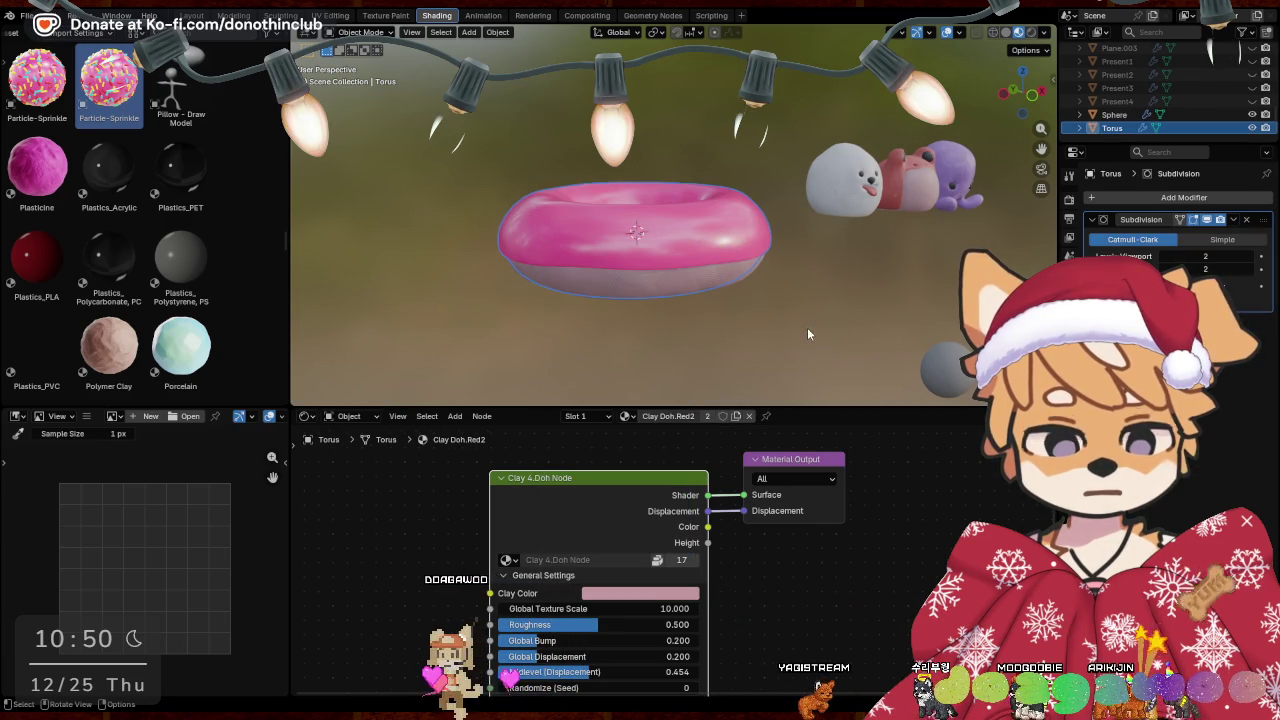
key(ctrl+Tab)
click(840, 306)
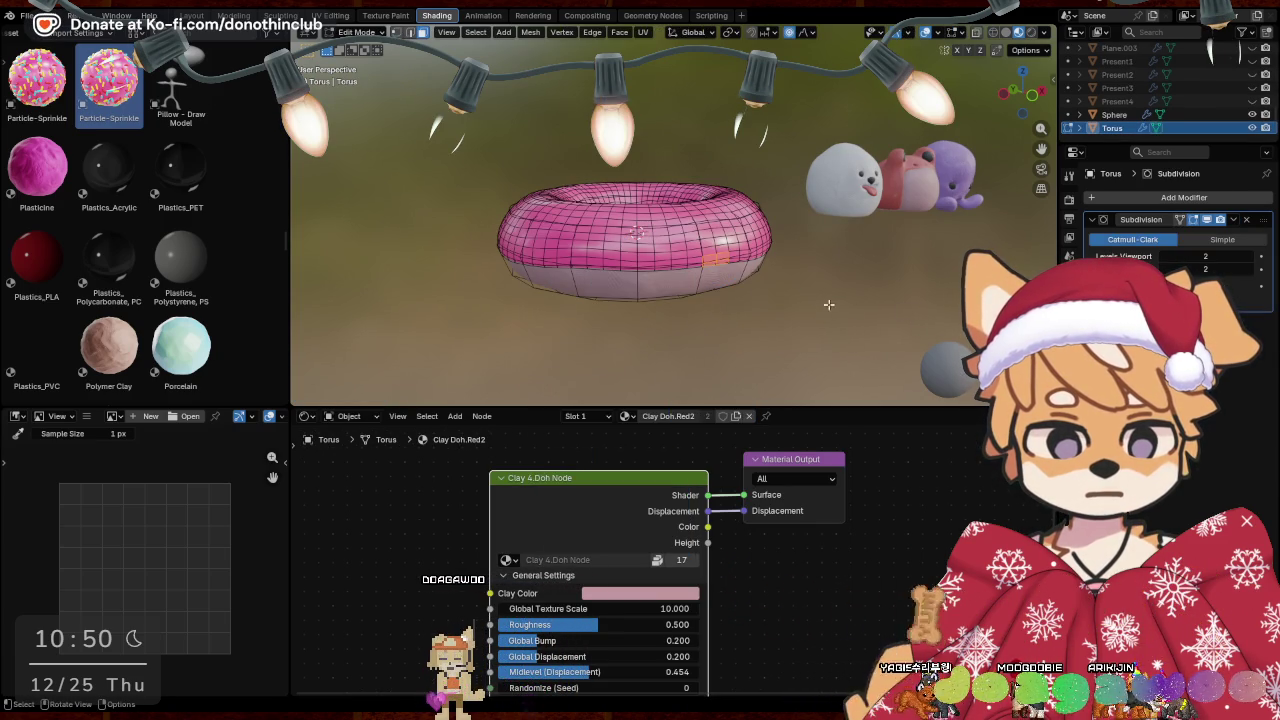
Add a particle system with the Particle-Sprinkle settings to the joined torus
click(1070, 370)
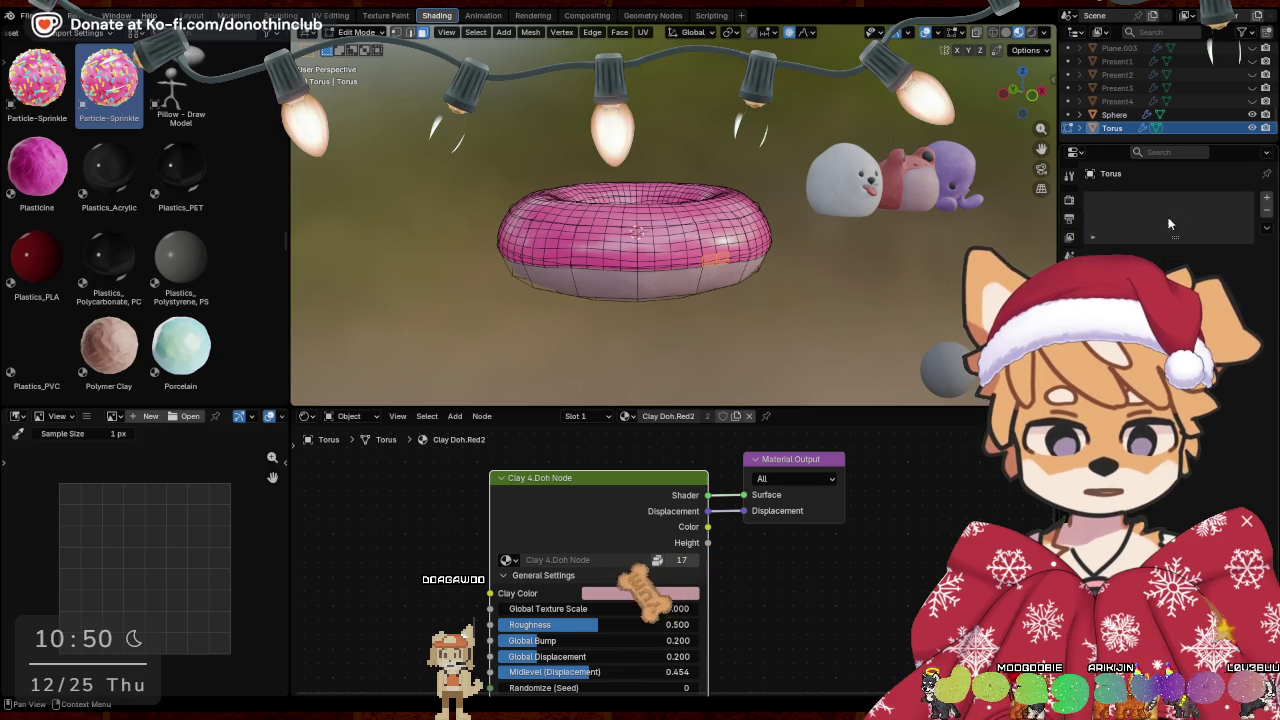
click(1266, 197)
click(1099, 254)
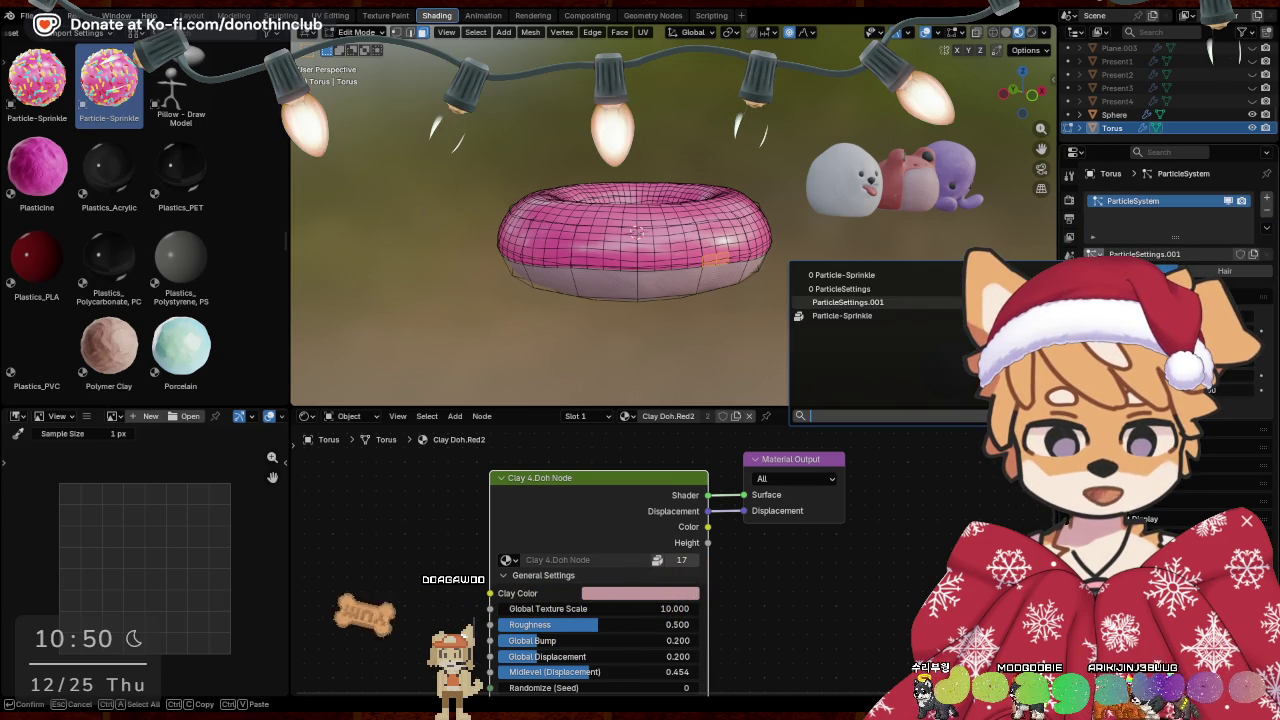
click(878, 316)
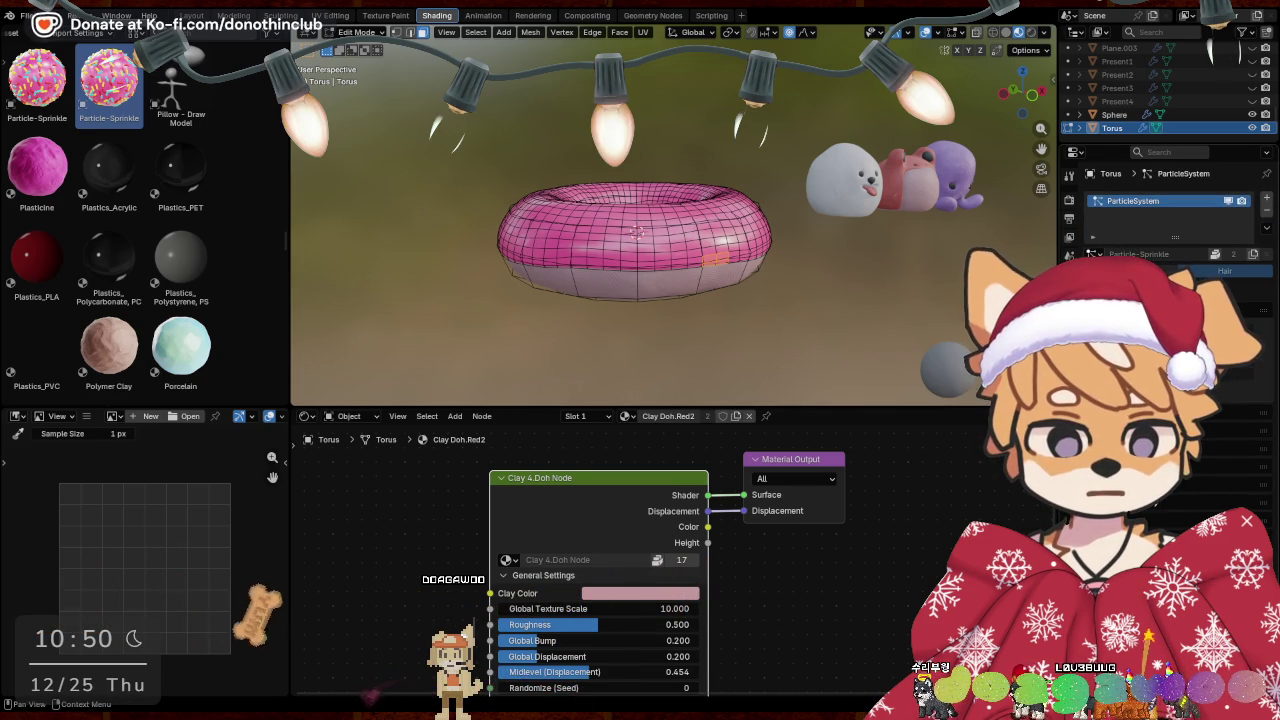
click(1099, 254)
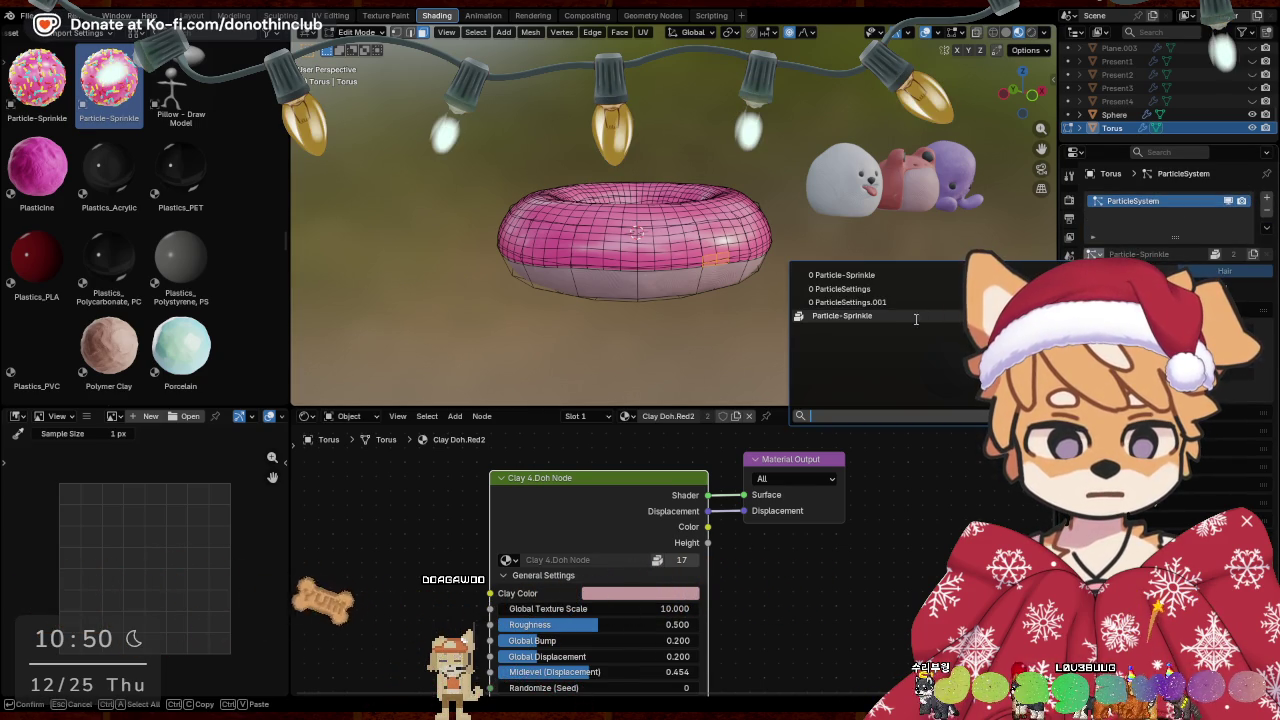
click(881, 273)
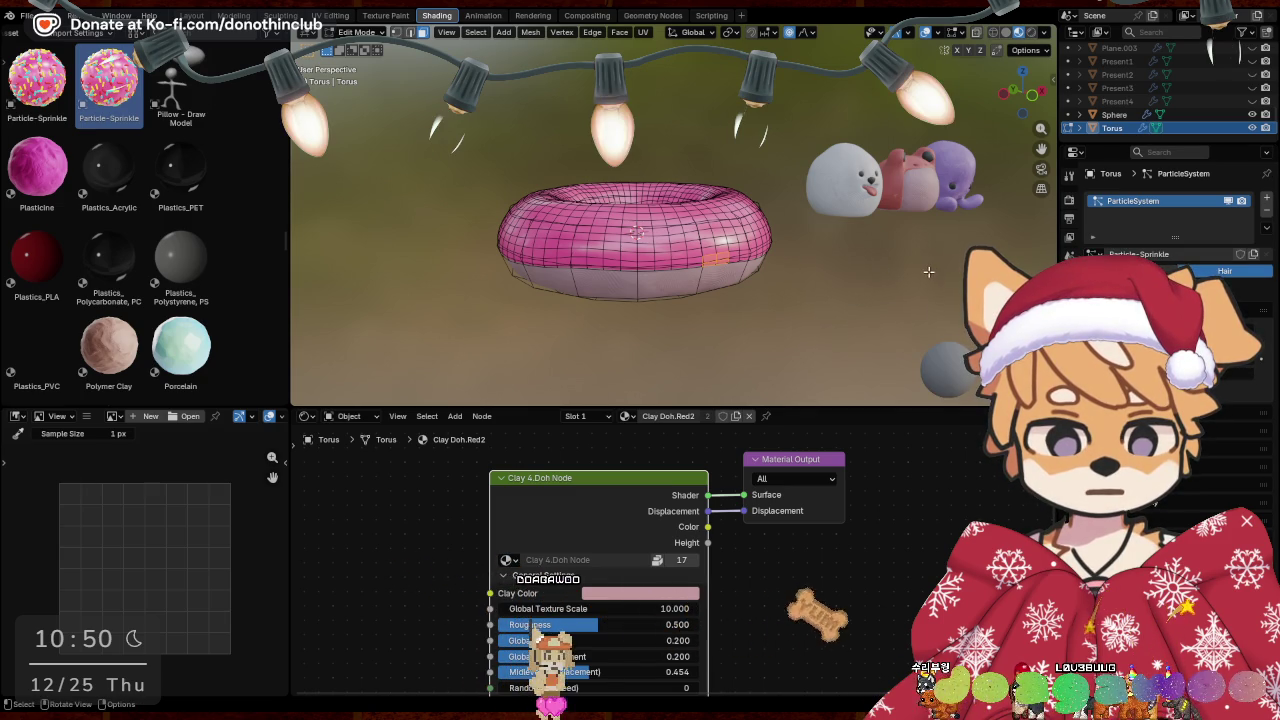
key(Tab)
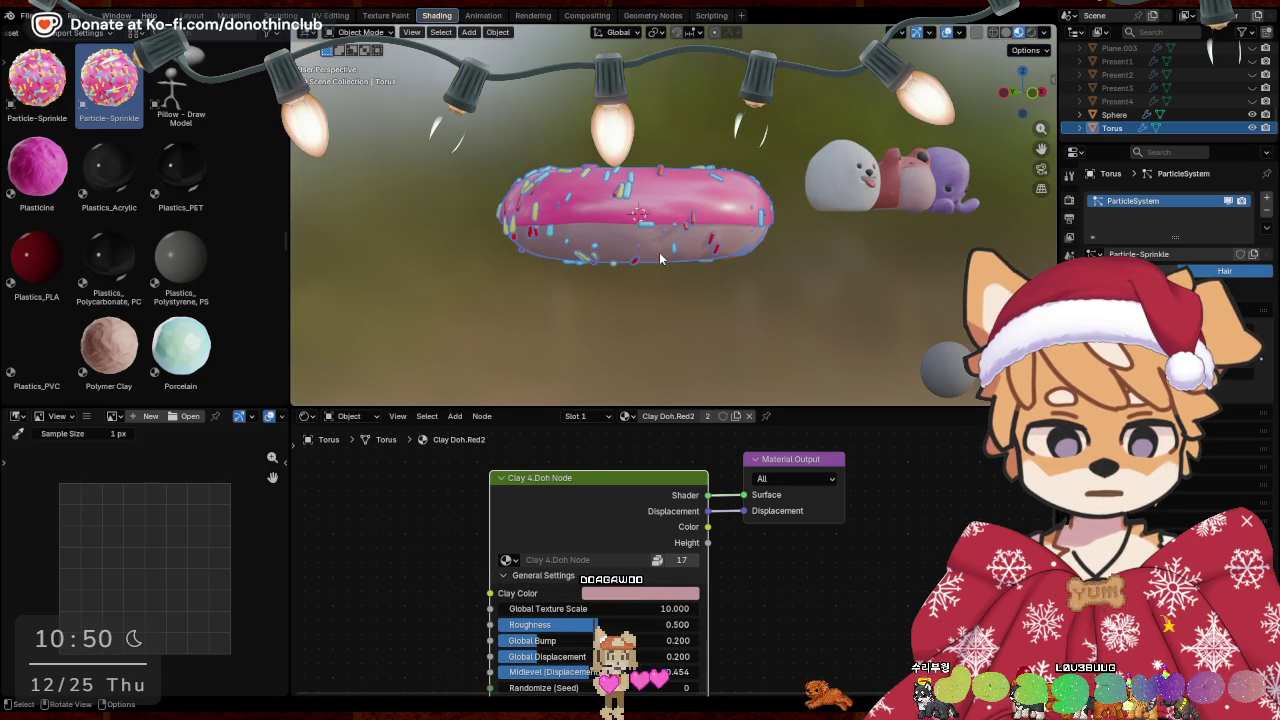
key(Tab)
In Edit Mode, select a linked part of the torus mesh and hide it
key(ctrl+Tab)
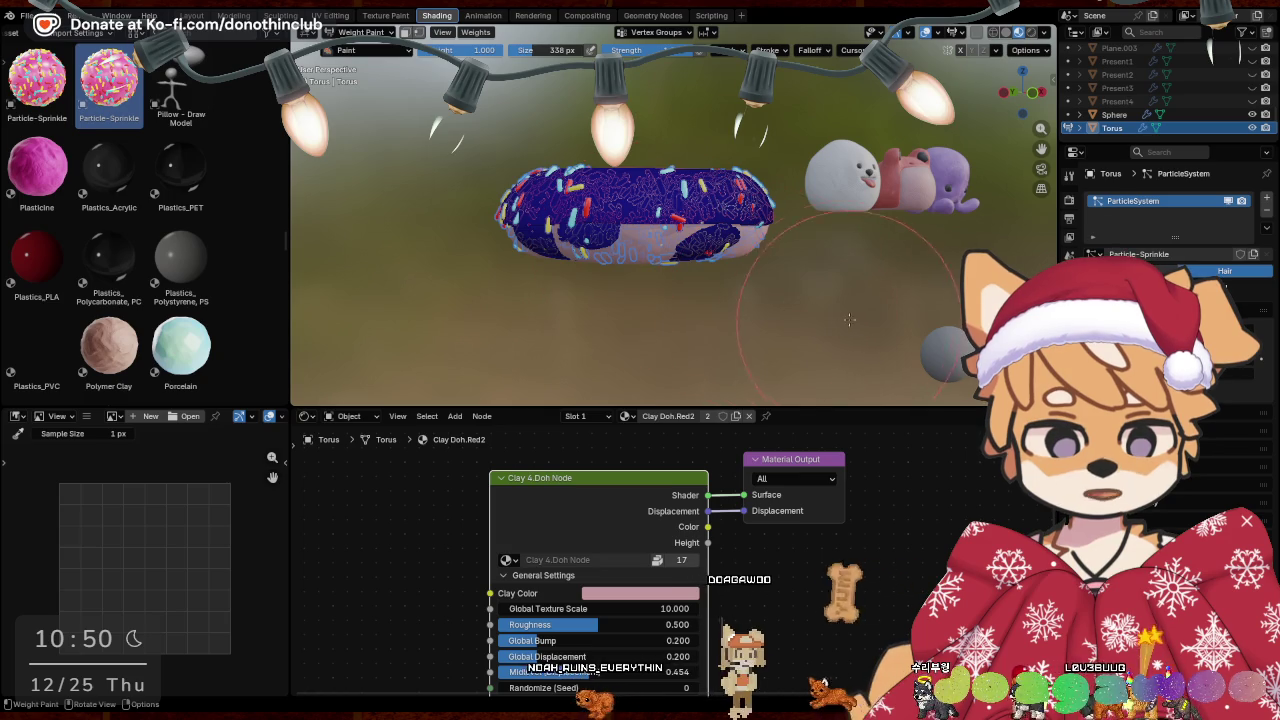
key(ctrl+Tab)
click(754, 286)
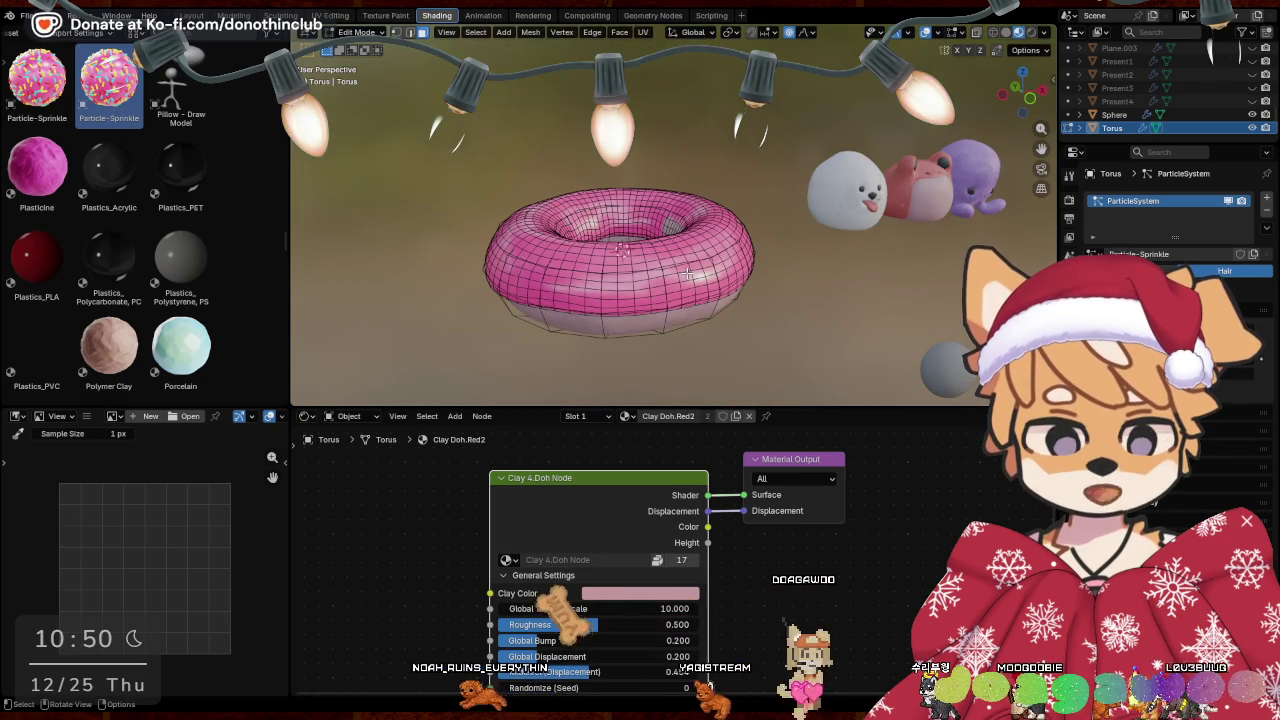
key(ctrl+l)
key(h)
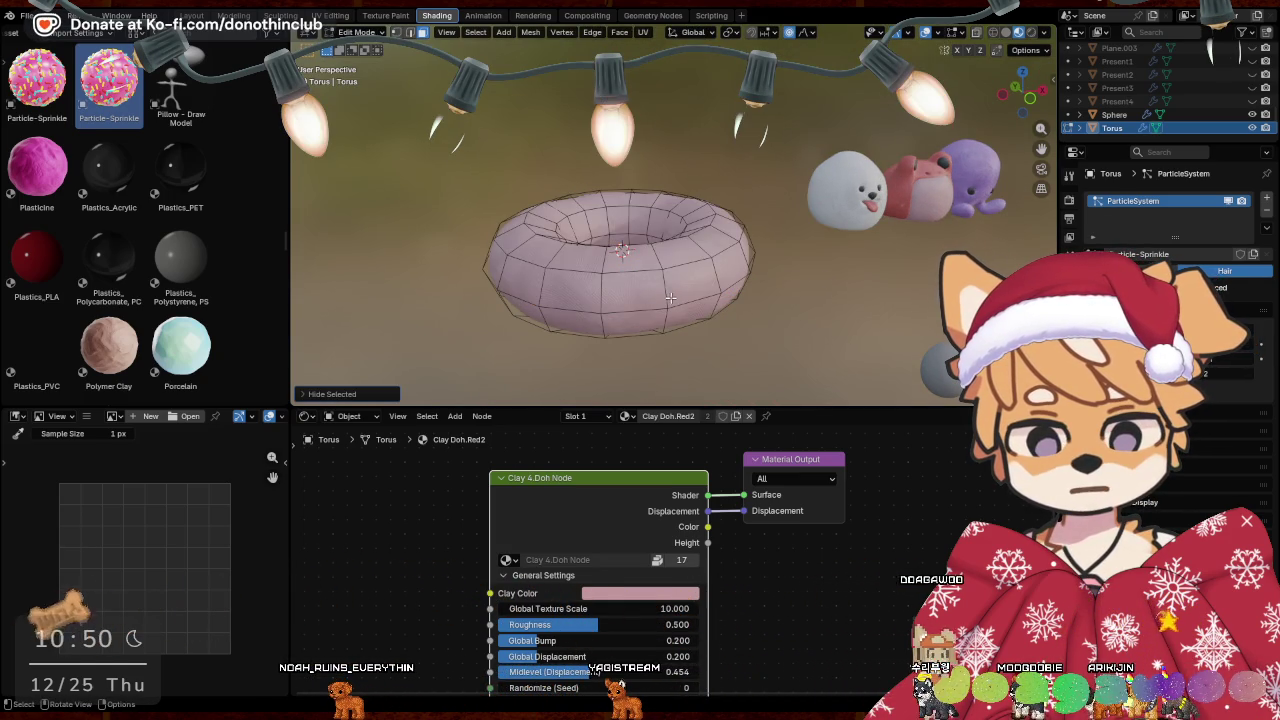
Paint weight 1.0 across the torus in Weight Paint, use Solid shading, then return to Object Mode
key(ctrl+Tab)
click(593, 251)
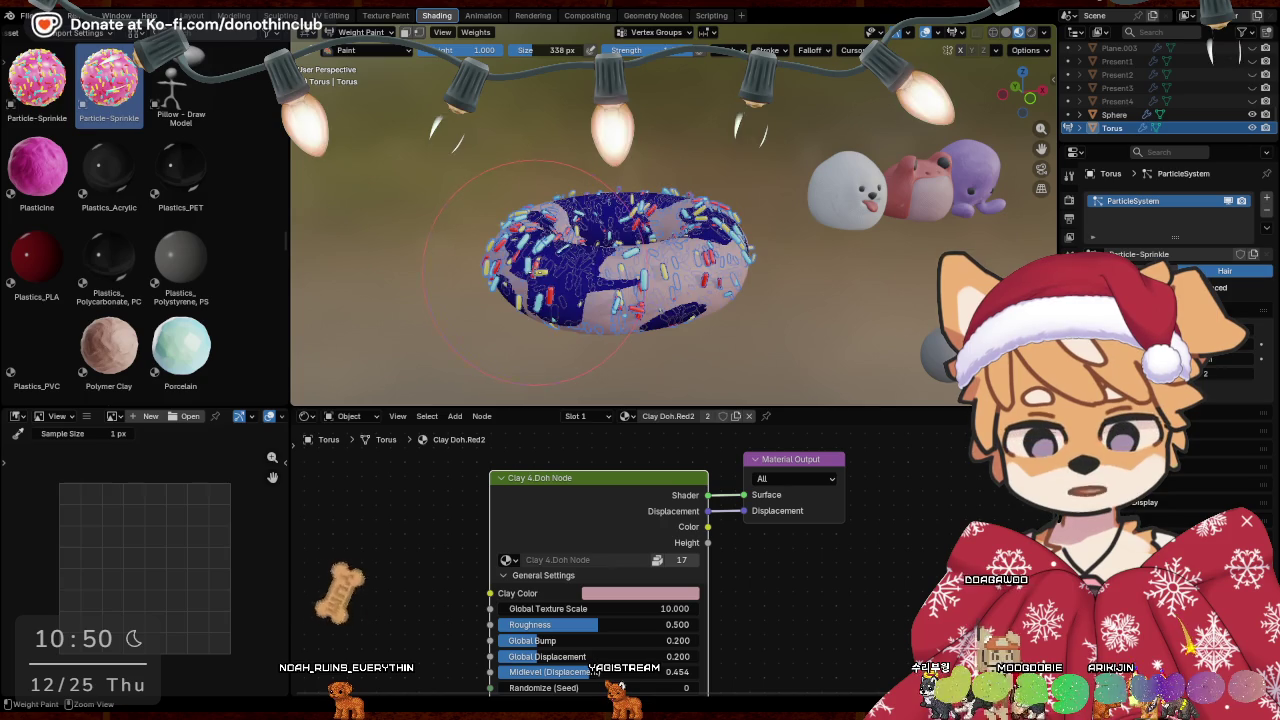
drag(525, 272, 762, 367)
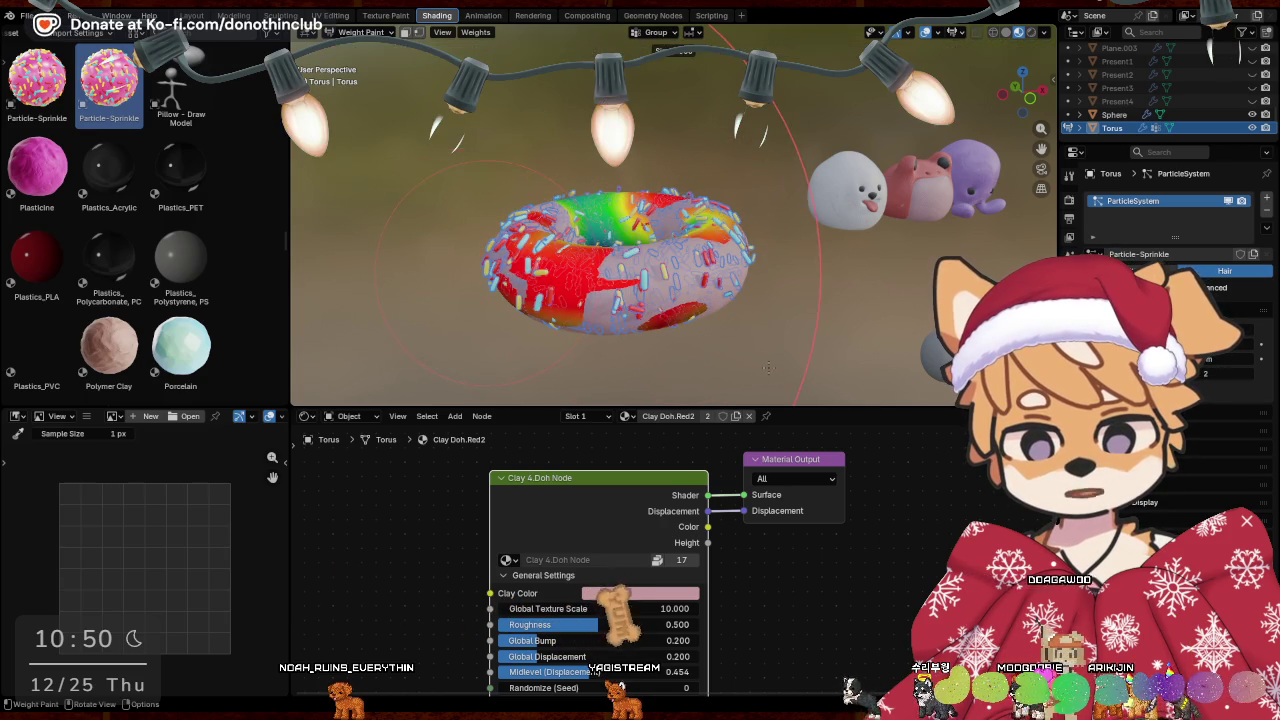
mouse_move(762, 367)
middle_down()
mouse_move(815, 254)
mouse_move(446, 305)
middle_up()
key(z)
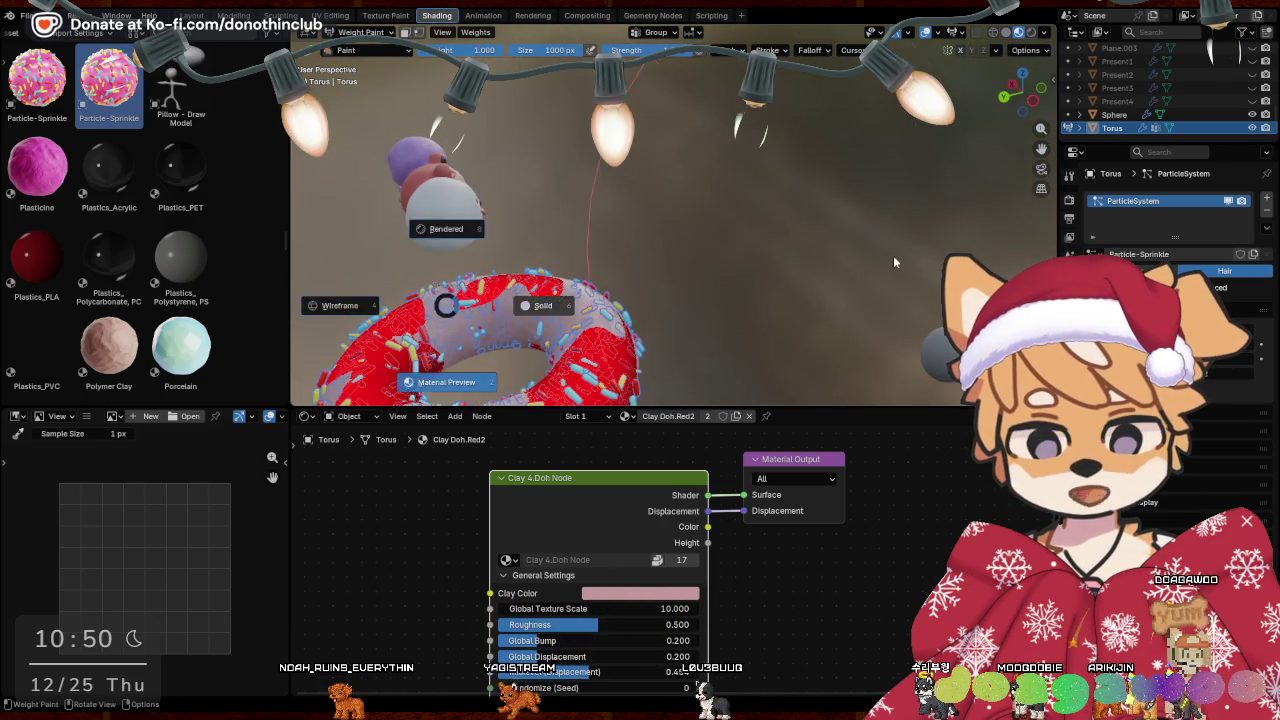
click(921, 256)
mouse_move(921, 256)
middle_down()
mouse_move(726, 215)
mouse_move(622, 288)
mouse_move(680, 273)
middle_up()
key(ctrl+Tab)
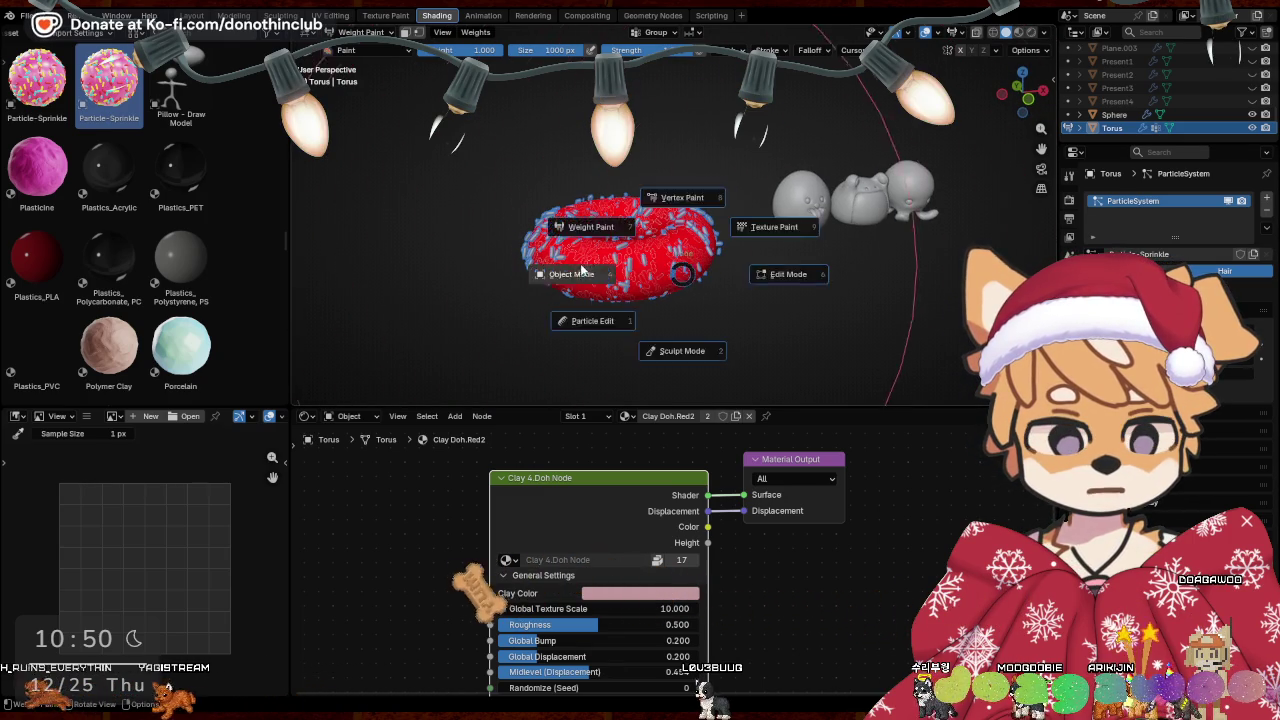
click(586, 271)
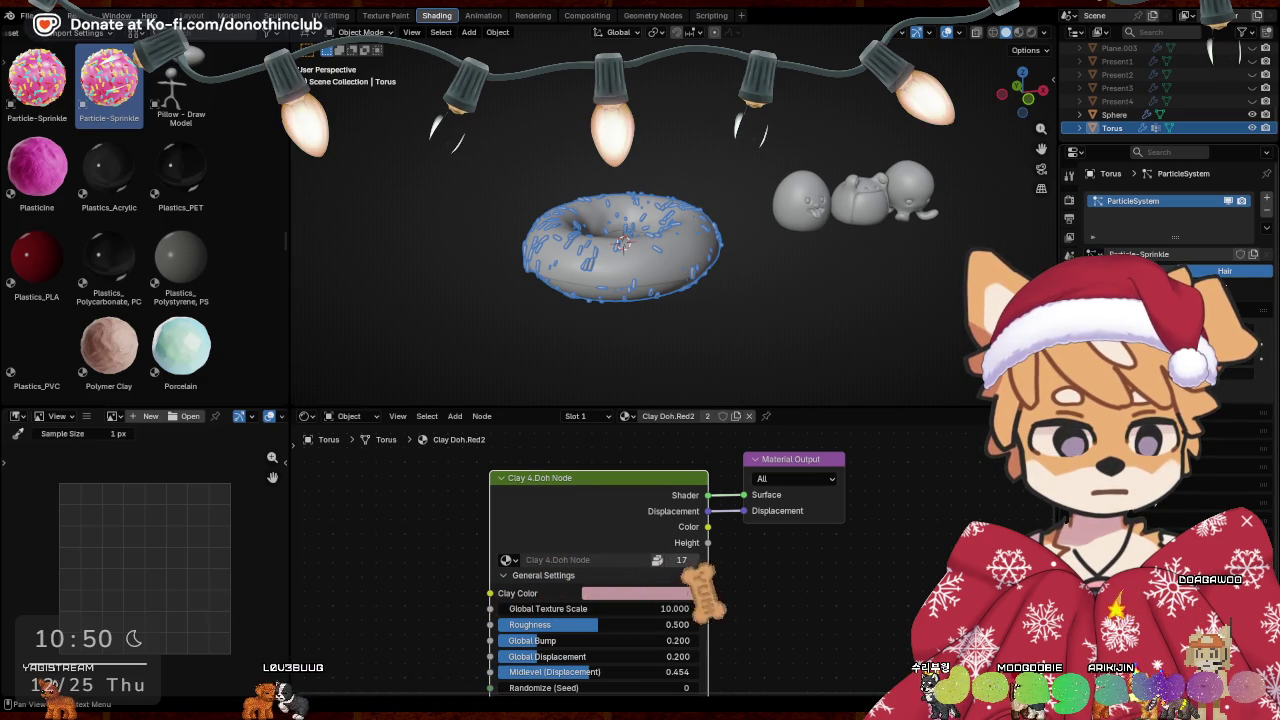
scroll(1170, 230, down, 1)
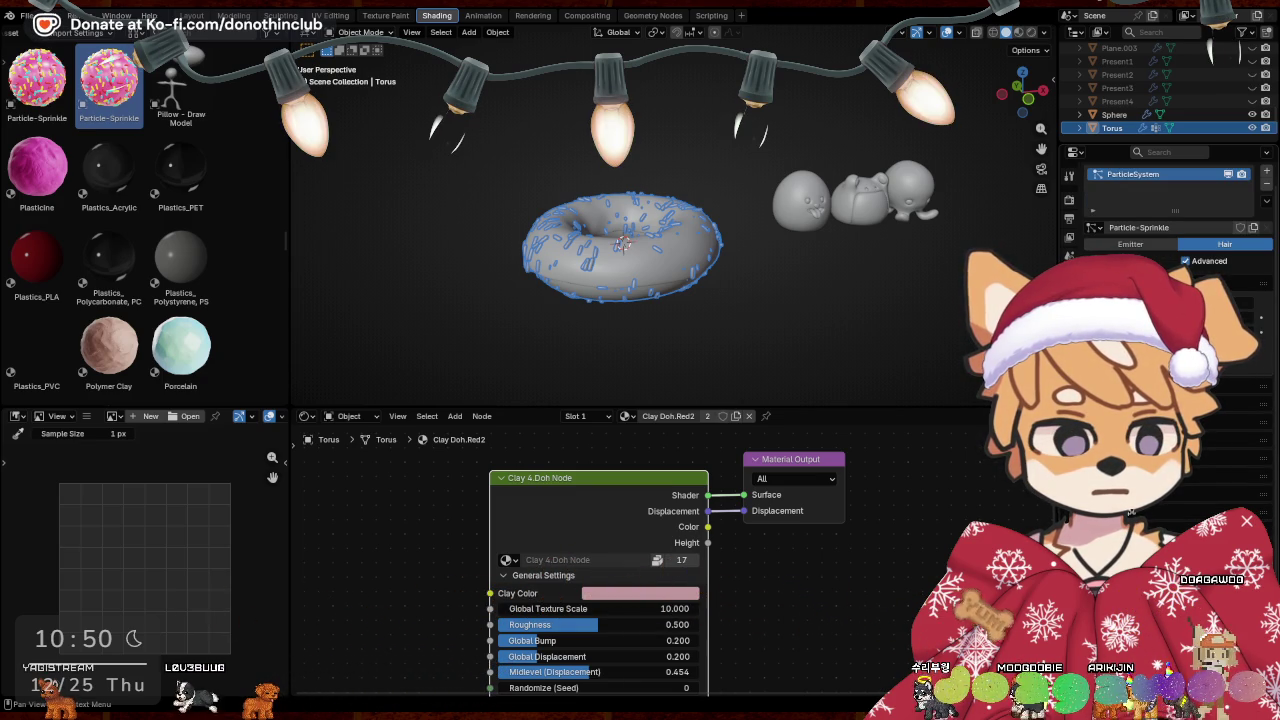
scroll(1170, 230, up, 1)
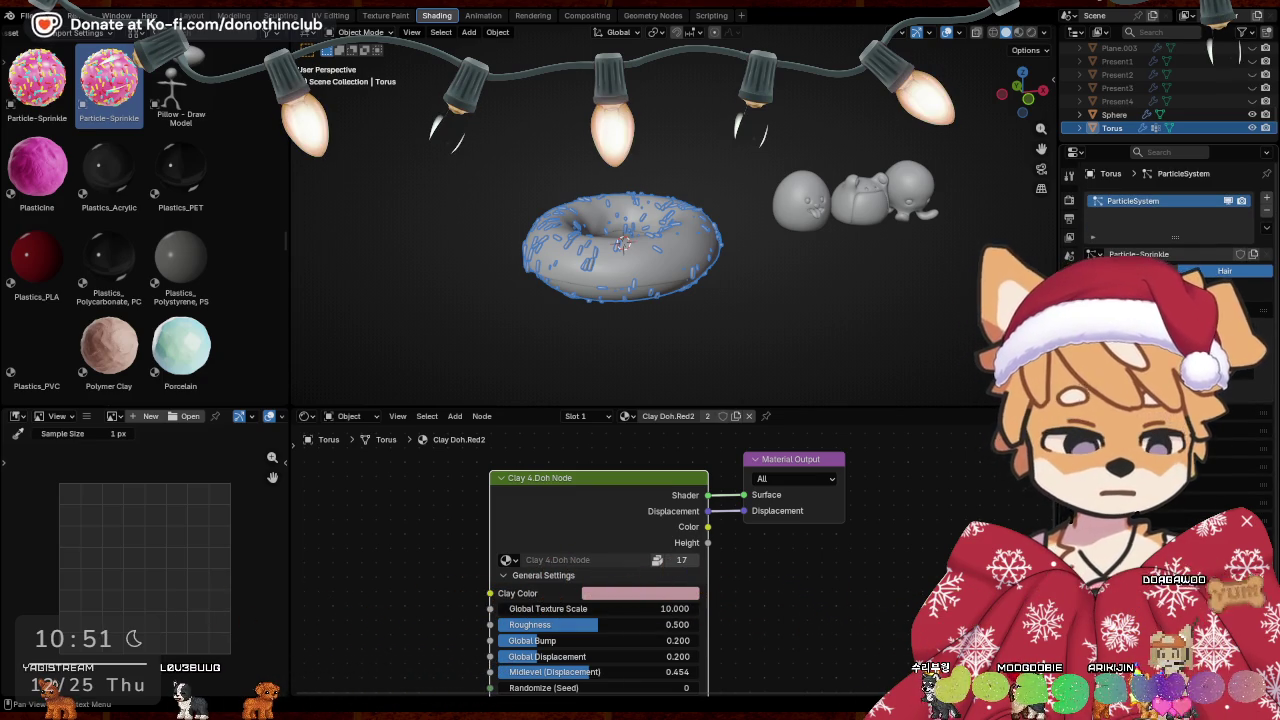
scroll(1155, 505, down, 3)
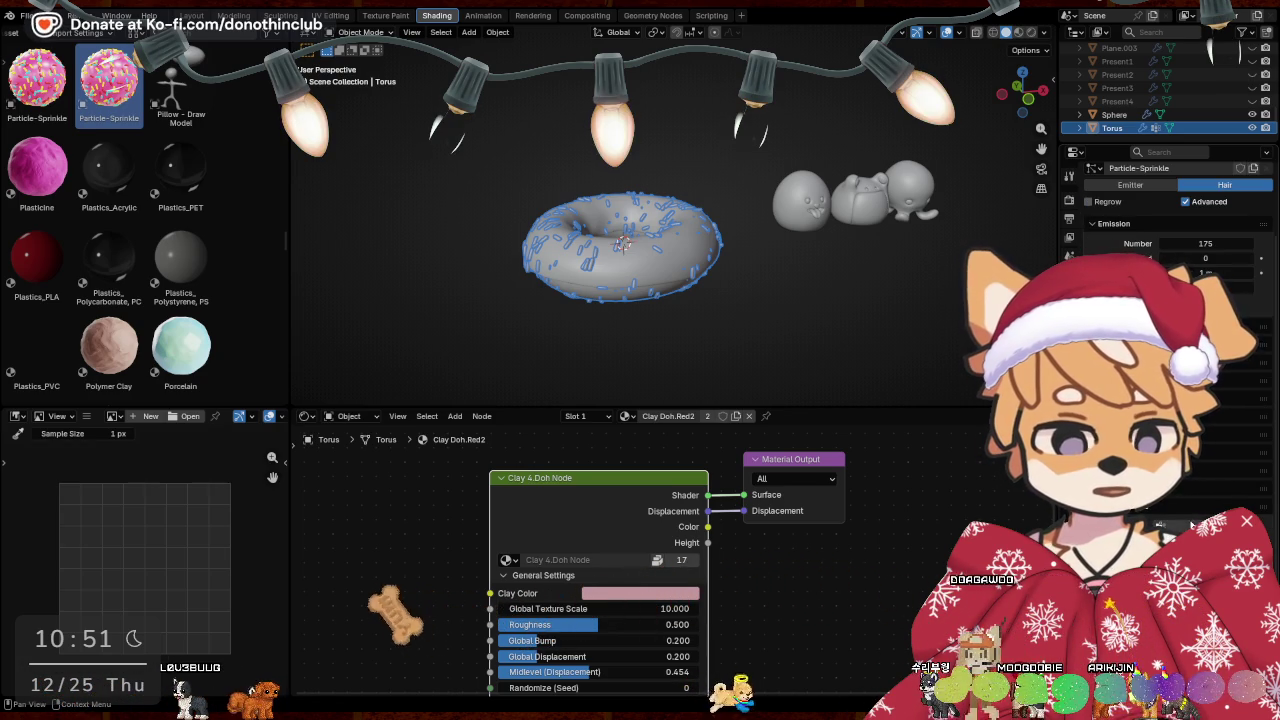
click(1160, 525)
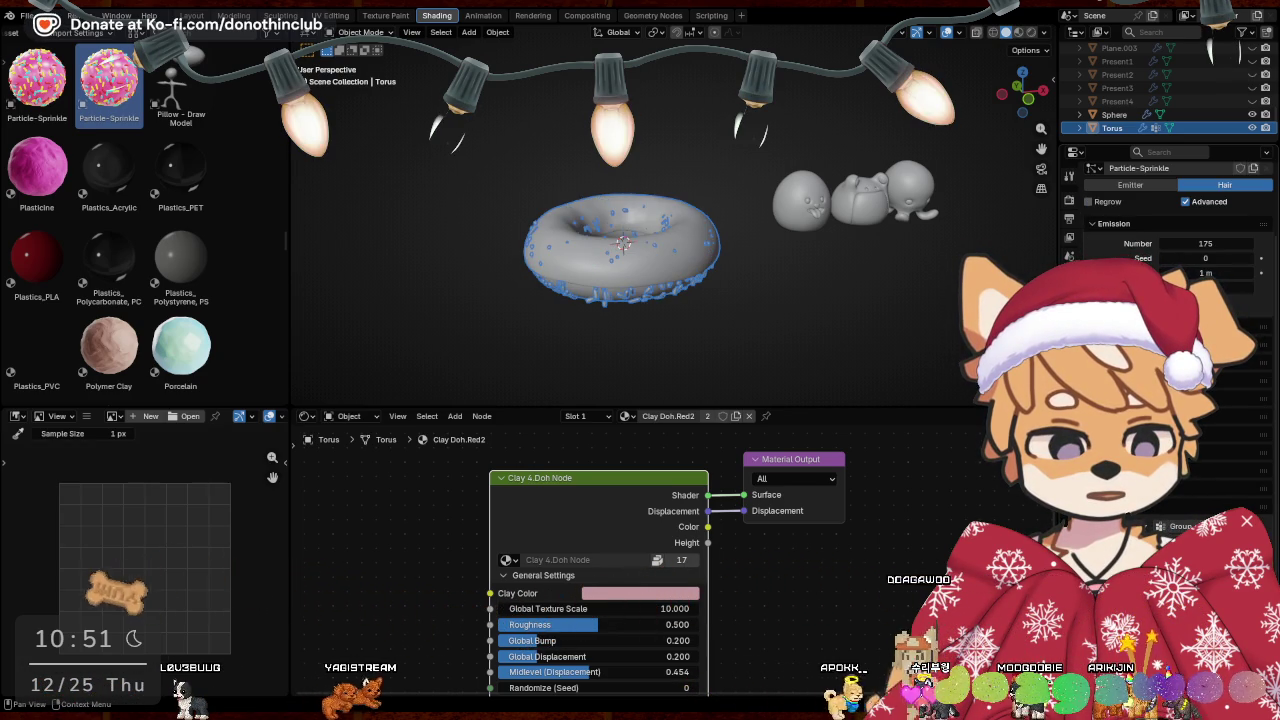
click(683, 337)
middle_drag(709, 340, 730, 350)
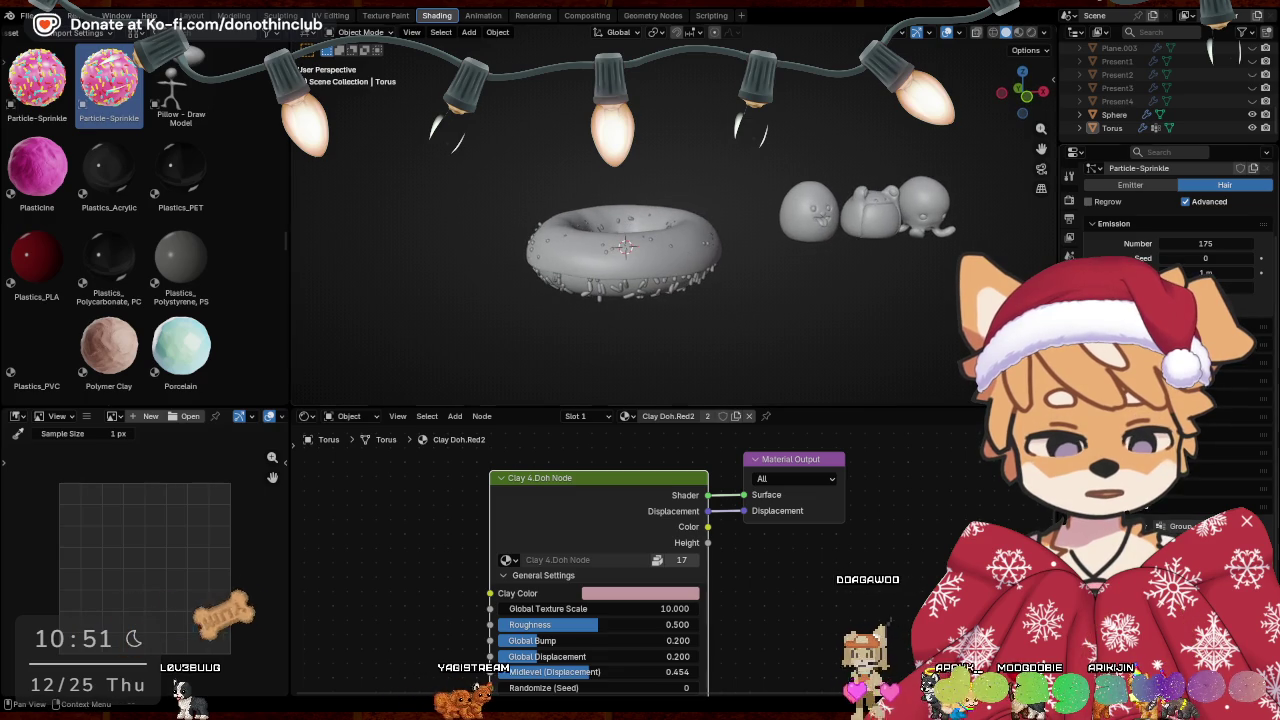
click(669, 264)
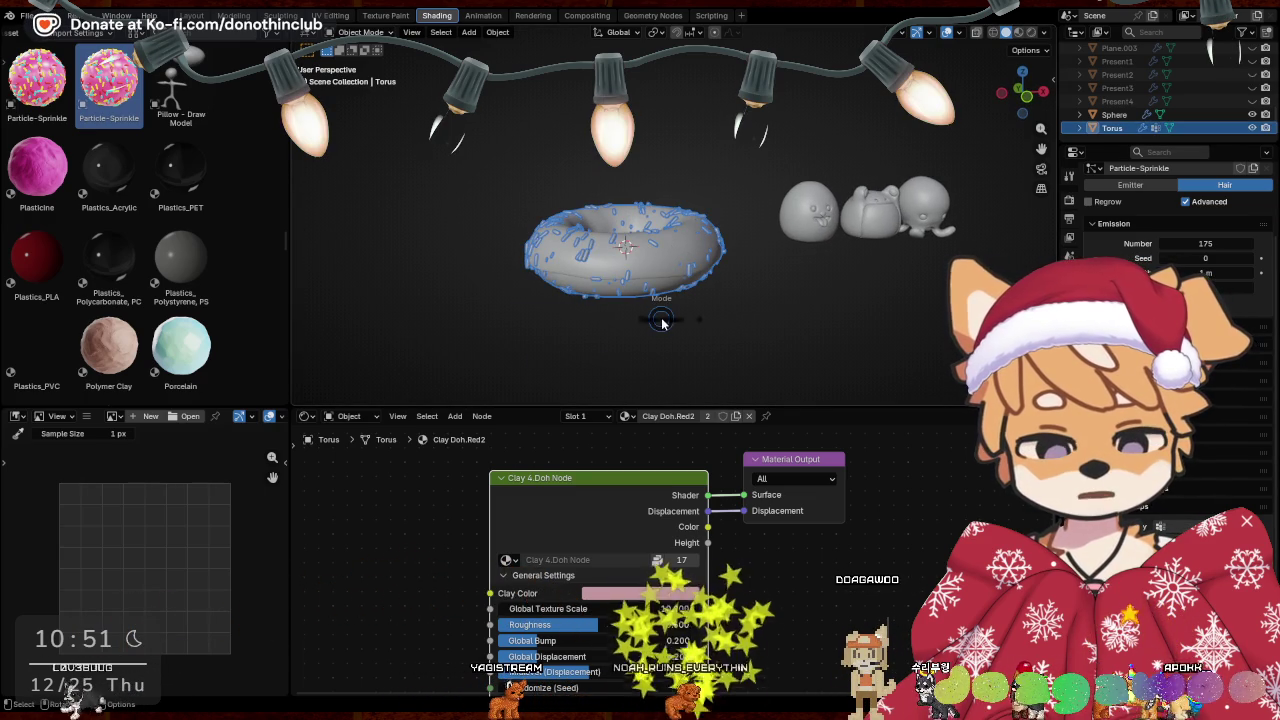
Erase the torus weights, then hide its linked underside in Edit Mode
key(ctrl+Tab)
click(569, 271)
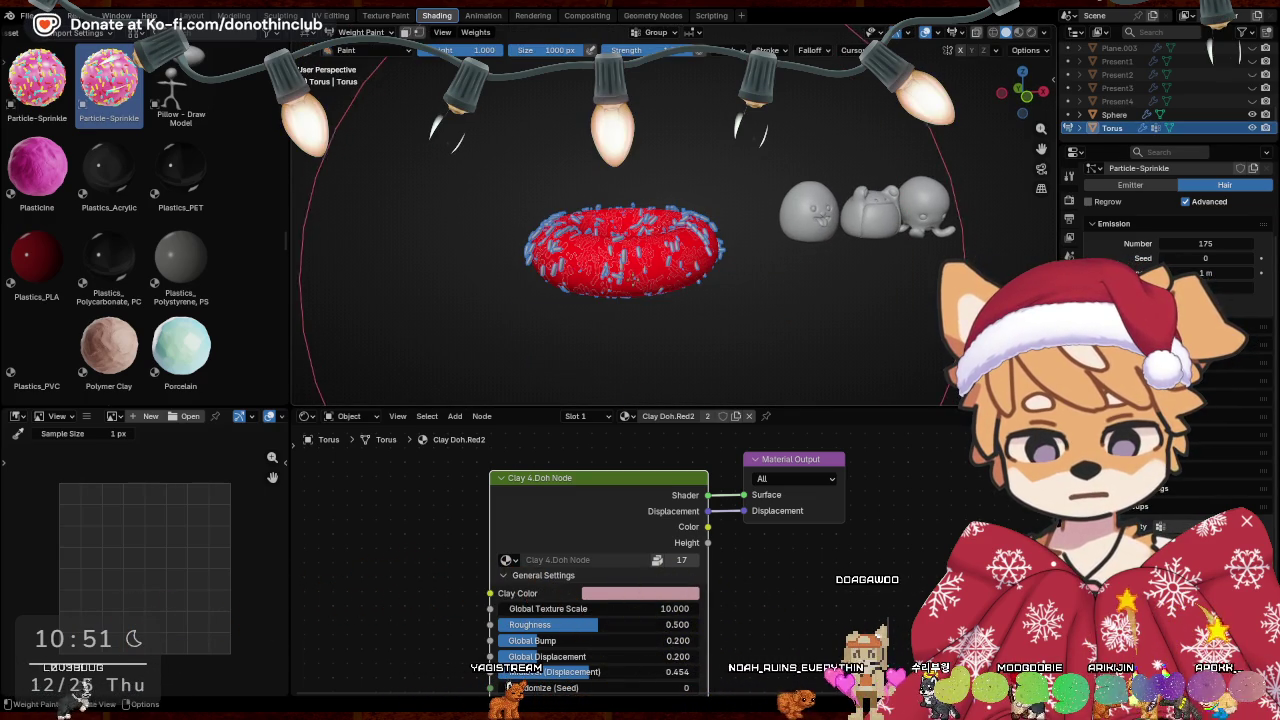
mouse_move(591, 220)
middle_down()
mouse_move(591, 272)
mouse_move(627, 275)
mouse_move(640, 300)
mouse_move(876, 270)
middle_up()
key(Tab)
key(alt+h)
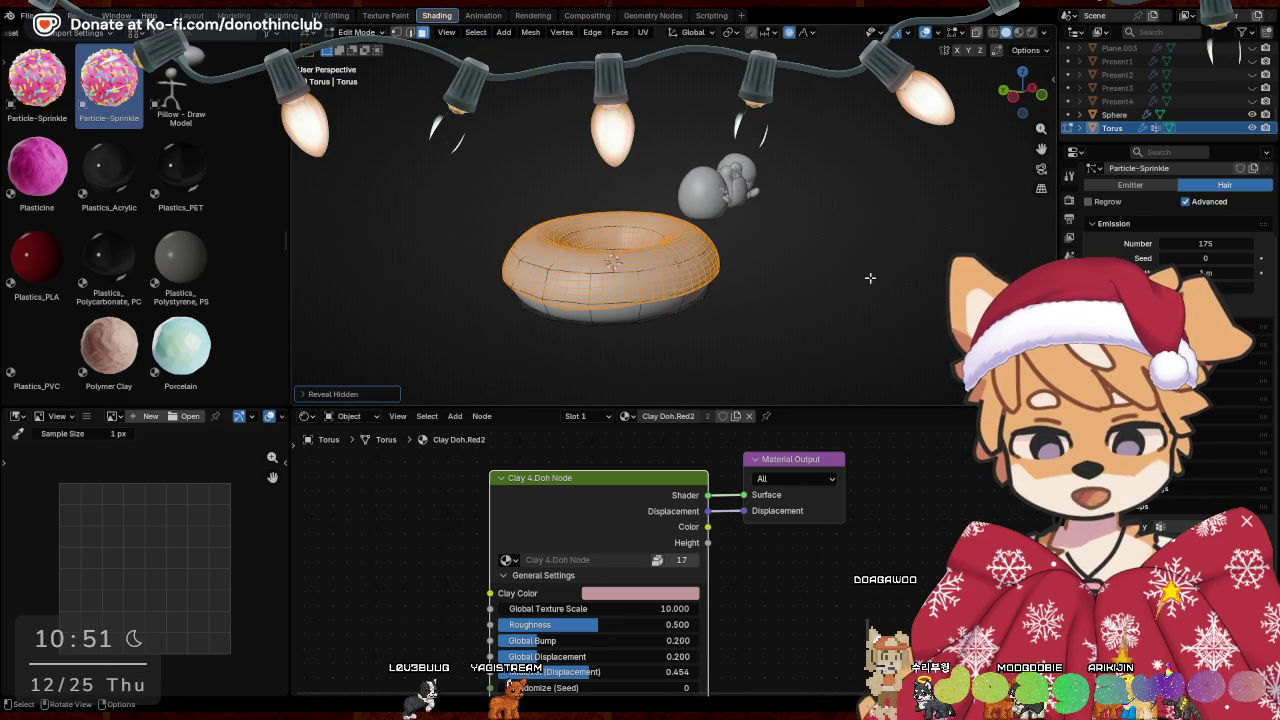
click(714, 322)
key(ctrl+l)
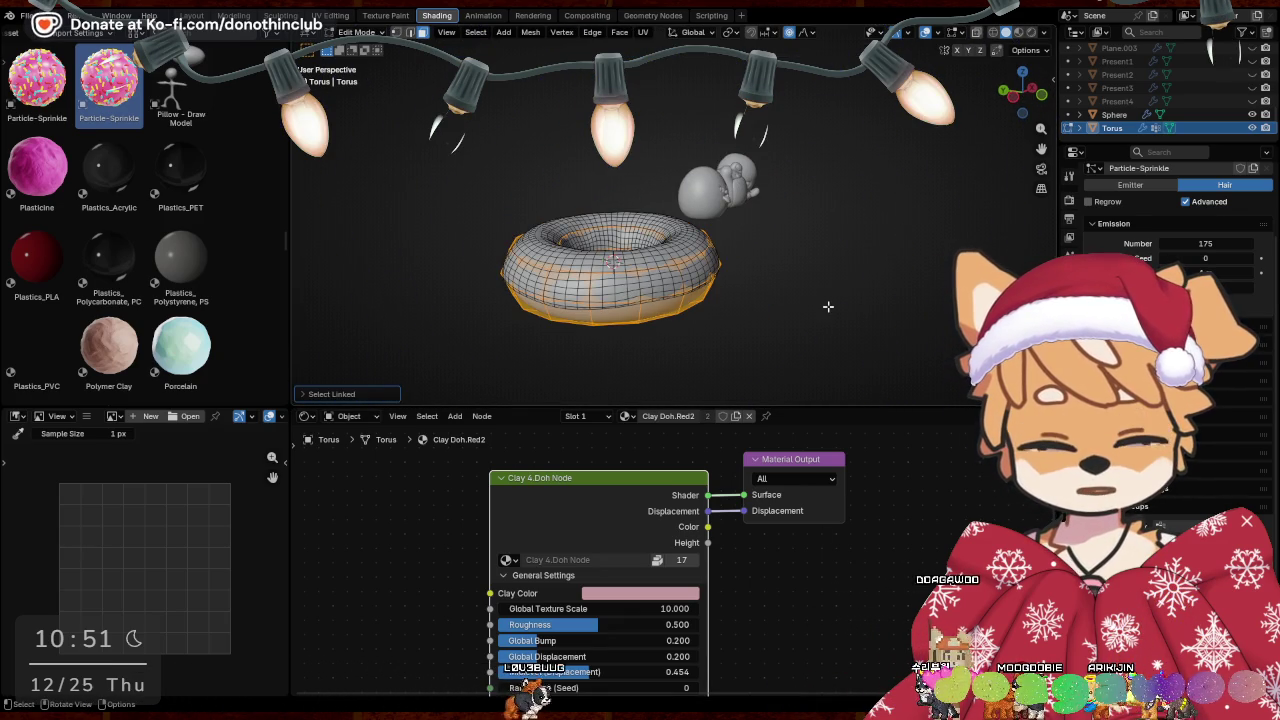
key(h)
Paint new sprinkle weights across the top of the torus in Weight Paint
key(ctrl+Tab)
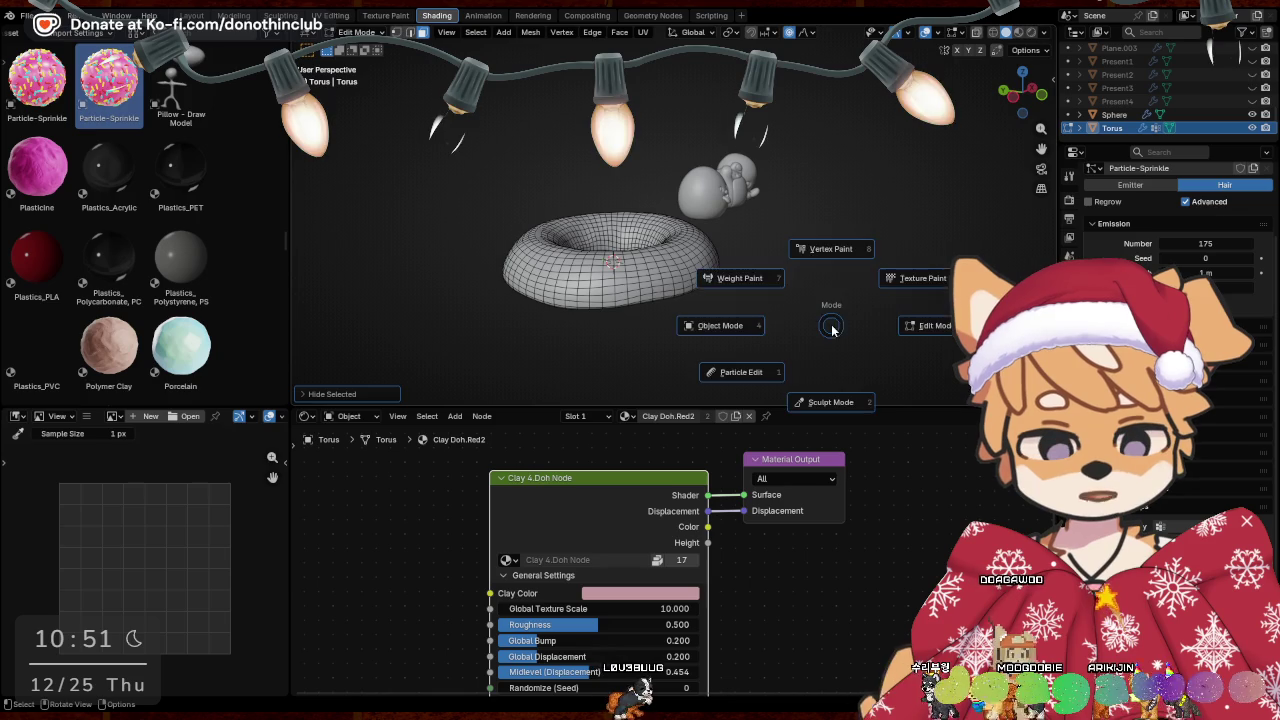
click(756, 270)
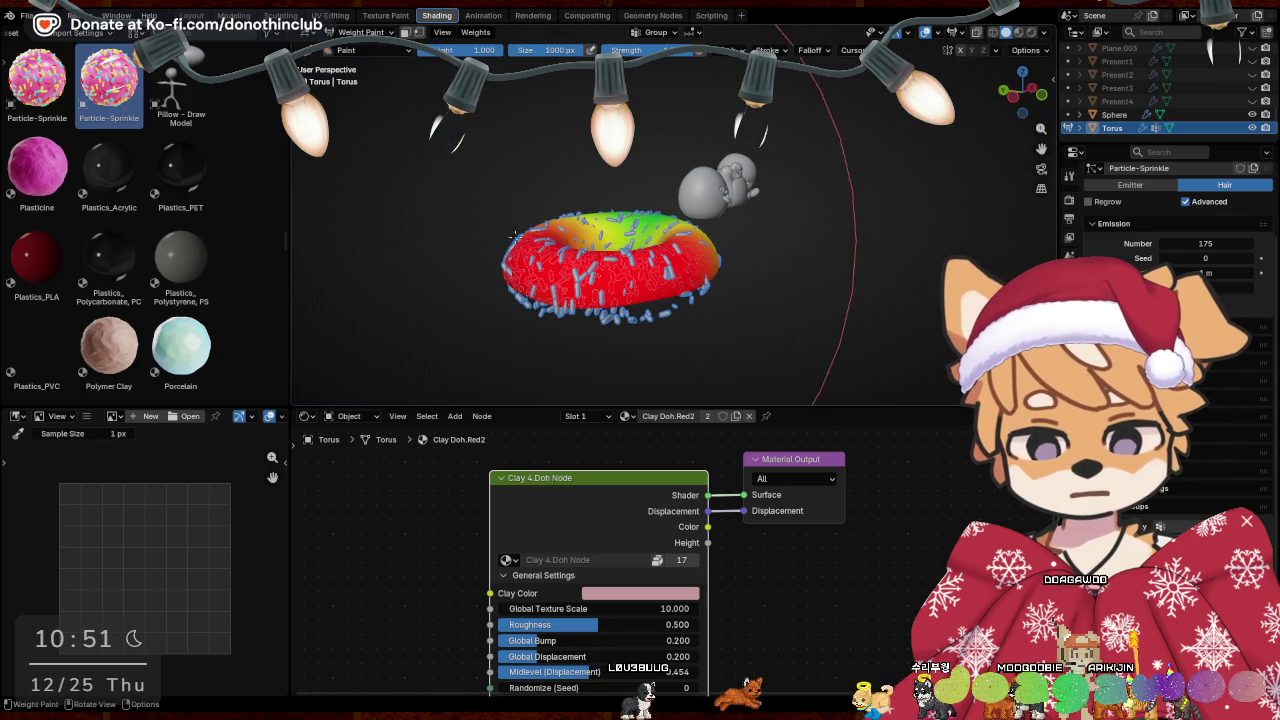
mouse_move(756, 270)
middle_down()
mouse_move(725, 265)
mouse_move(725, 178)
middle_up()
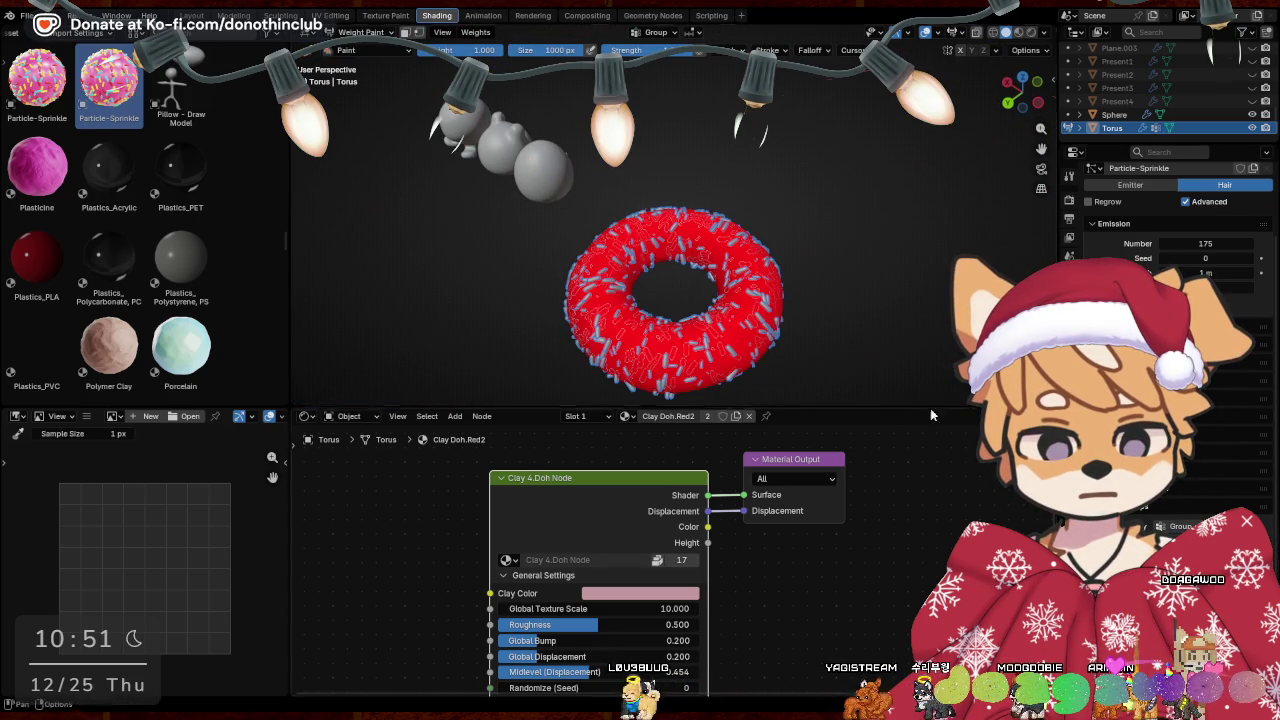
mouse_move(800, 300)
middle_down()
mouse_move(852, 151)
mouse_move(489, 112)
middle_up()
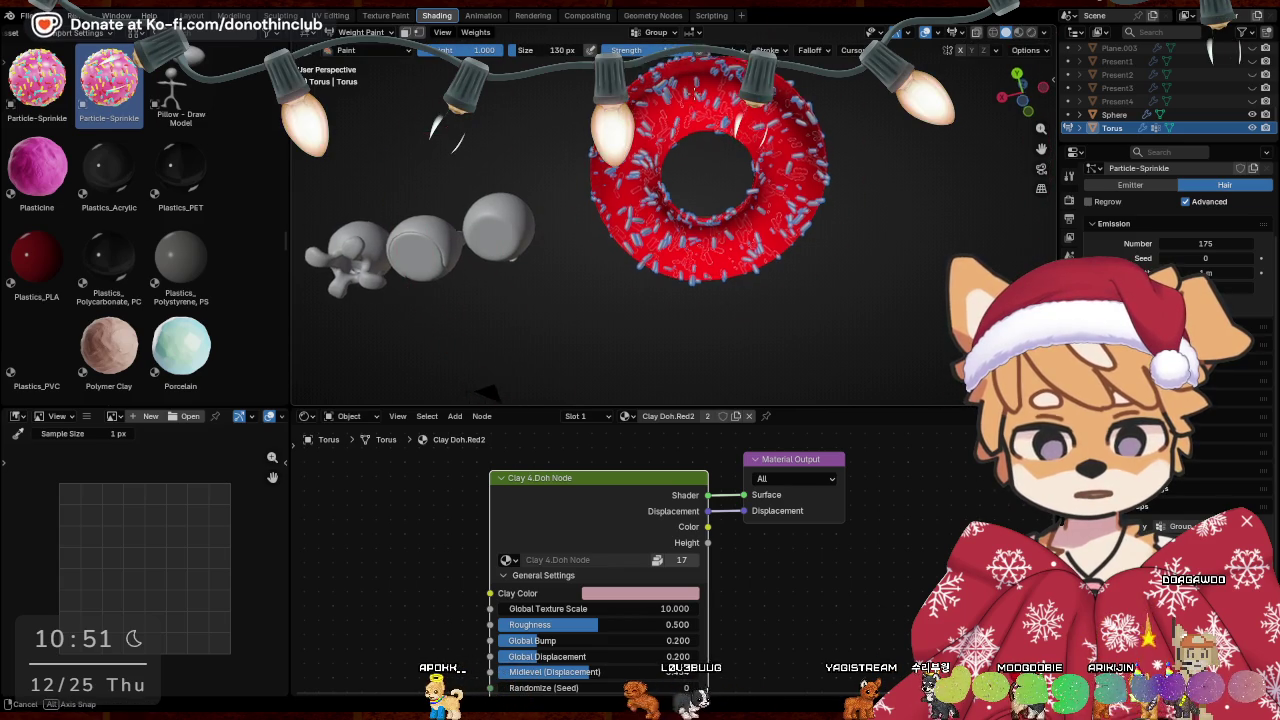
middle_drag(693, 100, 708, 262)
mouse_move(708, 262)
mouse_down()
mouse_move(637, 263)
mouse_move(718, 285)
mouse_up()
mouse_move(718, 285)
middle_down()
mouse_move(689, 292)
mouse_move(700, 330)
mouse_move(867, 268)
mouse_move(890, 242)
middle_up()
key(ctrl+Tab)
Return to Object Mode in the Layout workspace with Material Preview shading
click(773, 295)
click(191, 15)
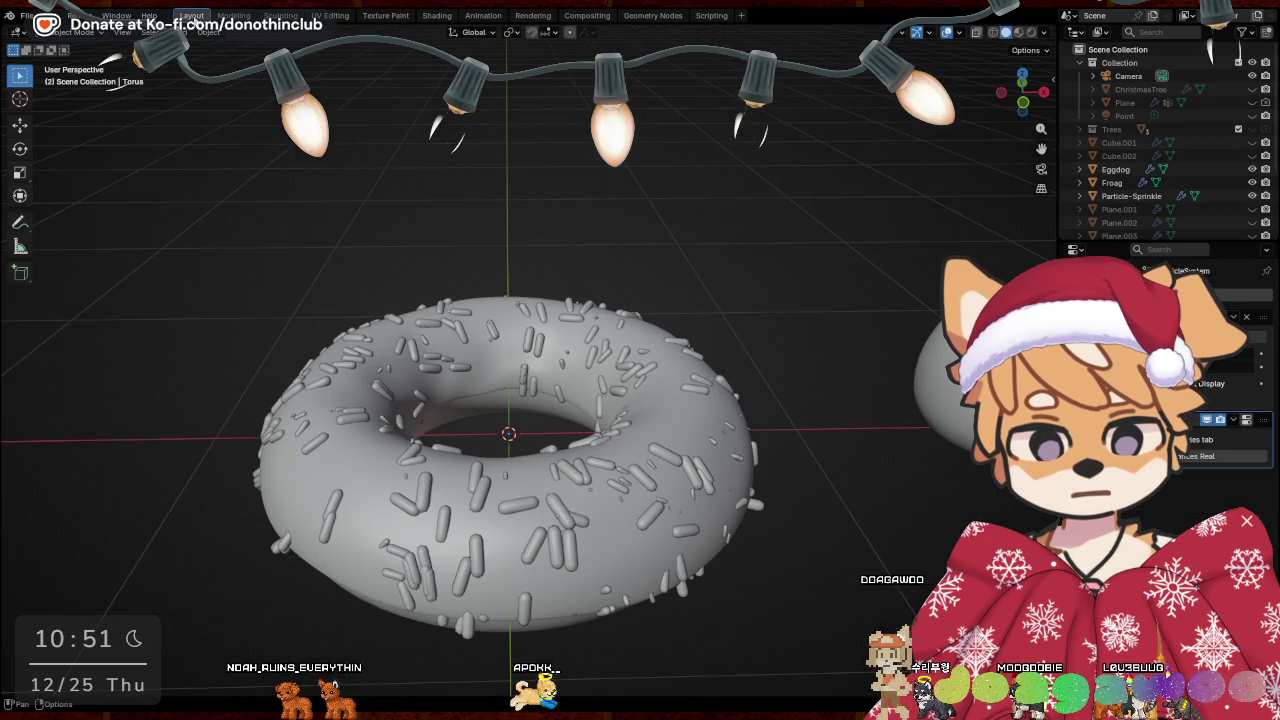
key(z)
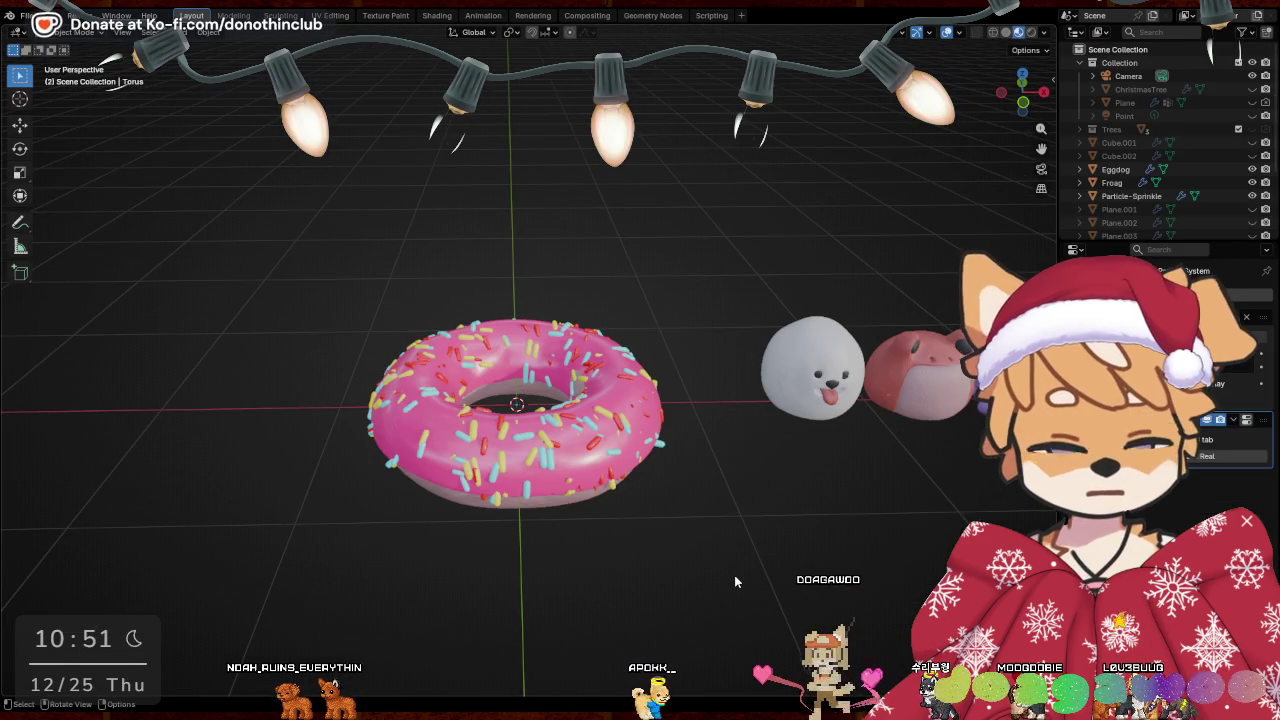
middle_drag(669, 531, 288, 205)
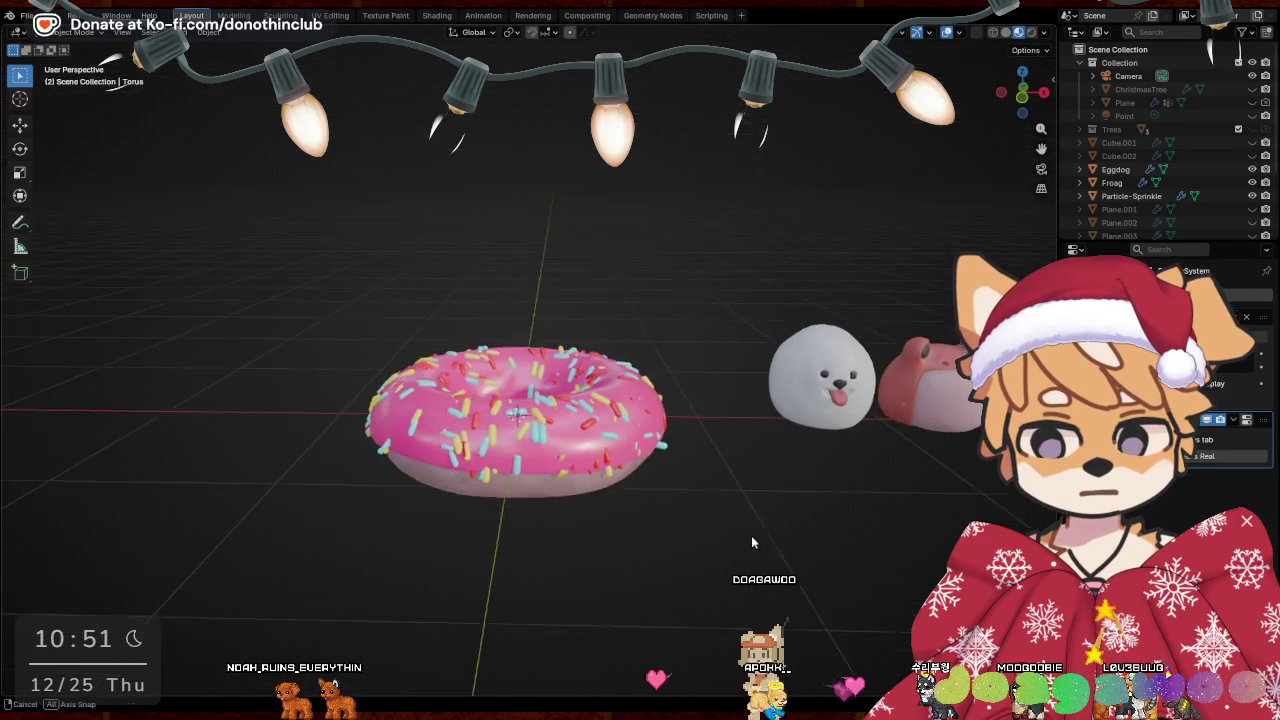
Apply the donut's particle system modifier with Ctrl+A, turning sprinkles into real objects
drag(270, 194, 606, 424)
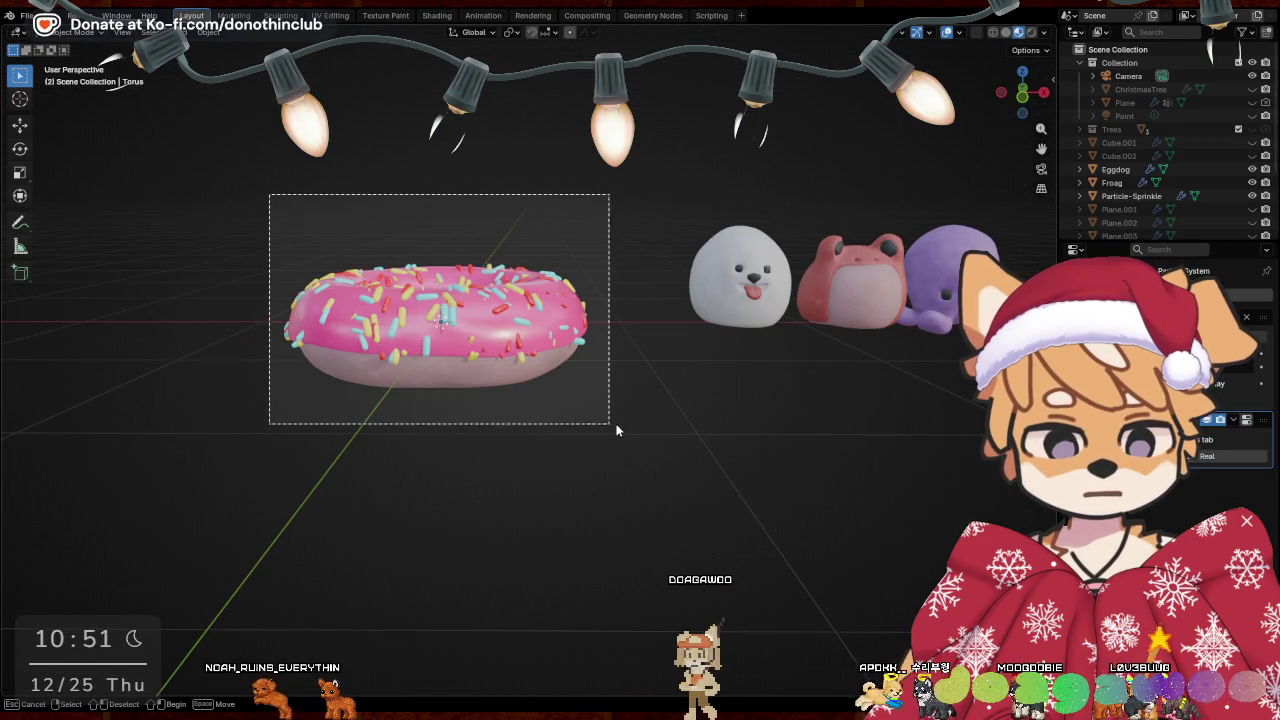
middle_drag(638, 417, 650, 520)
key(s)
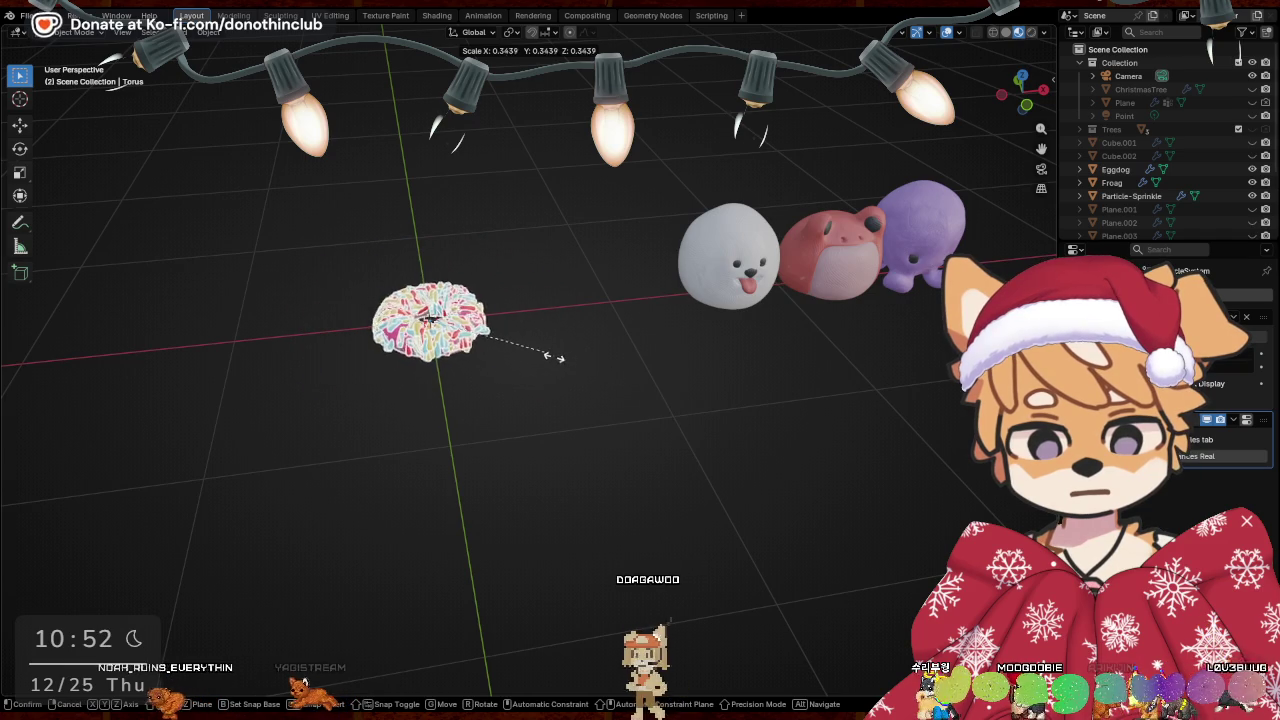
key(Escape)
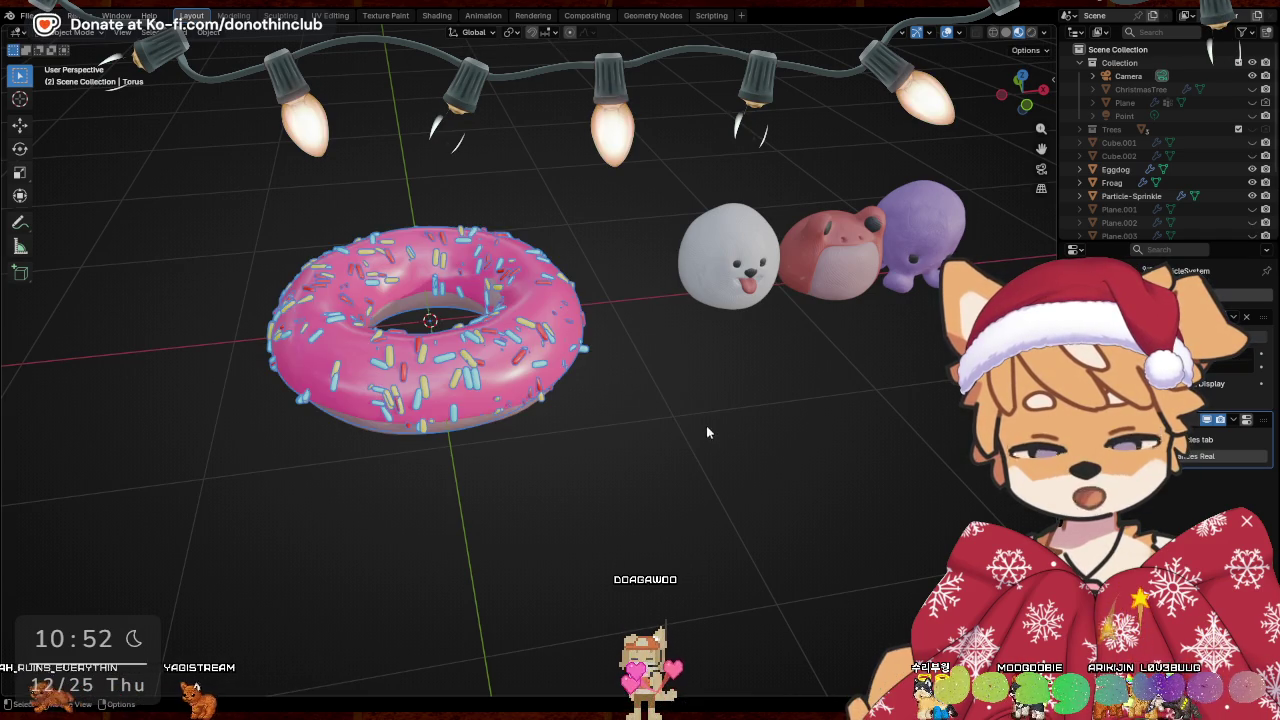
shift+click(520, 375)
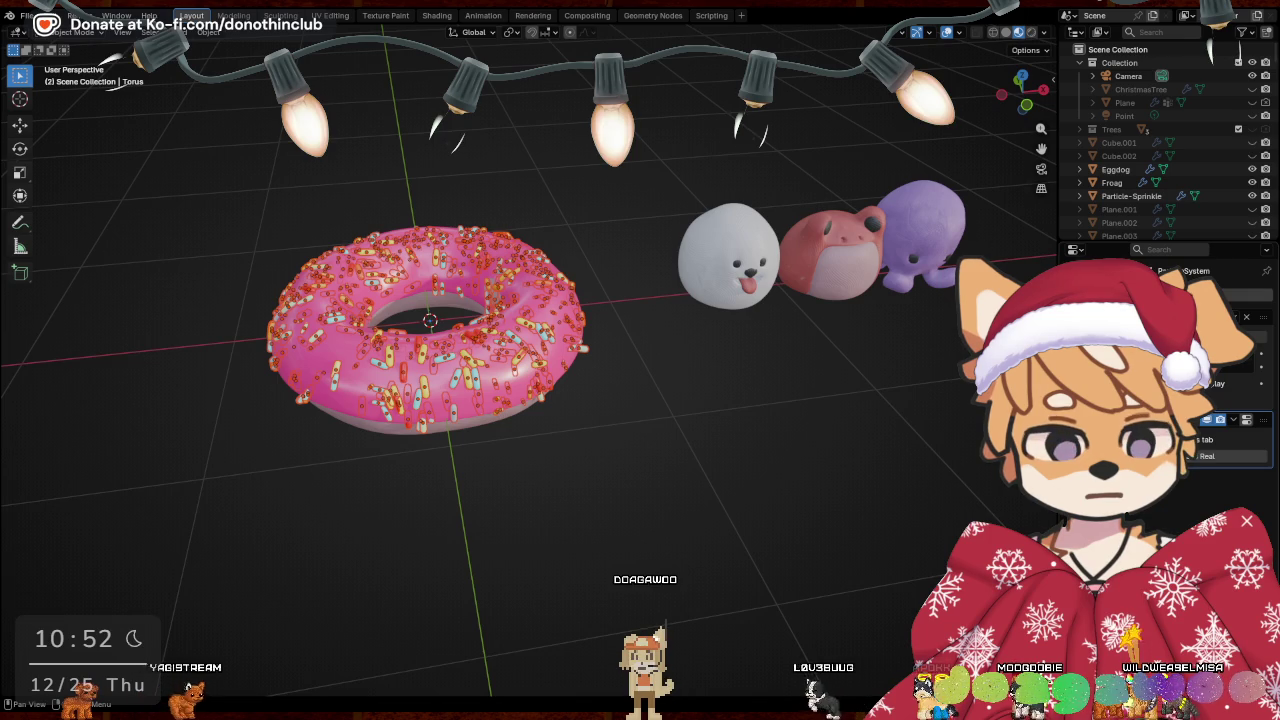
key(ctrl+a)
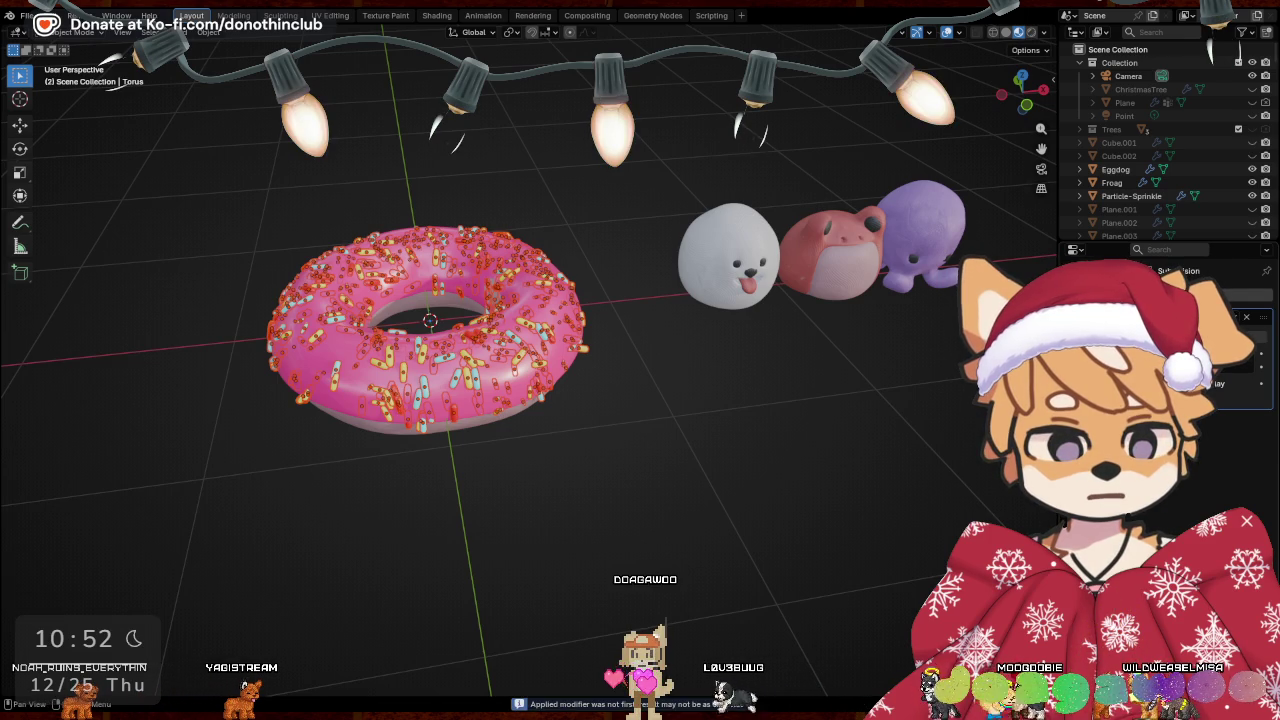
middle_drag(708, 406, 681, 321)
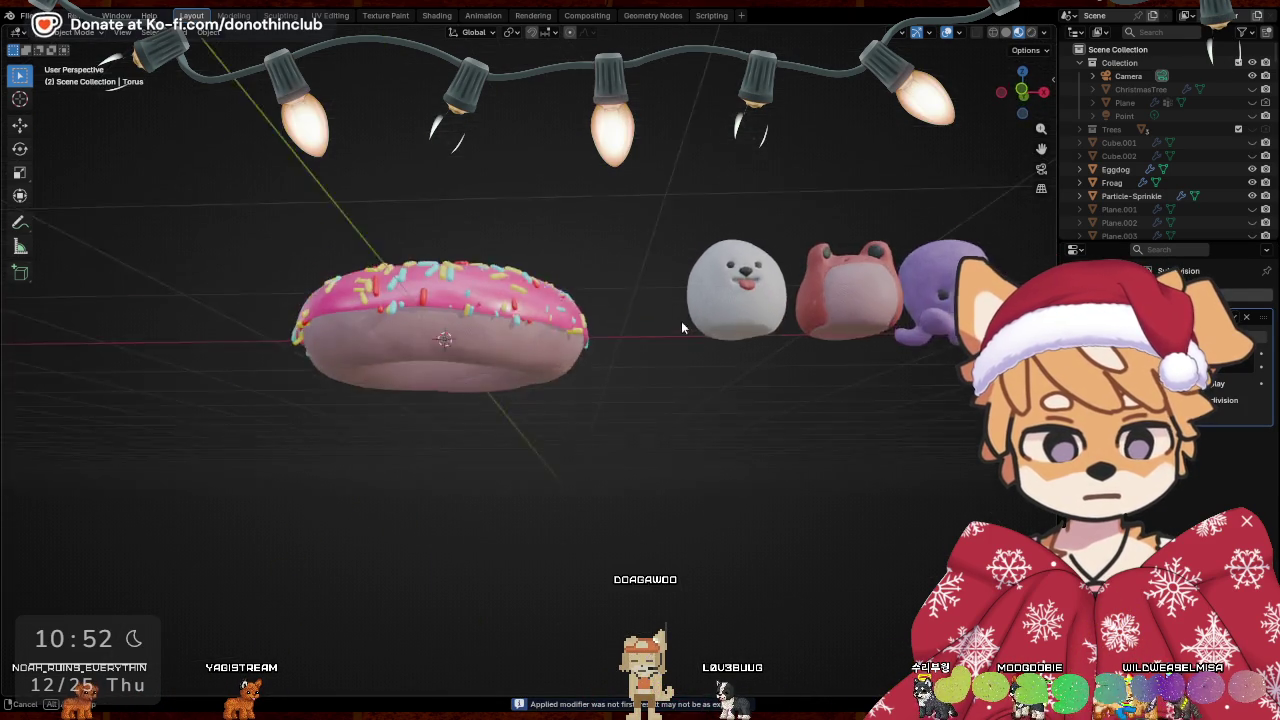
drag(172, 165, 590, 410)
middle_drag(571, 350, 371, 252)
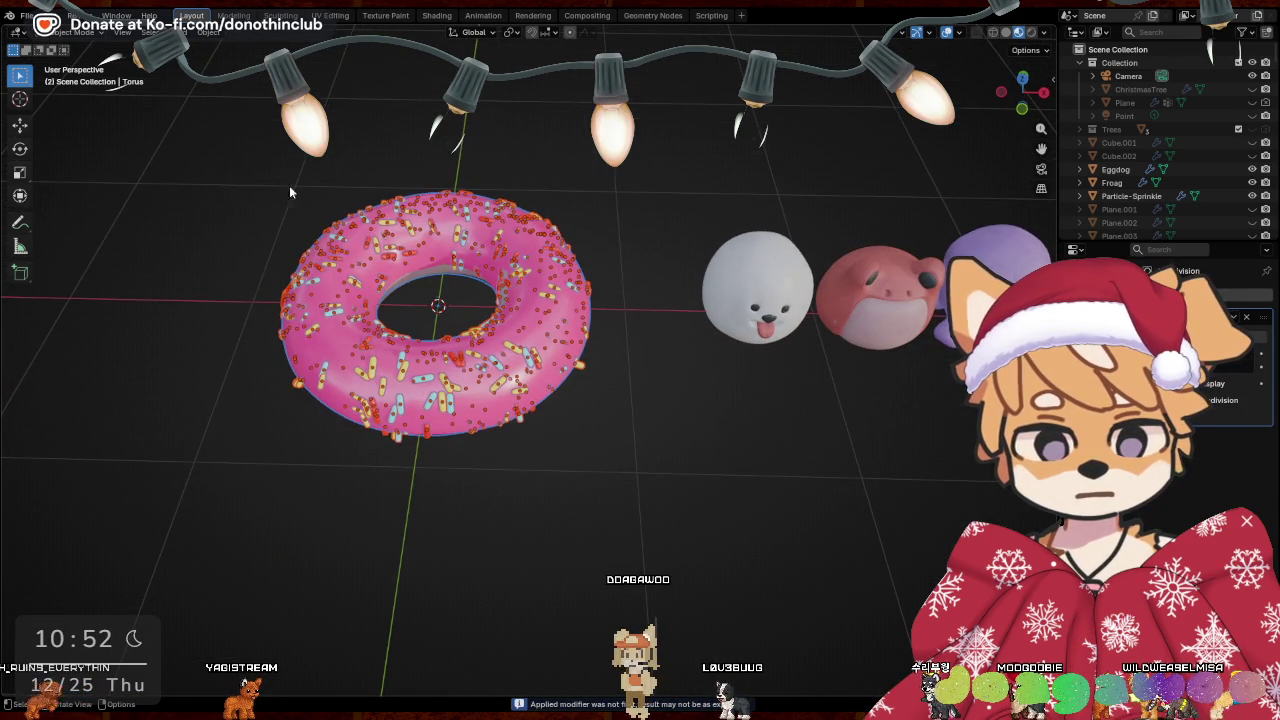
drag(220, 118, 594, 497)
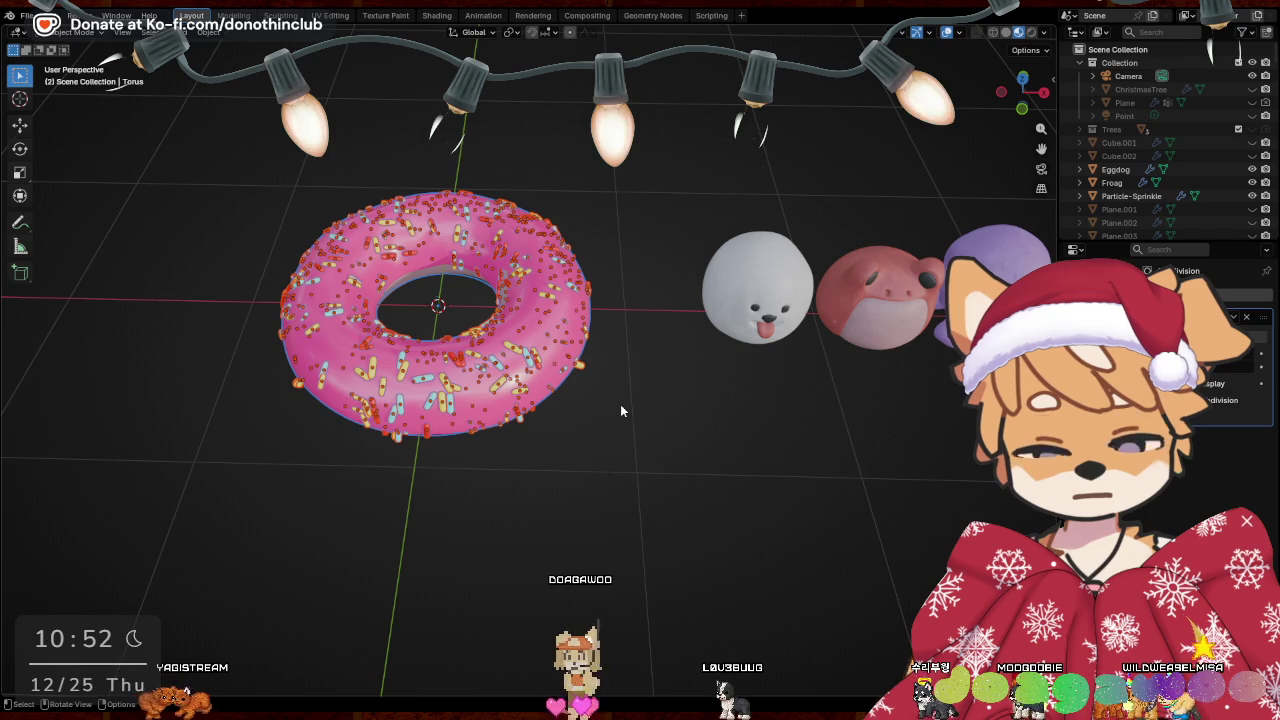
right_click(489, 375)
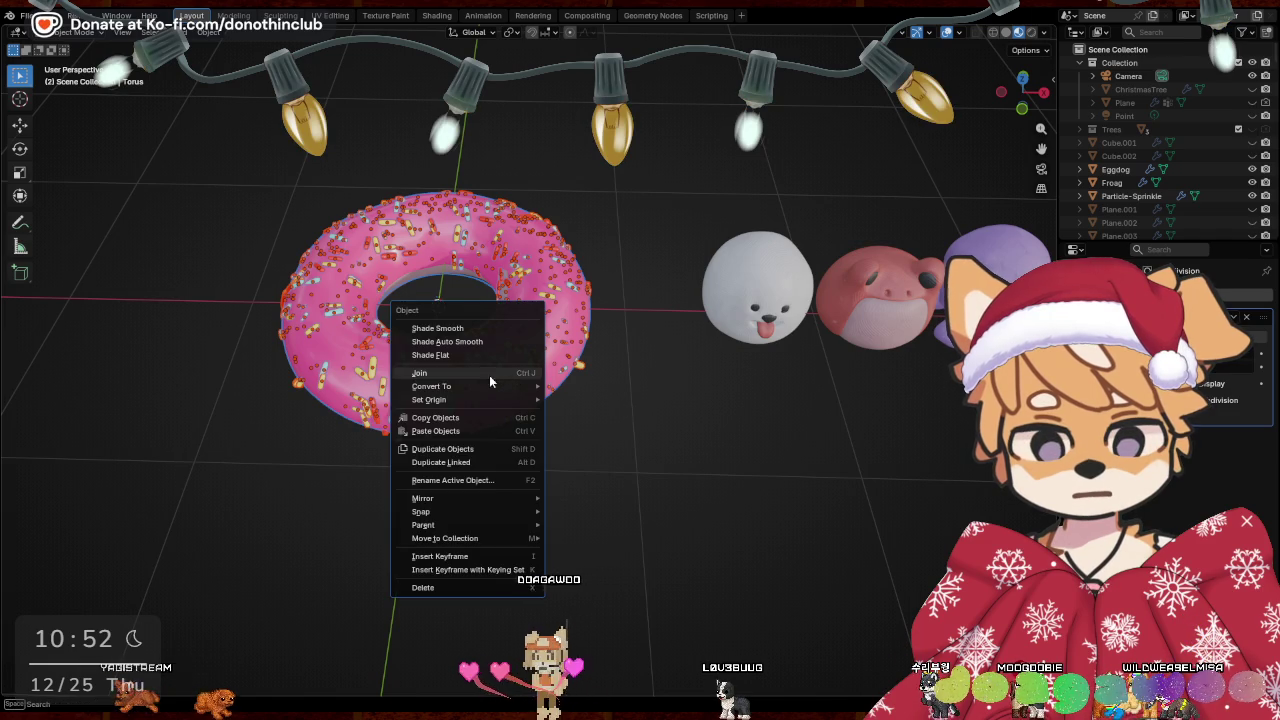
Join the sprinkles into the pink donut and orbit around to check the result
click(430, 373)
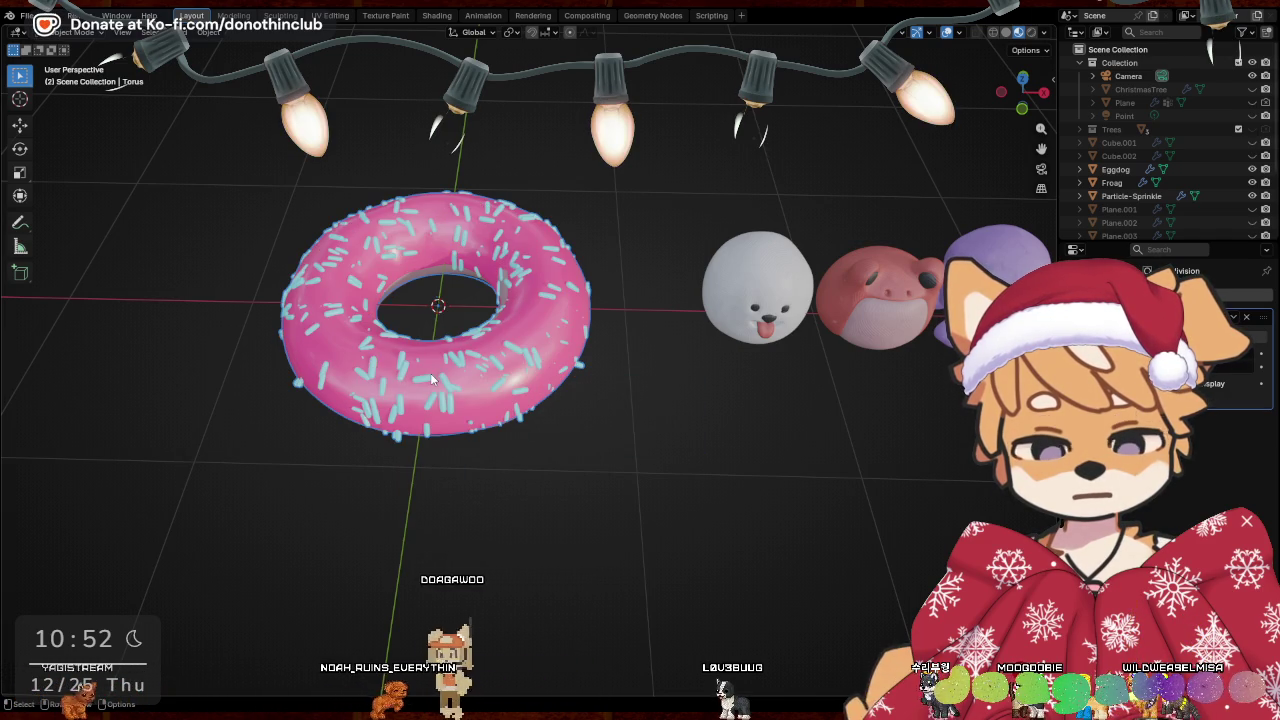
middle_drag(657, 491, 901, 461)
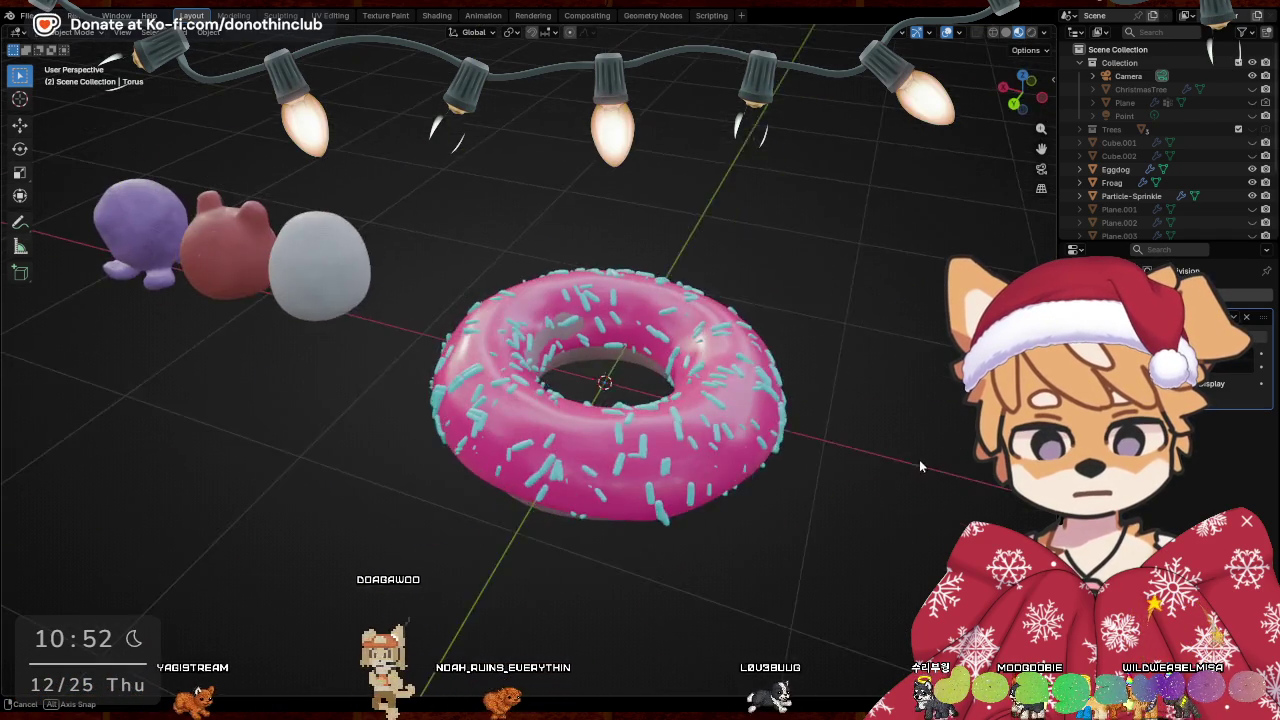
mouse_move(890, 454)
middle_down()
mouse_move(816, 581)
mouse_move(760, 386)
middle_up()
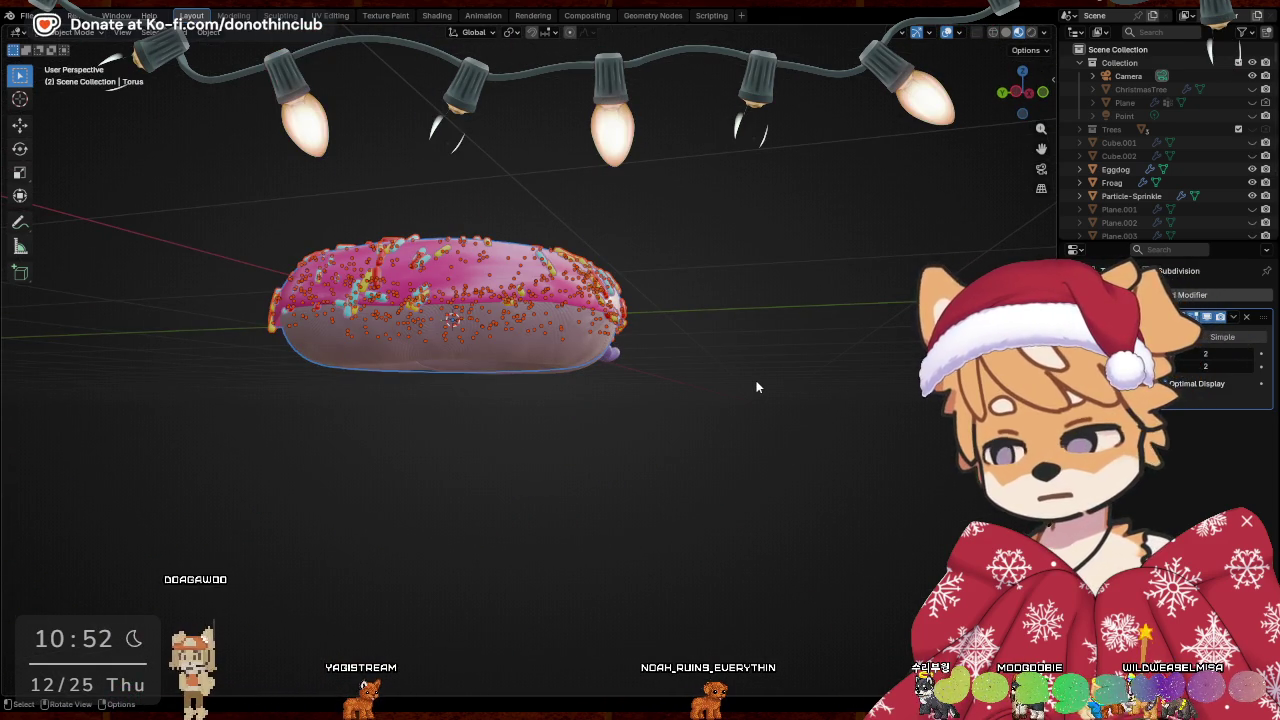
middle_drag(669, 297, 760, 387)
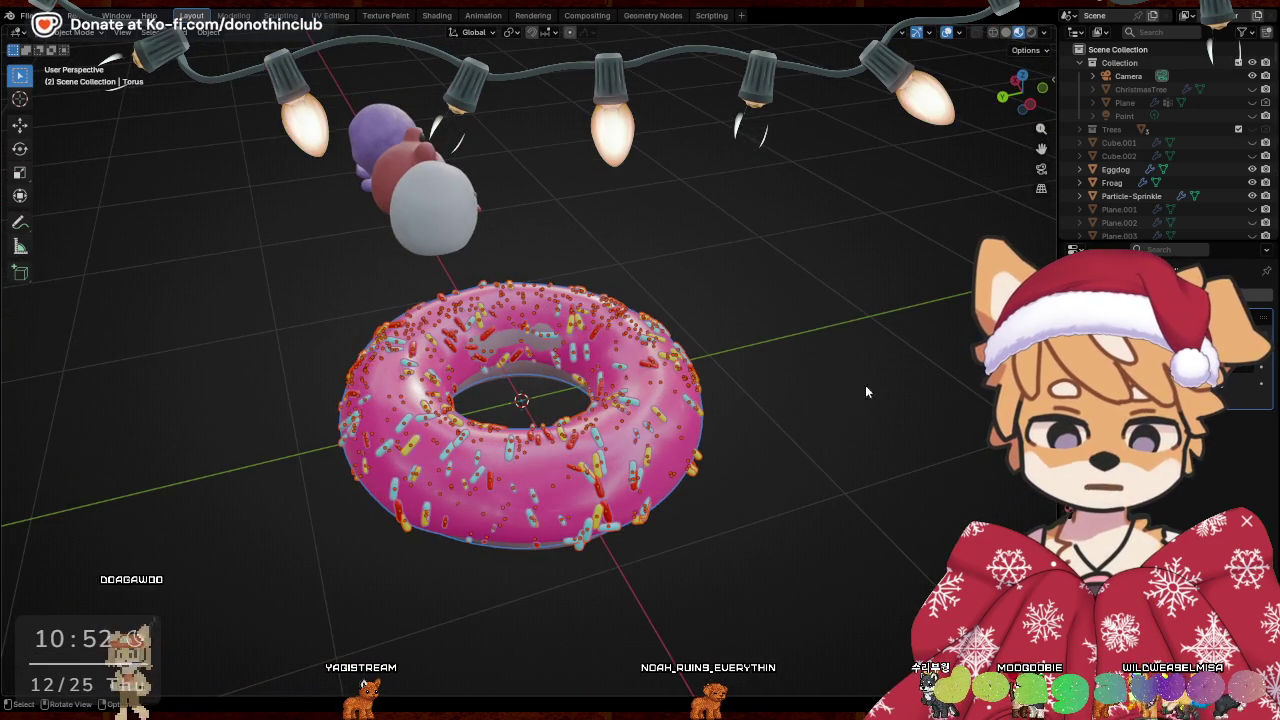
middle_drag(866, 392, 806, 407)
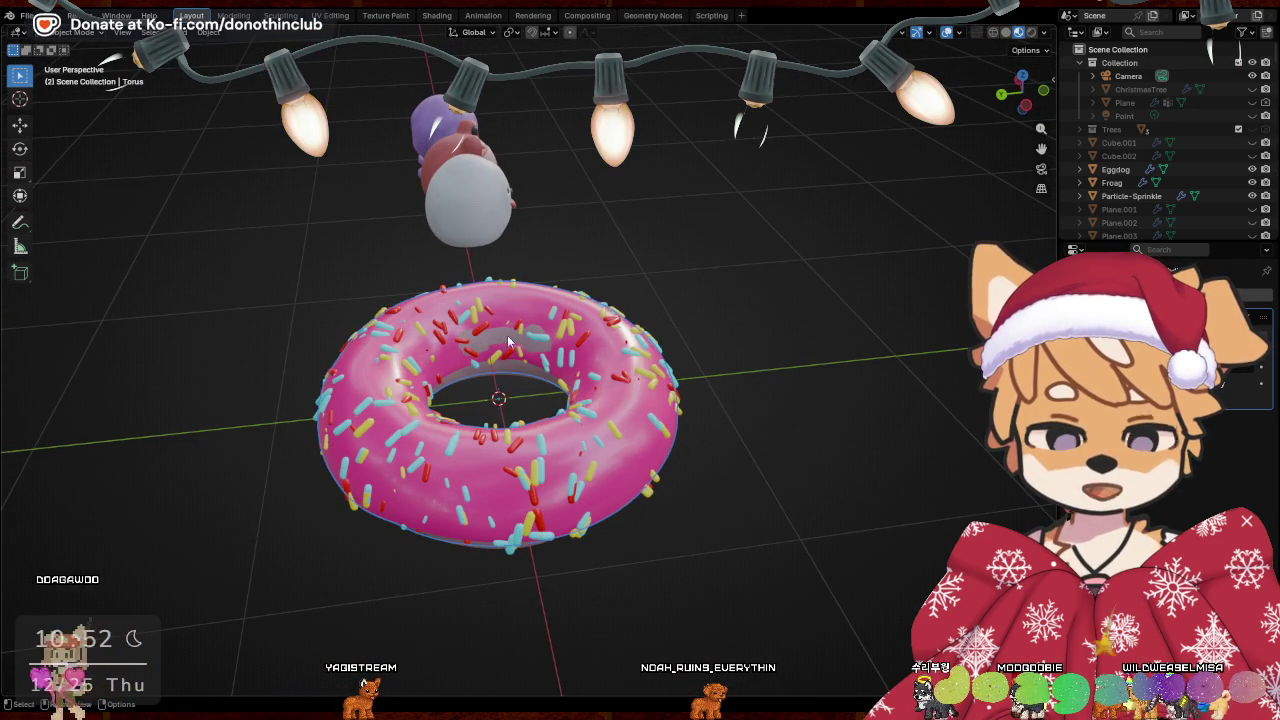
middle_drag(493, 338, 496, 313)
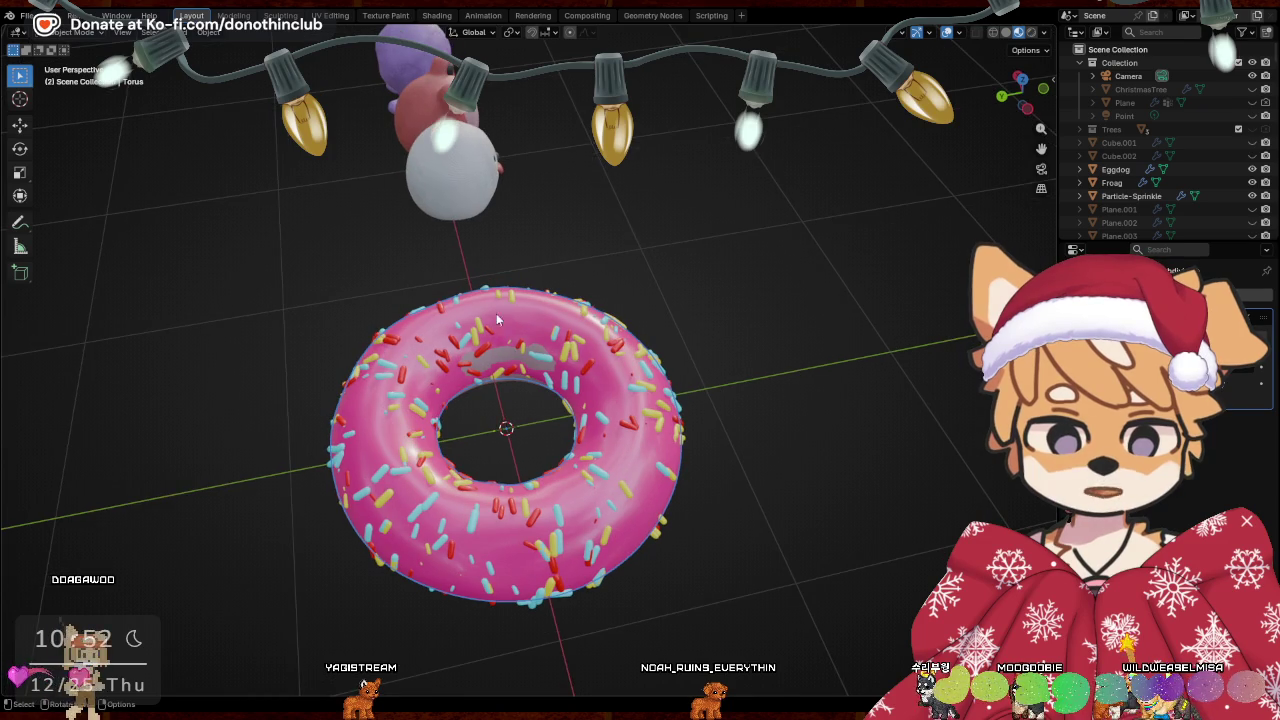
Toggle the torus into Edit Mode and back, then view its Clay Doh material
key(ctrl+Tab)
click(525, 358)
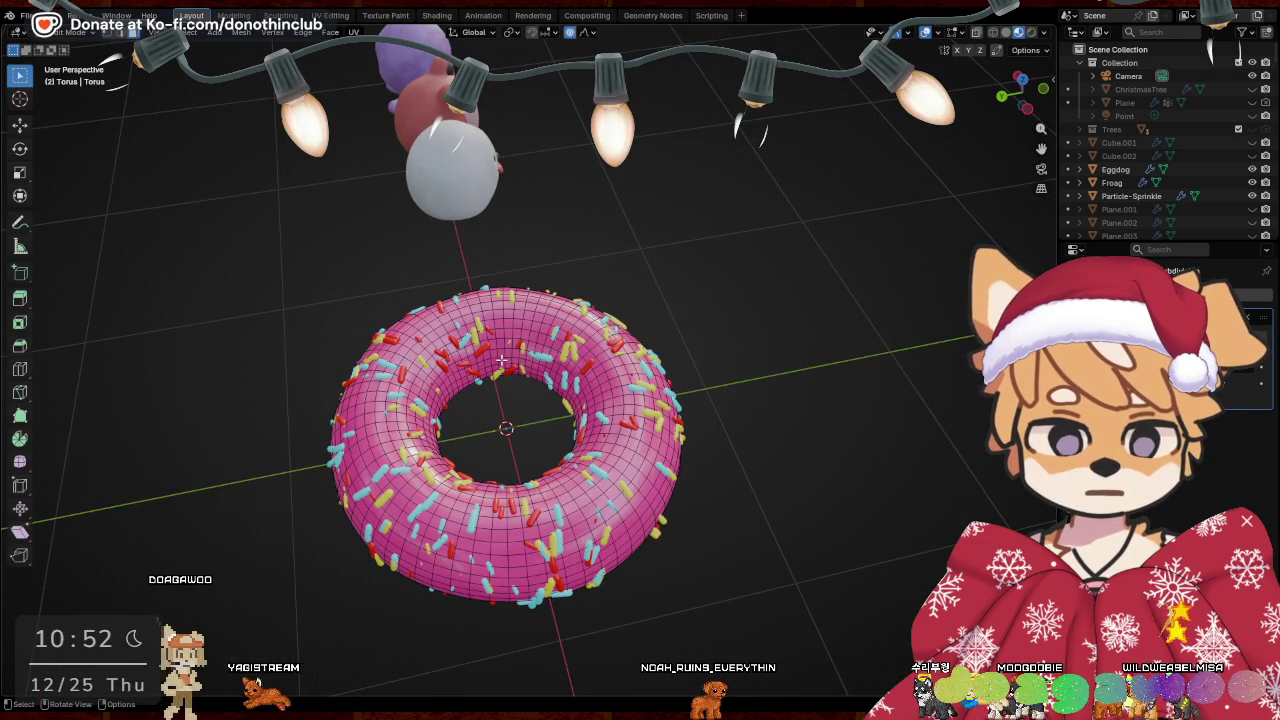
key(Tab)
middle_drag(899, 400, 711, 418)
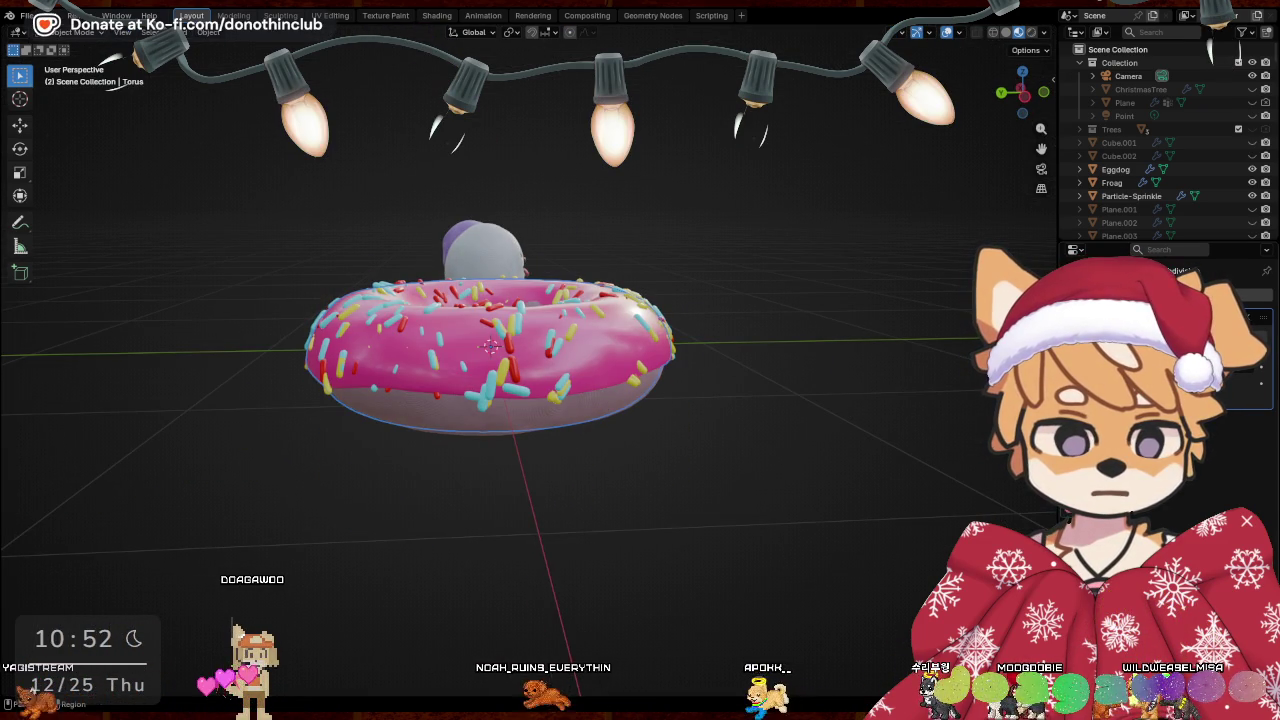
click(1066, 512)
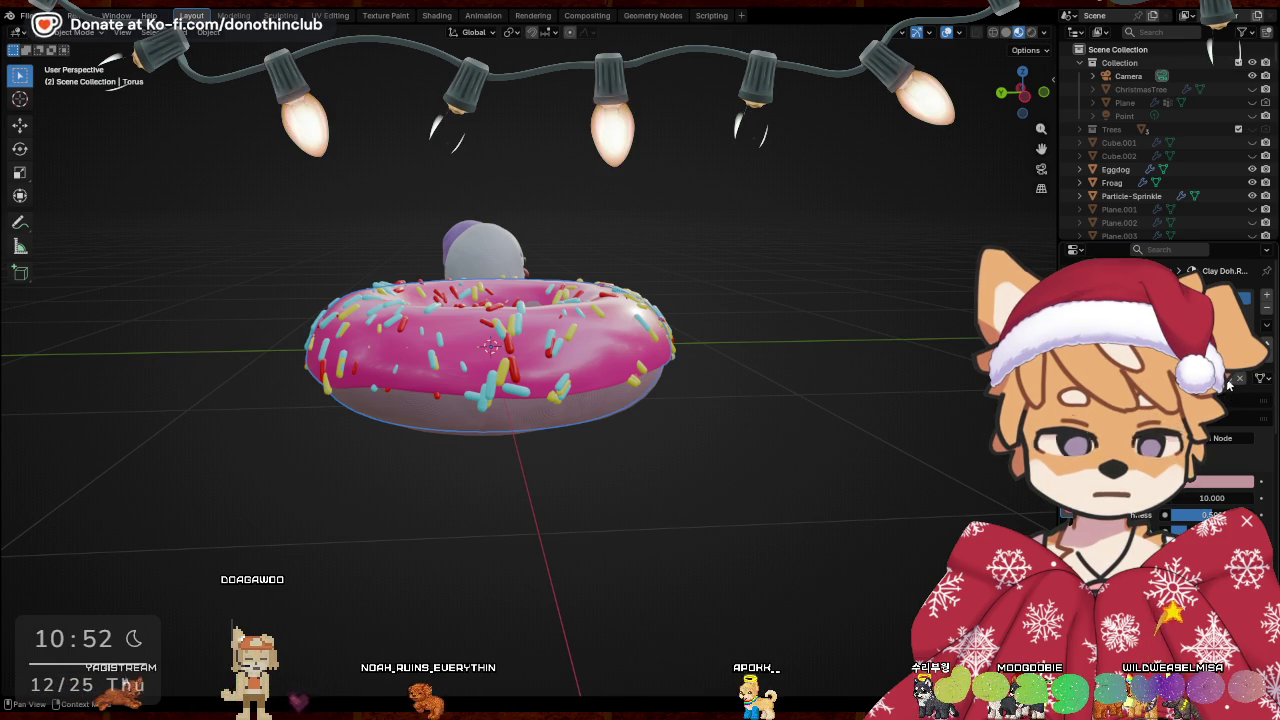
drag(1190, 514, 1192, 514)
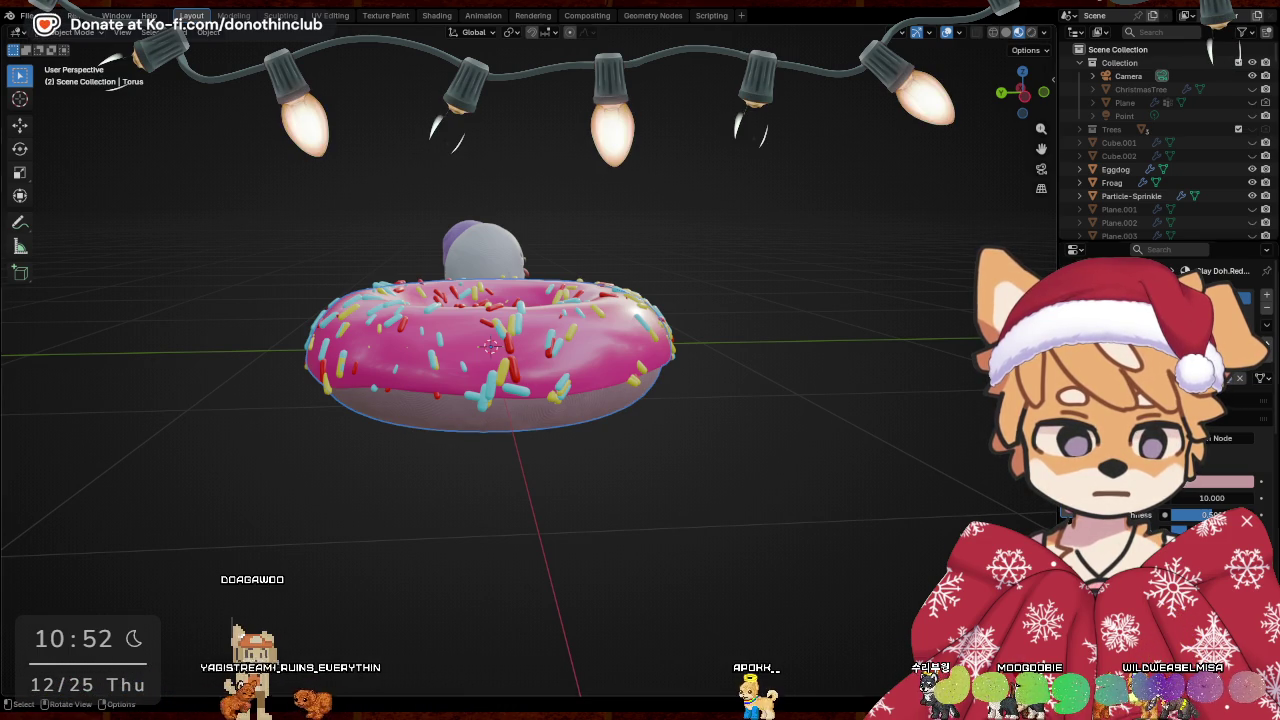
Zoom out and orbit so the clay figures appear beside the donut
middle_drag(813, 399, 643, 416)
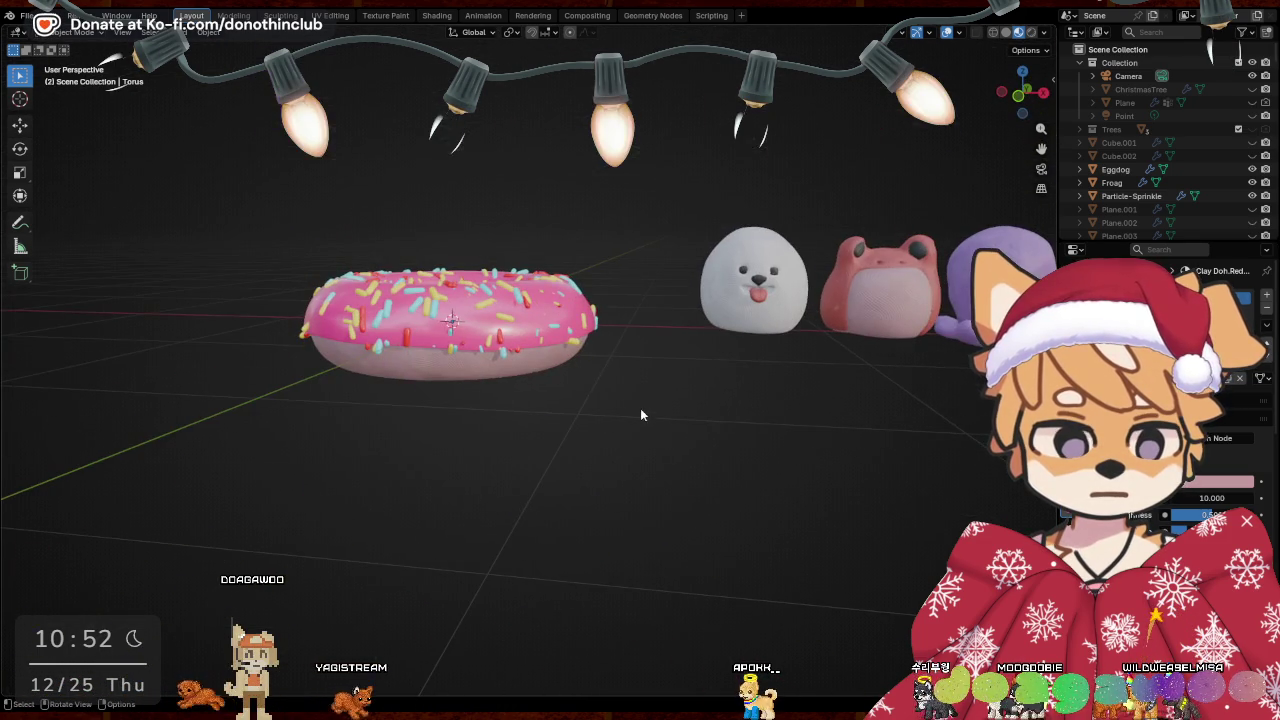
scroll(643, 400, down, 1)
scroll(645, 352, down, 4)
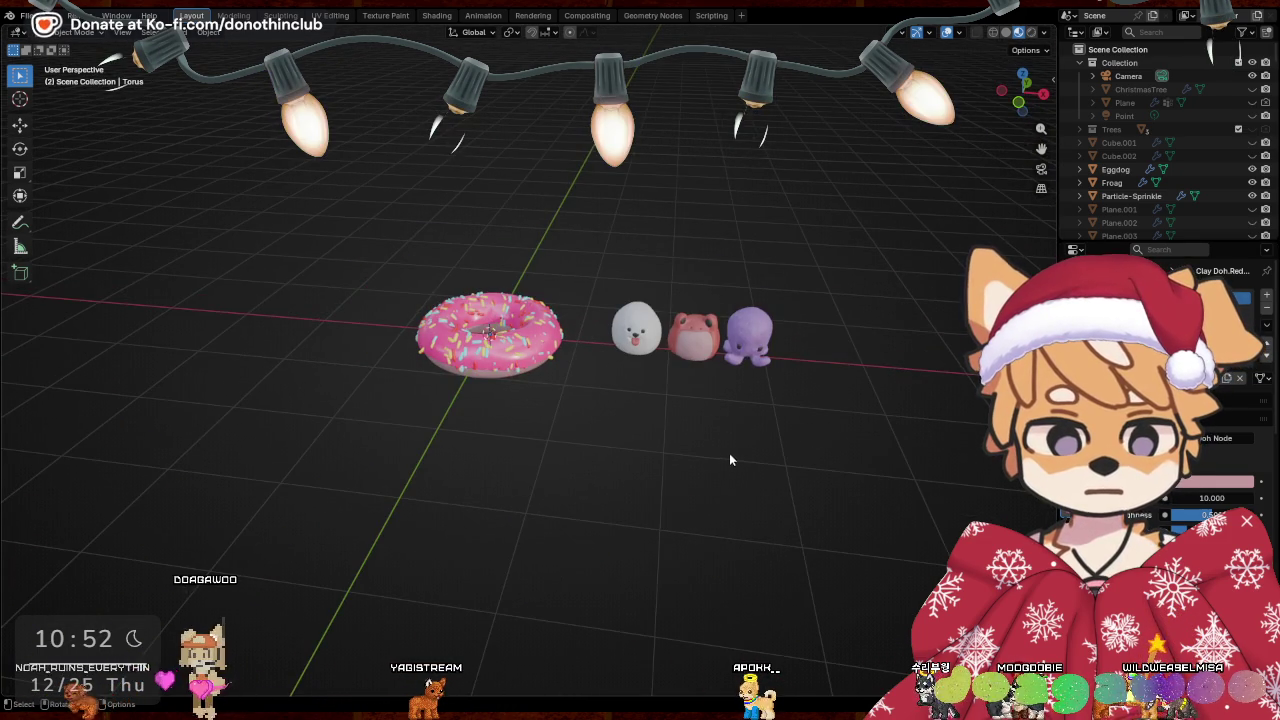
middle_drag(736, 458, 699, 448)
middle_drag(934, 339, 901, 369)
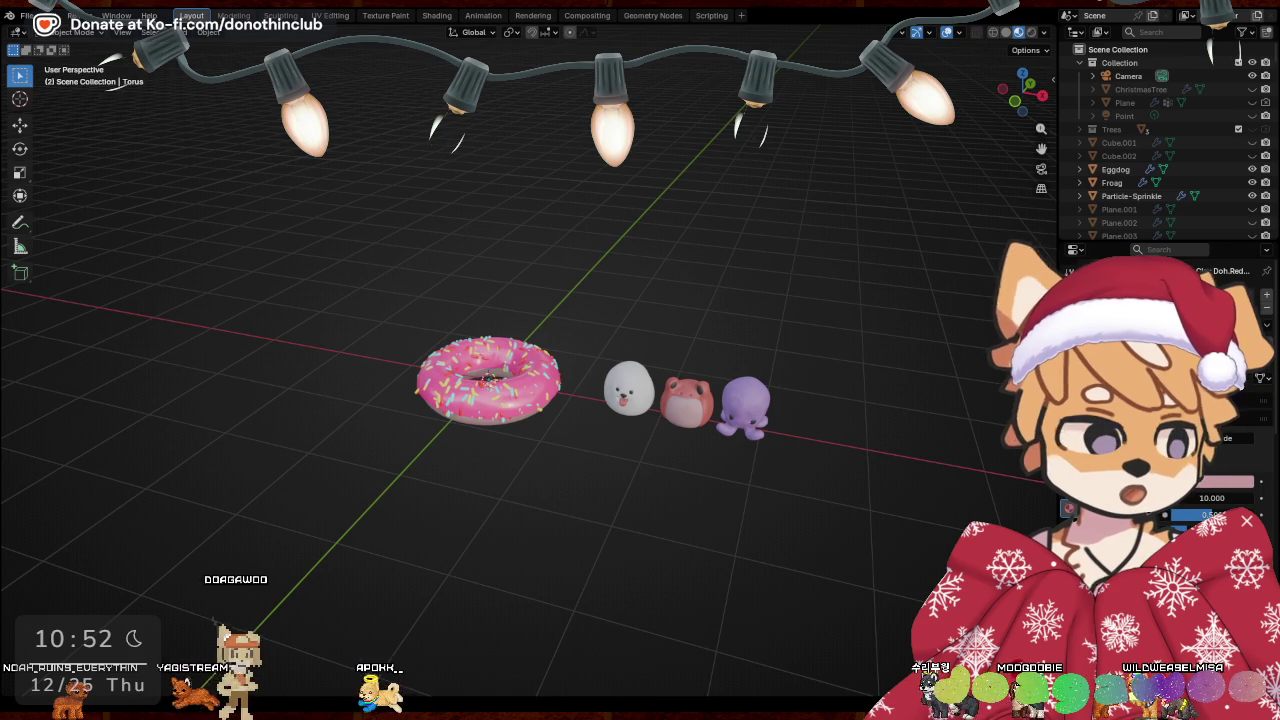
Hide the donut torus, then box-select and delete the 525 loose sprinkle objects
scroll(1160, 140, down, 10)
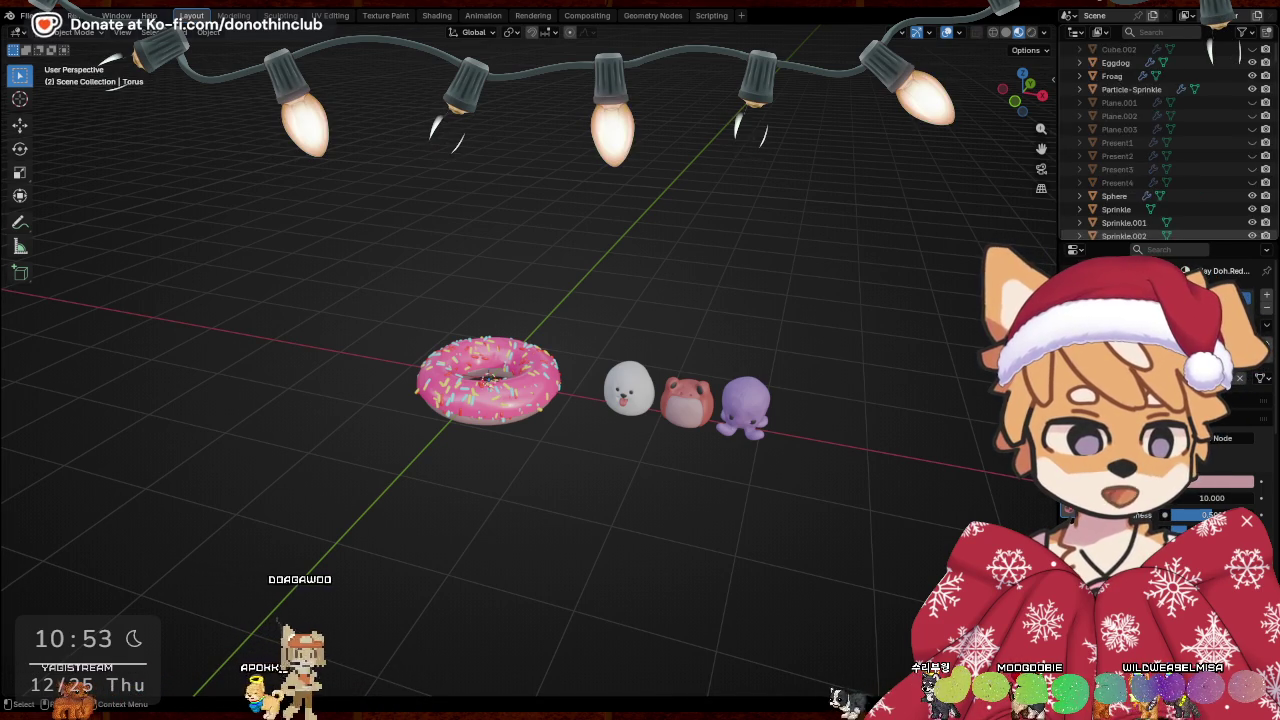
scroll(1160, 140, down, 5)
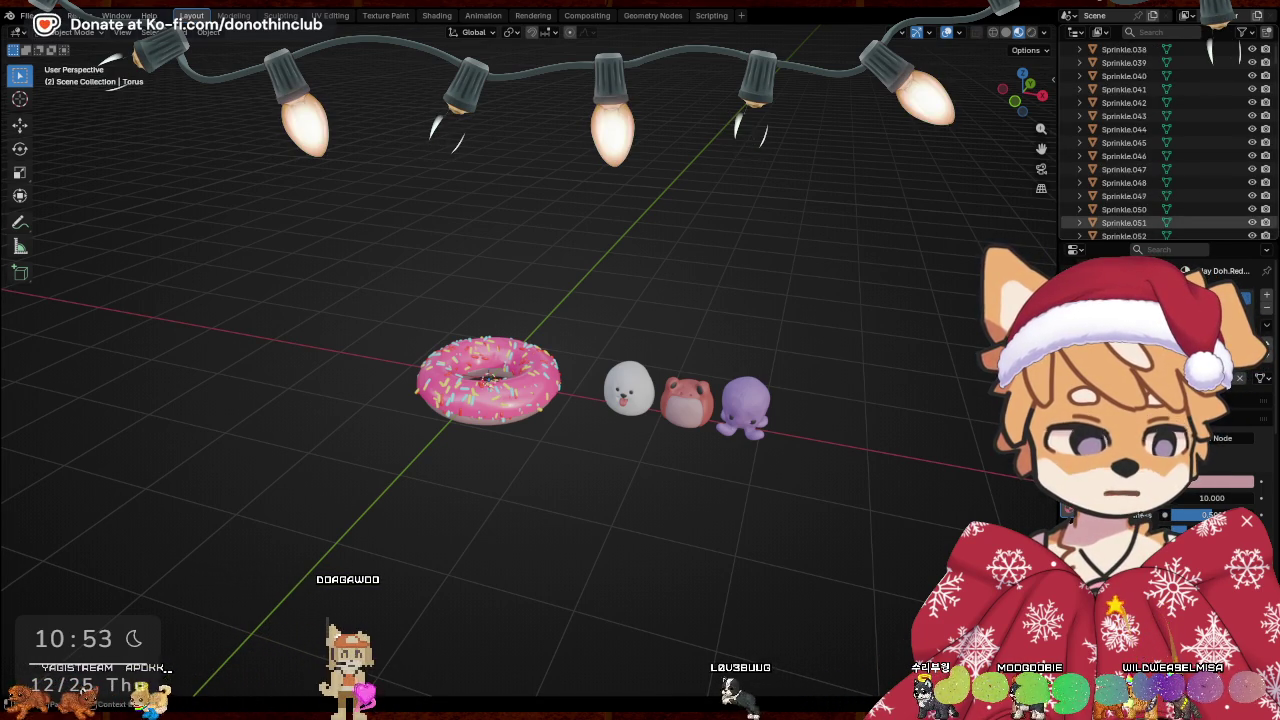
scroll(1160, 140, down, 6)
scroll(1160, 140, down, 5)
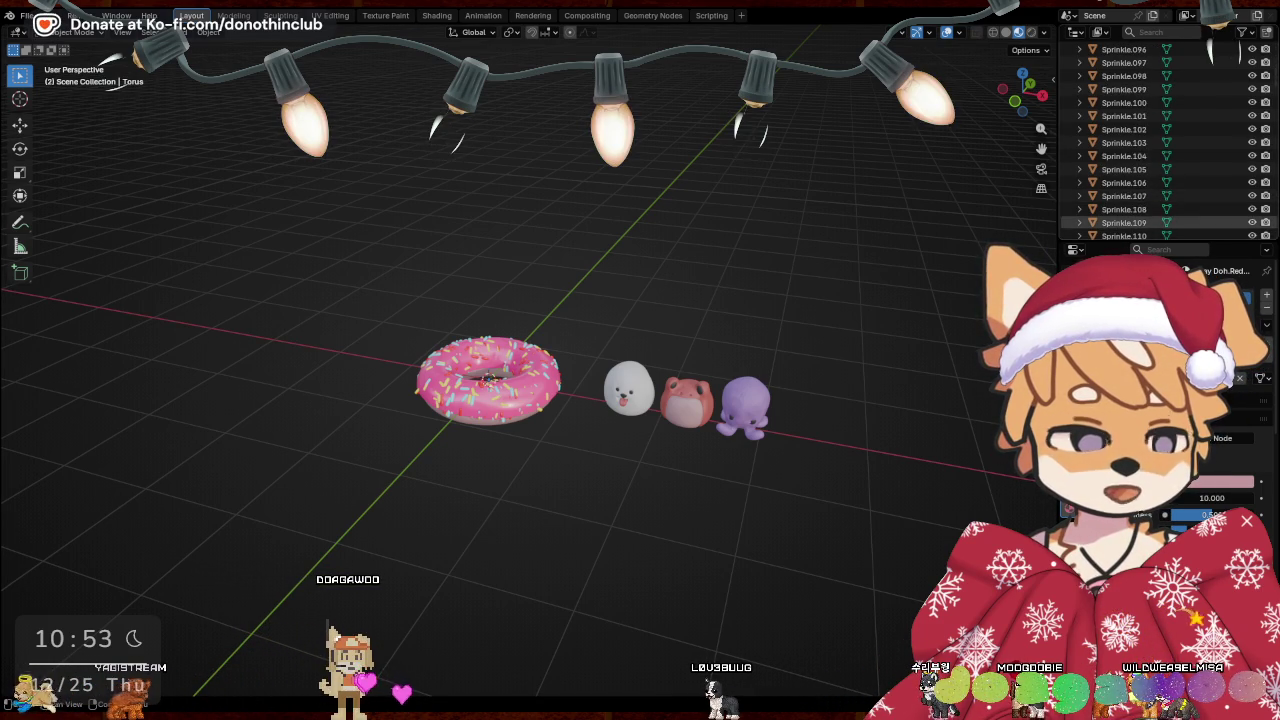
scroll(1160, 140, down, 7)
scroll(1160, 140, down, 14)
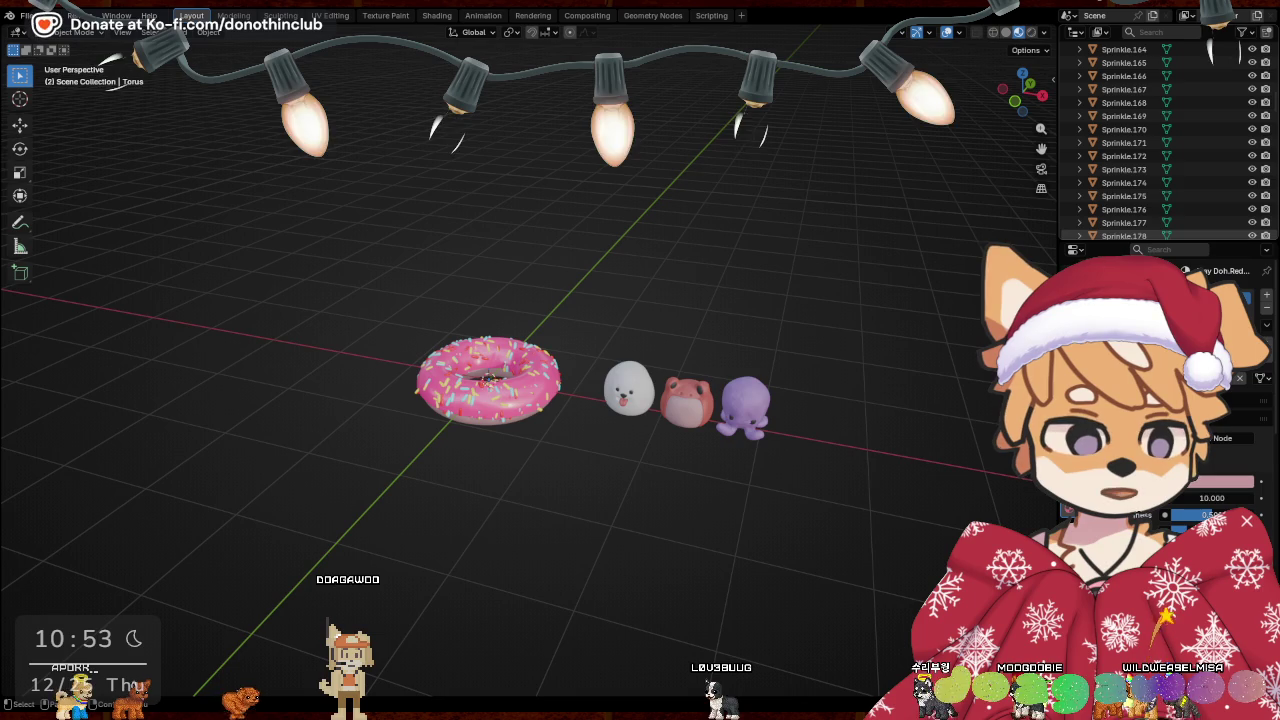
scroll(1160, 222, down, 6)
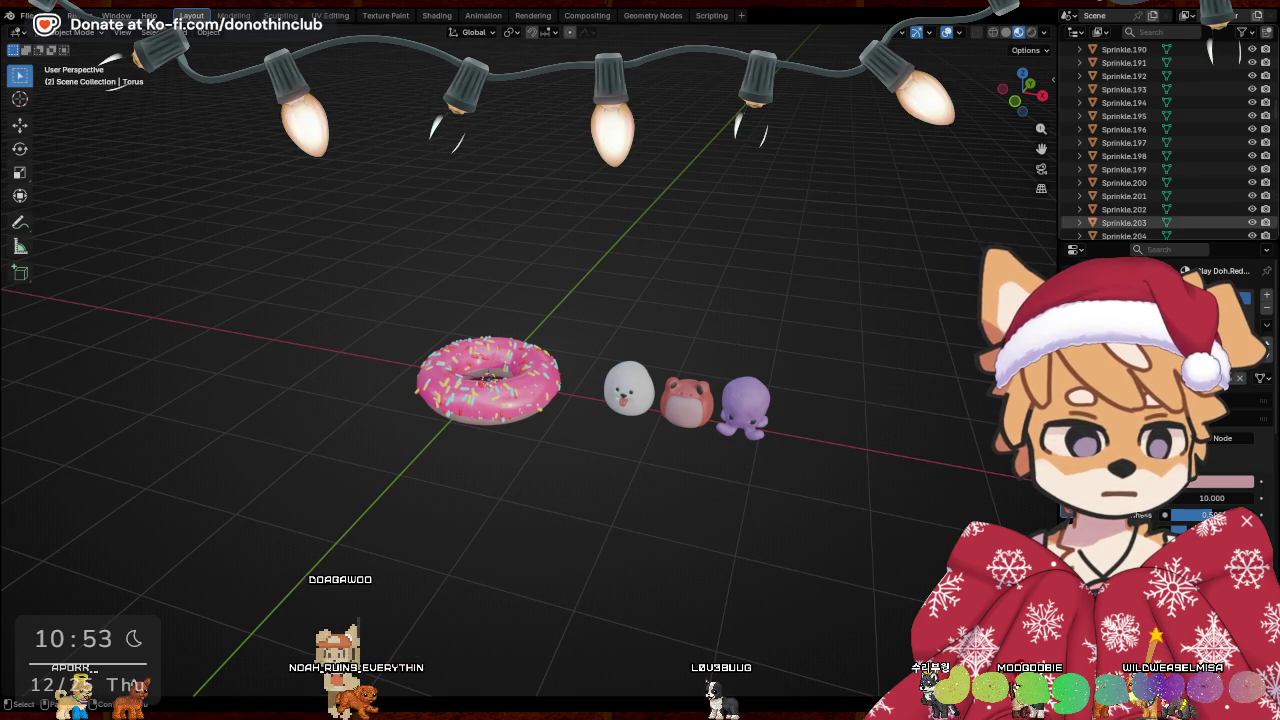
key(h)
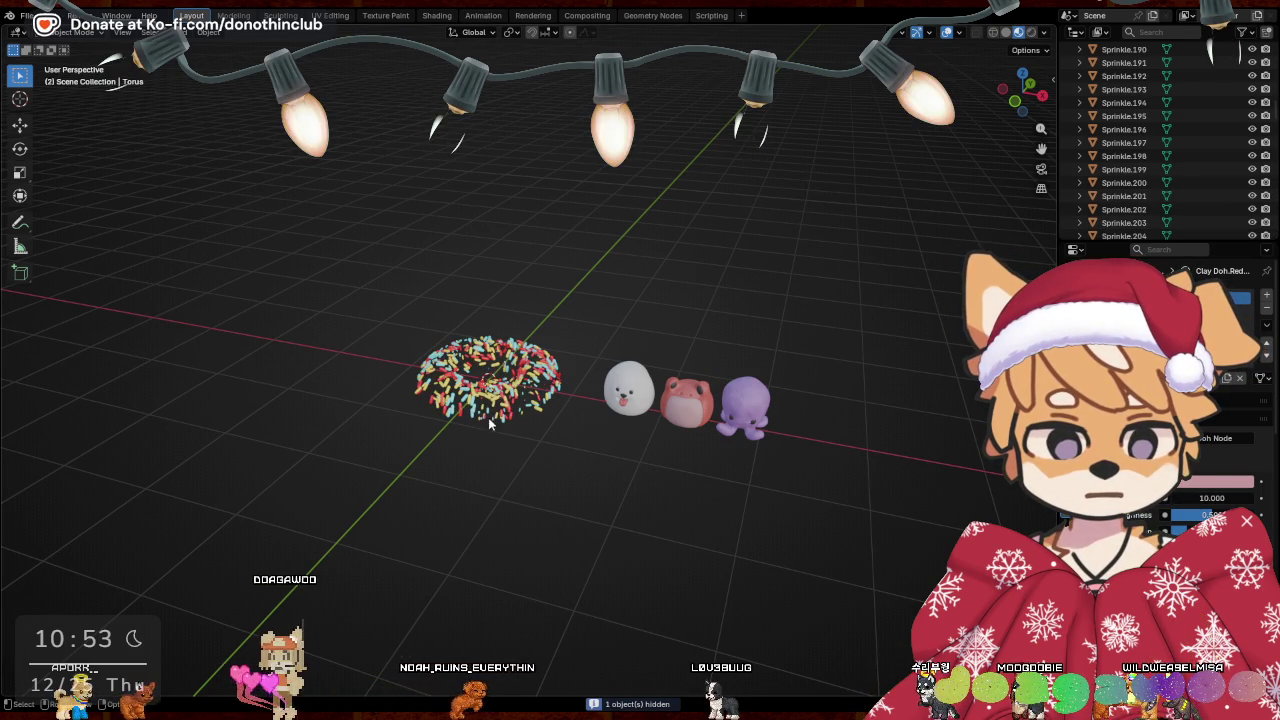
drag(332, 273, 572, 463)
key(x)
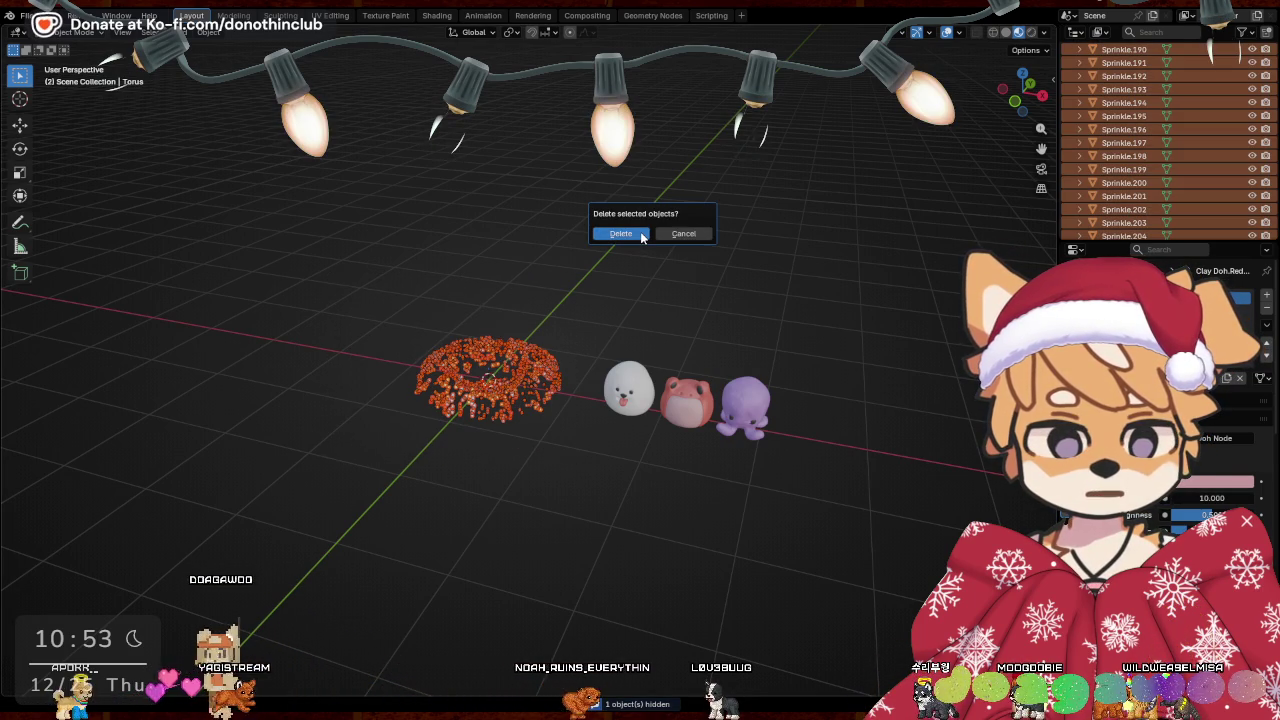
click(640, 231)
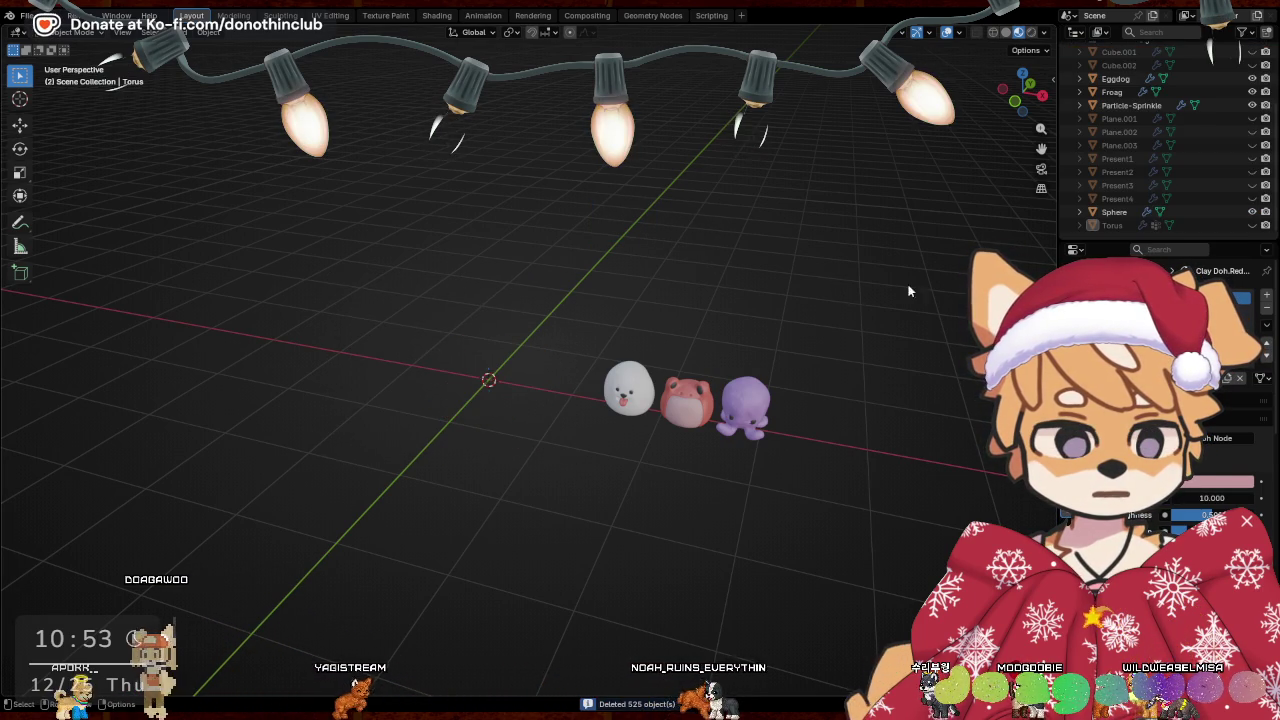
Unhide the donut torus and rename it 'Domut'
click(1252, 225)
double_click(1115, 227)
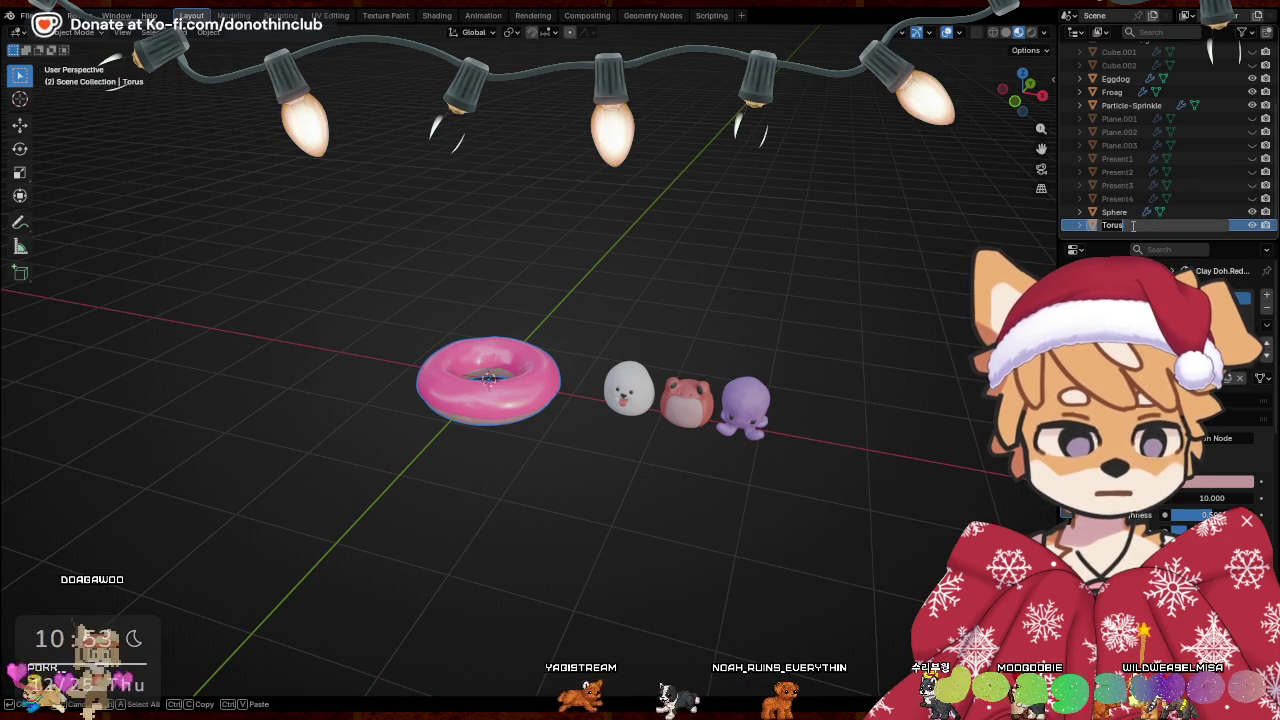
text(Donut)
key(Return)
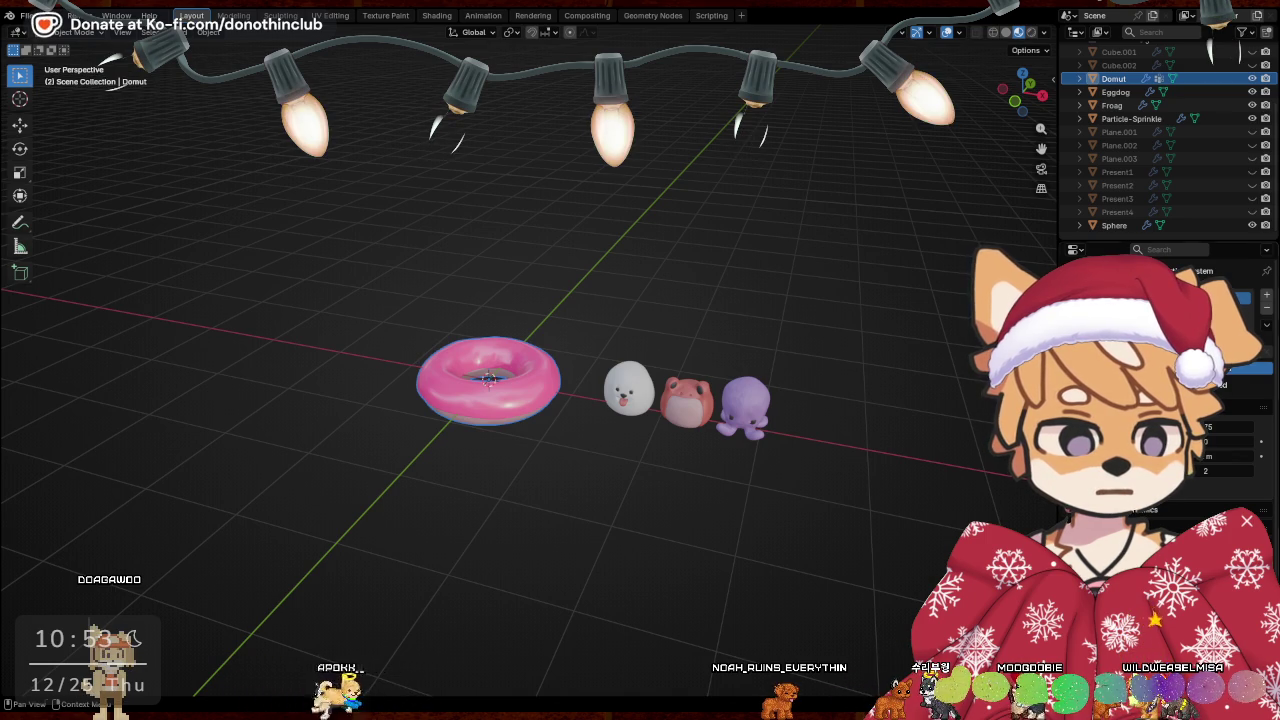
mouse_move(520, 437)
middle_down()
mouse_move(686, 443)
mouse_move(563, 471)
mouse_move(600, 450)
middle_up()
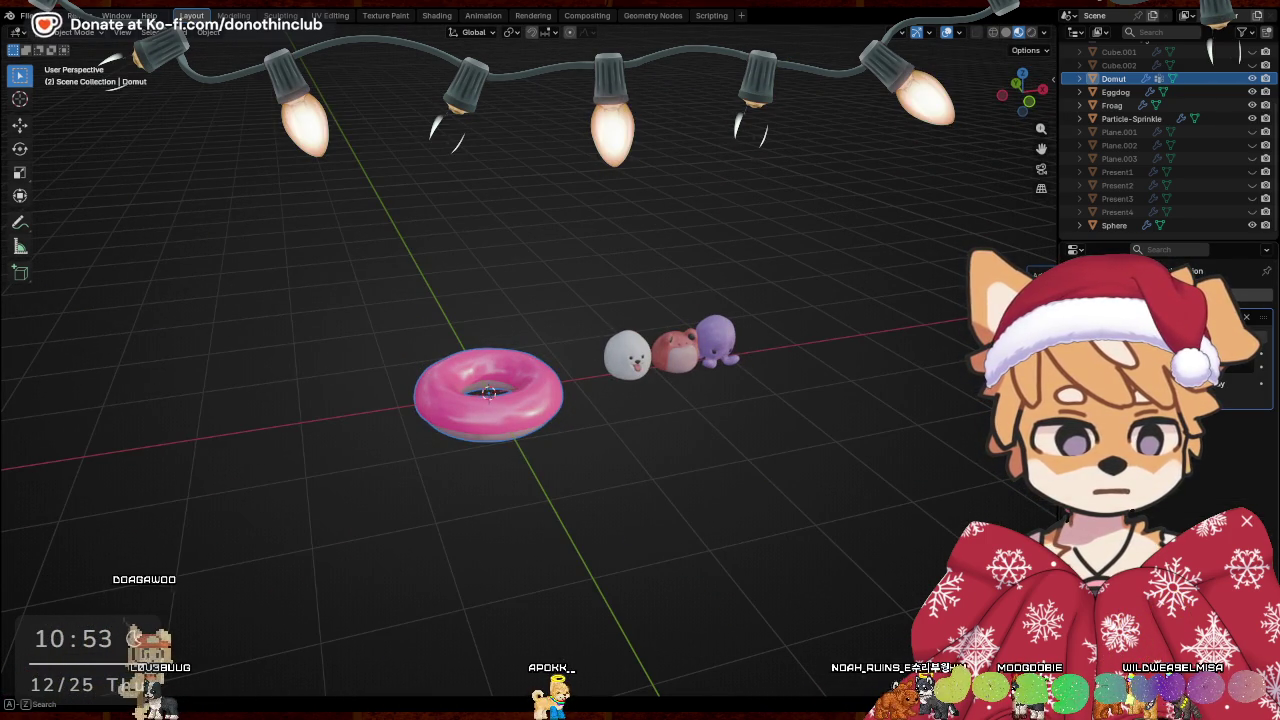
Add a particle system to the donut, replacing the first one with a fresh slot
text(par)
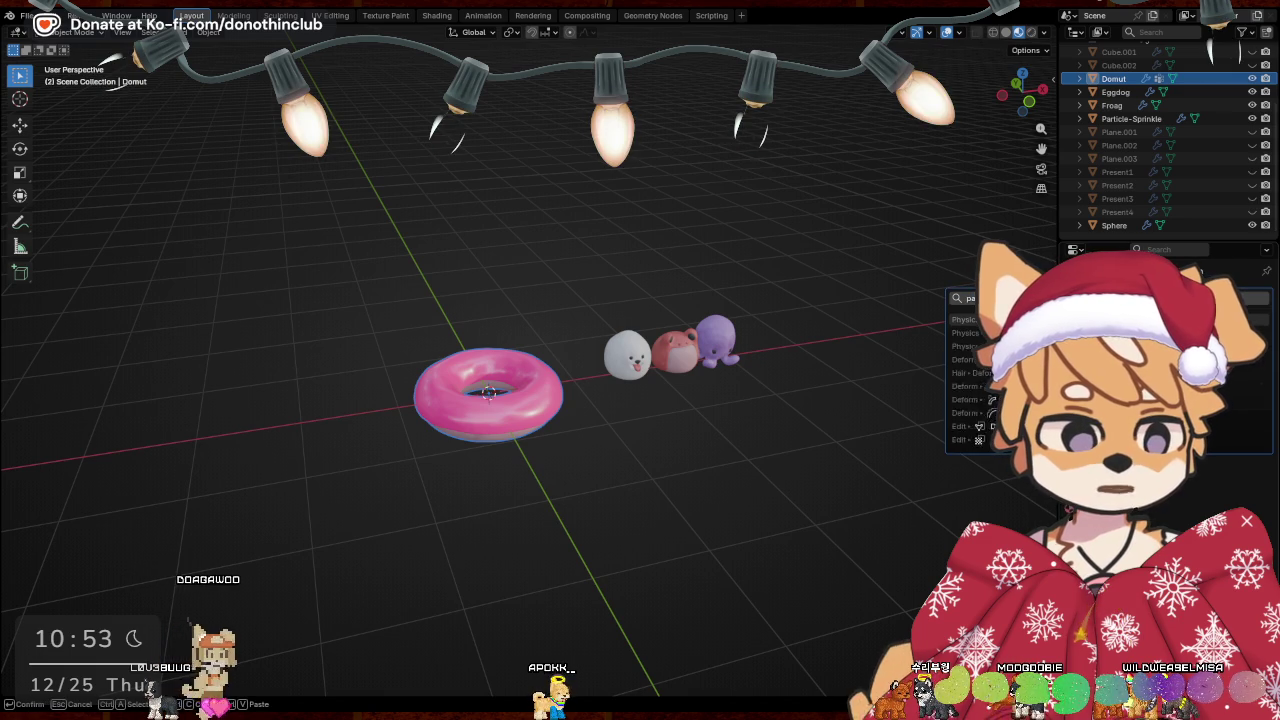
key(Return)
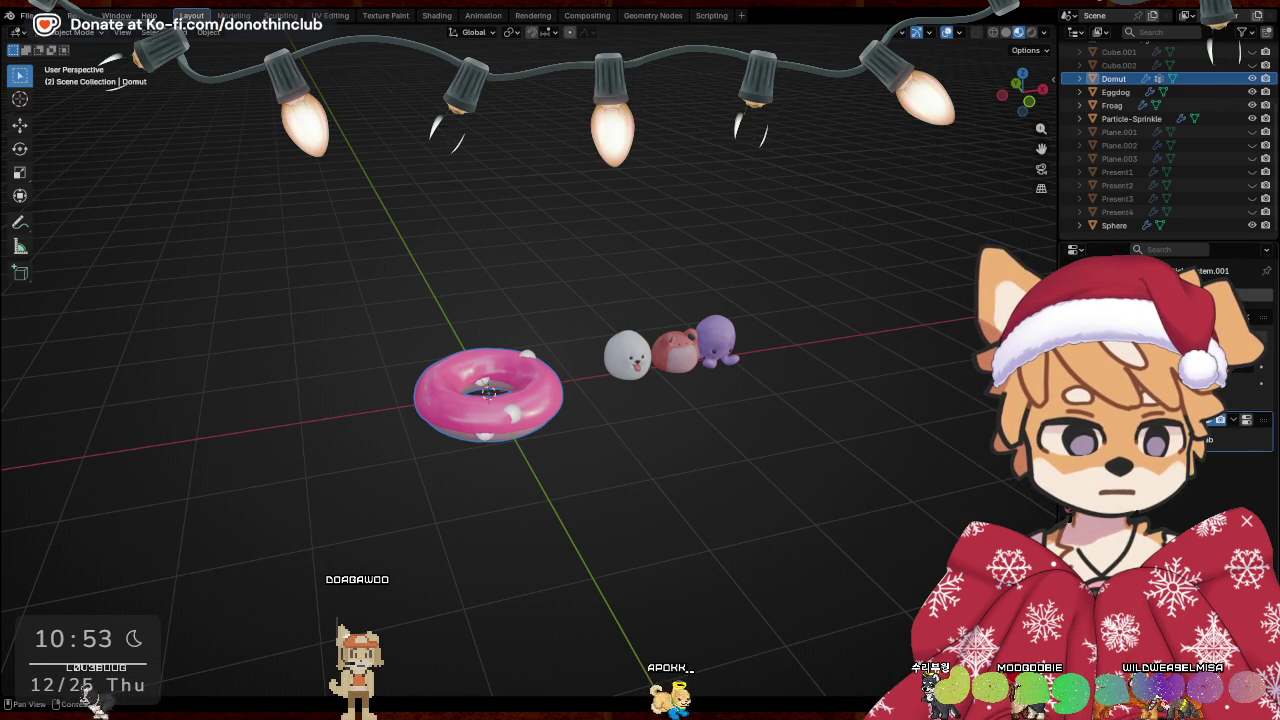
key(Return)
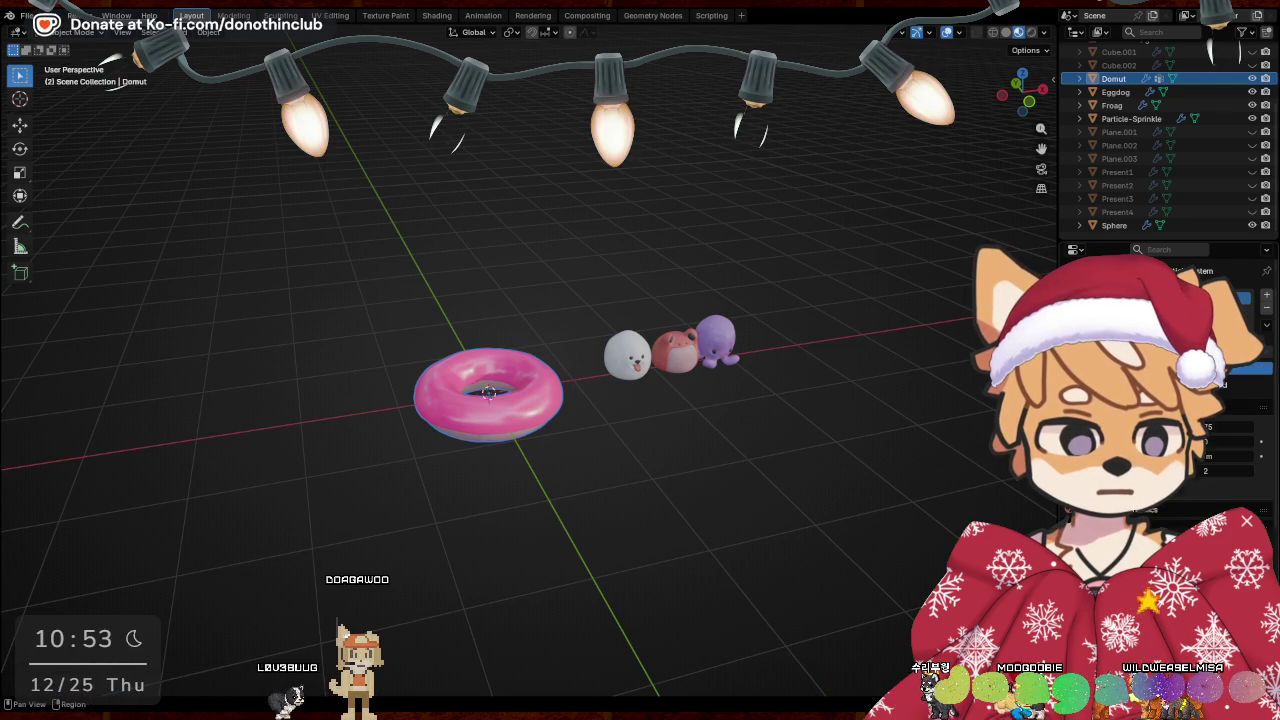
click(1068, 460)
click(1266, 312)
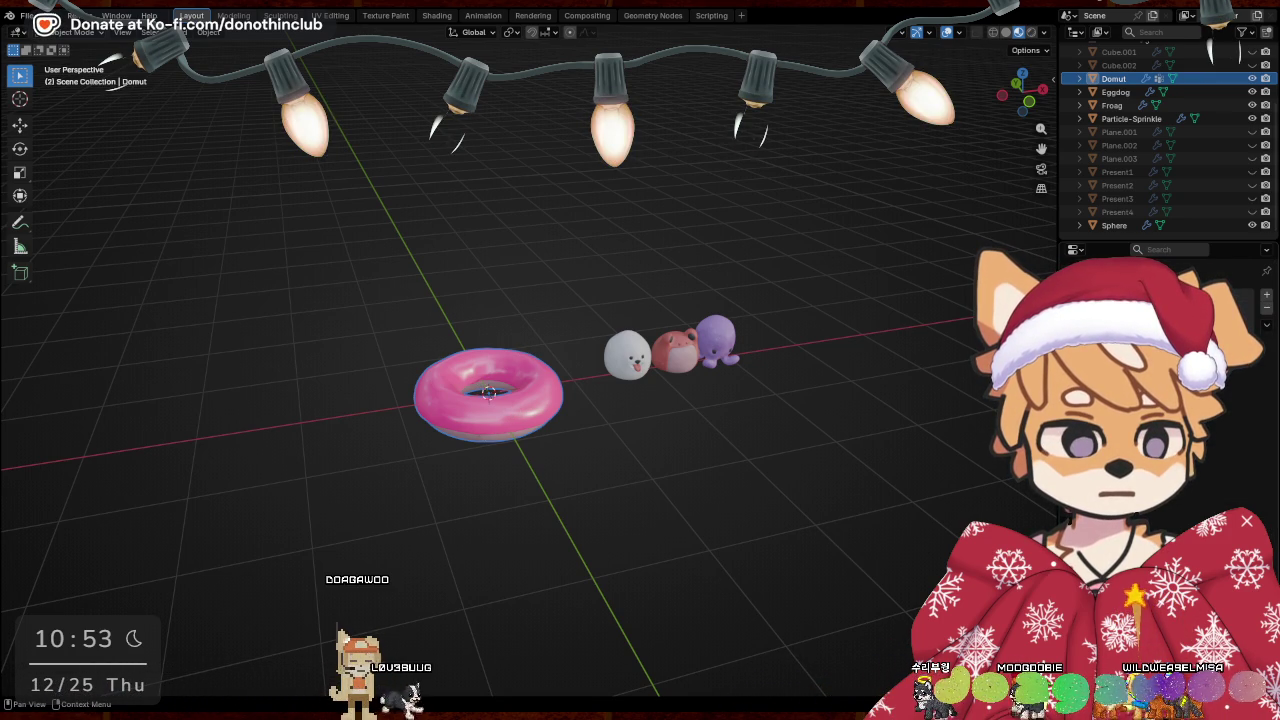
click(1265, 297)
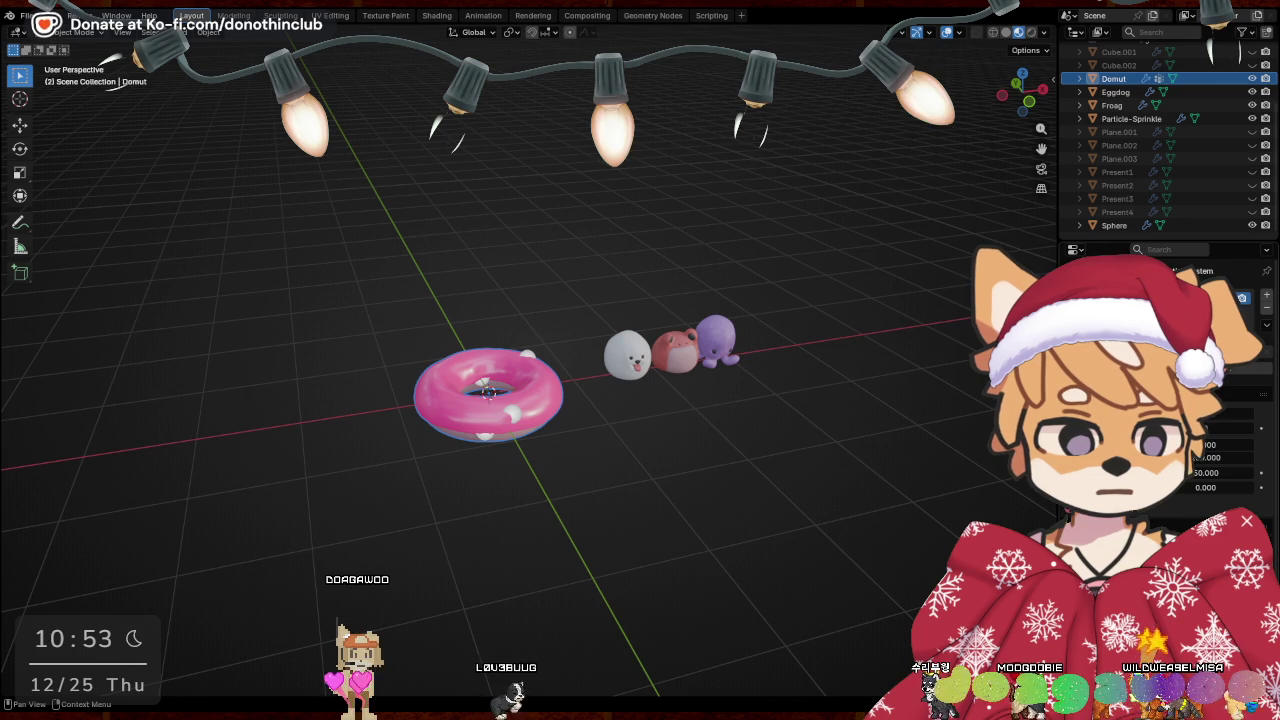
Assign the existing sprinkle ParticleSettings to the donut's particle system
click(1075, 530)
click(845, 386)
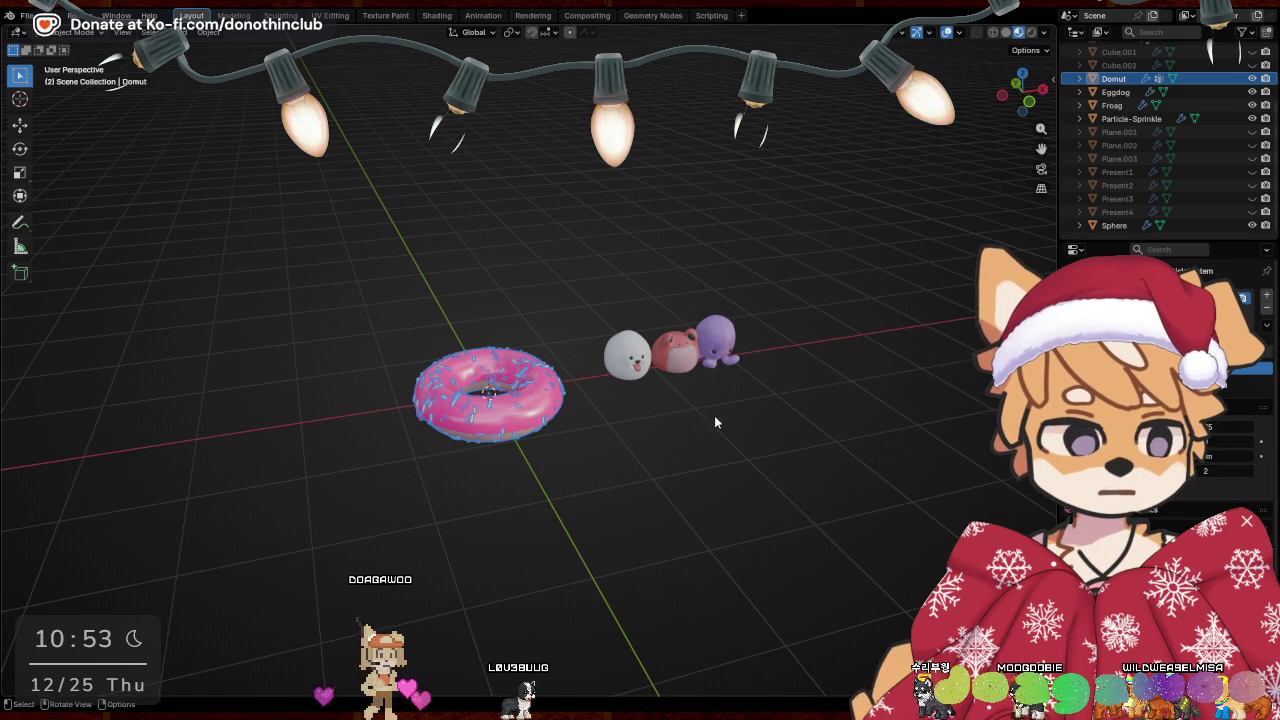
middle_drag(706, 399, 720, 400)
scroll(1165, 400, down, 2)
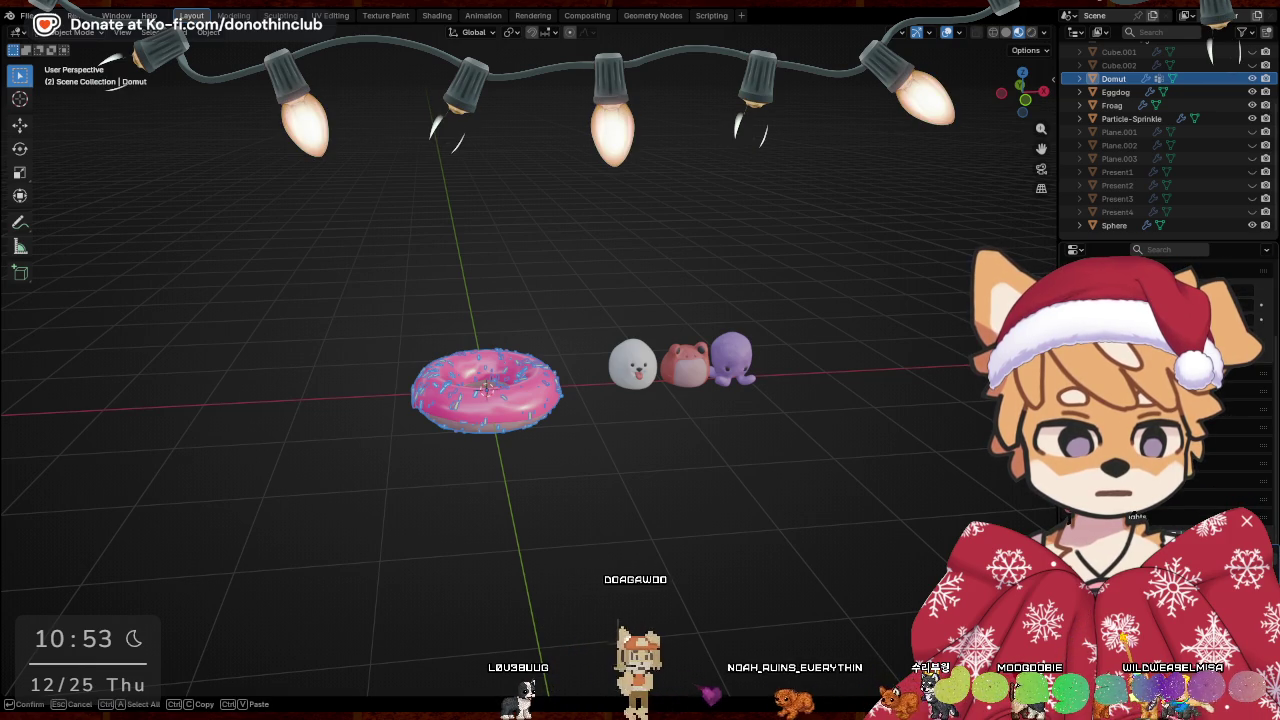
key(Return)
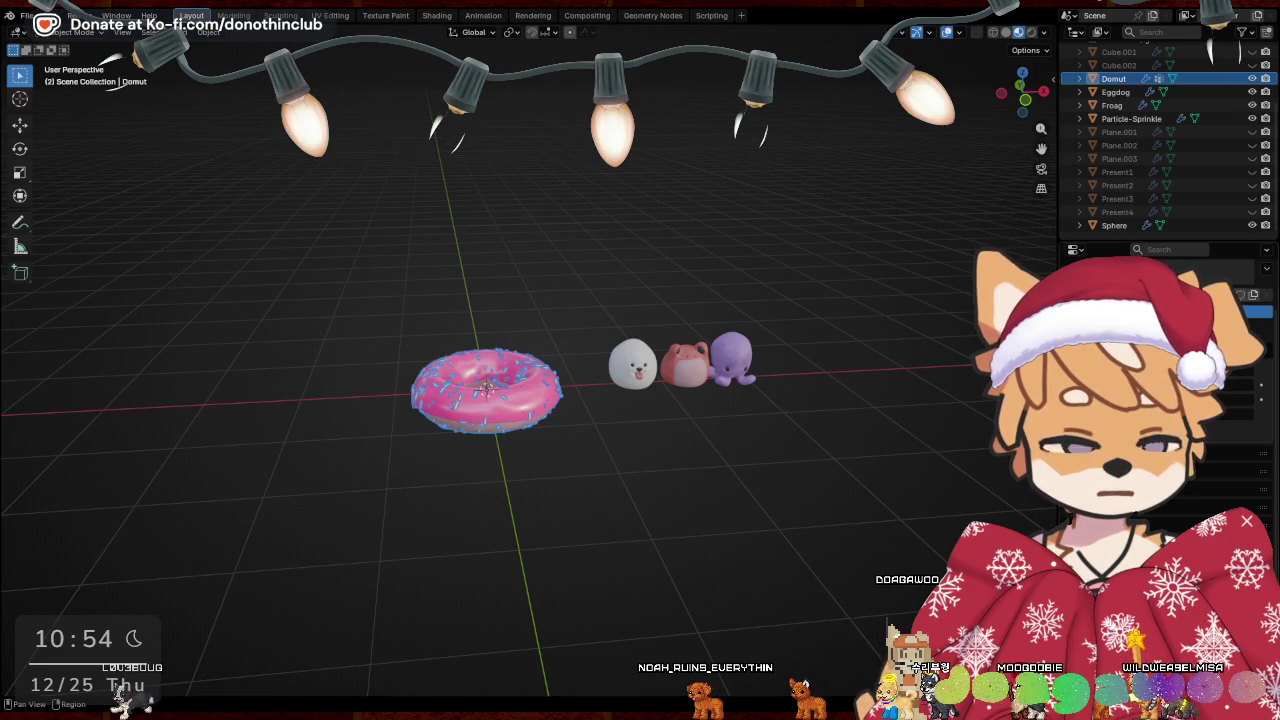
Zoom in and orbit to inspect the sprinkles scattered over the donut
scroll(1165, 380, up, 3)
scroll(1165, 400, up, 3)
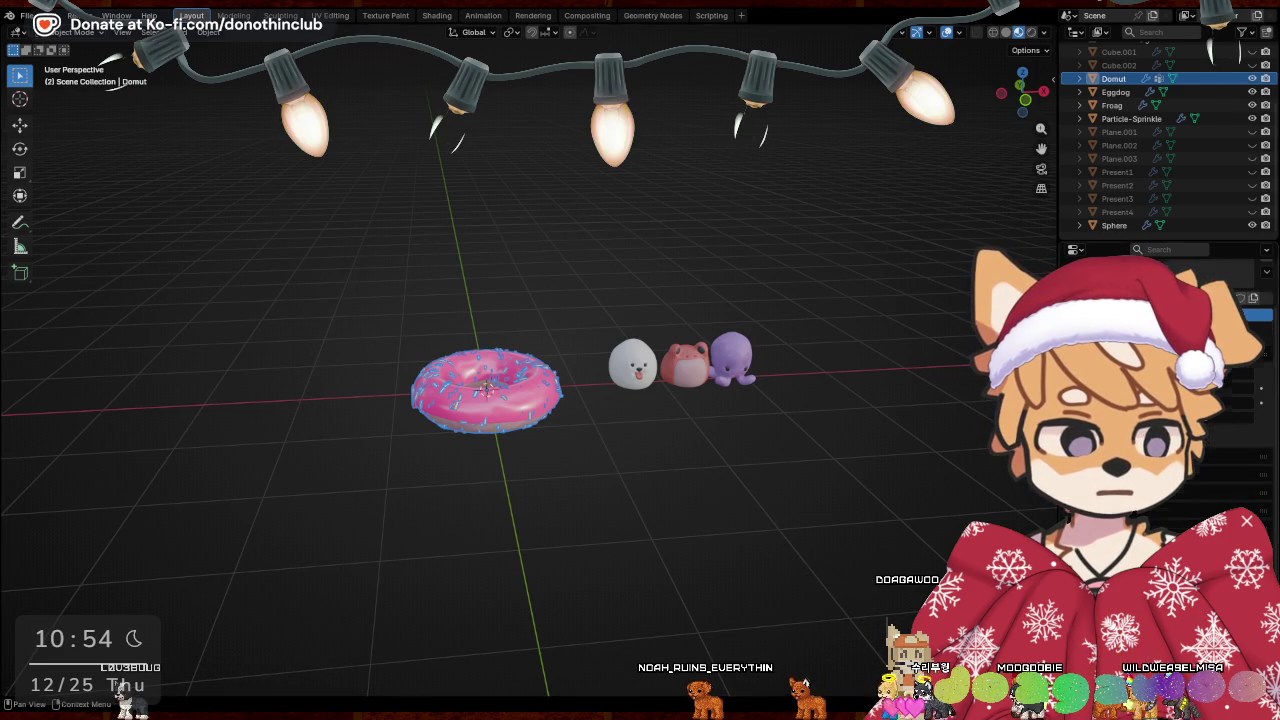
scroll(693, 450, up, 3)
middle_drag(693, 450, 800, 500)
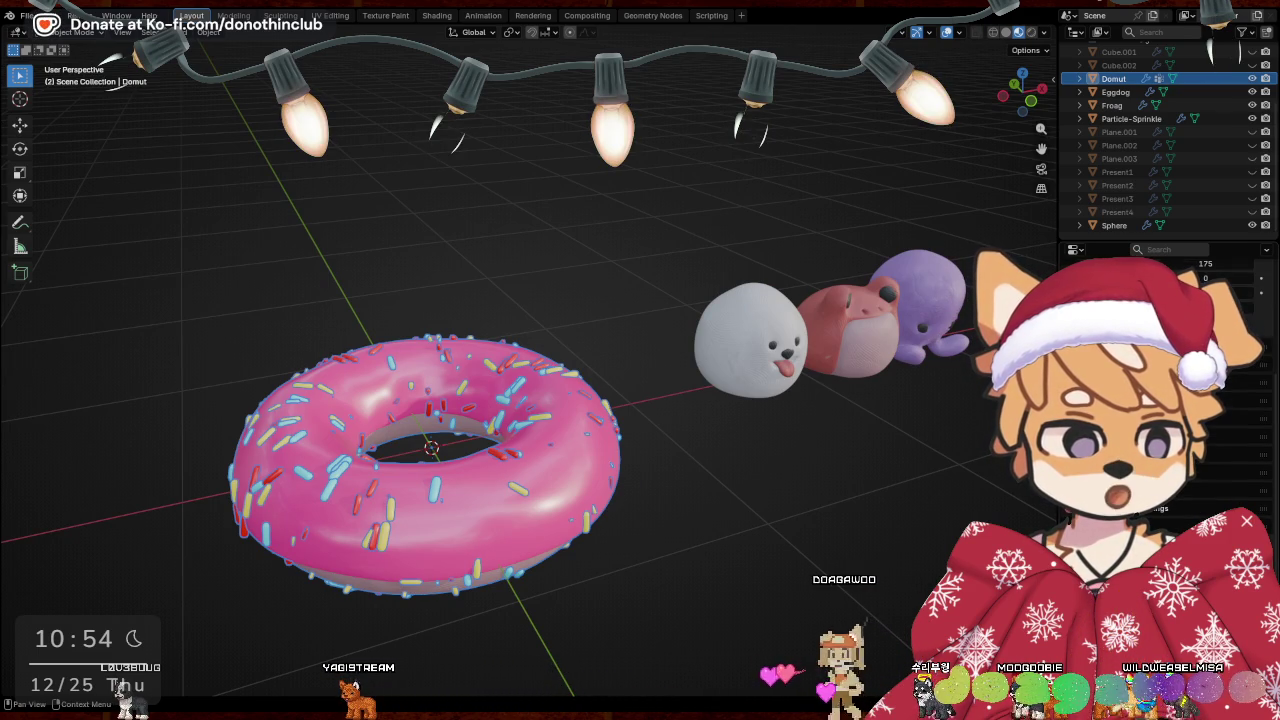
mouse_move(831, 395)
middle_down()
mouse_move(814, 493)
mouse_move(778, 516)
middle_up()
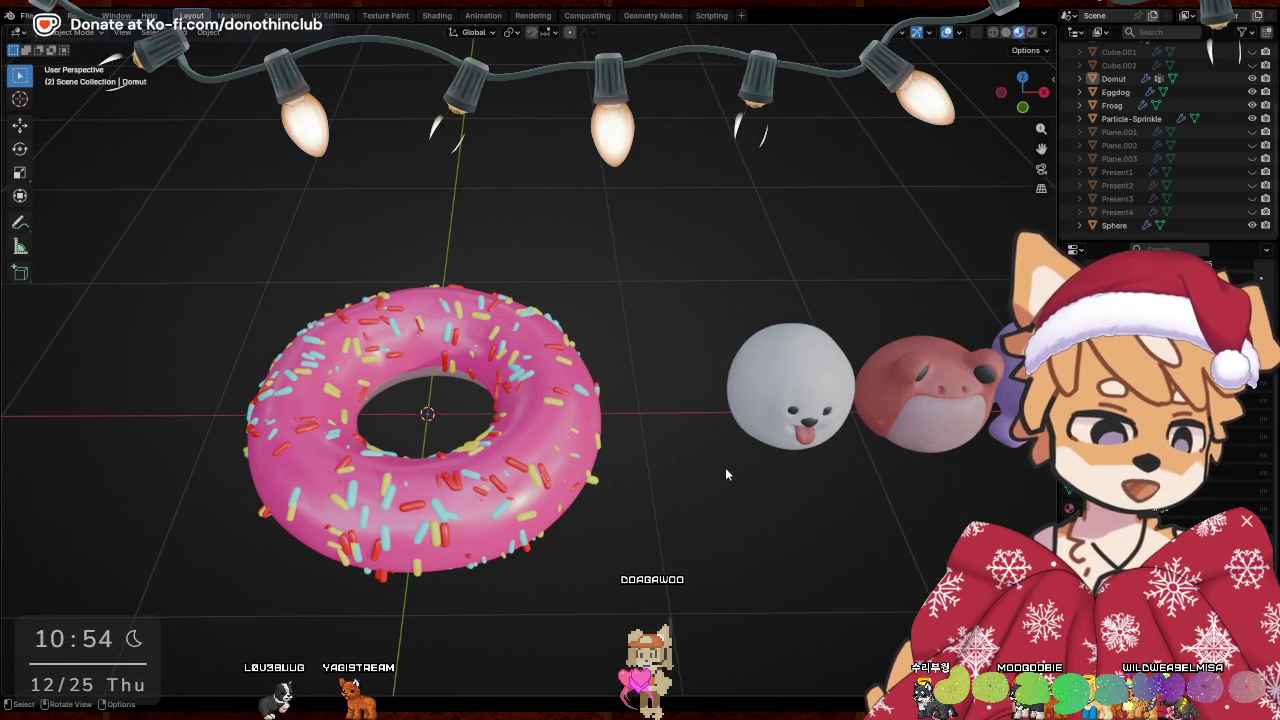
Change the donut material's base colour from hot pink to dark chocolate brown
click(478, 459)
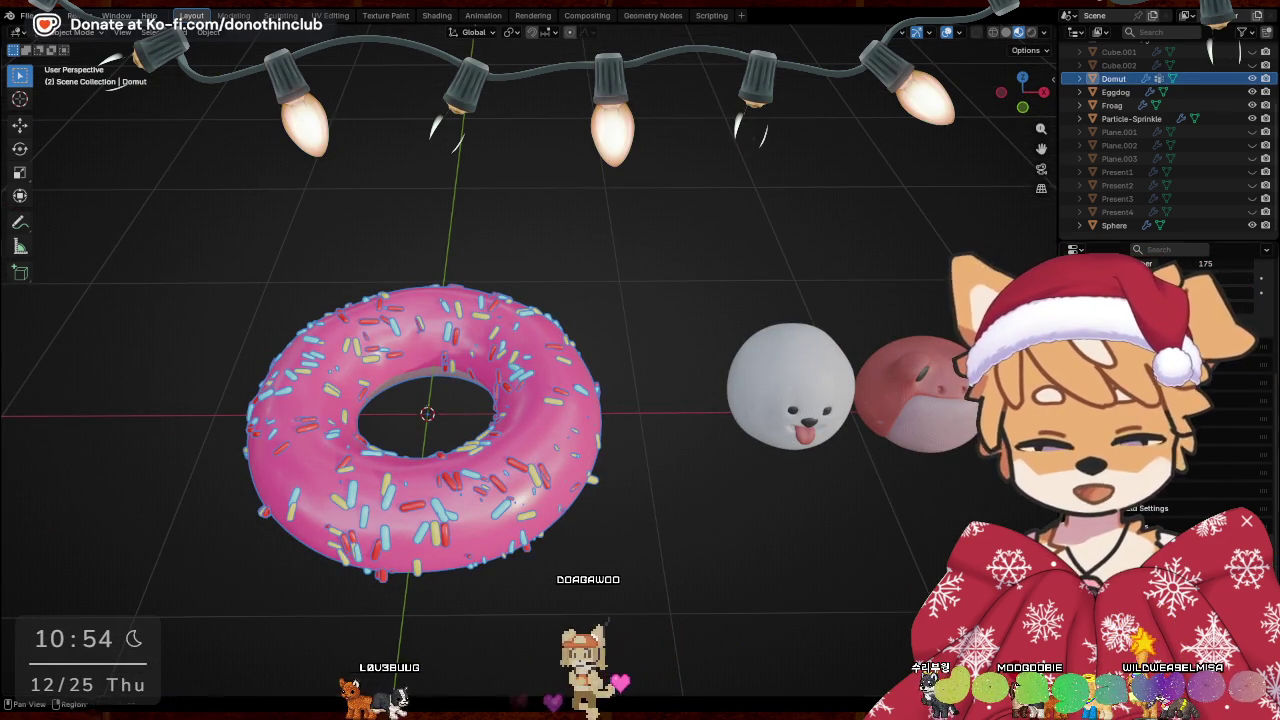
click(1068, 510)
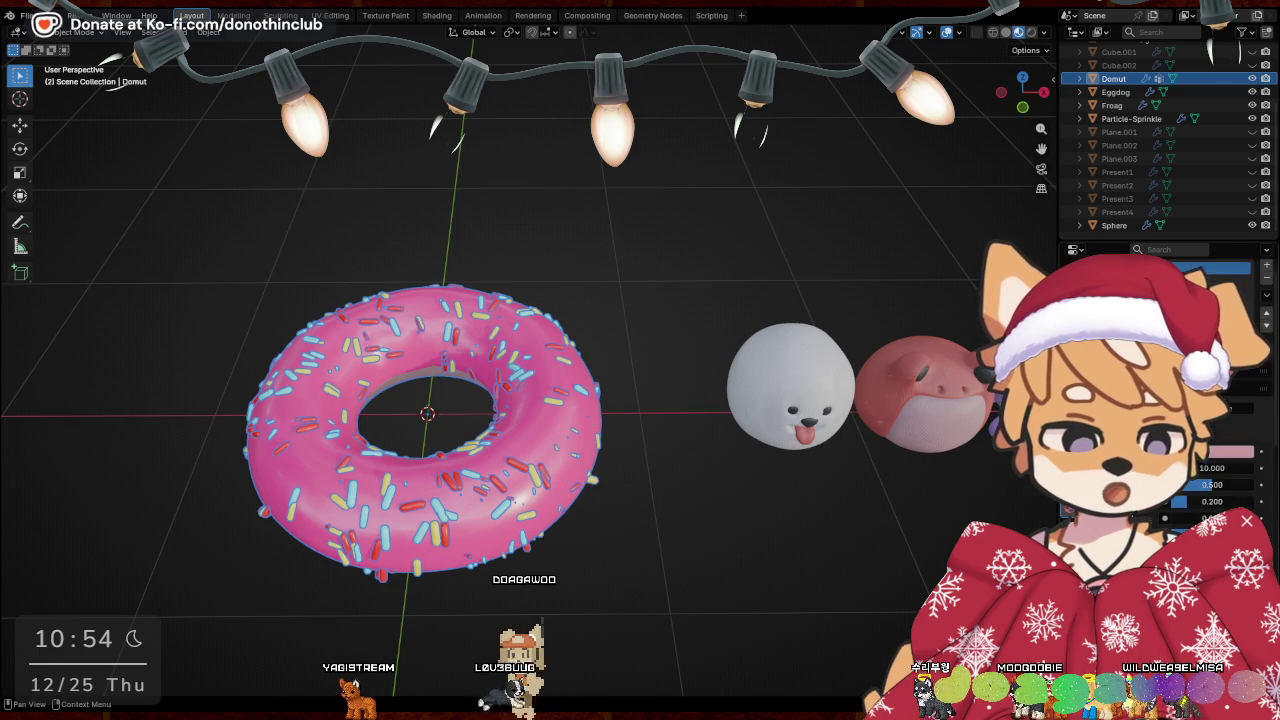
click(1205, 485)
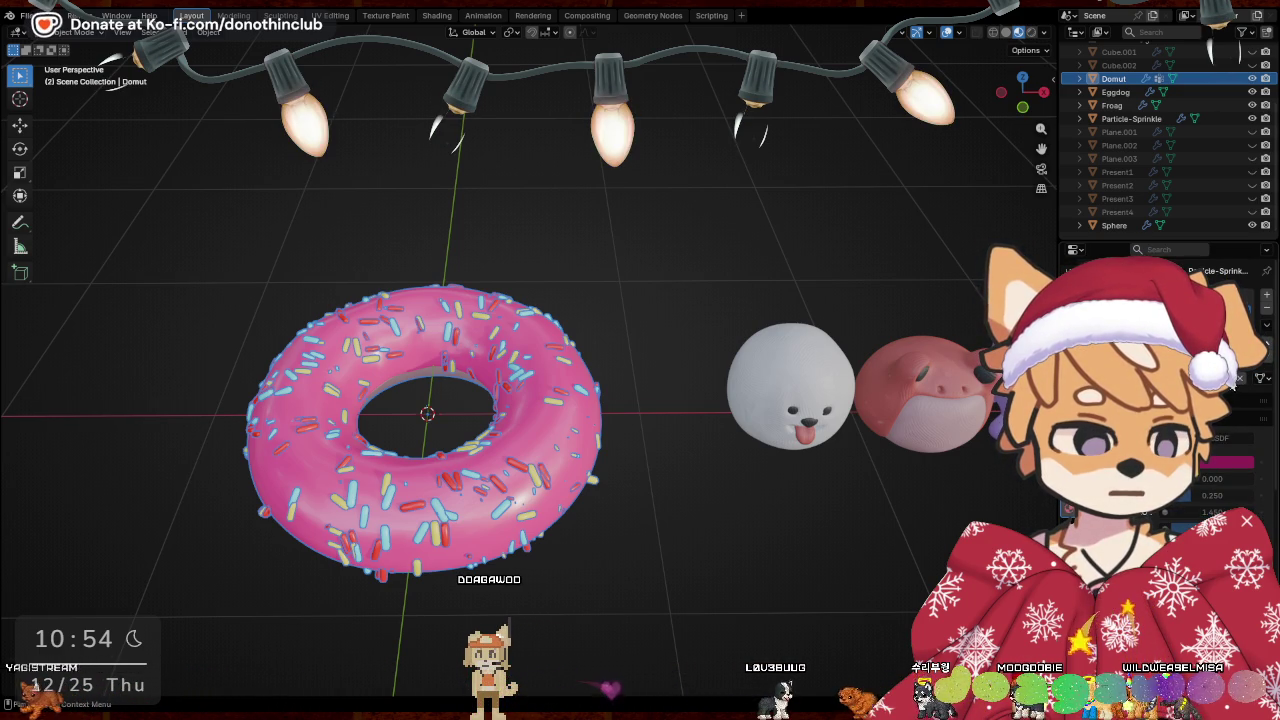
drag(1190, 265, 1200, 290)
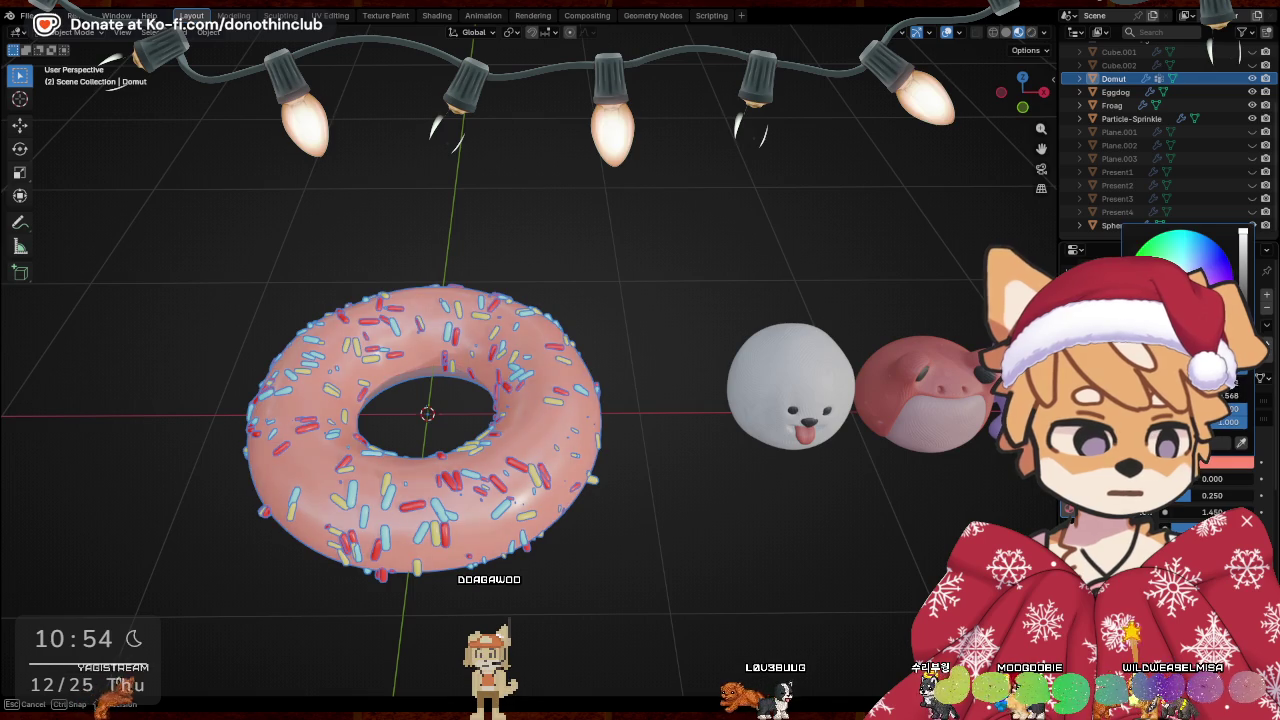
drag(1243, 240, 1243, 280)
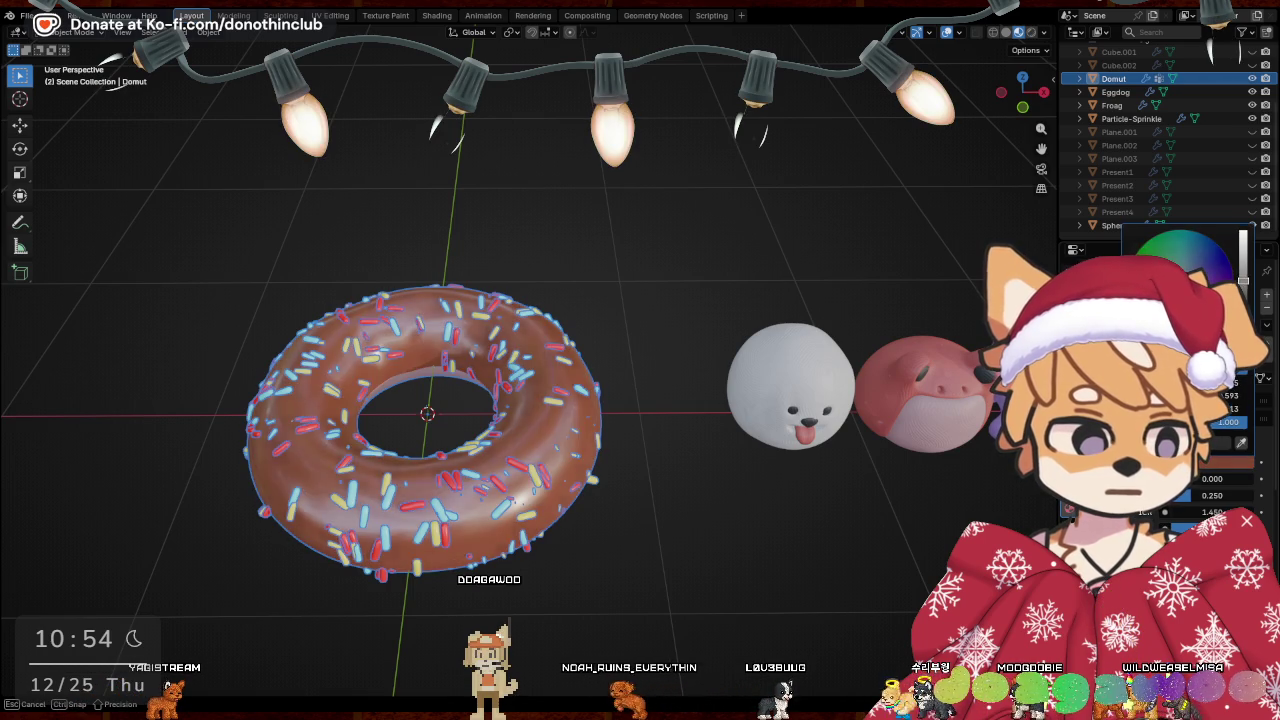
click(711, 510)
mouse_move(689, 603)
middle_down()
mouse_move(716, 437)
mouse_move(830, 484)
middle_up()
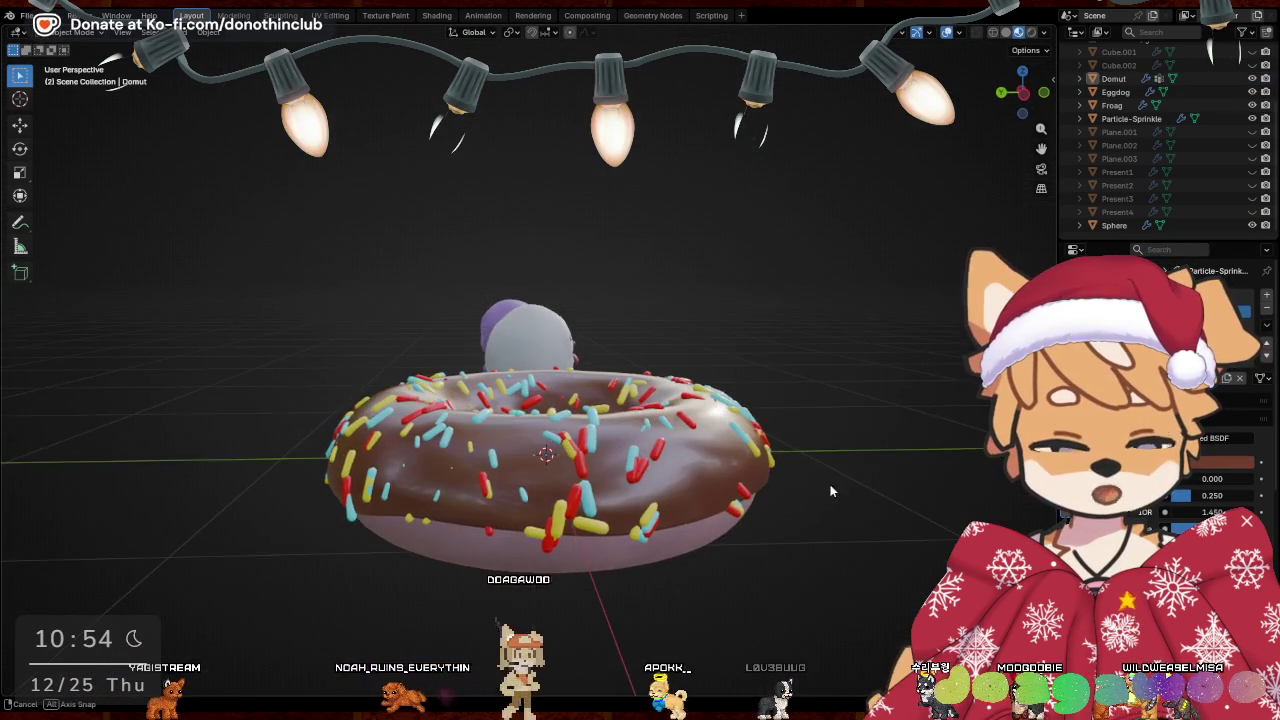
Shrink the donut slightly in X and Y, keeping its height unchanged
click(704, 475)
middle_drag(912, 525, 837, 560)
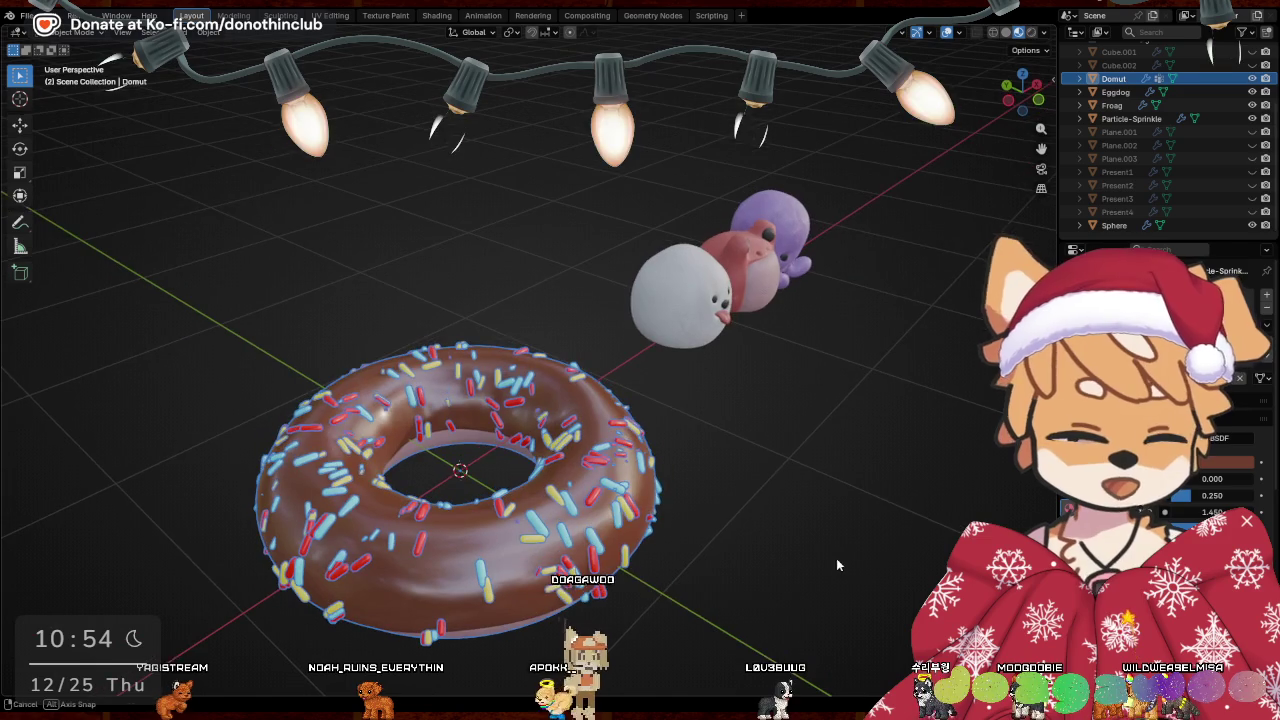
key(s)
key(shift+z)
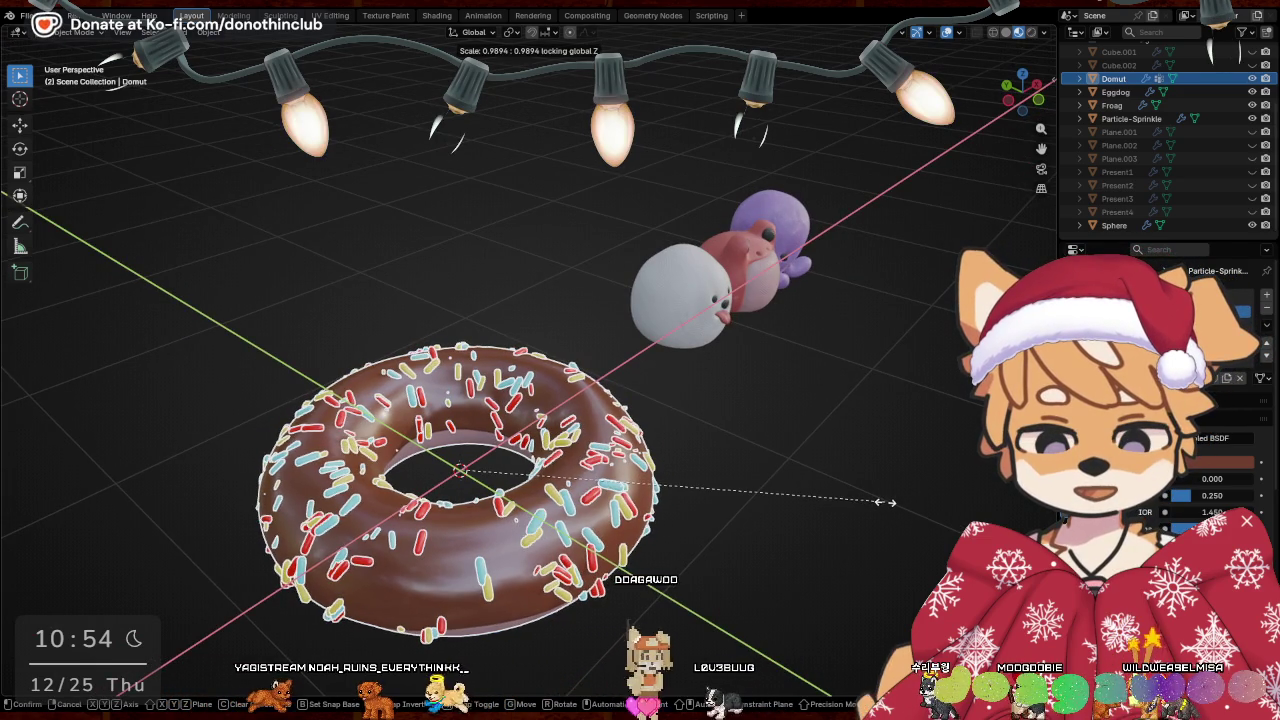
click(882, 507)
mouse_move(882, 507)
middle_down()
mouse_move(828, 453)
mouse_move(829, 420)
mouse_move(859, 393)
mouse_move(895, 401)
mouse_move(797, 491)
mouse_move(764, 571)
middle_up()
Redo the resize, settling the donut at 0.96 scale
key(s)
key(shift+z)
right_click(890, 403)
key(s)
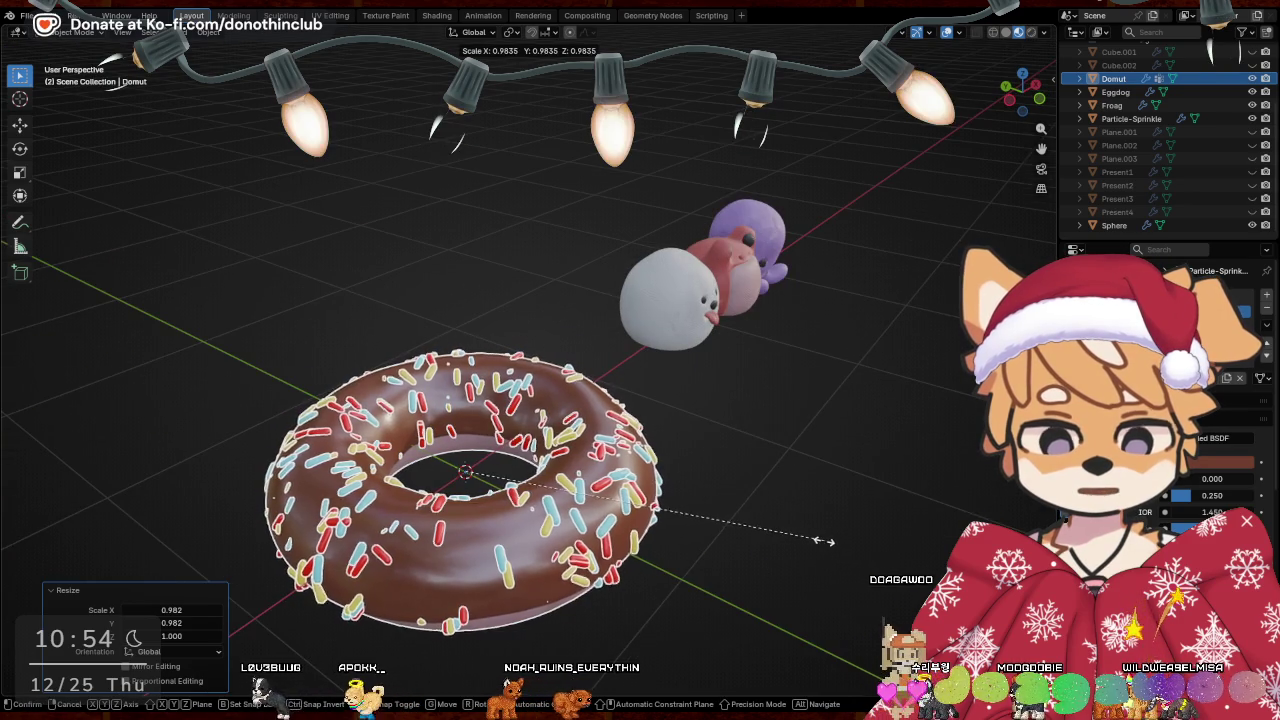
click(820, 540)
mouse_move(820, 540)
middle_down()
mouse_move(755, 575)
mouse_move(798, 494)
middle_up()
scroll(762, 568, down, 4)
Move the donut 4.236 m along X to sit beside the octopus
key(g)
key(x)
click(857, 555)
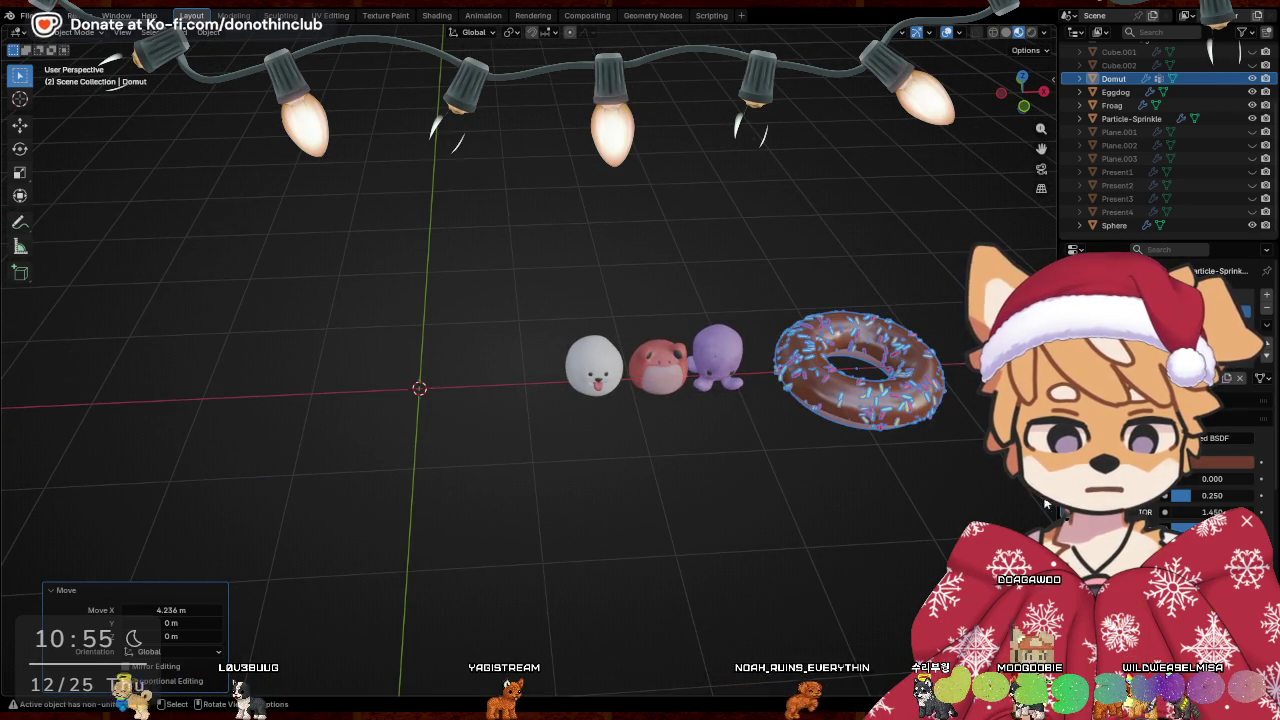
click(857, 555)
middle_drag(857, 555, 1068, 508)
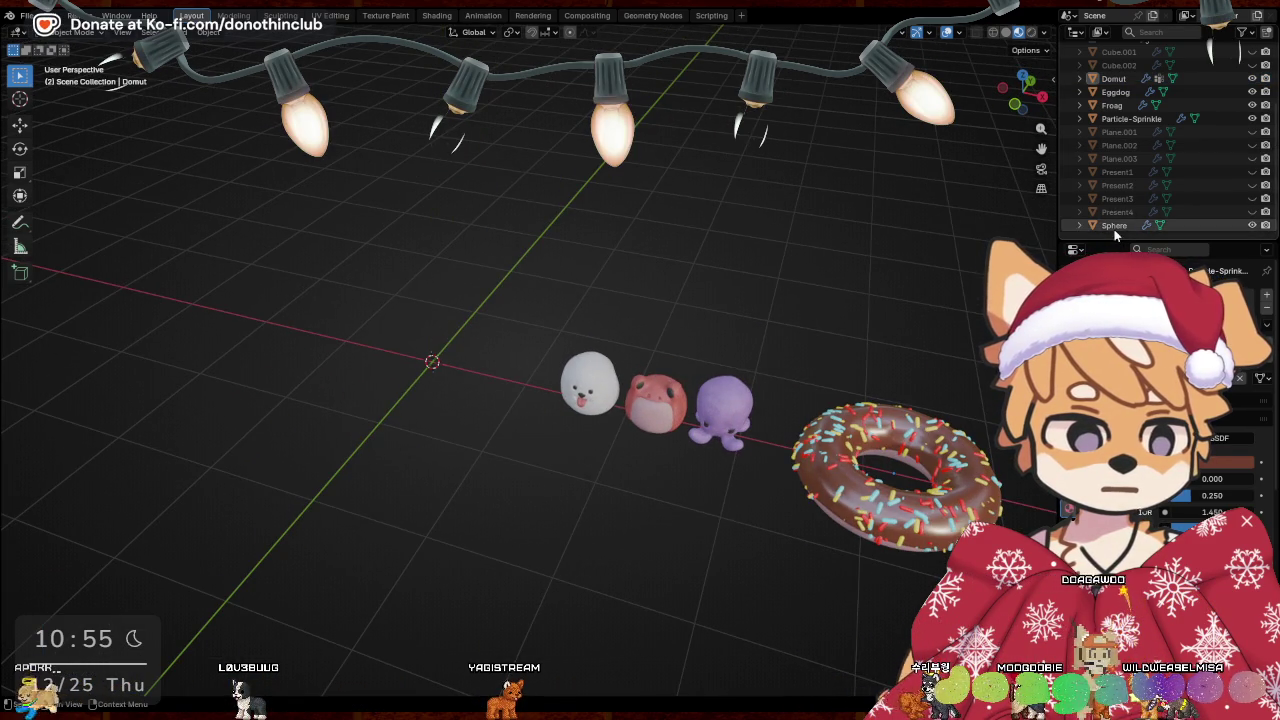
Unhide Plane.002, Plane.003 and the other bread slice, leaving Plane.001 and Present1 hidden
click(1222, 225)
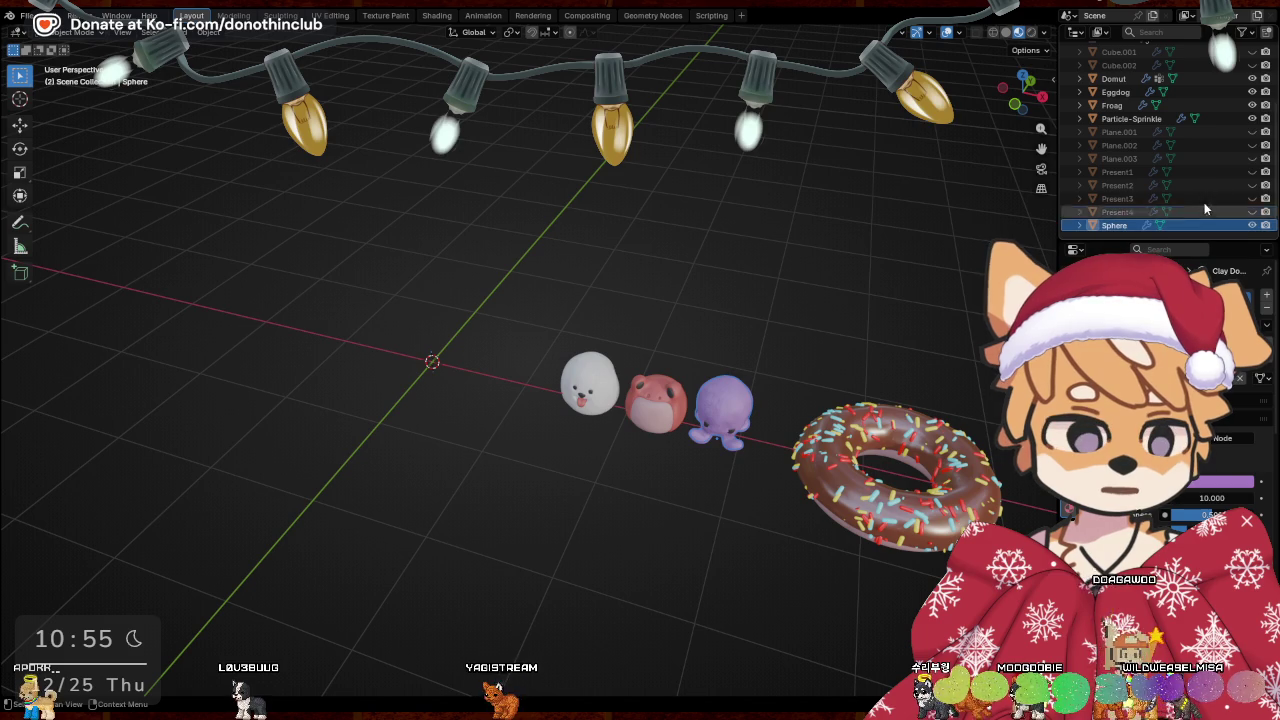
click(1251, 132)
click(1252, 134)
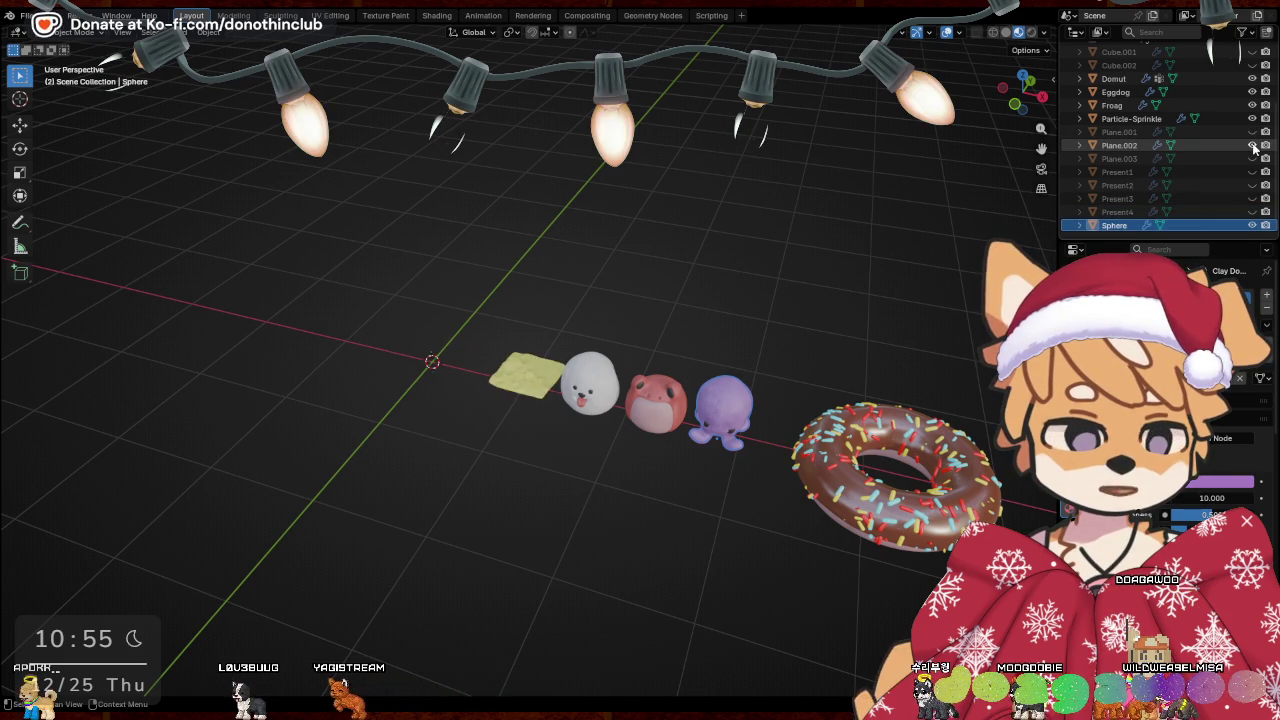
click(1252, 145)
click(1252, 158)
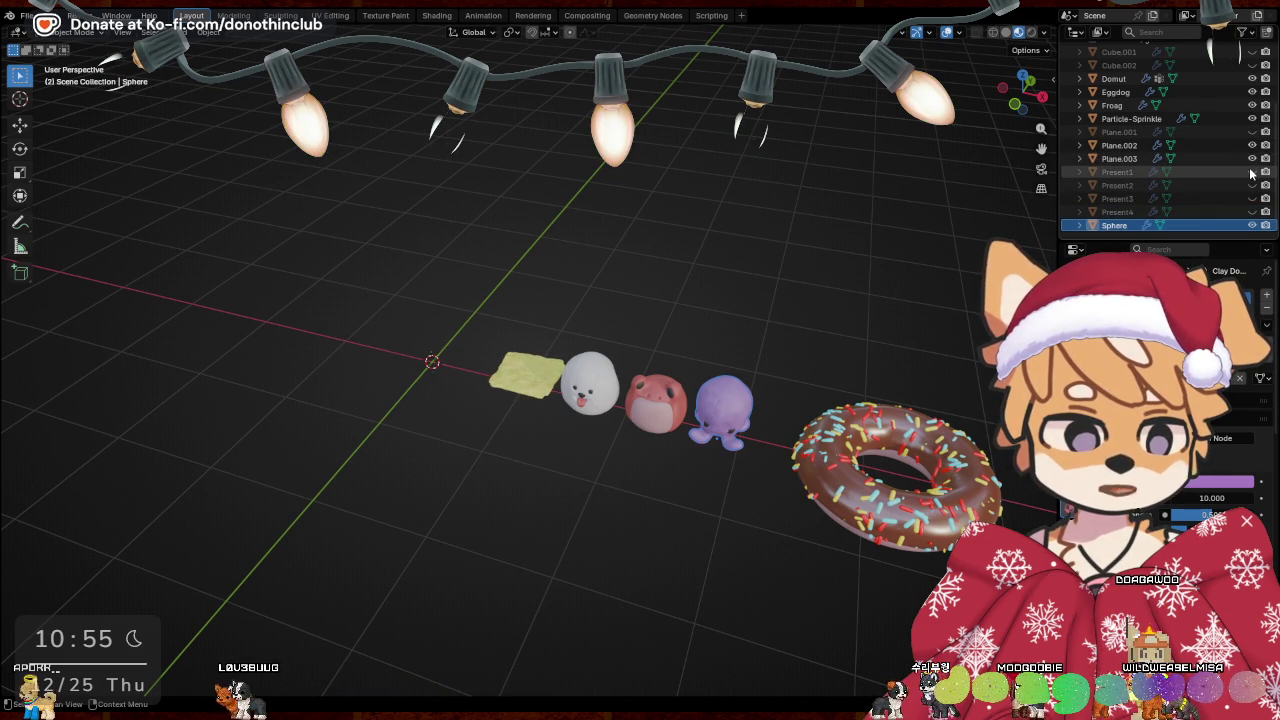
click(1252, 172)
click(1251, 172)
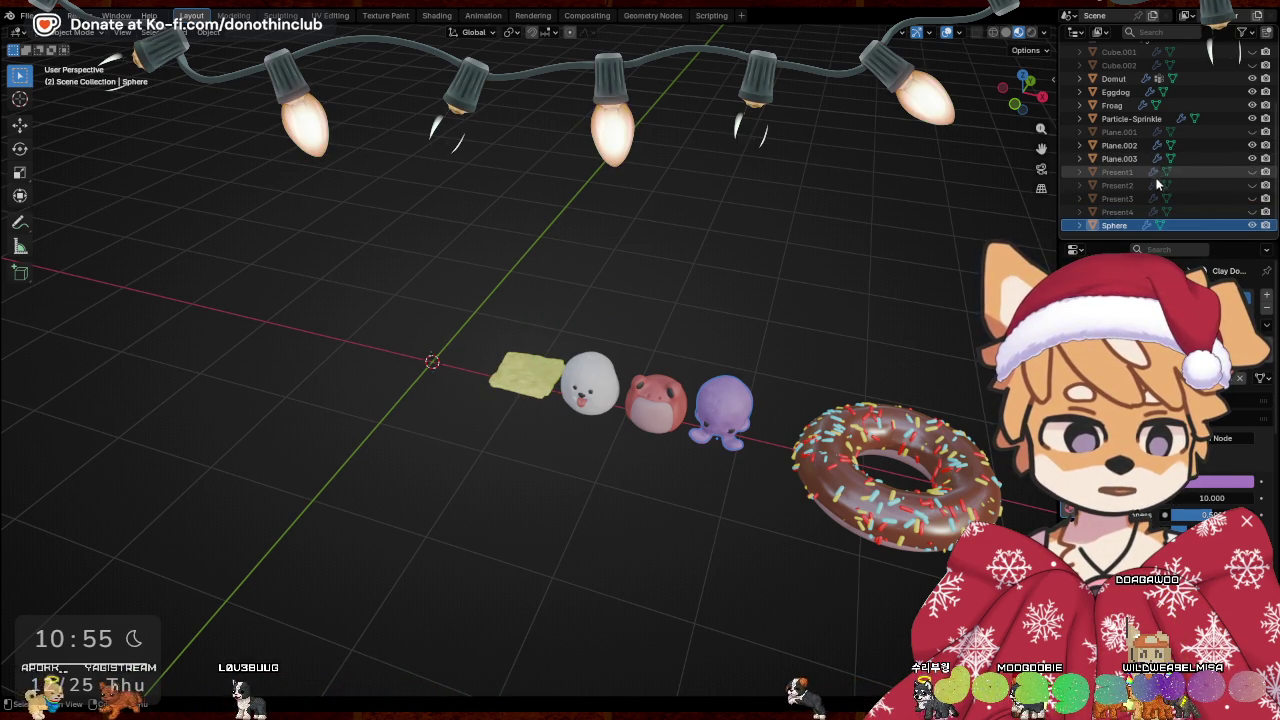
click(1176, 146)
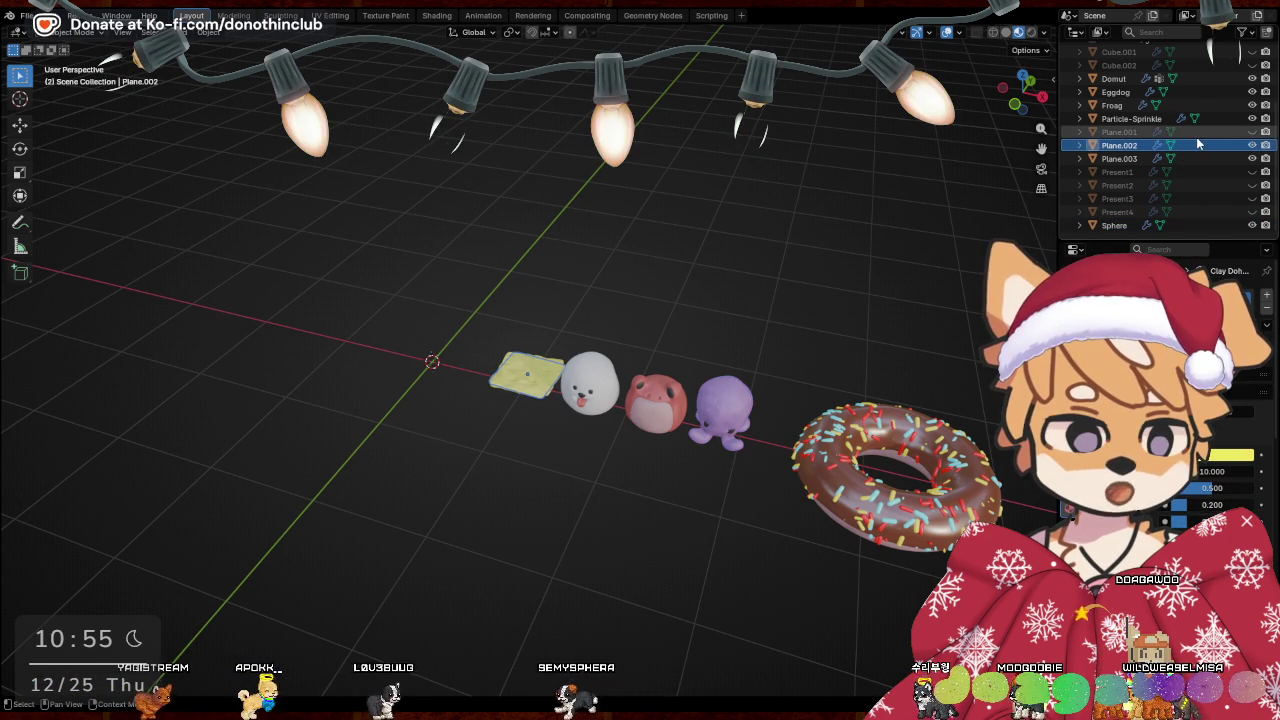
scroll(1254, 83, up, 2)
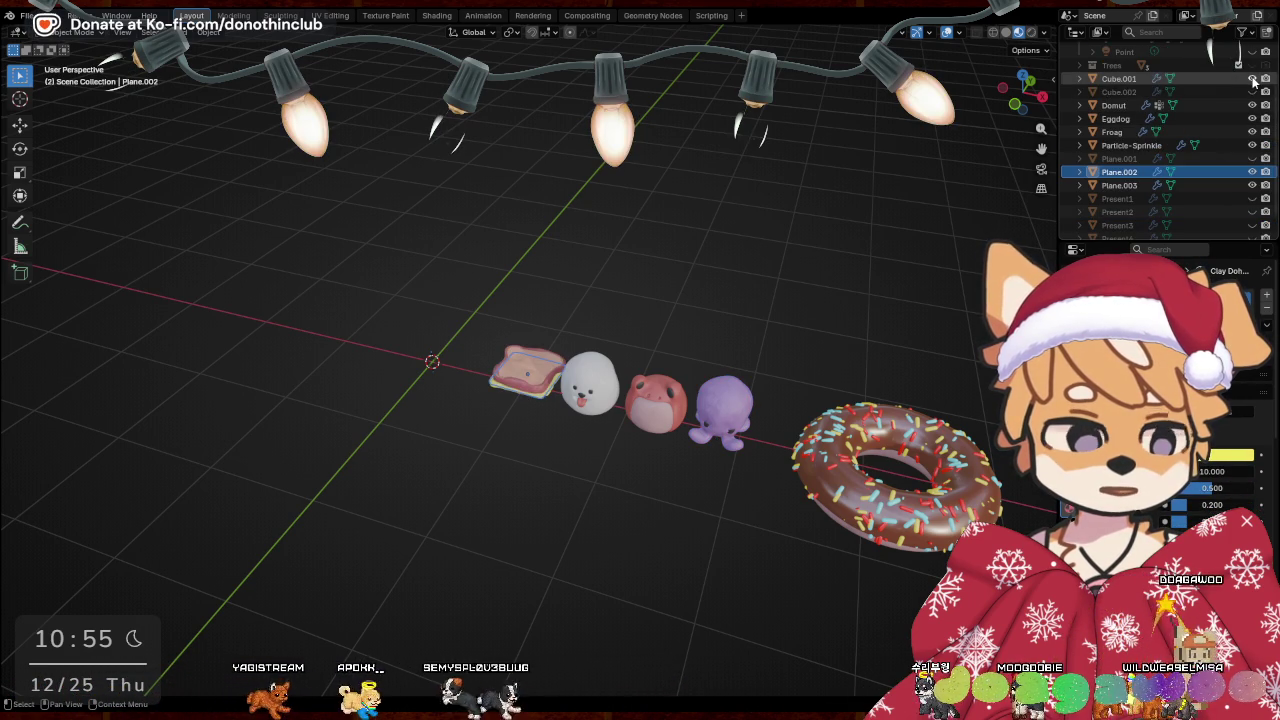
click(504, 442)
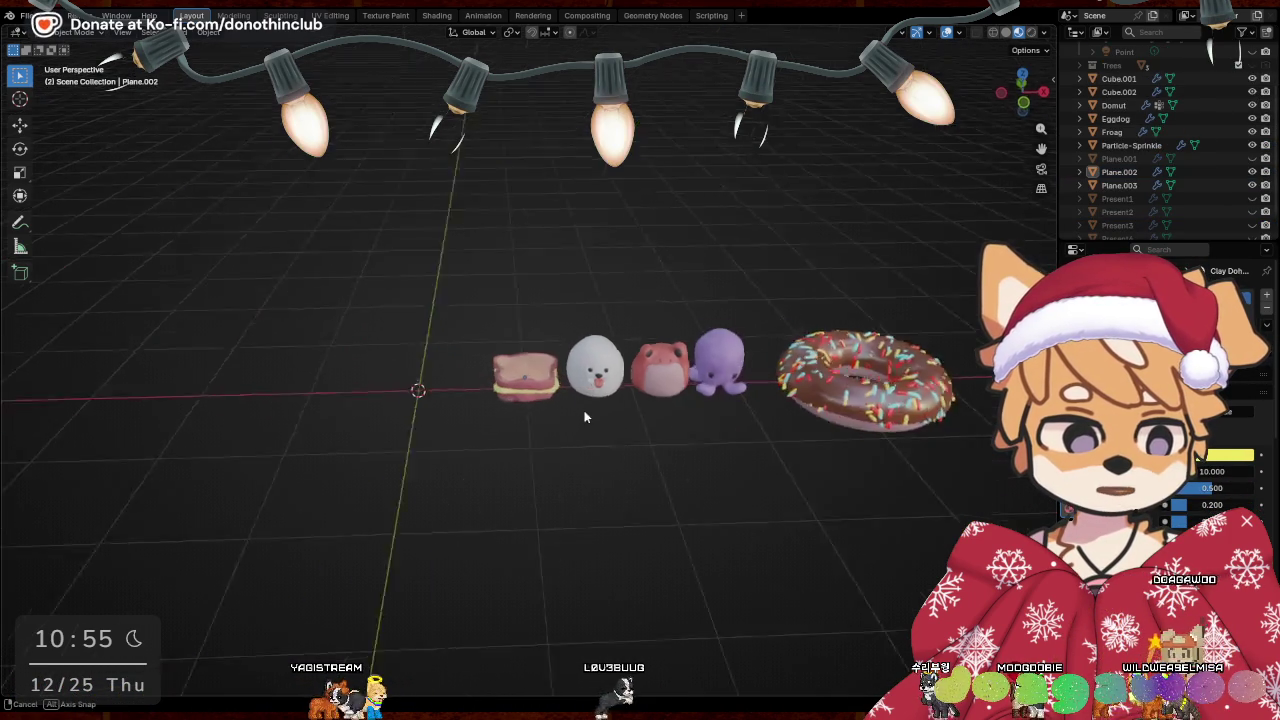
Join both bread slices and both cheese slices into one sandwich object
middle_drag(504, 442, 586, 407)
scroll(586, 407, up, 3)
click(487, 515)
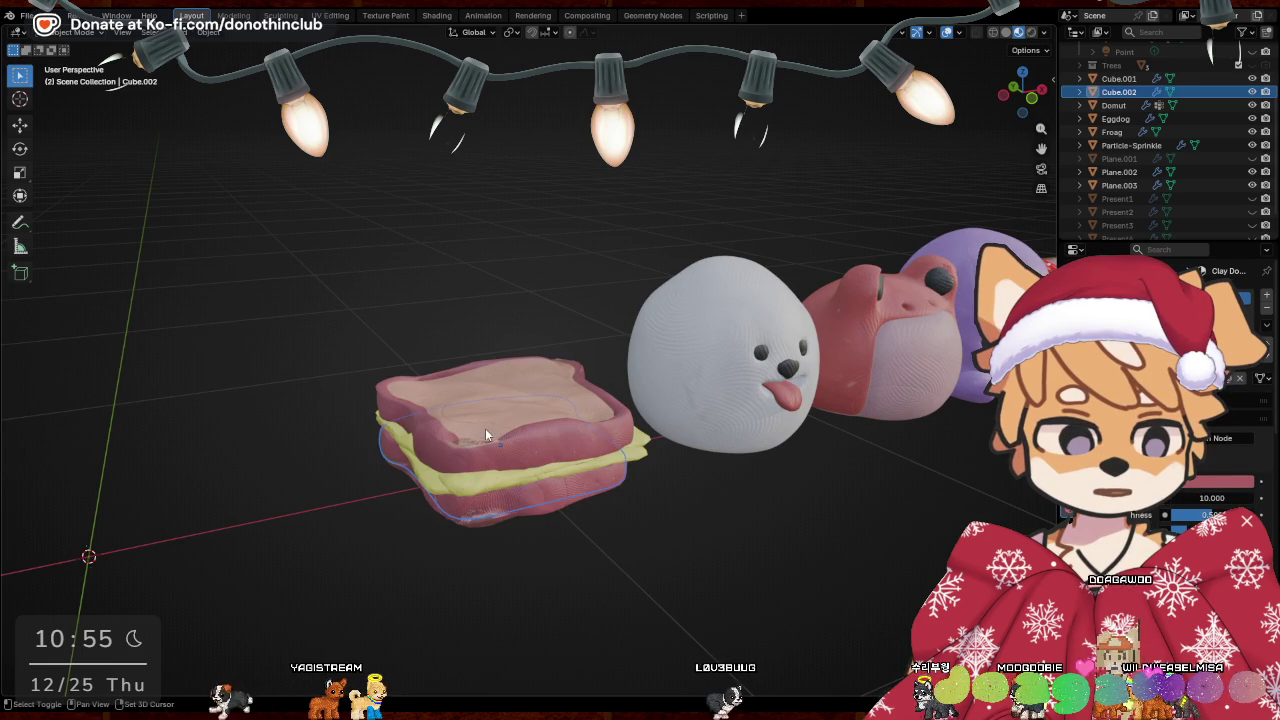
shift+click(486, 433)
shift+click(464, 484)
shift+click(432, 483)
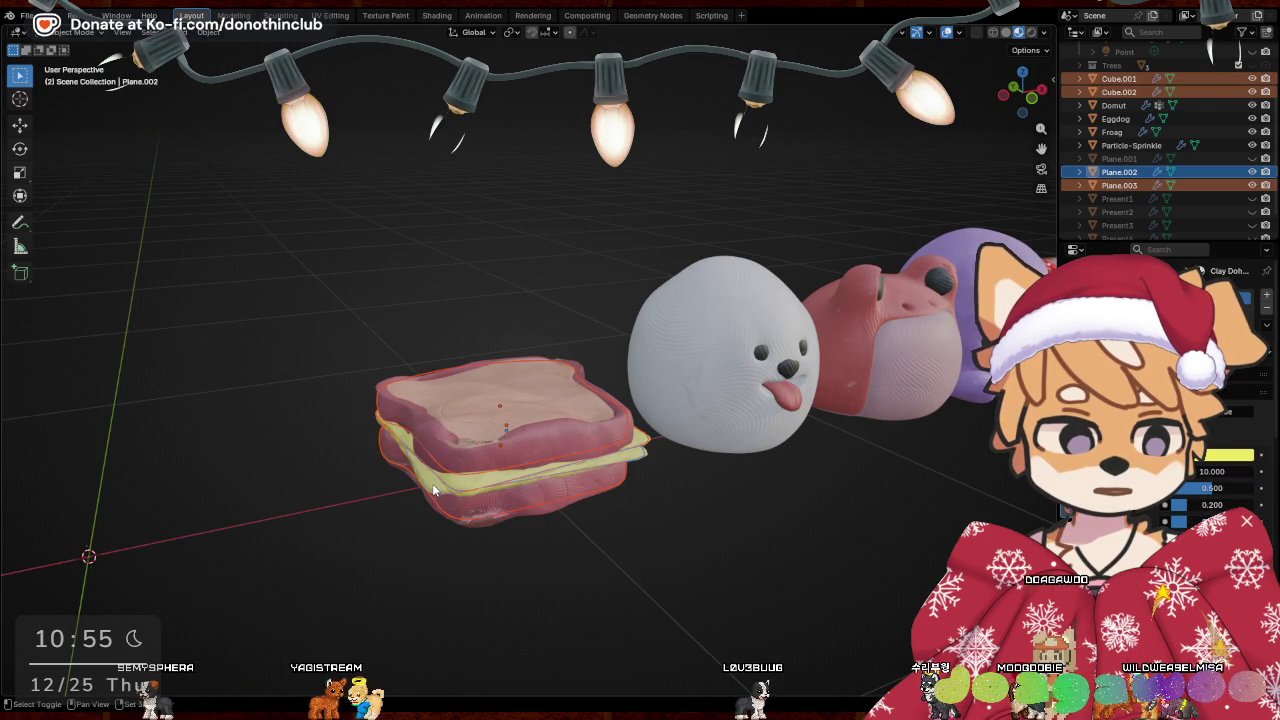
right_click(432, 483)
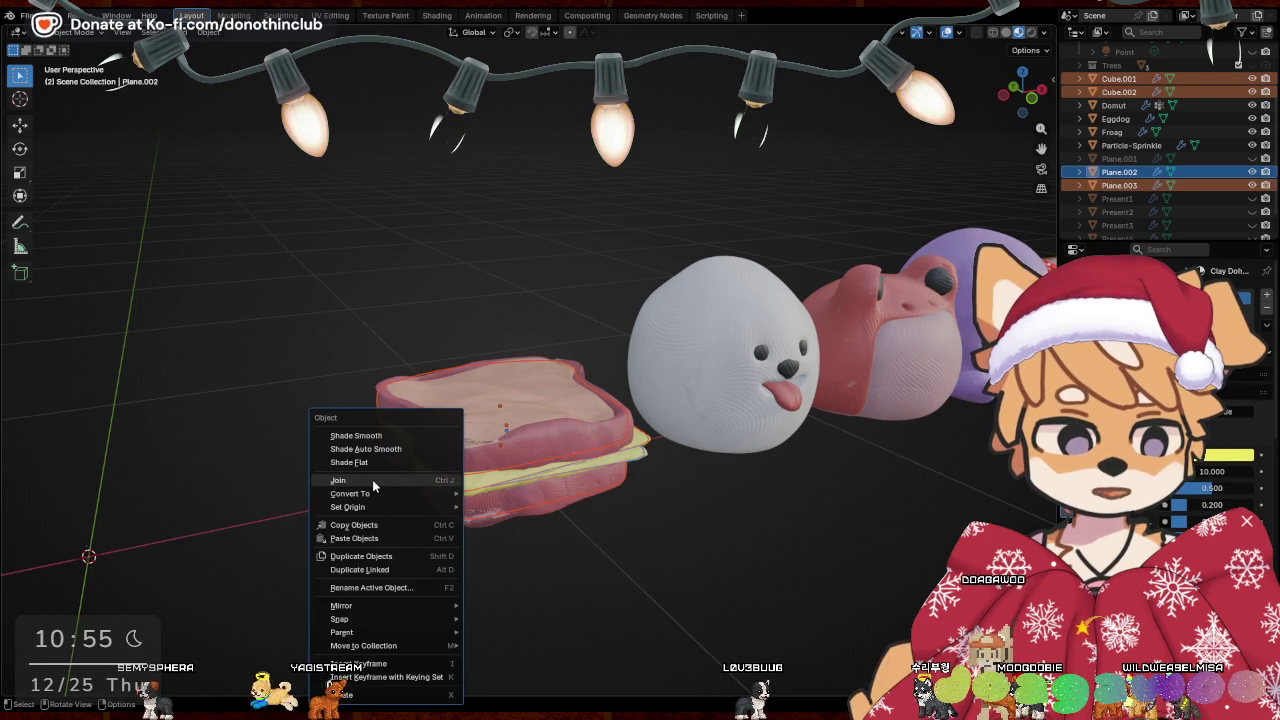
click(372, 480)
Apply all transforms to the sandwich and set its origin to geometry
key(ctrl+a)
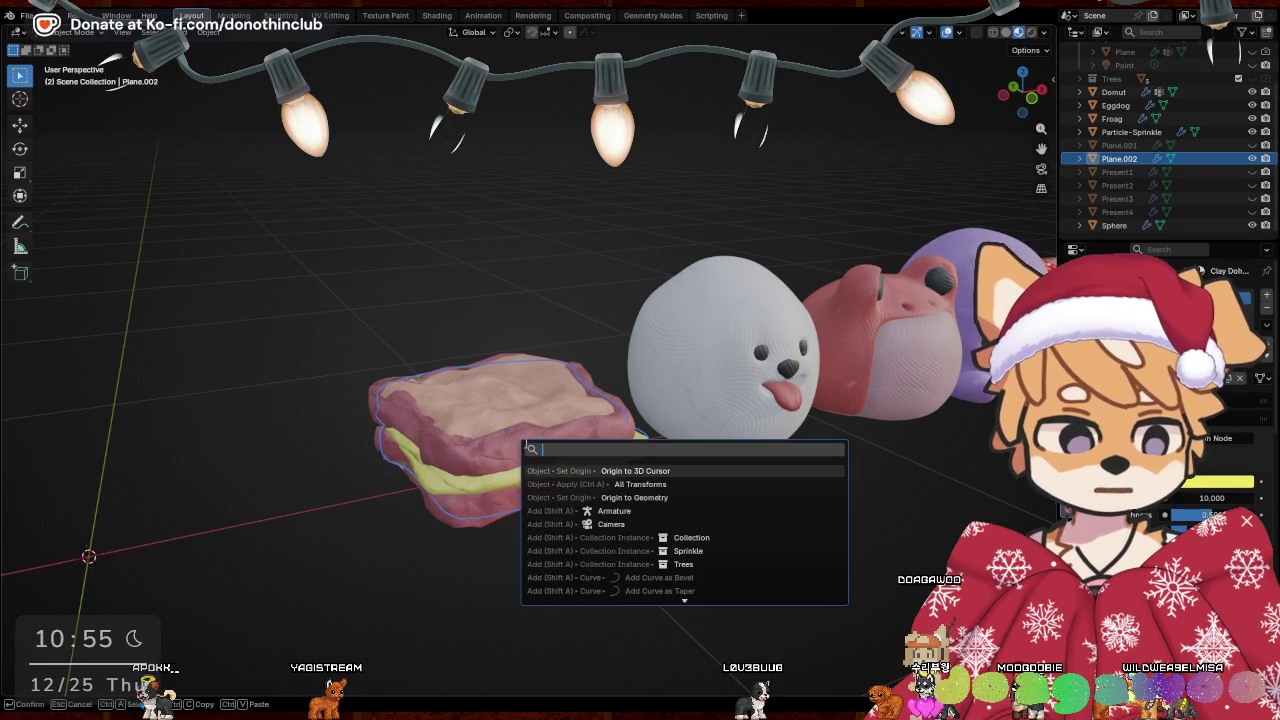
click(540, 477)
right_click(524, 448)
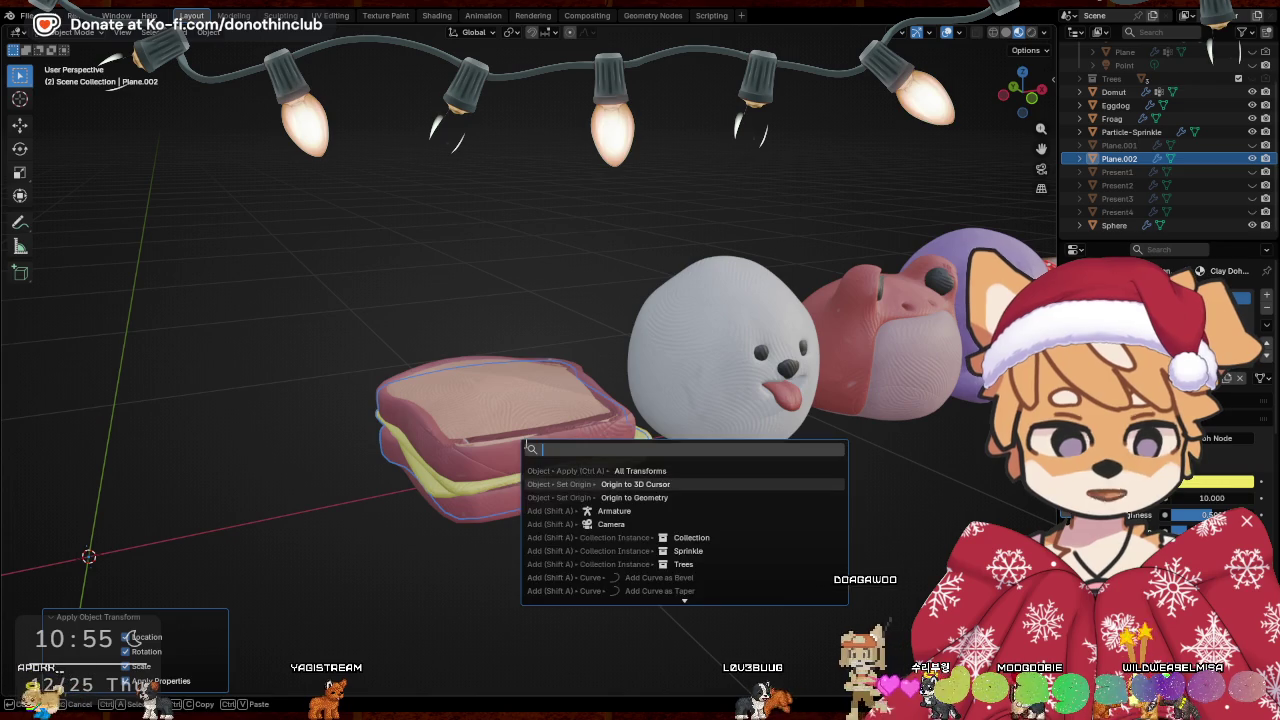
click(524, 448)
right_click(525, 447)
click(525, 447)
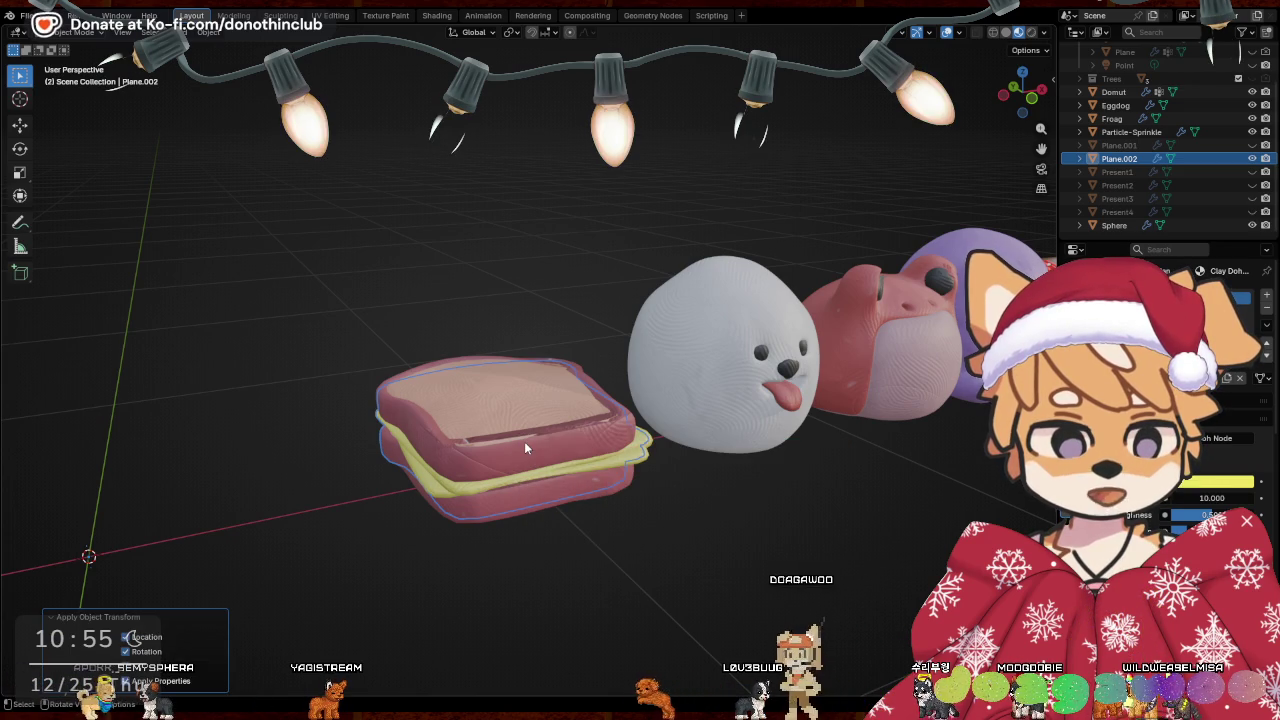
mouse_move(525, 447)
middle_down()
mouse_move(559, 470)
mouse_move(536, 422)
middle_up()
Shade the sandwich smooth, try Shade Auto Smooth, then reapply Shade Smooth
right_click(530, 406)
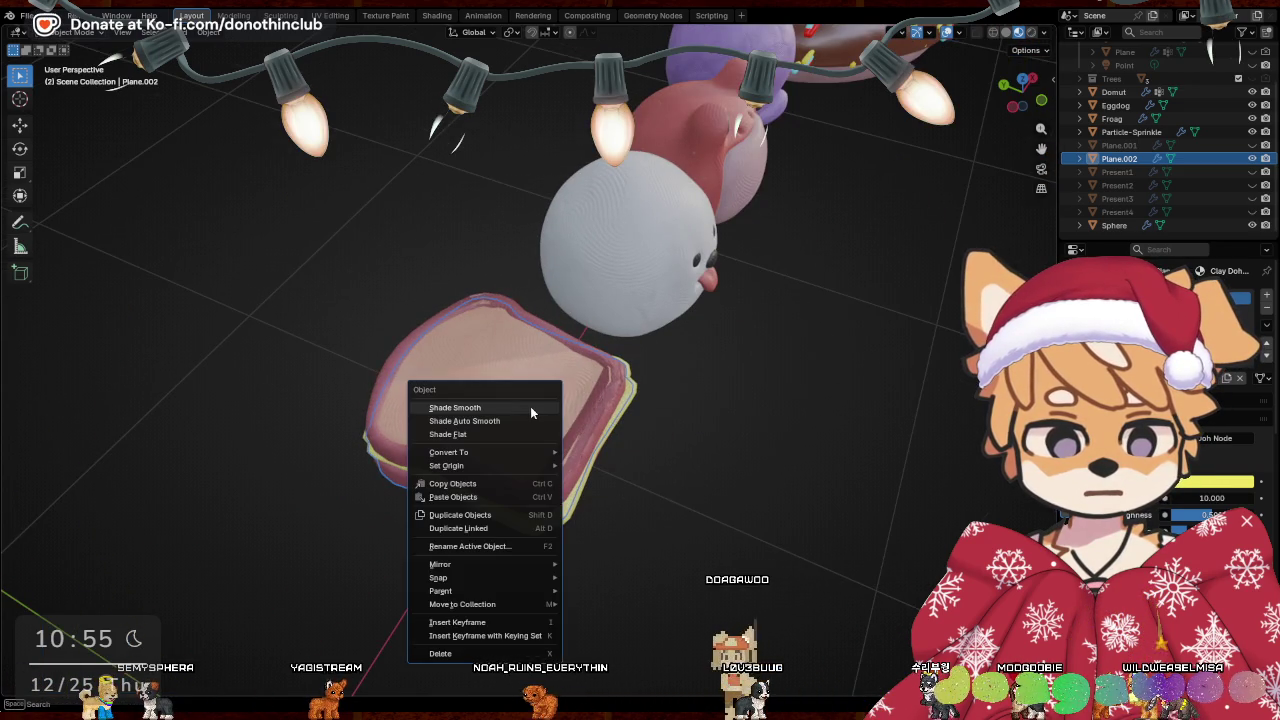
click(459, 408)
right_click(464, 405)
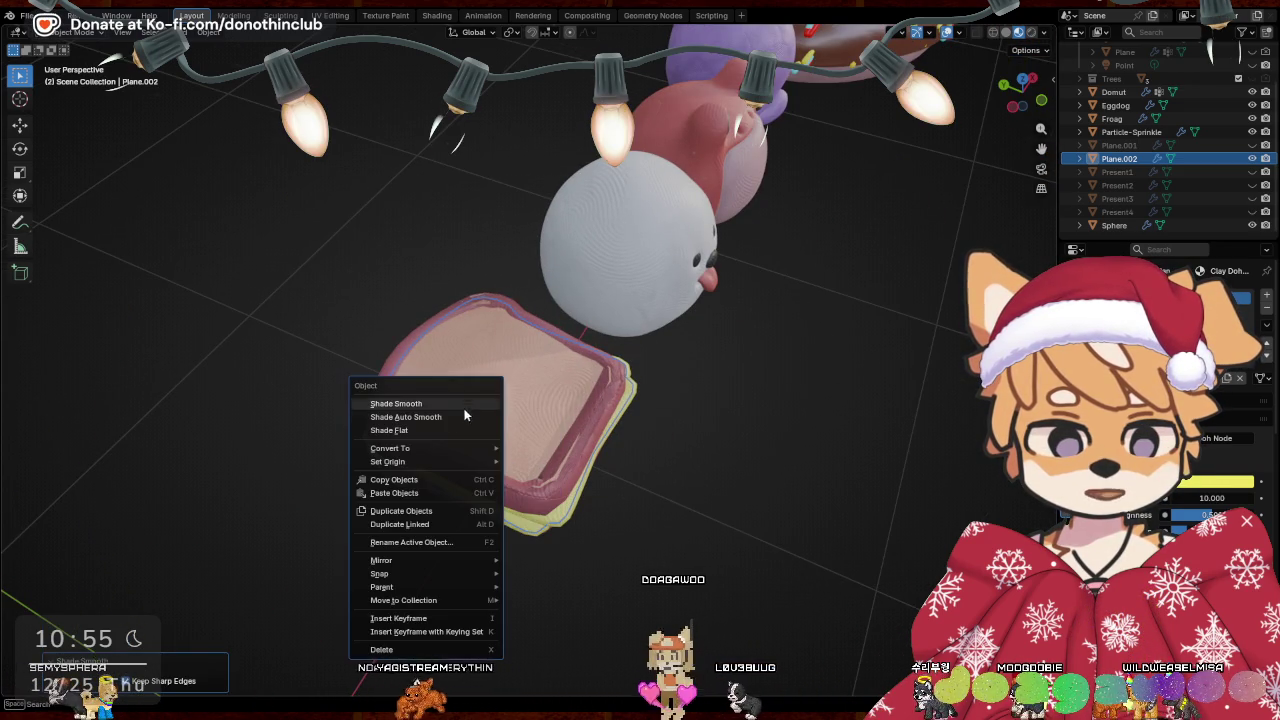
click(445, 418)
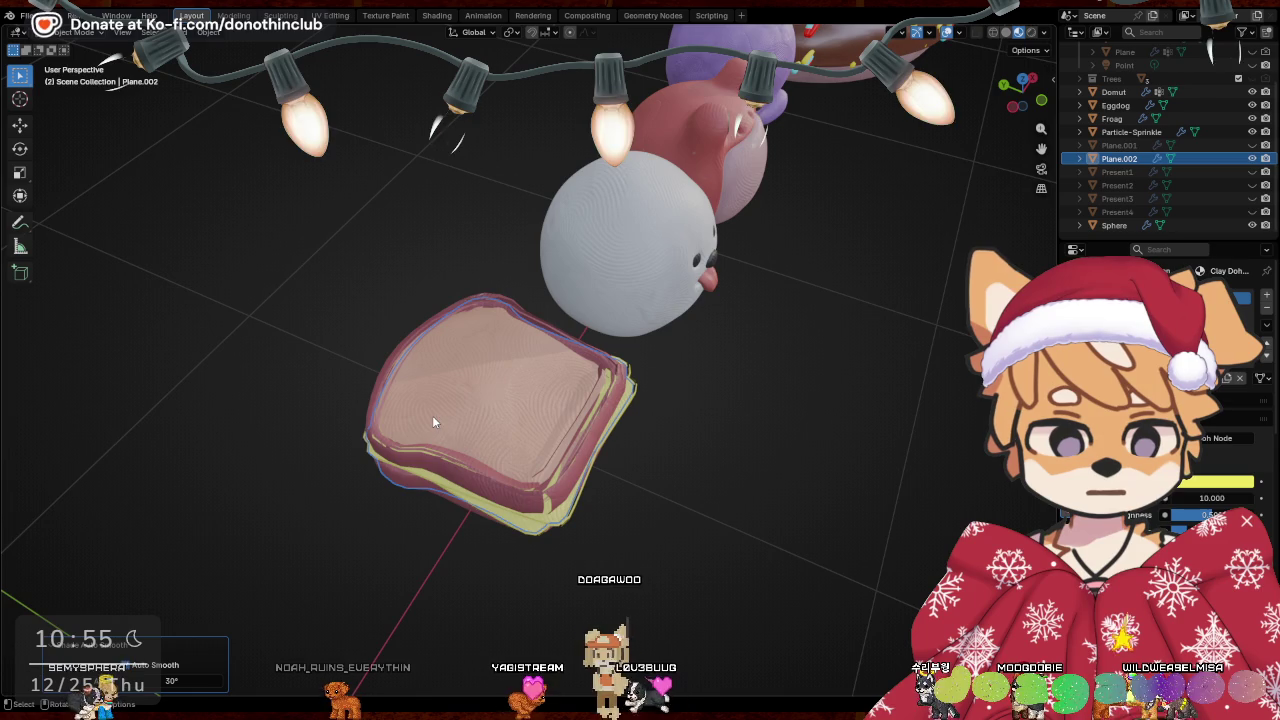
mouse_move(570, 444)
middle_down()
mouse_move(518, 333)
mouse_move(496, 407)
mouse_move(740, 400)
mouse_move(780, 449)
mouse_move(780, 323)
mouse_move(802, 279)
mouse_move(803, 220)
mouse_move(800, 289)
mouse_move(749, 426)
mouse_move(683, 421)
middle_up()
right_click(480, 405)
click(453, 398)
key(Tab)
key(Tab)
Undo back through the sandwich edits, then redo to restore its latest state
mouse_move(613, 439)
middle_down()
mouse_move(730, 457)
mouse_move(730, 590)
middle_up()
key(ctrl+z)
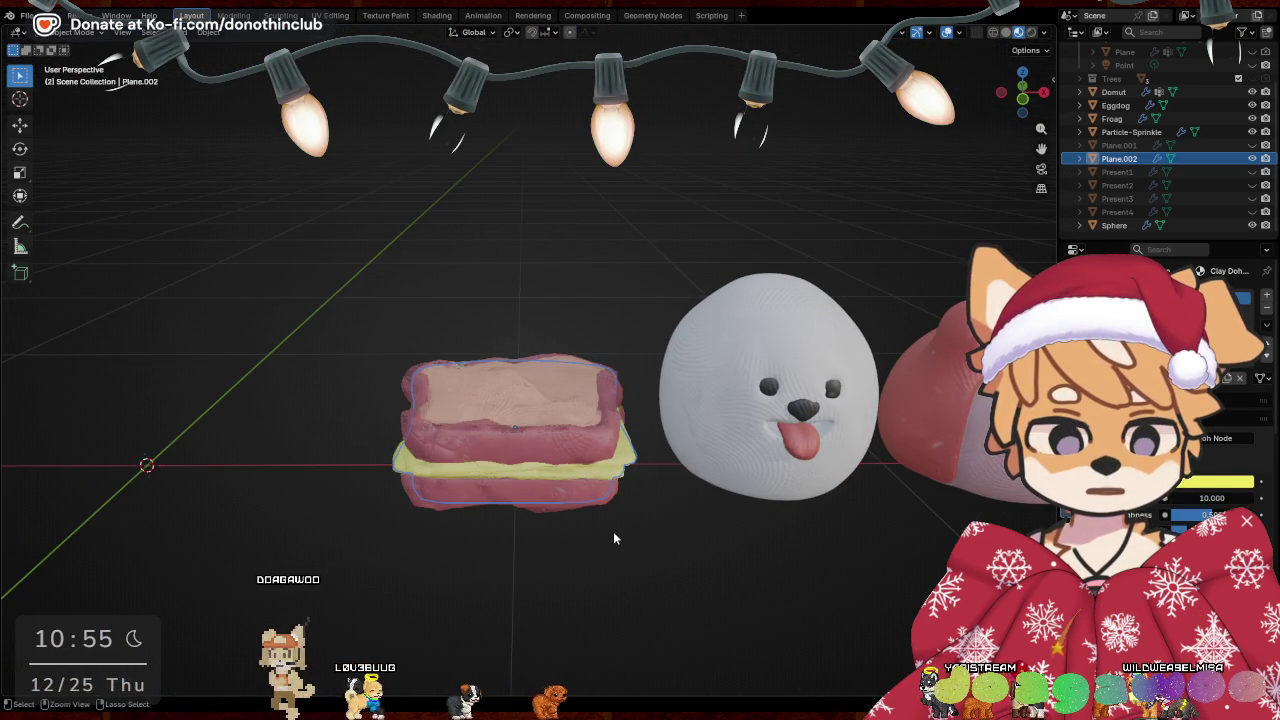
key(ctrl+z)
key(ctrl+z)
key(ctrl+z)
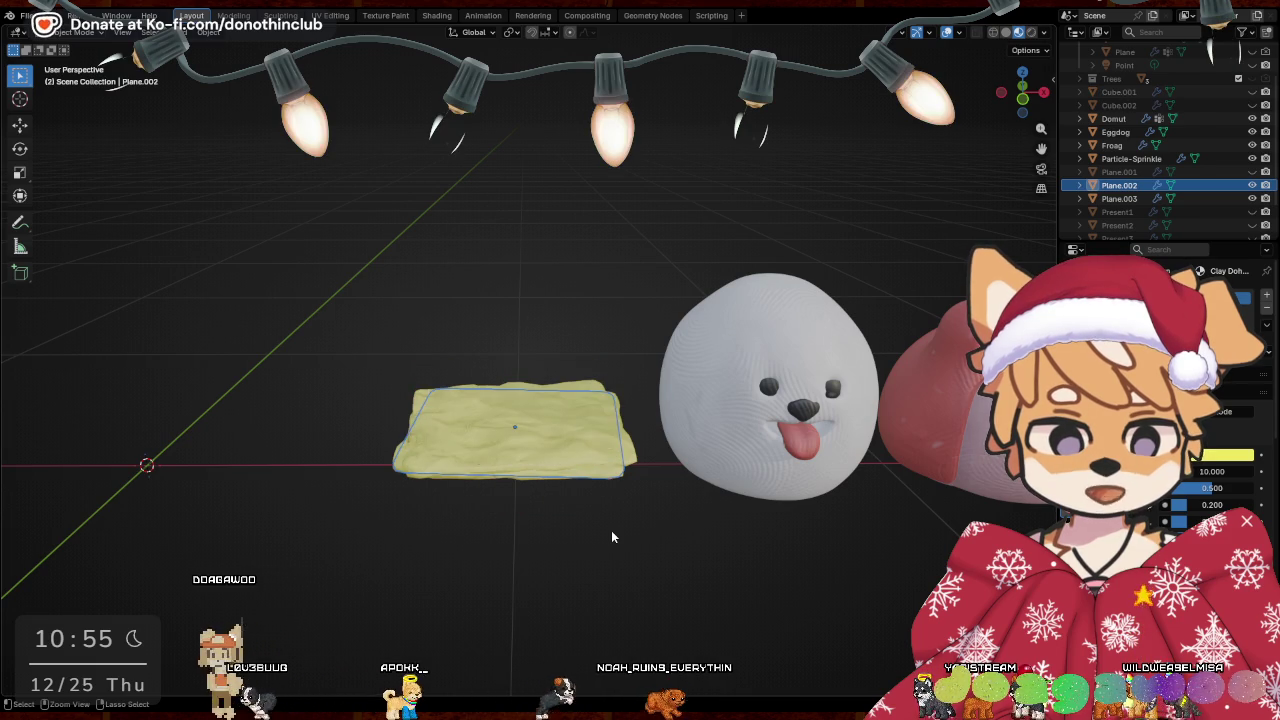
key(ctrl+z)
key(ctrl+z)
key(ctrl+shift+z)
key(ctrl+shift+z)
key(ctrl+shift+z)
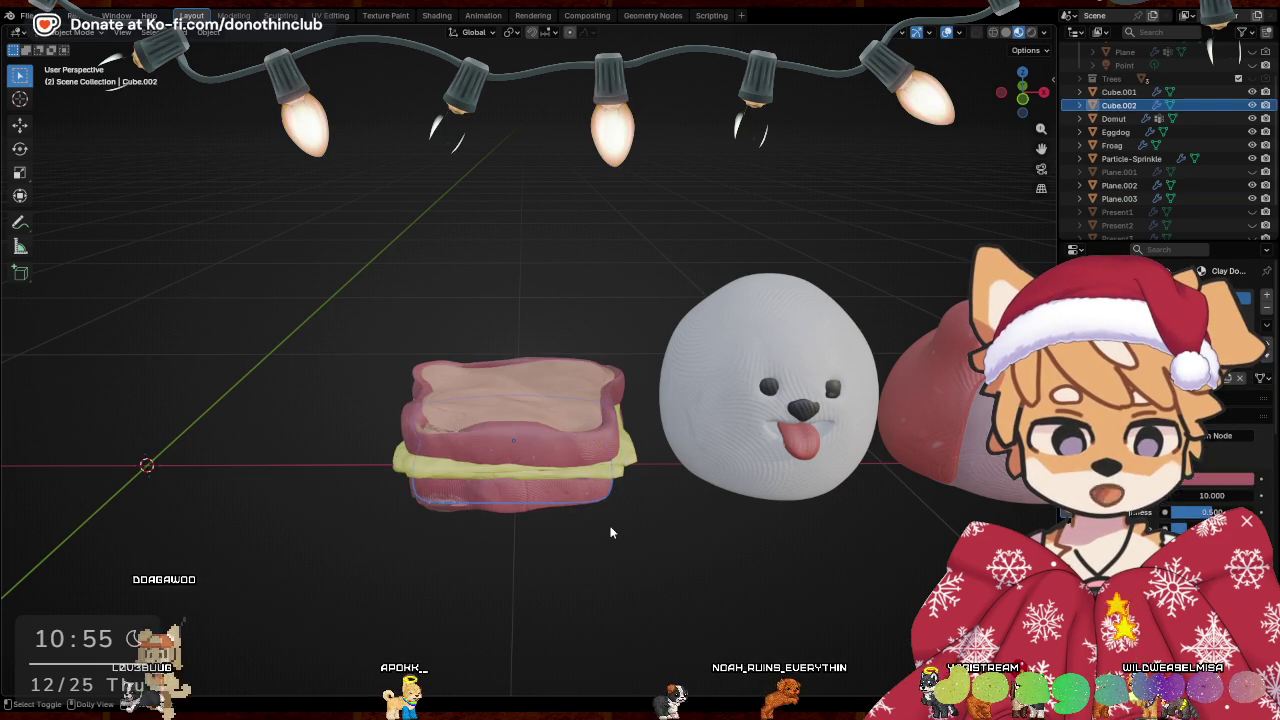
key(ctrl+shift+z)
key(ctrl+shift+z)
key(ctrl+shift+z)
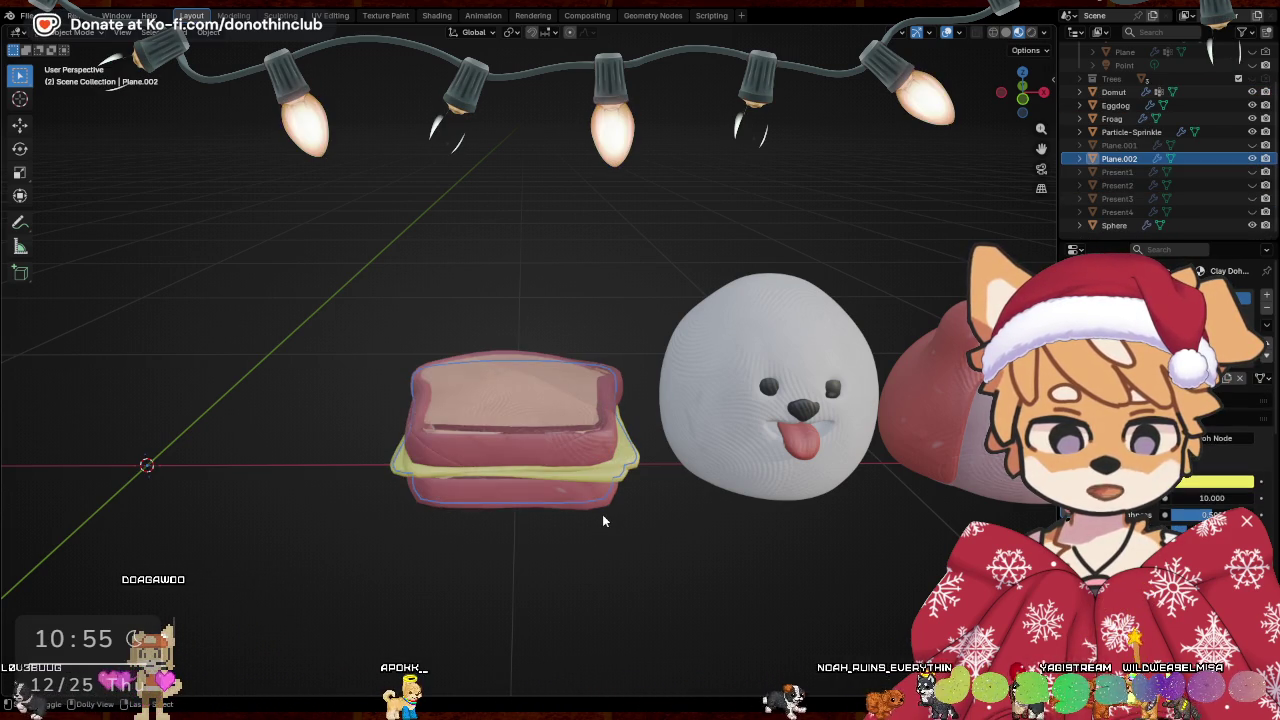
middle_drag(572, 560, 706, 500)
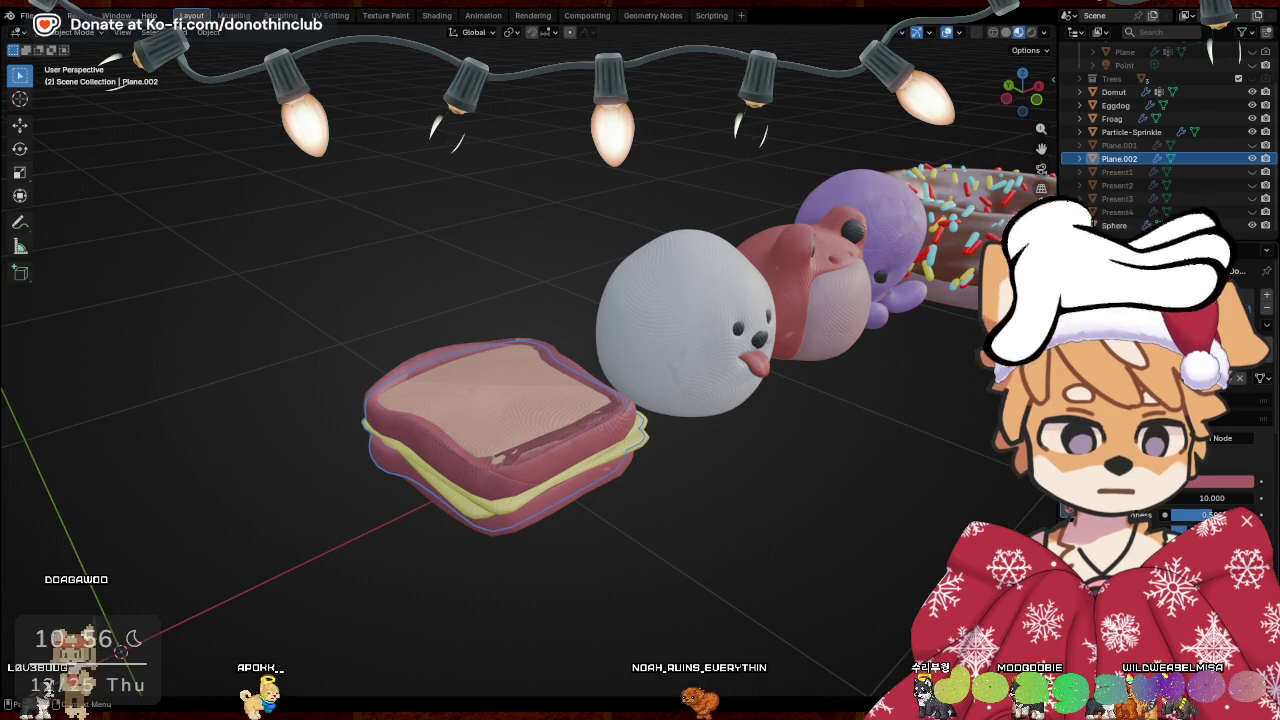
Deselect everything and save the scene as SantaPaws.blend
key(alt+a)
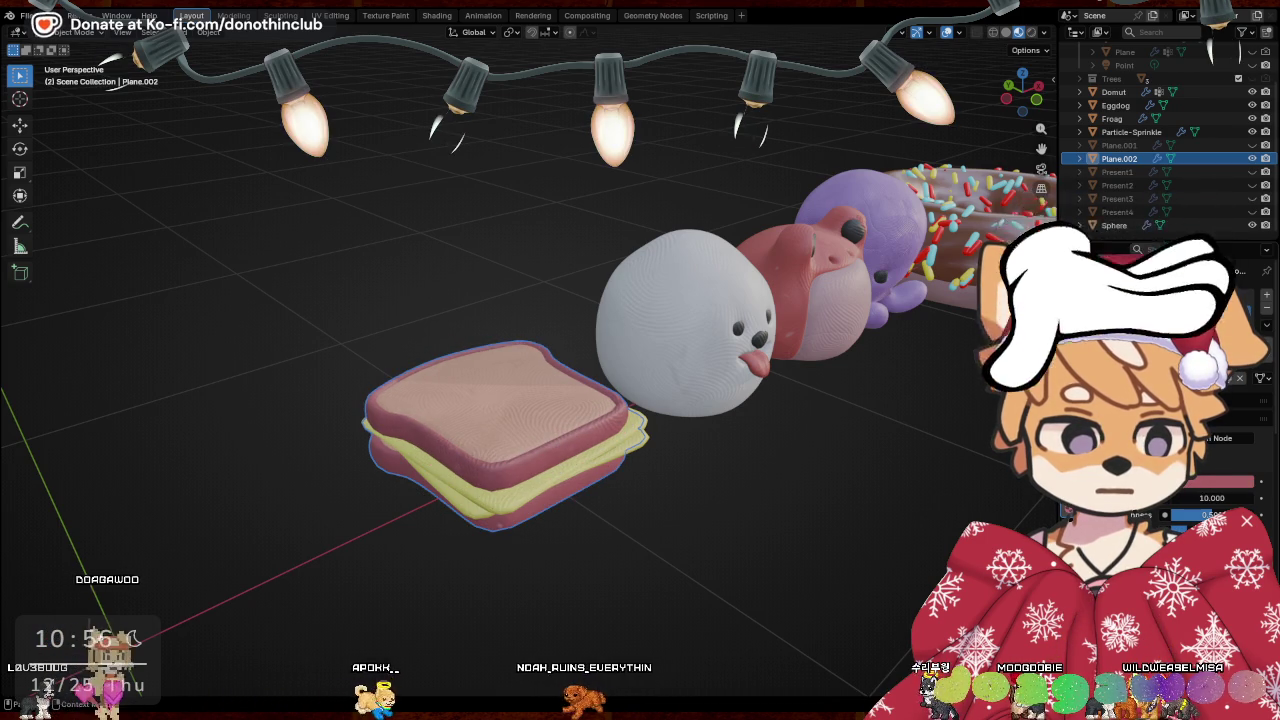
mouse_move(804, 496)
middle_down()
mouse_move(924, 457)
mouse_move(730, 581)
mouse_move(752, 547)
middle_up()
key(ctrl+s)
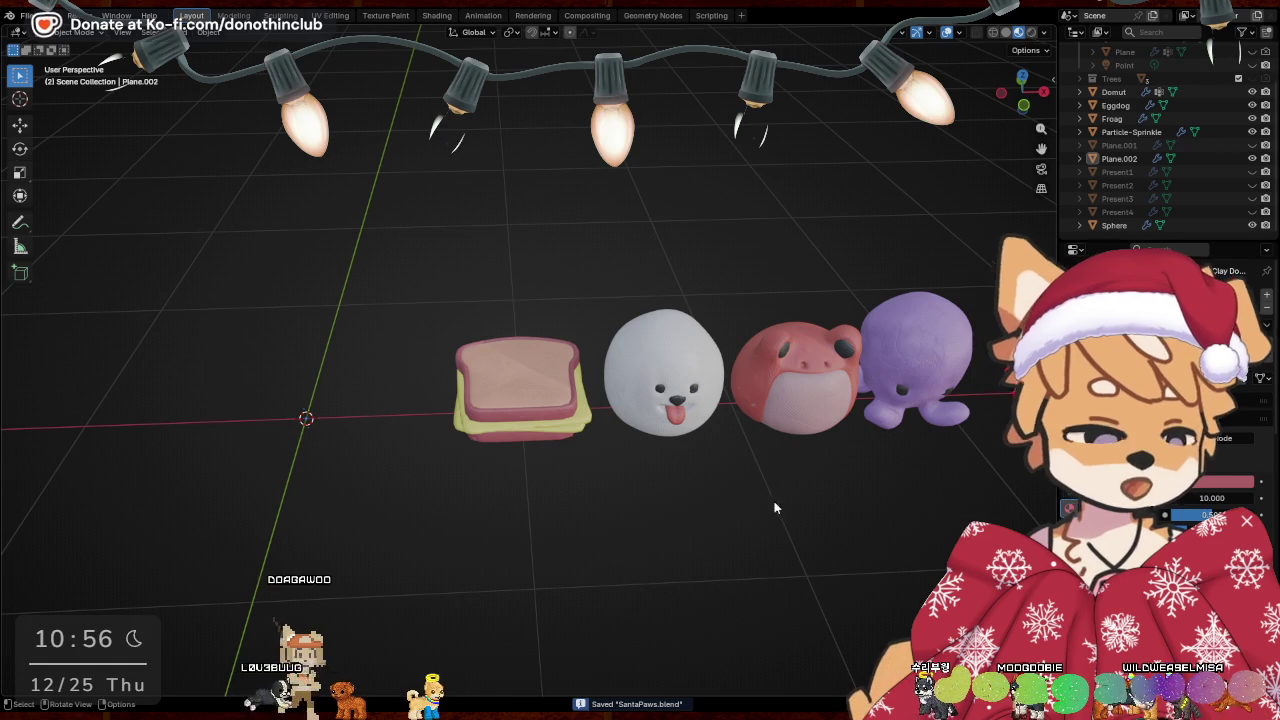
mouse_move(824, 649)
middle_down()
mouse_move(793, 521)
mouse_move(633, 497)
mouse_move(566, 466)
mouse_move(669, 488)
middle_up()
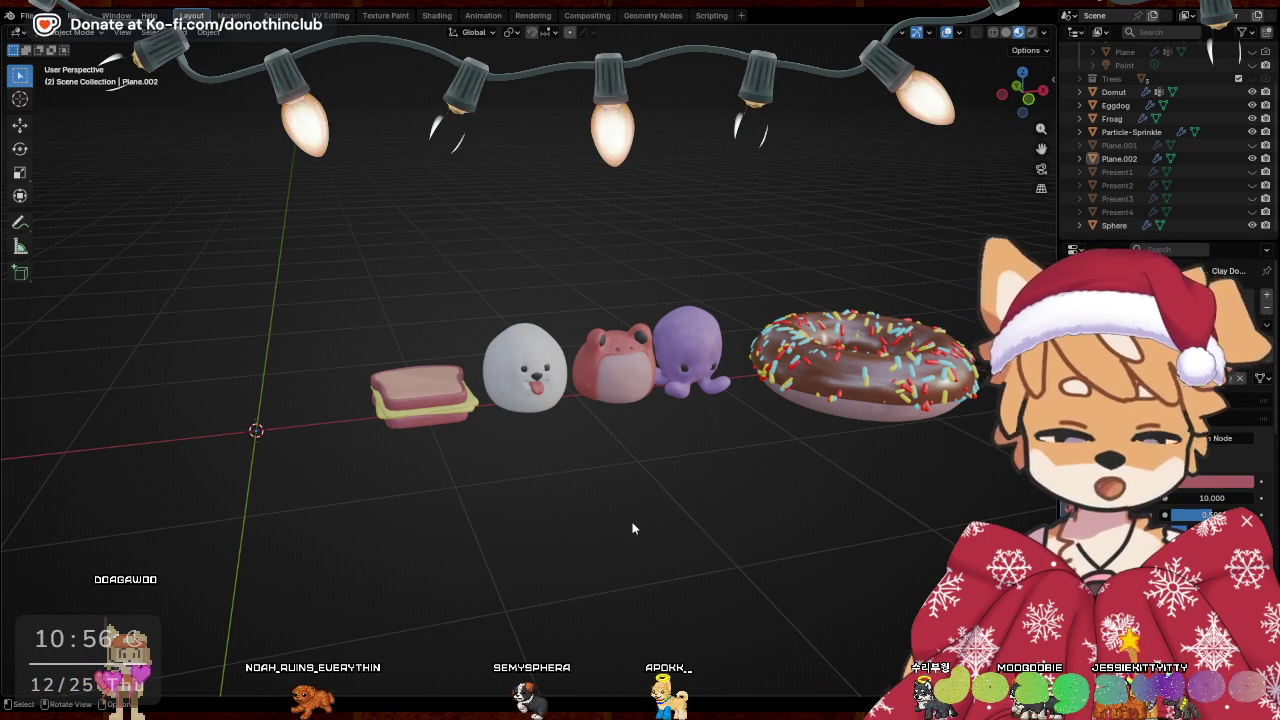
middle_drag(636, 523, 619, 440)
Add a cylinder, scale it to 0.173 in X and Y, and shade it smooth
key(shift+a)
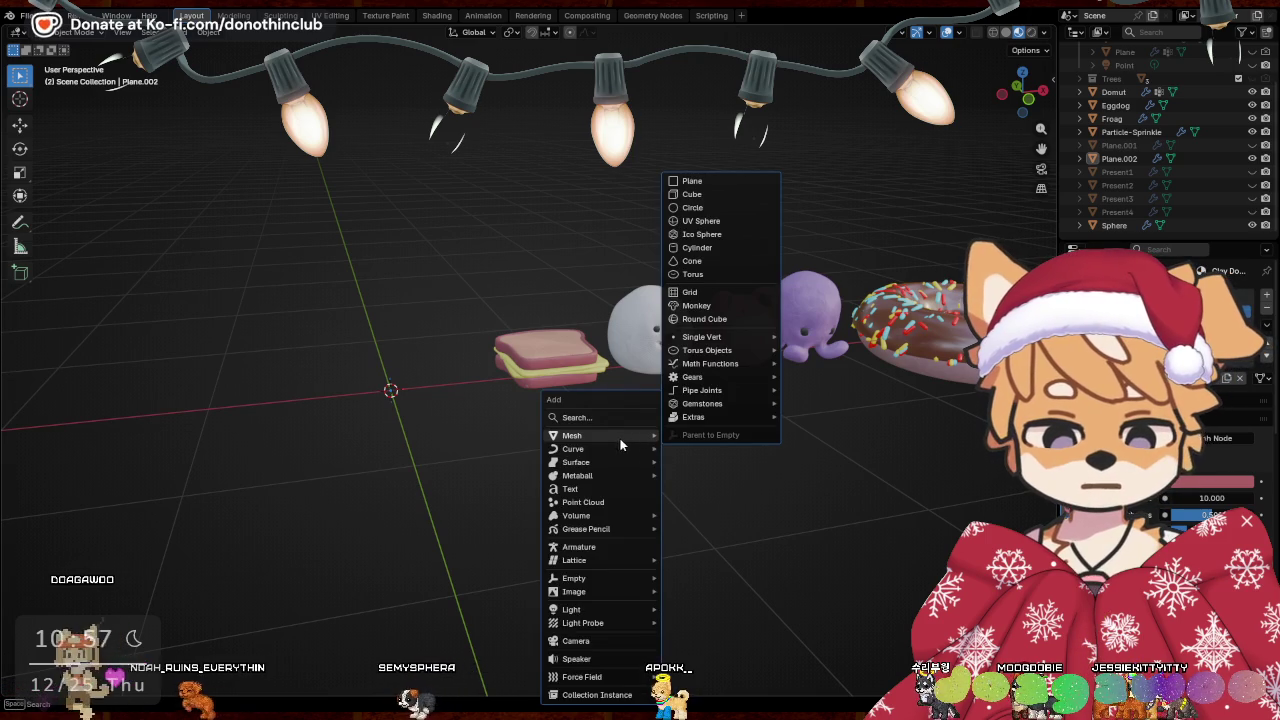
click(708, 248)
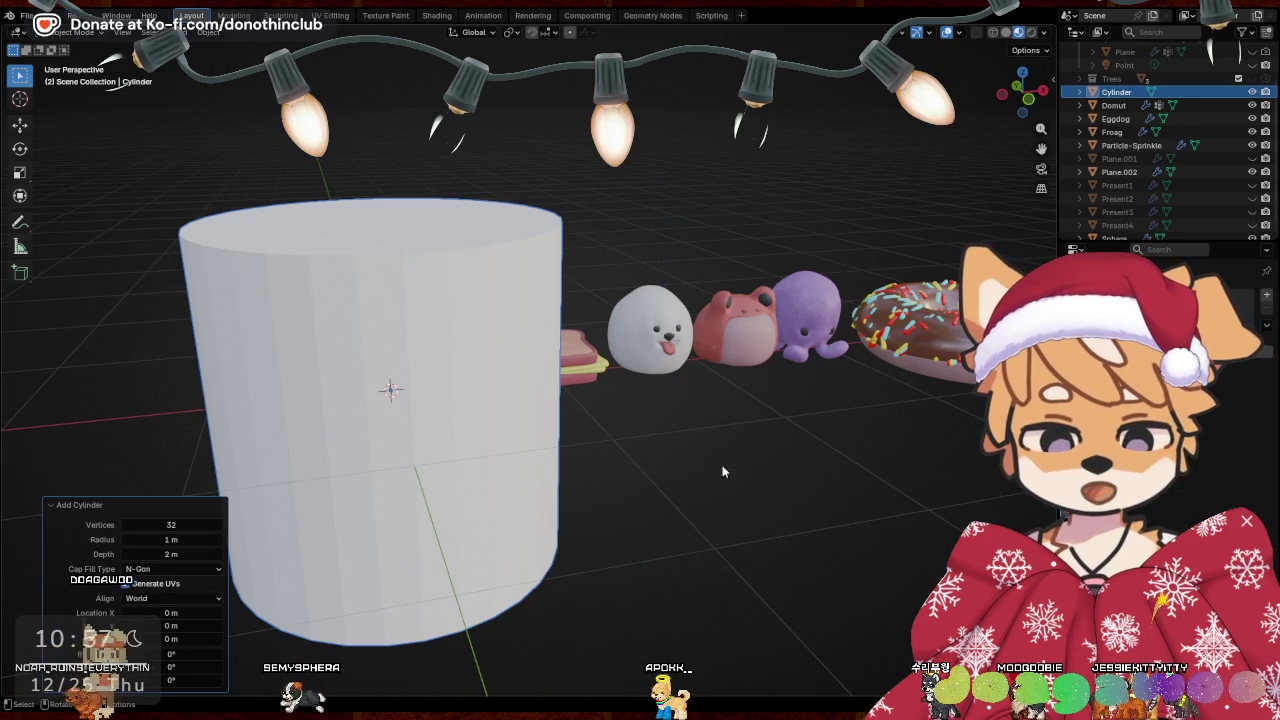
key(s)
key(shift+z)
click(445, 413)
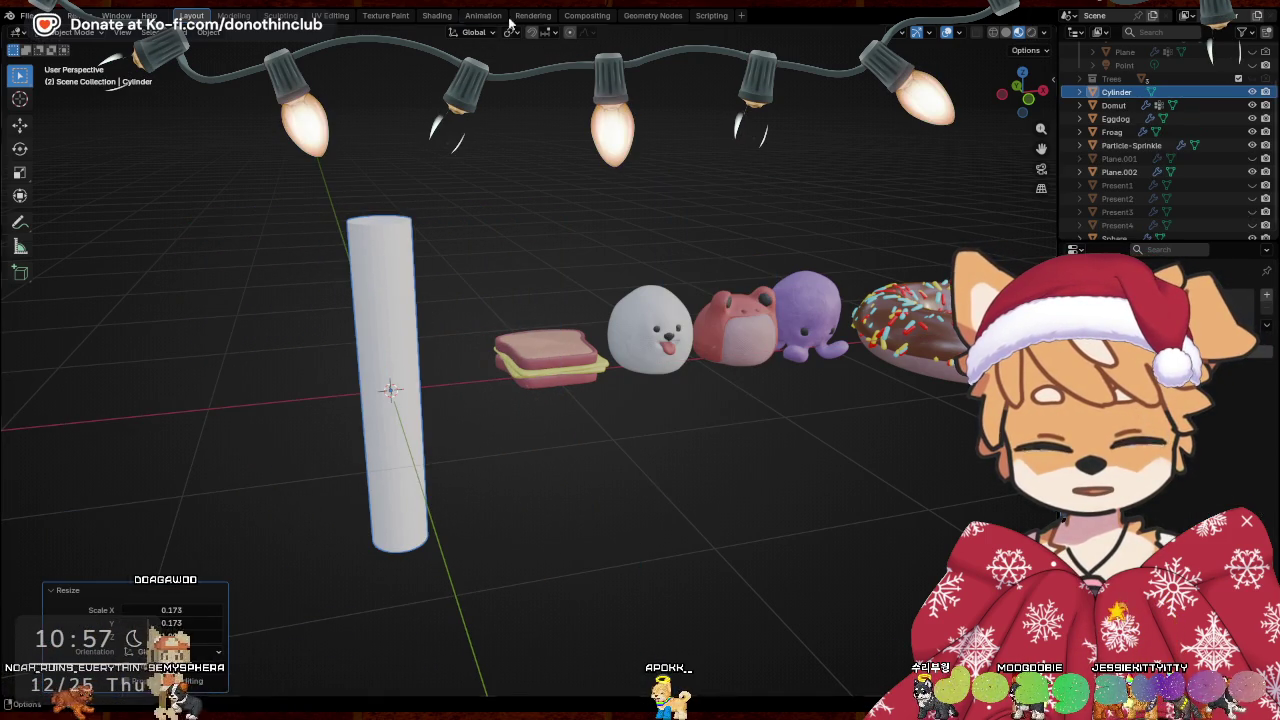
right_click(398, 362)
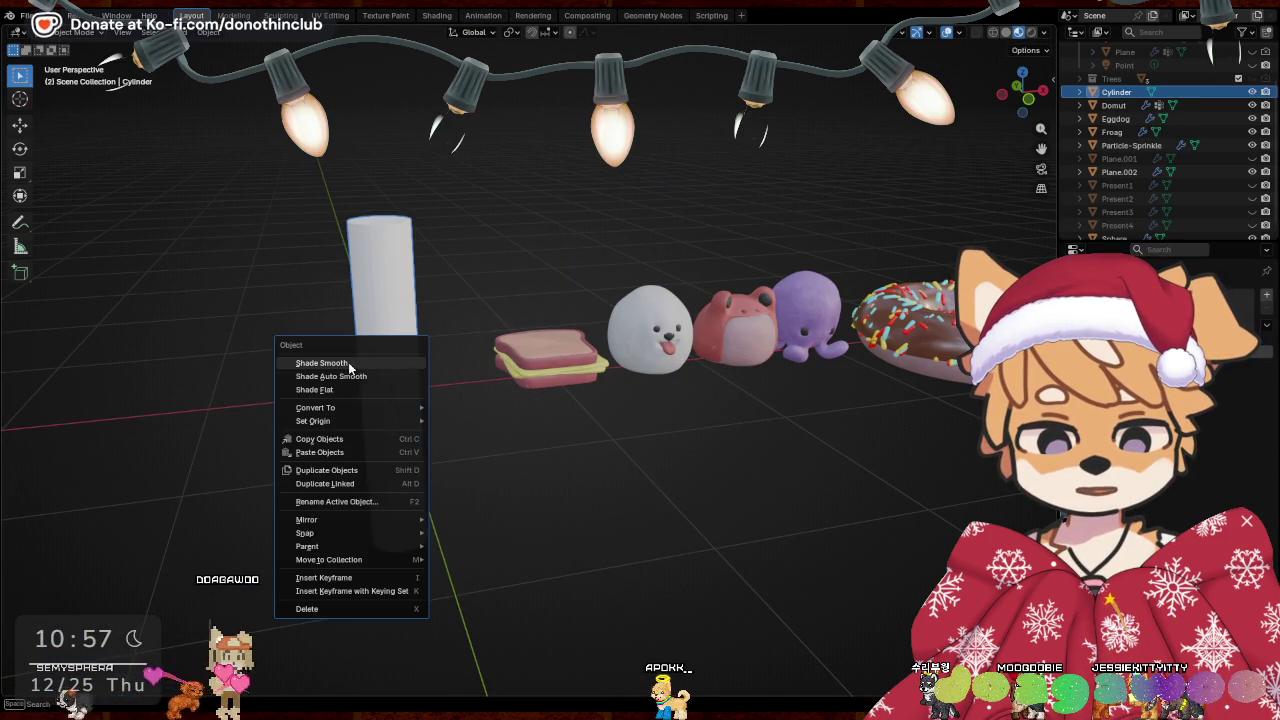
click(398, 364)
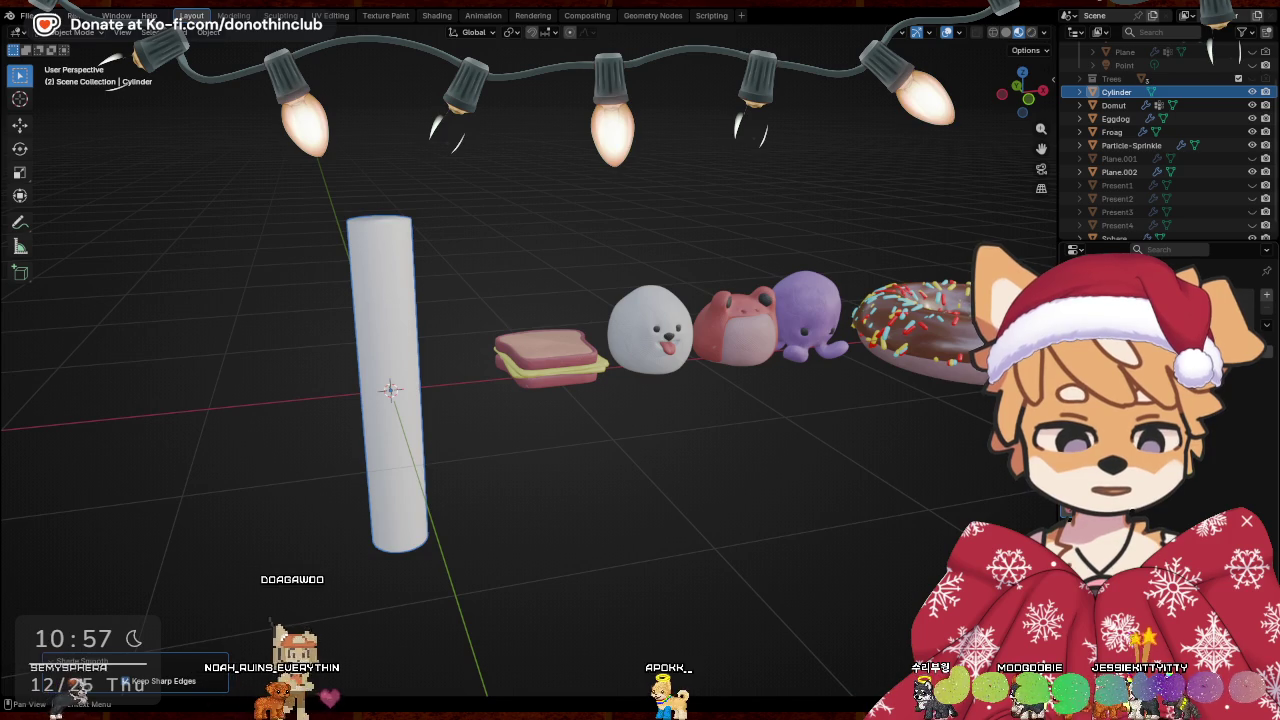
Give the cylinder a new material, apply its transforms and set its origin to geometry
click(1072, 512)
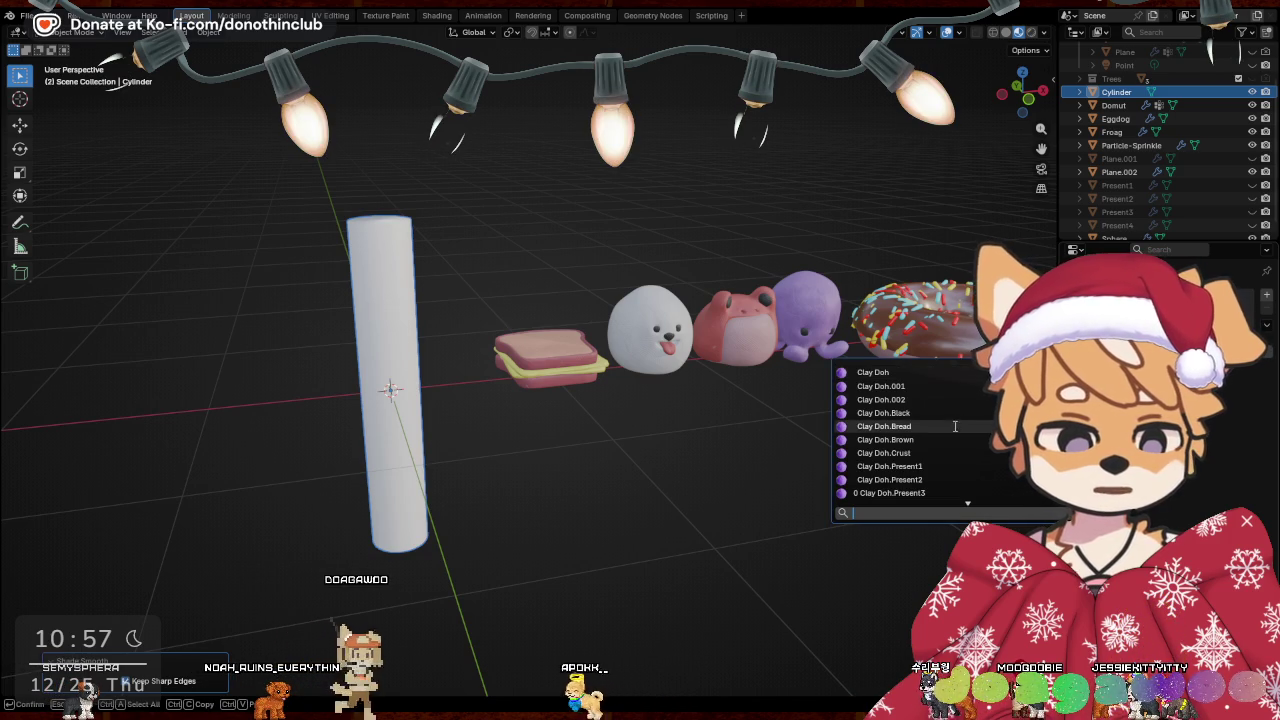
click(890, 372)
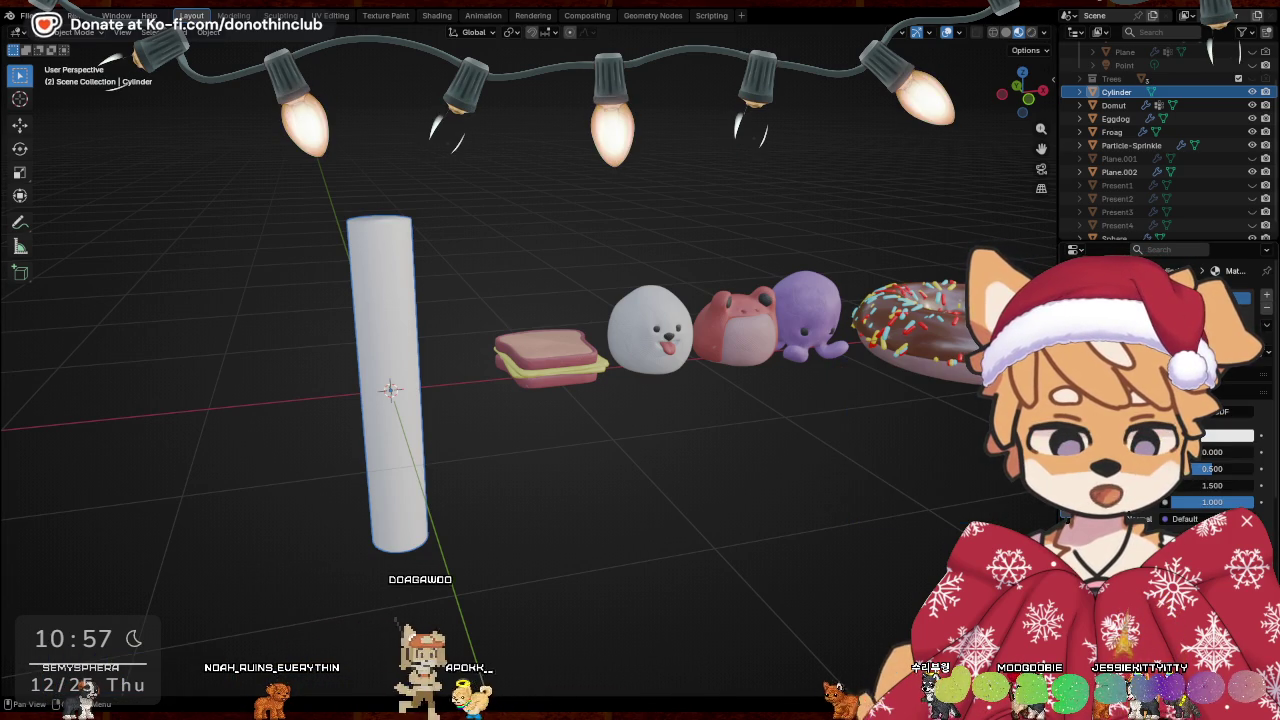
click(436, 15)
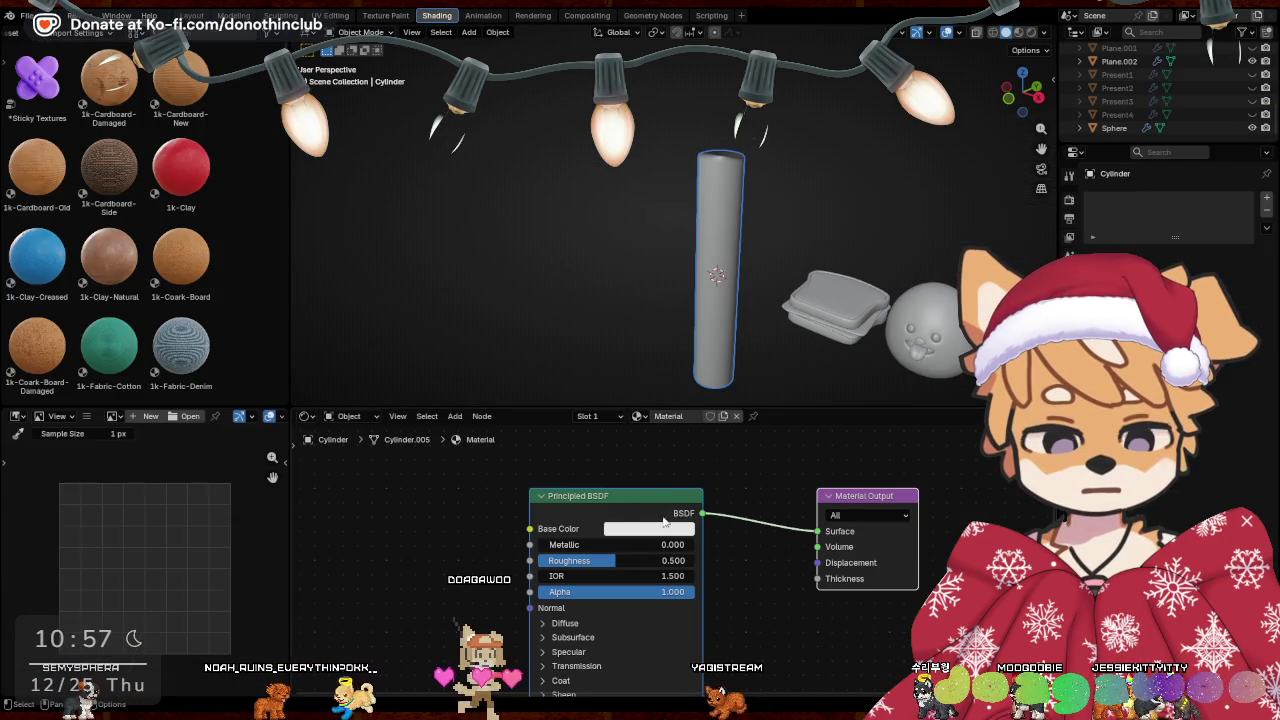
key(F3)
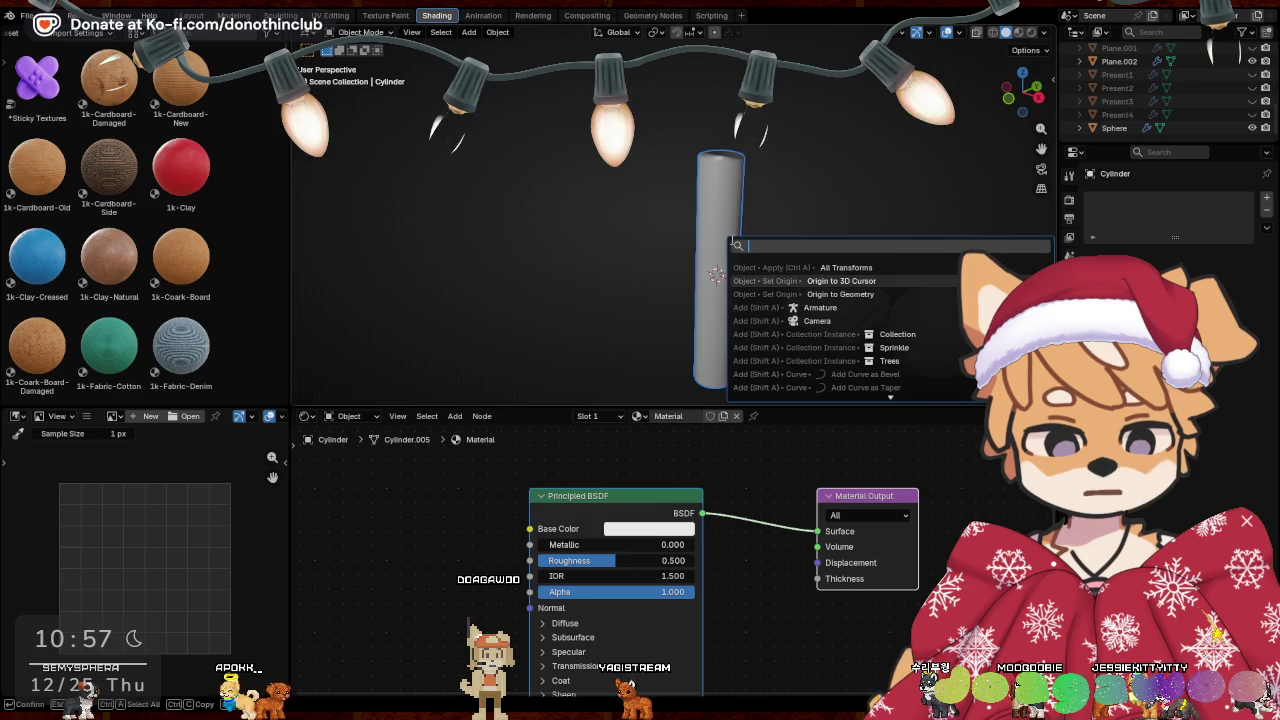
key(Return)
key(F3)
key(Return)
Try replacing the Principled BSDF node, then undo to restore it
key(x)
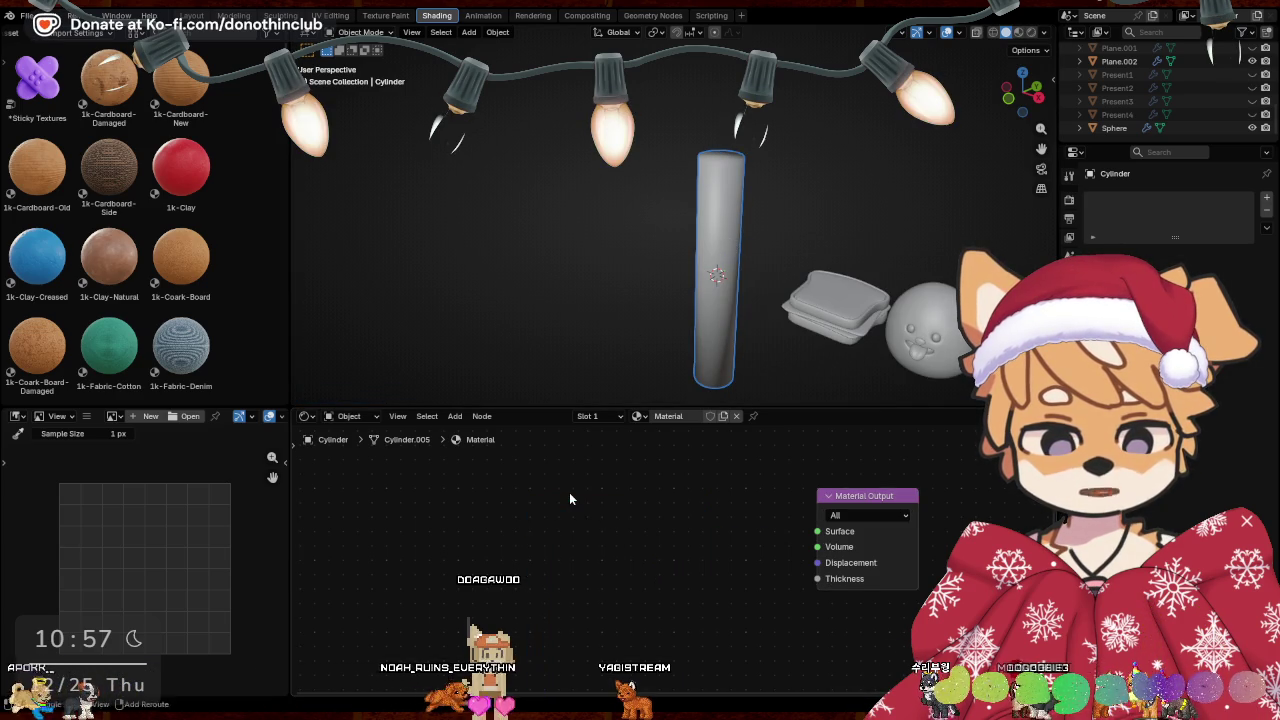
key(shift+a)
click(532, 493)
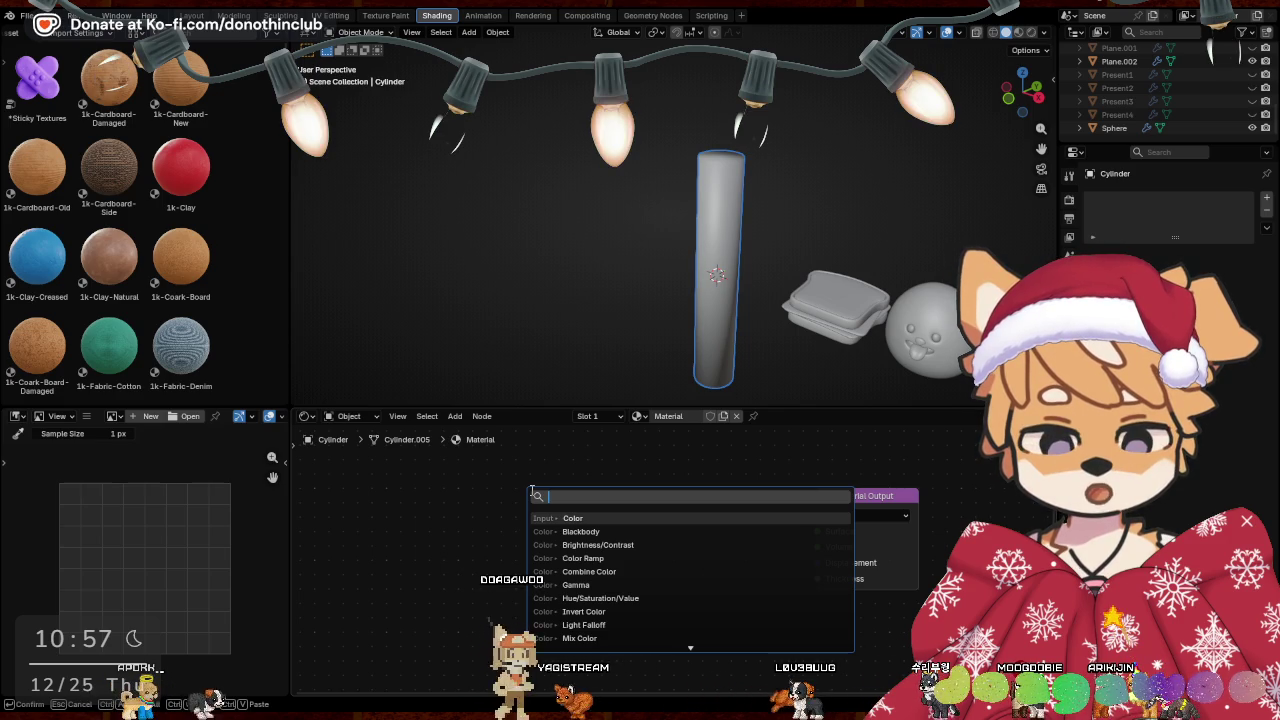
key(Escape)
key(ctrl+z)
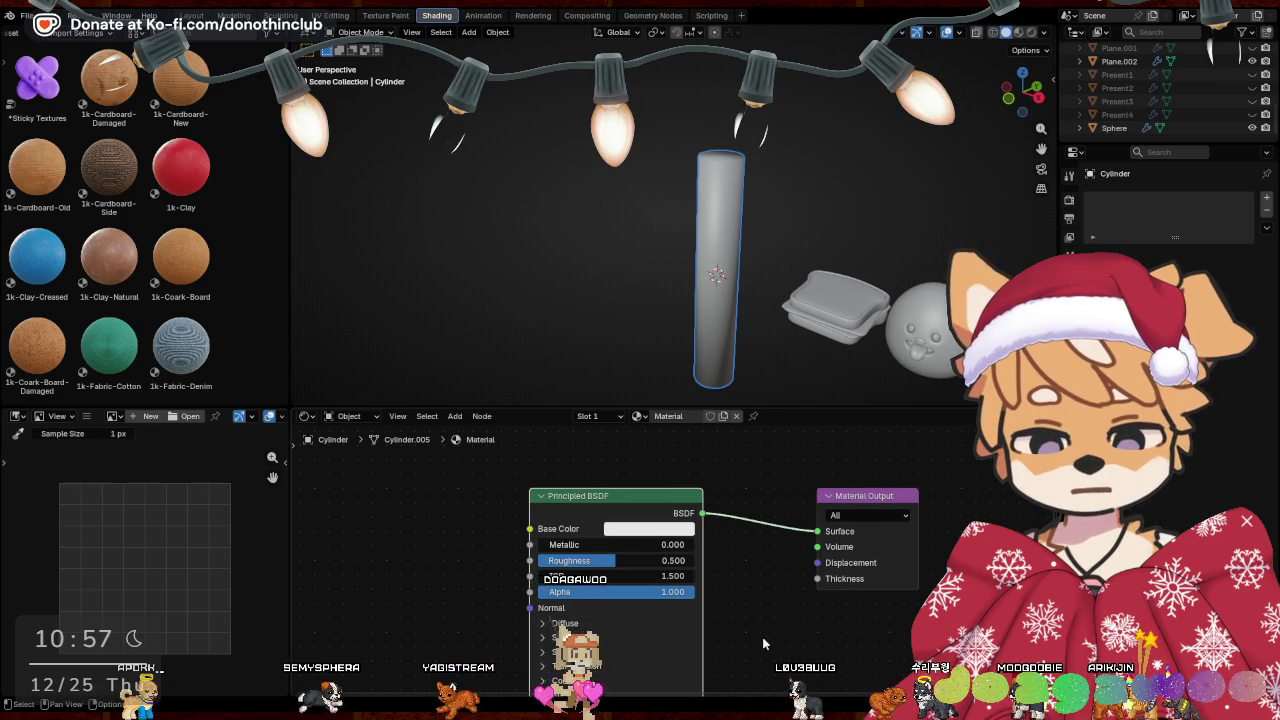
Set the Principled BSDF emission strength to 11.6 with a yellow-green emission colour
middle_drag(768, 640, 752, 536)
click(550, 605)
drag(611, 637, 672, 622)
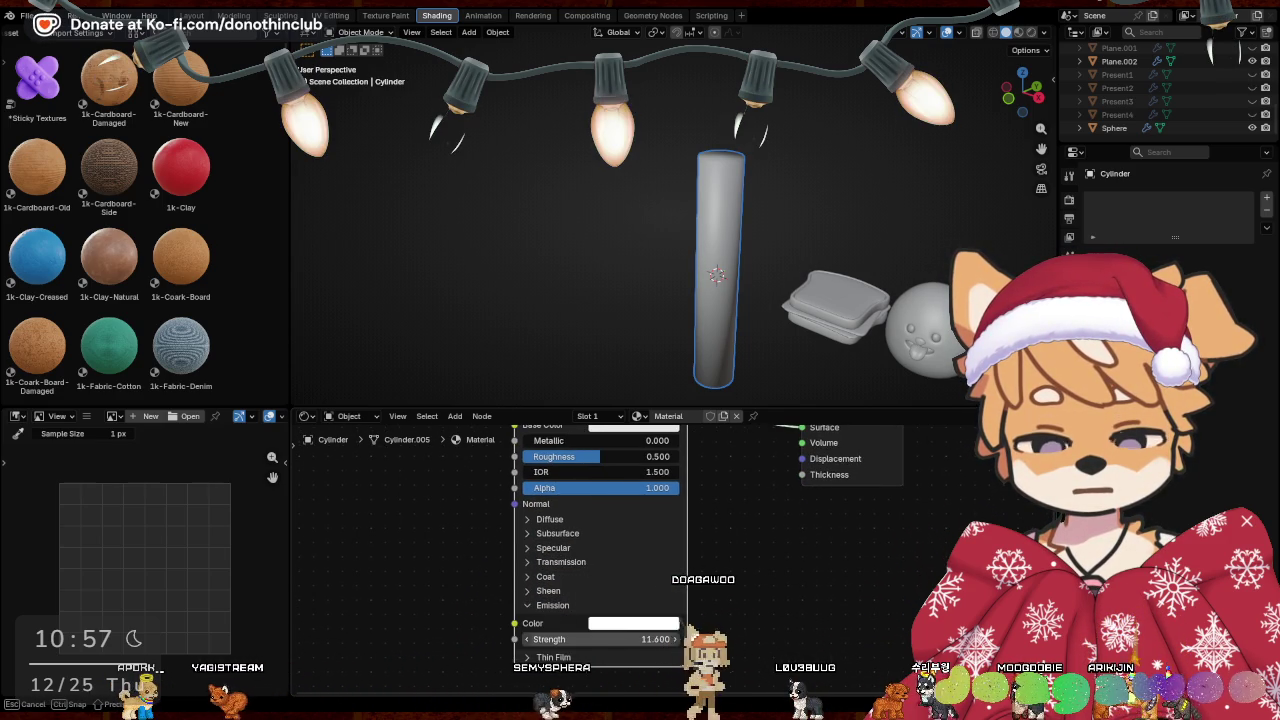
click(633, 623)
drag(633, 434, 596, 436)
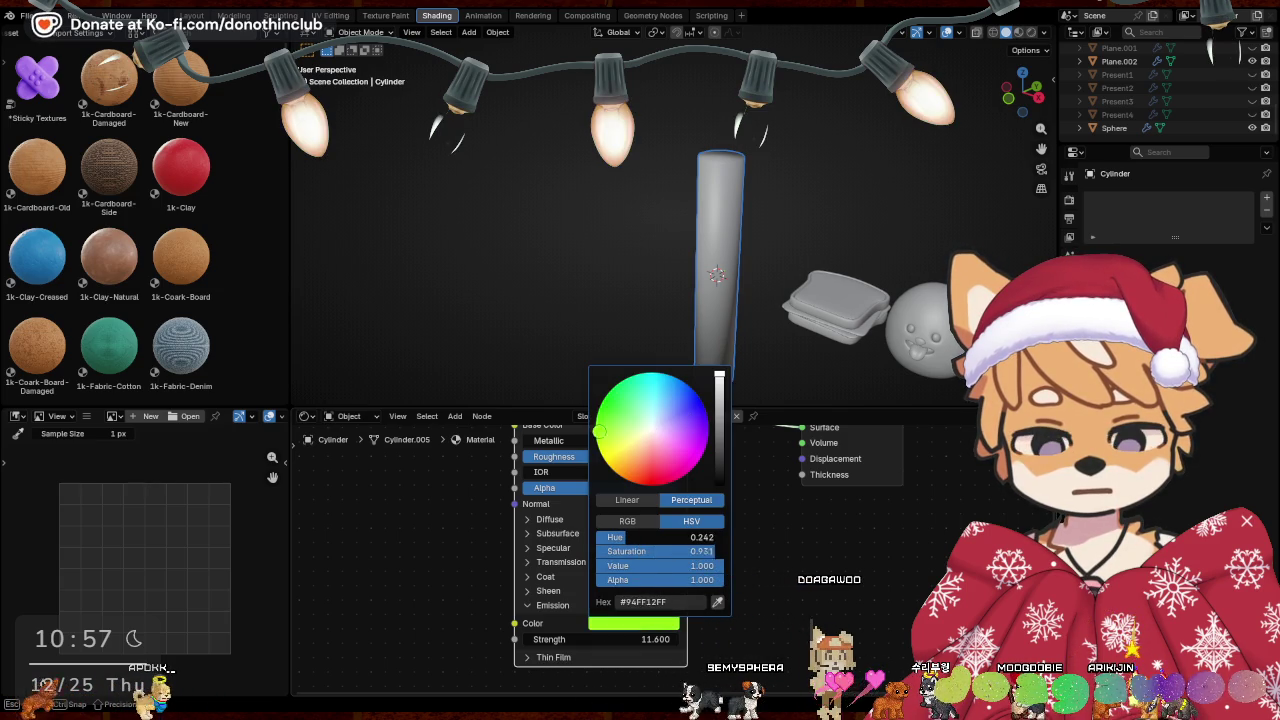
Switch the viewport to Rendered shading to see the cylinder glow, then edit its base colour
key(z)
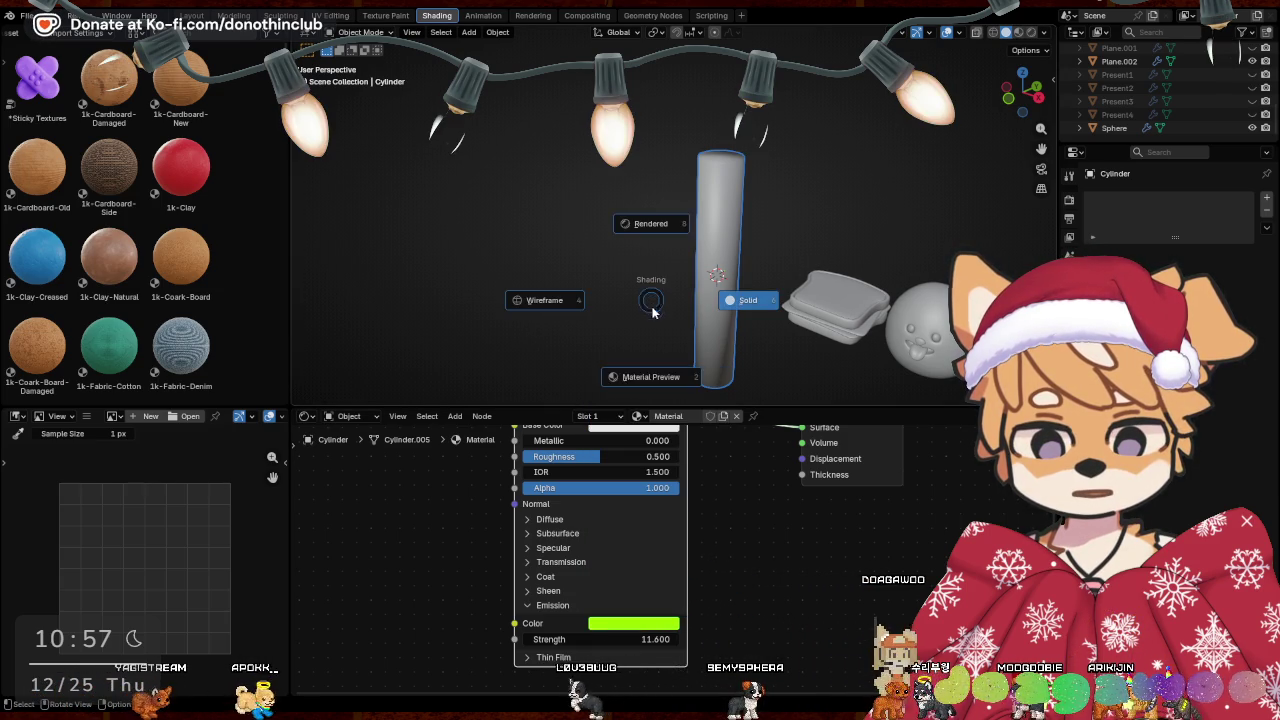
click(658, 379)
middle_drag(783, 304, 686, 257)
key(z)
click(684, 215)
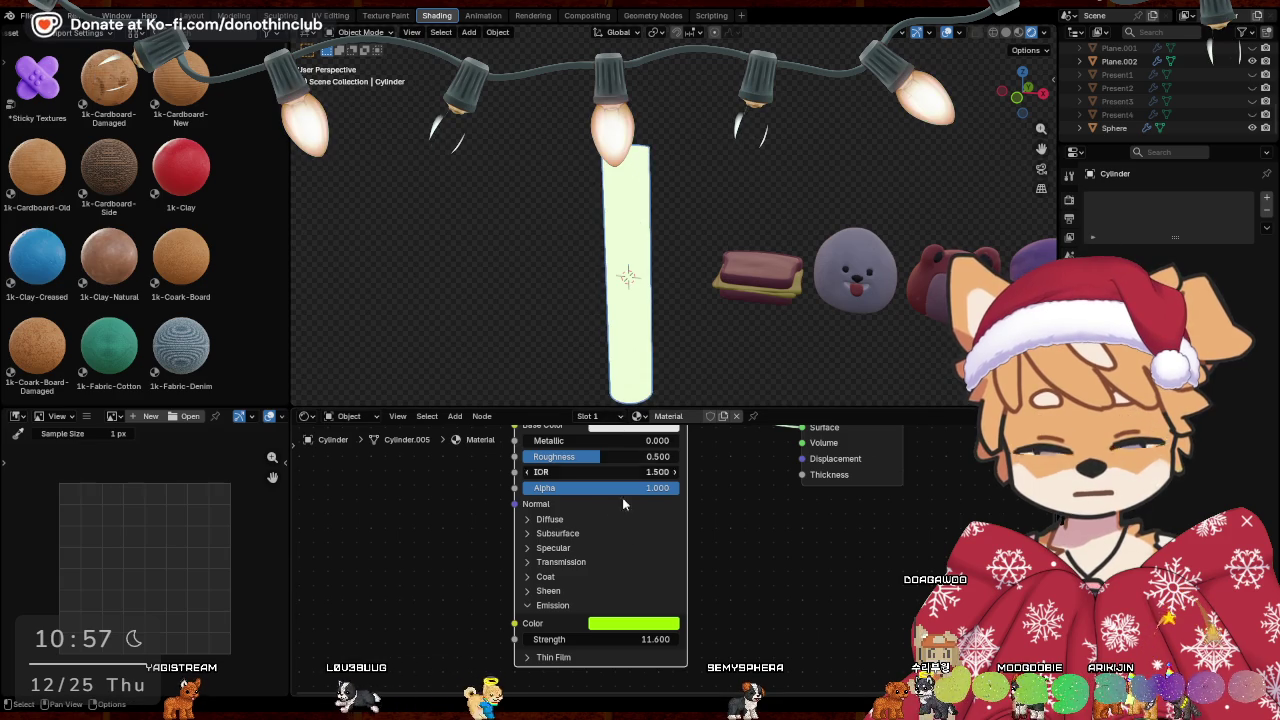
middle_drag(640, 556, 633, 614)
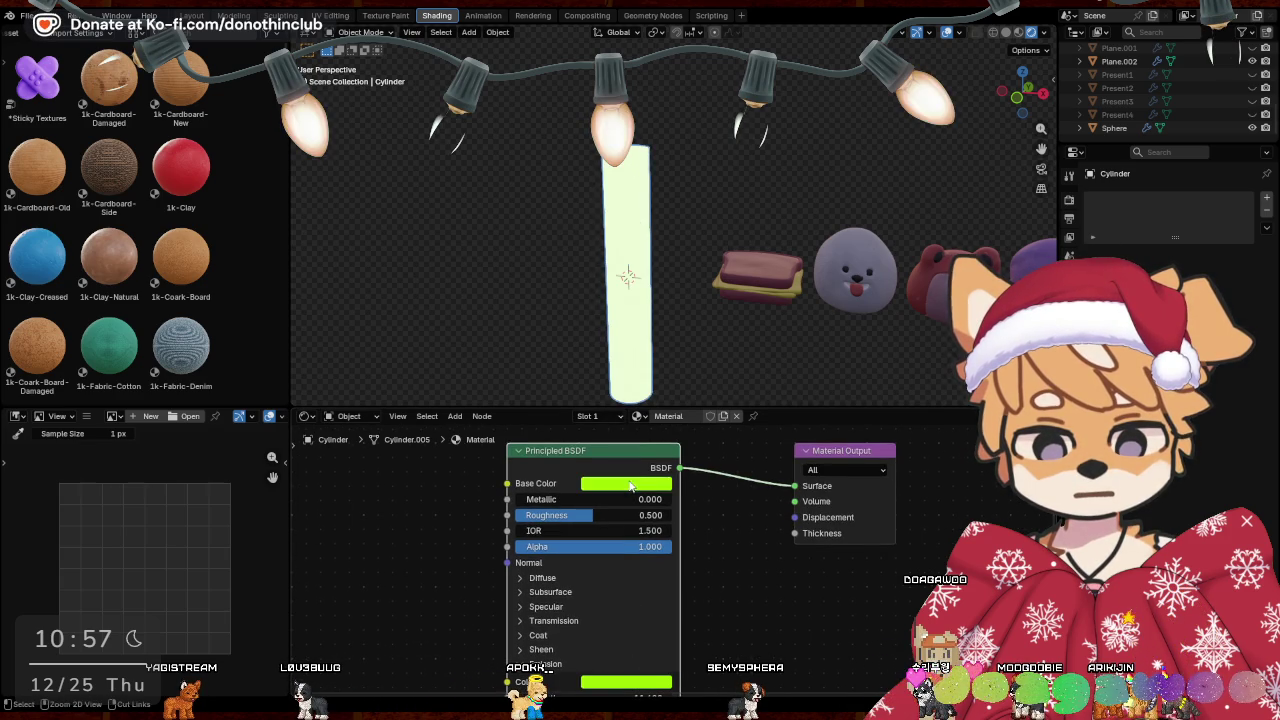
click(630, 485)
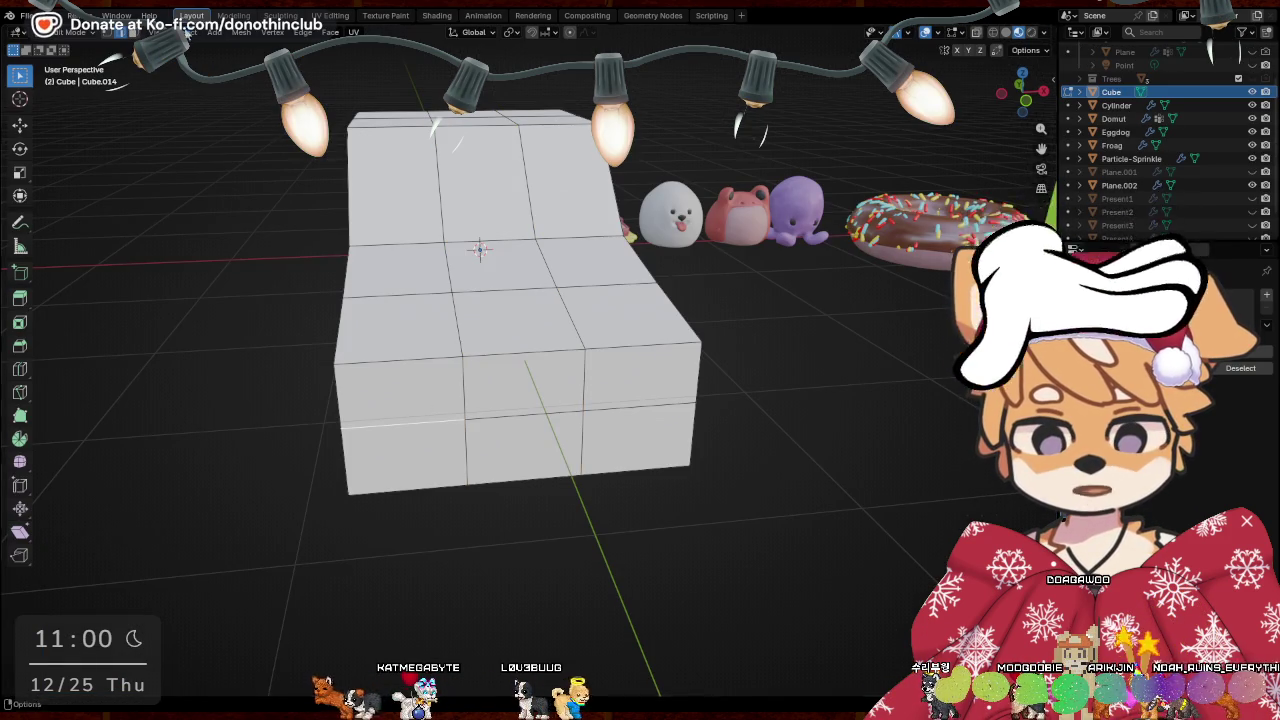
Select the two front faces of the car body and inset them for headlights
click(655, 393)
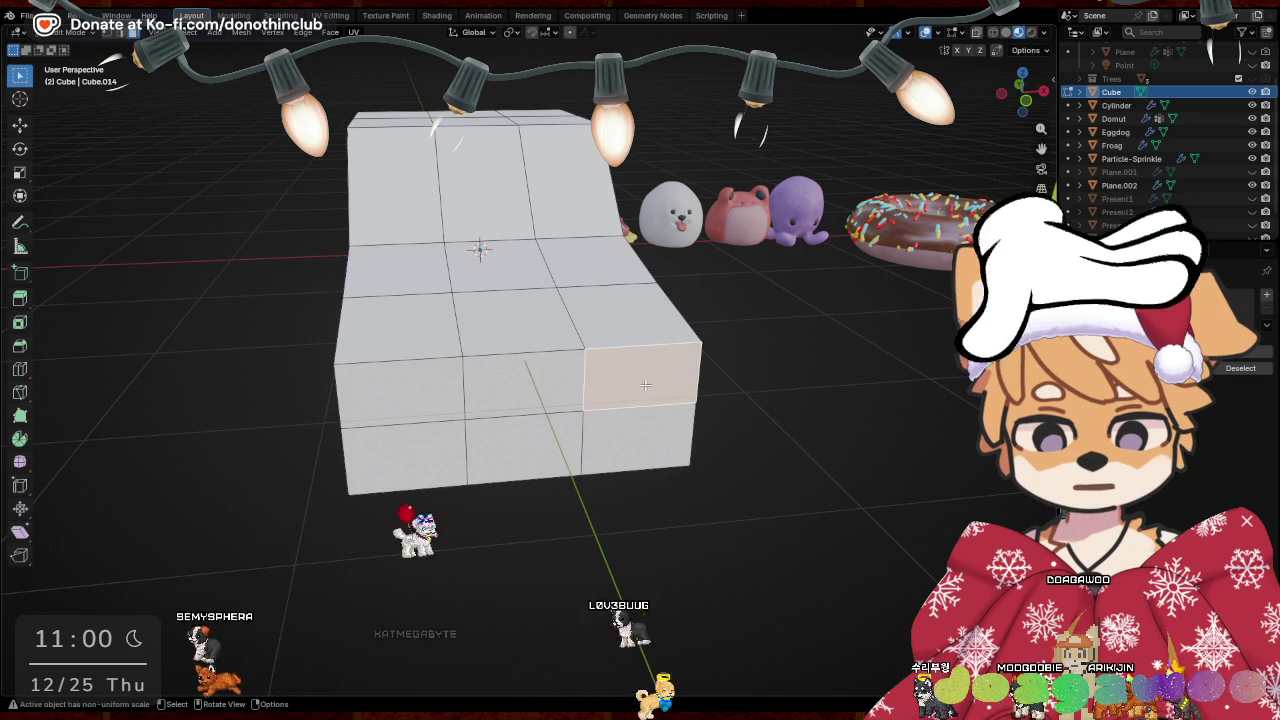
shift+click(400, 390)
middle_drag(893, 455, 850, 421)
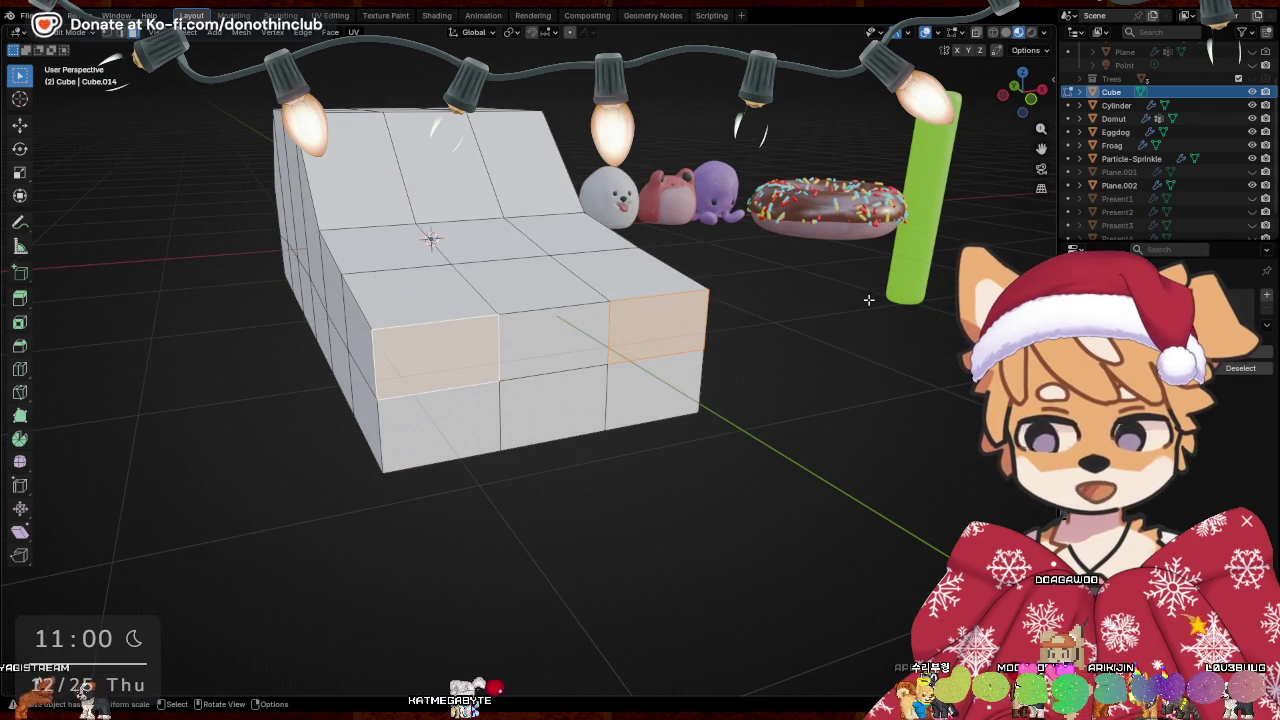
middle_drag(868, 299, 849, 320)
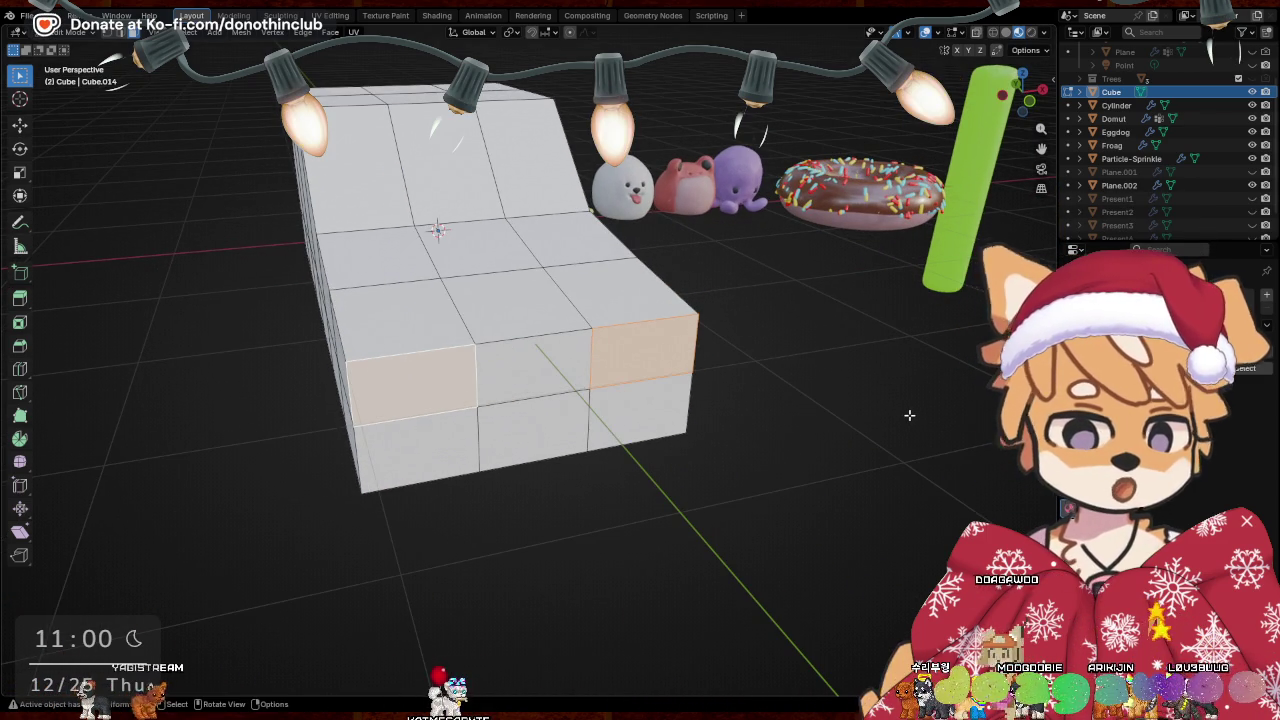
middle_drag(909, 415, 865, 438)
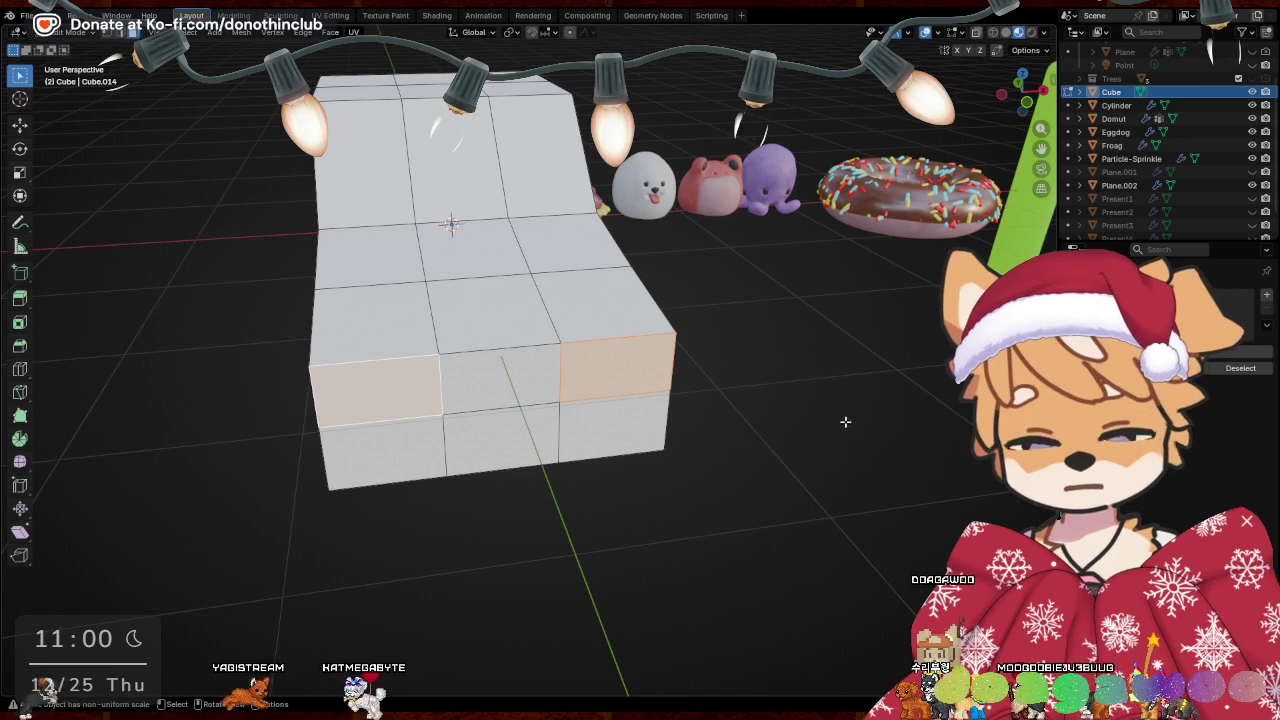
key(i)
click(866, 301)
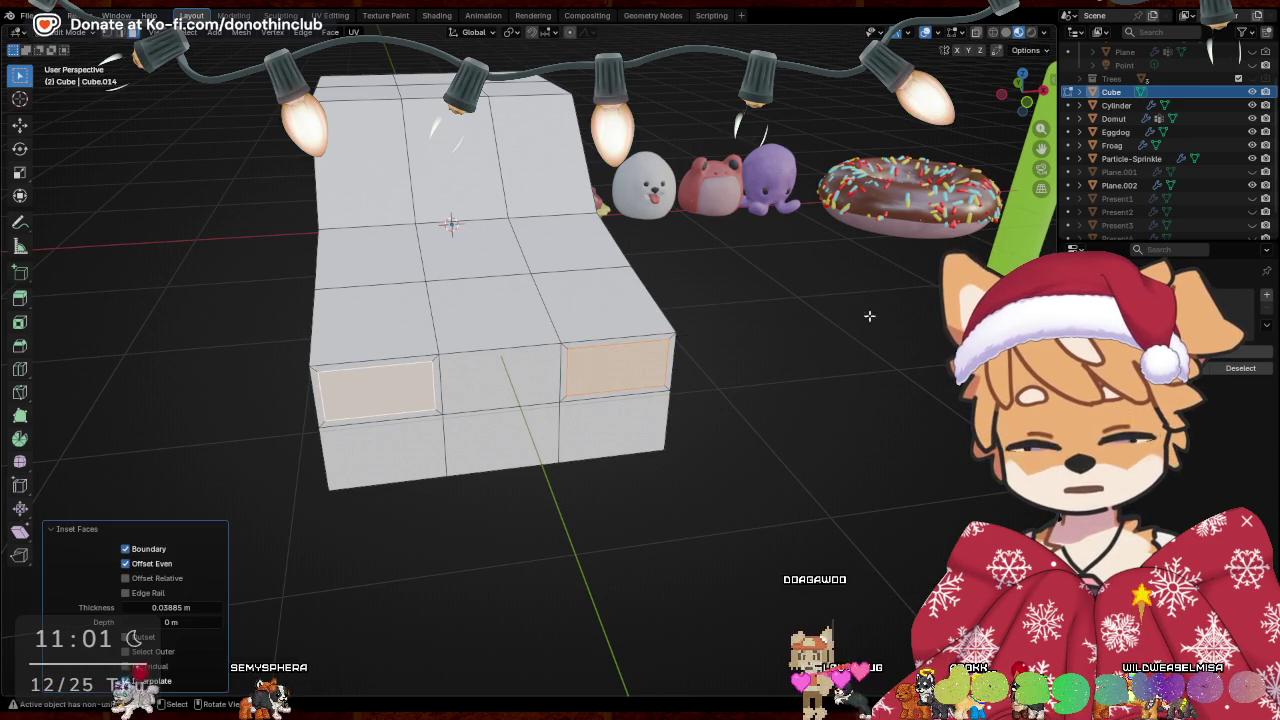
Shift the inset headlight faces along Y and push them inward along Z
middle_drag(866, 301, 823, 523)
key(g)
key(y)
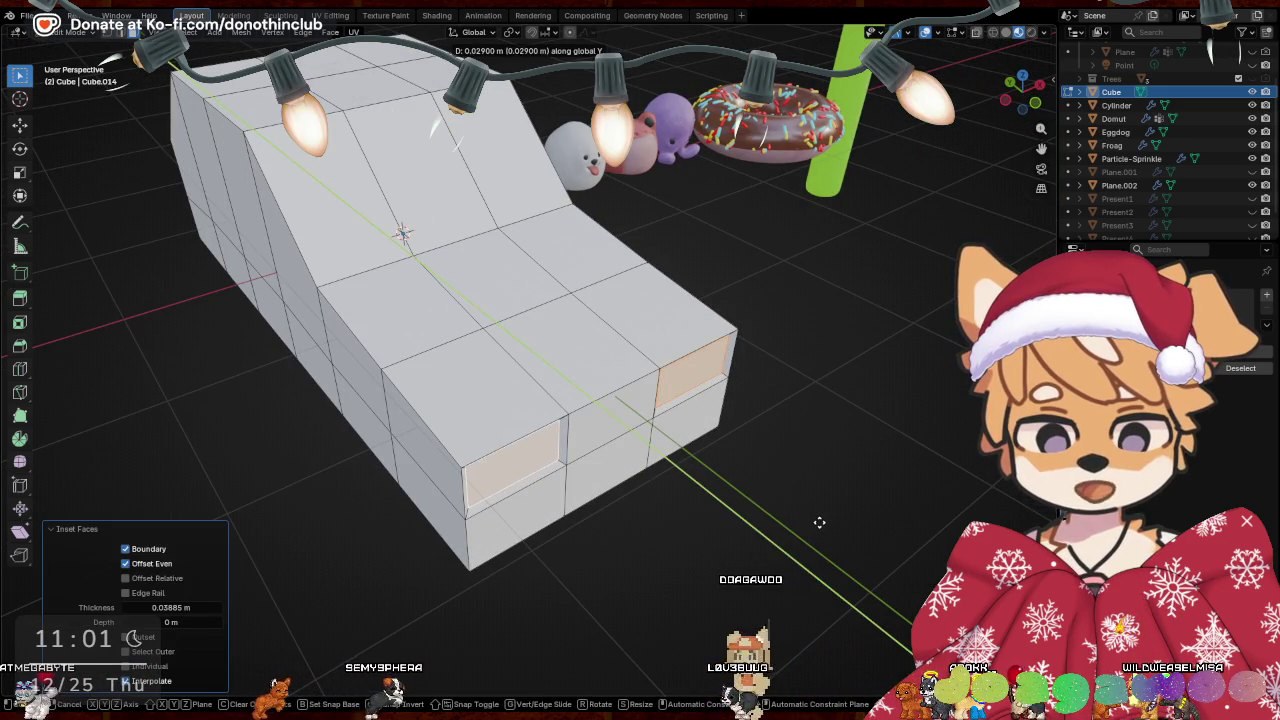
click(819, 523)
key(g)
key(z)
key(z)
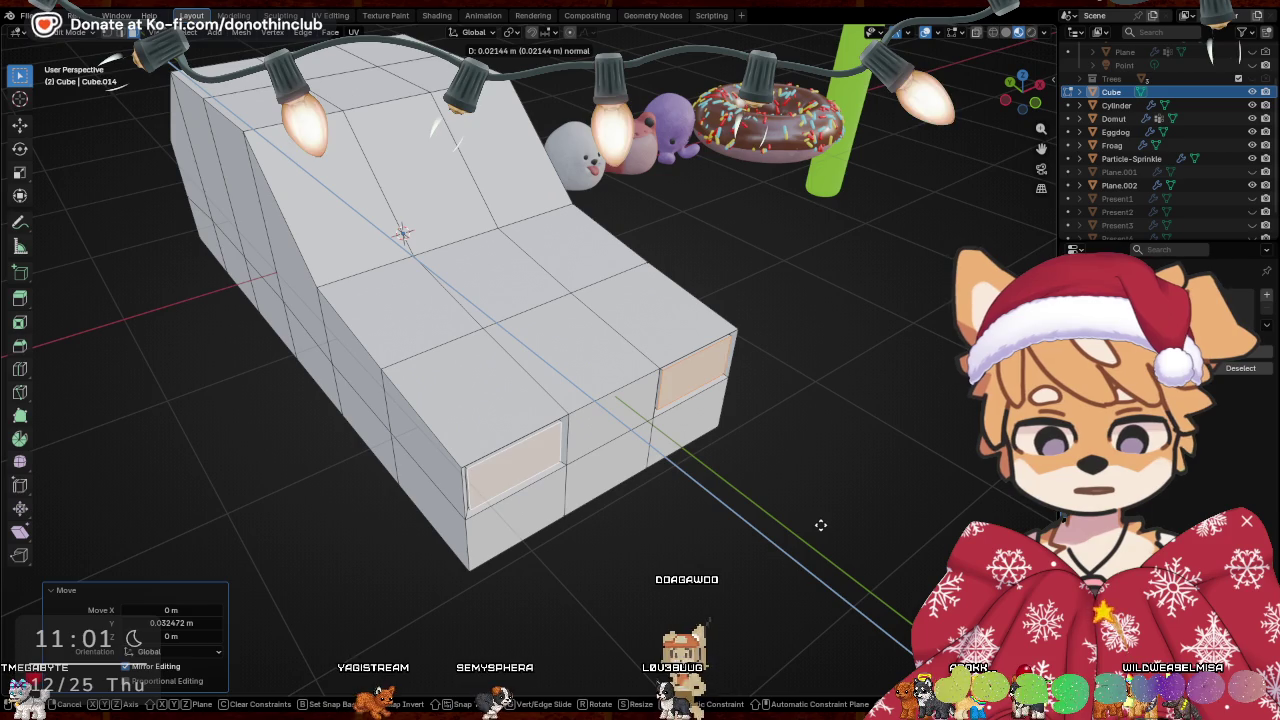
click(820, 525)
Set the pivot point to Individual Origins so each headlight scales about its own centre
key(e)
click(817, 494)
middle_drag(817, 494, 863, 443)
key(s)
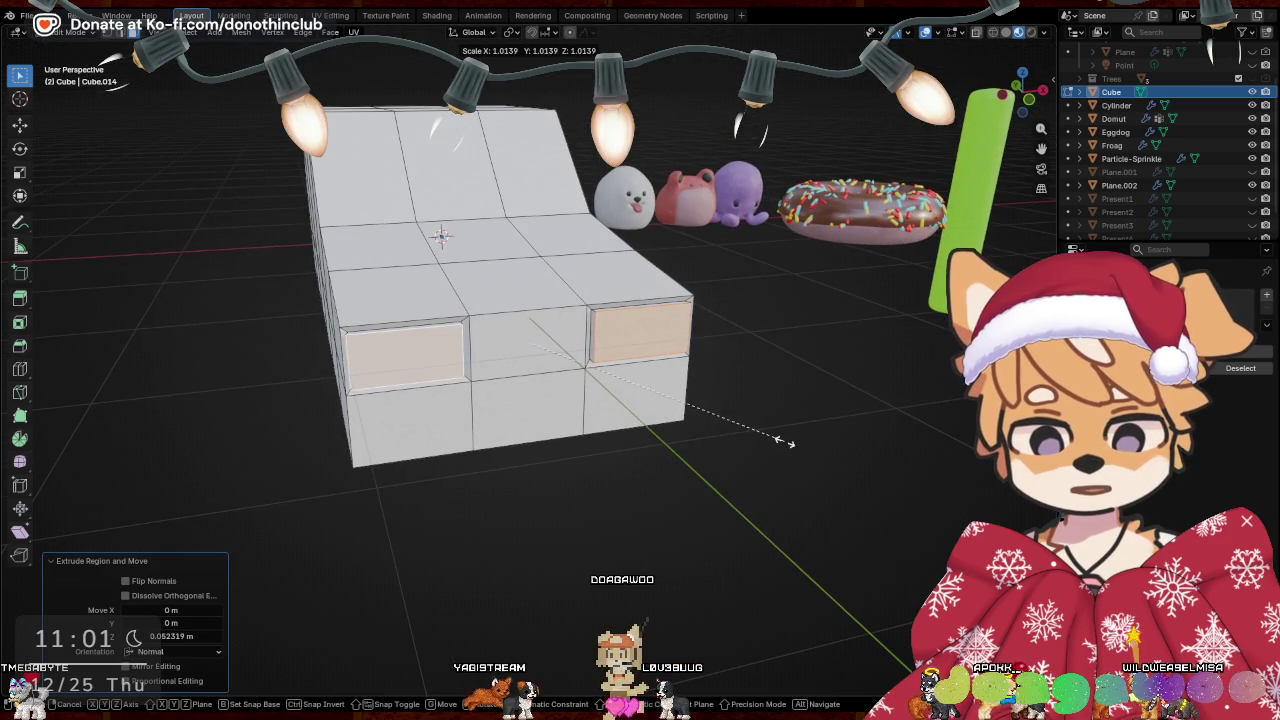
key(Escape)
click(511, 32)
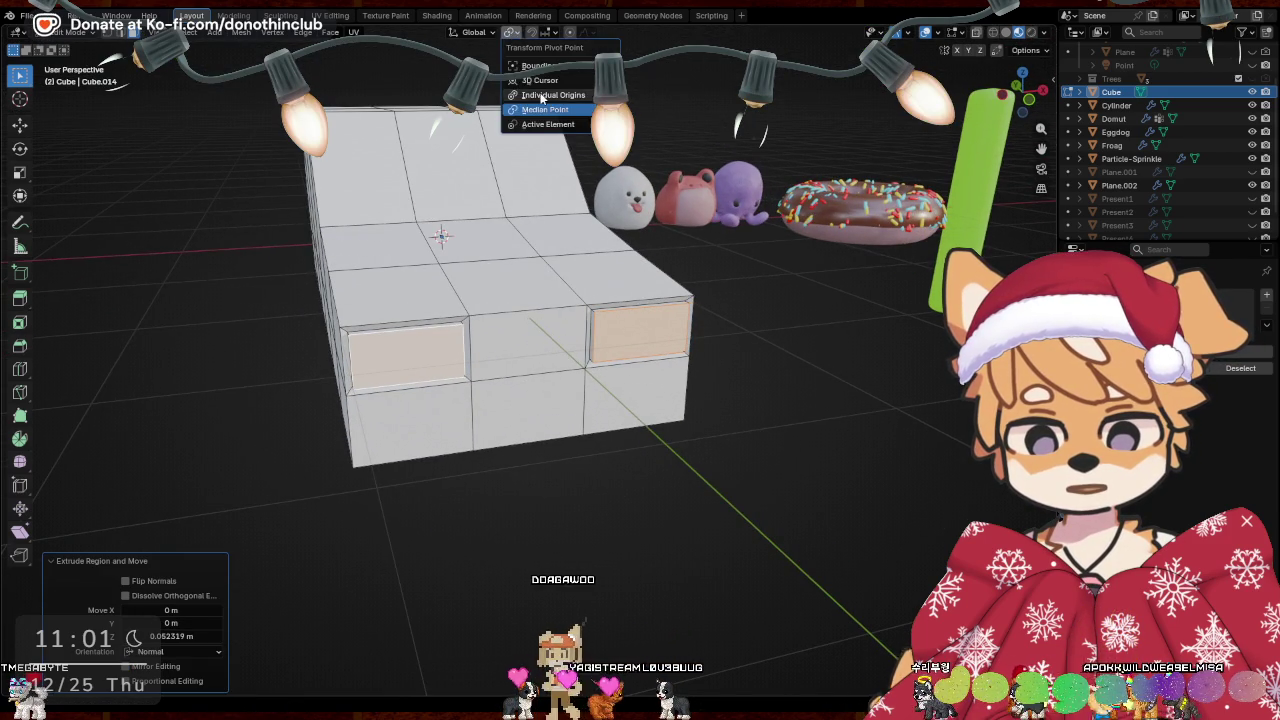
click(541, 95)
Enlarge the headlight recesses slightly, make them taller along Z, and nudge them
key(s)
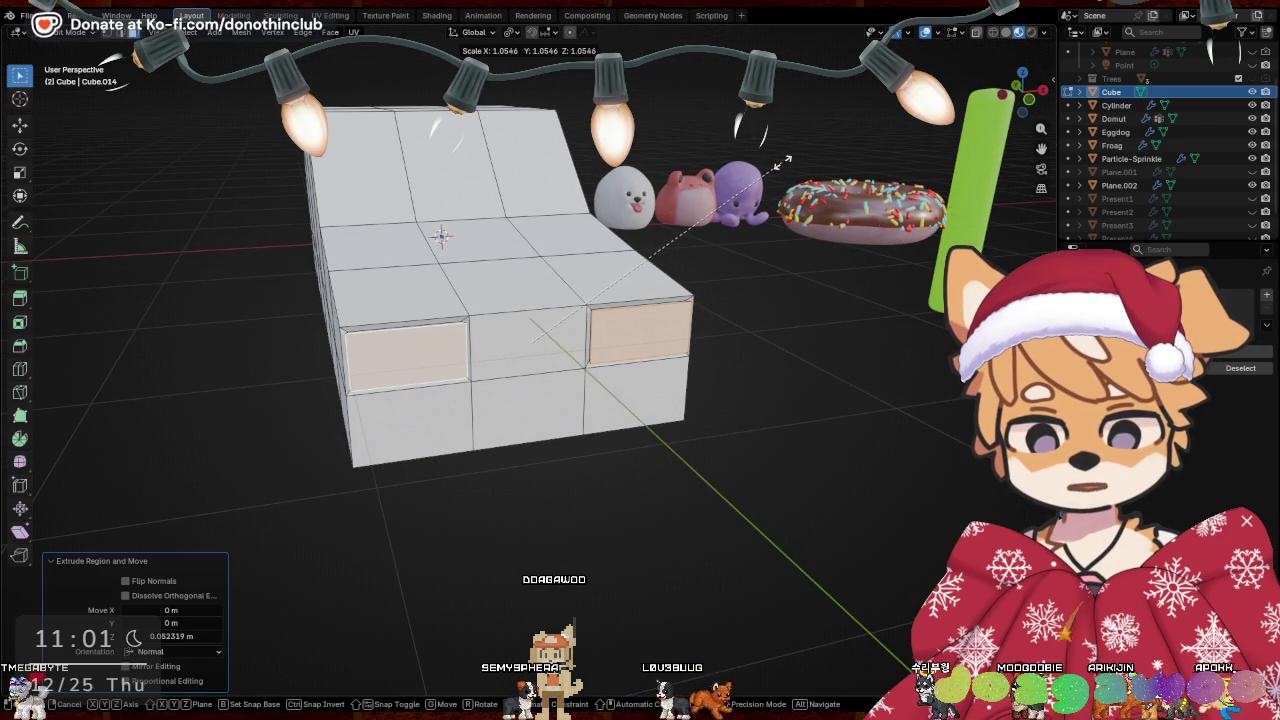
click(777, 166)
middle_drag(777, 166, 843, 265)
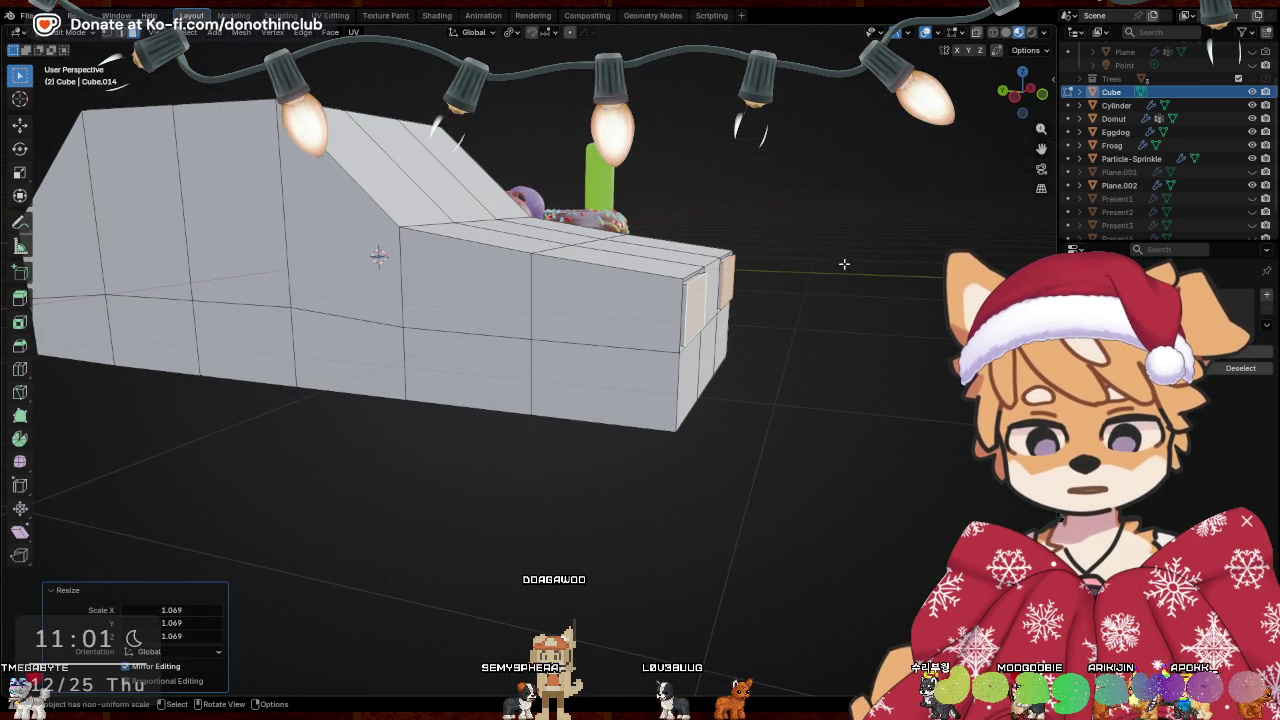
key(z)
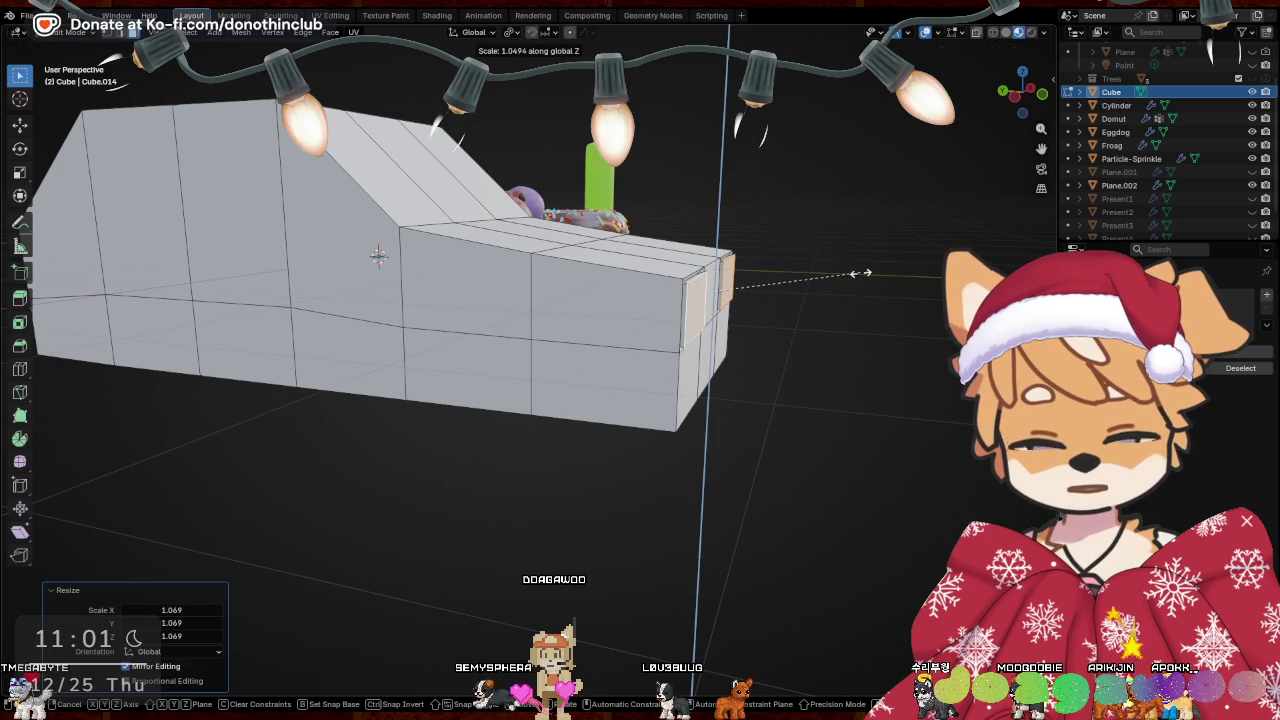
click(860, 272)
key(g)
click(849, 363)
Inset the sloped windshield faces and extrude them about 0.092 m into the body
mouse_move(849, 363)
middle_down()
mouse_move(751, 363)
mouse_move(737, 326)
mouse_move(791, 309)
mouse_move(877, 373)
mouse_move(846, 380)
mouse_move(769, 346)
mouse_move(664, 258)
mouse_move(603, 281)
mouse_move(424, 259)
mouse_move(504, 270)
middle_up()
mouse_move(674, 252)
middle_down()
mouse_move(786, 86)
mouse_move(856, 185)
middle_up()
click(779, 94)
key(e)
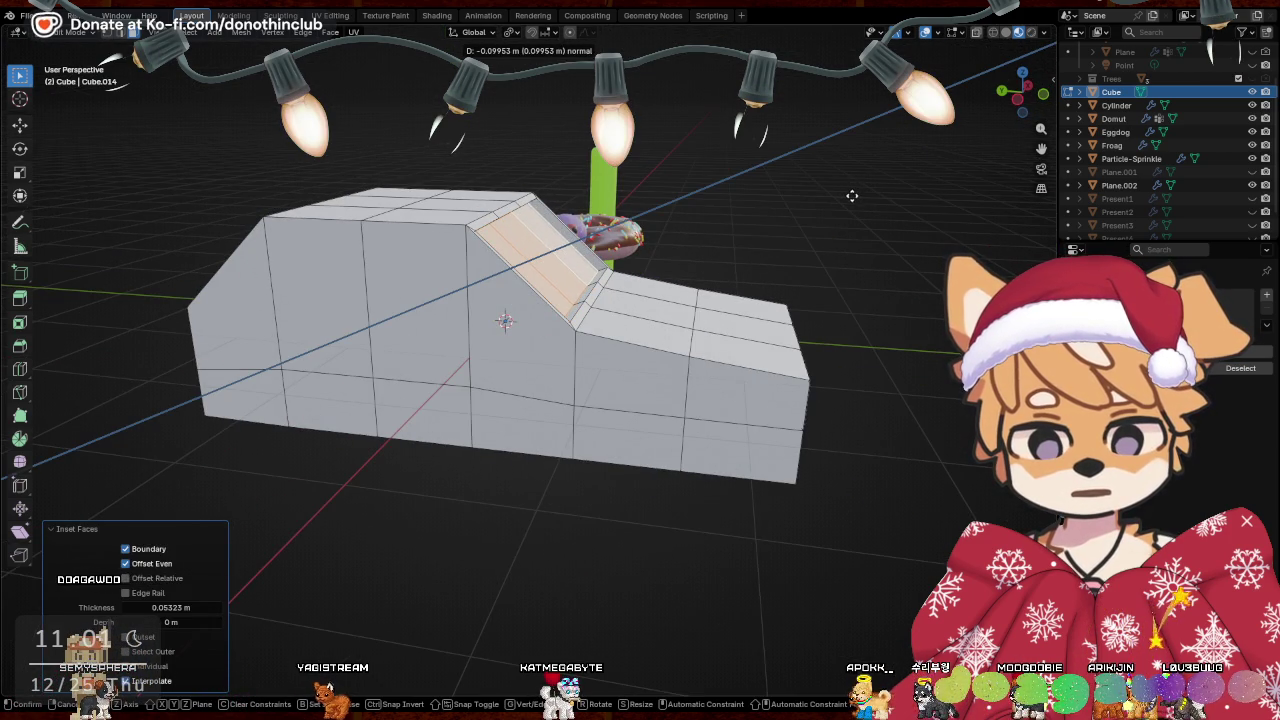
click(855, 198)
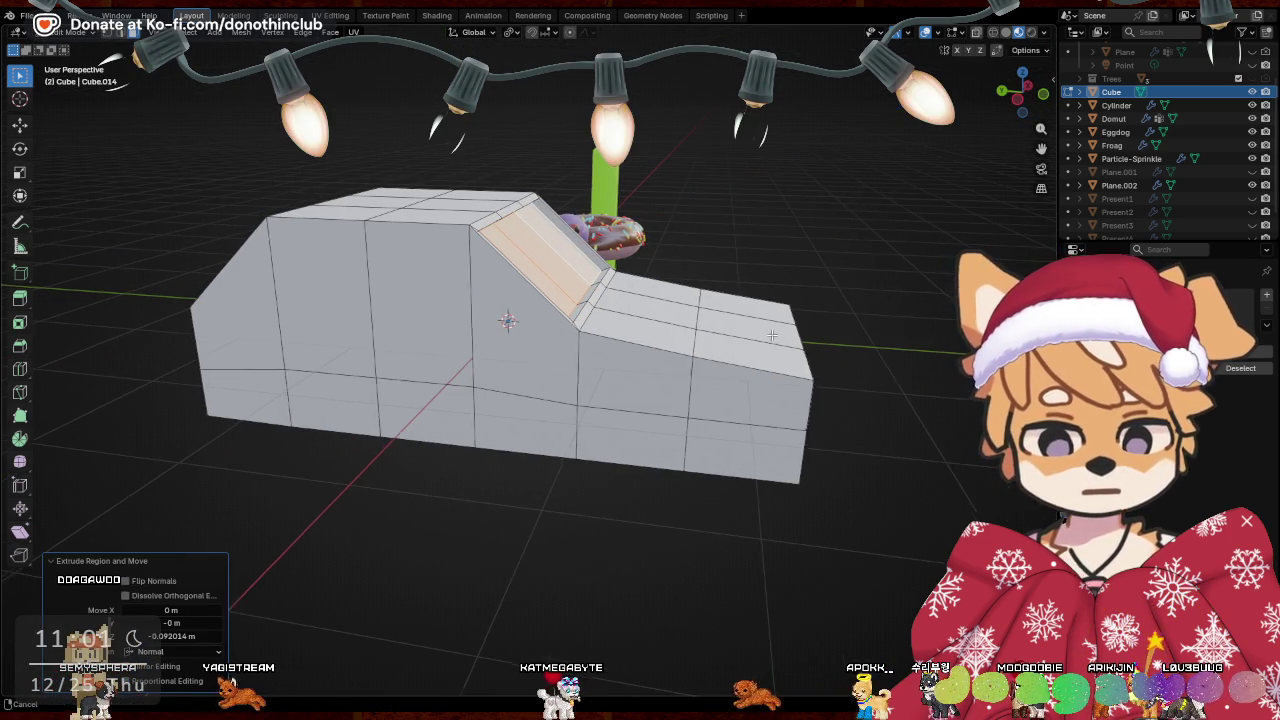
Narrow the windshield slightly along X and rescale its height along Z
middle_drag(765, 335, 810, 234)
key(s)
key(x)
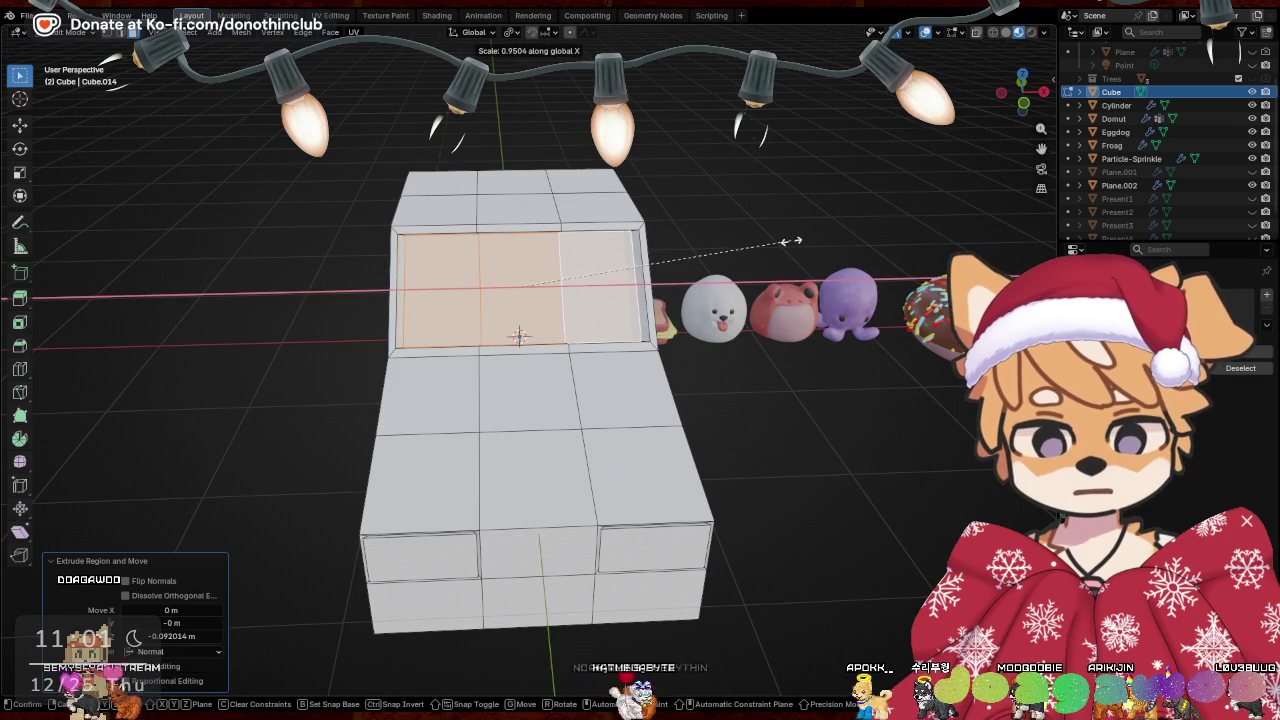
click(788, 238)
mouse_move(785, 290)
middle_down()
mouse_move(777, 220)
mouse_move(860, 234)
mouse_move(862, 215)
middle_up()
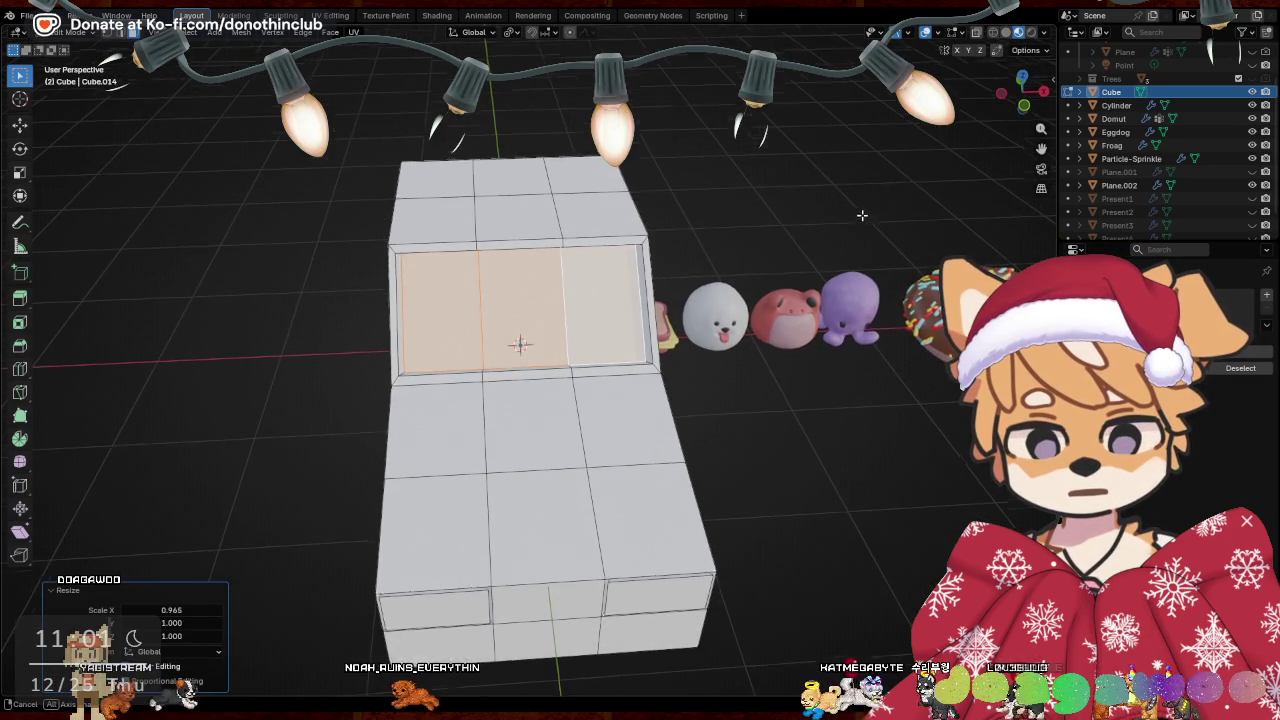
key(s)
key(z)
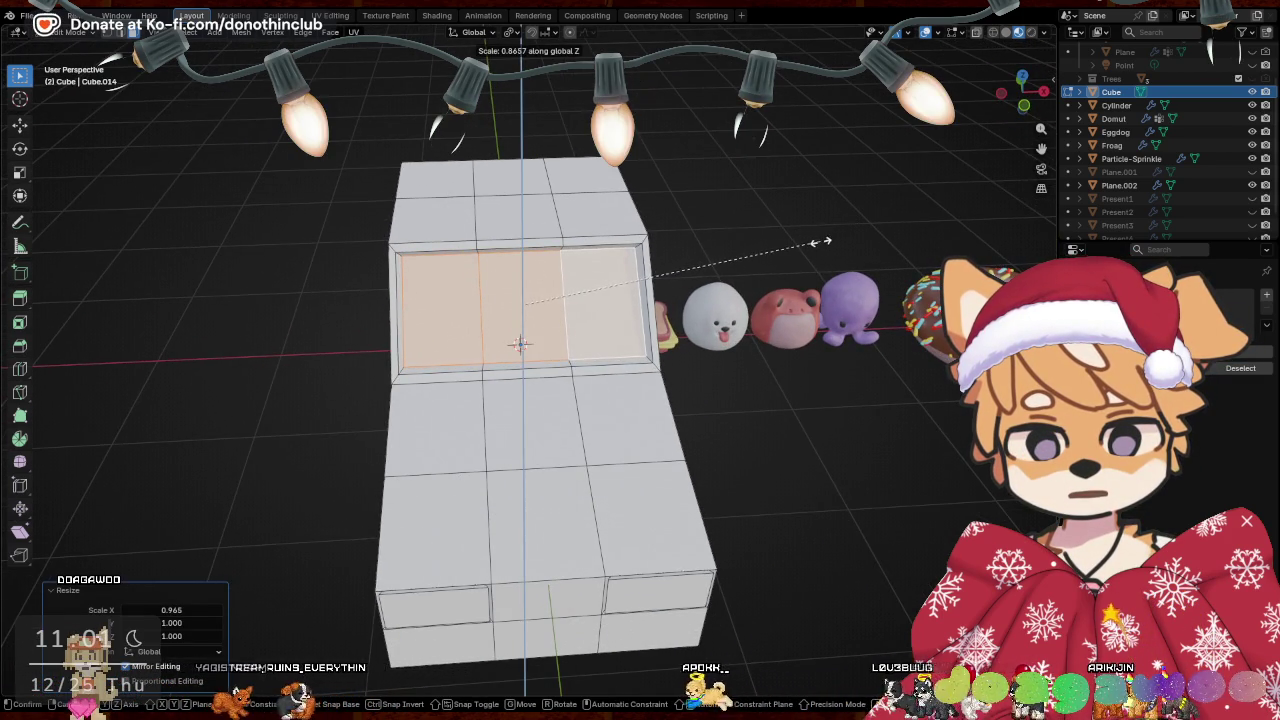
mouse_move(793, 251)
middle_down()
mouse_move(700, 290)
mouse_move(809, 260)
middle_up()
click(676, 296)
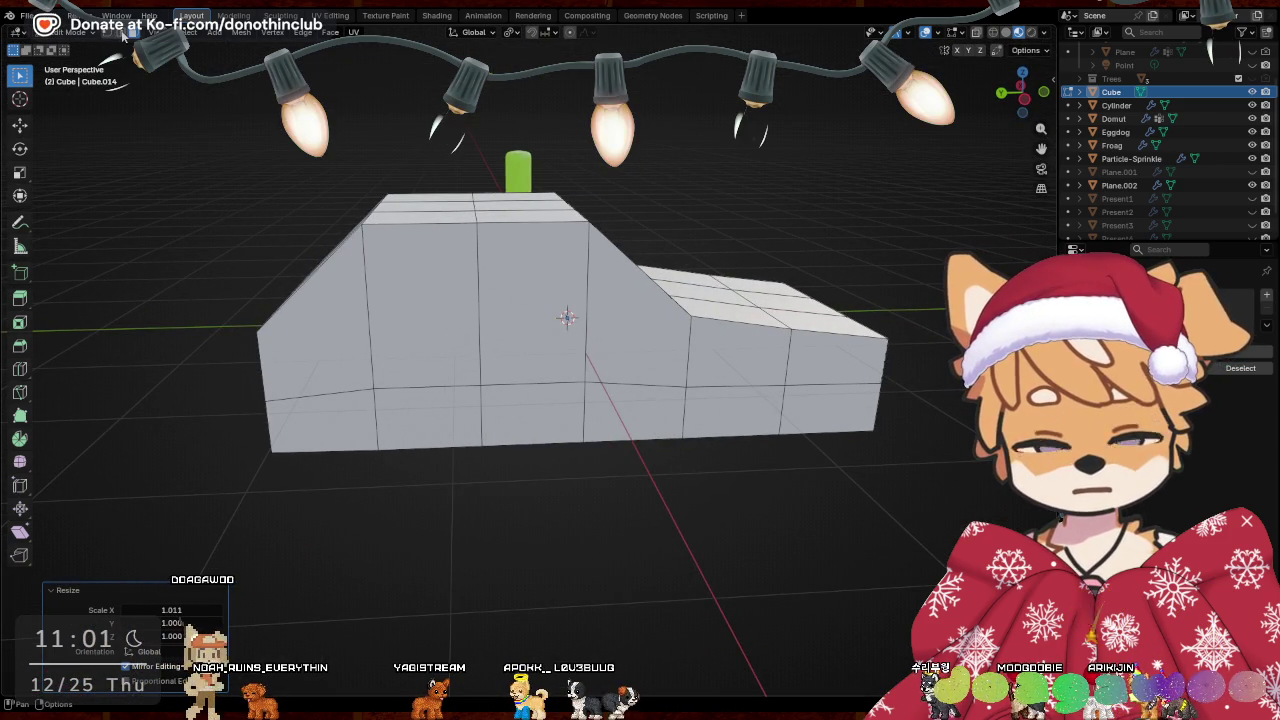
Select a side edge loop and flatten it to one height with scale 0
middle_drag(497, 236, 615, 370)
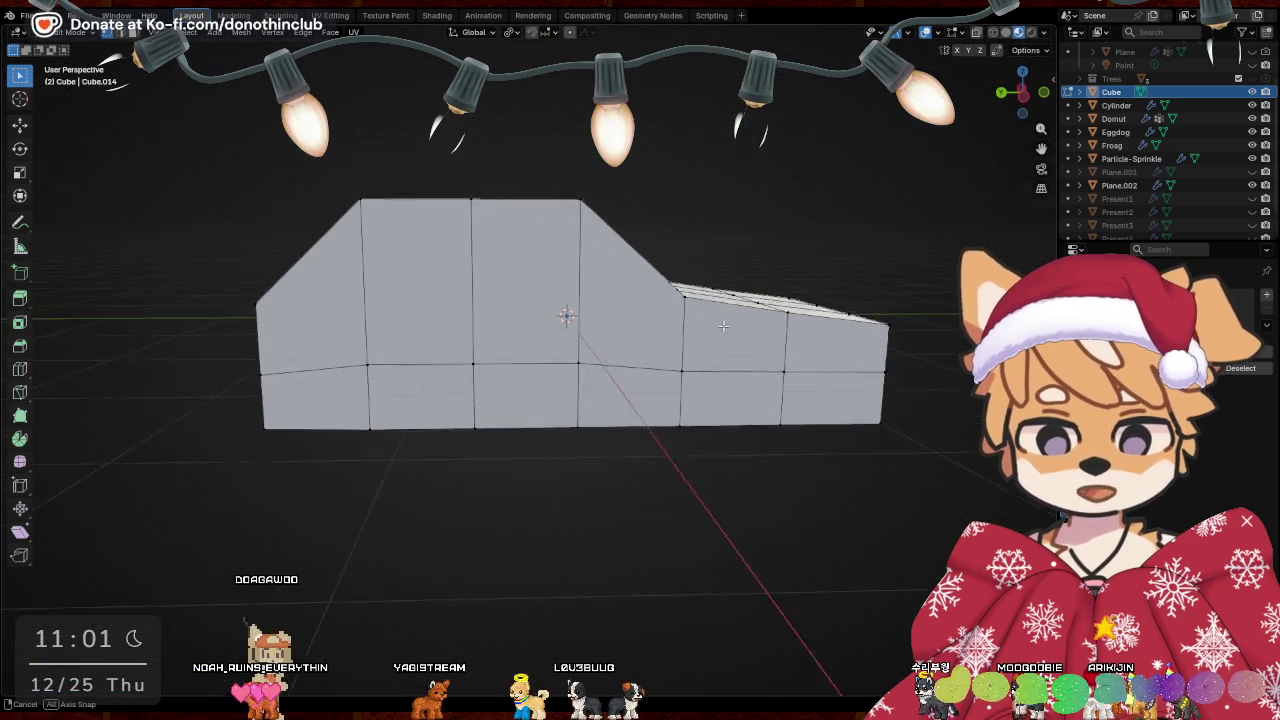
alt+click(619, 364)
text(s0)
key(Return)
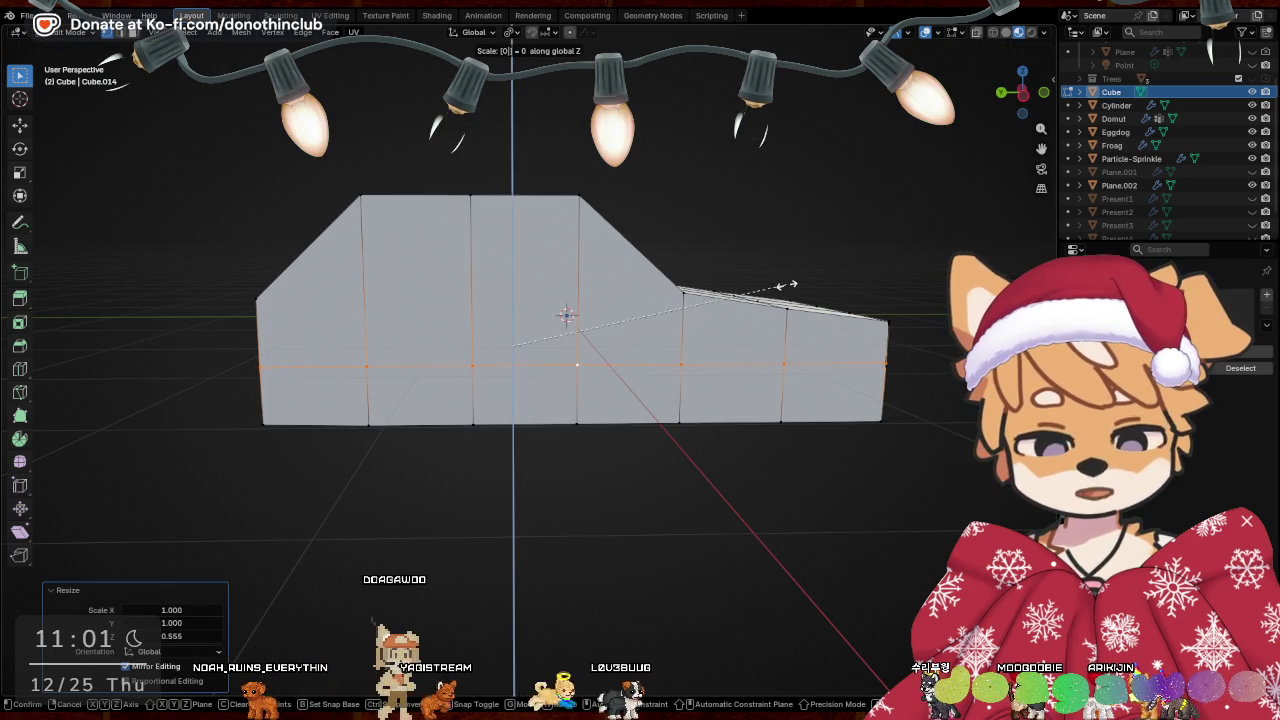
shift+middle_drag(787, 285, 730, 290)
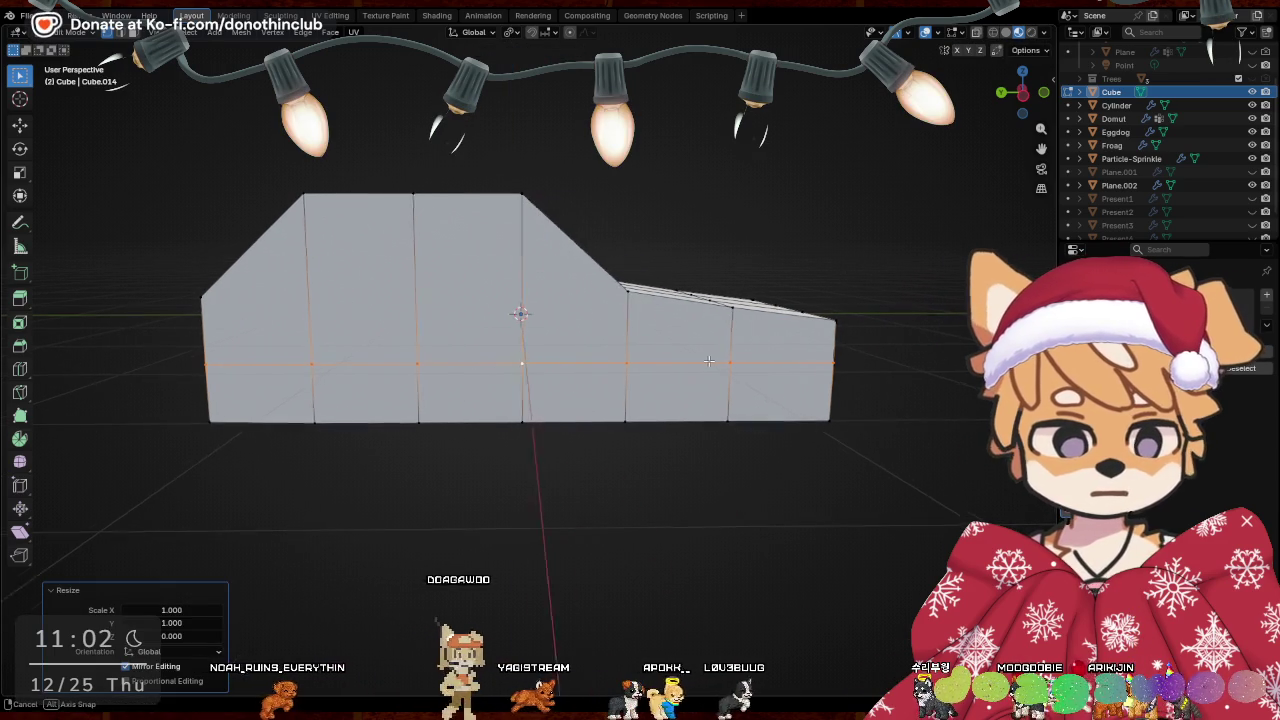
key(g)
key(z)
key(Escape)
middle_drag(871, 409, 748, 414)
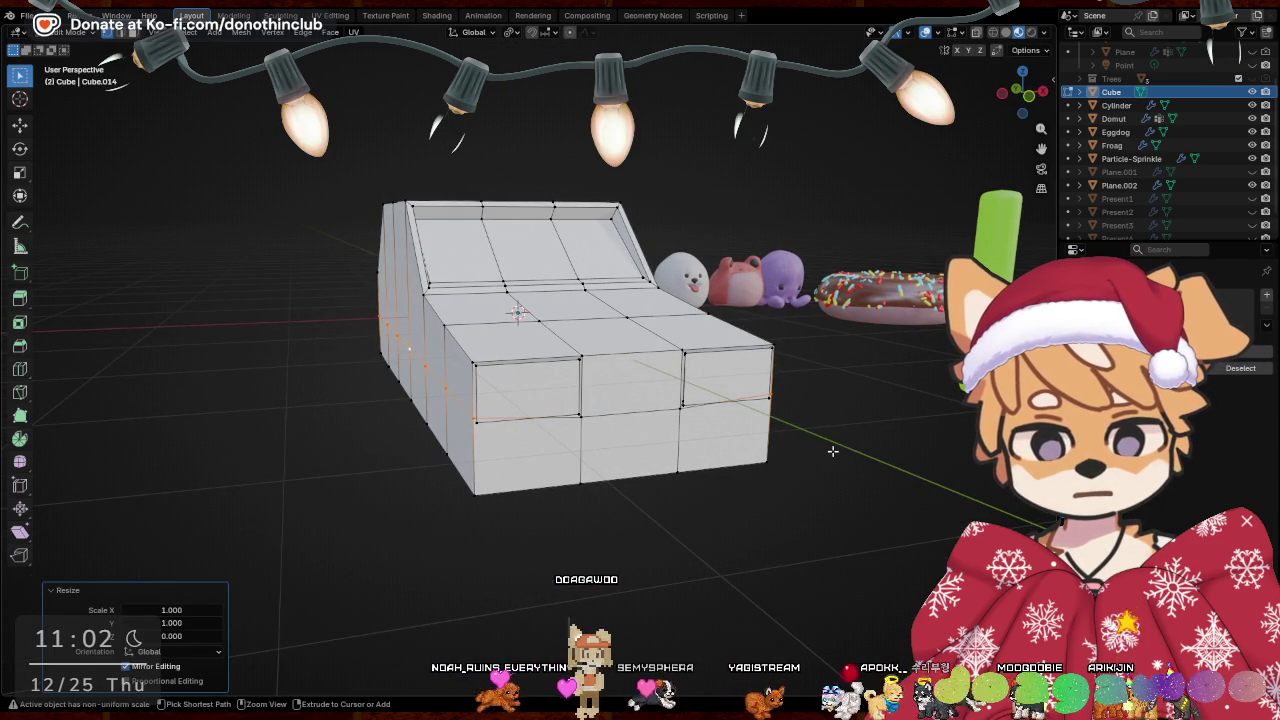
key(ctrl+z)
Flatten the side edge loop again and lower it about 0.031 m along Z
middle_drag(839, 442, 579, 356)
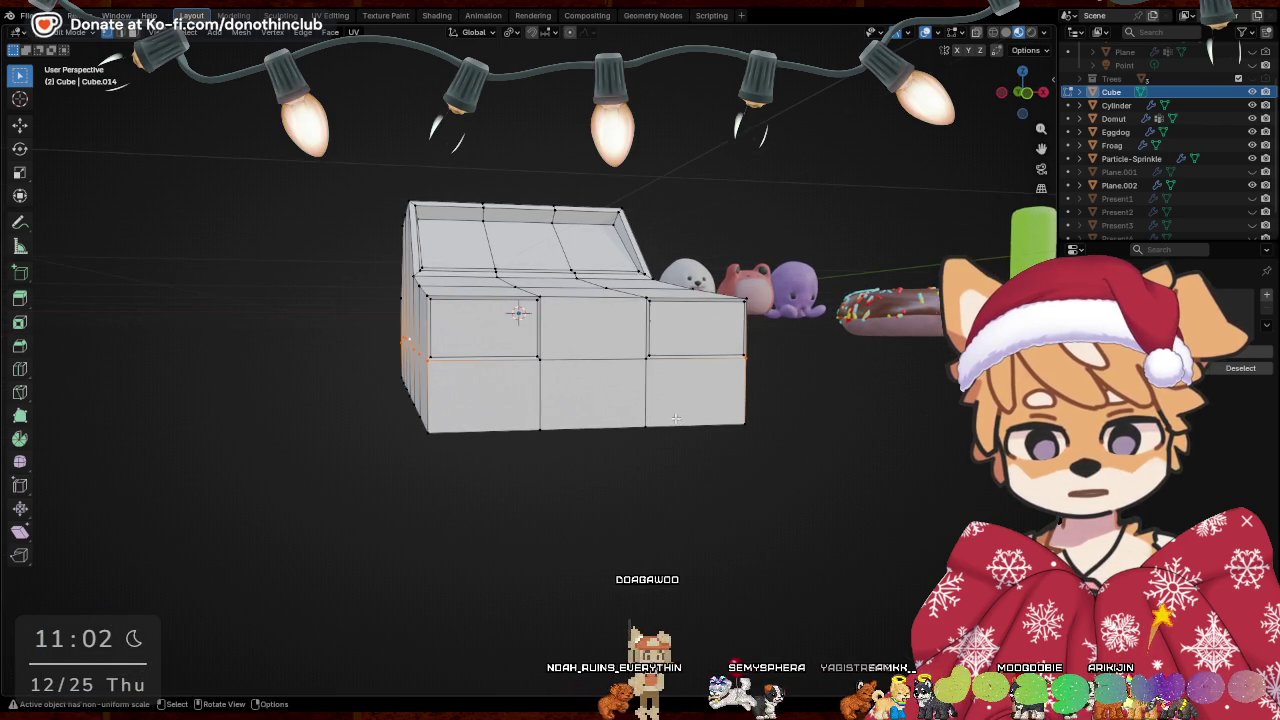
middle_drag(764, 354, 820, 355)
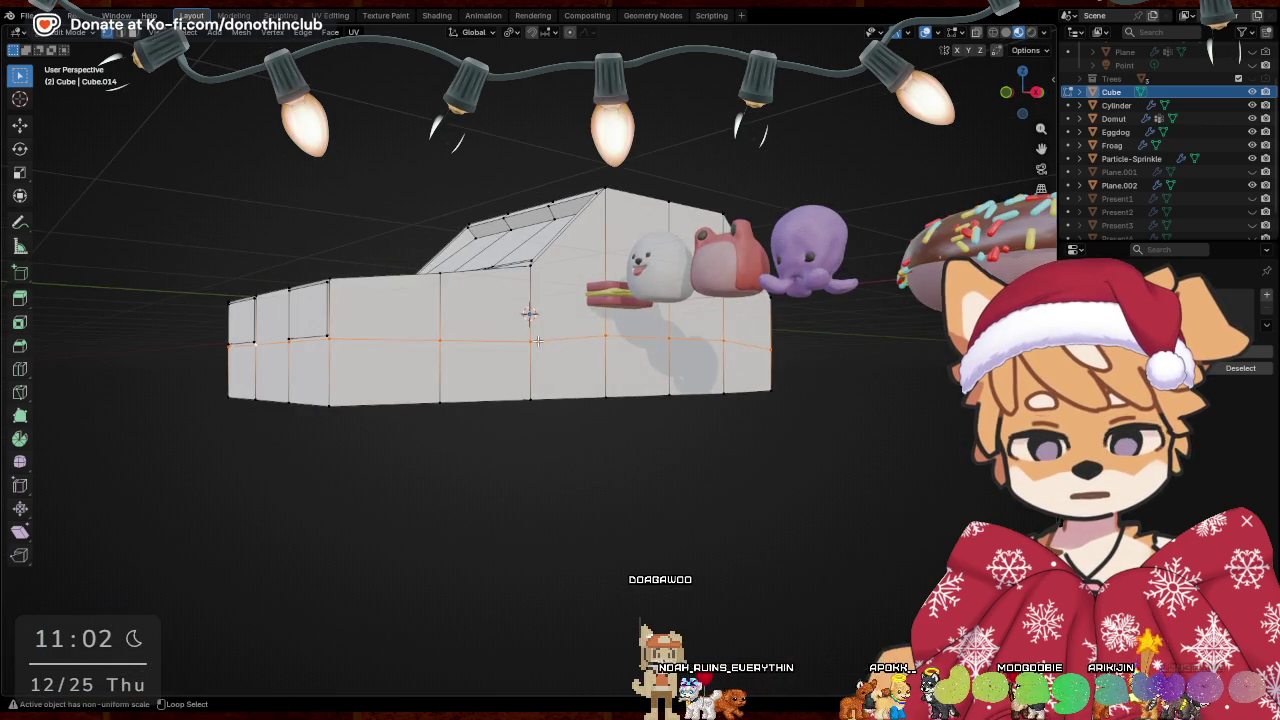
key(s)
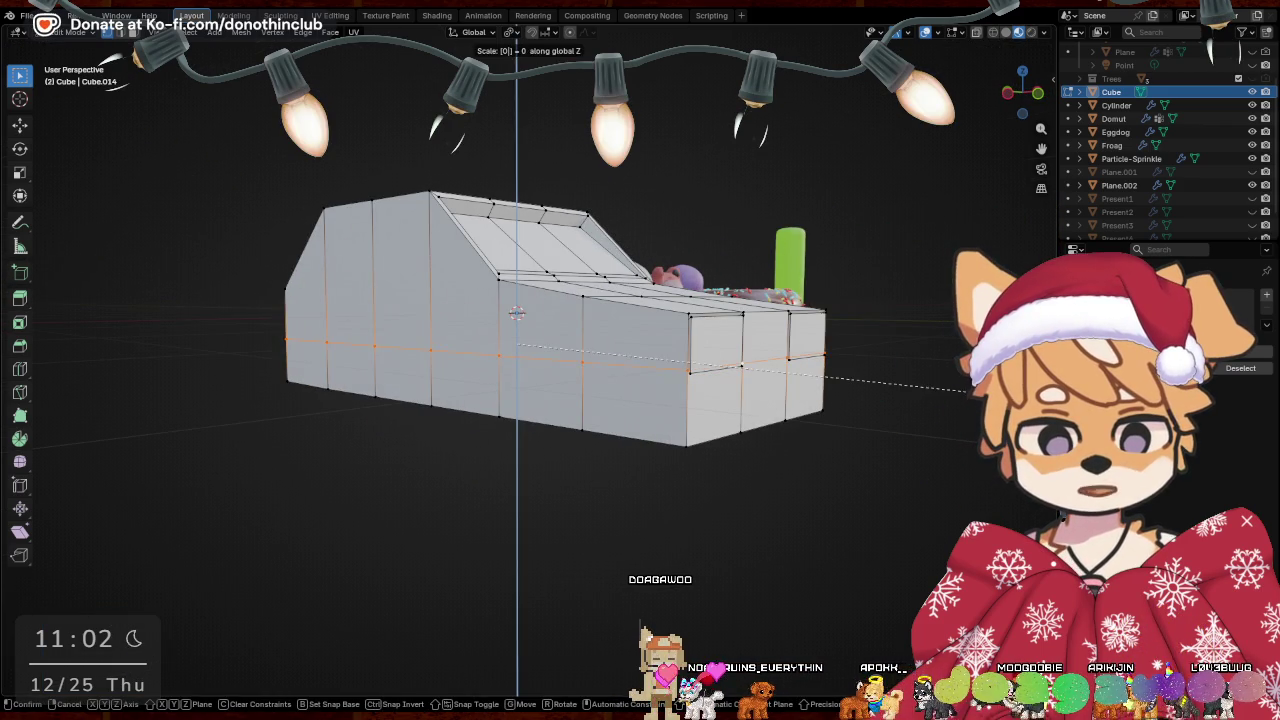
key(Return)
key(g)
key(z)
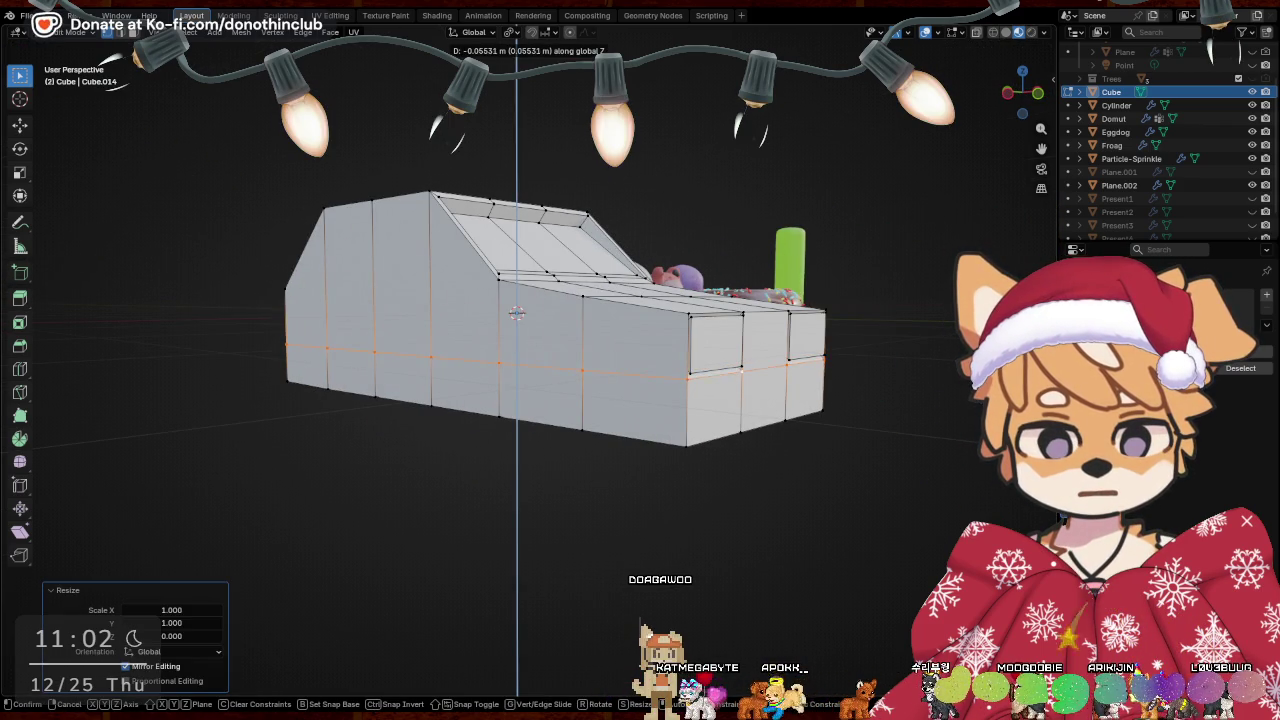
Add a new loop cut around the car body
mouse_move(927, 426)
middle_down()
mouse_move(939, 447)
mouse_move(771, 466)
mouse_move(688, 578)
middle_up()
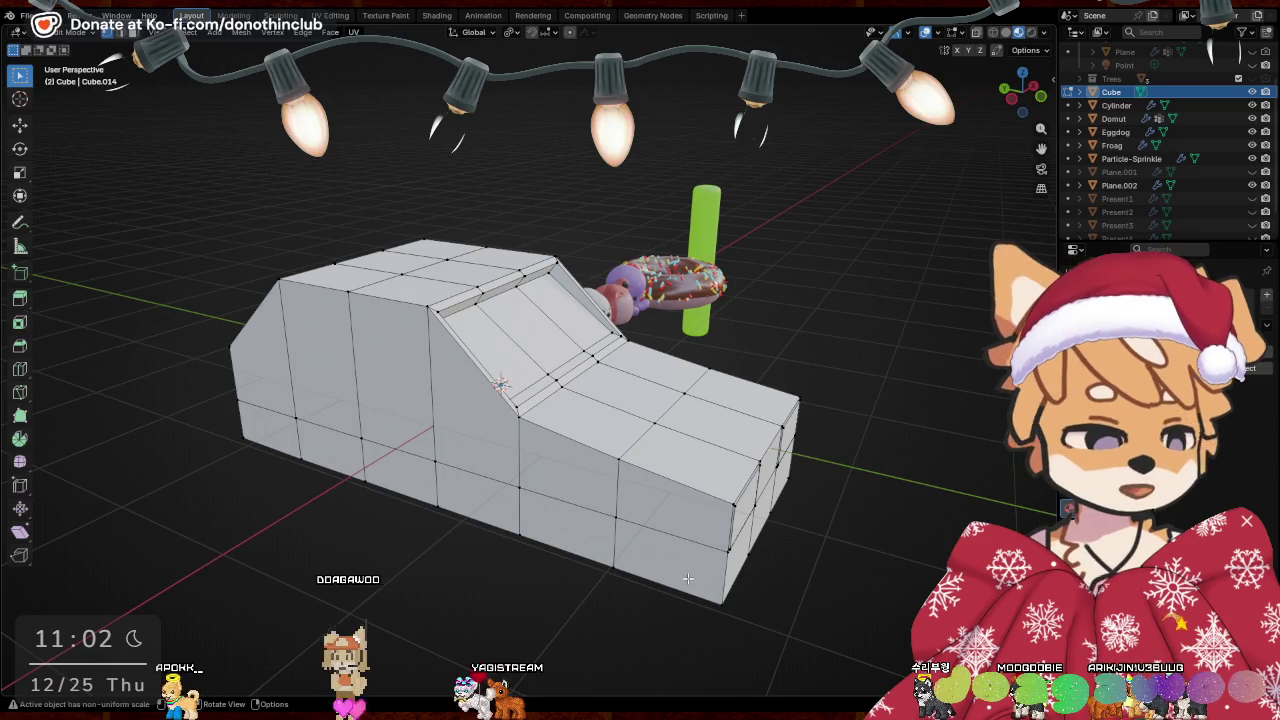
mouse_move(443, 514)
middle_down()
mouse_move(420, 494)
mouse_move(337, 534)
mouse_move(380, 534)
mouse_move(503, 307)
middle_up()
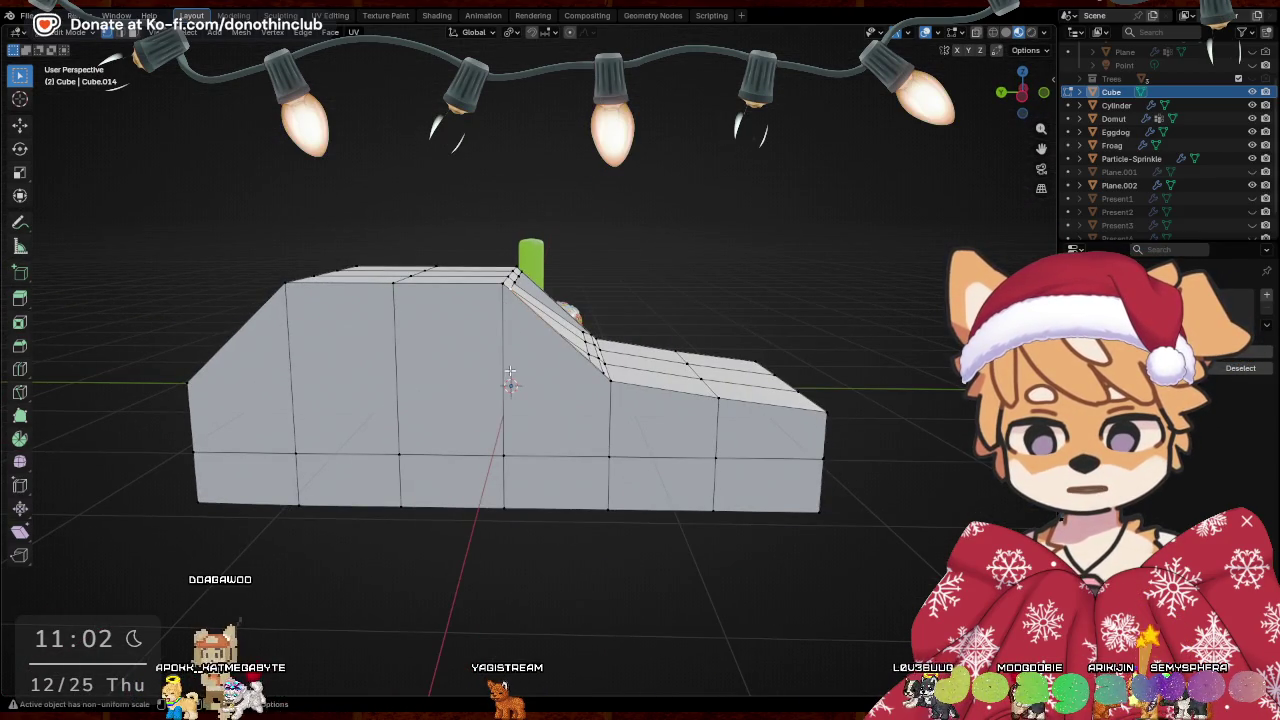
middle_drag(510, 370, 390, 402)
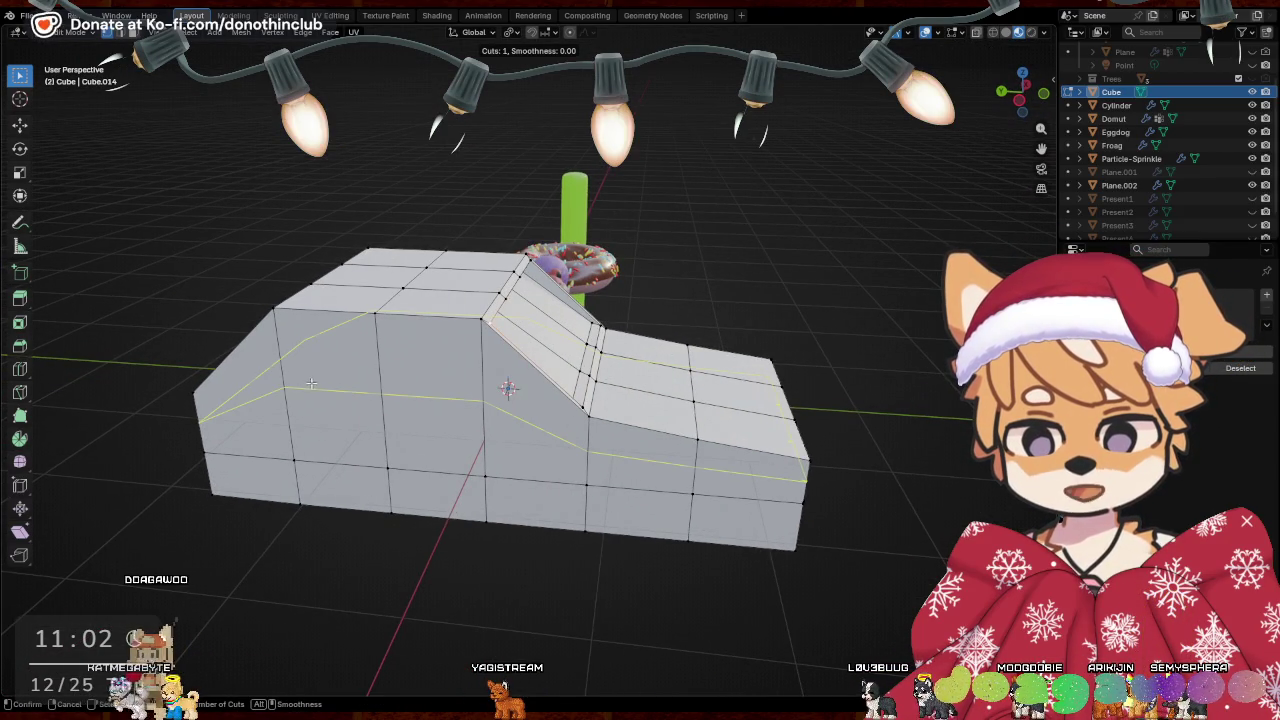
click(549, 381)
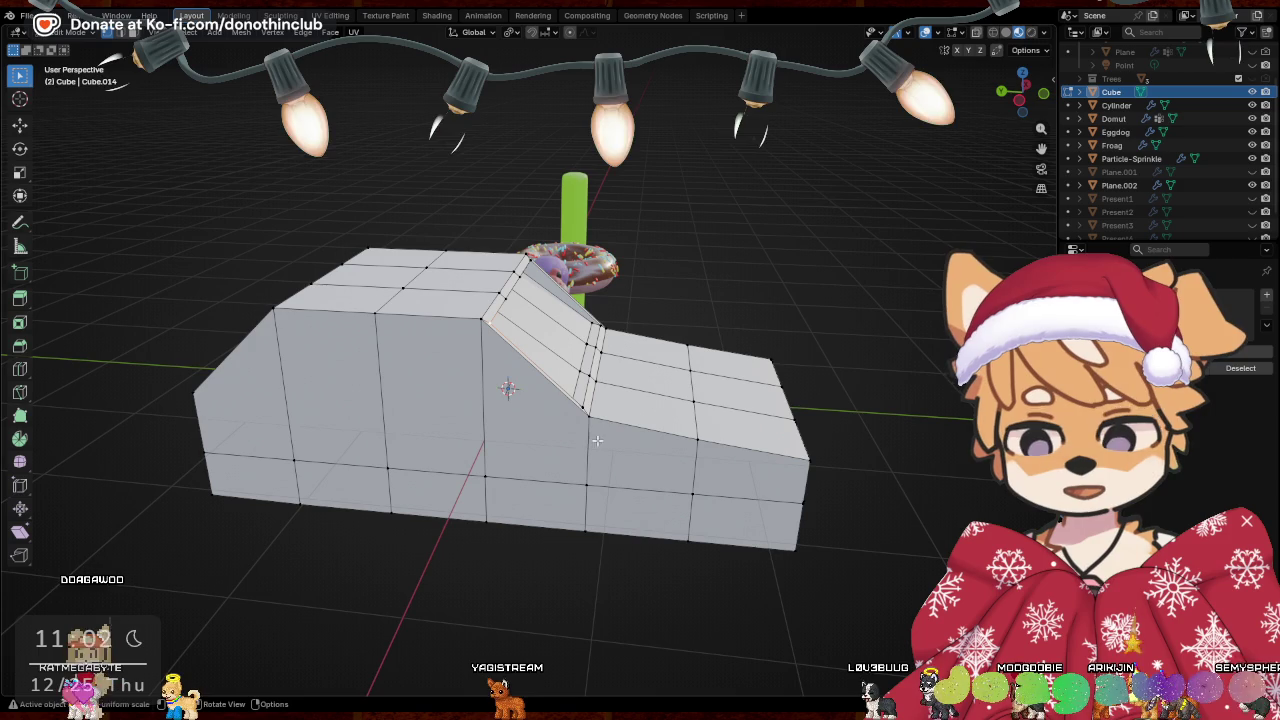
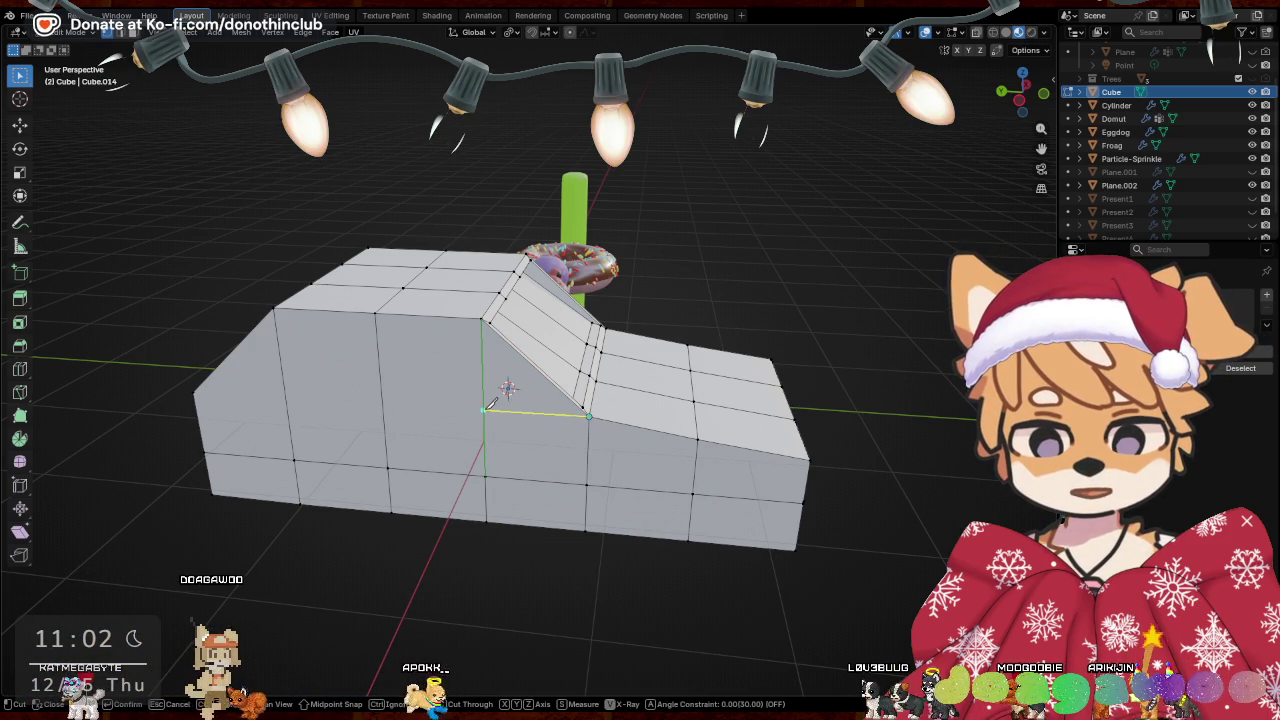
Knife-cut a horizontal line across both sides of the car body
click(383, 397)
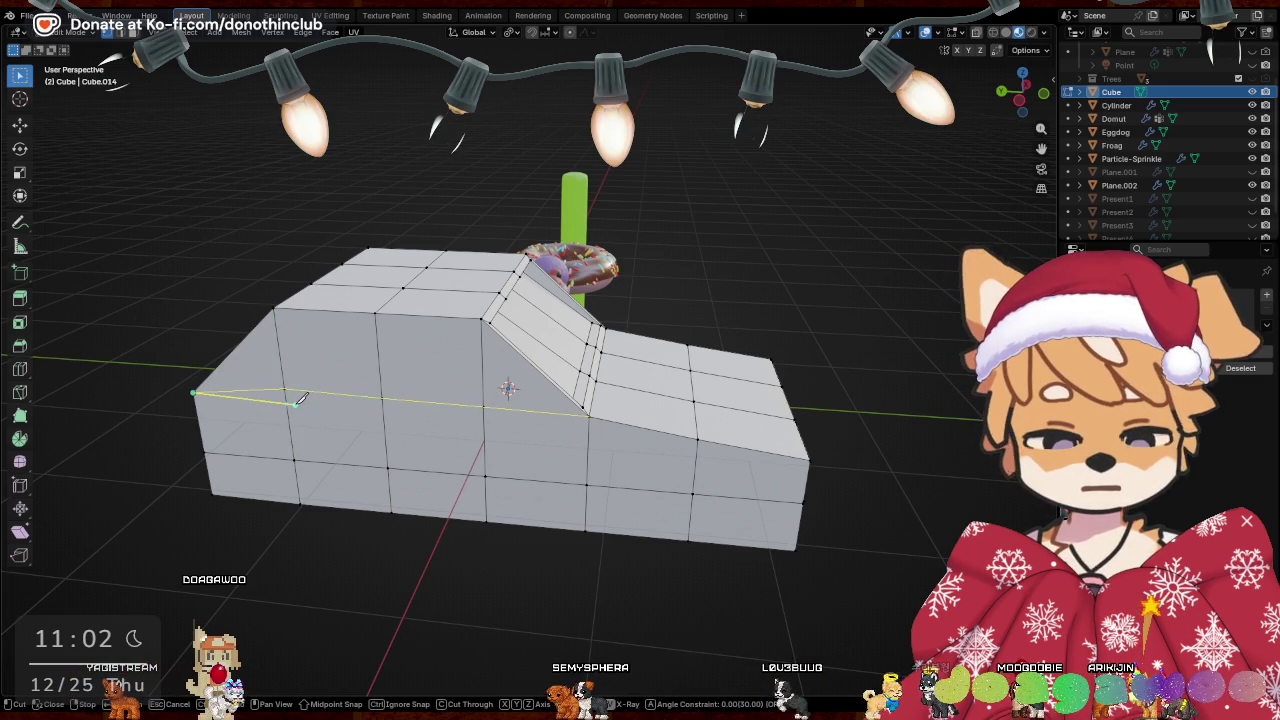
key(Return)
mouse_move(300, 398)
middle_down()
mouse_move(423, 361)
mouse_move(637, 376)
middle_up()
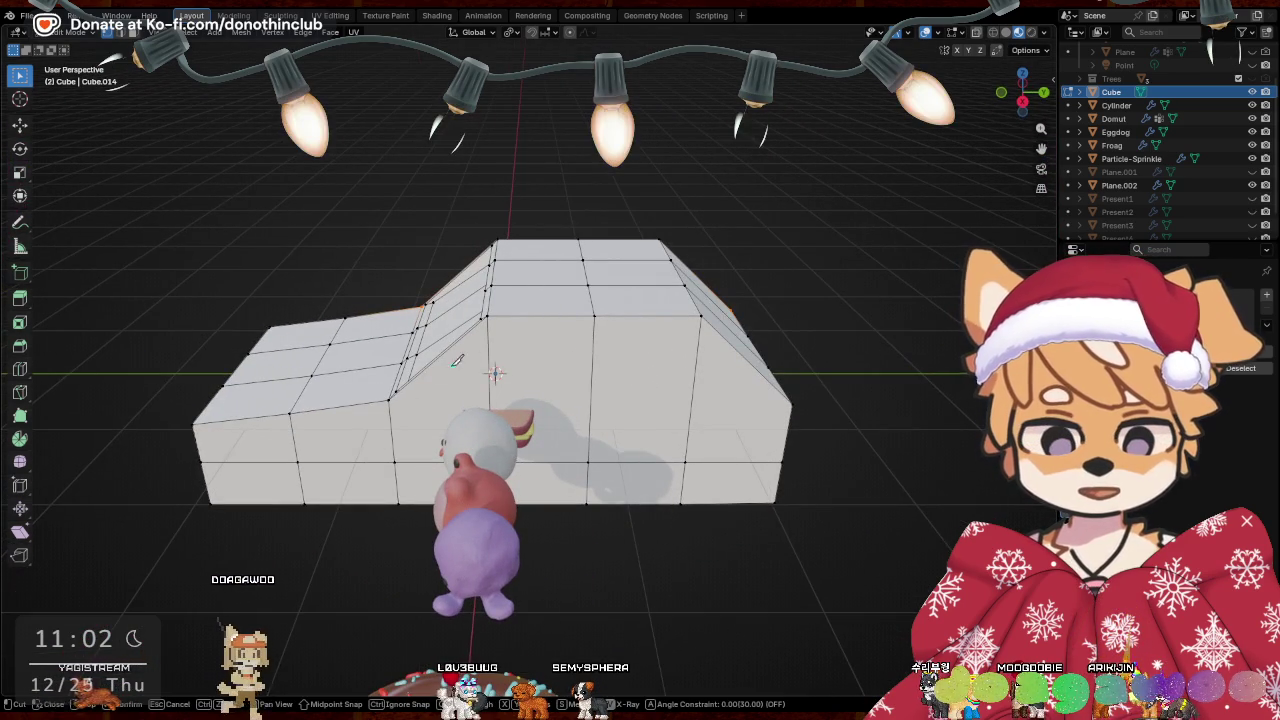
key(k)
click(395, 396)
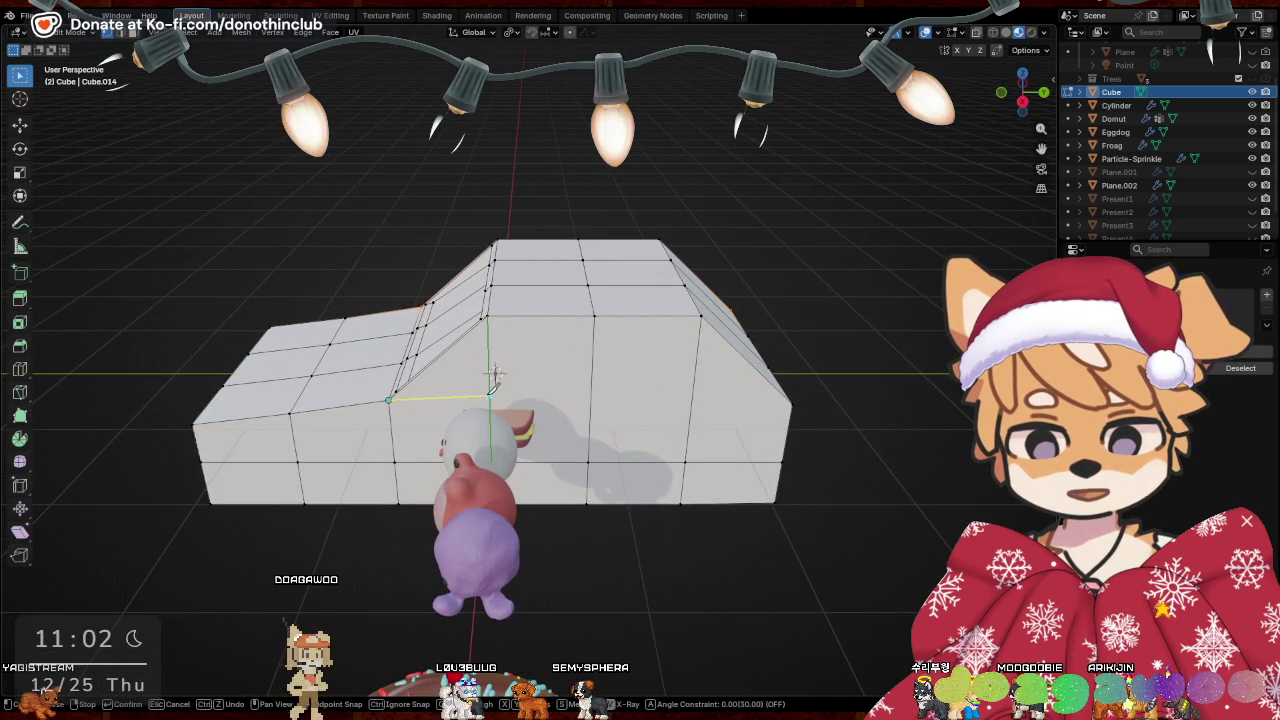
click(593, 395)
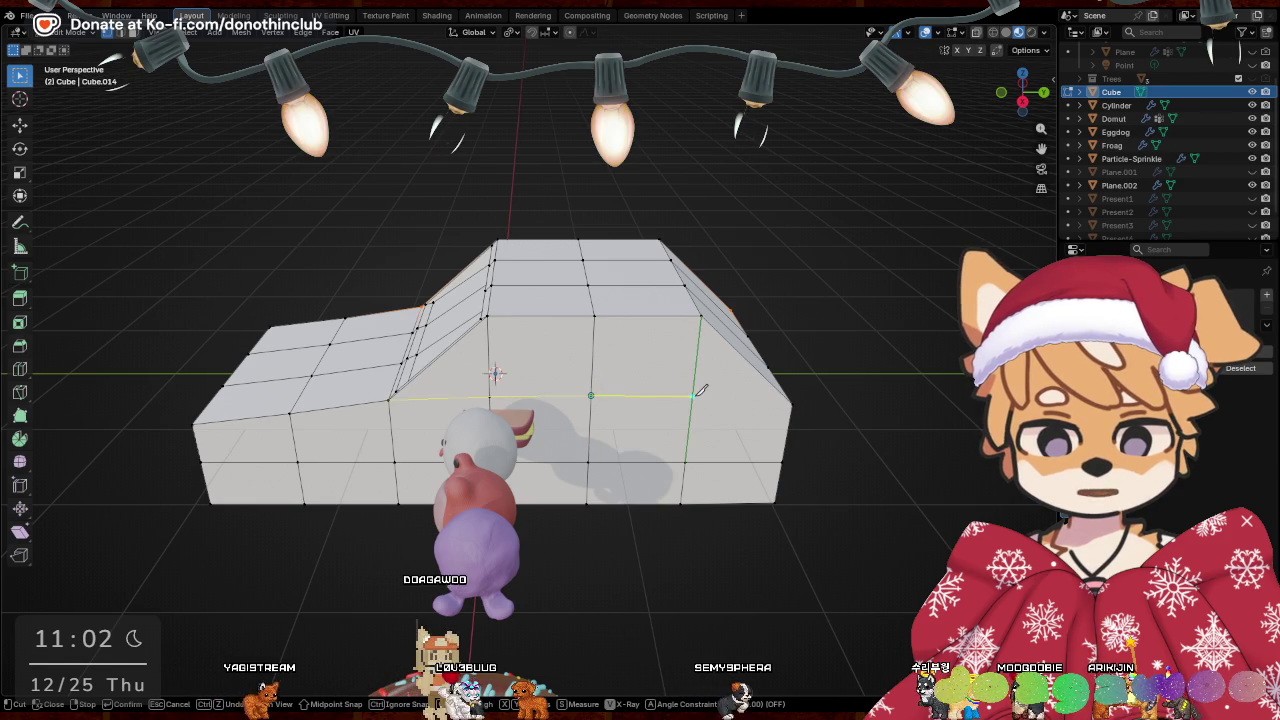
click(693, 396)
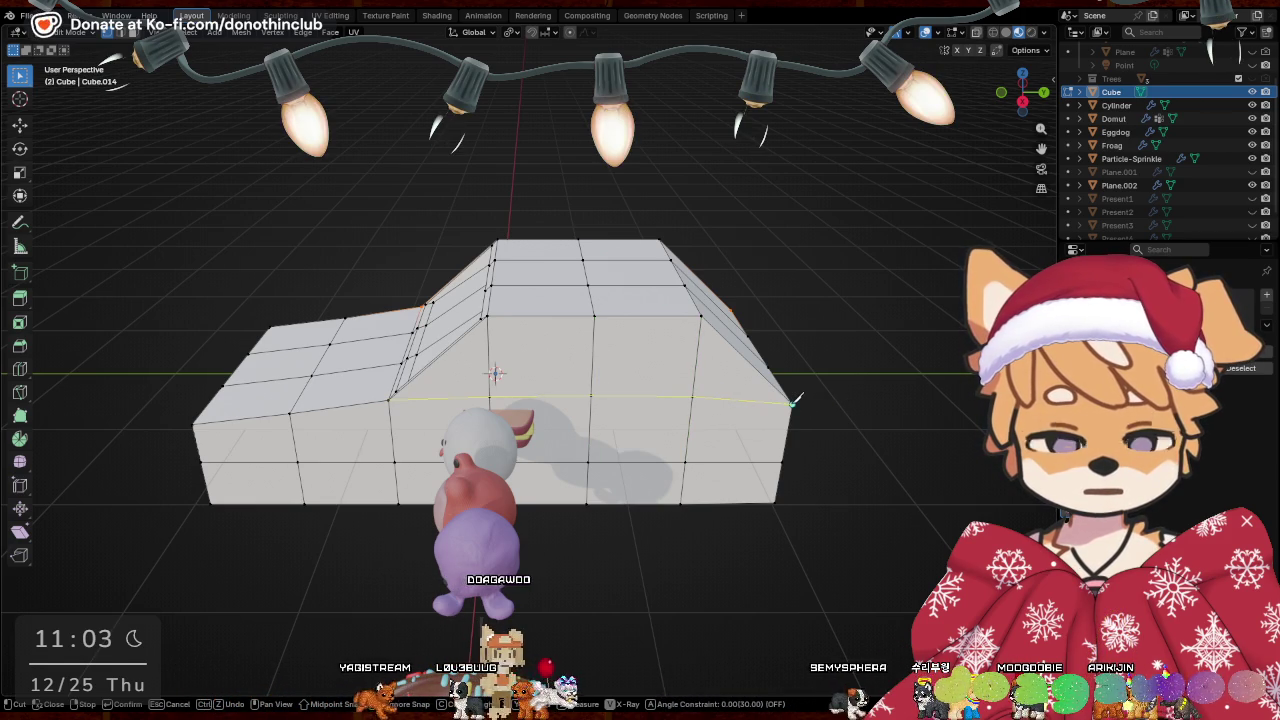
click(794, 400)
key(Return)
Level the new cut edges by scaling them along Z to 0.37
mouse_move(816, 393)
middle_down()
mouse_move(677, 363)
mouse_move(523, 430)
middle_up()
mouse_move(678, 360)
middle_down()
mouse_move(837, 301)
mouse_move(570, 389)
mouse_move(650, 380)
middle_up()
text(sz0.37)
key(Return)
Move the windshield panel vertically, then push it back along Y
scroll(650, 380, up, 2)
key(g)
key(z)
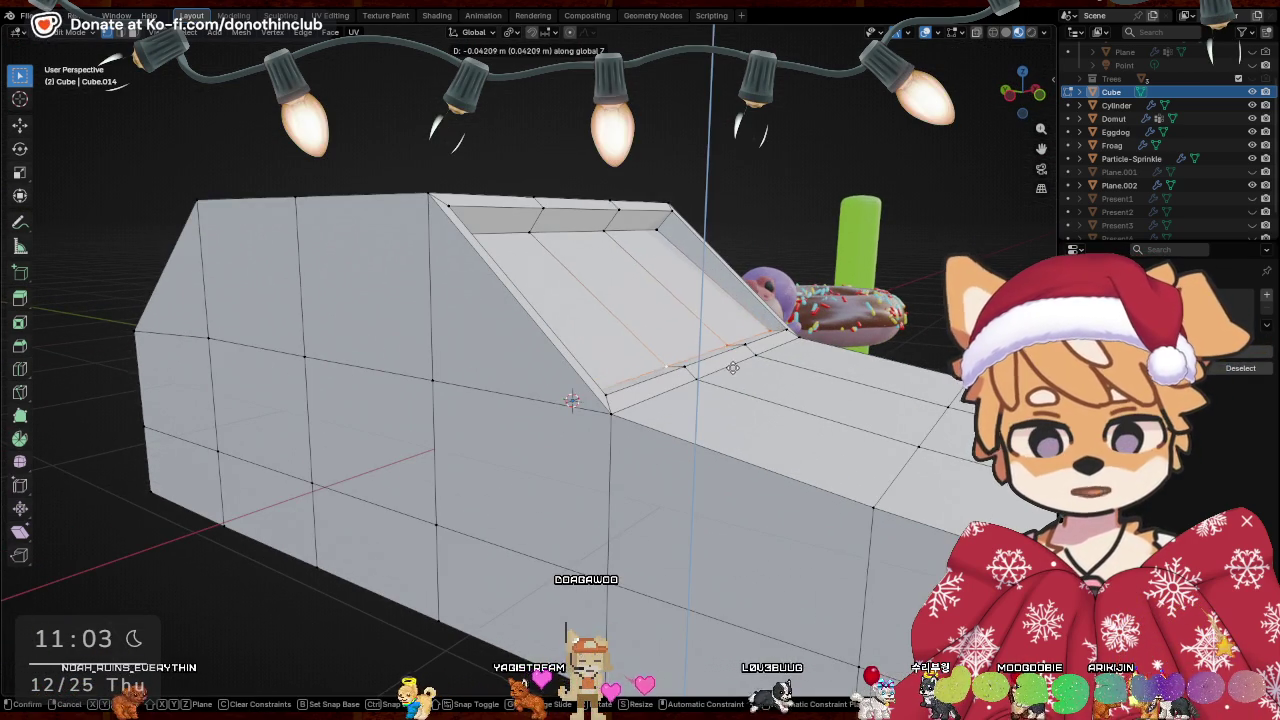
click(727, 375)
mouse_move(727, 375)
middle_down()
mouse_move(578, 368)
mouse_move(709, 352)
middle_up()
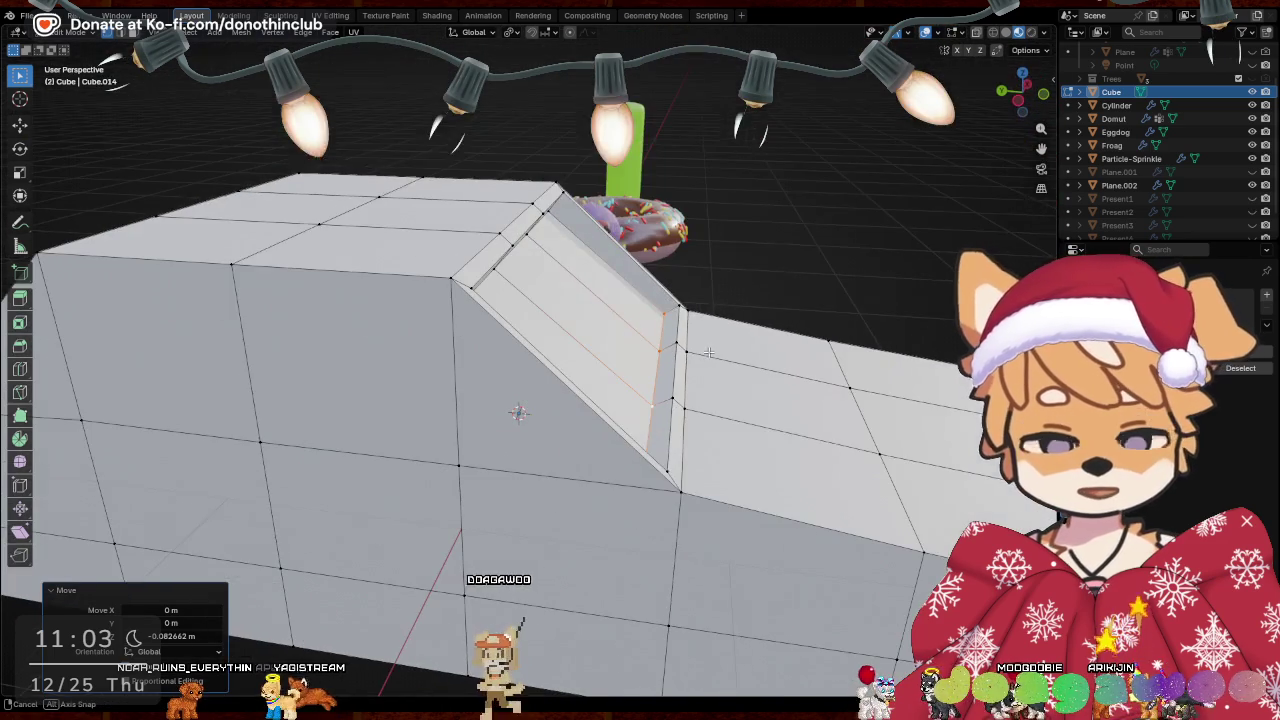
key(g)
key(x)
key(y)
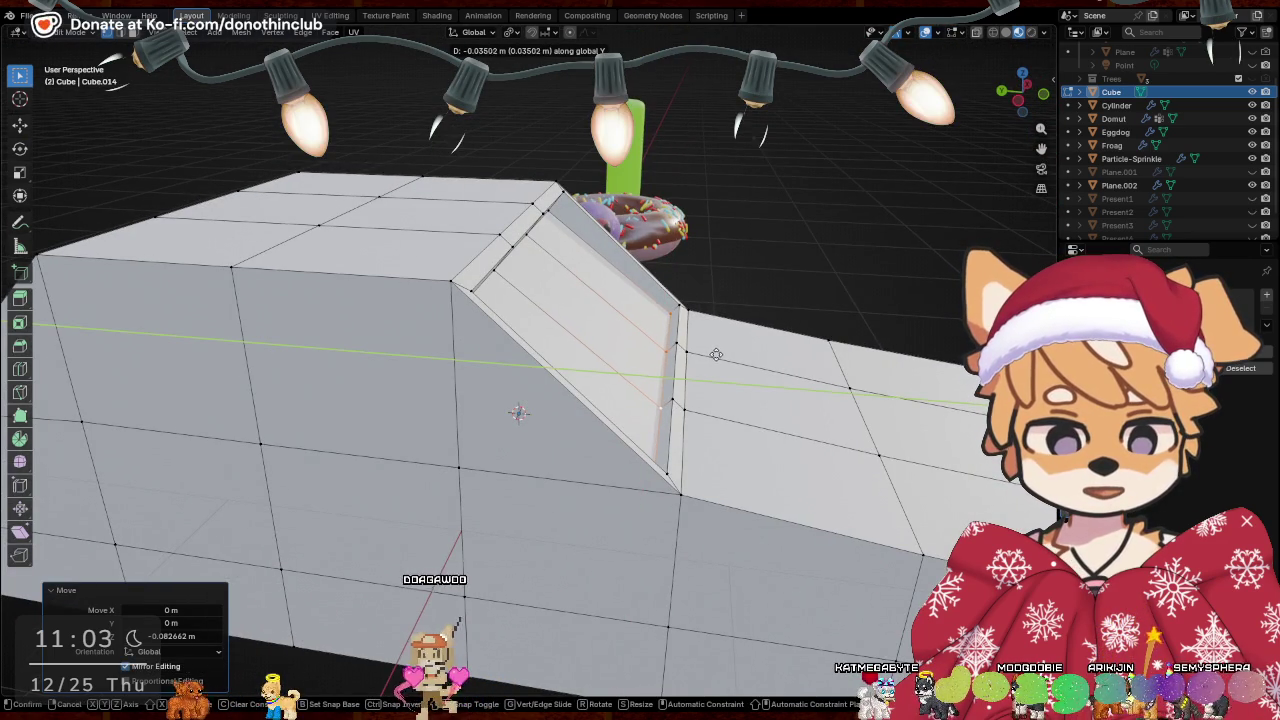
click(718, 355)
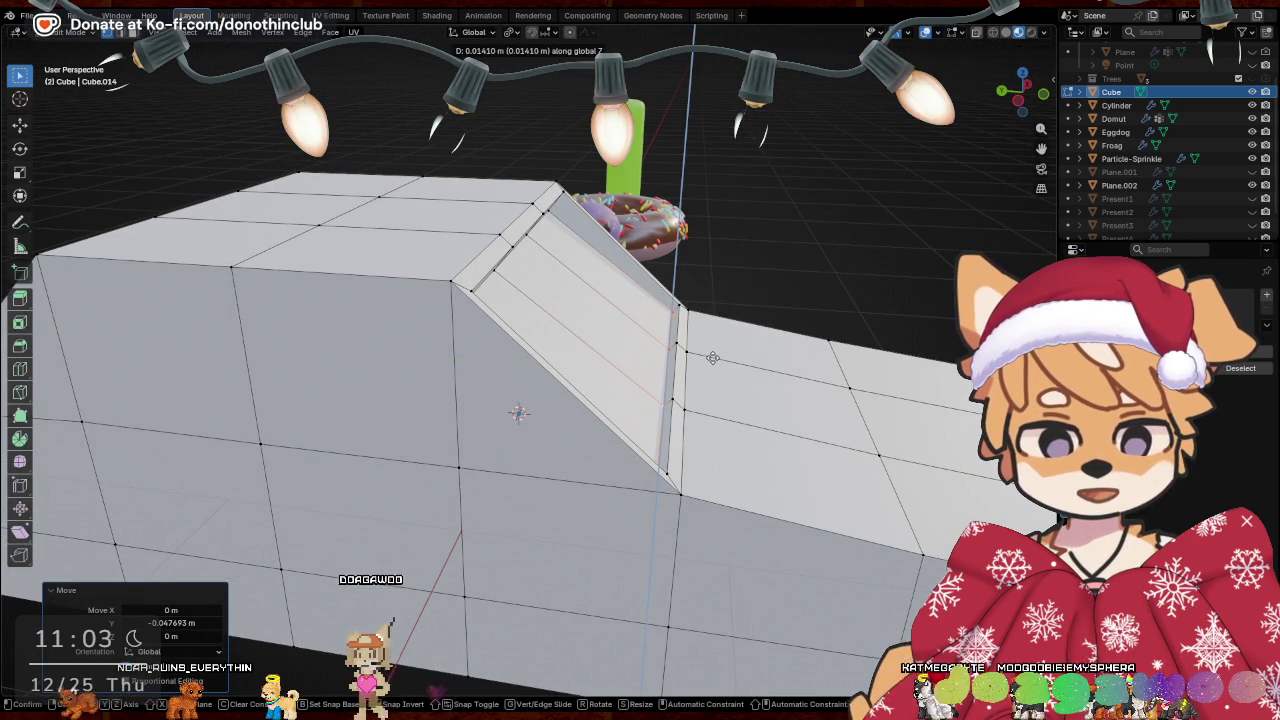
click(712, 357)
Lower the windshield panel along Z so it sits recessed in the cabin front
mouse_move(712, 357)
middle_down()
mouse_move(645, 303)
mouse_move(656, 303)
middle_up()
key(g)
key(z)
click(648, 292)
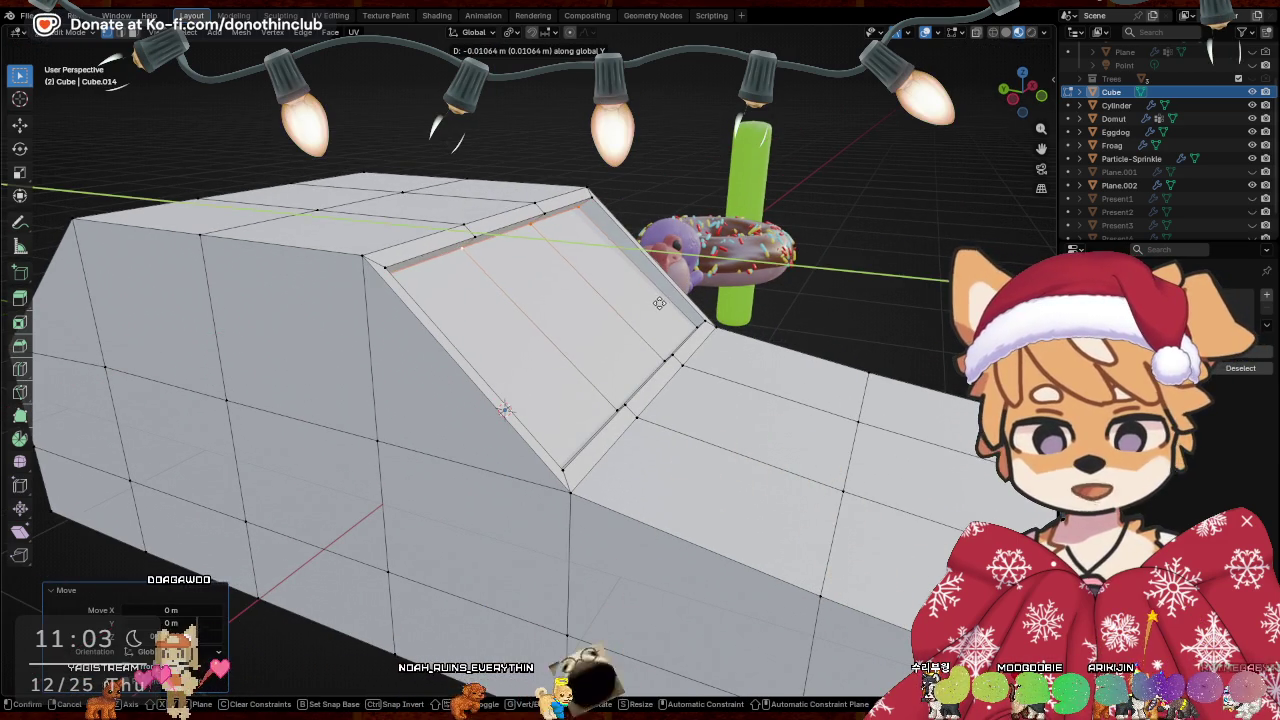
click(664, 303)
mouse_move(664, 303)
middle_down()
mouse_move(597, 331)
mouse_move(745, 293)
mouse_move(734, 297)
middle_up()
scroll(745, 293, down, 5)
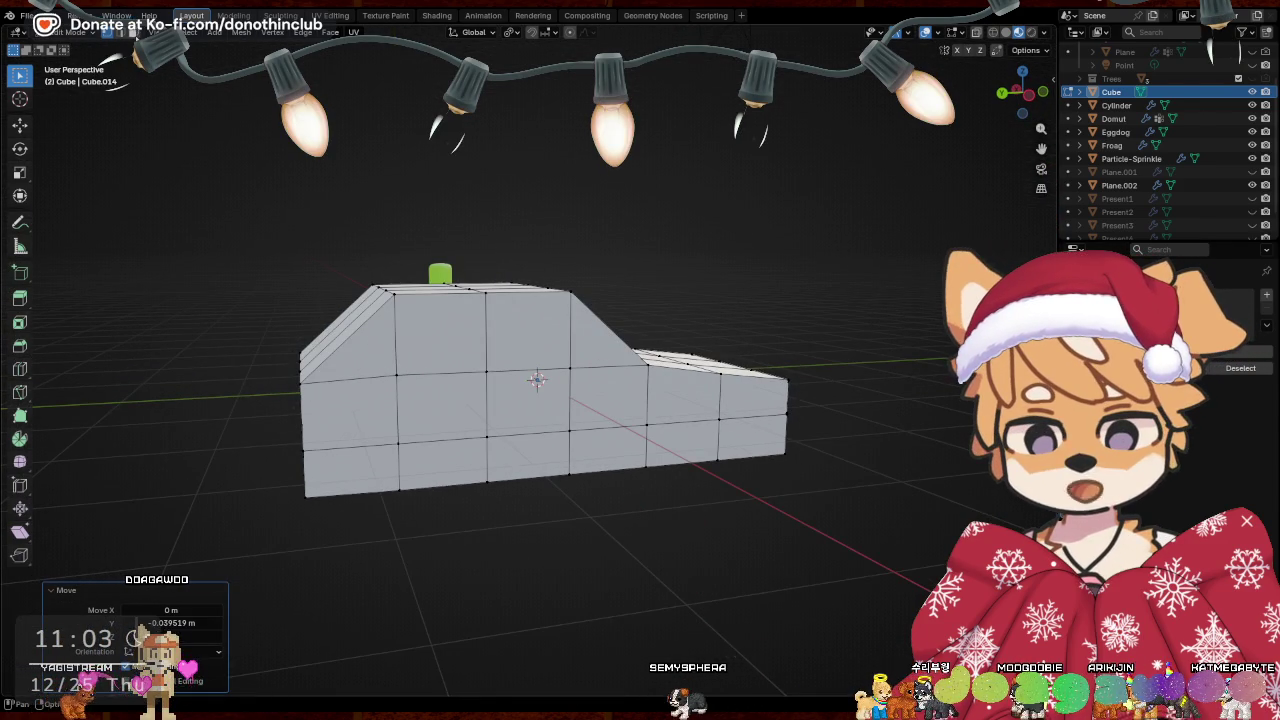
Select the side window faces of the cabin in face select mode
key(2)
shift+click(565, 336)
middle_drag(565, 336, 840, 170)
scroll(642, 292, up, 4)
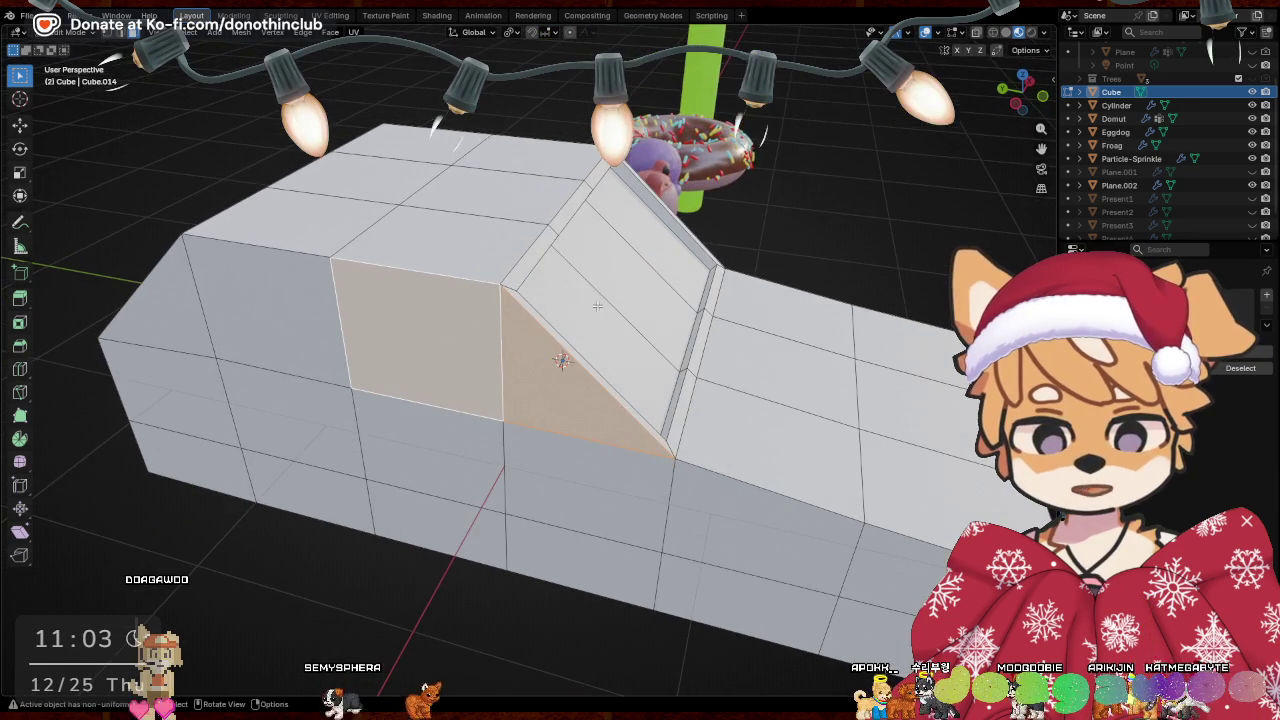
mouse_move(763, 374)
middle_down()
mouse_move(908, 432)
mouse_move(855, 477)
mouse_move(877, 483)
middle_up()
Extrude the window faces in place and push them inward 0.052 m along X
key(e)
right_click(908, 432)
key(g)
key(y)
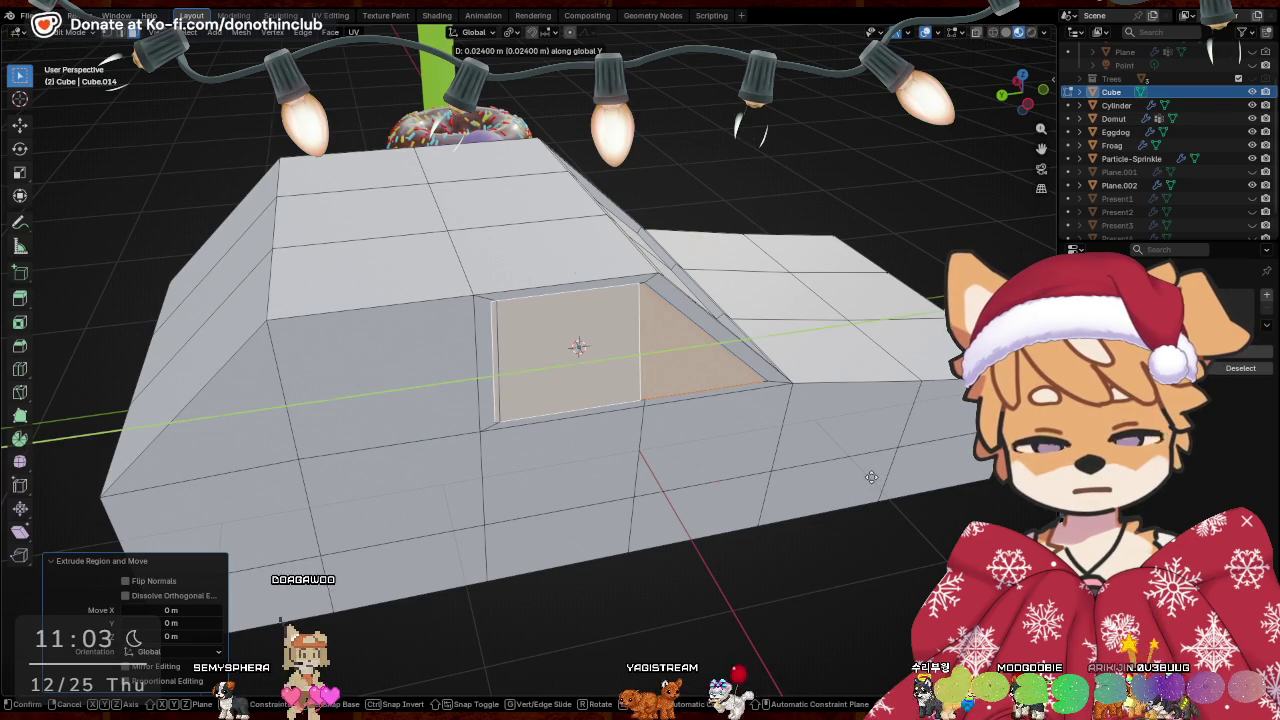
key(x)
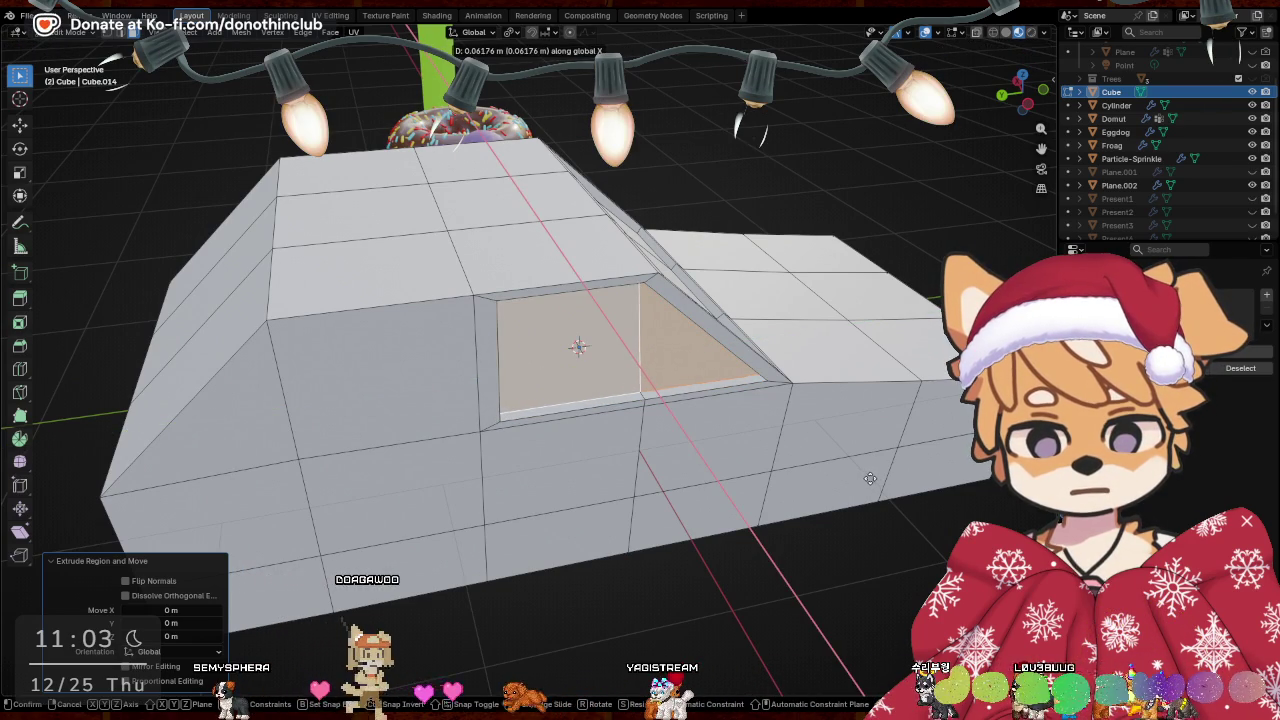
click(870, 478)
mouse_move(870, 478)
middle_down()
mouse_move(422, 407)
mouse_move(593, 325)
middle_up()
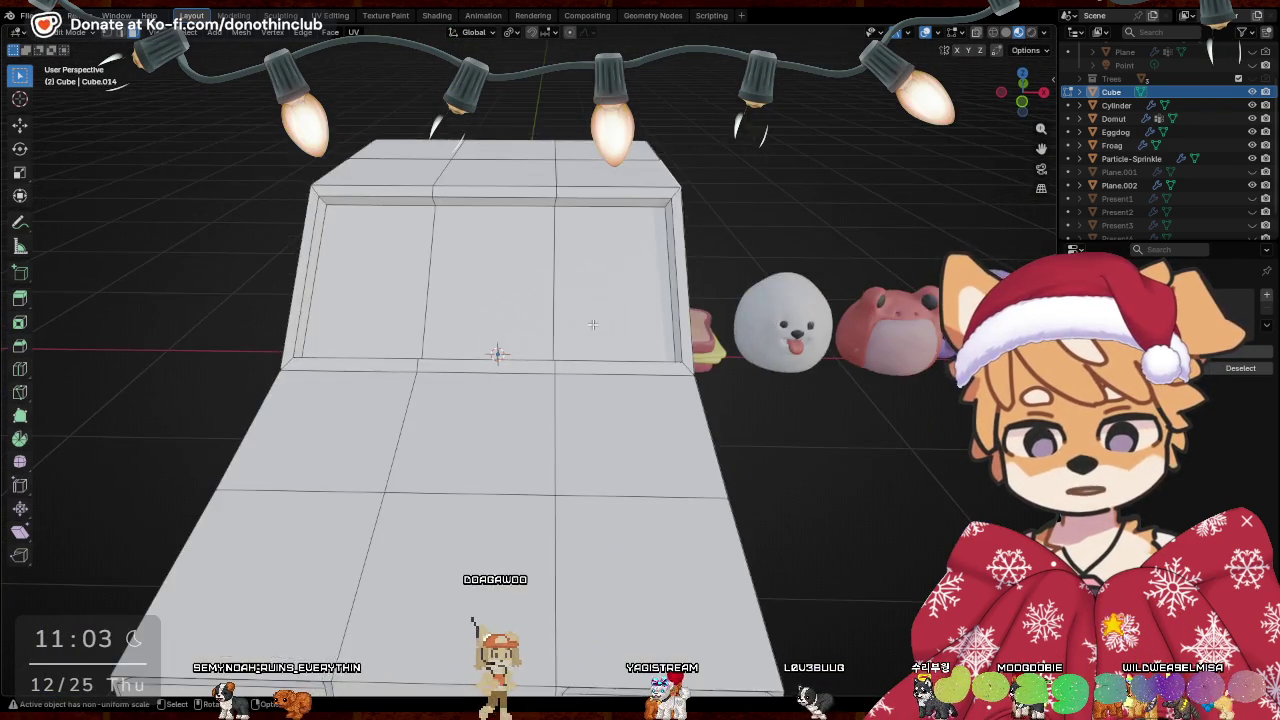
Add two centred edge loops near the front of the car body
scroll(579, 458, down, 3)
key(ctrl+r)
click(502, 560)
right_click(720, 491)
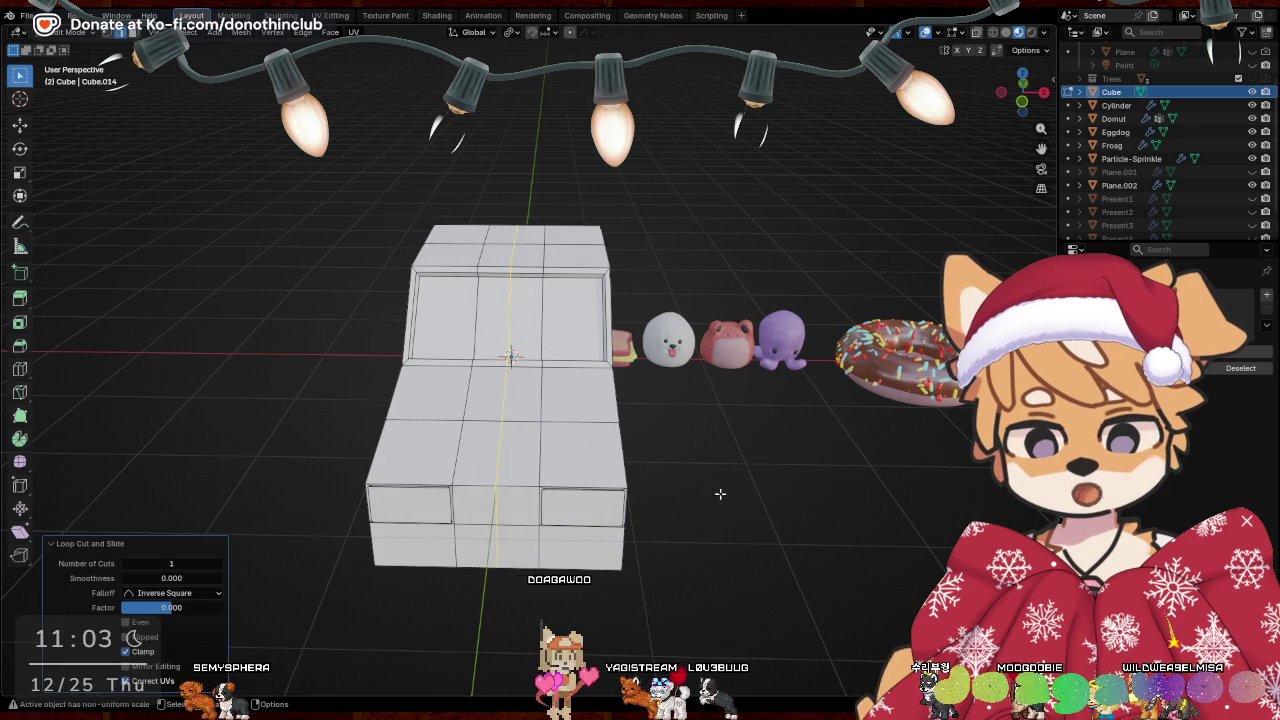
key(KP_1)
middle_drag(745, 472, 754, 511)
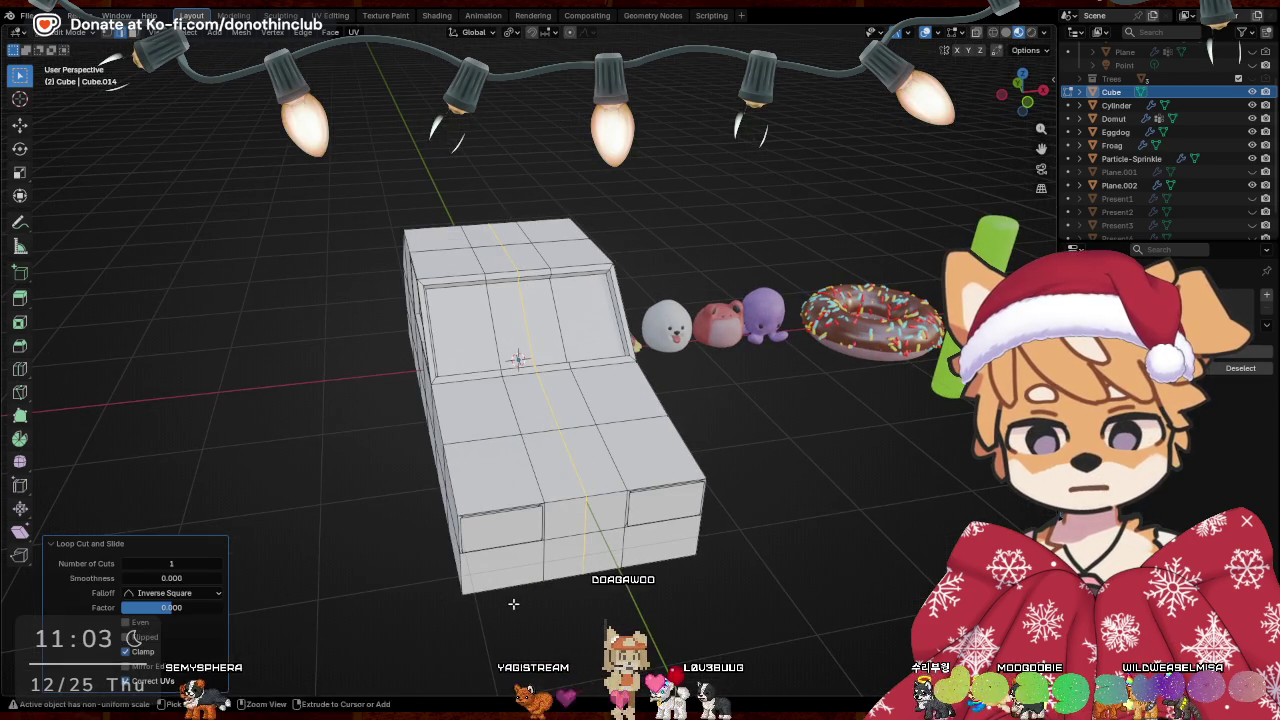
key(g)
key(g)
click(673, 553)
right_click(678, 568)
mouse_move(706, 593)
middle_down()
mouse_move(729, 523)
mouse_move(729, 534)
middle_up()
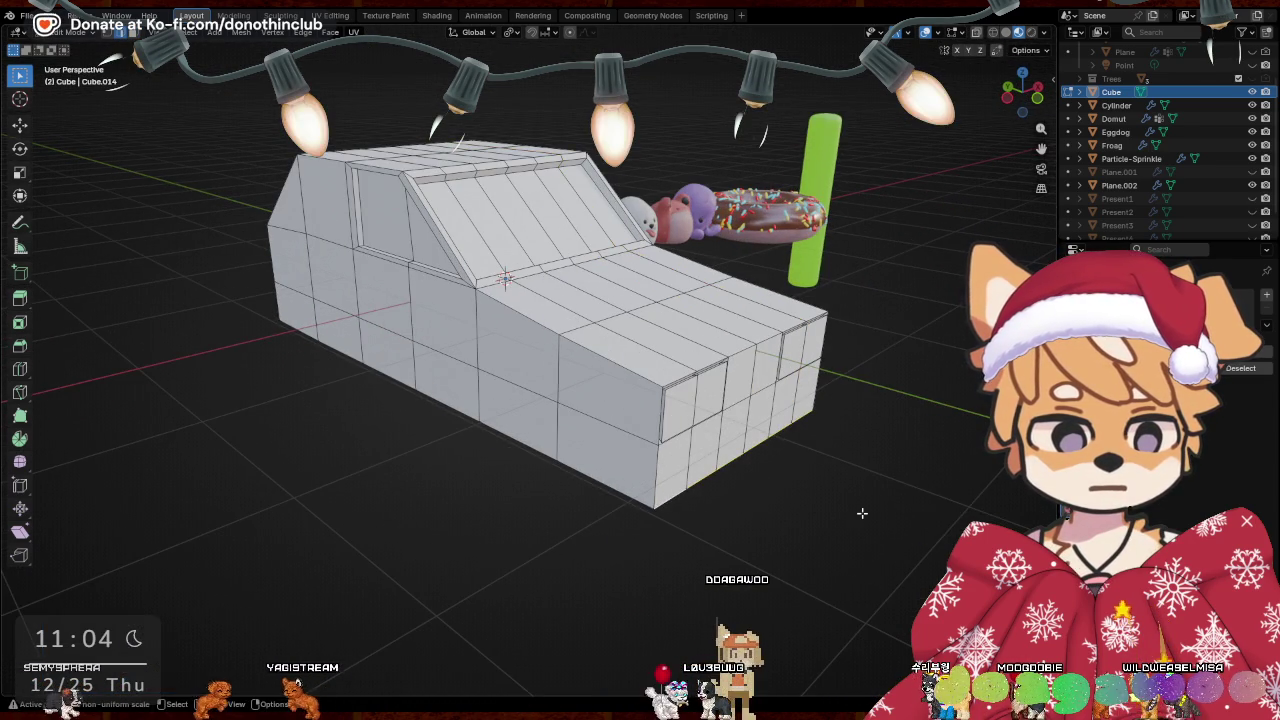
Move the front edges forward 0.124 along Y and up 0.039 along Z
key(g)
key(y)
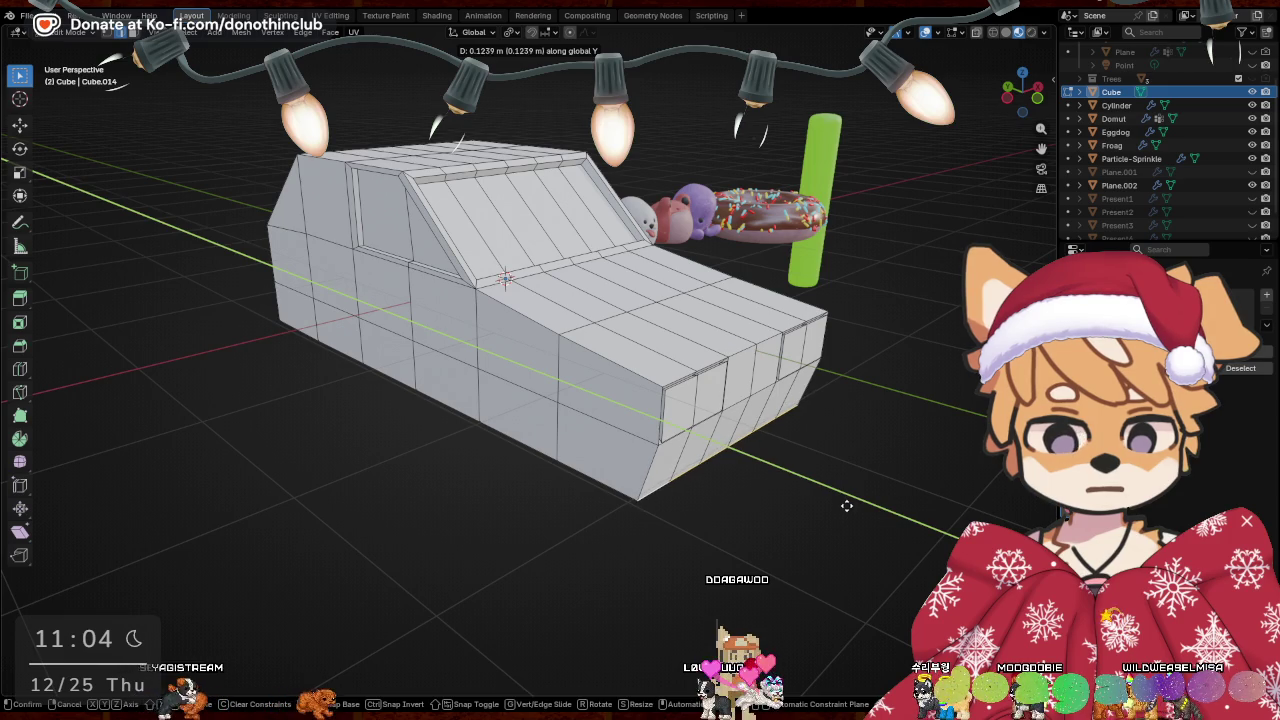
click(846, 506)
key(g)
key(z)
click(850, 501)
mouse_move(837, 503)
middle_down()
mouse_move(800, 466)
mouse_move(427, 348)
middle_up()
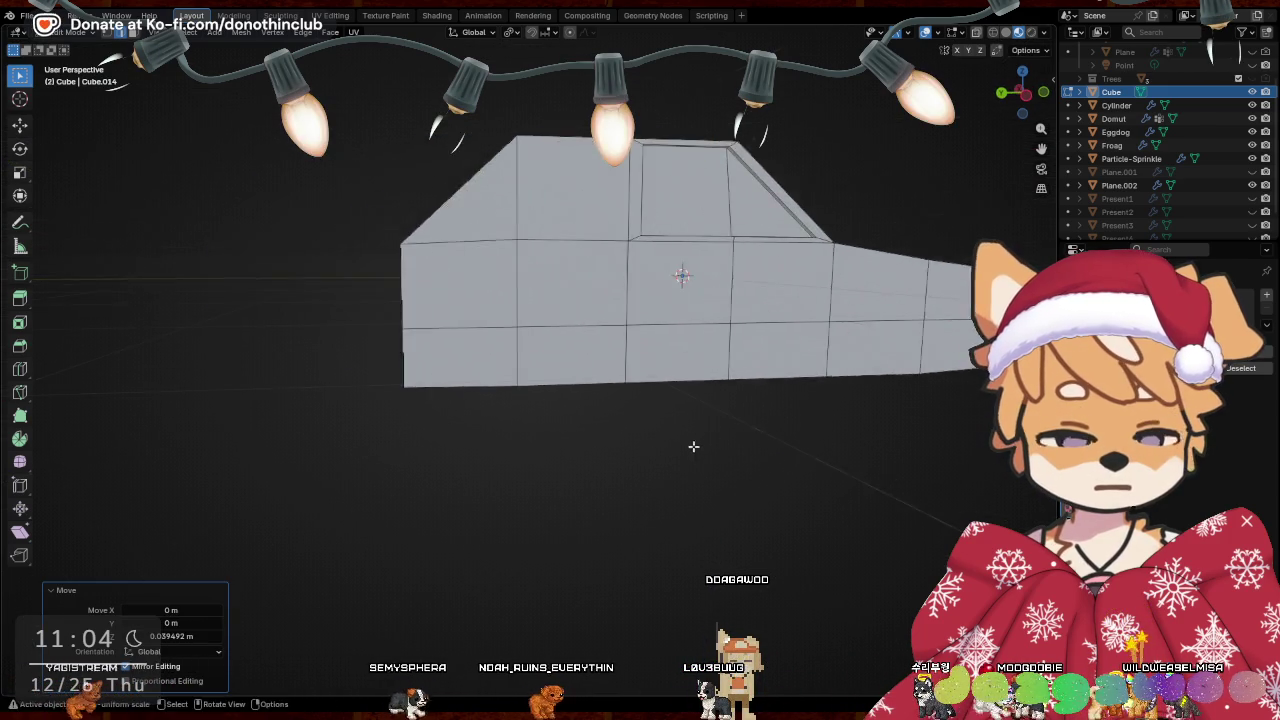
Box-select the front-end edges and move them forward along Y and up along Z
alt+click(477, 302)
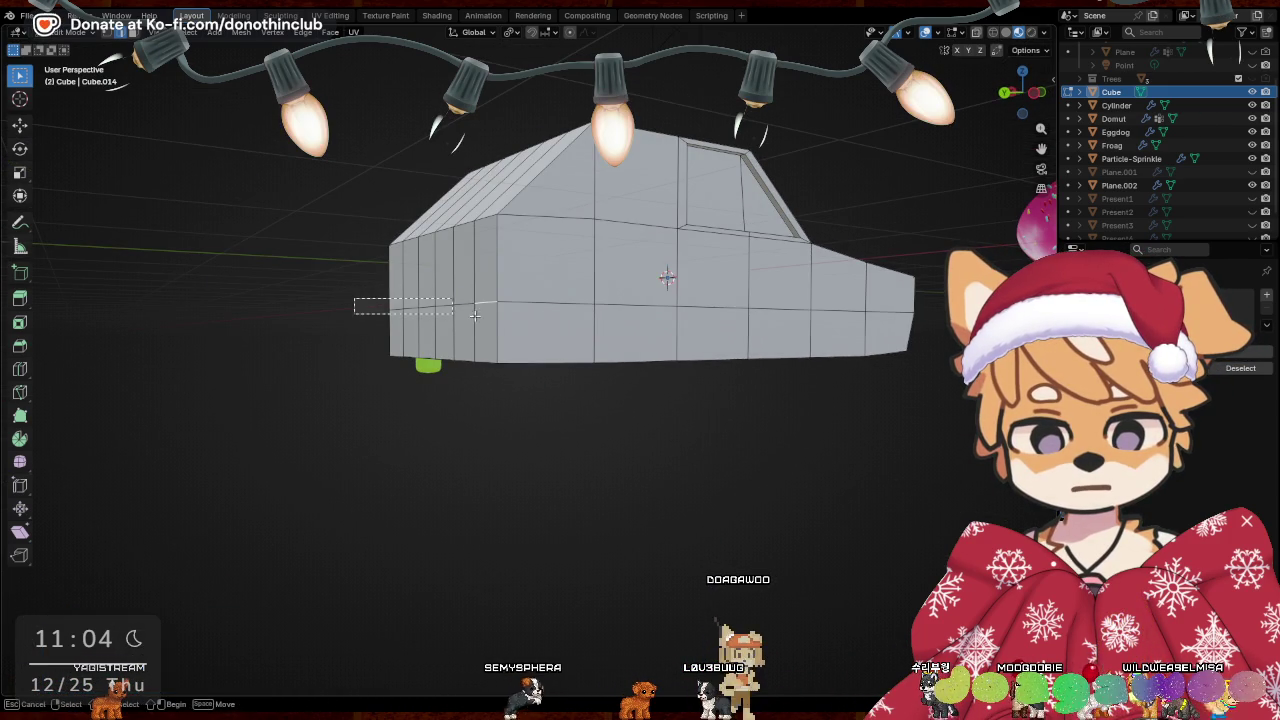
middle_drag(441, 313, 786, 266)
key(g)
key(y)
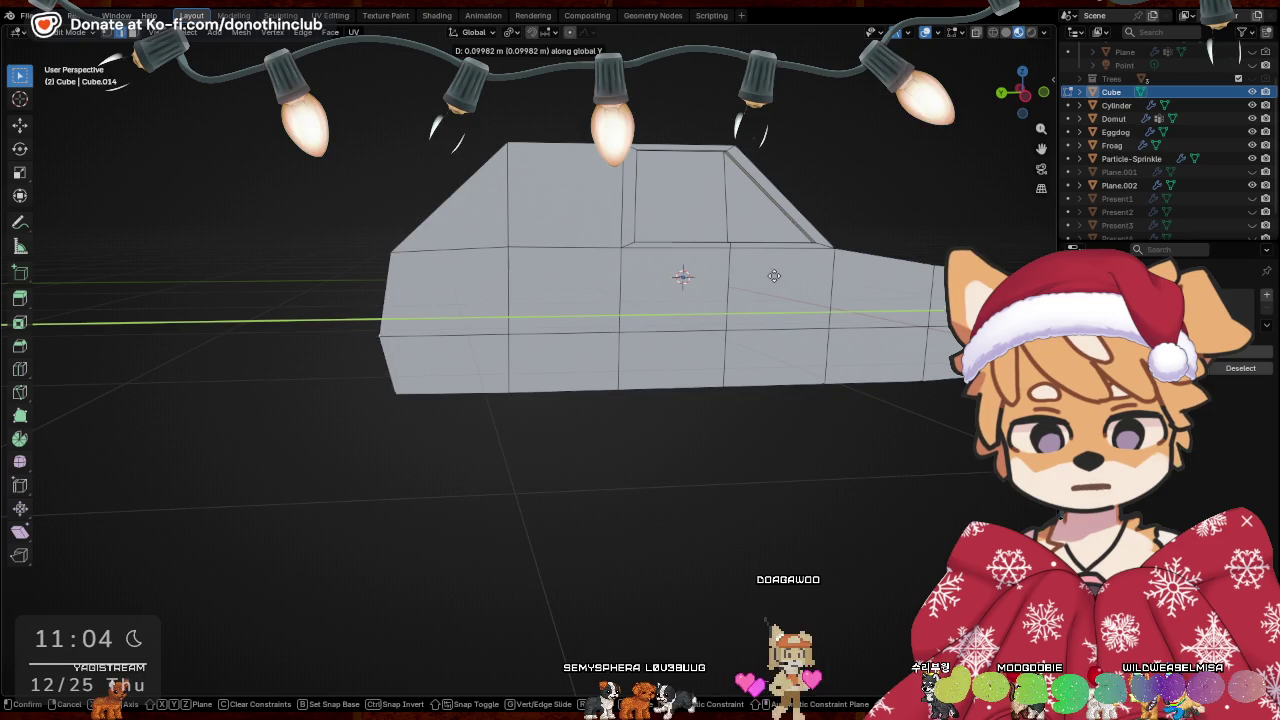
click(775, 274)
key(g)
key(z)
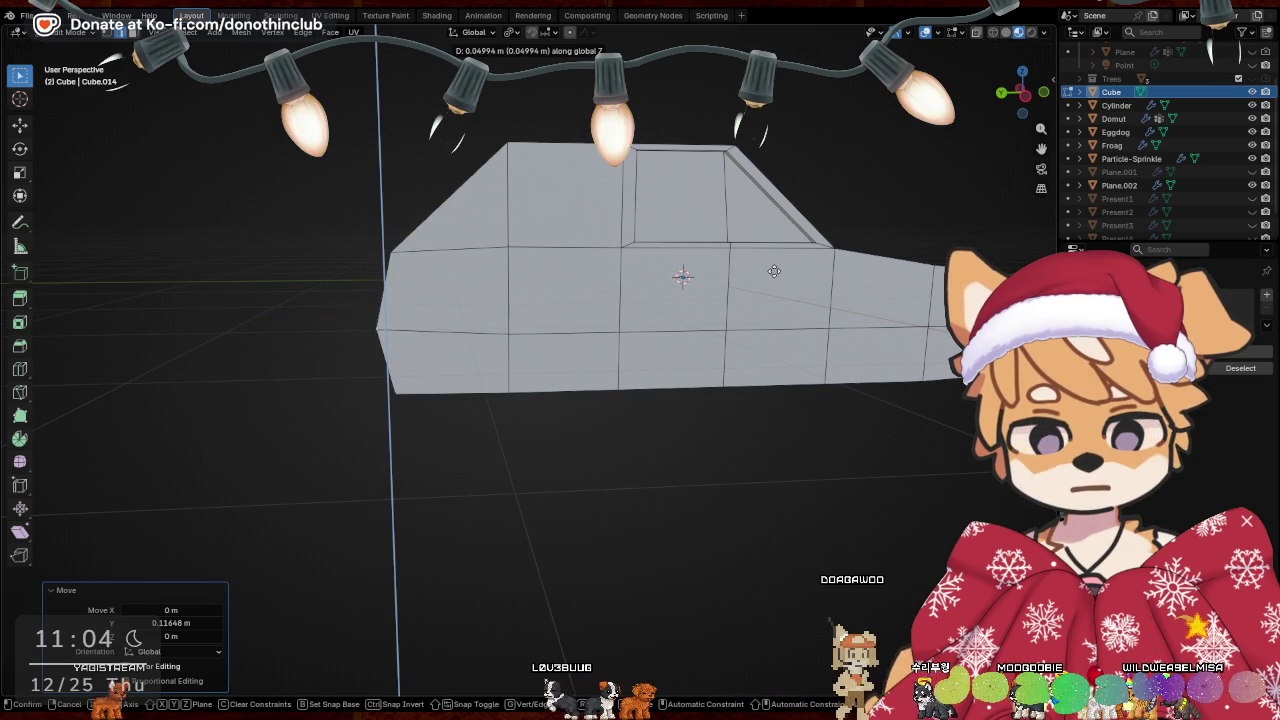
click(772, 276)
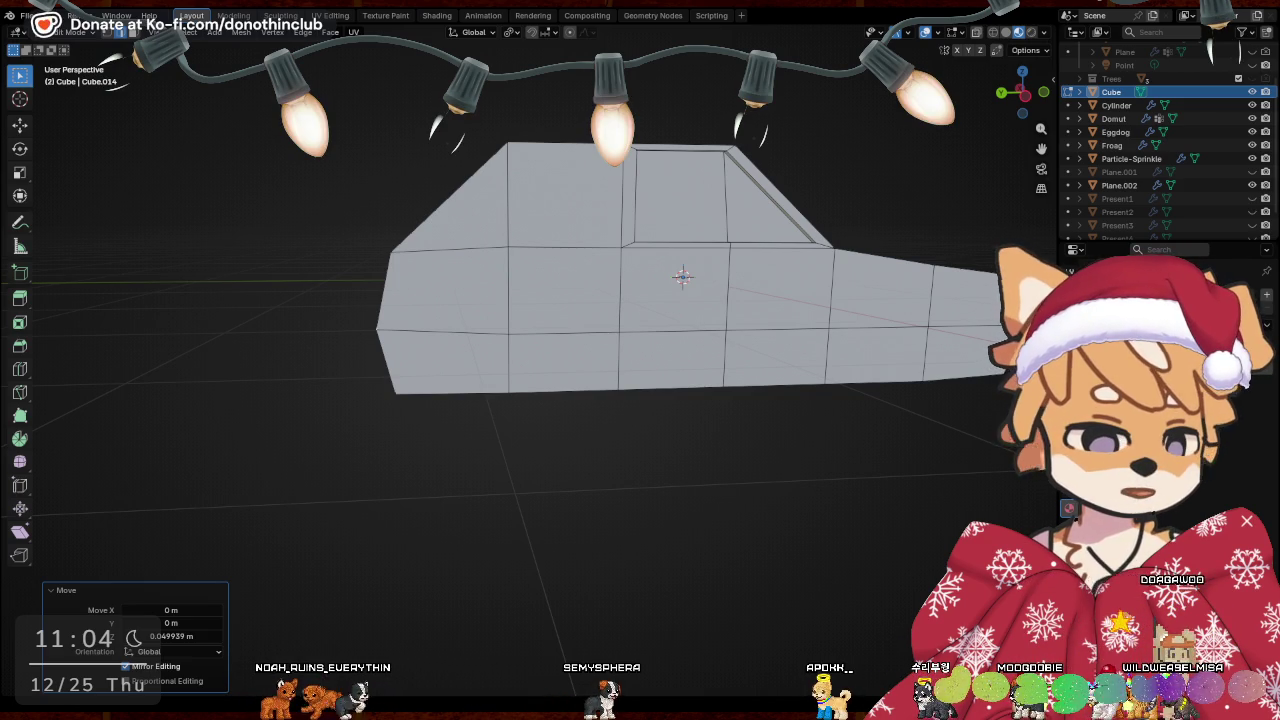
Raise the selected edge band a further 0.037767 m along Z to form the lip
middle_drag(494, 448, 561, 467)
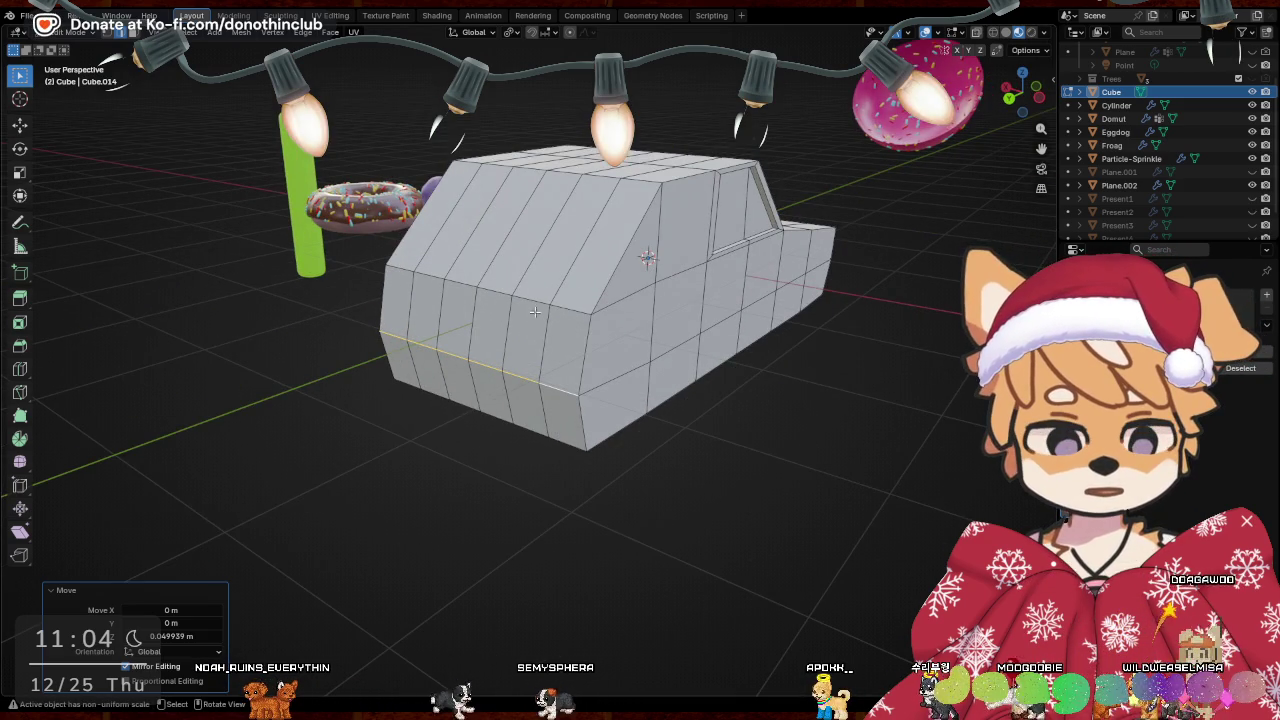
mouse_move(521, 293)
middle_down()
mouse_move(441, 293)
mouse_move(604, 280)
middle_up()
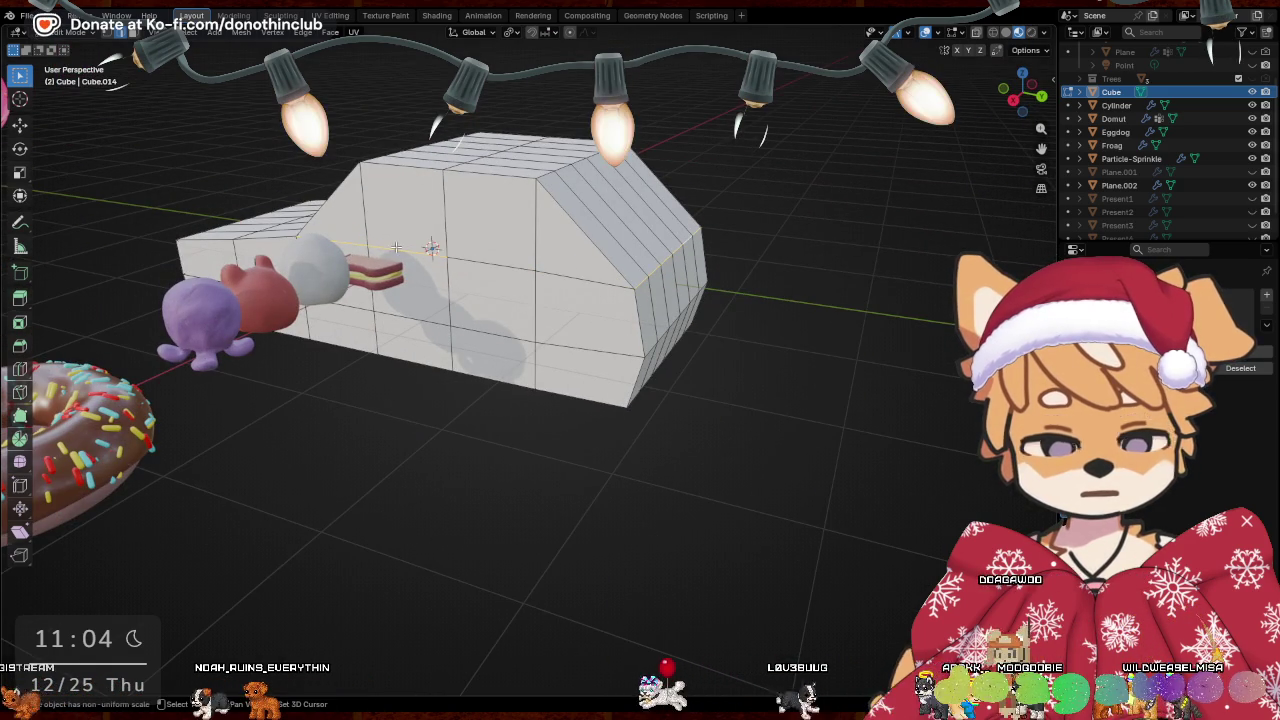
middle_drag(835, 390, 598, 361)
key(g)
key(z)
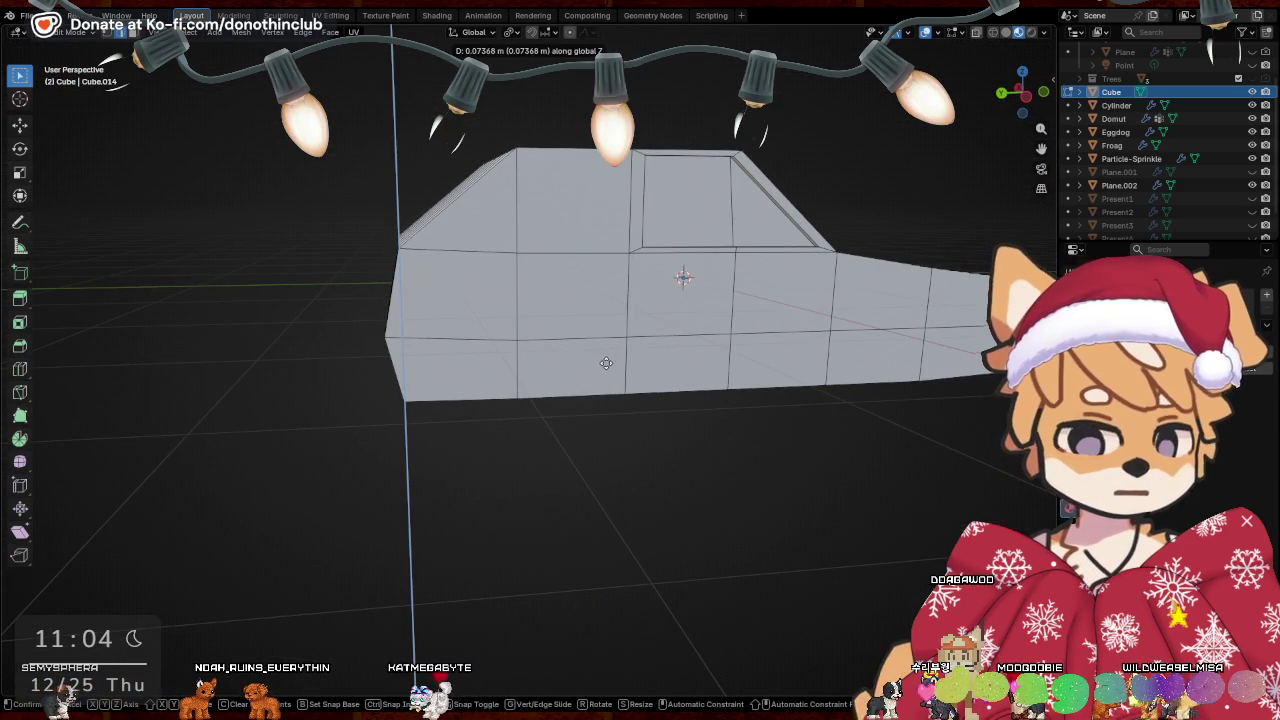
click(642, 356)
middle_drag(642, 356, 542, 375)
middle_drag(700, 420, 731, 438)
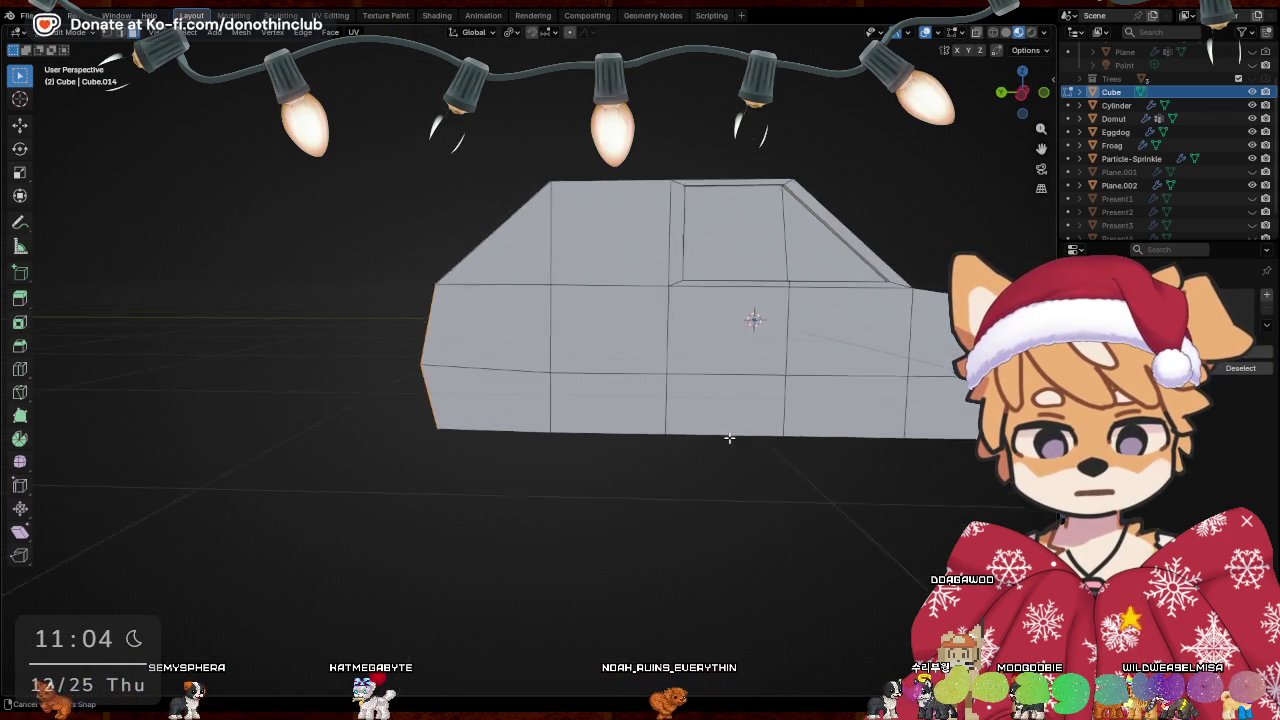
key(KP_1)
key(KP_3)
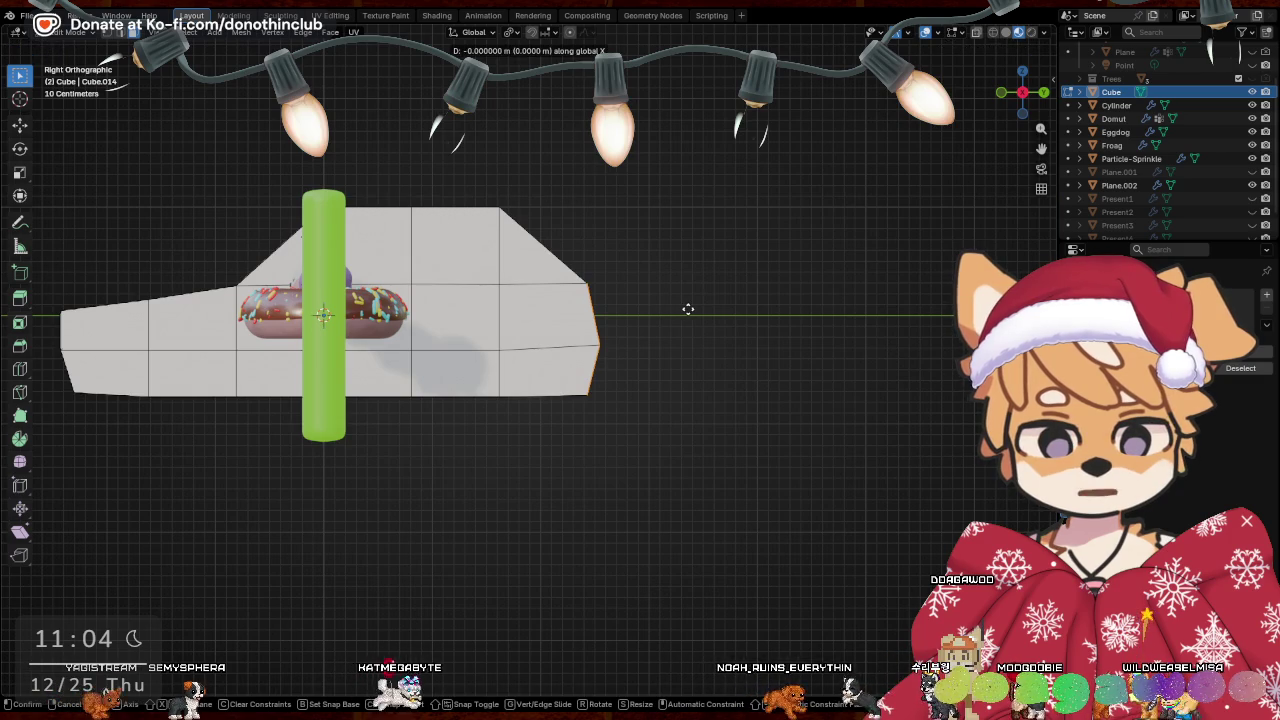
Finish moving the selection along Y, then select the lower front faces
key(y)
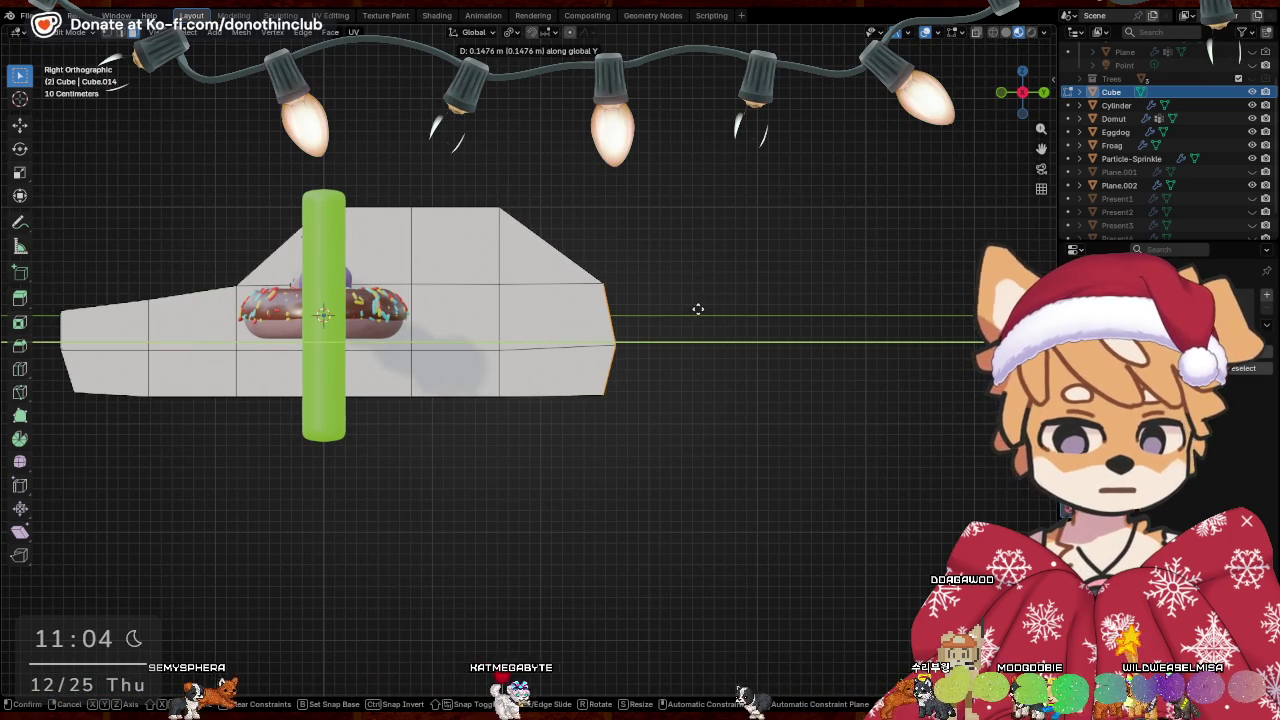
click(700, 310)
middle_drag(700, 310, 591, 377)
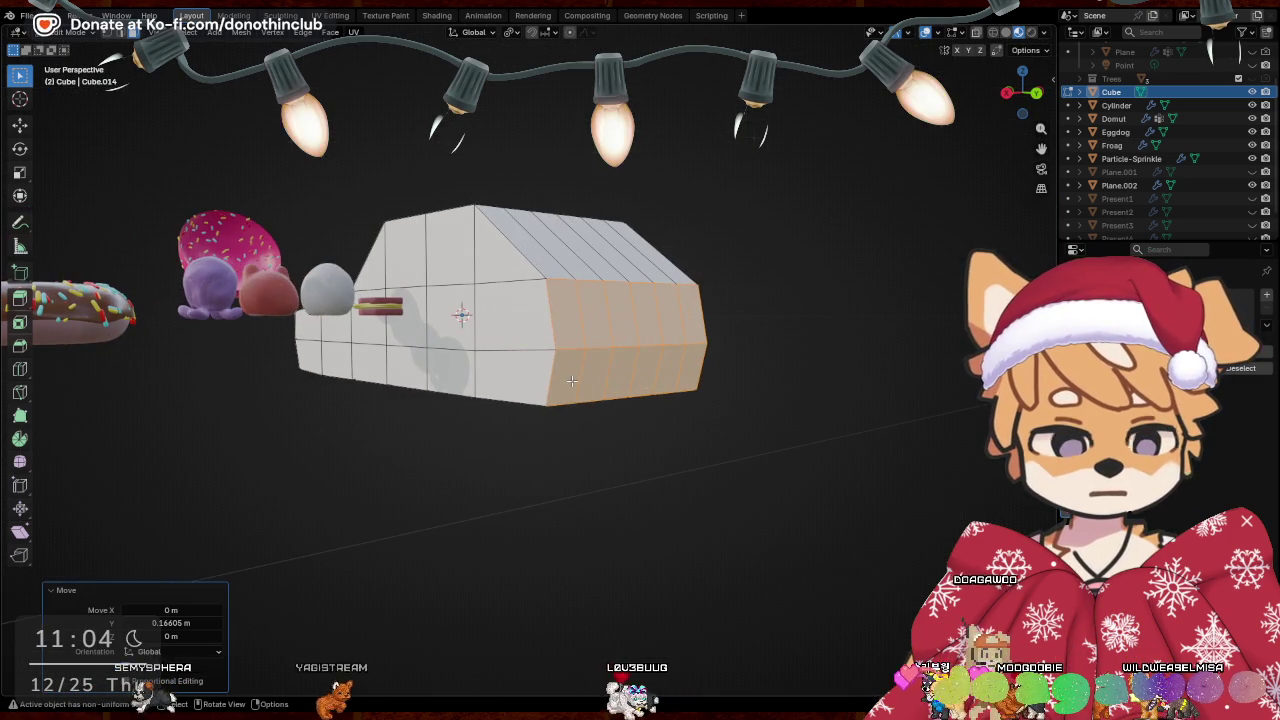
shift+click(650, 371)
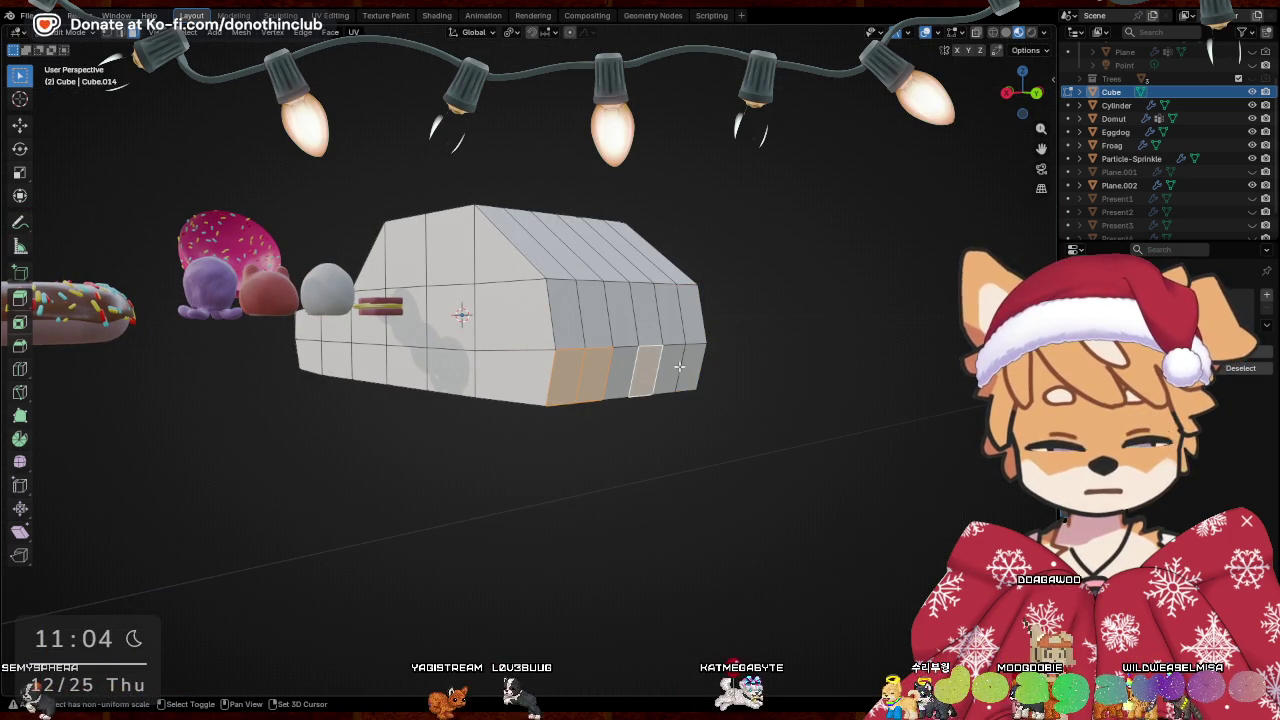
shift+click(692, 366)
middle_drag(707, 395, 709, 434)
Extrude the lower faces outward 0.11003 m and scale them to 0.914 as a skirt
key(e)
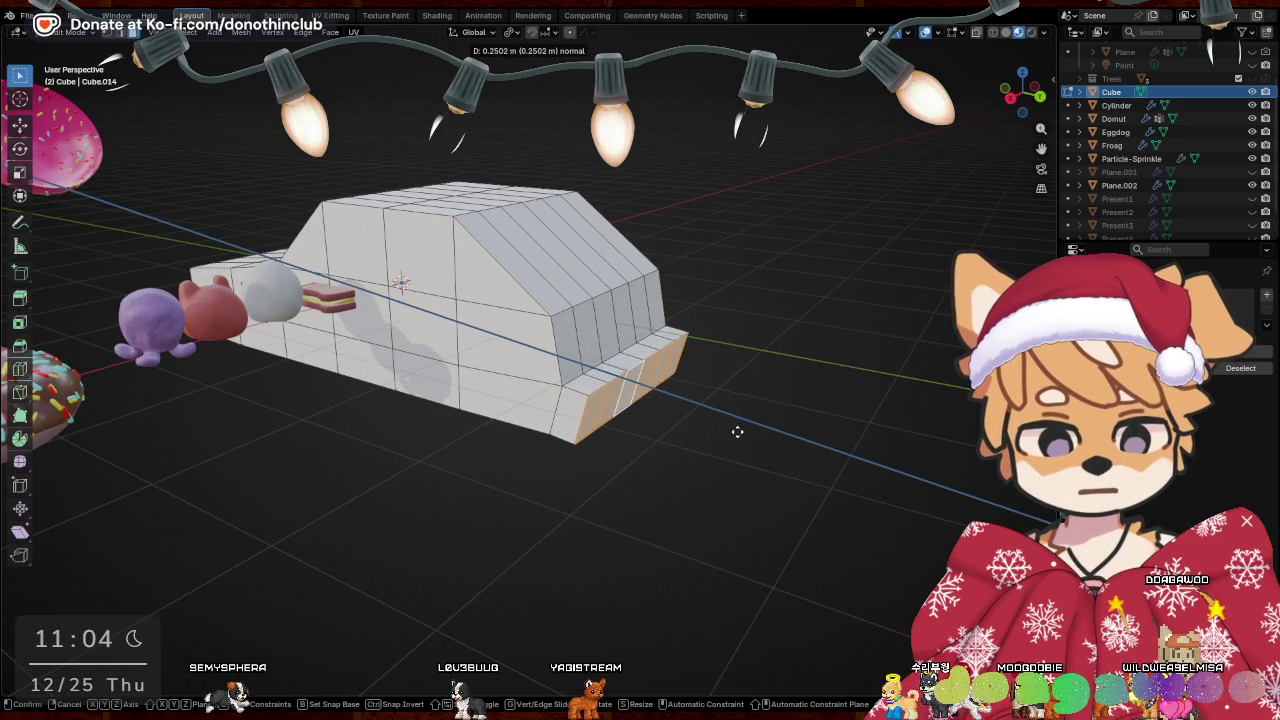
click(723, 420)
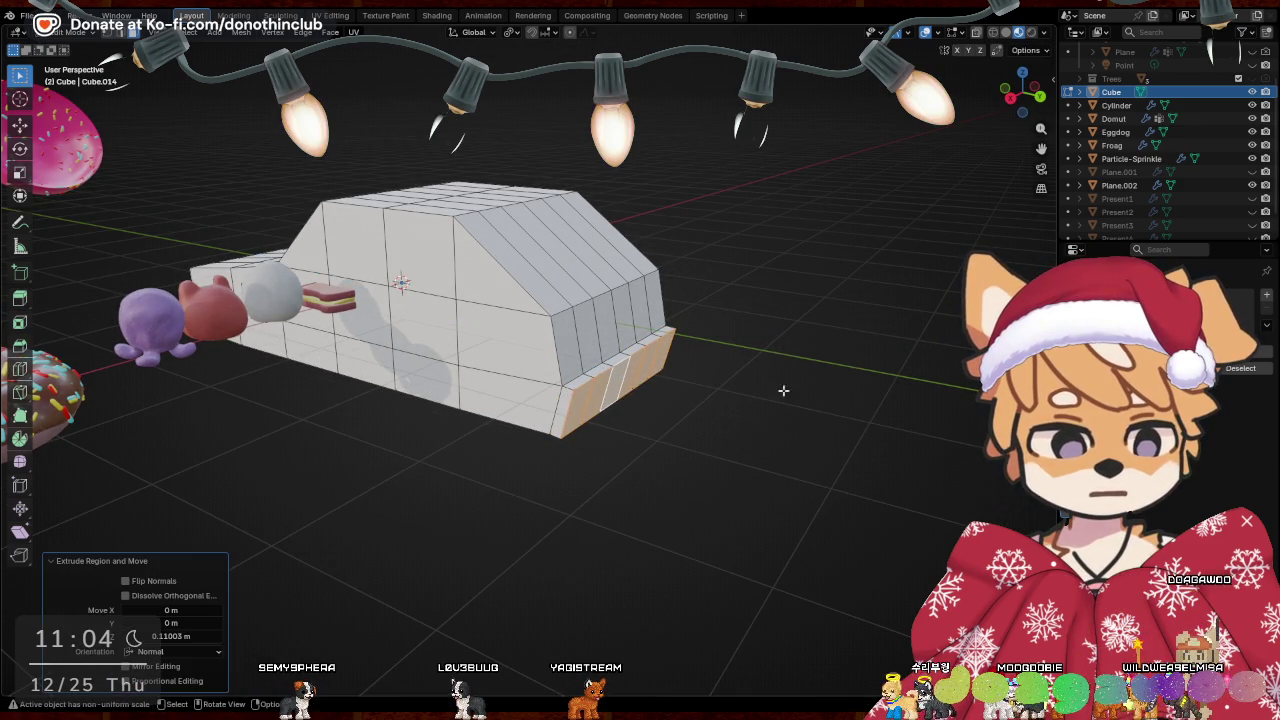
middle_drag(723, 420, 777, 352)
click(720, 417)
Select two middle bumper faces and push them forward
mouse_move(720, 417)
middle_down()
mouse_move(789, 394)
mouse_move(772, 383)
middle_up()
scroll(772, 383, up, 2)
mouse_move(703, 414)
middle_down()
mouse_move(580, 431)
mouse_move(607, 343)
middle_up()
click(607, 343)
shift+click(610, 333)
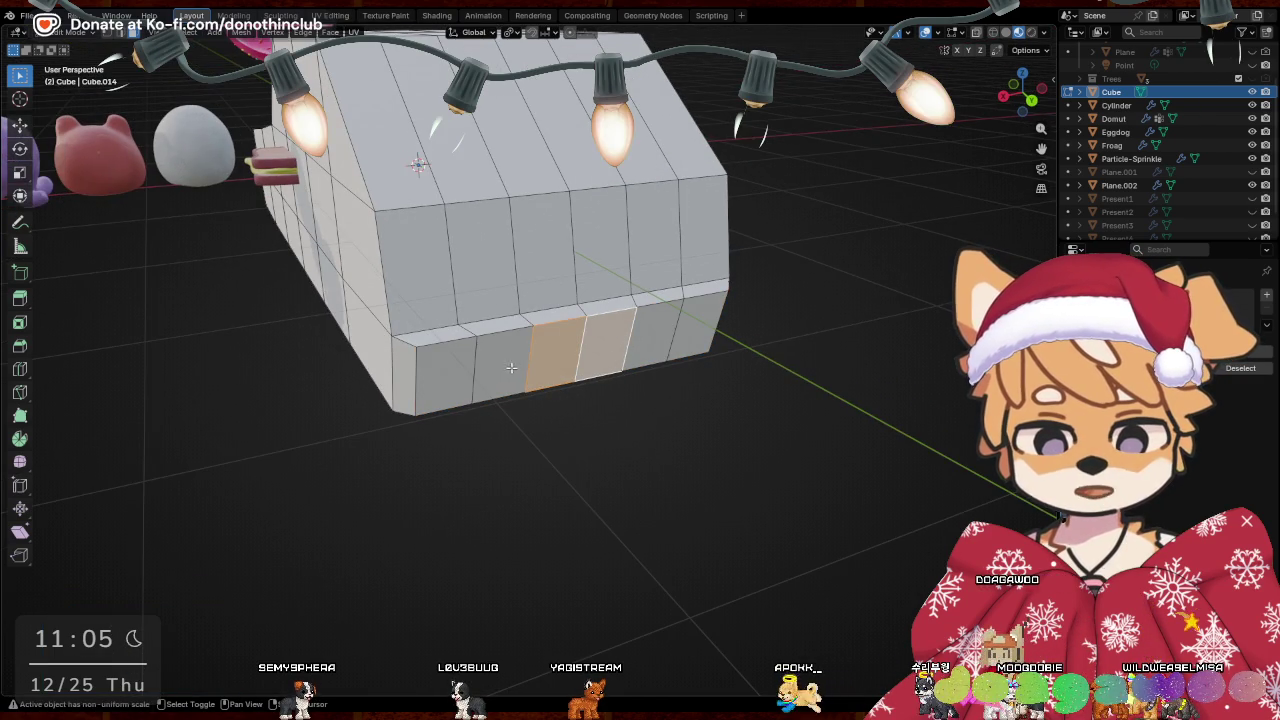
middle_drag(511, 368, 618, 331)
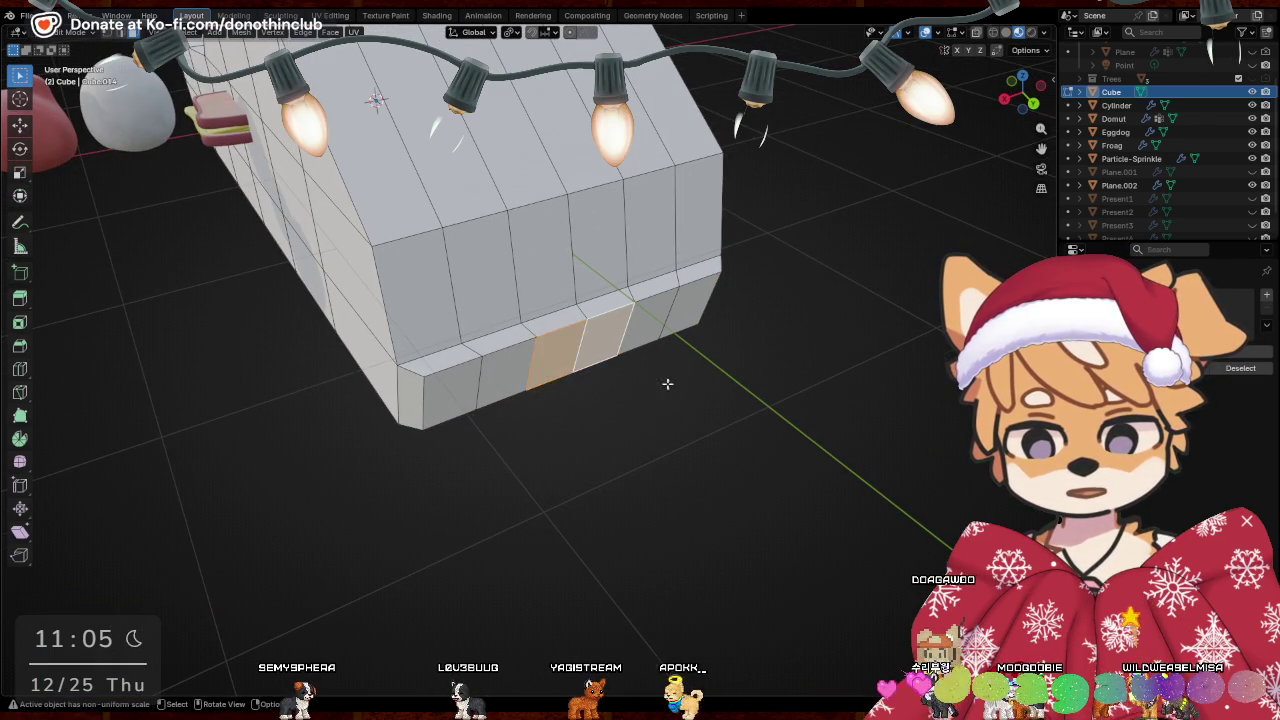
middle_drag(672, 378, 632, 414)
key(g)
click(635, 420)
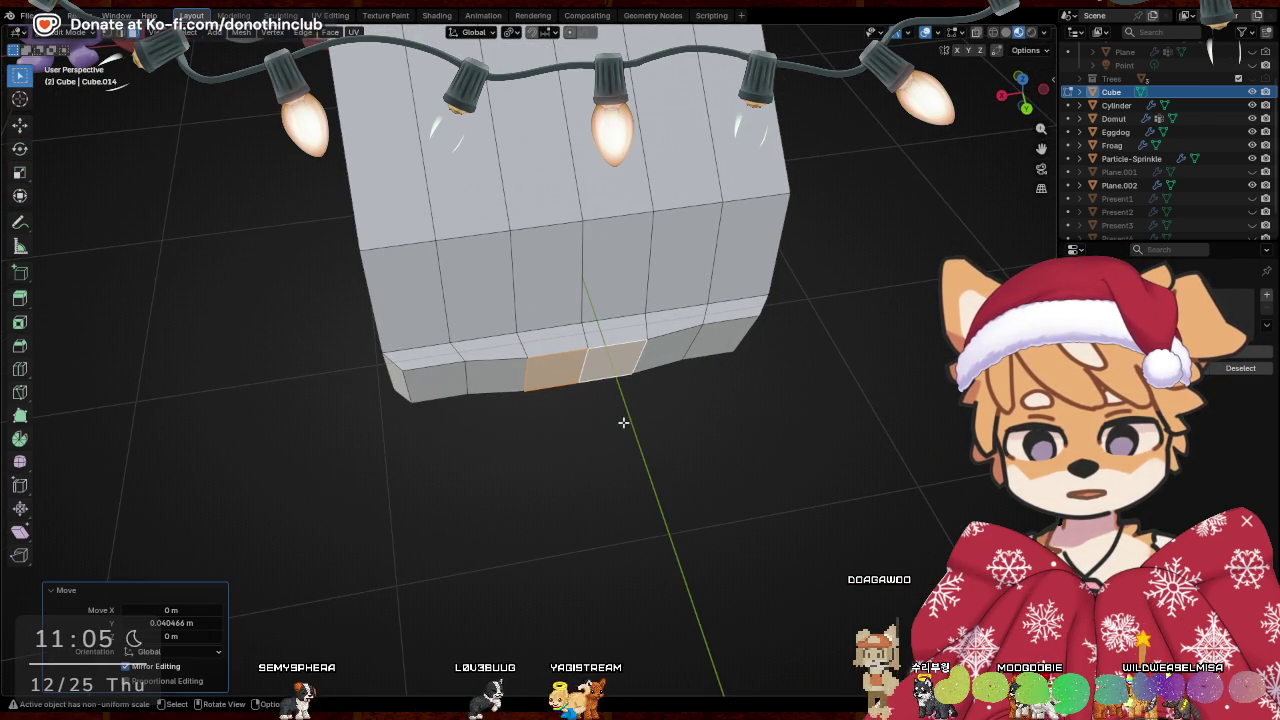
Push another bumper face and the bottom bumper strip forward along Y
shift+click(509, 385)
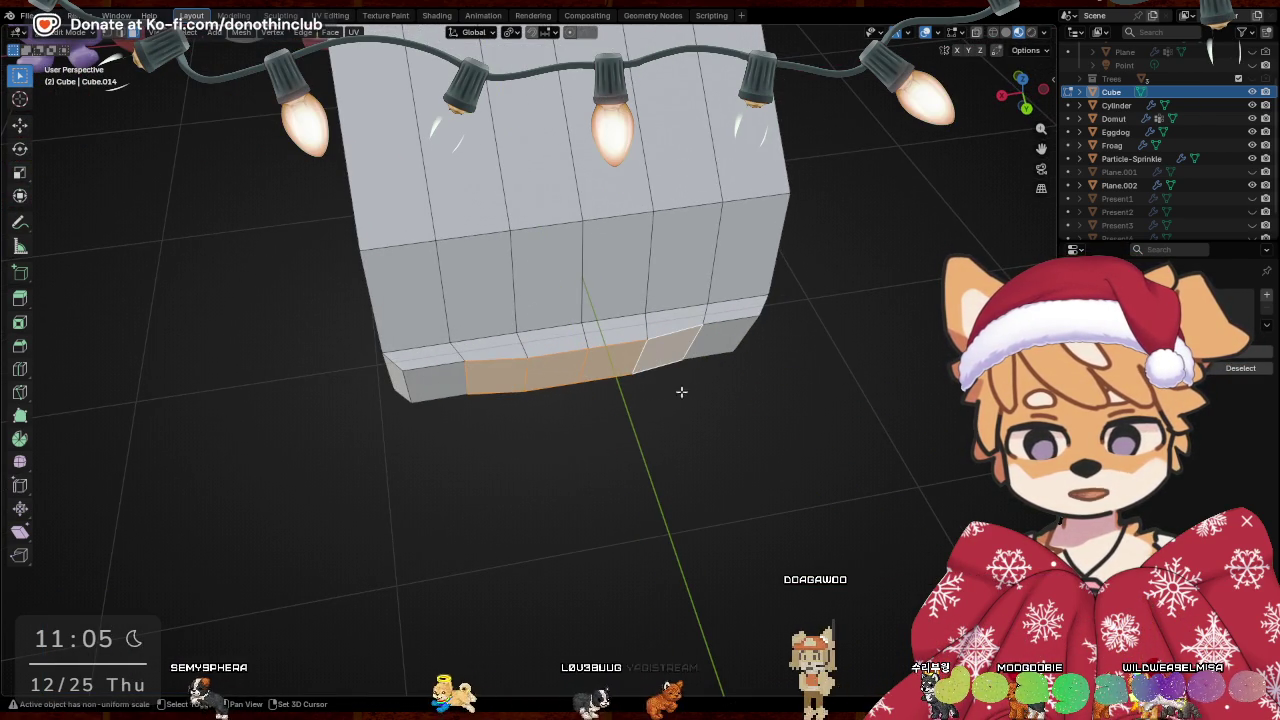
key(g)
key(y)
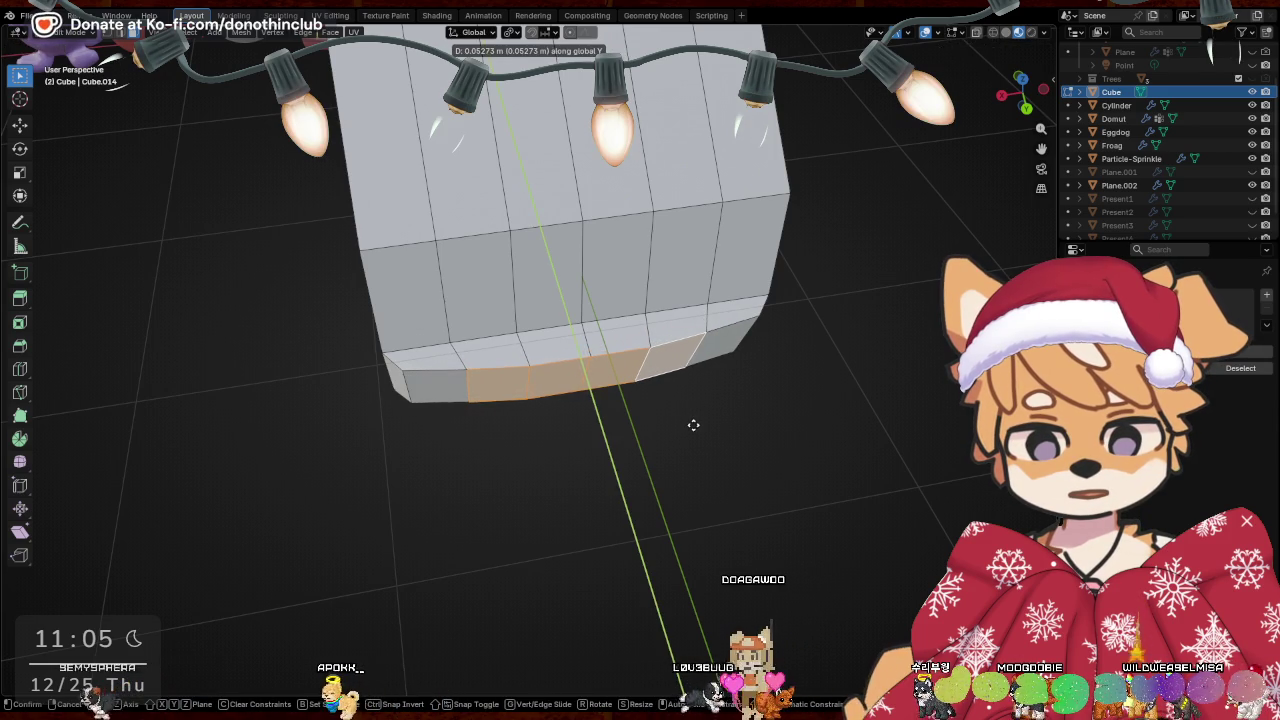
click(690, 424)
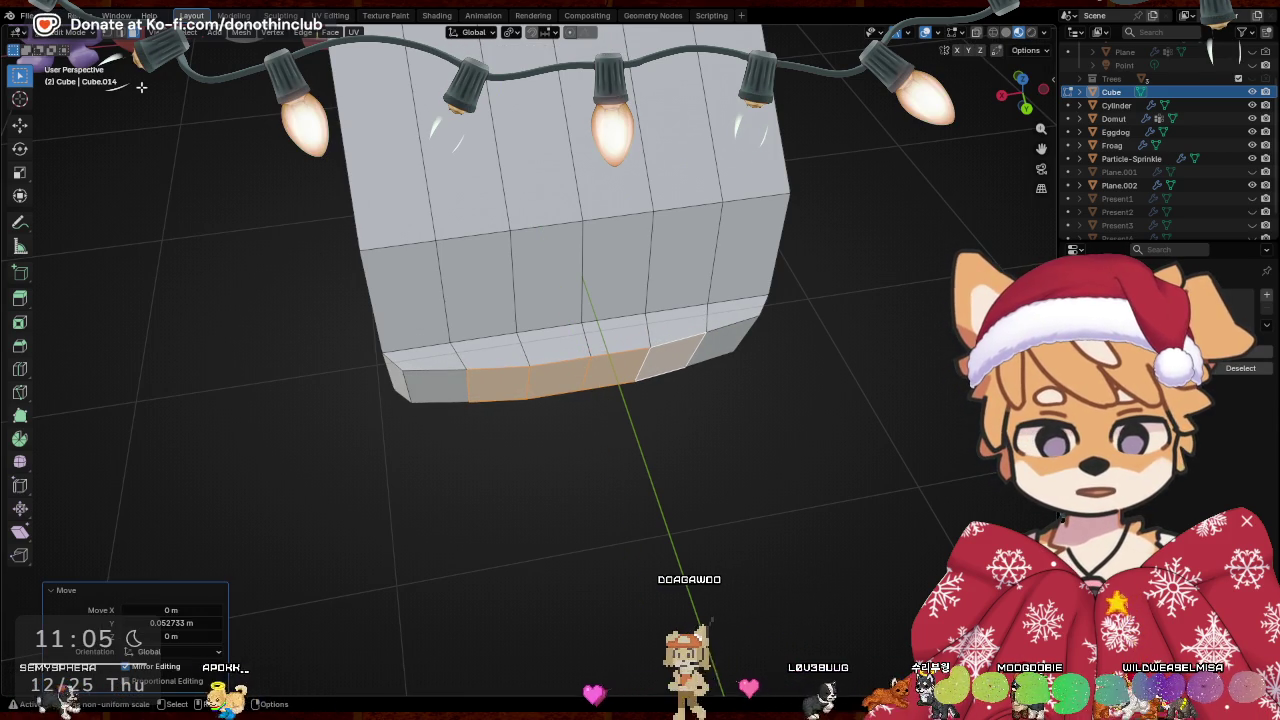
alt+click(584, 383)
mouse_move(584, 373)
middle_down()
mouse_move(640, 428)
mouse_move(666, 414)
mouse_move(631, 503)
mouse_move(651, 460)
mouse_move(695, 423)
mouse_move(687, 448)
middle_up()
key(g)
key(y)
click(670, 413)
Slide the lip's centre, left and right vertices into a smoother curve
mouse_move(598, 308)
middle_down()
mouse_move(523, 163)
mouse_move(549, 199)
mouse_move(560, 280)
mouse_move(603, 348)
middle_up()
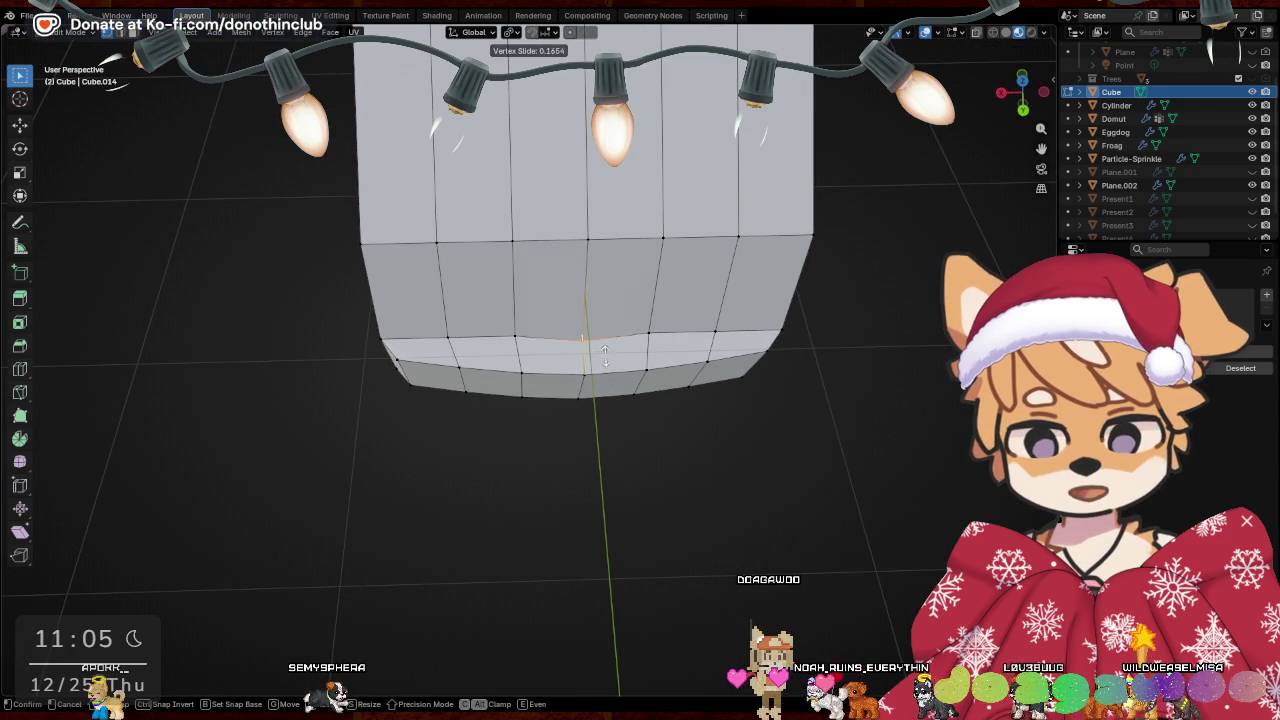
click(603, 352)
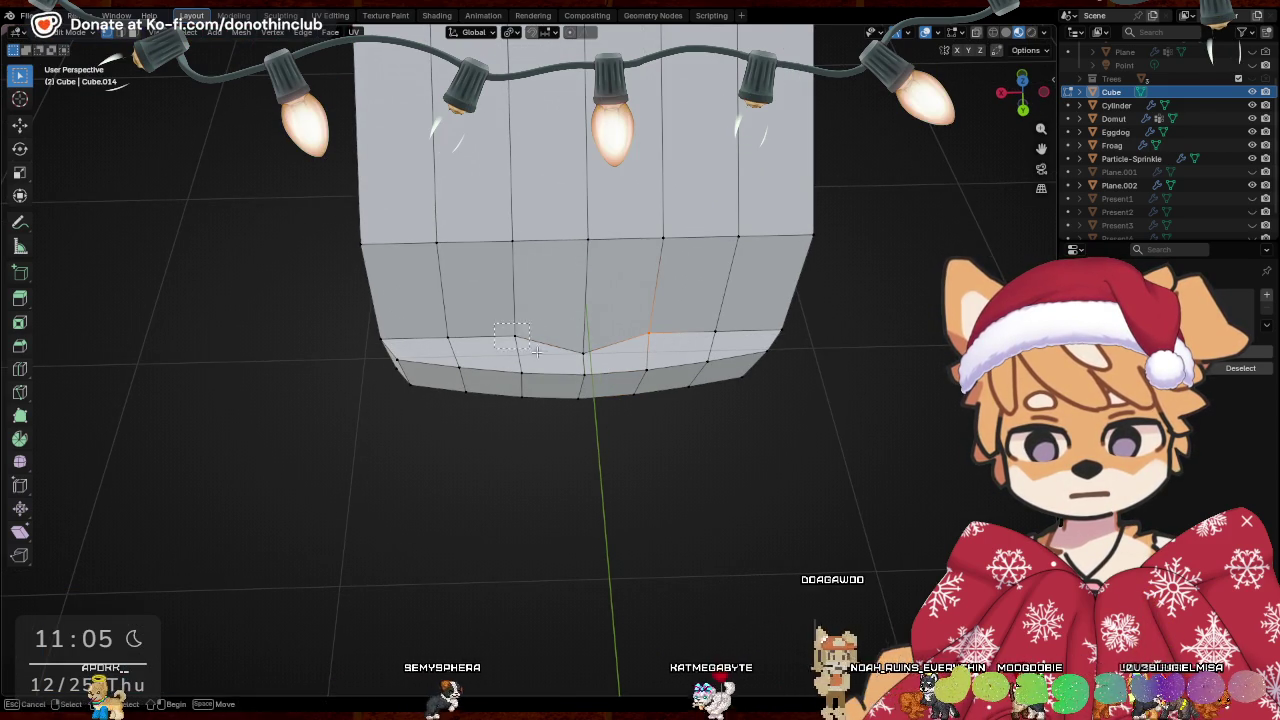
drag(525, 345, 600, 365)
key(g)
click(758, 340)
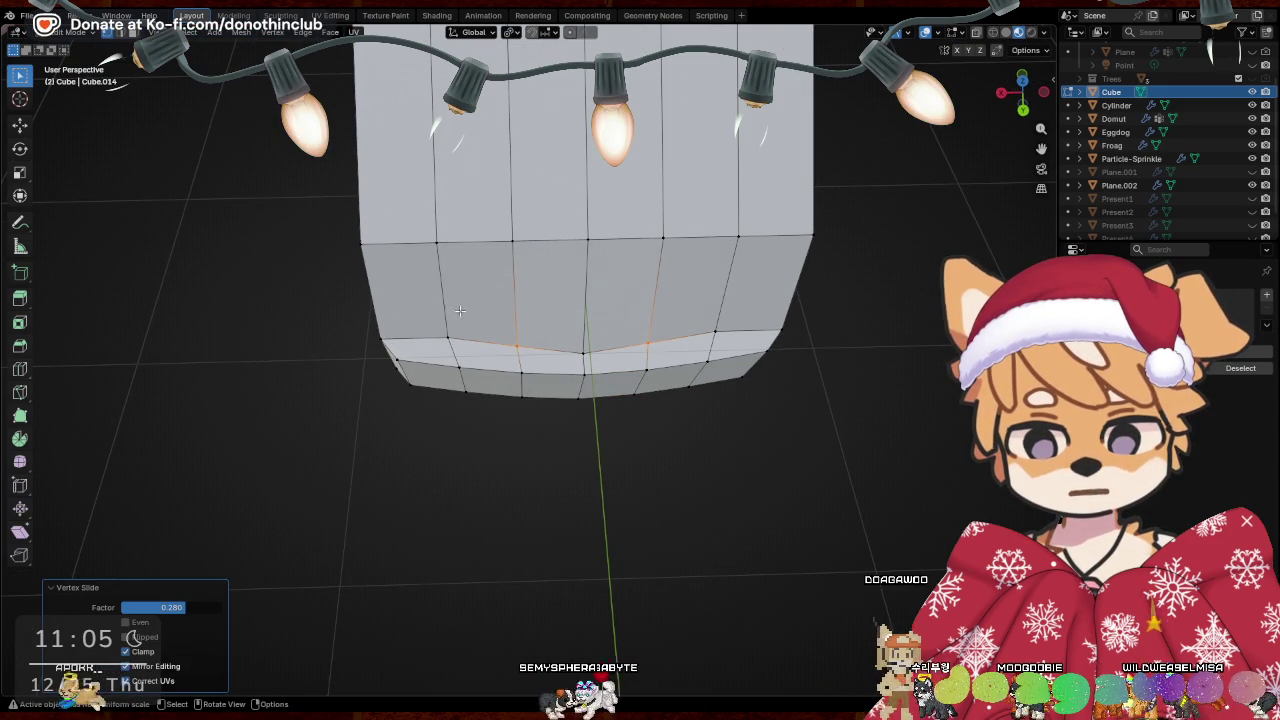
click(462, 342)
shift+click(716, 330)
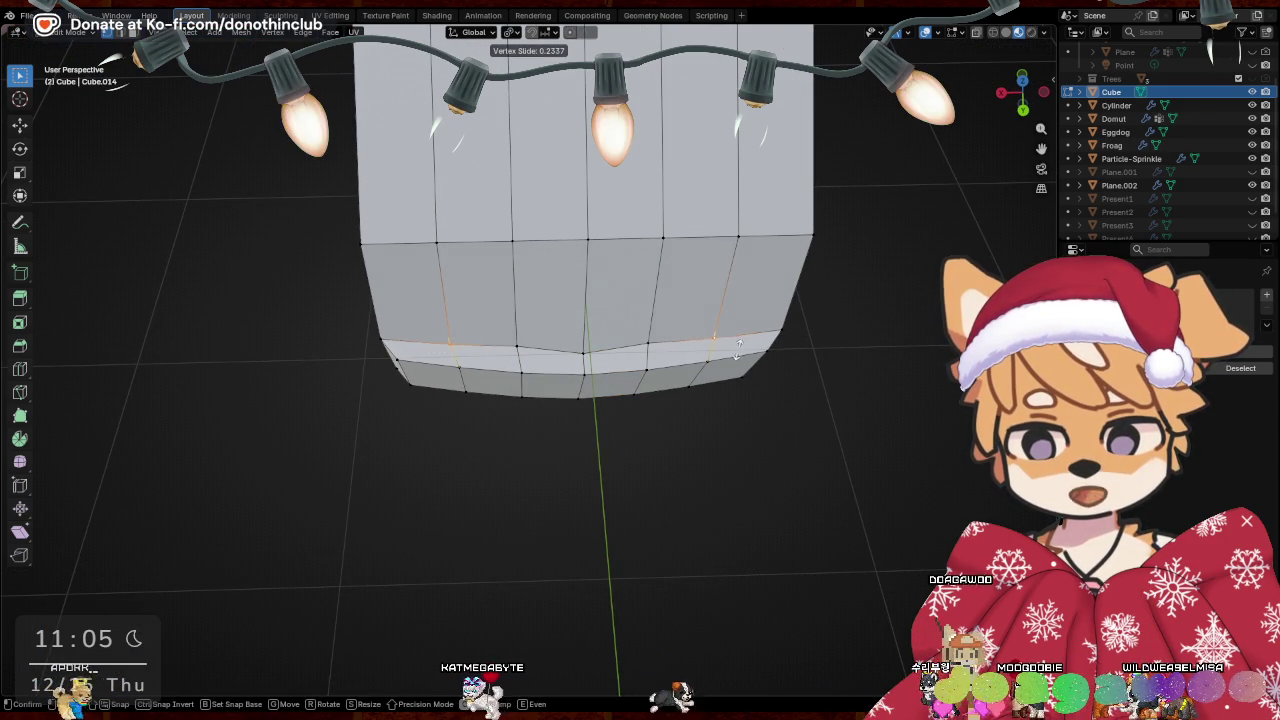
click(738, 345)
click(648, 343)
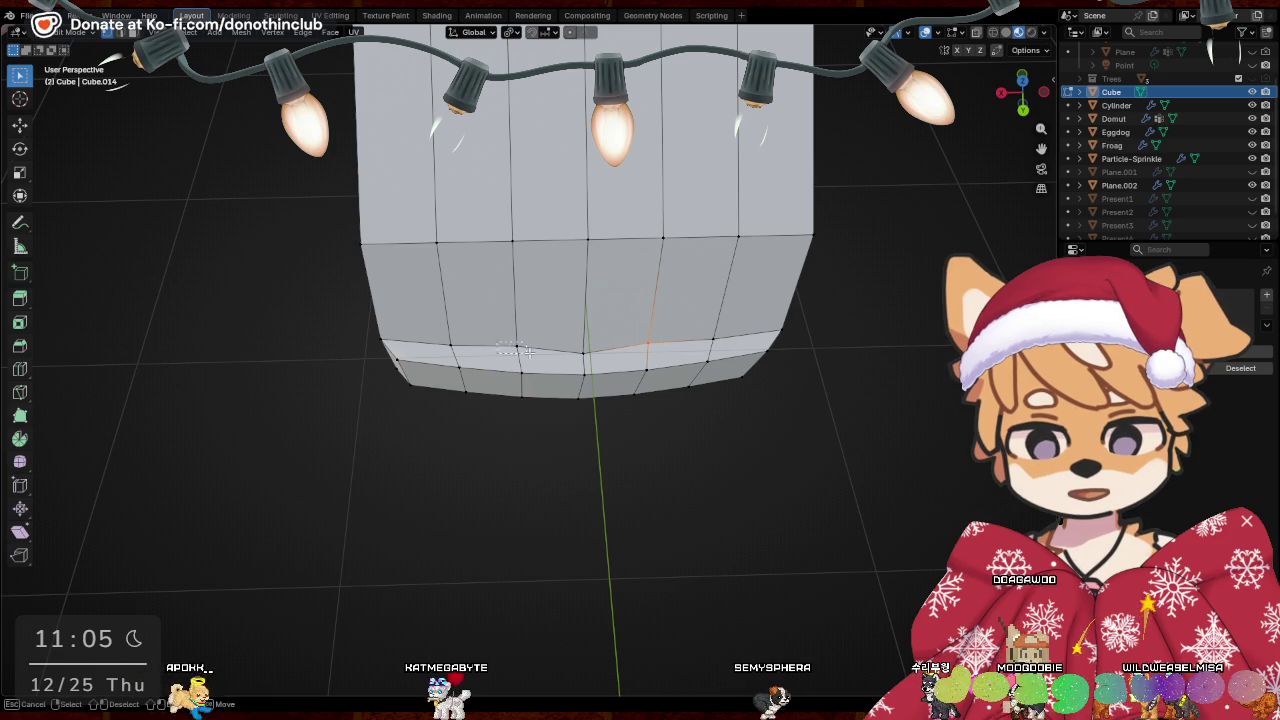
drag(510, 352, 708, 293)
Edge-slide the top edge loop and front vertices (factor 0.192), then return to Object Mode
mouse_move(712, 362)
middle_down()
mouse_move(737, 363)
mouse_move(760, 251)
mouse_move(424, 352)
middle_up()
drag(424, 352, 723, 440)
drag(598, 380, 715, 437)
middle_drag(720, 443, 706, 440)
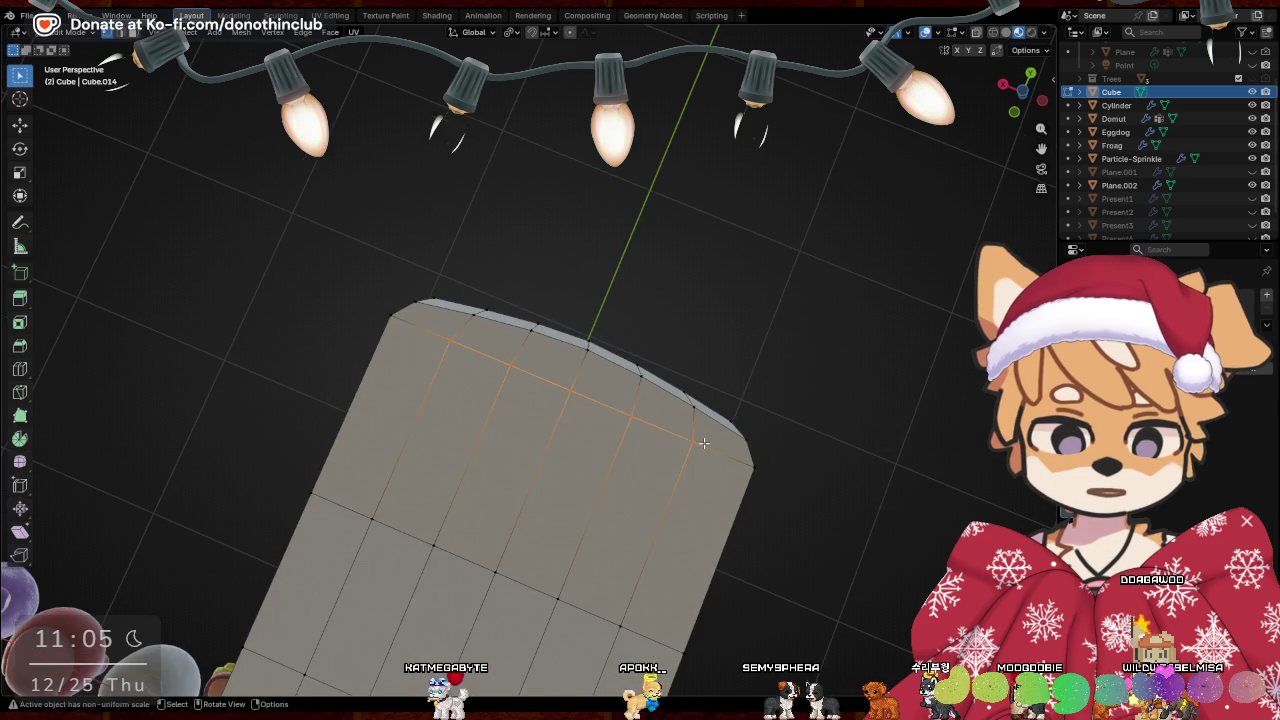
key(g)
key(g)
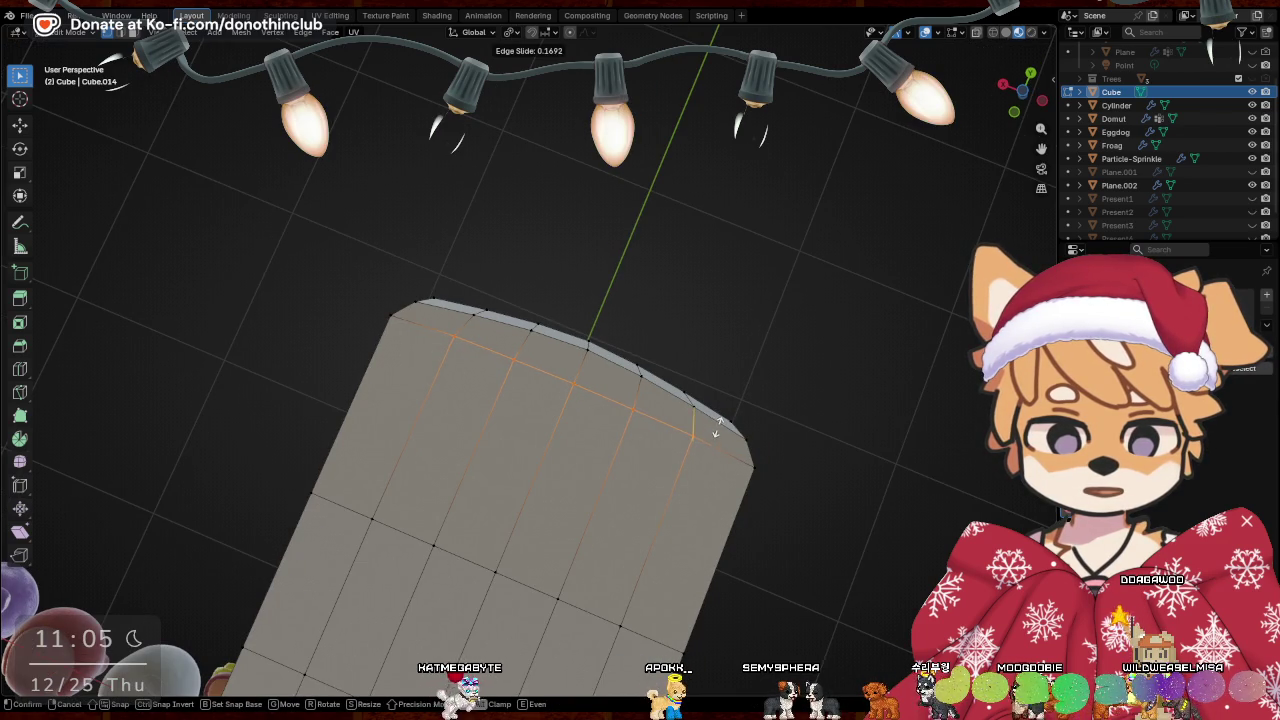
click(716, 428)
drag(497, 356, 668, 418)
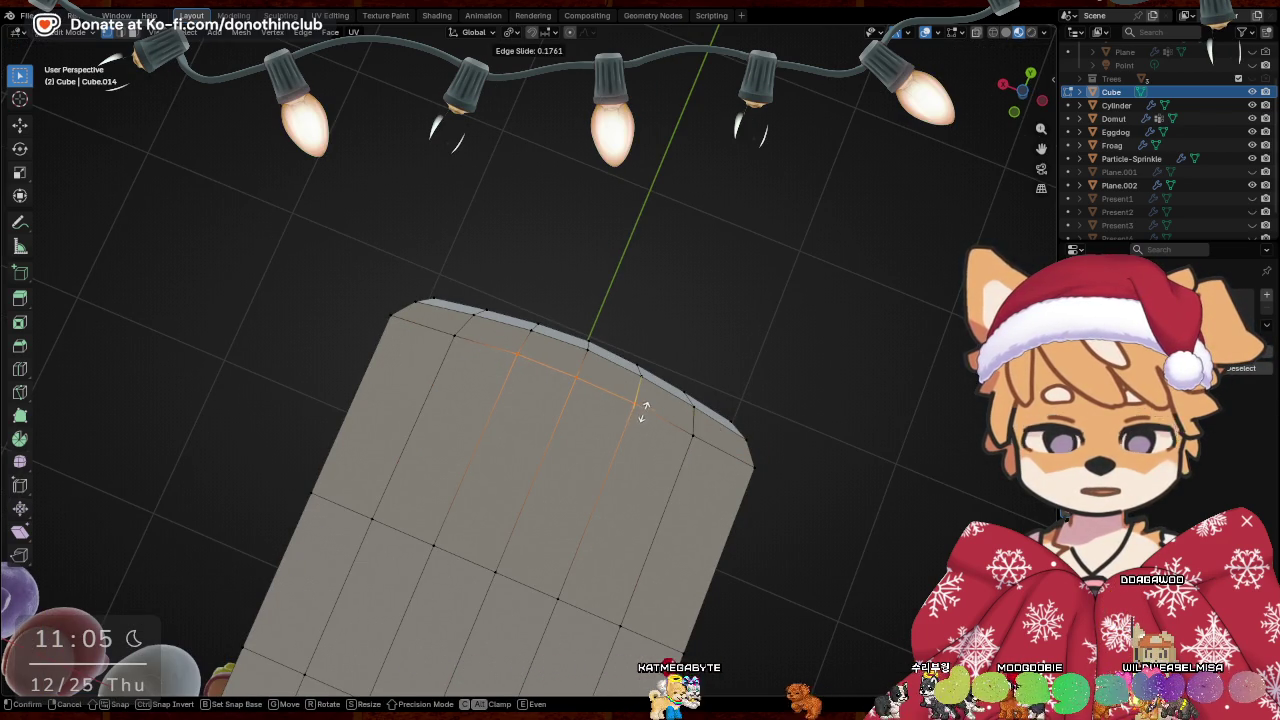
click(645, 408)
mouse_move(645, 408)
middle_down()
mouse_move(612, 374)
mouse_move(765, 491)
mouse_move(449, 425)
middle_up()
key(ctrl+Tab)
Return to Object Mode and select the sandwich beside the car
click(449, 425)
scroll(613, 445, up, 5)
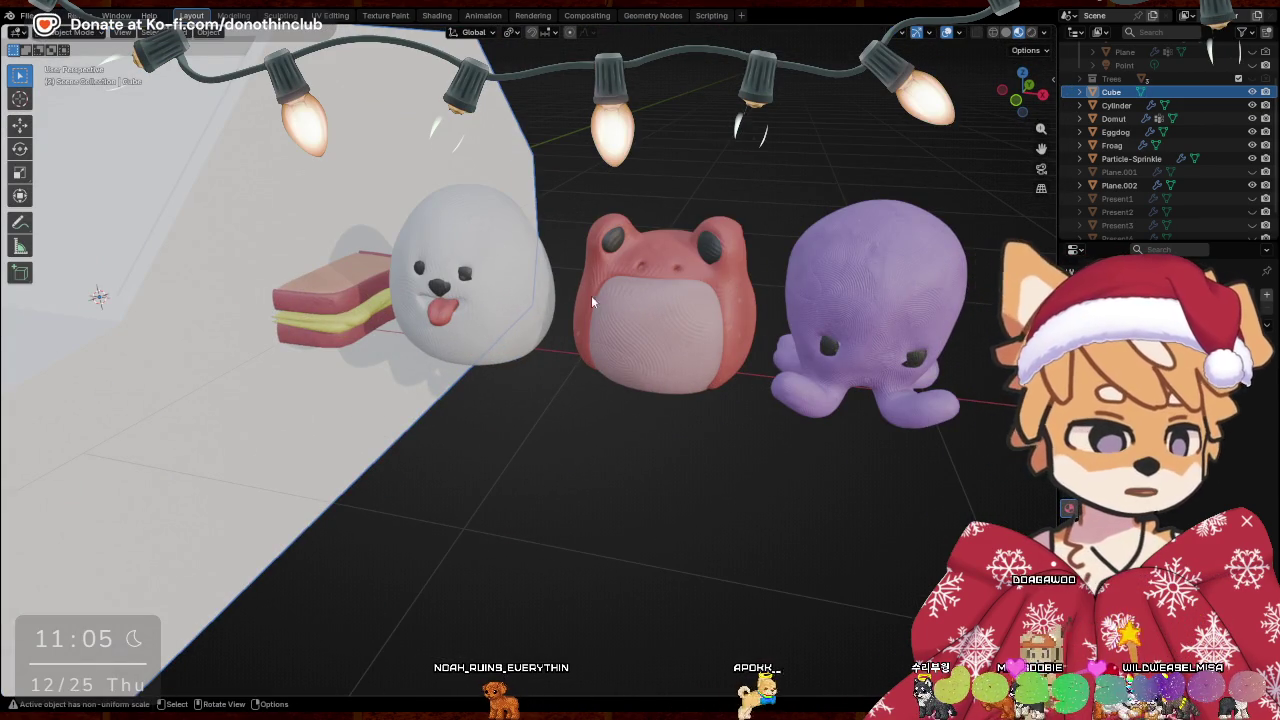
mouse_move(680, 415)
middle_down()
mouse_move(535, 343)
mouse_move(676, 405)
mouse_move(676, 442)
middle_up()
click(537, 355)
scroll(676, 442, down, 5)
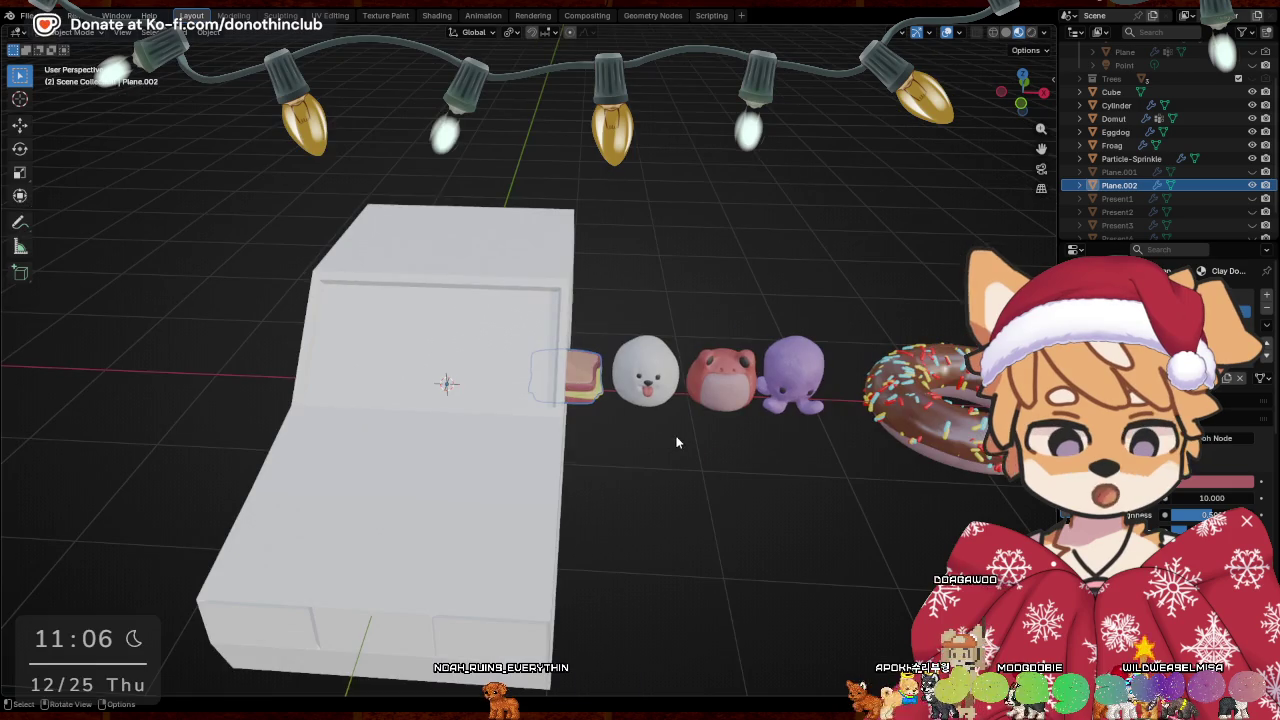
Move the sandwich 0.27932 m along X, away from the car
click(935, 447)
key(g)
key(y)
key(Return)
key(g)
key(x)
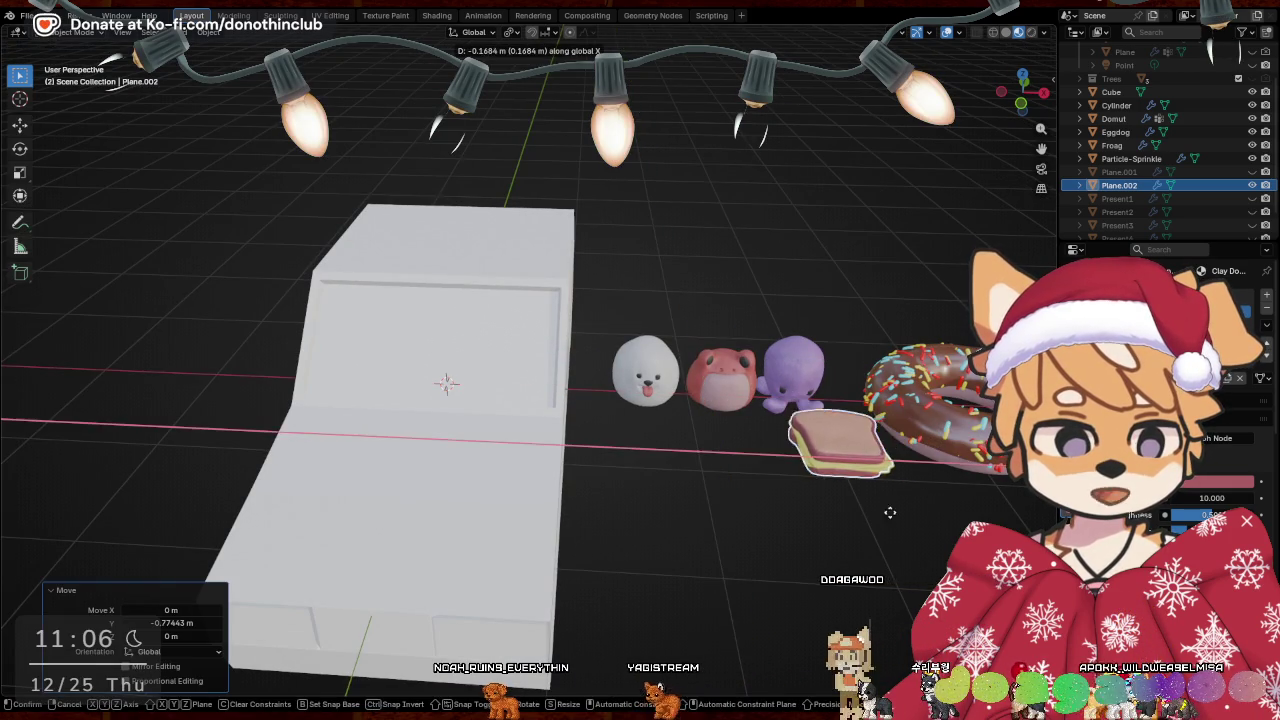
click(881, 513)
Select the green cylinder and enter Edit Mode on its mesh
mouse_move(881, 513)
middle_down()
mouse_move(738, 471)
mouse_move(697, 371)
middle_up()
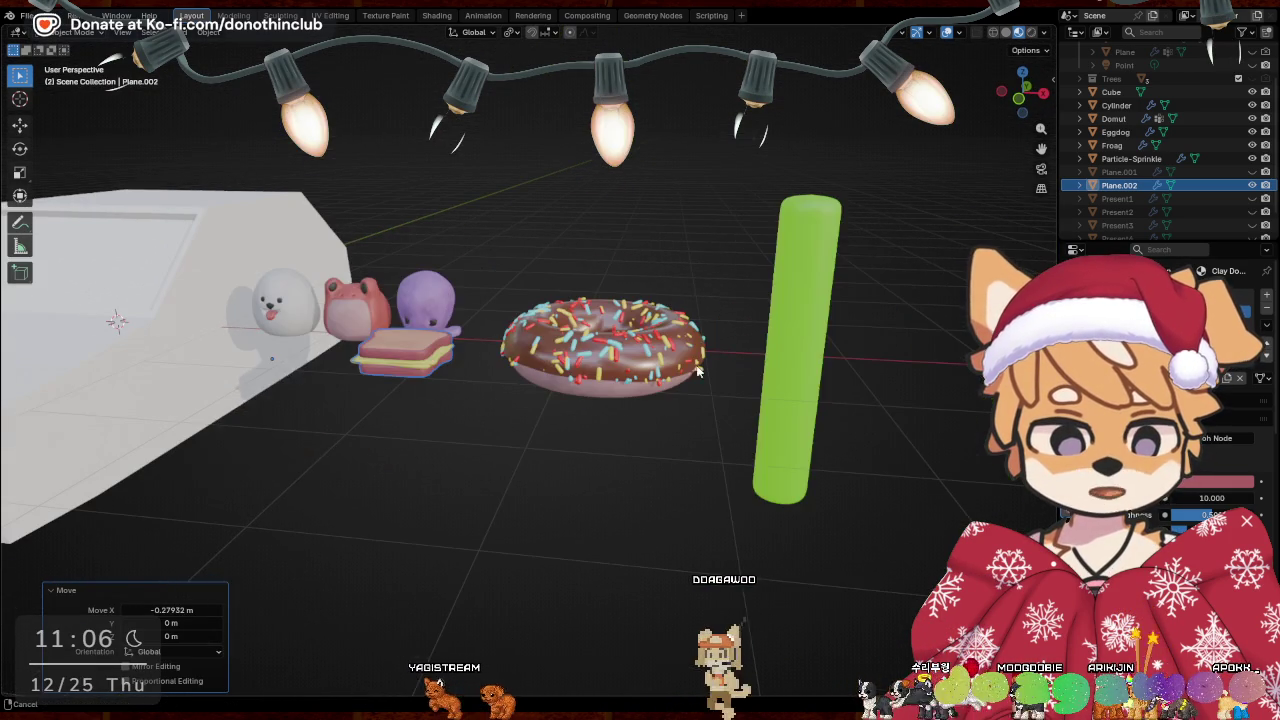
click(819, 245)
mouse_move(819, 245)
middle_down()
mouse_move(703, 340)
mouse_move(752, 339)
middle_up()
key(Tab)
Delete the cylinder's top cap face
scroll(752, 339, up, 2)
scroll(752, 339, up, 2)
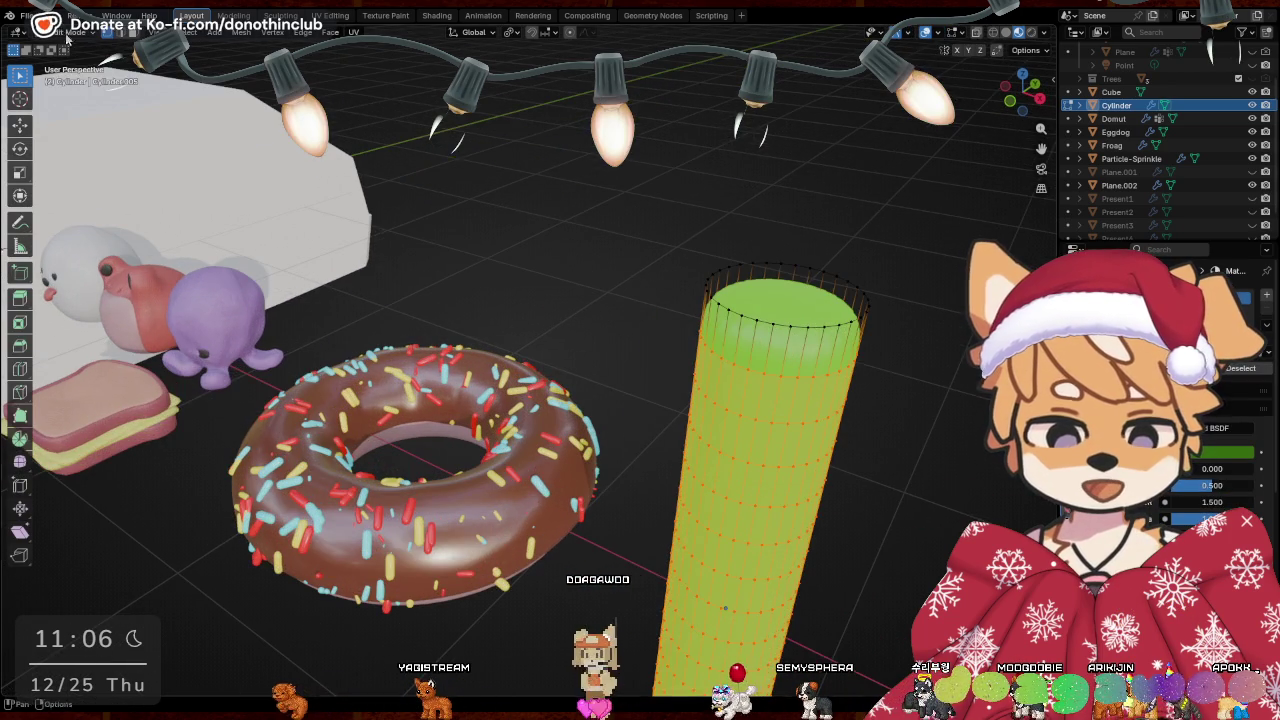
alt+click(760, 296)
key(x)
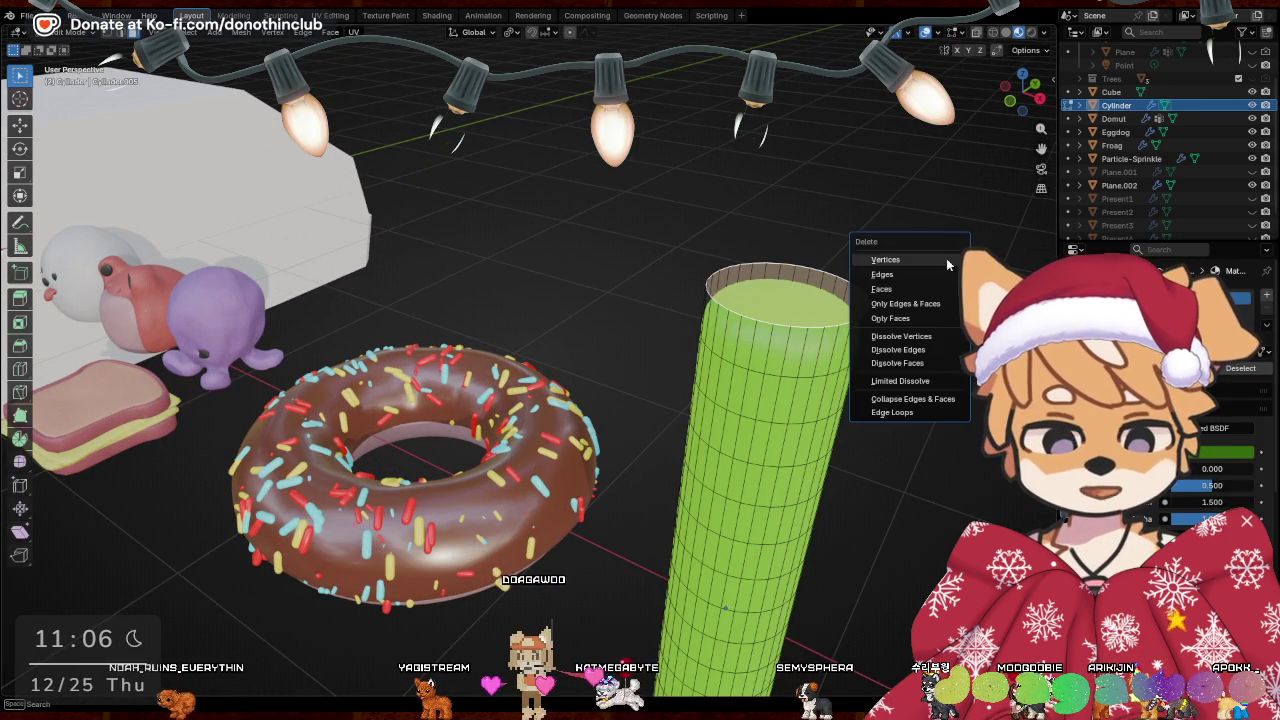
click(913, 274)
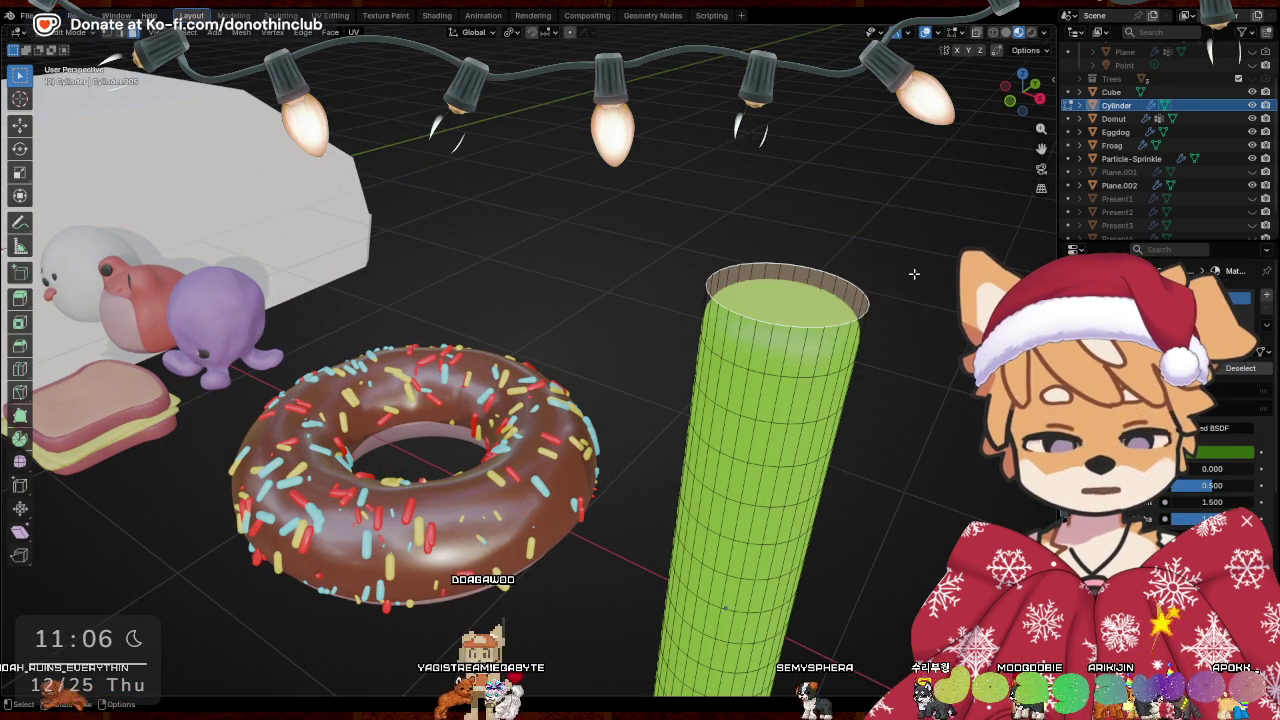
key(x)
click(905, 285)
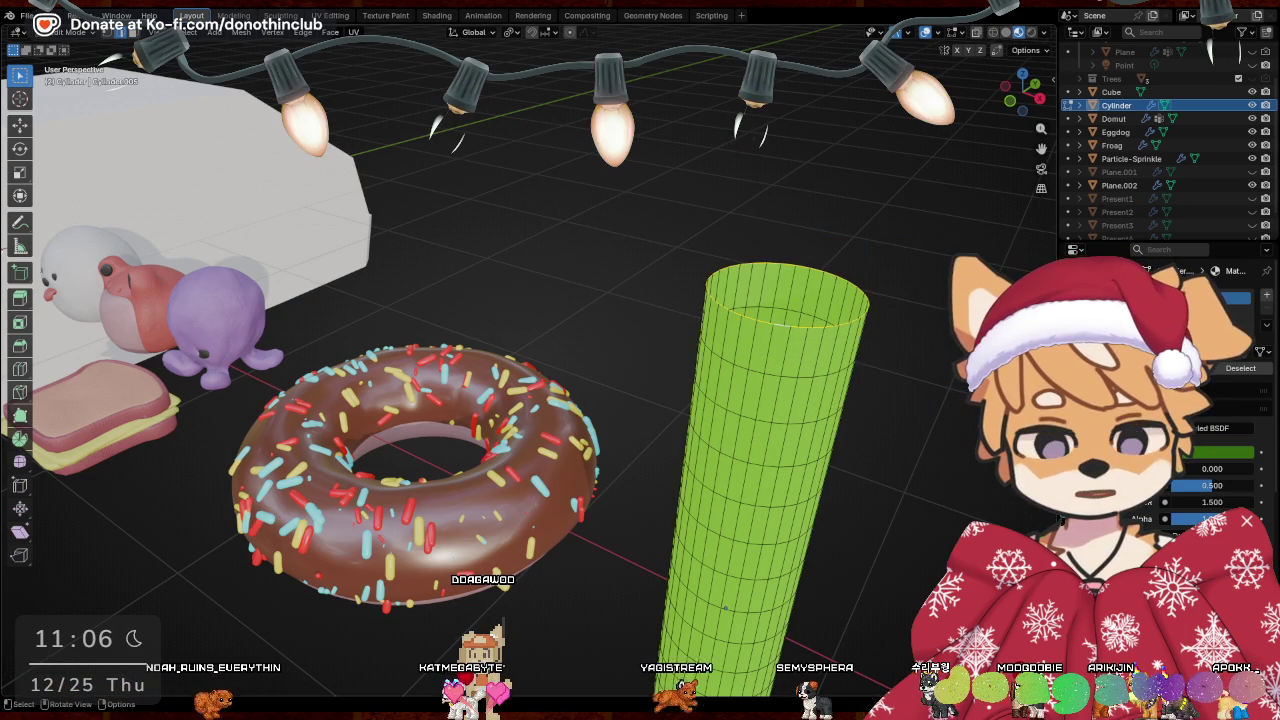
Extrude the open top rim, scale it inward excluding Z, and merge it at centre
key(e)
key(Escape)
key(s)
key(shift+z)
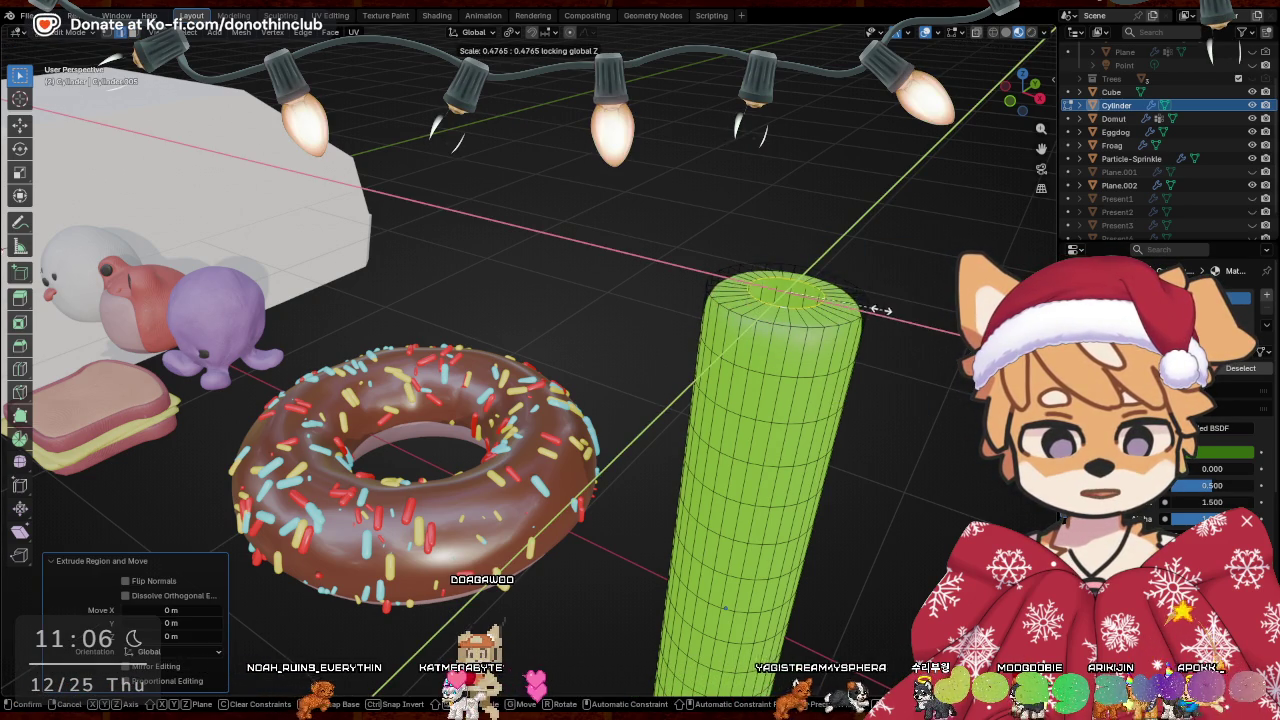
click(920, 335)
key(g)
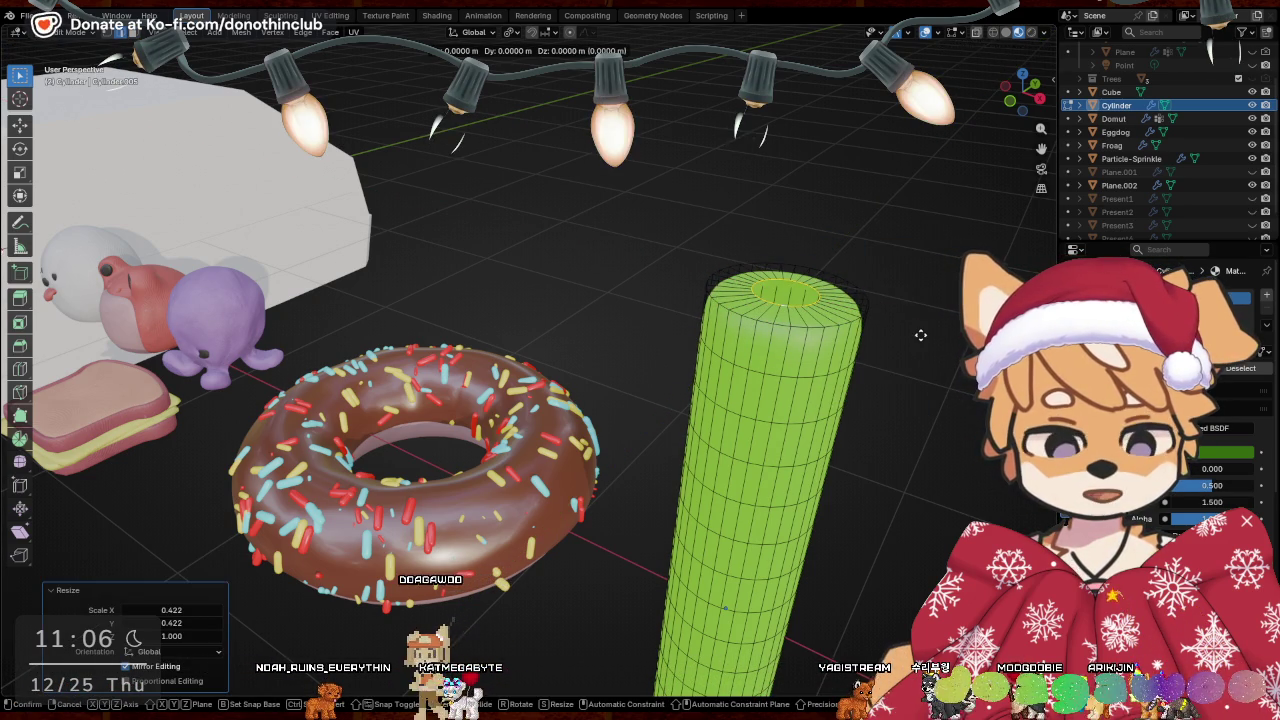
key(Escape)
key(m)
click(932, 354)
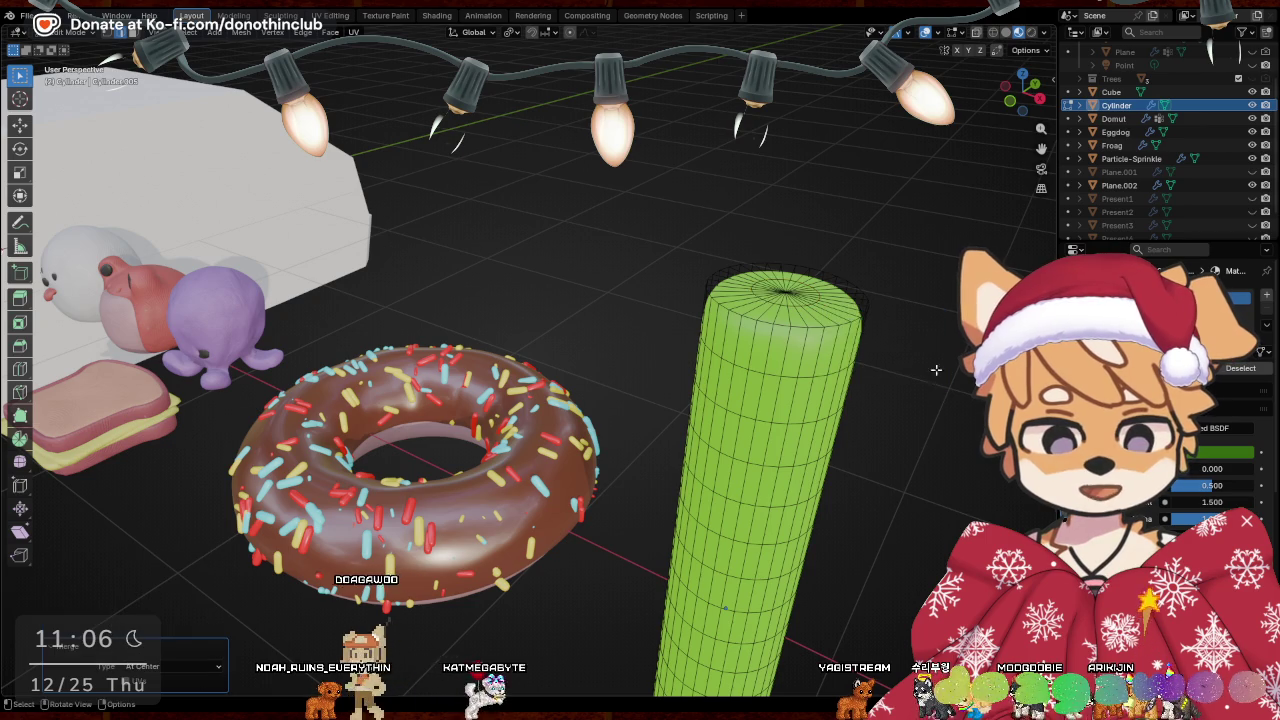
Re-enter the cylinder's Edit Mode and delete its bottom face
mouse_move(932, 354)
middle_down()
mouse_move(809, 449)
mouse_move(779, 423)
mouse_move(709, 274)
middle_up()
key(Tab)
key(ctrl+Tab)
click(841, 286)
middle_drag(841, 286, 734, 291)
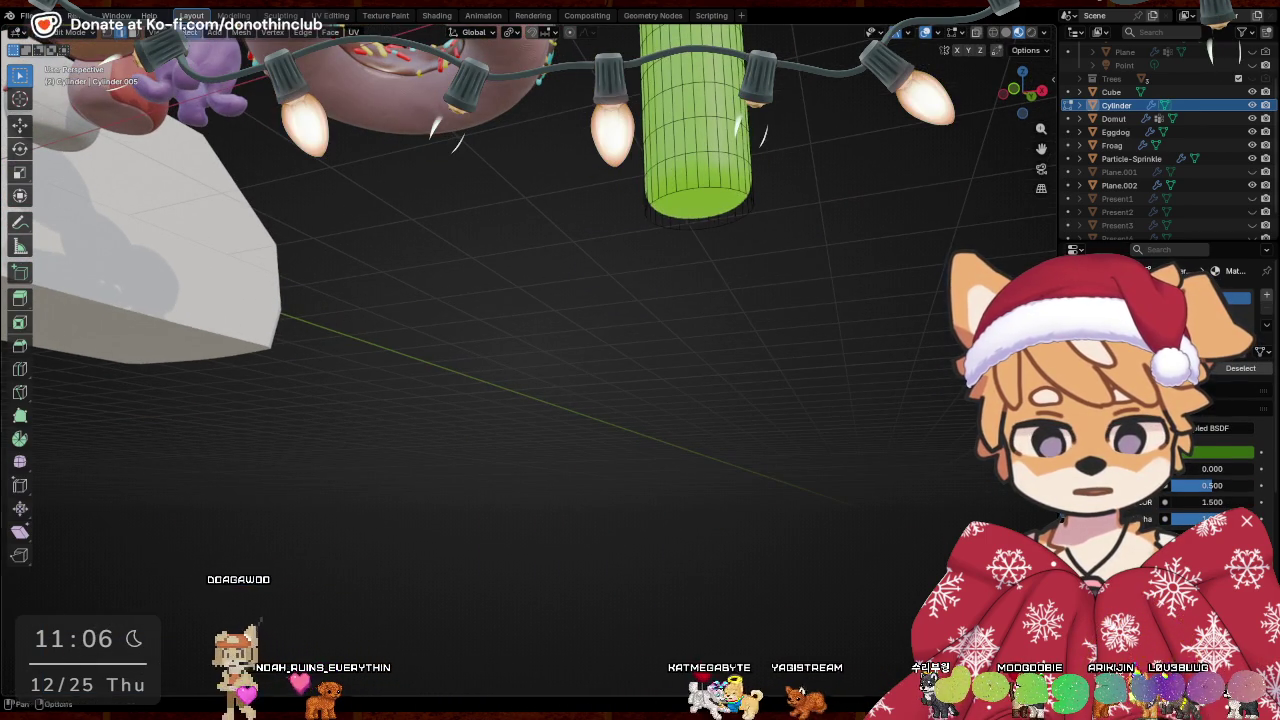
shift+middle_drag(338, 78, 338, 78)
key(x)
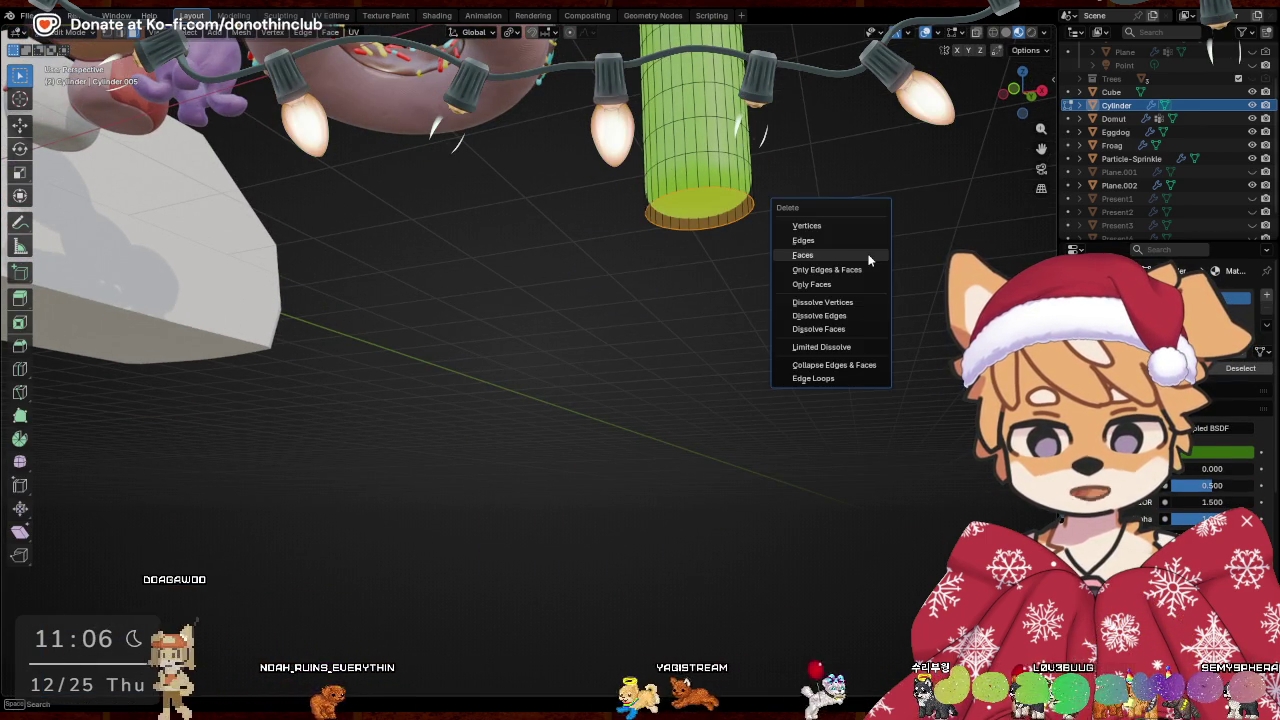
click(866, 257)
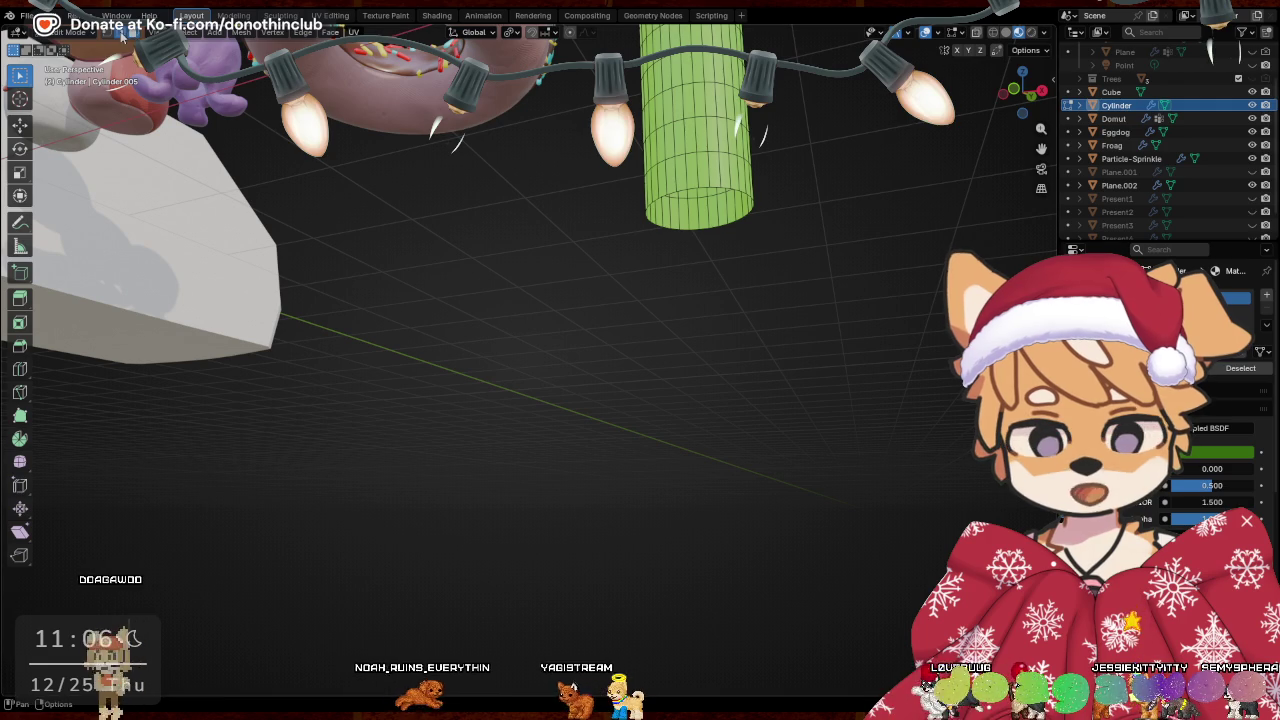
Extrude the bottom rim and scale it inward flat to 0.5326
middle_drag(688, 184, 820, 224)
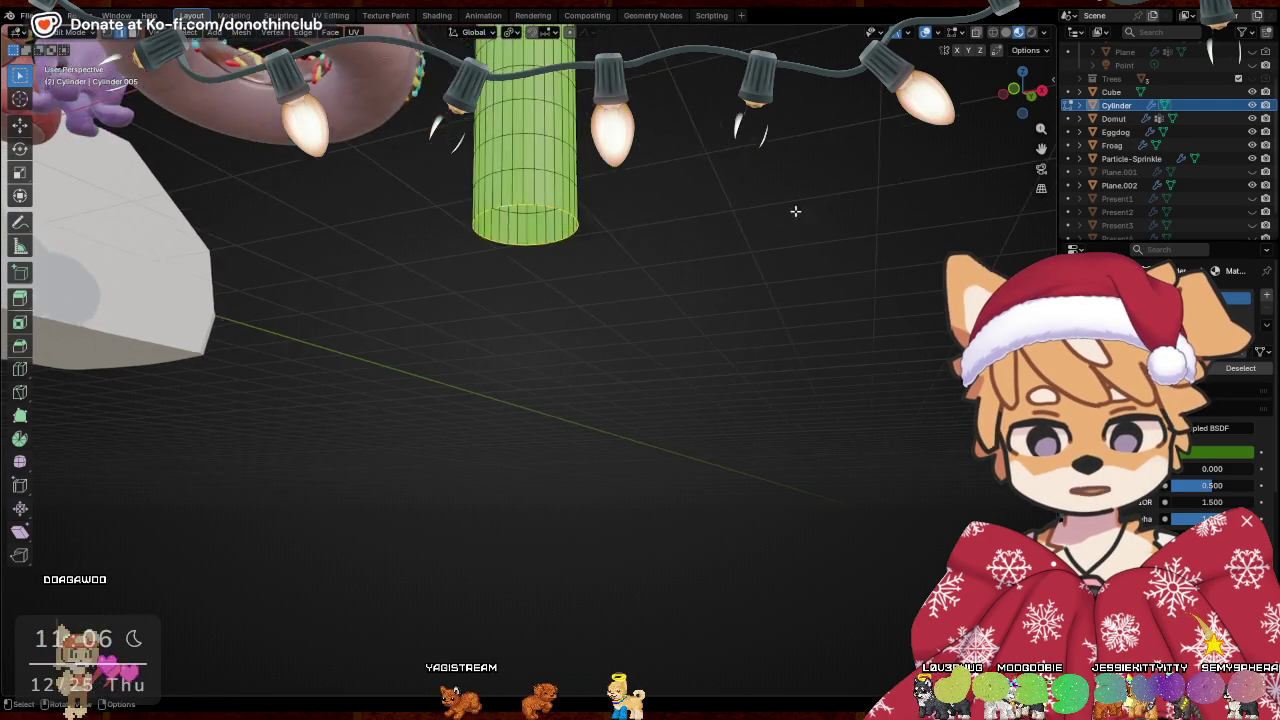
middle_drag(891, 272, 880, 274)
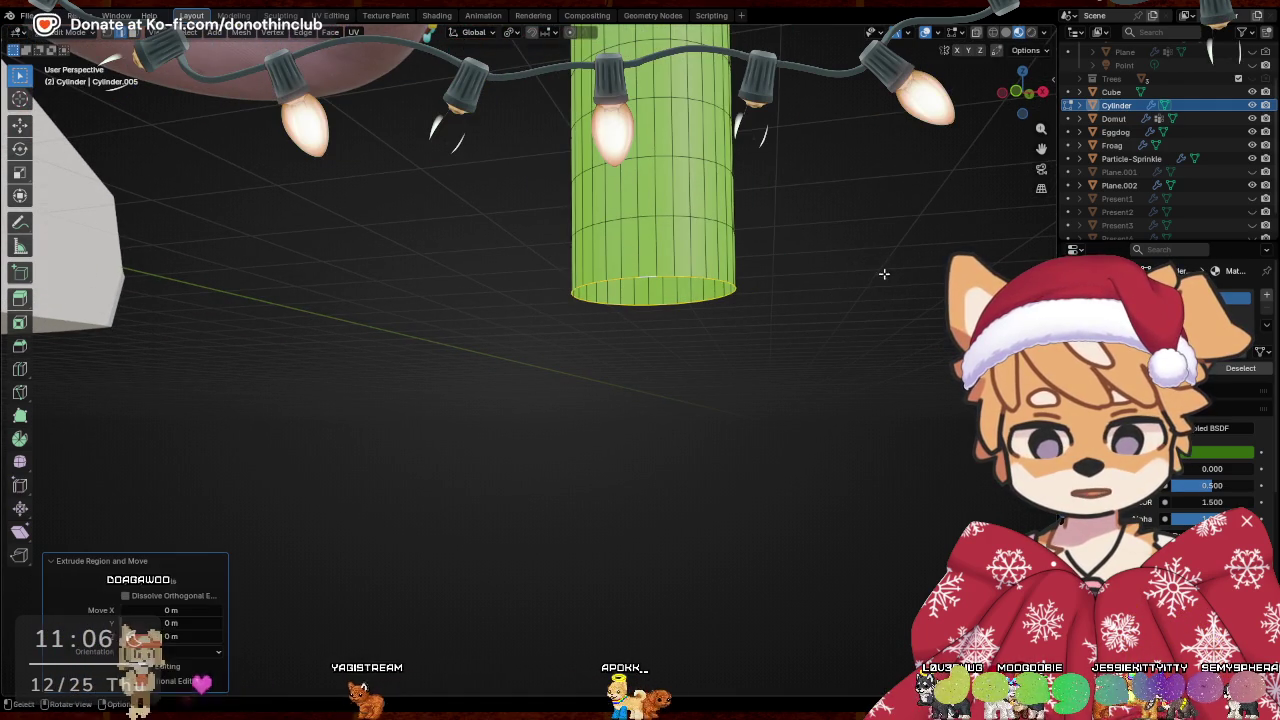
key(e)
key(Escape)
key(shift+z)
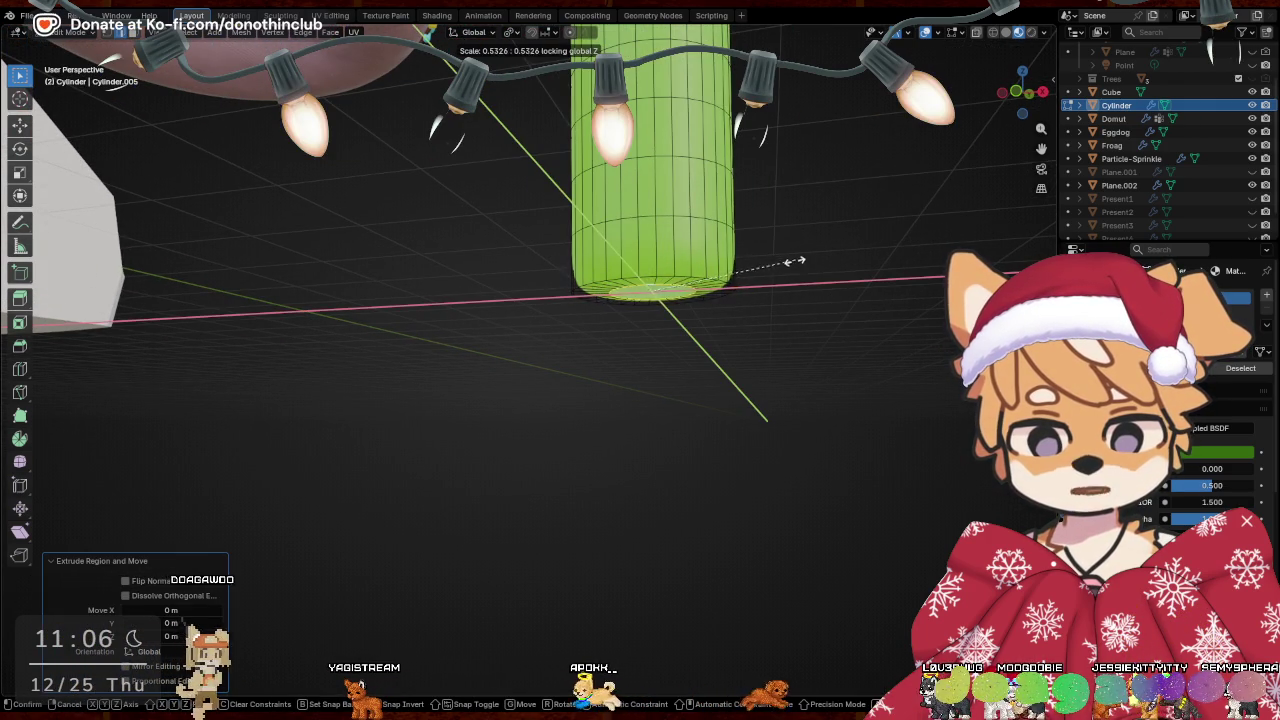
click(786, 266)
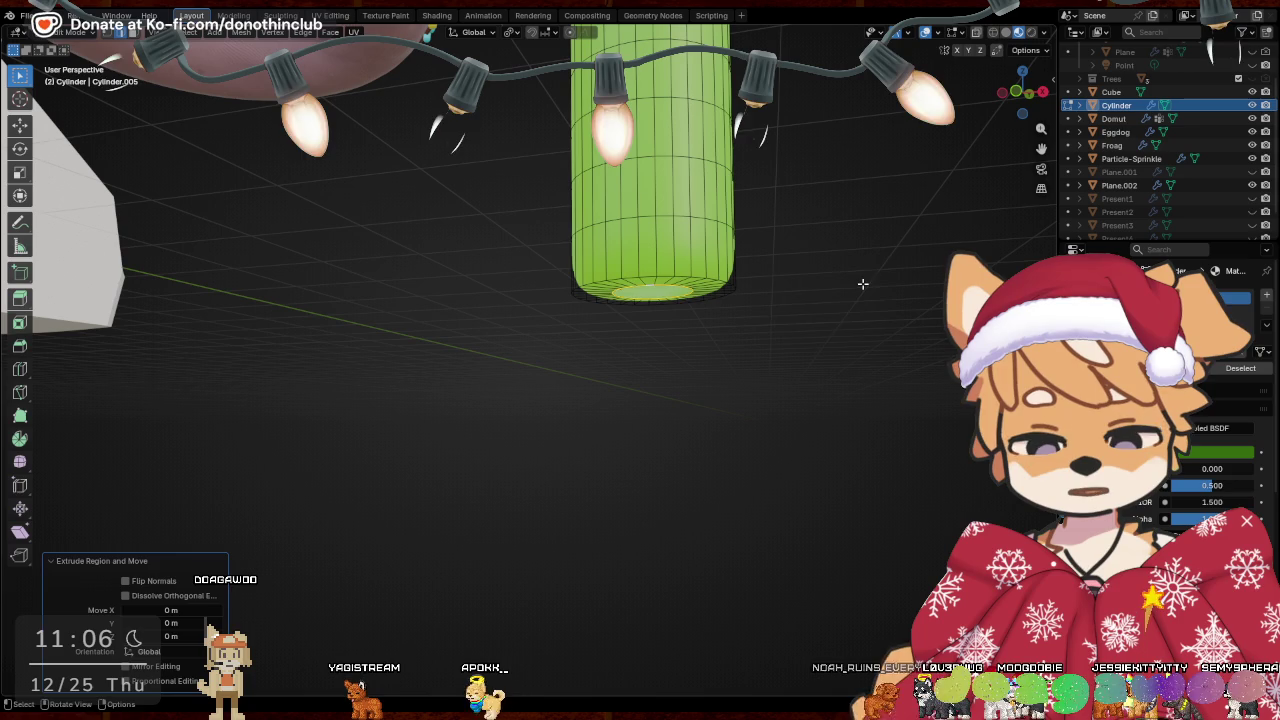
Return to Object Mode and view the whole scene
key(Tab)
mouse_move(837, 306)
middle_down()
mouse_move(803, 243)
mouse_move(822, 291)
mouse_move(839, 273)
mouse_move(822, 299)
mouse_move(814, 365)
mouse_move(826, 367)
mouse_move(622, 402)
mouse_move(867, 394)
mouse_move(637, 413)
middle_up()
scroll(822, 299, up, 3)
scroll(822, 299, up, 2)
scroll(827, 311, down, 3)
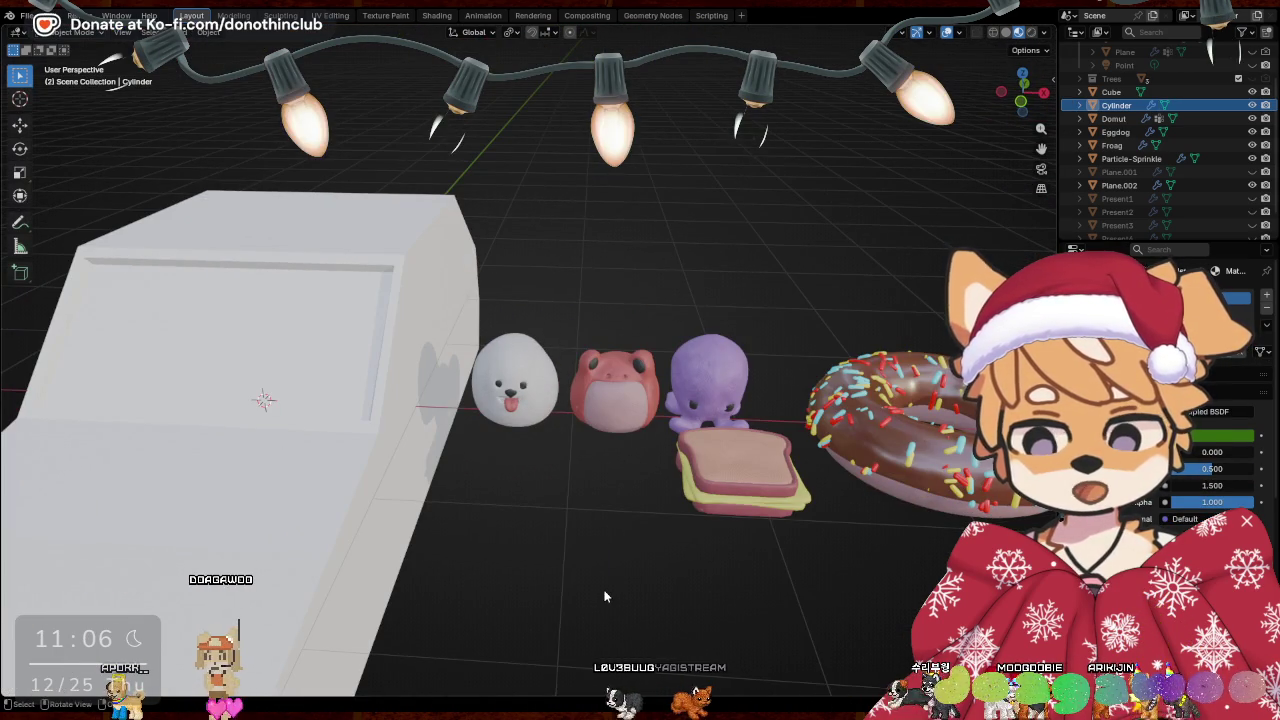
Switch the car body into Edit Mode and orbit around the whole mesh
mouse_move(629, 594)
middle_down()
mouse_move(777, 554)
mouse_move(545, 507)
middle_up()
key(z)
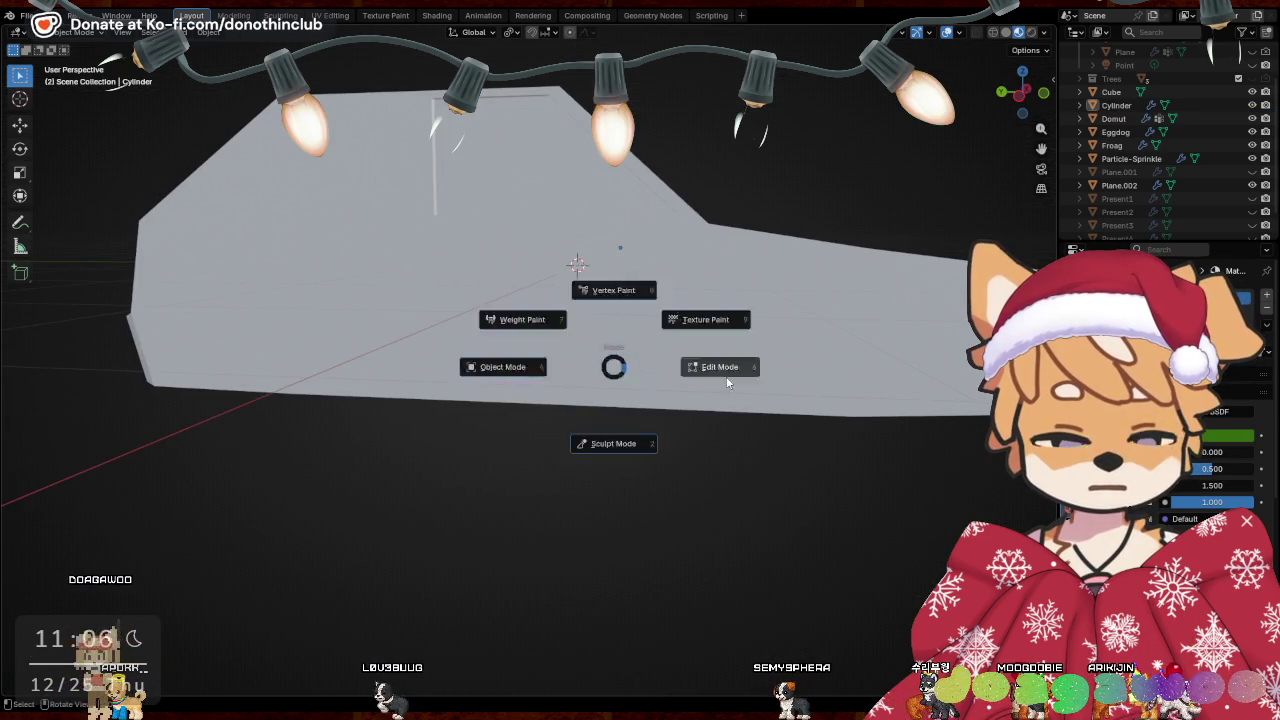
key(z)
key(ctrl+Tab)
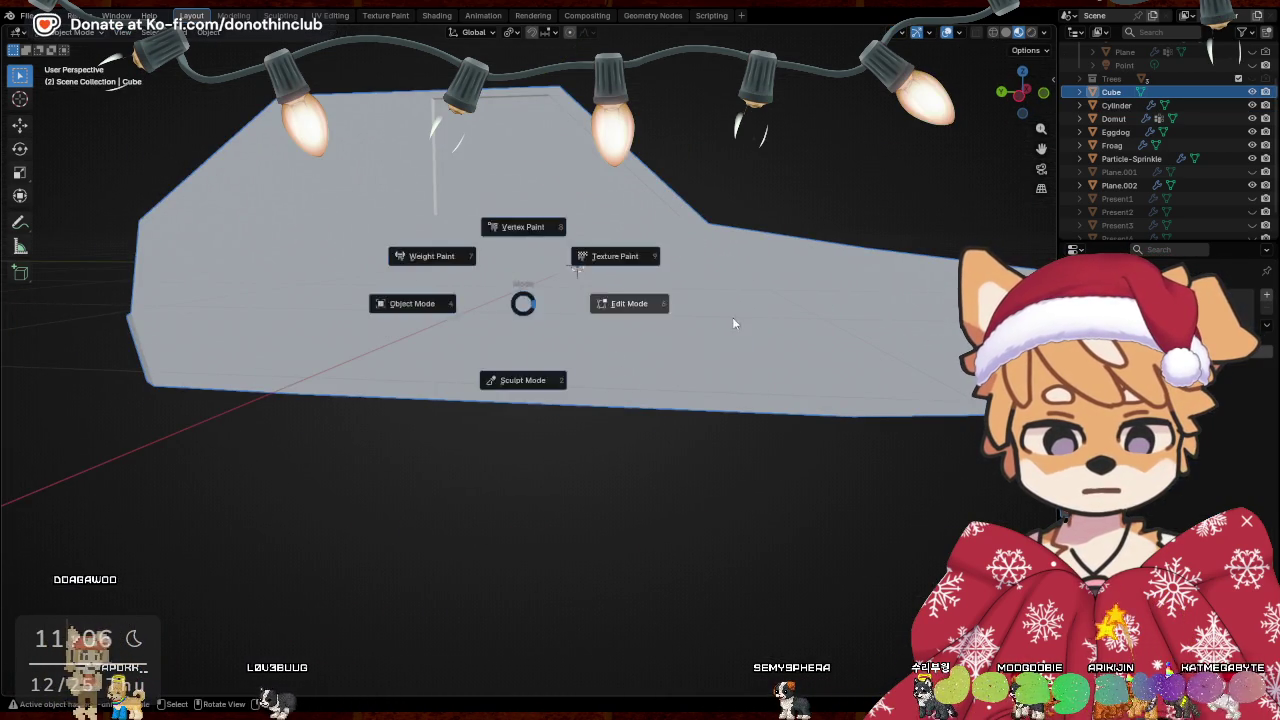
click(630, 309)
mouse_move(630, 309)
middle_down()
mouse_move(678, 472)
mouse_move(507, 484)
middle_up()
mouse_move(590, 402)
middle_down()
mouse_move(720, 437)
mouse_move(801, 441)
middle_up()
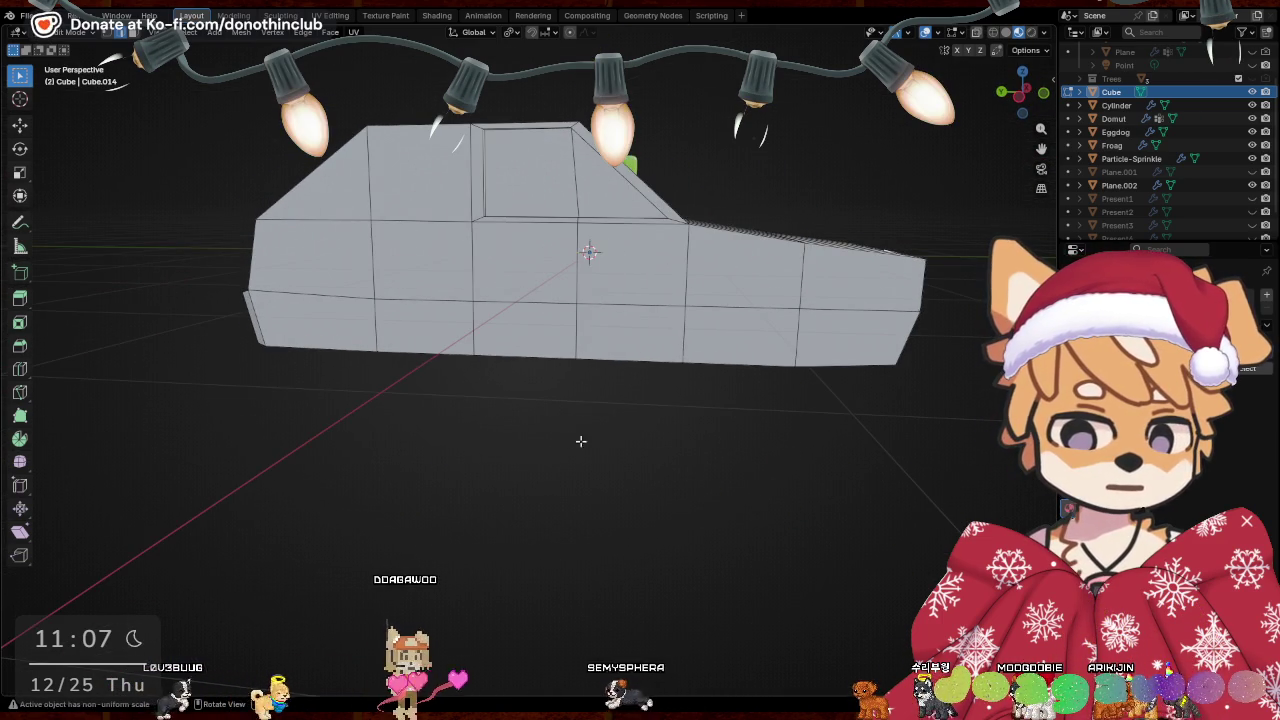
middle_drag(694, 463, 583, 437)
Check the top, side, front and back ortho views, then select one side face
key(KP_7)
key(KP_3)
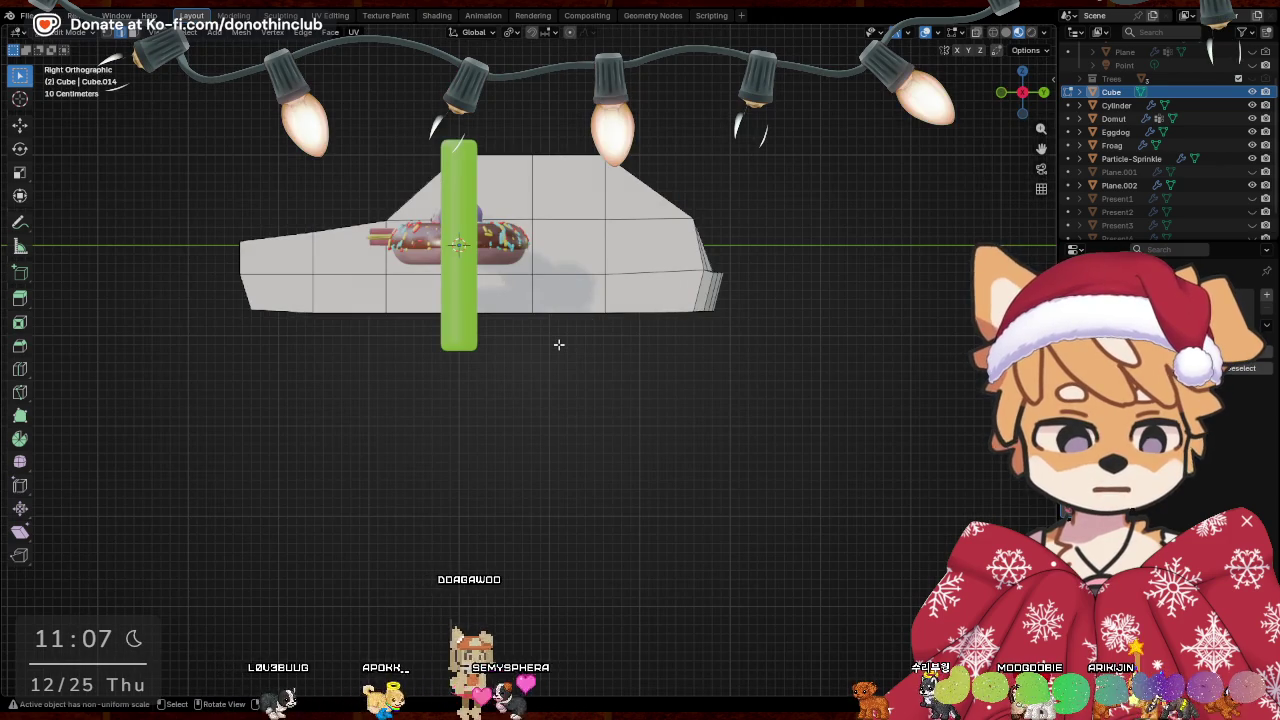
key(KP_1)
key(ctrl+KP_1)
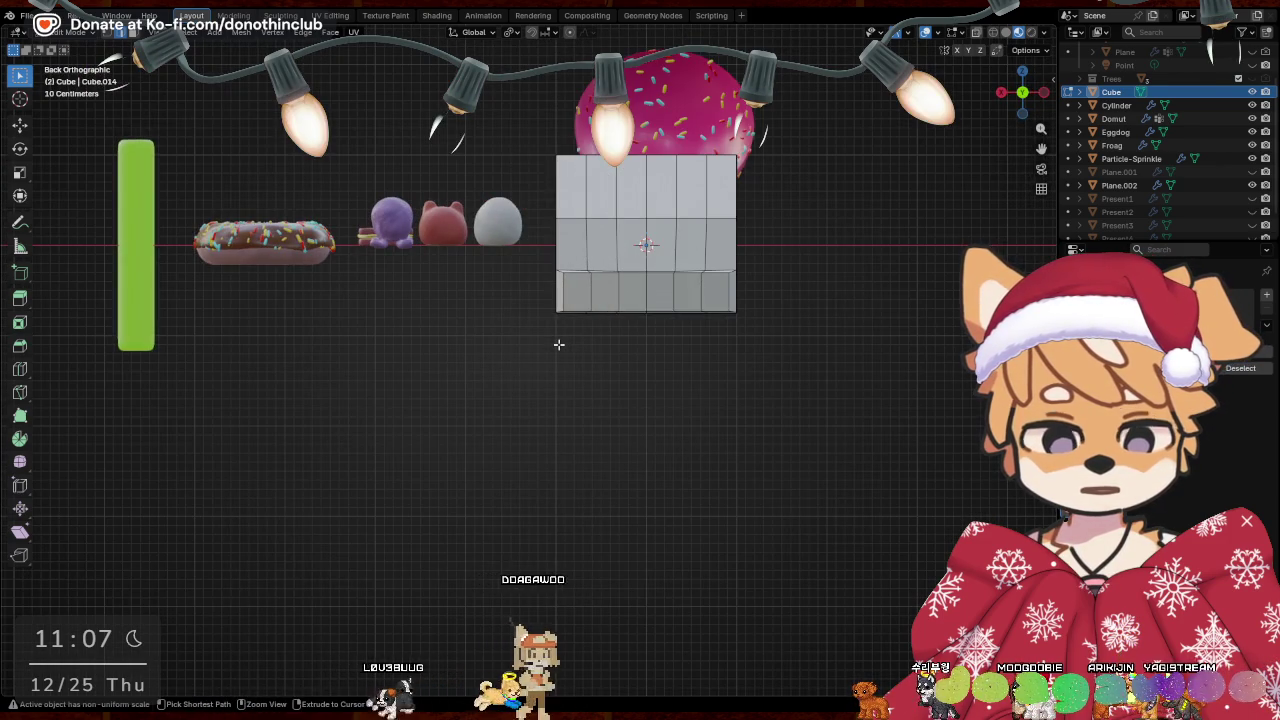
key(ctrl+KP_3)
shift+middle_drag(573, 342, 584, 452)
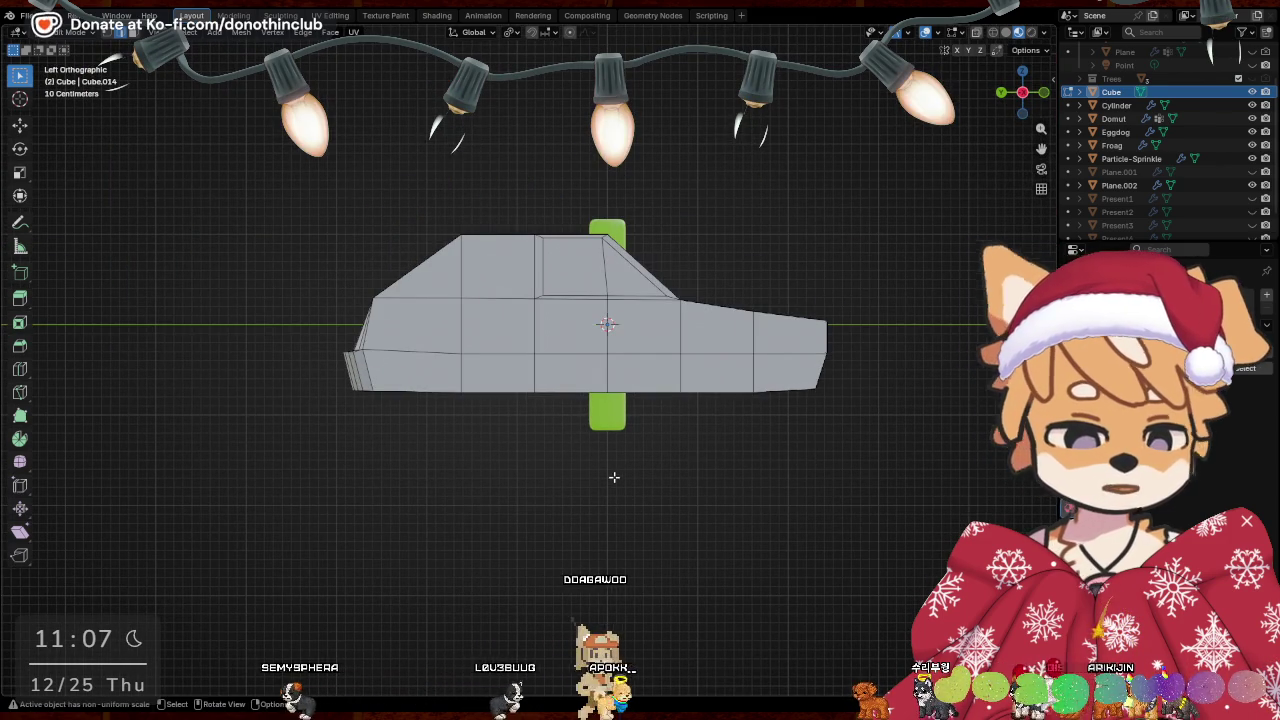
key(alt+a)
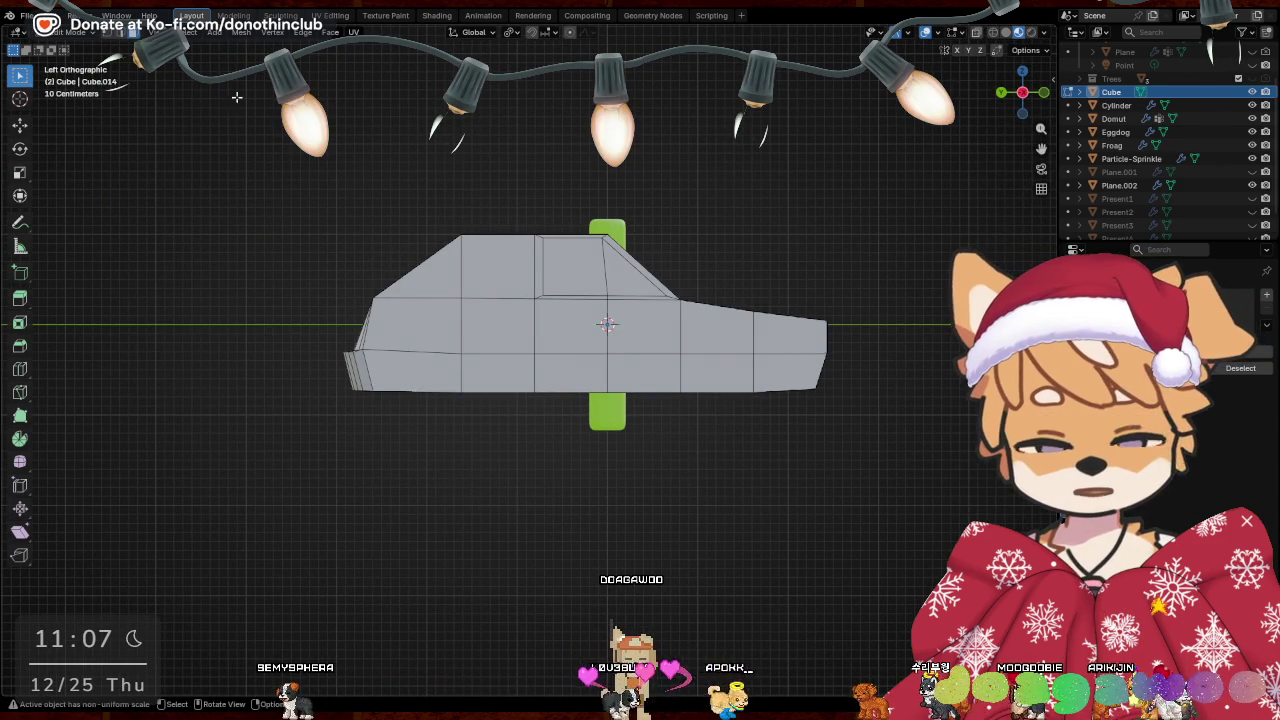
click(498, 267)
middle_drag(498, 267, 757, 313)
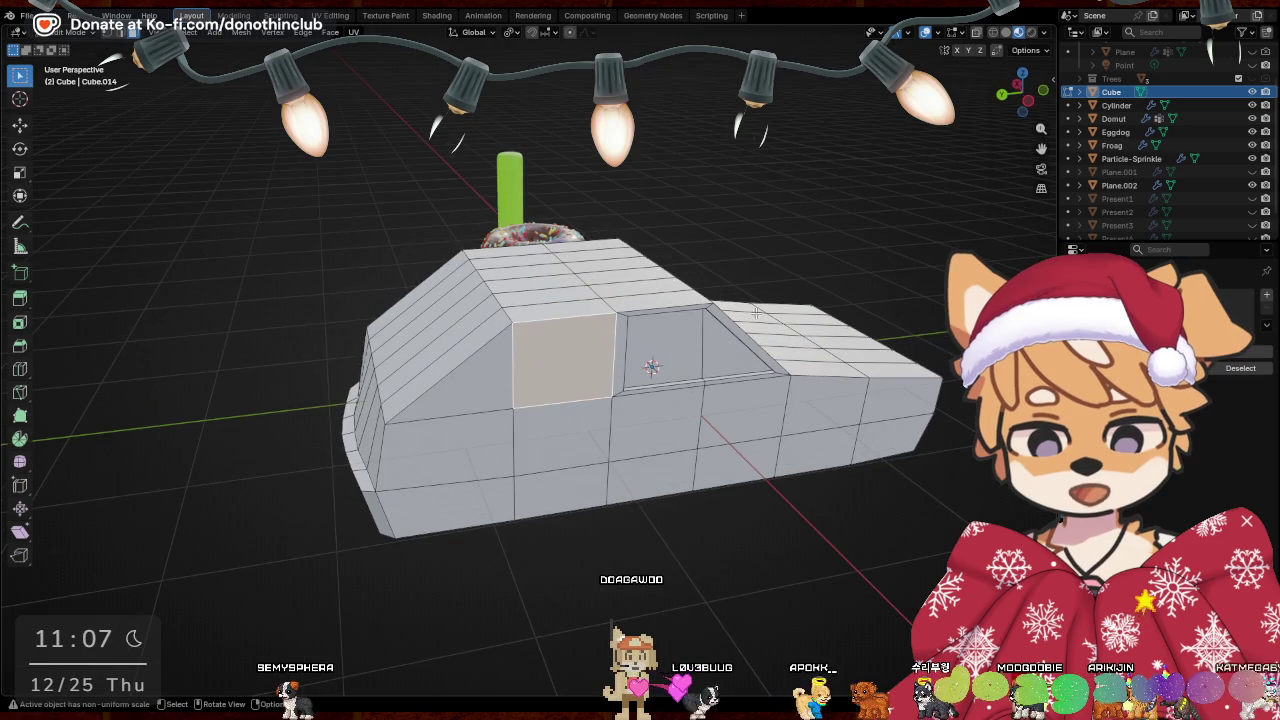
Inset the selected side face and extrude it inward as a recessed window
key(i)
click(850, 203)
mouse_move(850, 203)
middle_down()
mouse_move(773, 580)
mouse_move(465, 400)
mouse_move(90, 44)
middle_up()
key(e)
click(762, 584)
scroll(465, 400, up, 3)
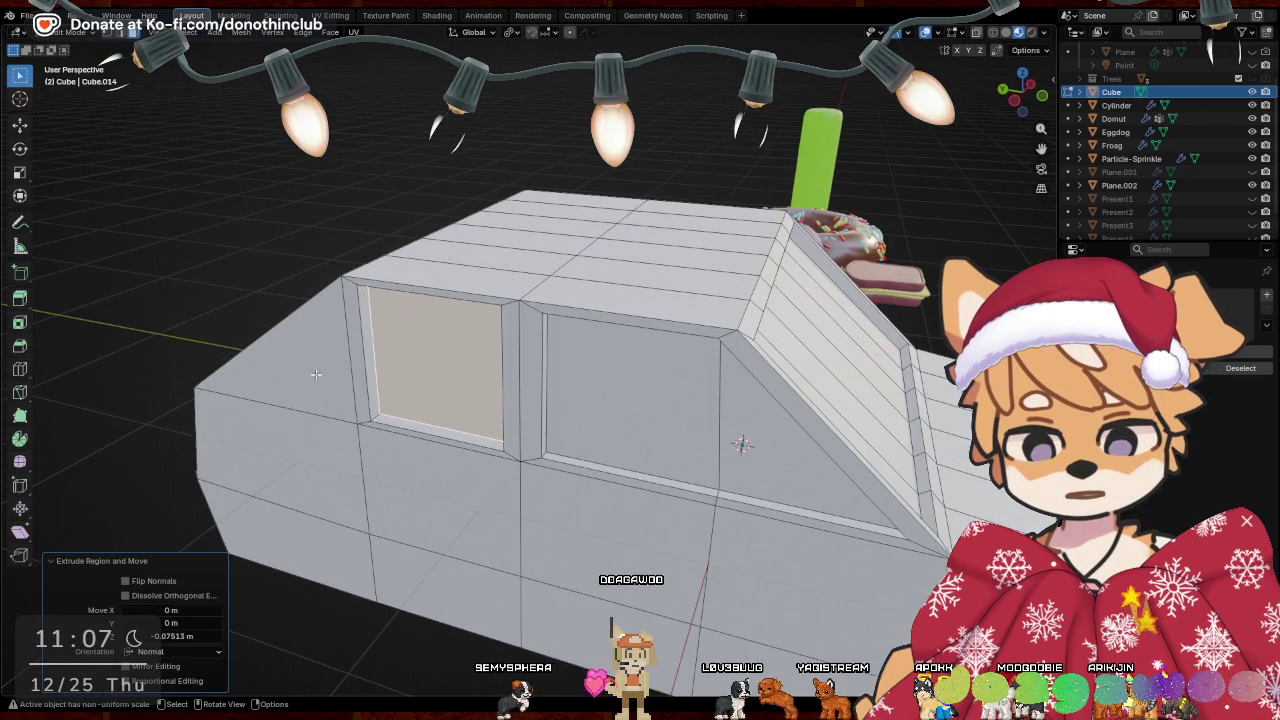
Move a single window-corner vertex along Y
drag(185, 265, 530, 565)
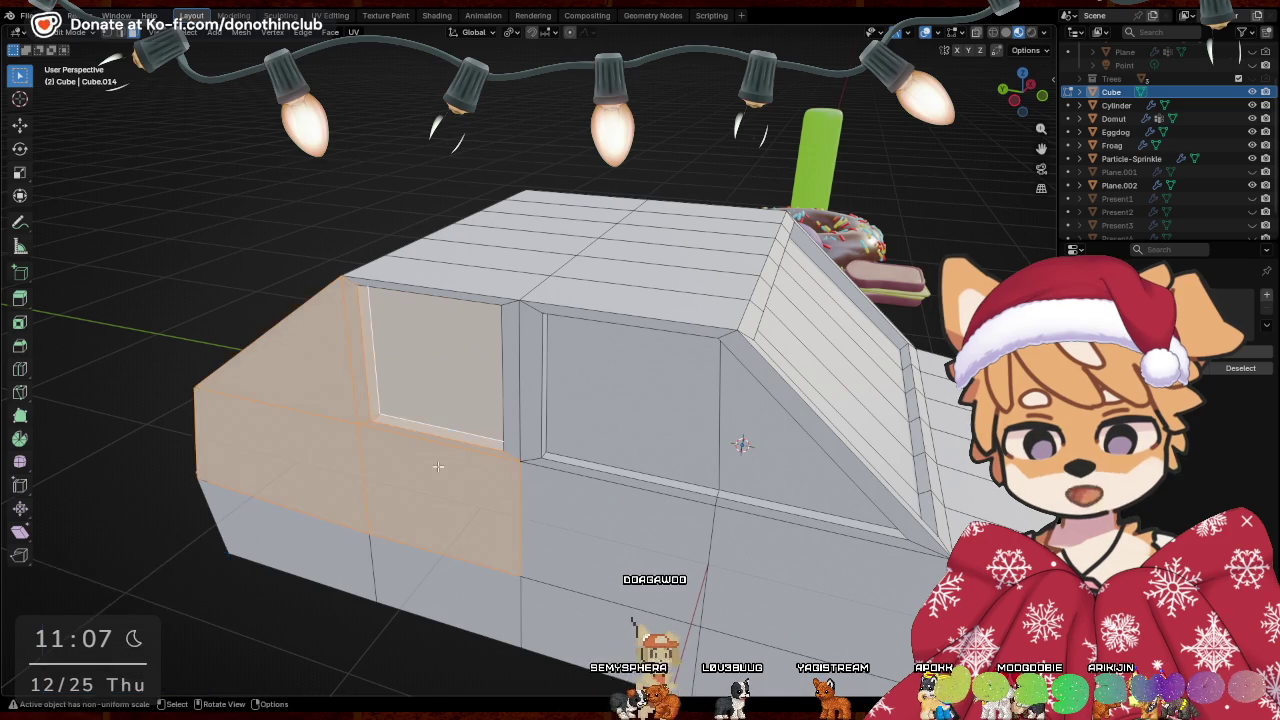
middle_drag(530, 565, 590, 507)
key(1)
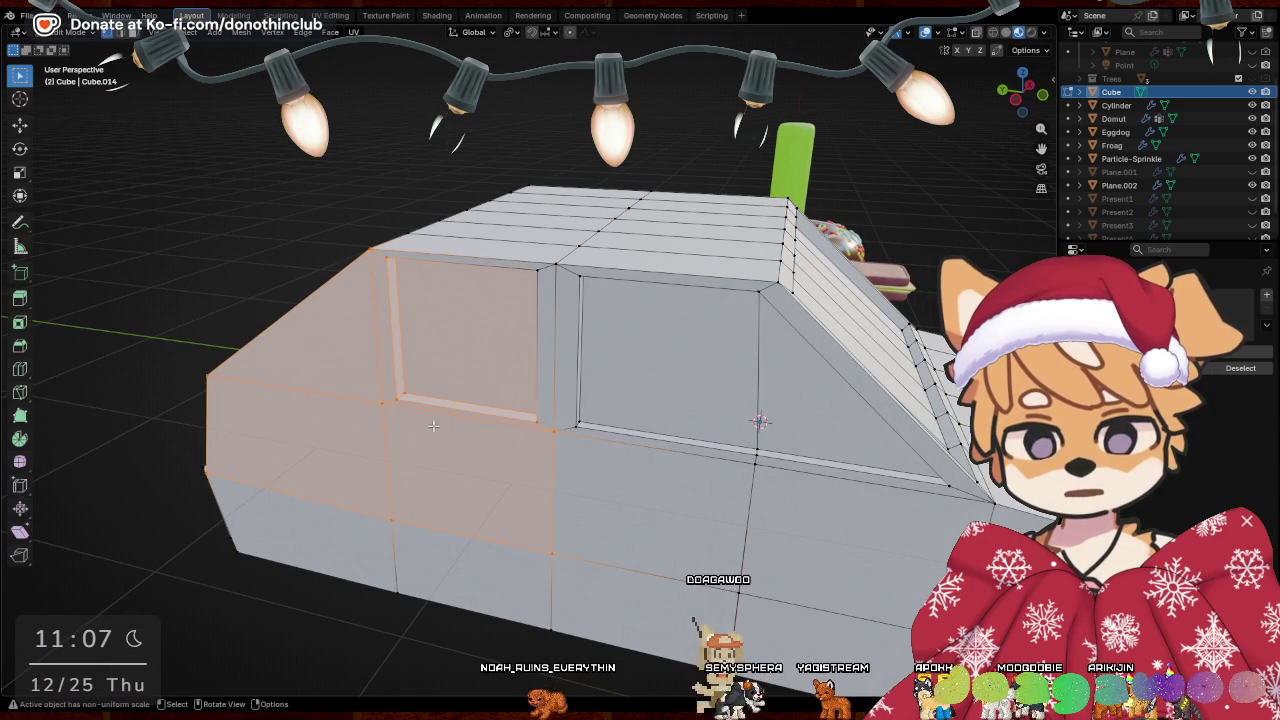
click(385, 400)
key(g)
key(y)
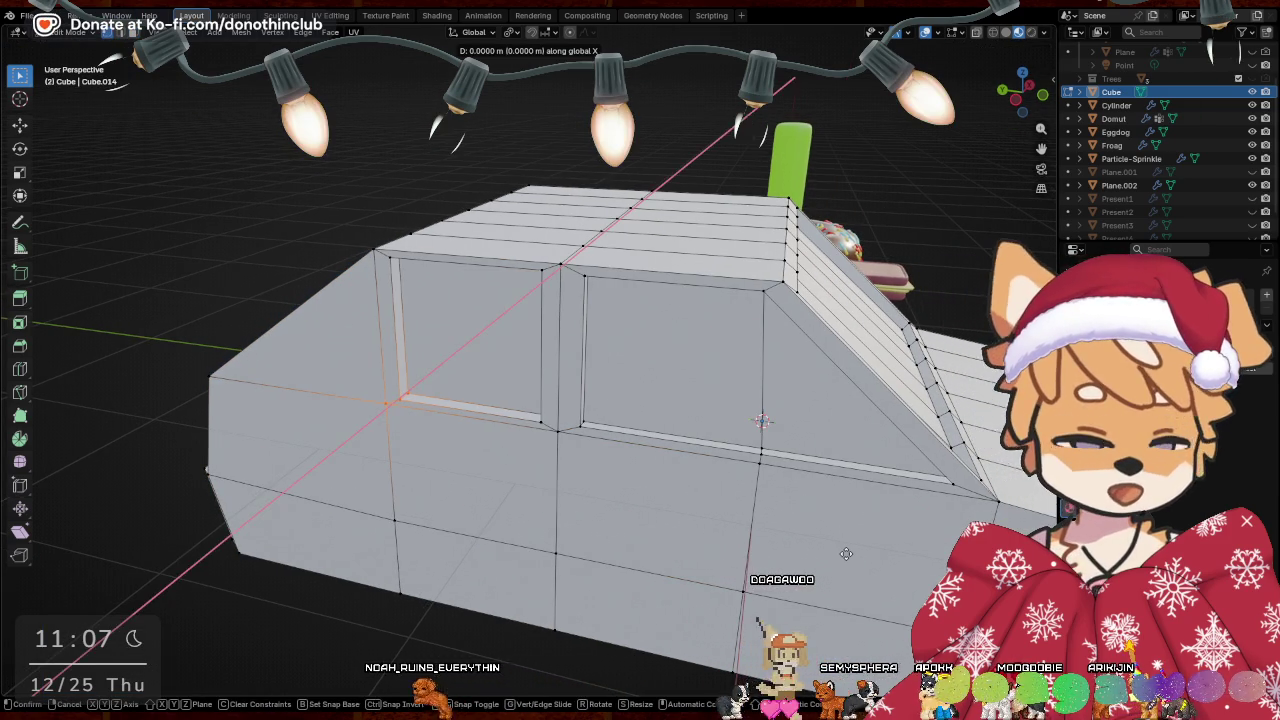
click(777, 550)
Move a column of side vertices along Y to align with the neighbouring window
mouse_move(777, 550)
middle_down()
mouse_move(681, 510)
mouse_move(655, 477)
middle_up()
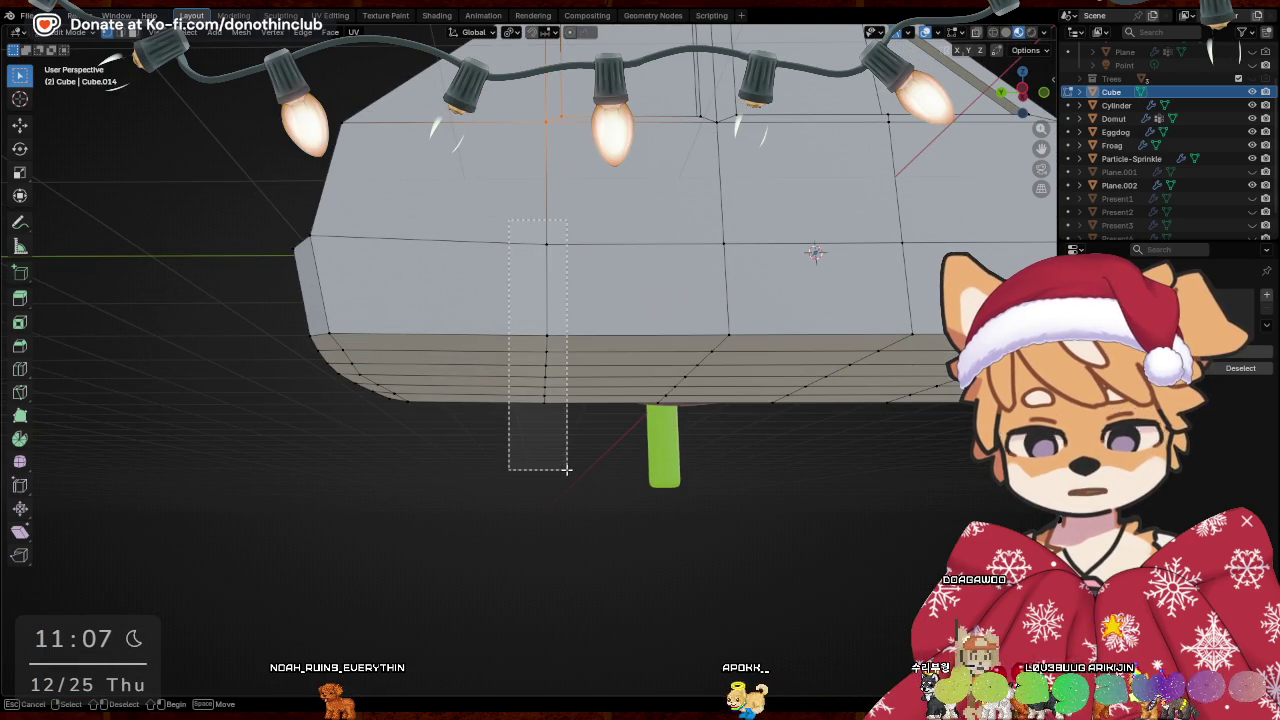
drag(566, 469, 566, 469)
middle_drag(566, 469, 767, 381)
key(g)
key(y)
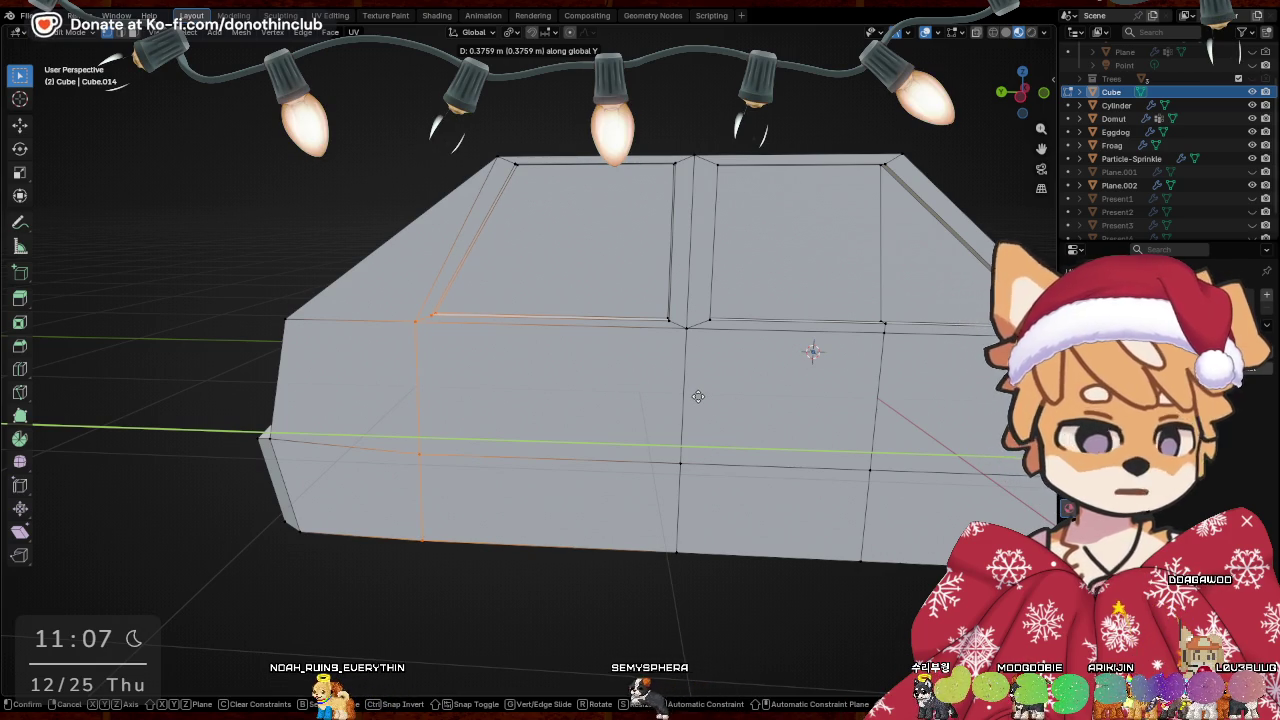
click(698, 396)
Shift the lower window sill edge -0.032484 m along Y and exit Edit Mode
mouse_move(698, 396)
middle_down()
mouse_move(603, 424)
mouse_move(392, 360)
middle_up()
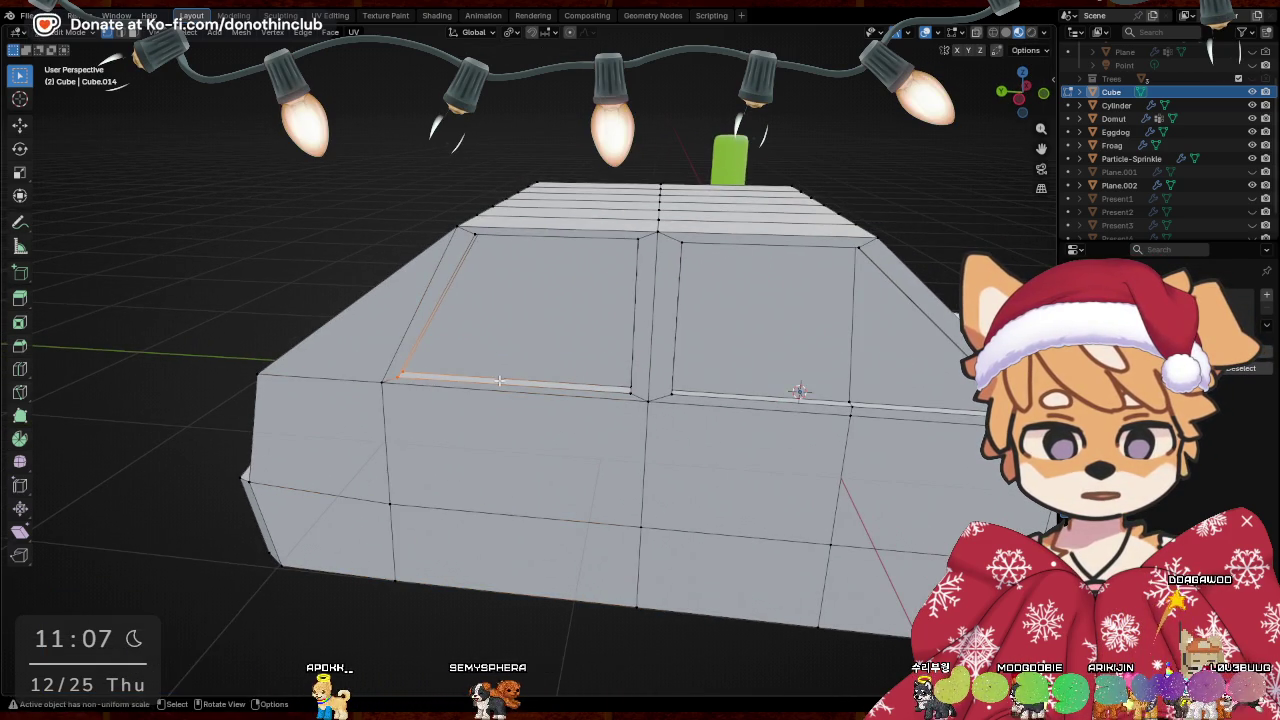
key(g)
key(y)
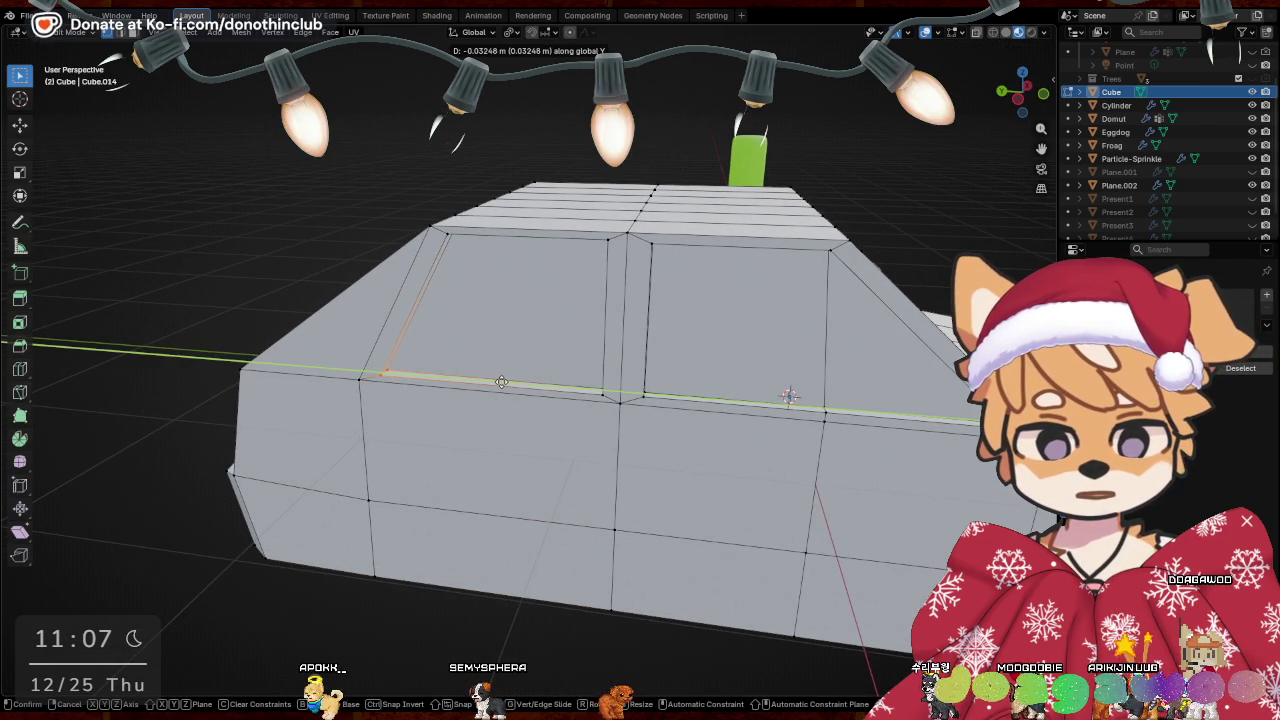
click(501, 382)
mouse_move(501, 382)
middle_down()
mouse_move(497, 399)
mouse_move(535, 387)
mouse_move(834, 600)
mouse_move(800, 560)
mouse_move(702, 335)
middle_up()
key(Tab)
Enter the car body's Edit Mode in wireframe and box-select its left half
click(702, 335)
key(Tab)
mouse_move(874, 342)
middle_down()
mouse_move(897, 410)
mouse_move(829, 386)
middle_up()
key(shift+z)
mouse_move(803, 331)
middle_down()
mouse_move(720, 391)
mouse_move(534, 206)
middle_up()
drag(296, 86, 576, 620)
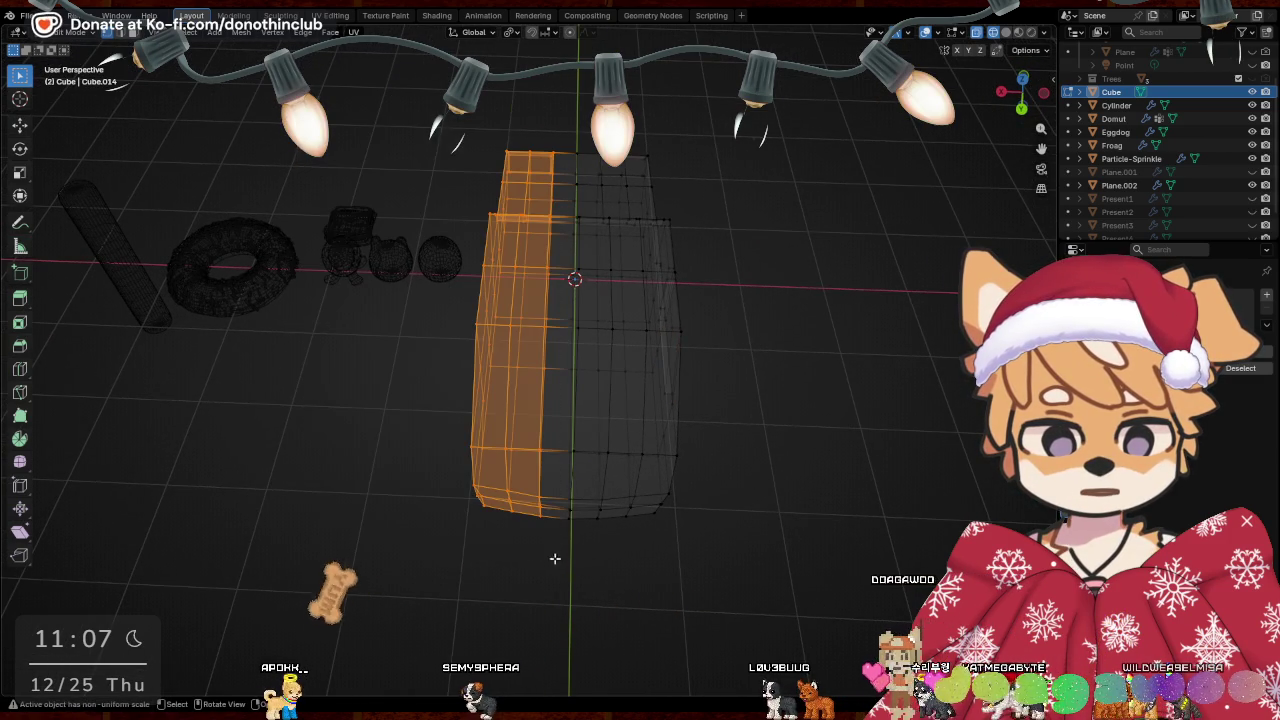
Delete the left-half vertices and add a Mirror modifier to rebuild them
key(x)
click(786, 368)
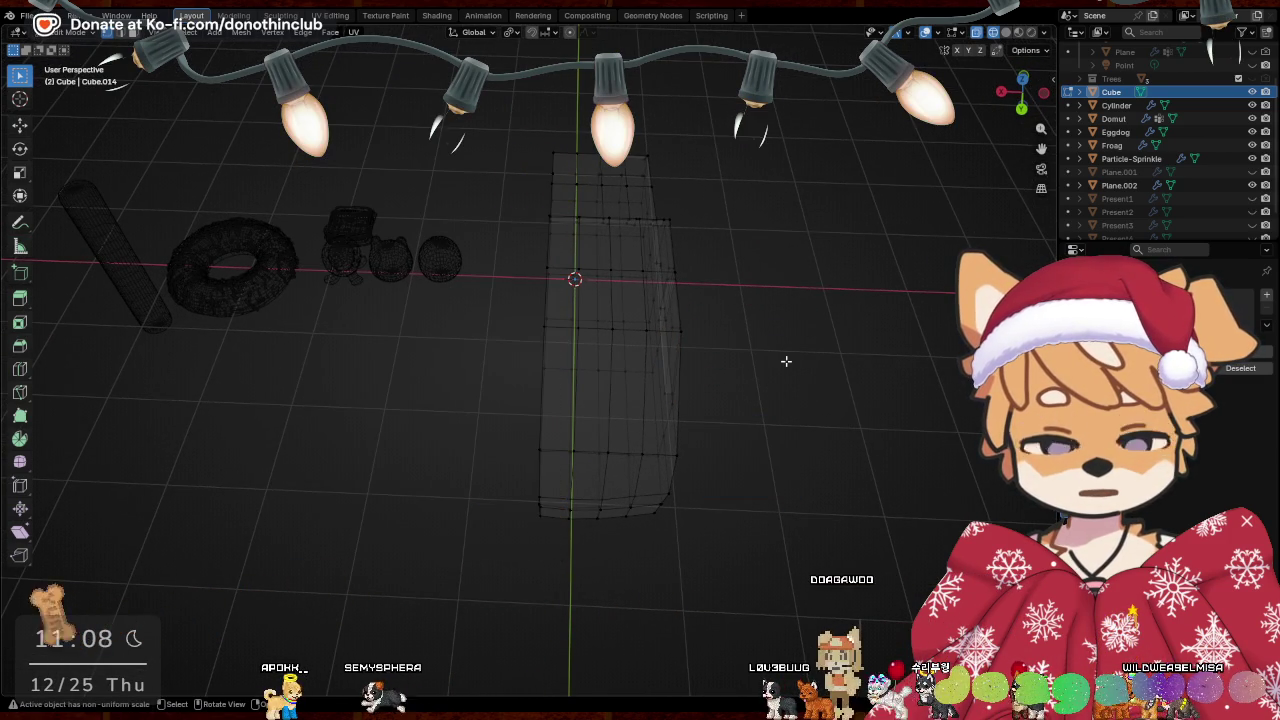
key(ctrl+shift+z)
key(x)
click(775, 330)
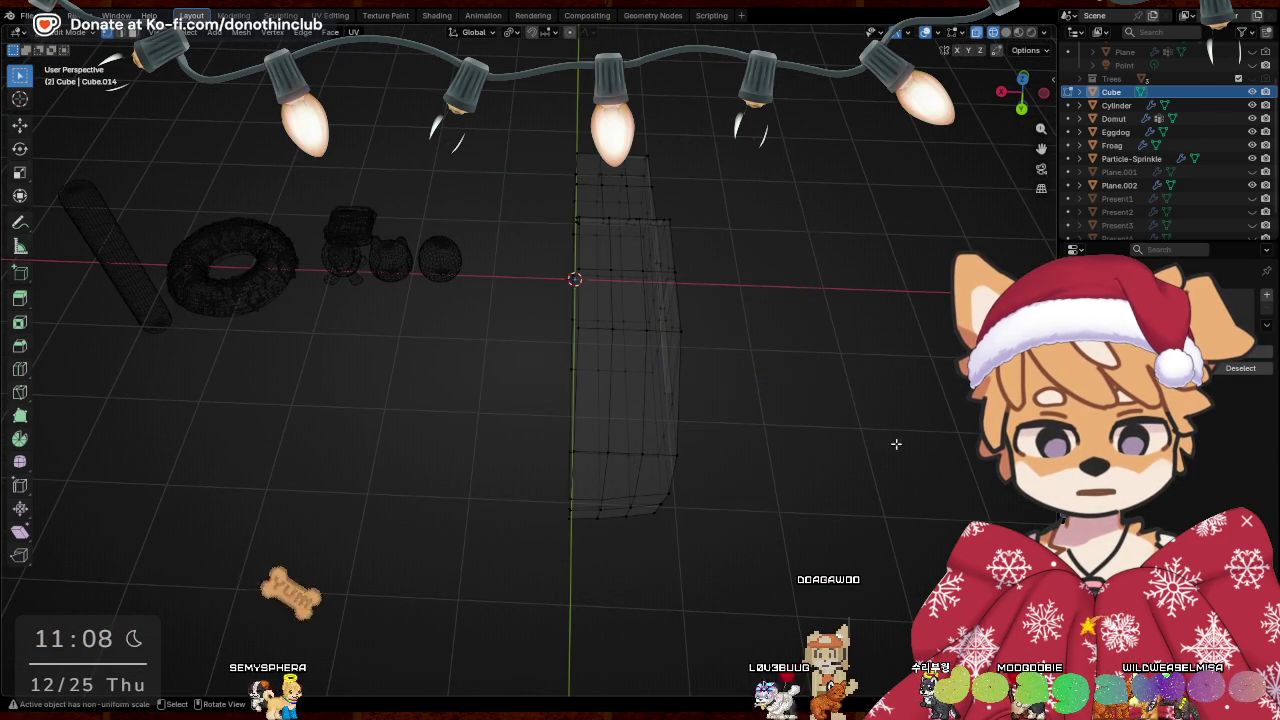
middle_drag(896, 441, 608, 383)
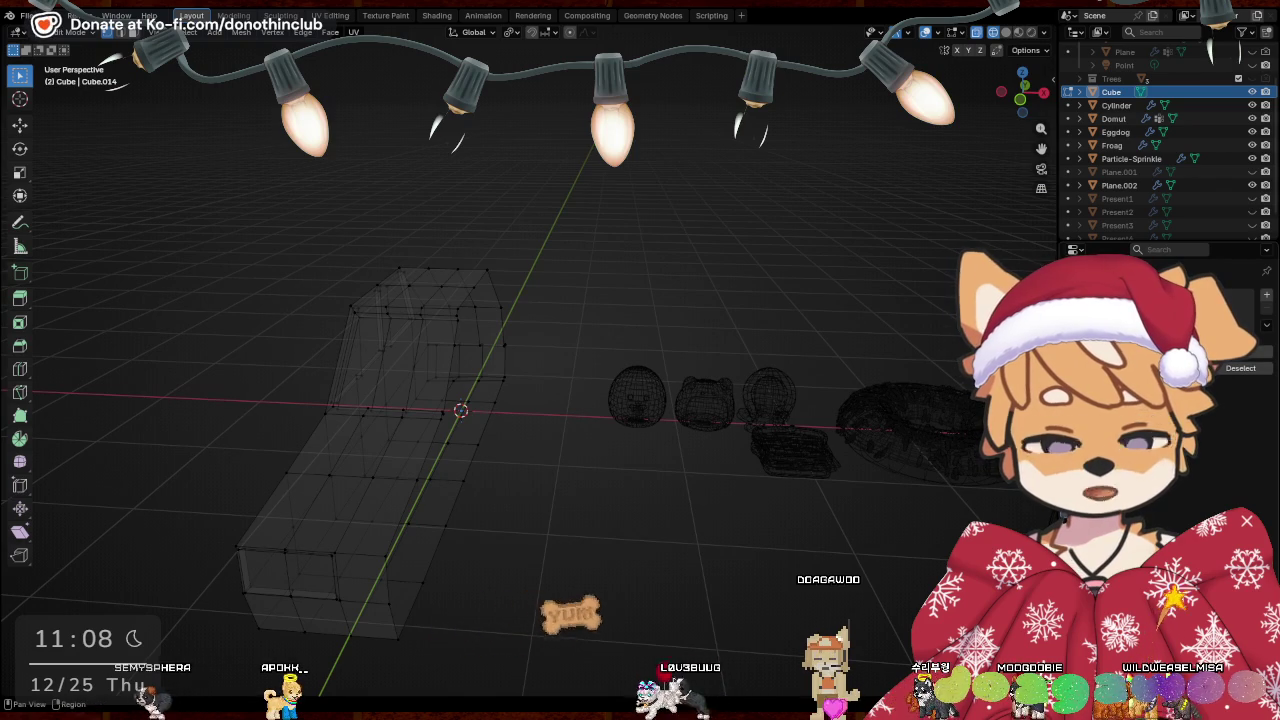
click(1165, 295)
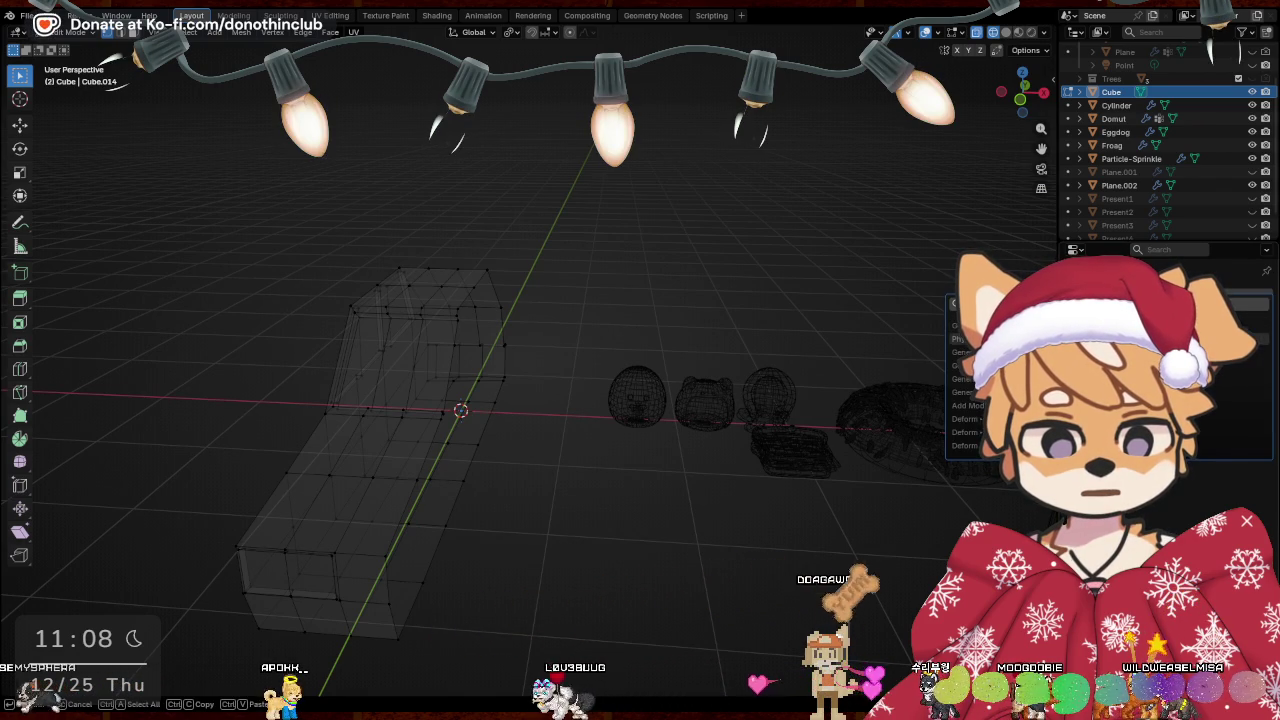
click(1080, 380)
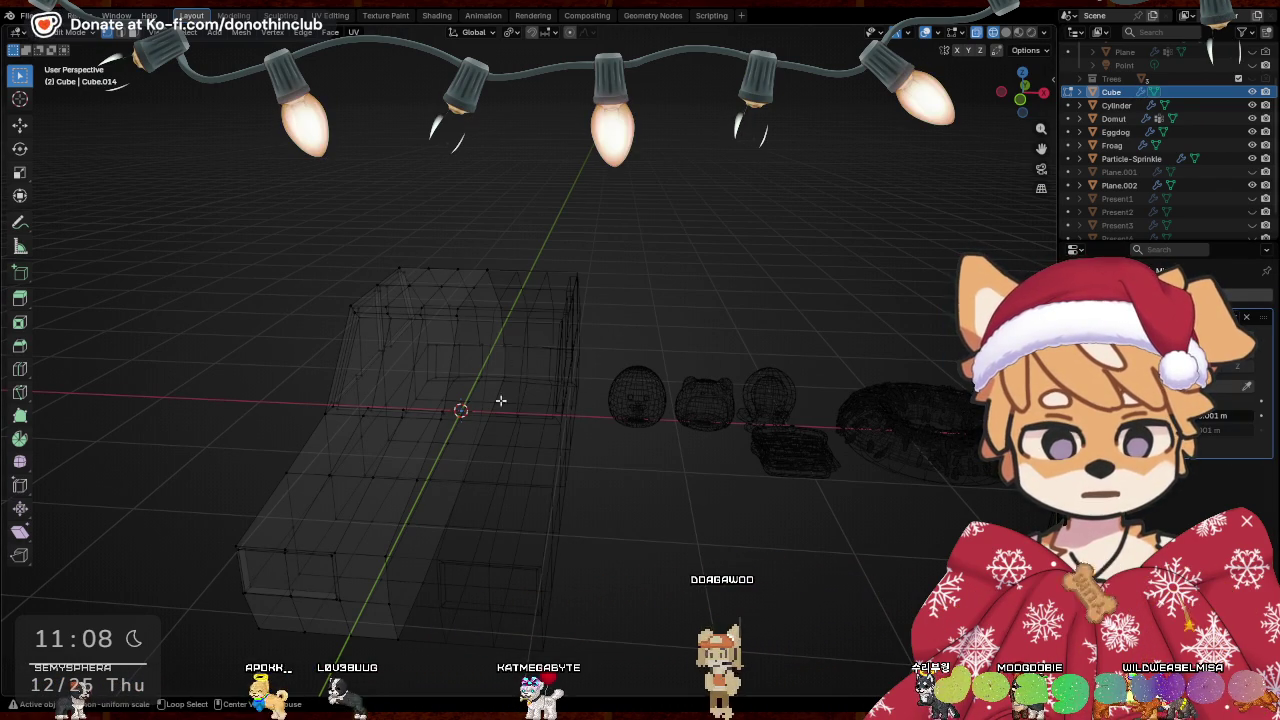
Slide a vertical edge loop 0.56424 m along X and return to solid shading
alt+click(471, 292)
key(g)
key(x)
click(706, 323)
key(shift+z)
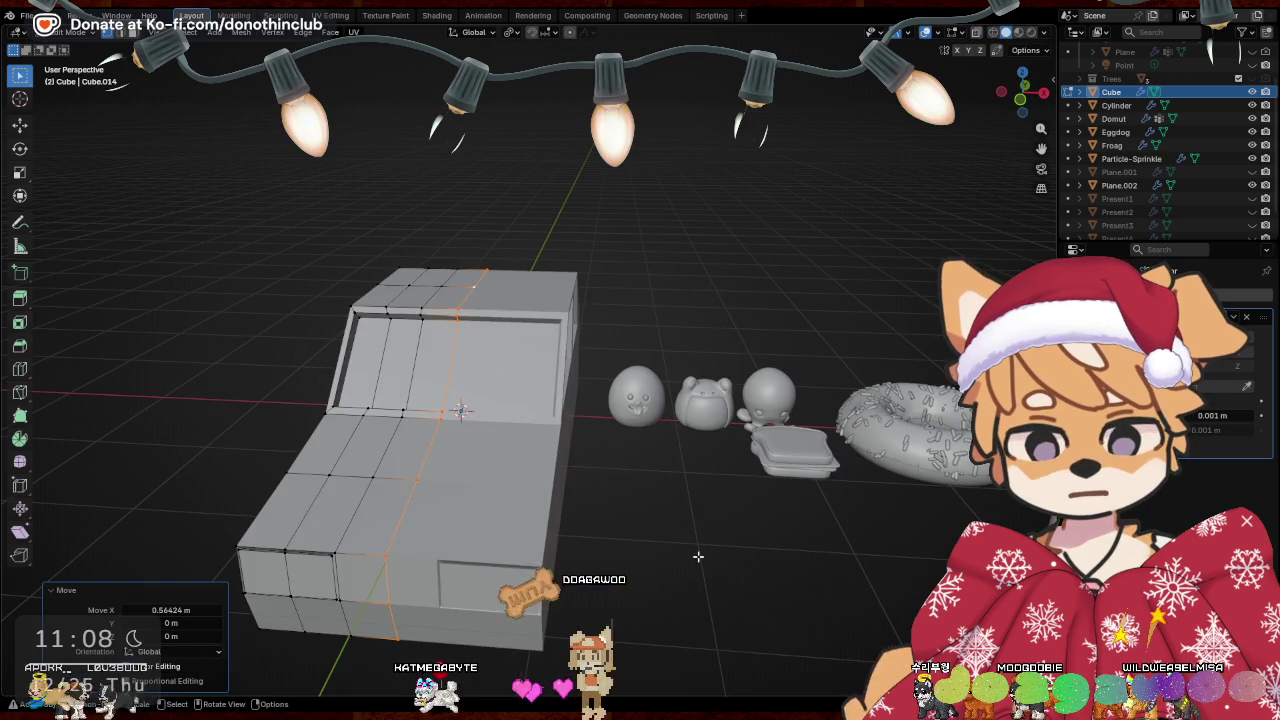
Add a new edge loop around the car body and nudge it slightly up along Z
key(Tab)
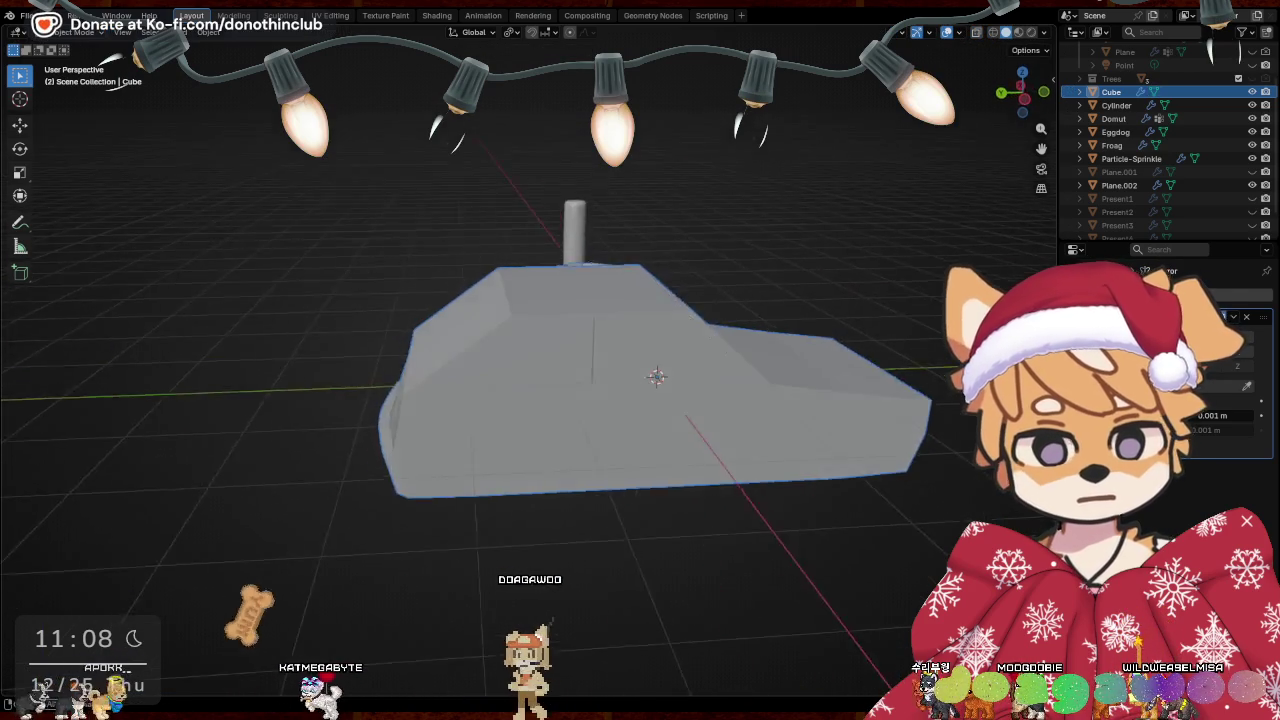
middle_drag(804, 453, 608, 361)
key(Tab)
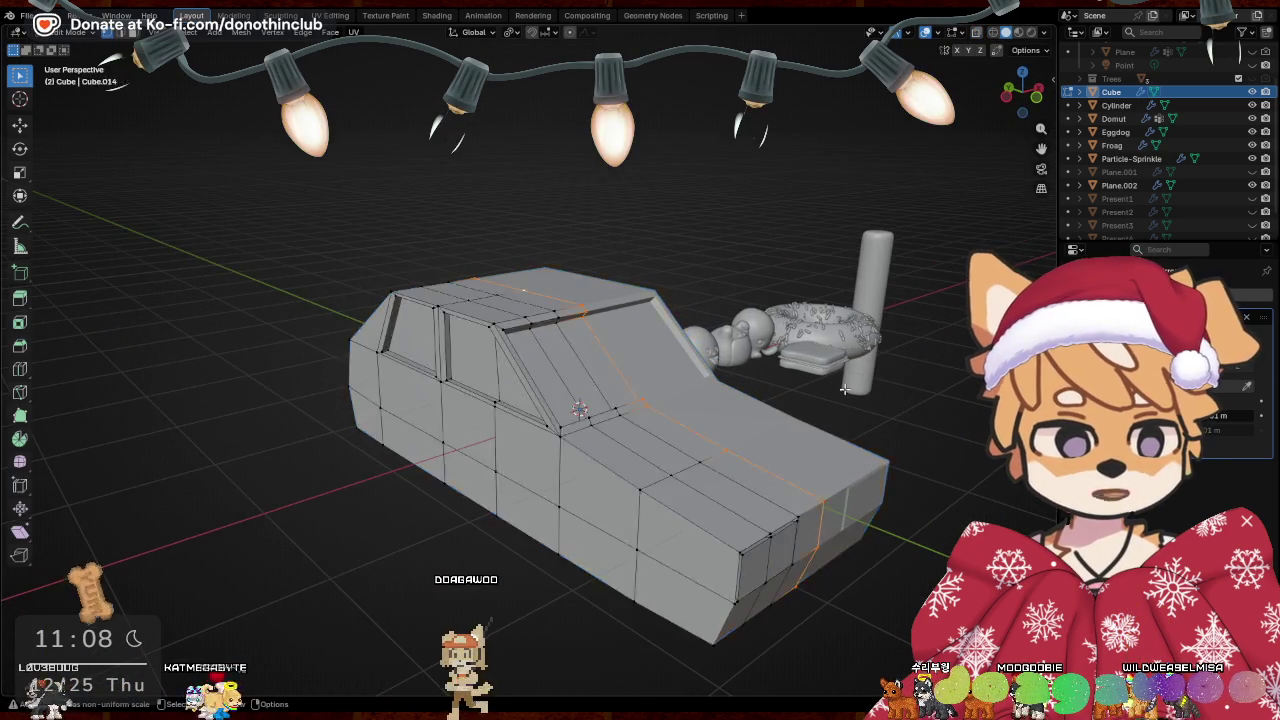
middle_drag(860, 389, 621, 411)
middle_drag(576, 372, 522, 301)
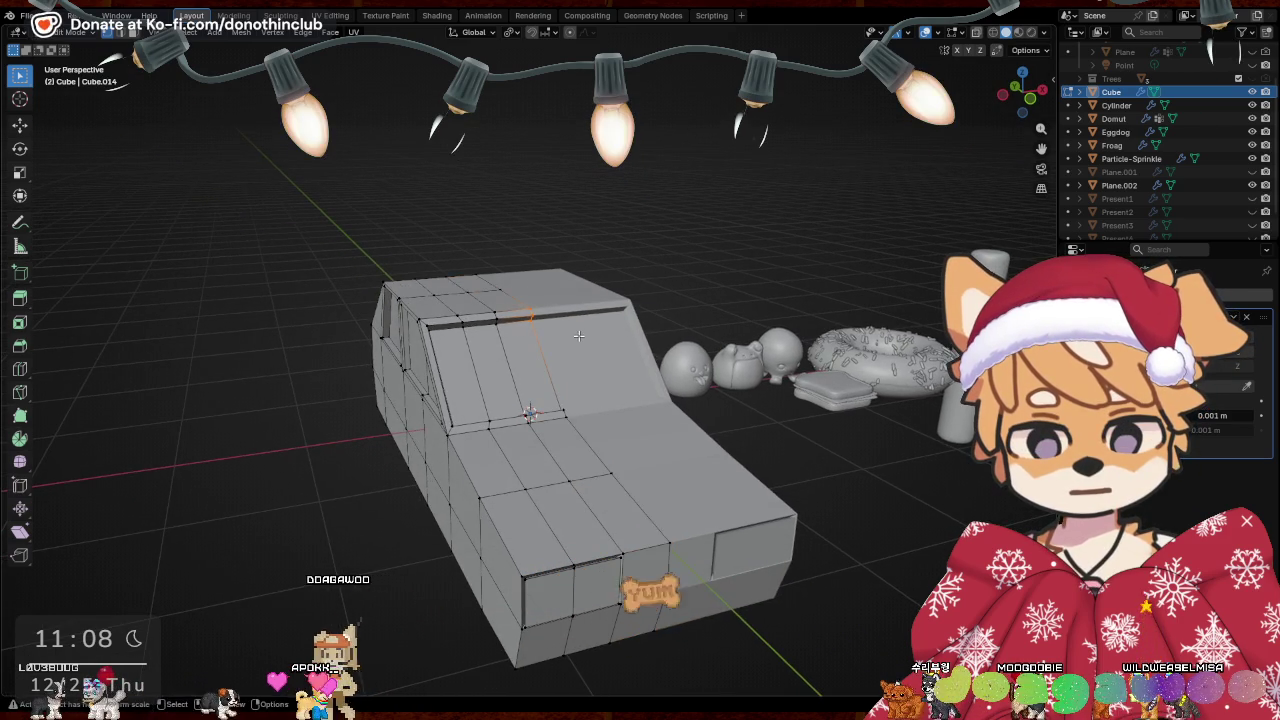
middle_drag(579, 336, 545, 384)
mouse_move(614, 422)
middle_down()
mouse_move(818, 453)
mouse_move(663, 417)
mouse_move(694, 406)
middle_up()
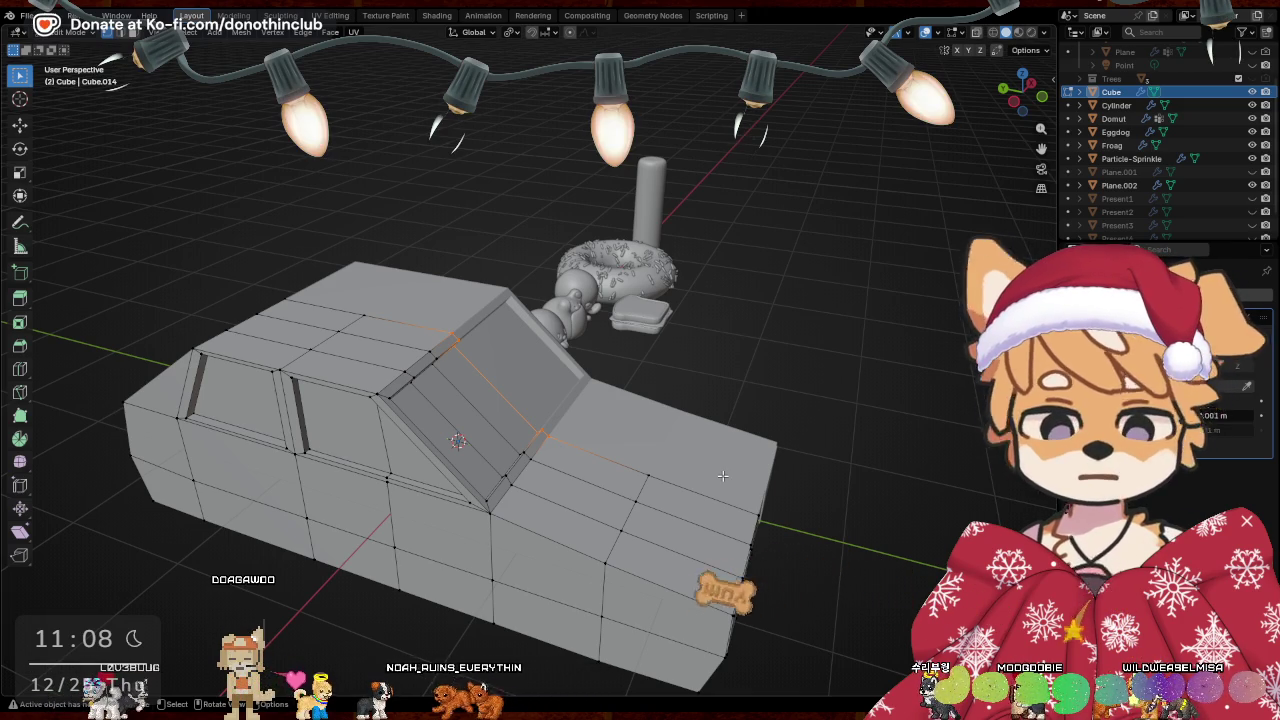
mouse_move(581, 462)
middle_down()
mouse_move(351, 339)
mouse_move(399, 462)
middle_up()
shift+click(323, 337)
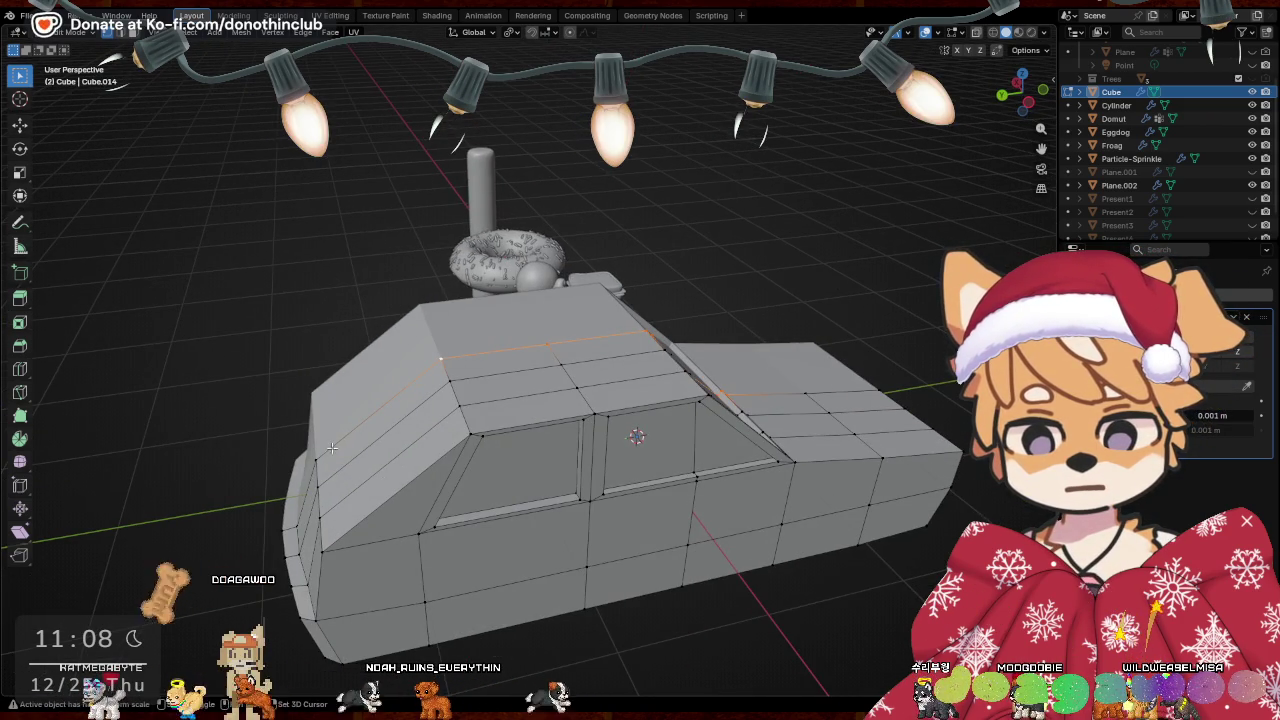
click(395, 483)
middle_drag(395, 483, 680, 478)
key(g)
key(z)
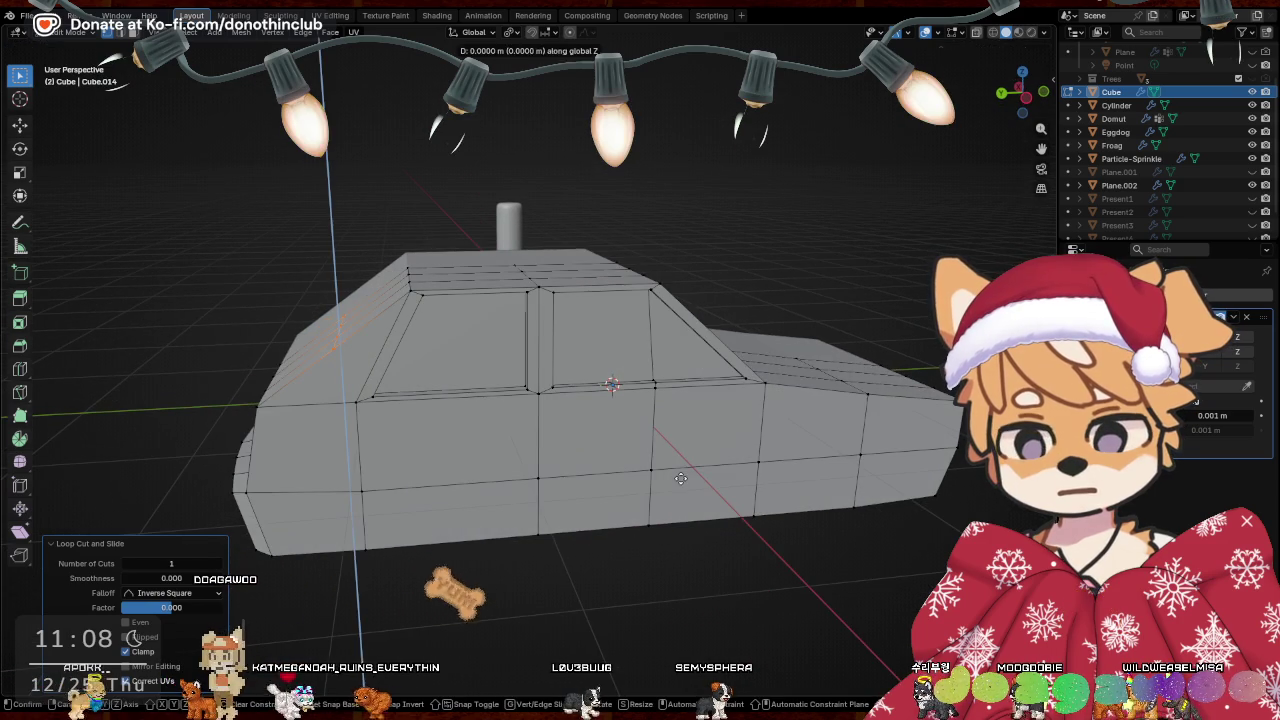
click(680, 478)
Circle-select geometry on the car and move it vertically along Z
mouse_move(680, 478)
middle_down()
mouse_move(575, 405)
mouse_move(476, 395)
mouse_move(511, 400)
middle_up()
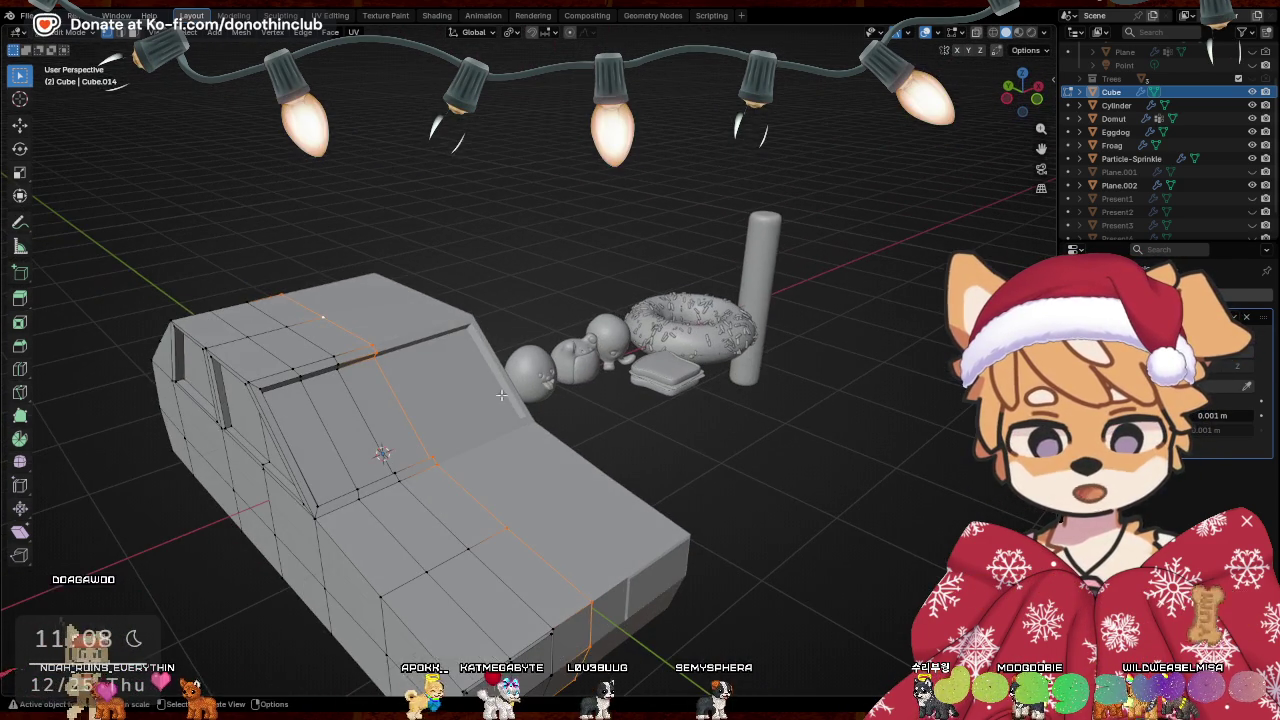
key(c)
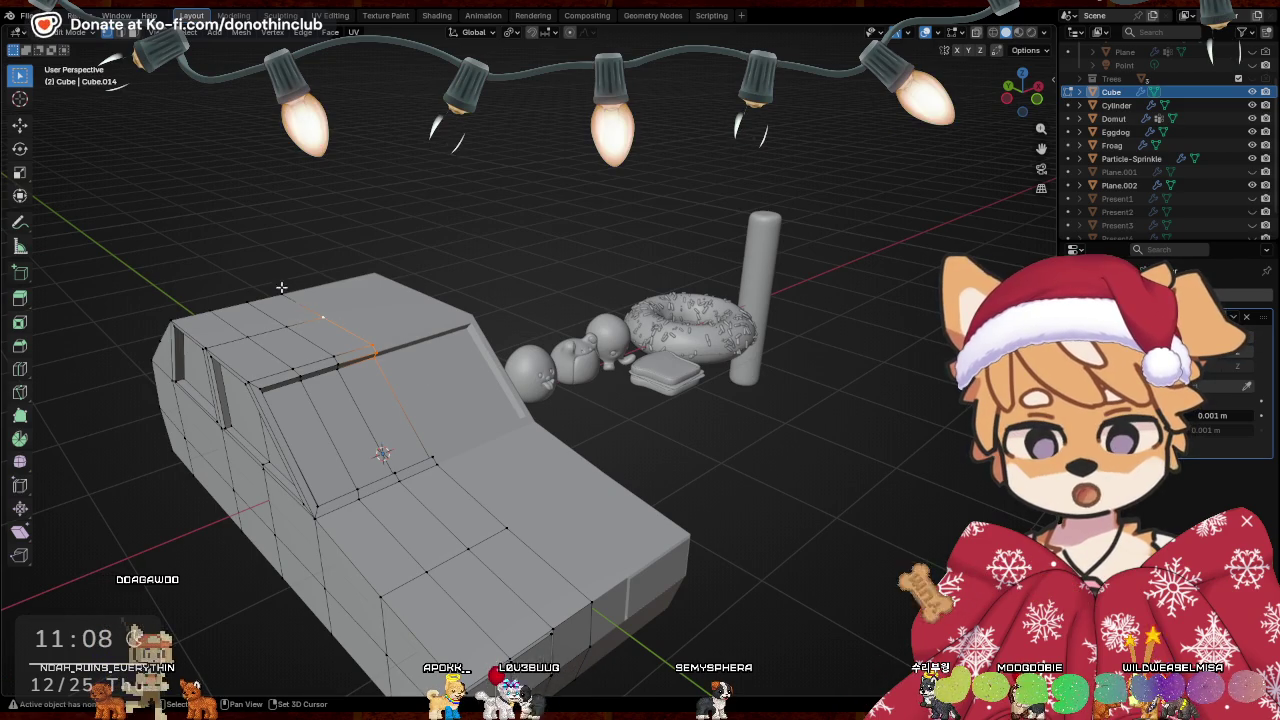
middle_drag(283, 287, 770, 408)
key(g)
key(z)
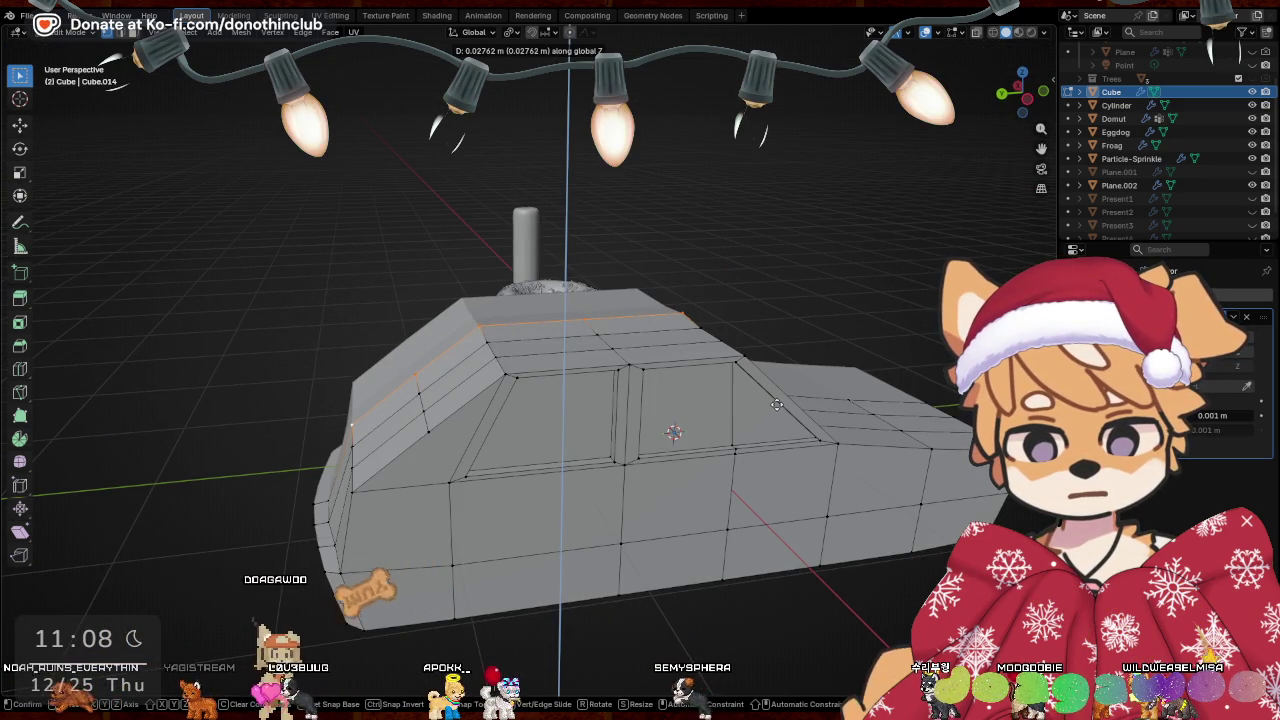
click(777, 404)
mouse_move(777, 404)
middle_down()
mouse_move(602, 412)
mouse_move(491, 350)
middle_up()
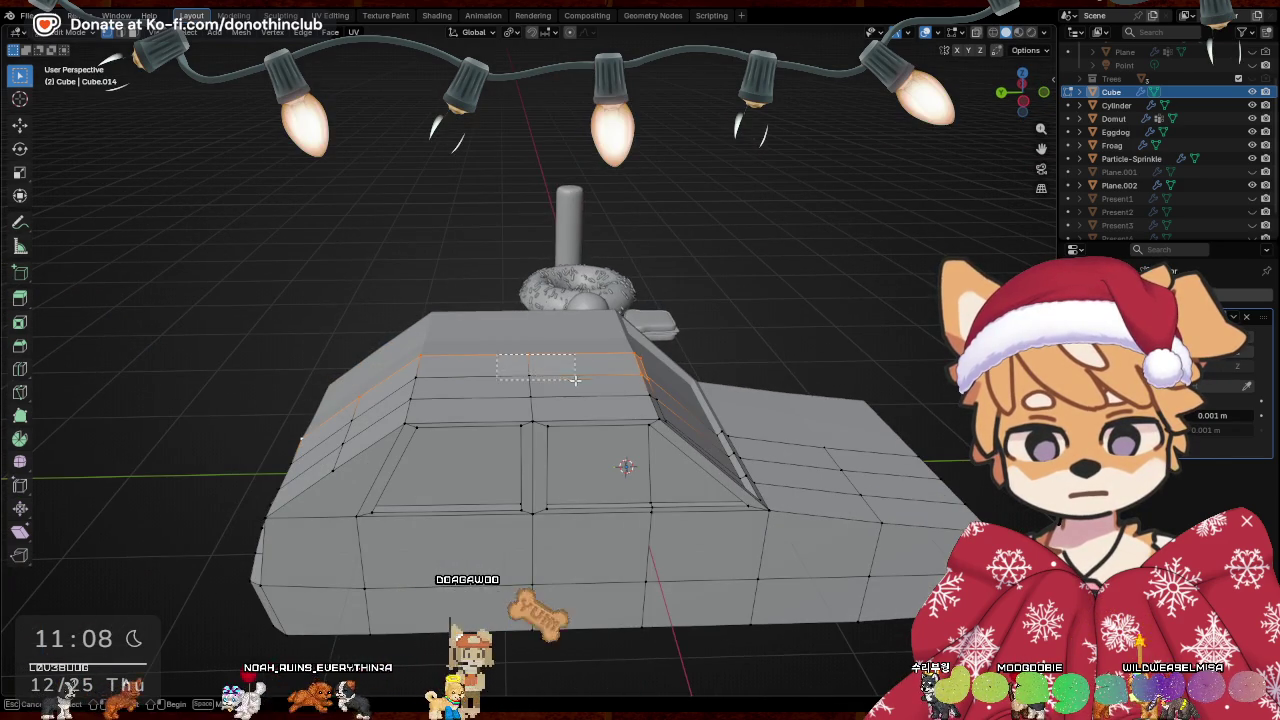
Select the top roof faces and raise them 0.03988 m along Z for a crowned roof
drag(573, 378, 580, 379)
mouse_move(432, 378)
middle_down()
mouse_move(626, 400)
mouse_move(792, 472)
mouse_move(525, 402)
middle_up()
click(796, 469)
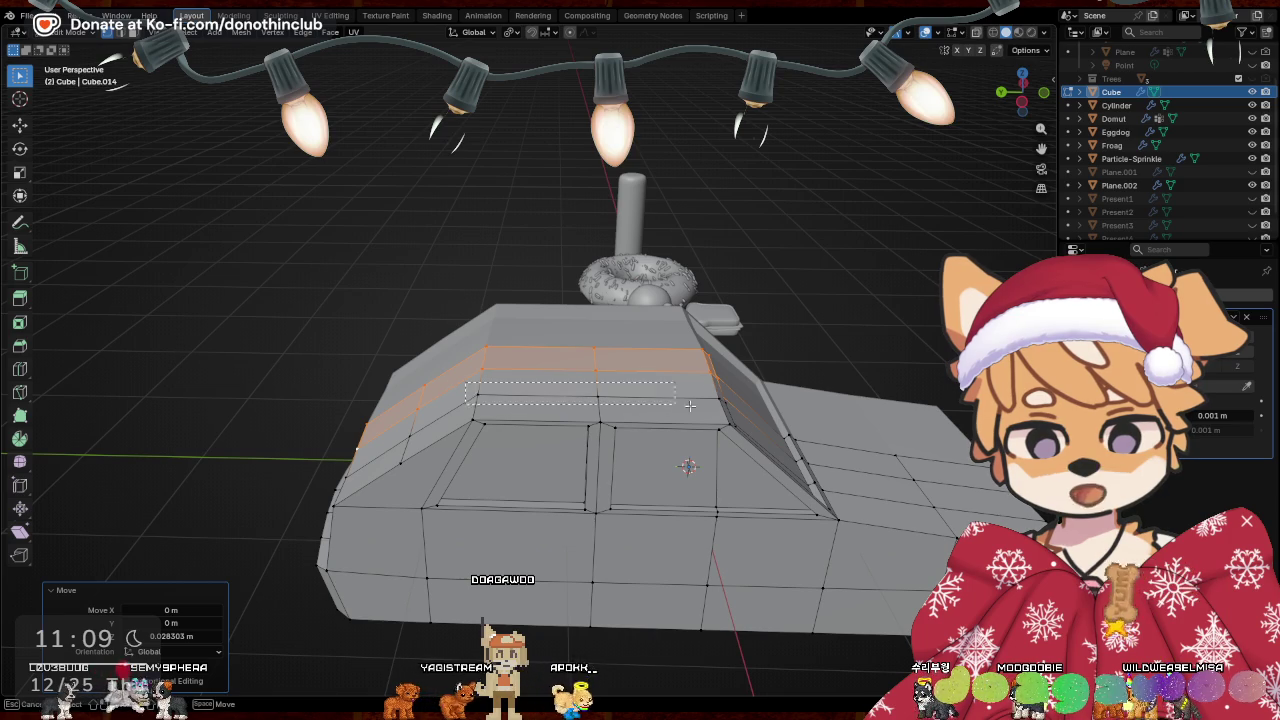
drag(662, 404, 737, 404)
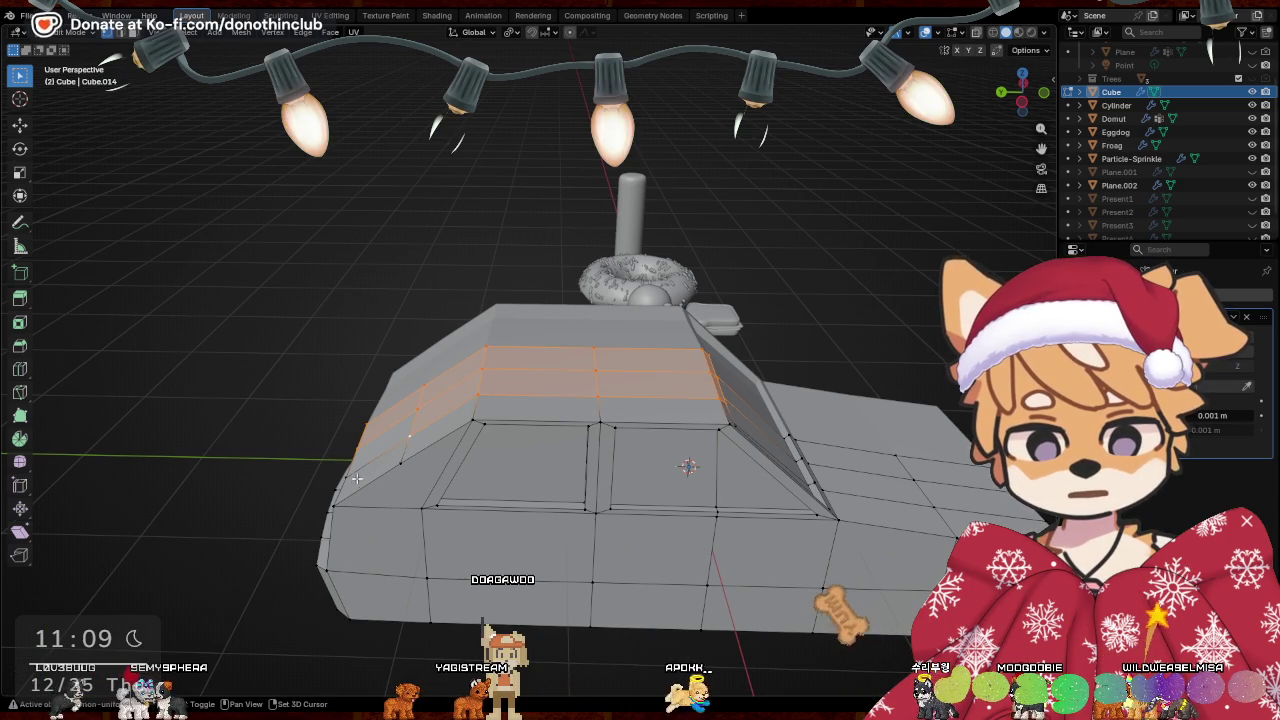
mouse_move(360, 478)
middle_down()
mouse_move(441, 352)
mouse_move(500, 380)
middle_up()
key(g)
key(z)
click(626, 386)
Select faces near the roof and shift them back along Y
middle_drag(626, 386, 571, 386)
drag(335, 309, 375, 334)
middle_drag(385, 432, 730, 485)
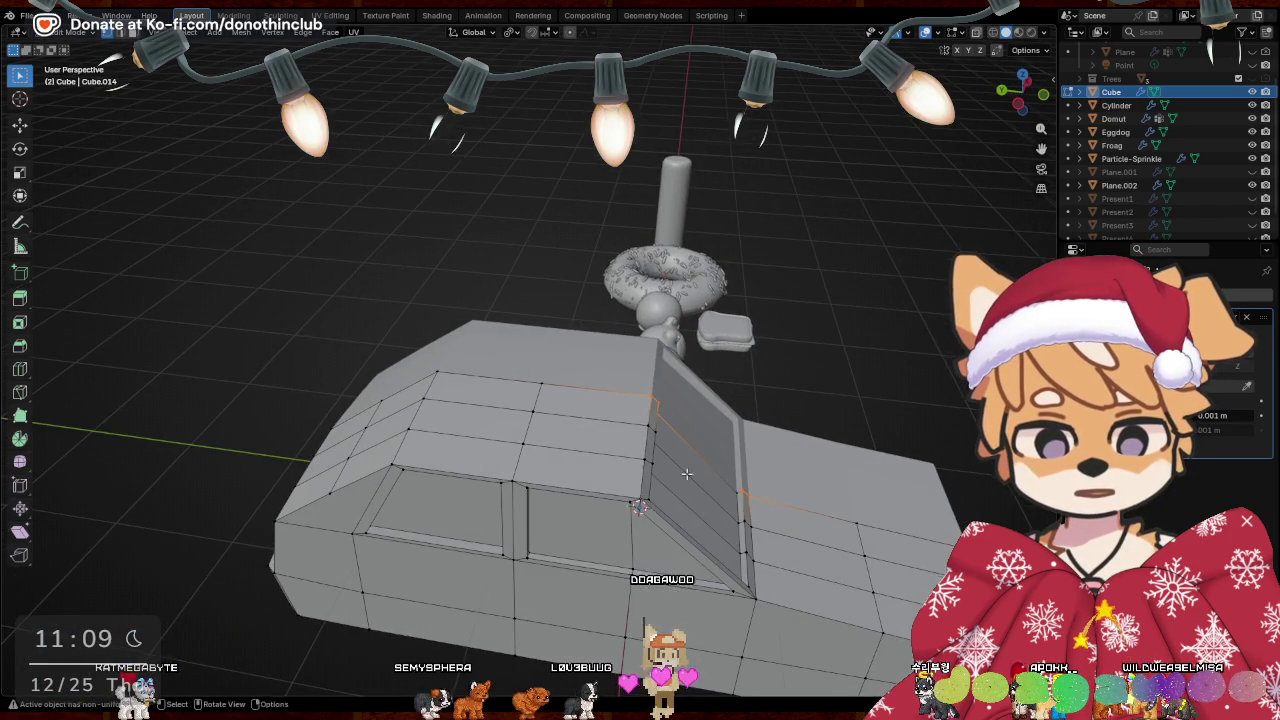
mouse_move(846, 478)
shift+middle_down()
mouse_move(735, 461)
mouse_move(382, 352)
mouse_move(302, 236)
shift+middle_up()
key(g)
key(y)
click(736, 461)
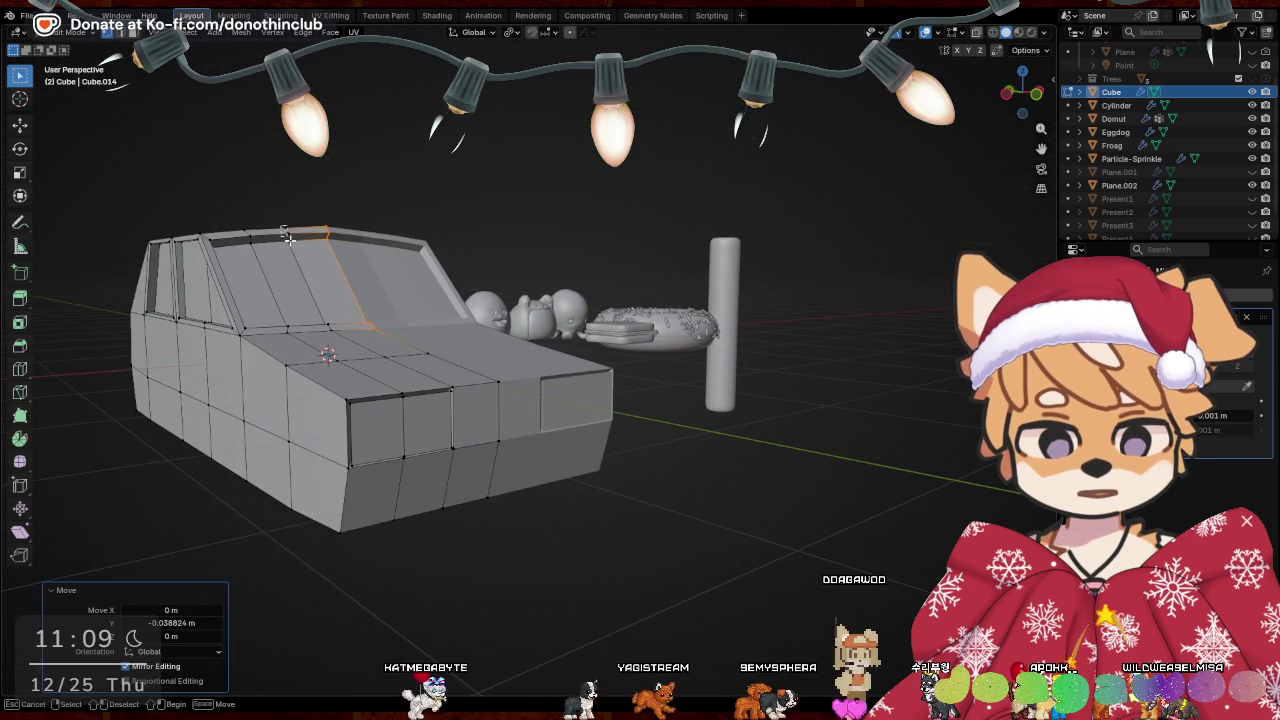
Add the windshield's top edge and slide the windshield edges along Y in two moves
shift+click(292, 234)
middle_drag(318, 314, 544, 513)
key(g)
key(y)
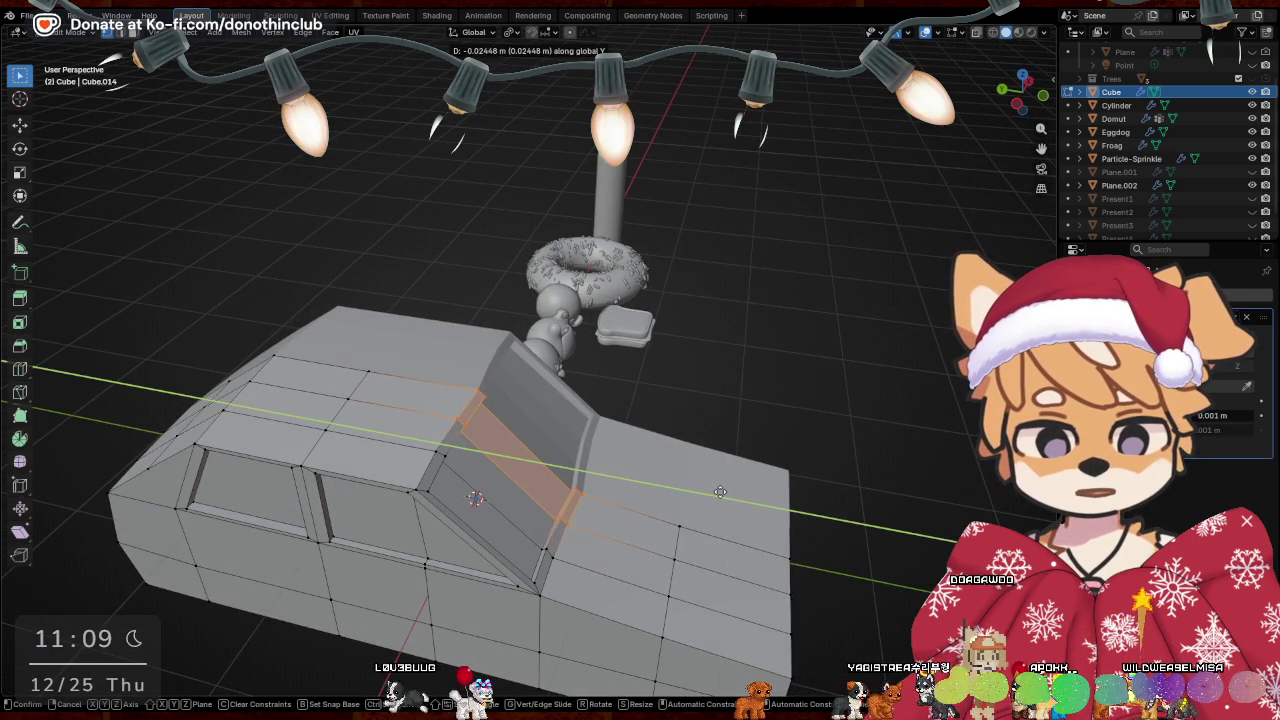
click(714, 494)
mouse_move(714, 494)
middle_down()
mouse_move(482, 552)
mouse_move(453, 542)
middle_up()
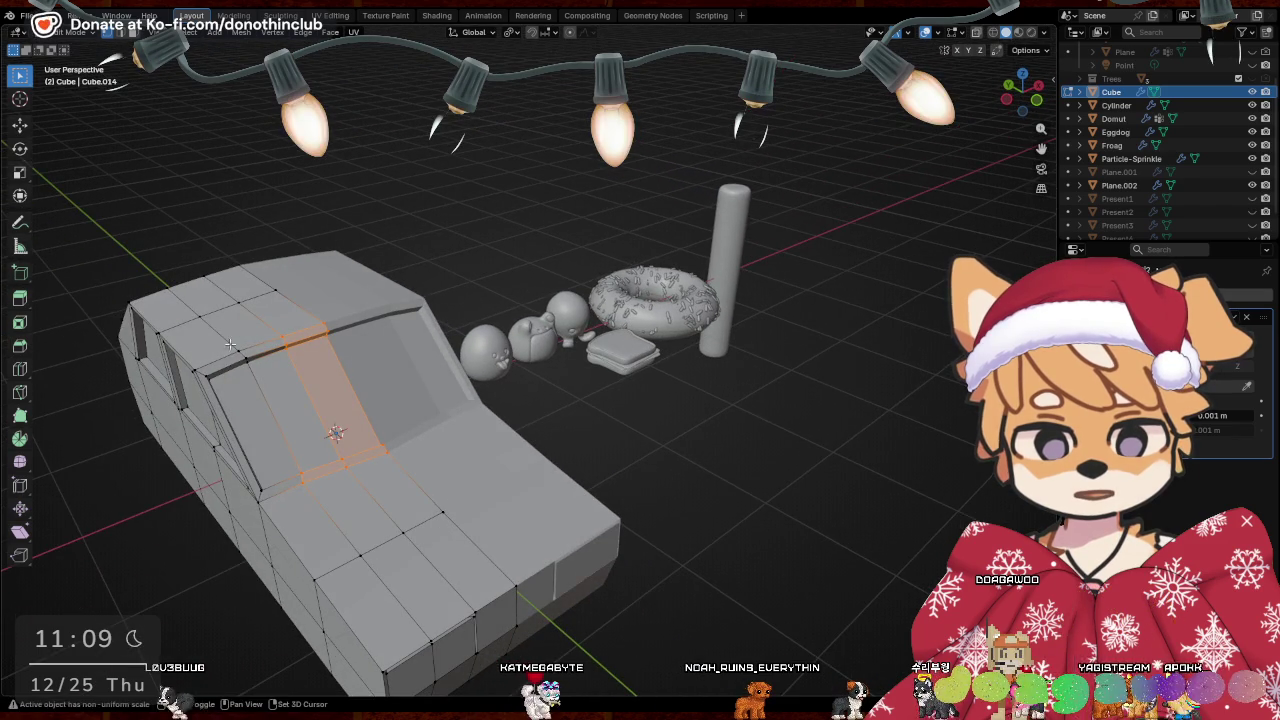
mouse_move(225, 343)
middle_down()
mouse_move(467, 456)
mouse_move(622, 465)
mouse_move(787, 536)
mouse_move(726, 531)
mouse_move(383, 406)
middle_up()
key(g)
key(y)
click(471, 458)
Back in Edit Mode, nudge a single hood edge slightly along Y
key(Tab)
key(ctrl+Tab)
click(671, 424)
middle_drag(671, 424, 623, 440)
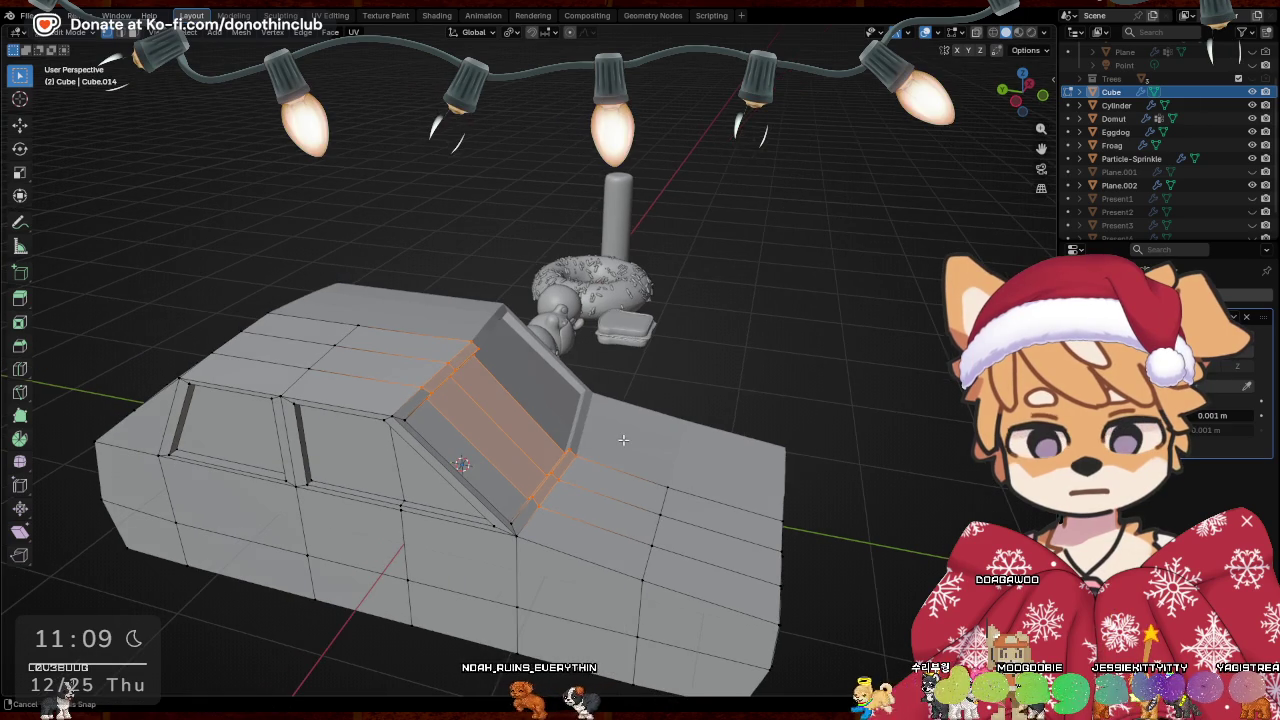
click(598, 456)
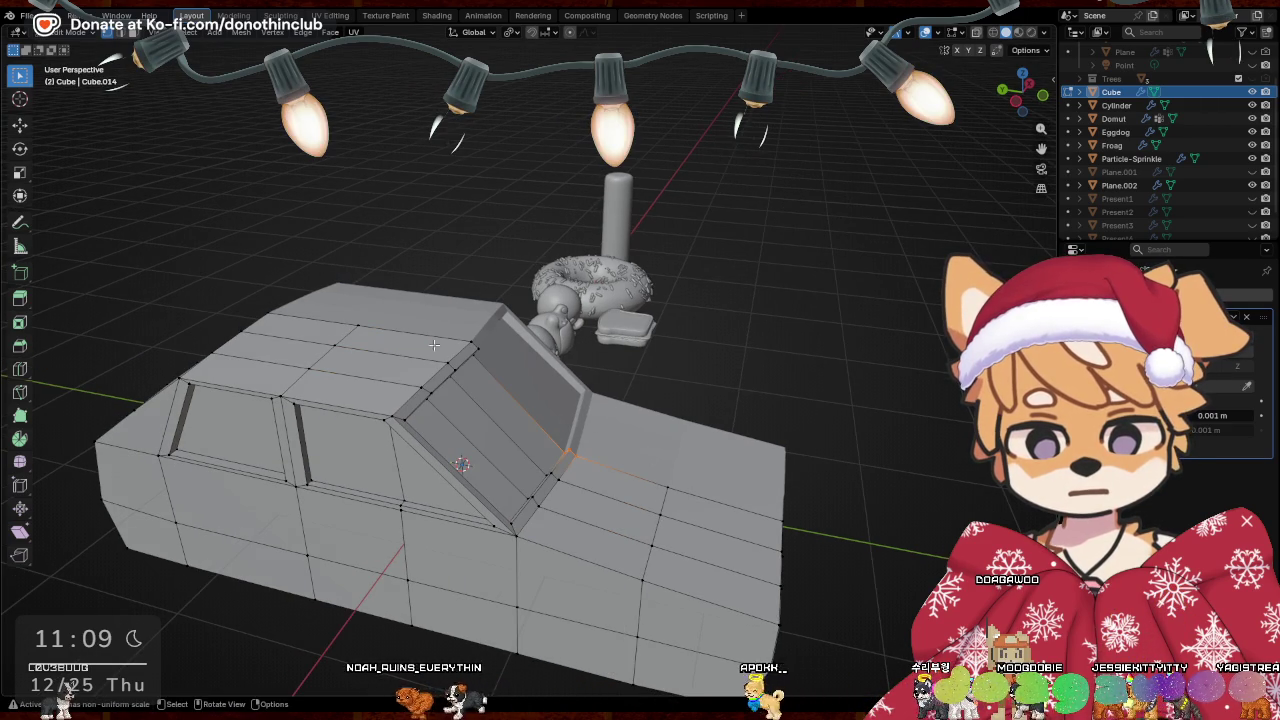
key(b)
key(g)
key(y)
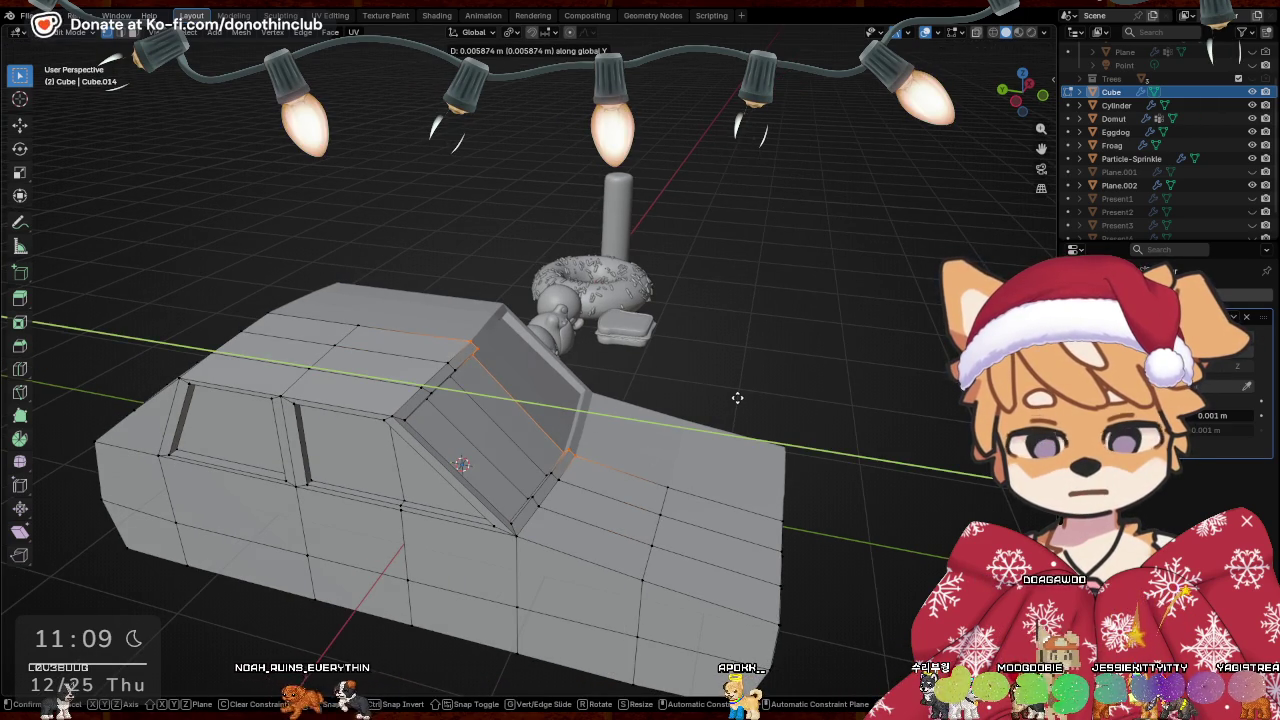
click(737, 397)
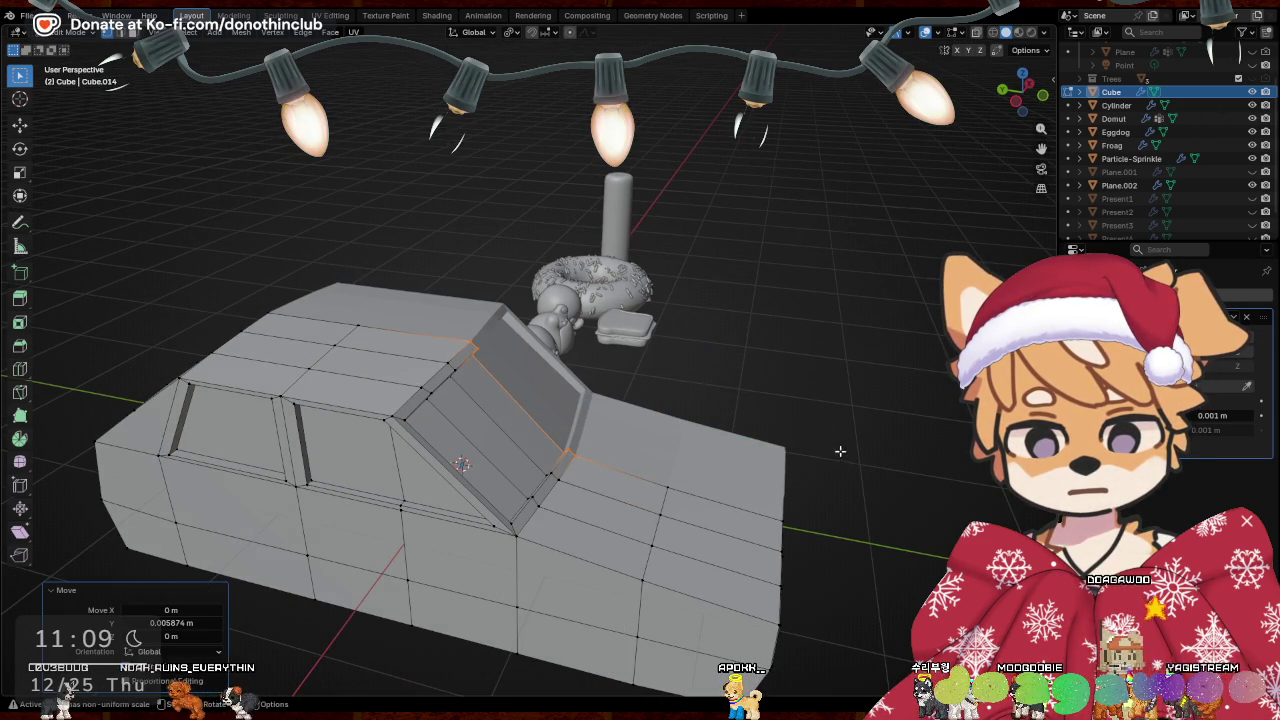
Leave Edit Mode, cancel a stray Y move, and bring up the mode menu
key(Tab)
key(Tab)
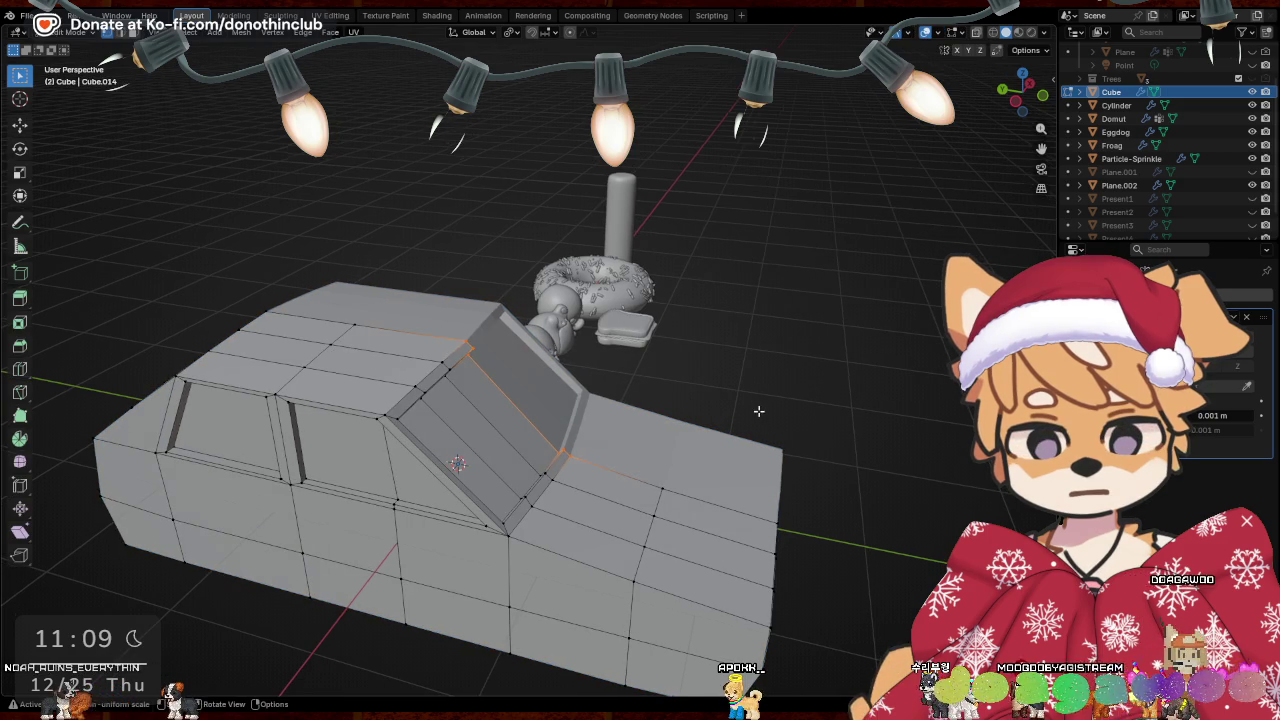
key(g)
key(y)
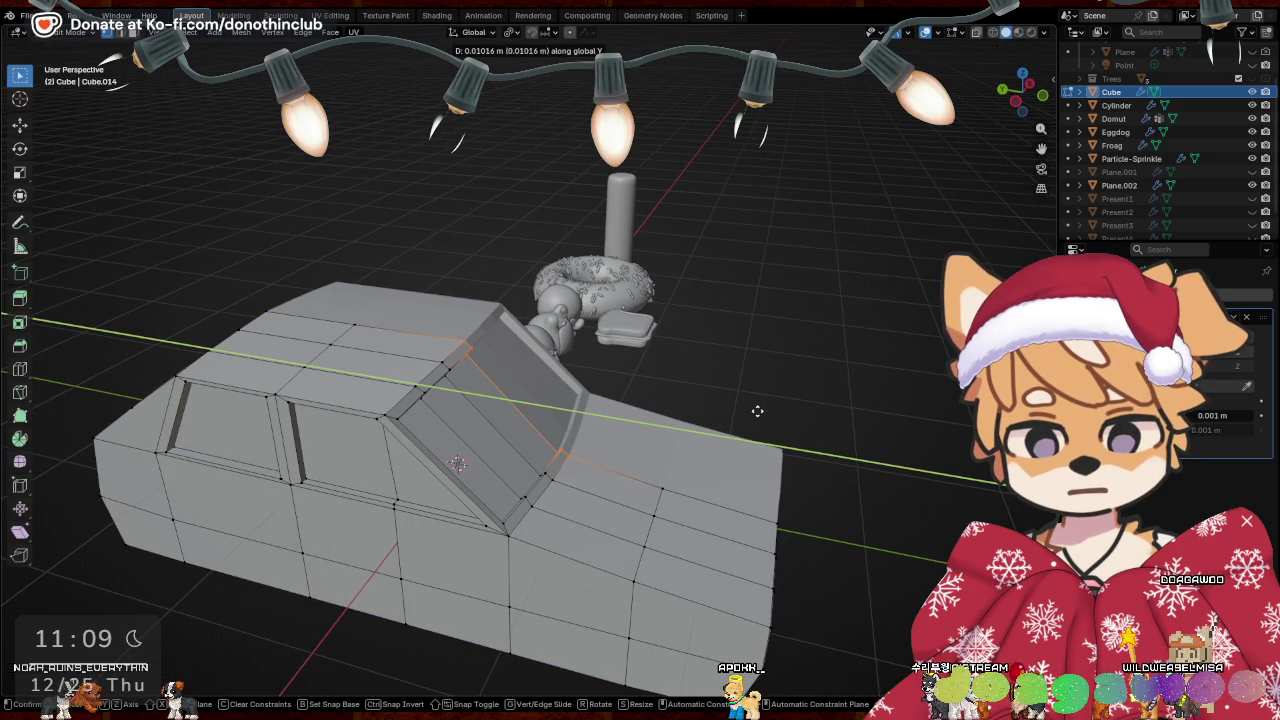
right_click(757, 411)
key(ctrl+Tab)
In Object Mode, apply Shade Auto Smooth to the car body
click(600, 395)
right_click(590, 466)
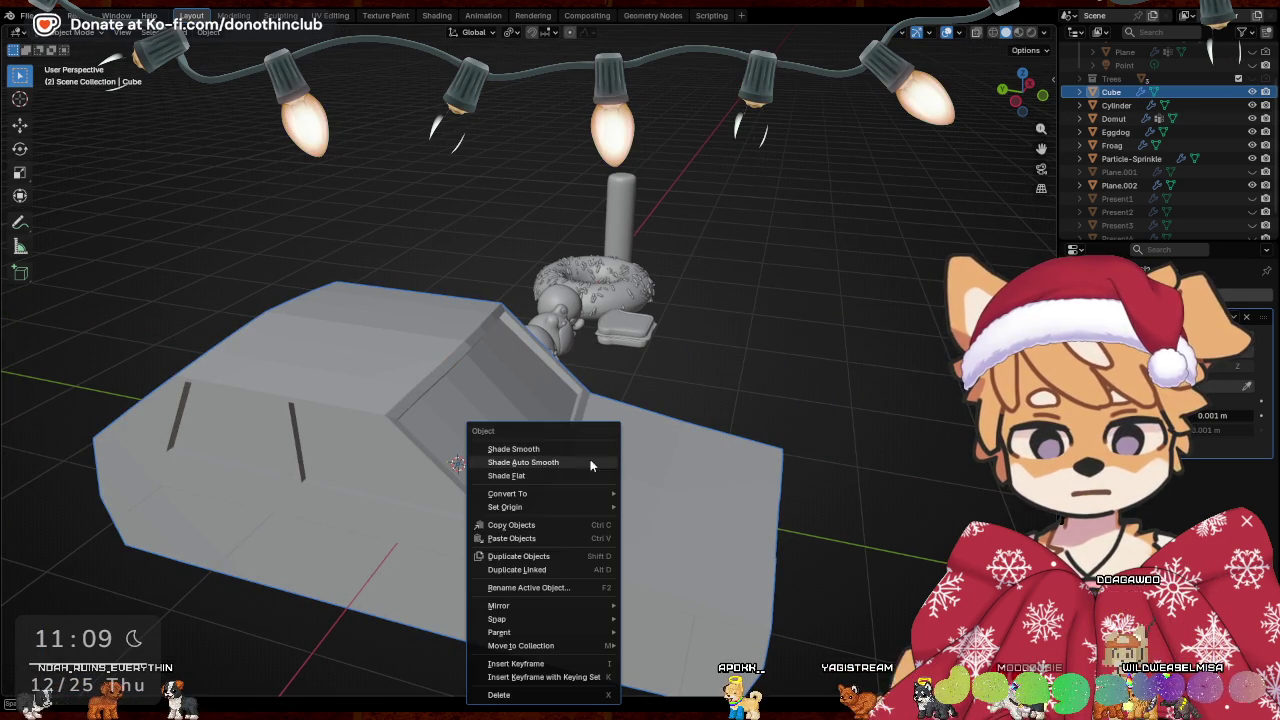
click(588, 452)
mouse_move(597, 461)
middle_down()
mouse_move(377, 411)
mouse_move(462, 440)
mouse_move(866, 377)
mouse_move(684, 361)
middle_up()
right_click(377, 412)
click(365, 424)
Select the car body in Edit Mode and add an edge loop across its front face
click(662, 403)
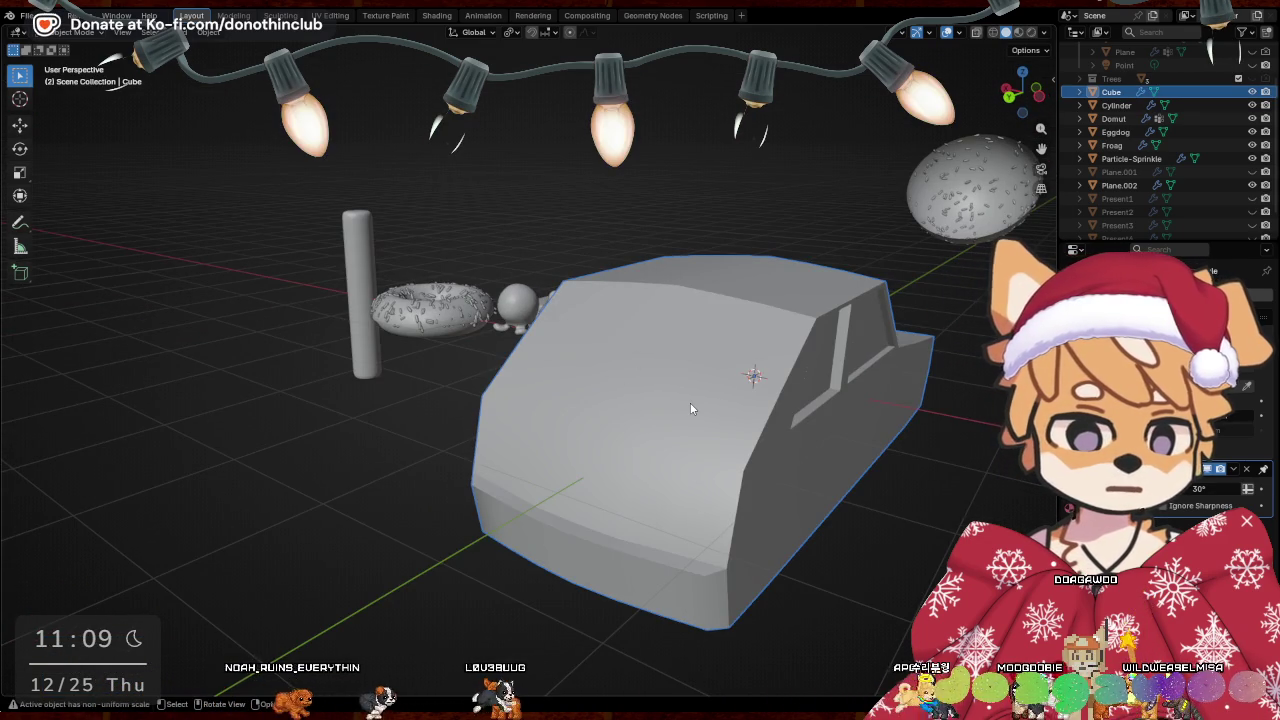
key(Tab)
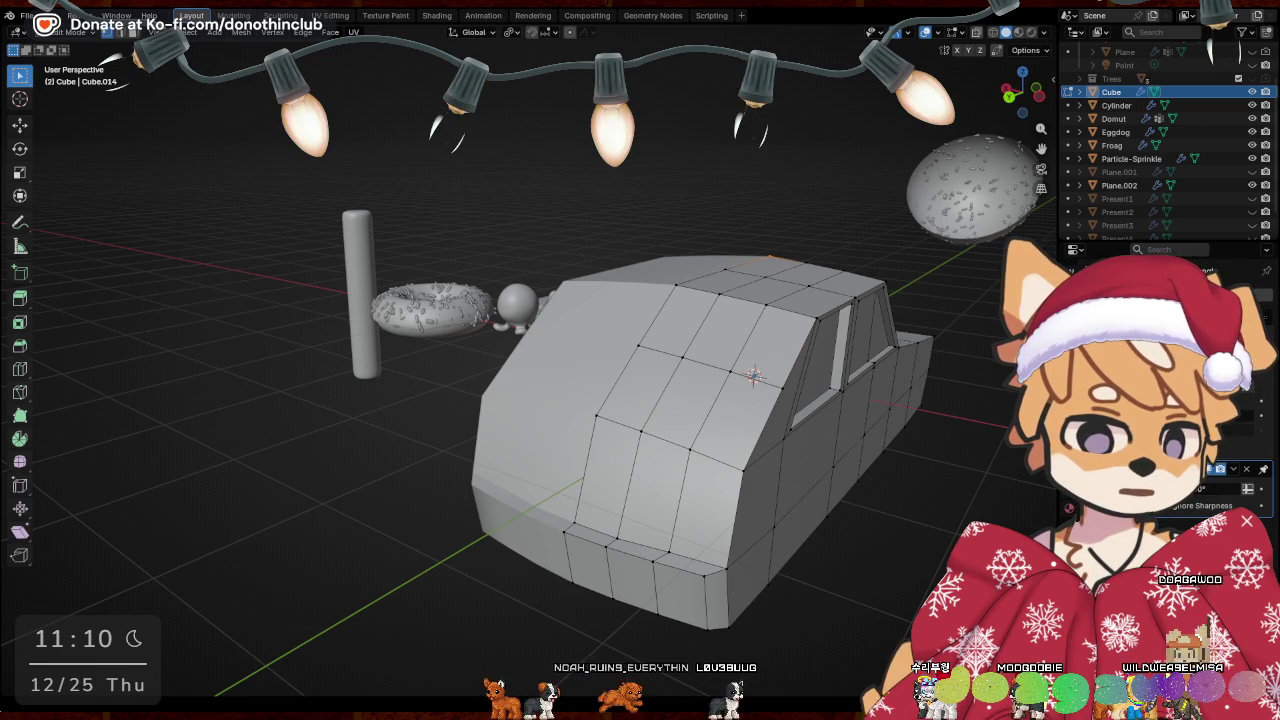
middle_drag(972, 437, 815, 385)
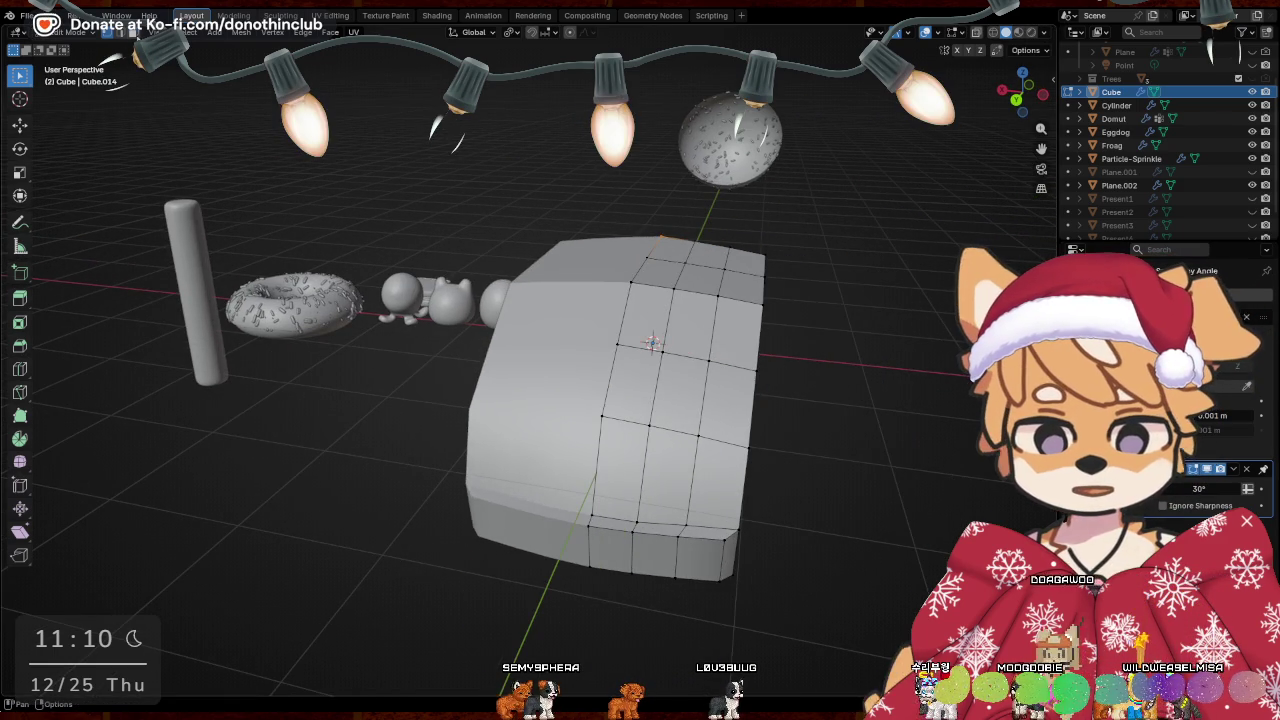
click(664, 386)
Select the three upper front faces, then move them along Z and backward
middle_drag(731, 390, 418, 328)
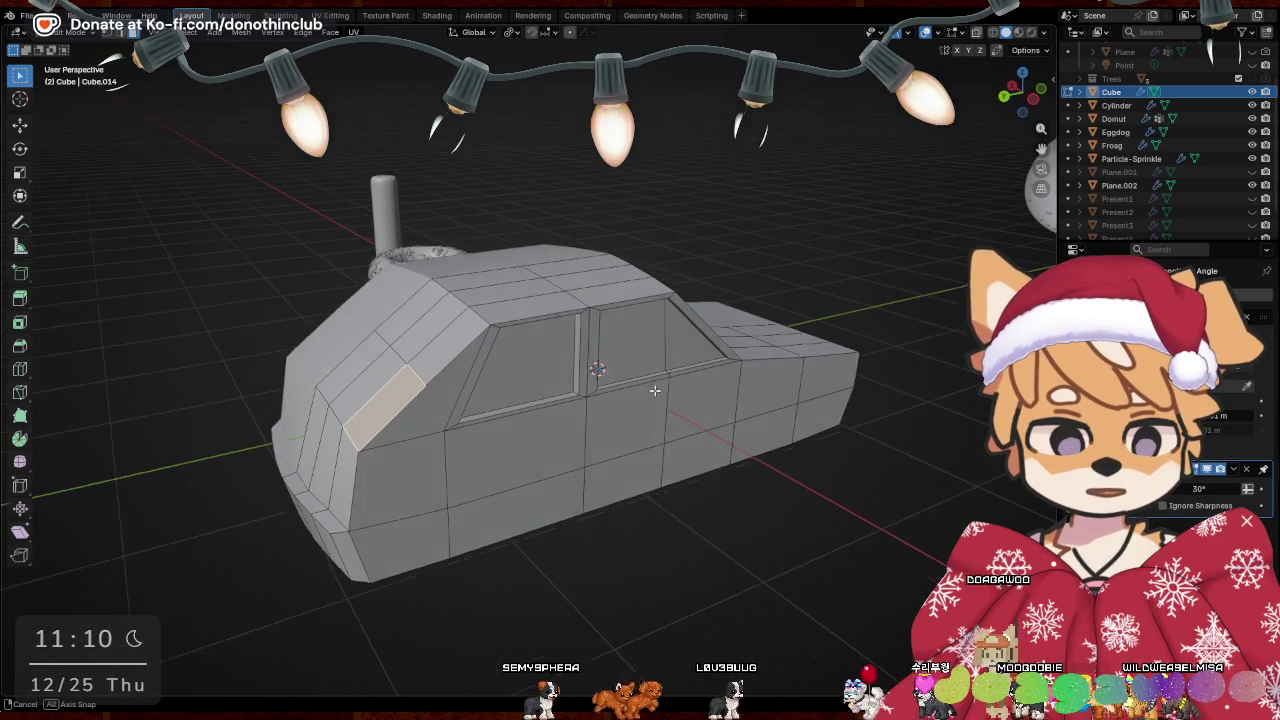
click(435, 334)
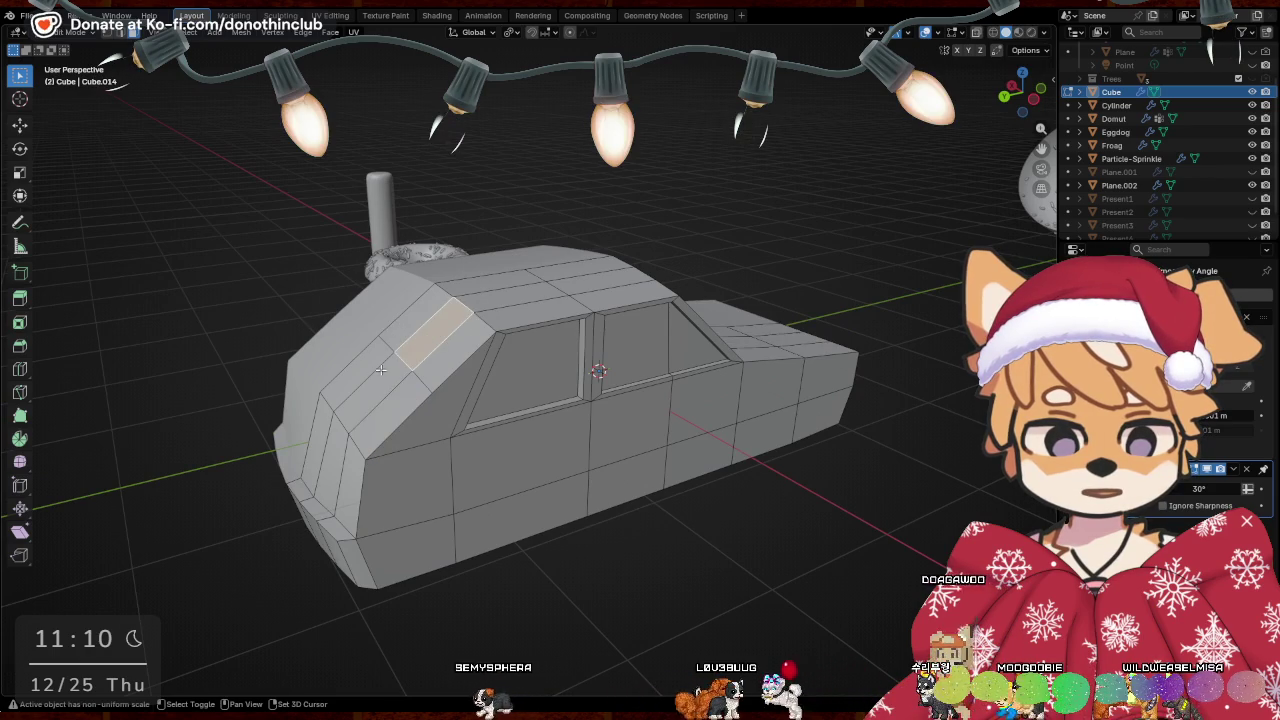
shift+click(402, 322)
middle_drag(573, 331, 418, 434)
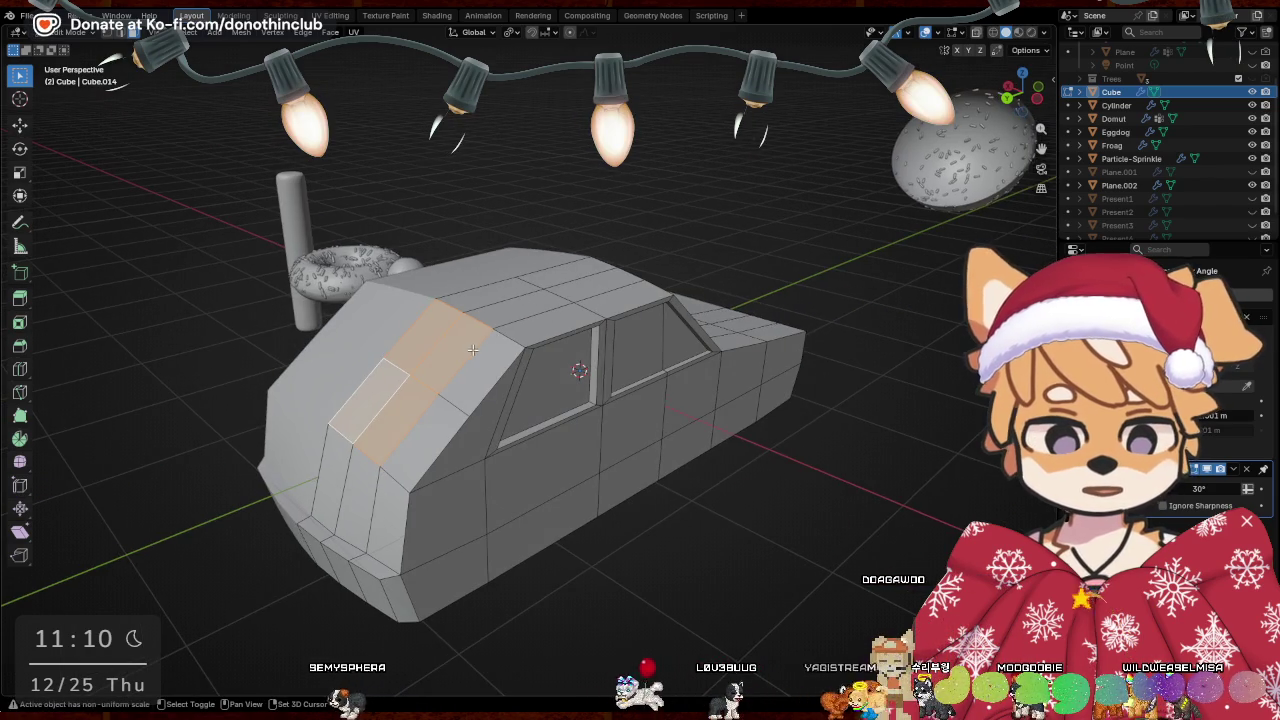
shift+click(459, 361)
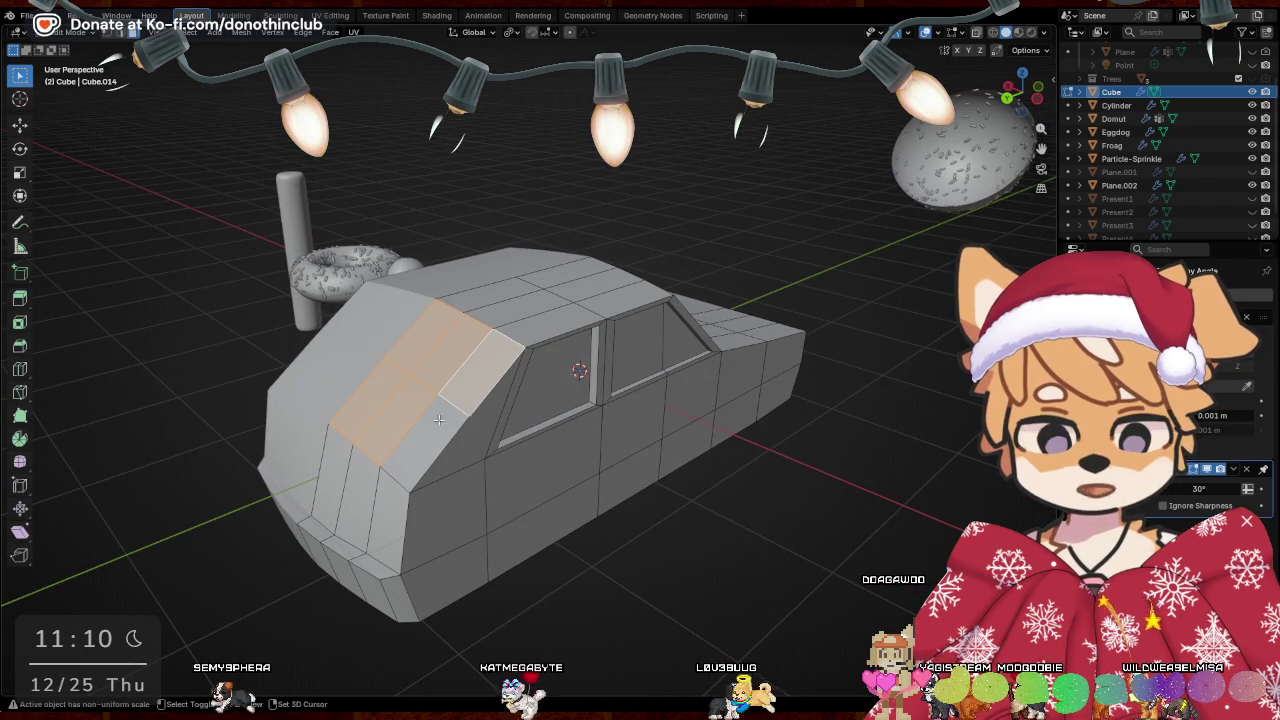
middle_drag(446, 411, 640, 360)
key(g)
key(z)
key(z)
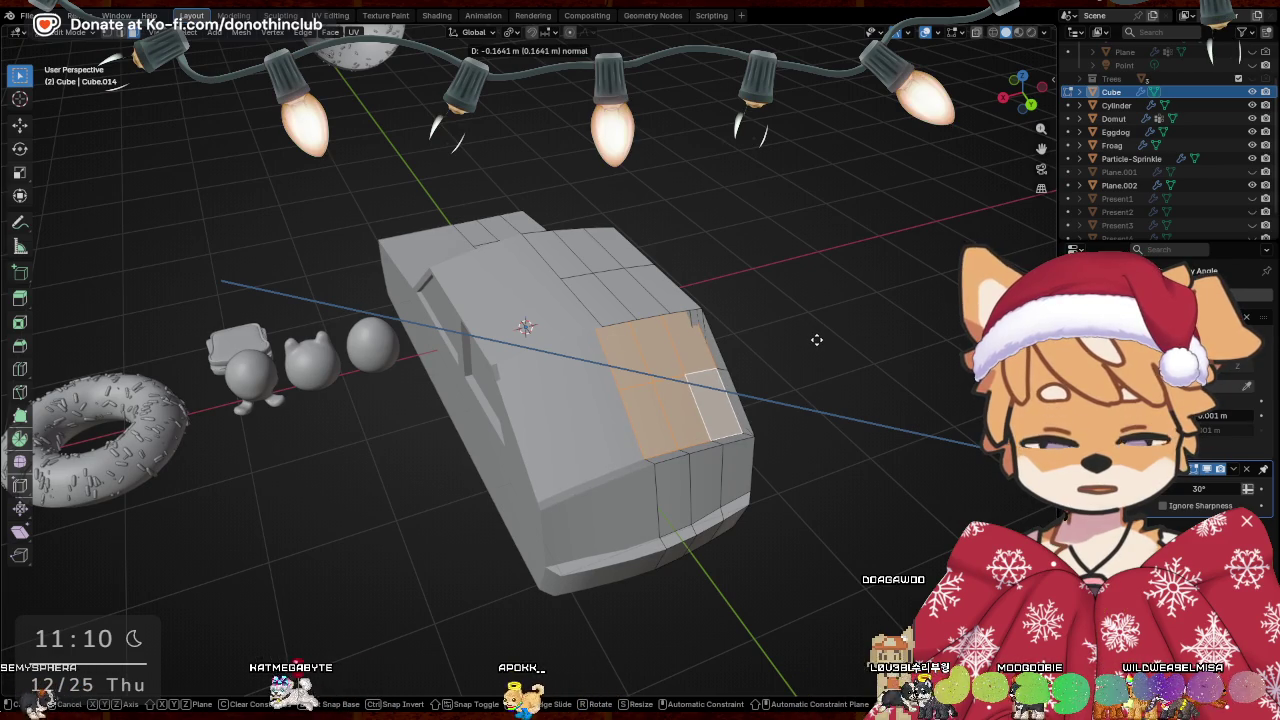
click(817, 340)
mouse_move(797, 343)
middle_down()
mouse_move(770, 291)
mouse_move(733, 339)
mouse_move(600, 294)
mouse_move(691, 263)
mouse_move(672, 264)
middle_up()
key(g)
click(741, 338)
Shift the front faces sideways along X, then extrude them along X
key(g)
key(x)
mouse_move(598, 292)
middle_down()
mouse_move(591, 306)
mouse_move(674, 300)
mouse_move(714, 314)
mouse_move(697, 263)
mouse_move(705, 231)
mouse_move(760, 283)
mouse_move(734, 310)
middle_up()
click(693, 236)
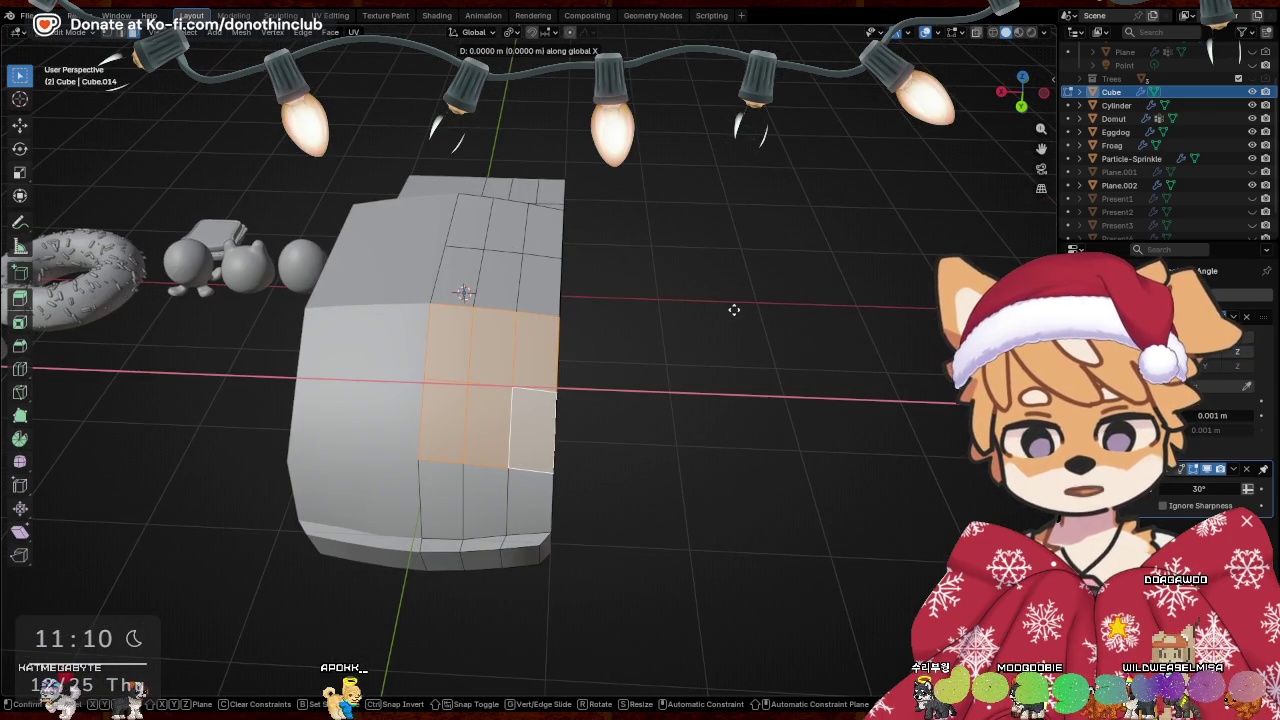
click(721, 331)
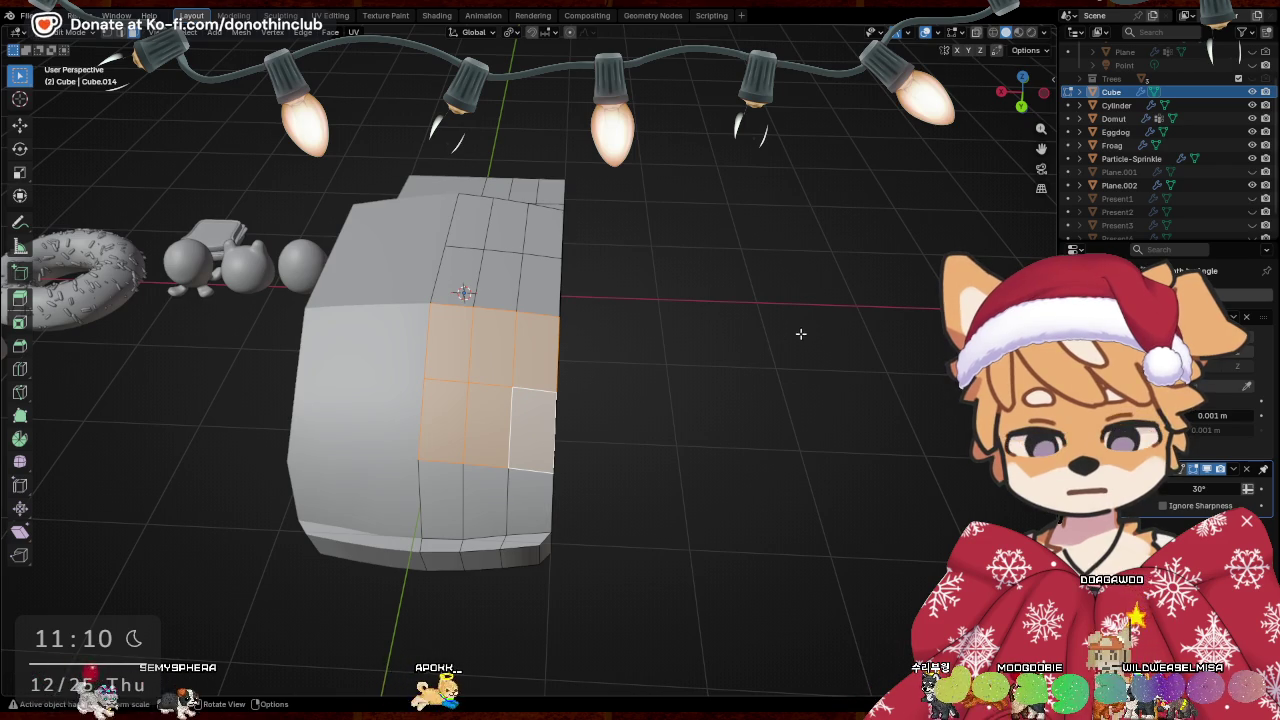
middle_drag(800, 330, 803, 333)
key(g)
key(z)
key(z)
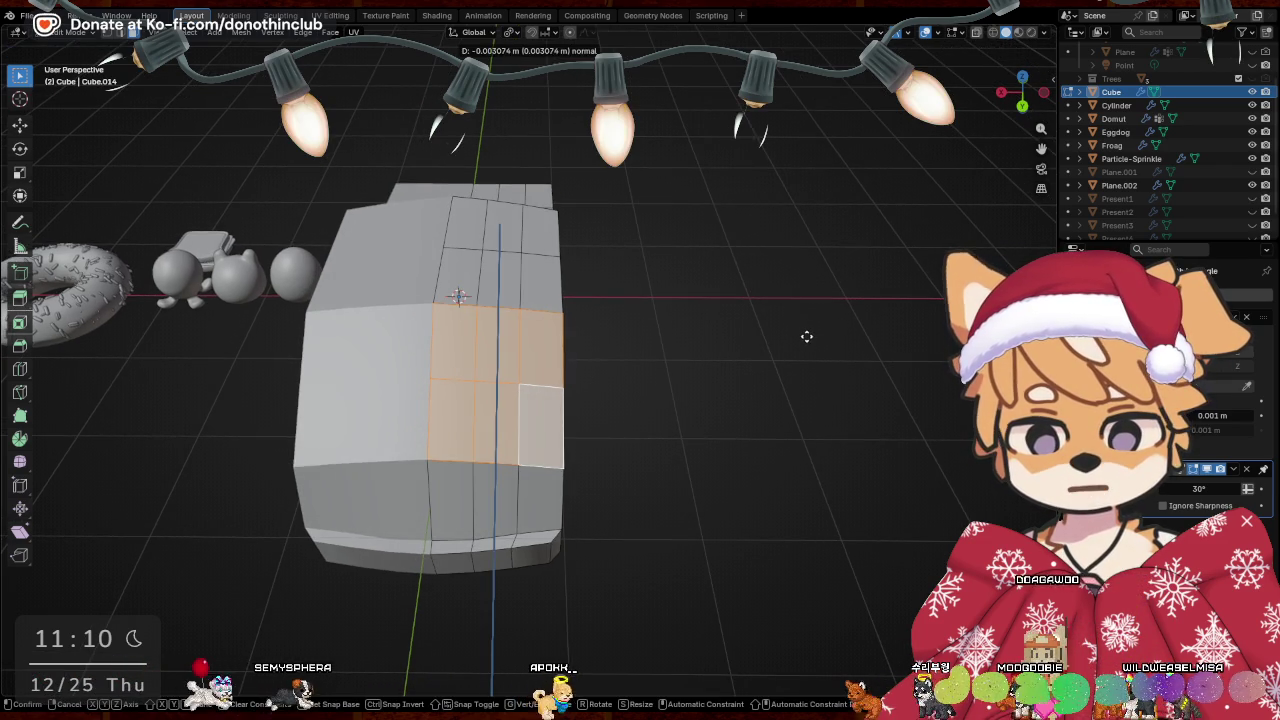
key(Escape)
key(e)
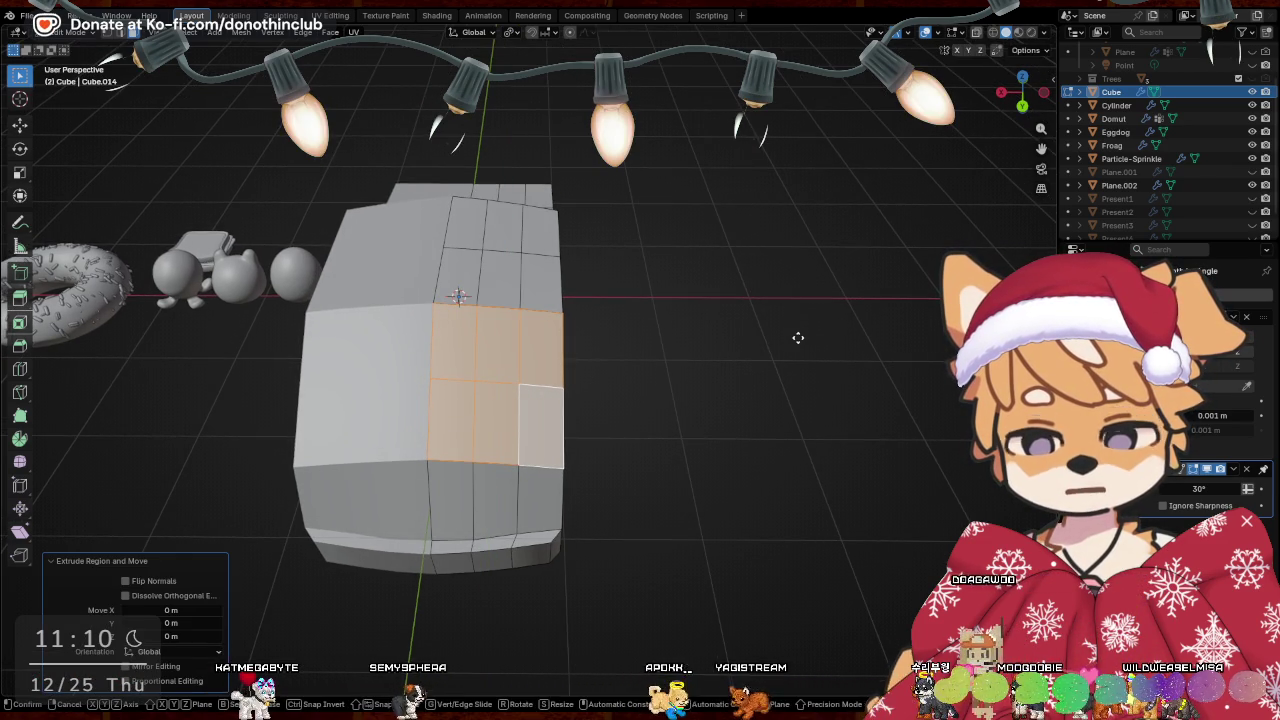
key(x)
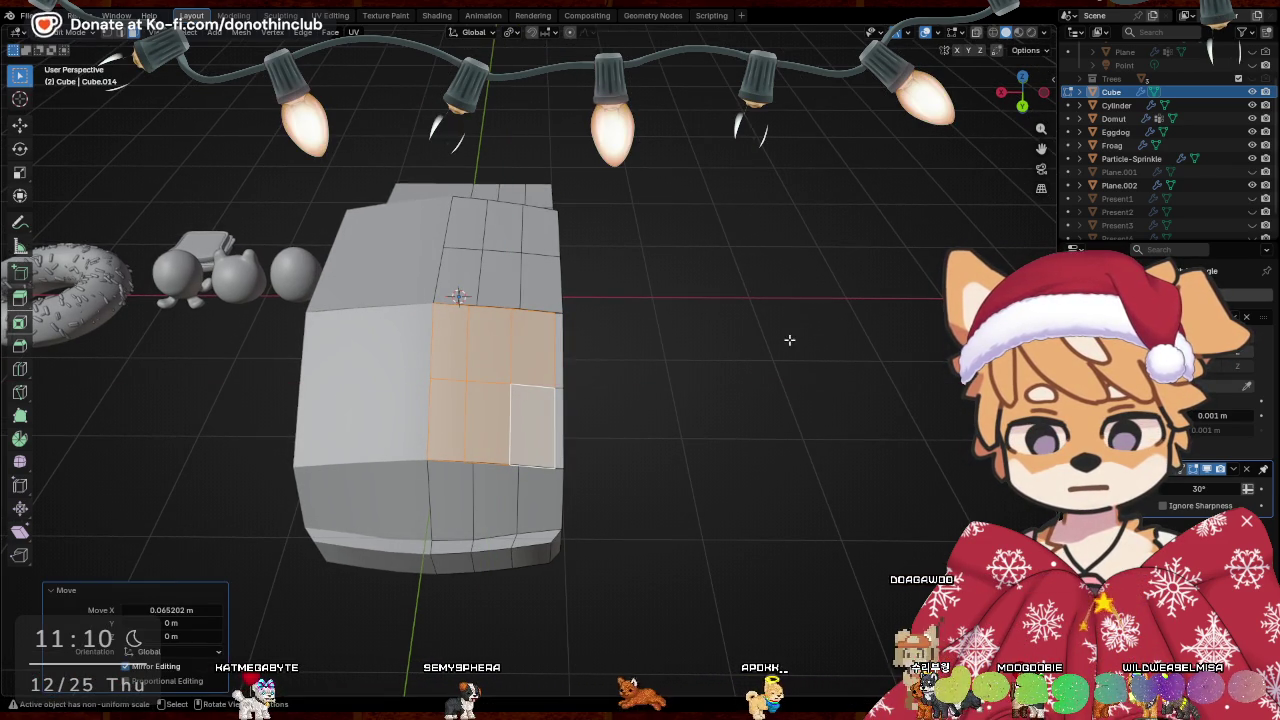
click(731, 339)
Tilt the lip, move it back and lower it, then sink the faces 0.080475 m inward
mouse_move(700, 357)
middle_down()
mouse_move(717, 343)
mouse_move(691, 303)
mouse_move(825, 343)
middle_up()
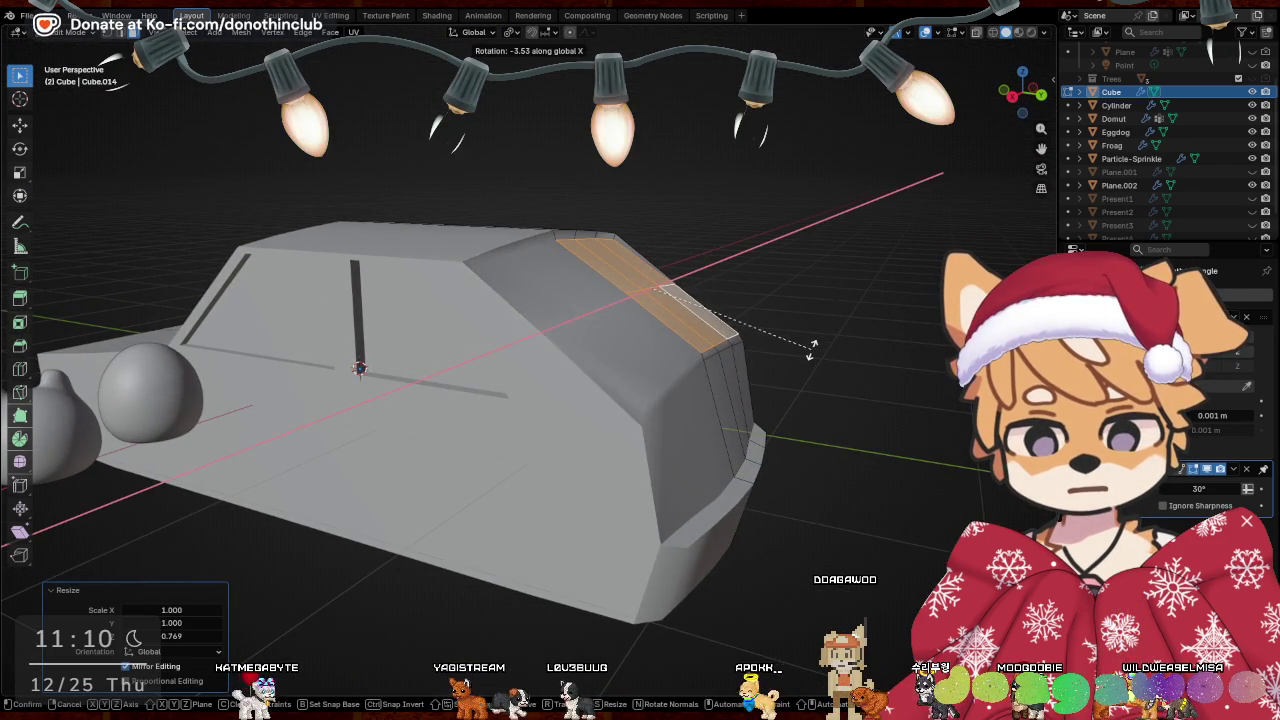
click(802, 355)
middle_drag(802, 355, 760, 353)
key(y)
click(757, 356)
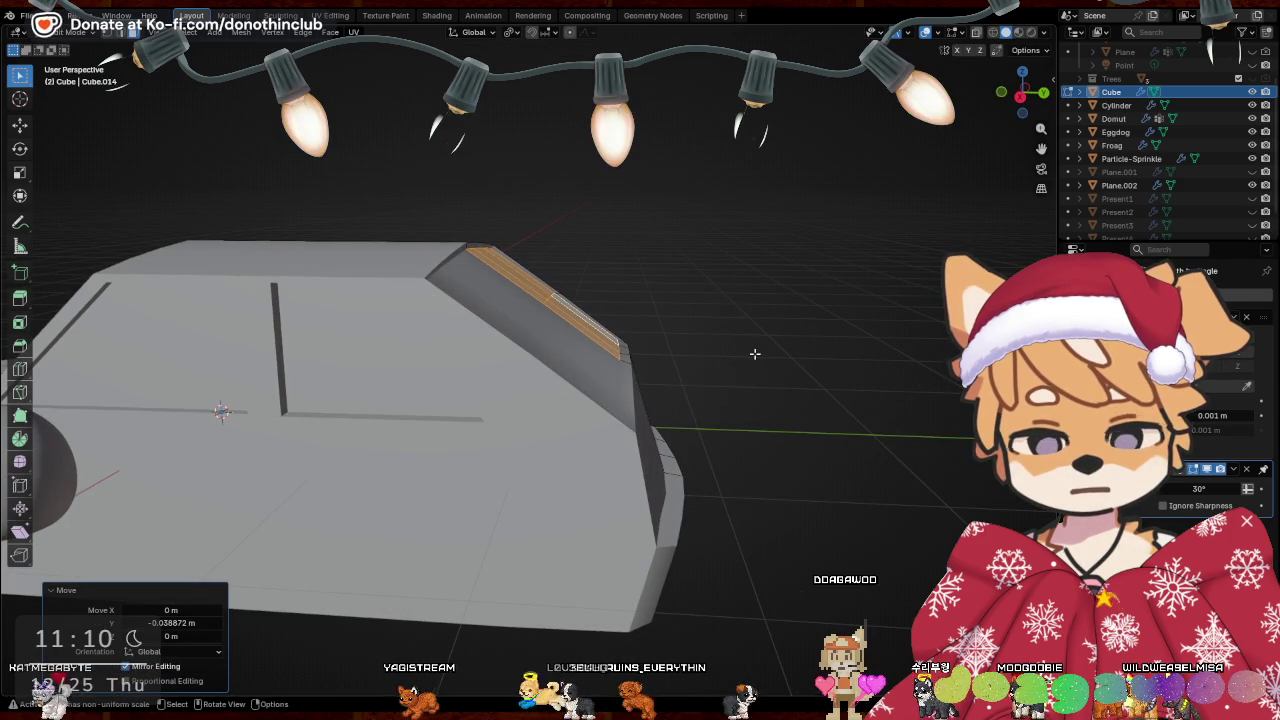
key(g)
key(z)
click(755, 359)
mouse_move(755, 359)
middle_down()
mouse_move(578, 373)
mouse_move(697, 357)
mouse_move(626, 380)
mouse_move(571, 369)
mouse_move(720, 366)
mouse_move(723, 309)
mouse_move(737, 377)
mouse_move(409, 349)
mouse_move(734, 349)
mouse_move(739, 376)
mouse_move(751, 323)
mouse_move(491, 237)
mouse_move(591, 360)
mouse_move(519, 330)
mouse_move(693, 268)
mouse_move(657, 294)
mouse_move(617, 229)
mouse_move(608, 295)
mouse_move(631, 327)
mouse_move(697, 309)
mouse_move(753, 373)
middle_up()
key(g)
key(z)
click(683, 279)
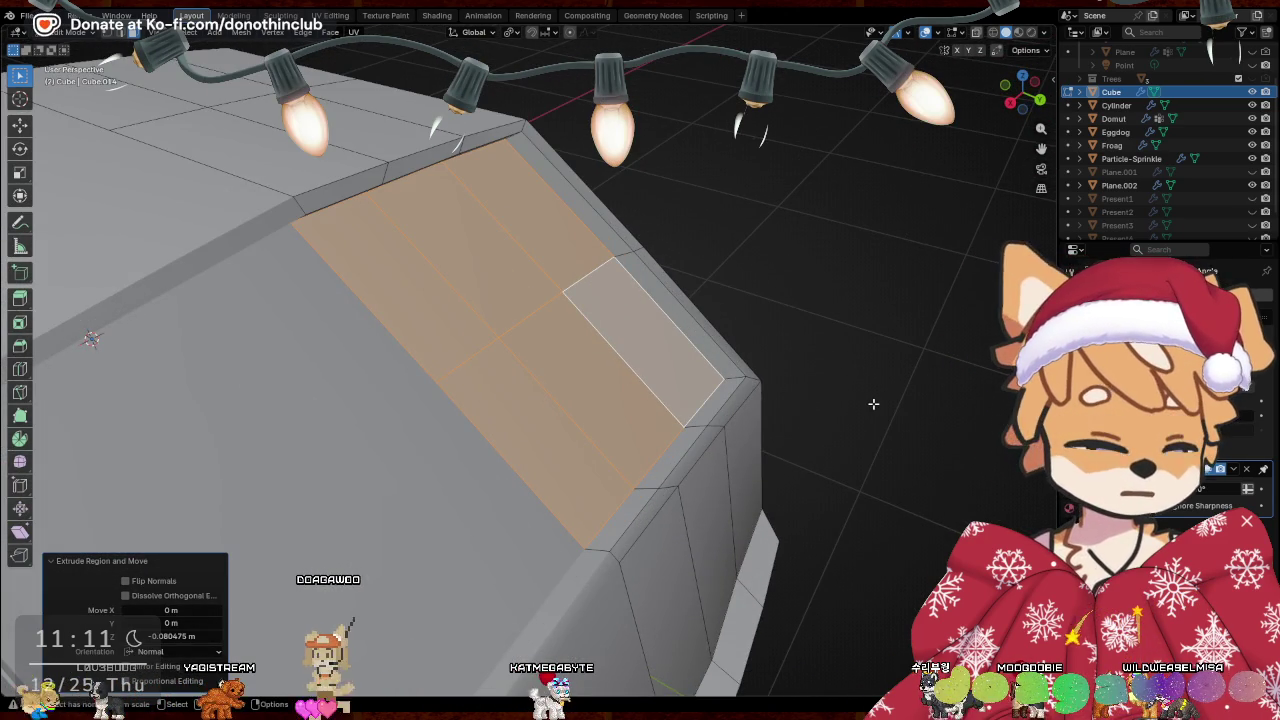
Shift the front lip's side edge along the X axis
scroll(797, 388, down, 3)
mouse_move(700, 390)
middle_down()
mouse_move(797, 388)
mouse_move(463, 382)
middle_up()
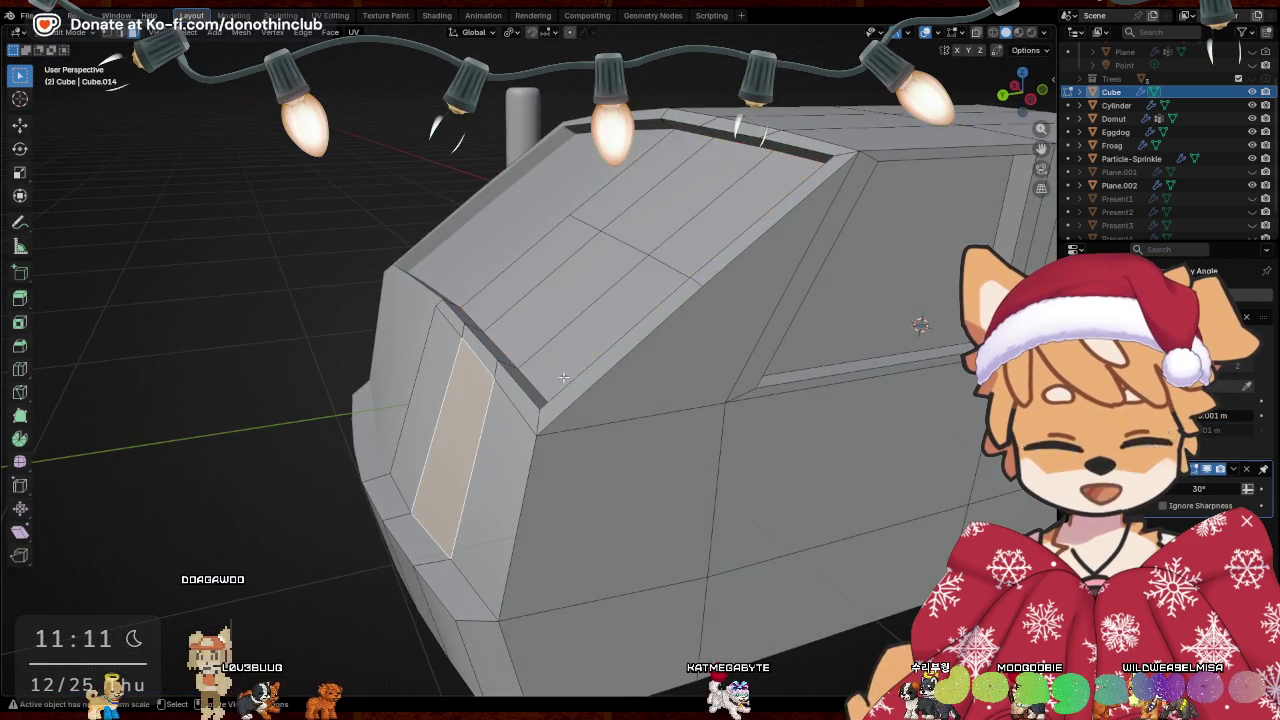
middle_drag(559, 381, 468, 355)
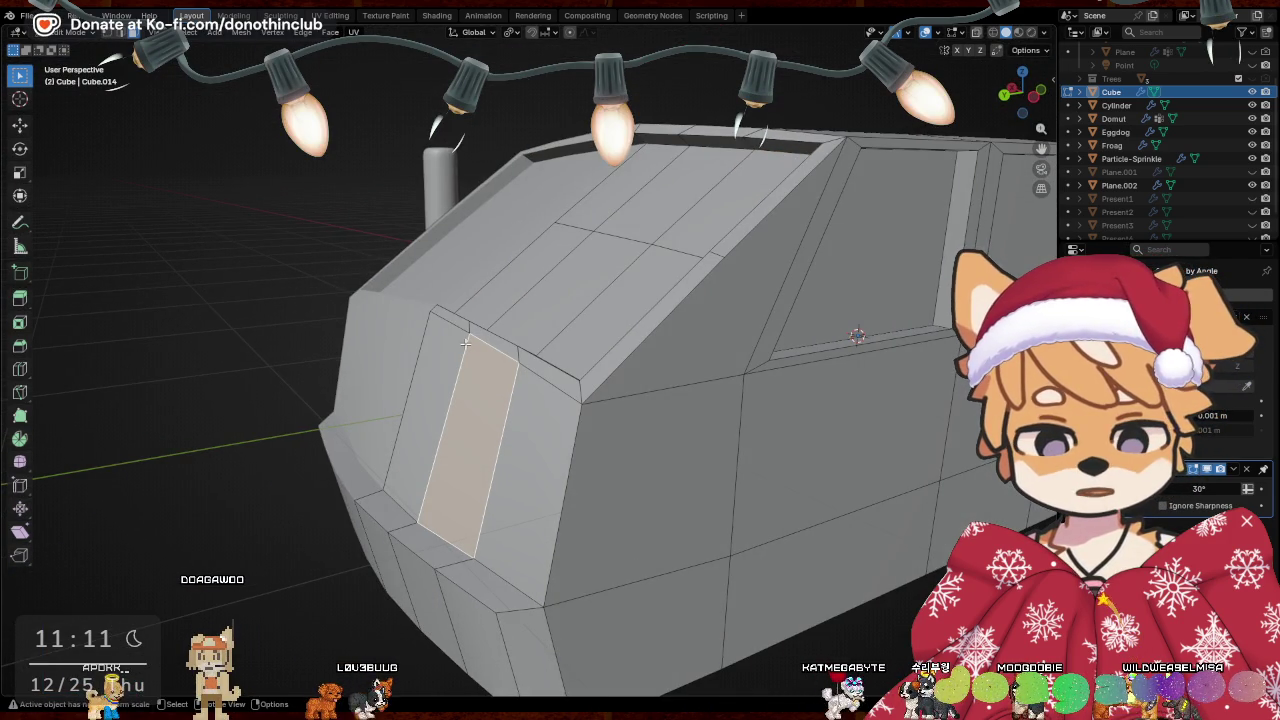
middle_drag(553, 374, 831, 289)
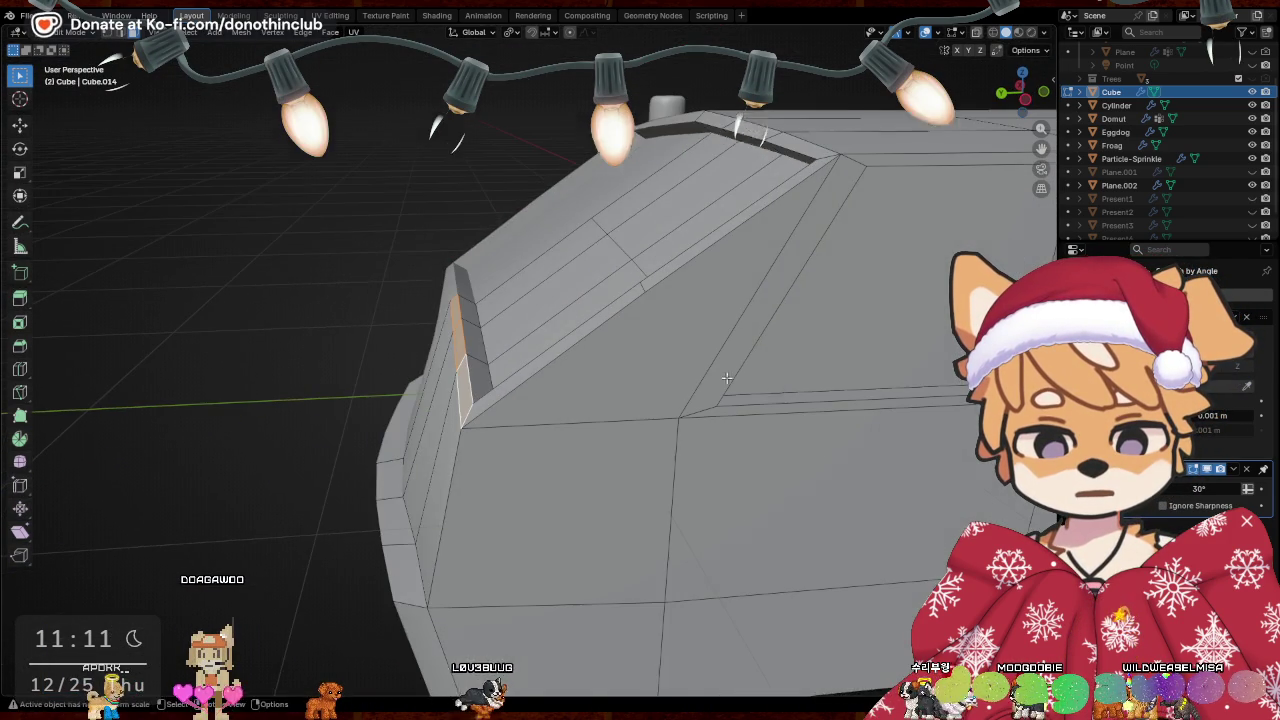
key(g)
key(x)
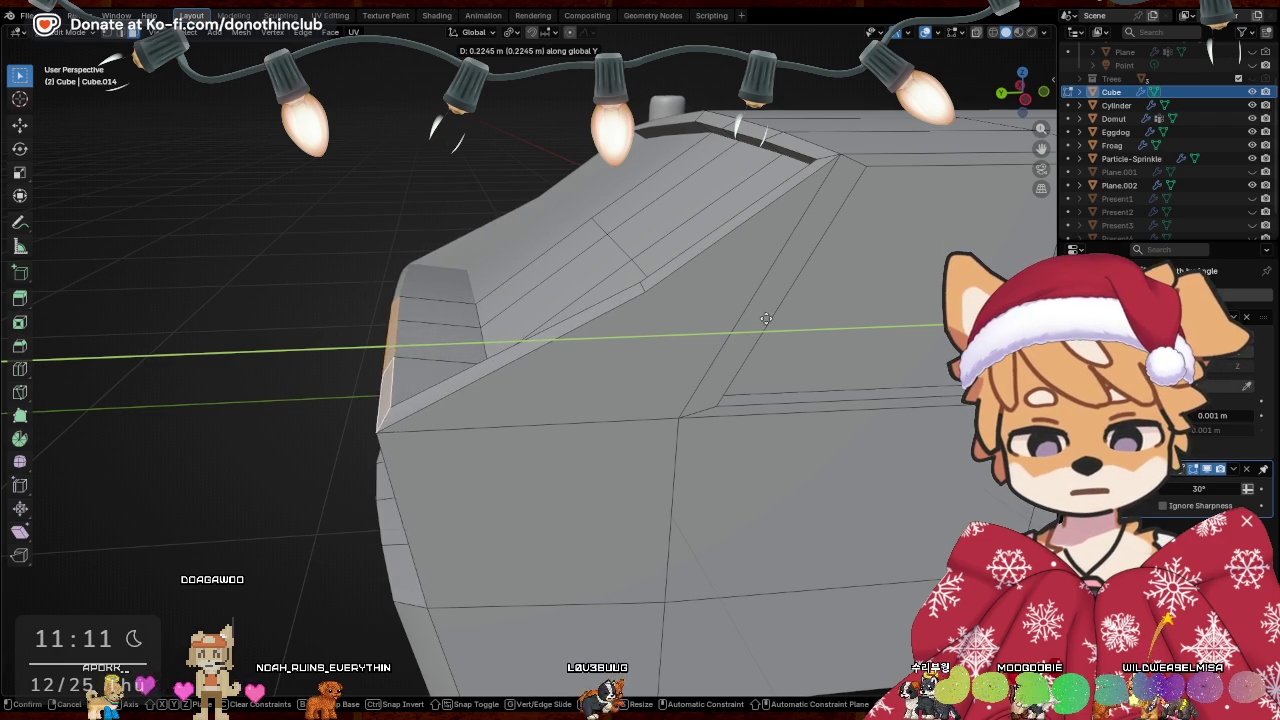
mouse_move(634, 332)
middle_down()
mouse_move(777, 319)
mouse_move(471, 335)
mouse_move(498, 386)
mouse_move(560, 380)
middle_up()
Select two front faces and add a horizontal loop cut at mid-height around the body
click(500, 388)
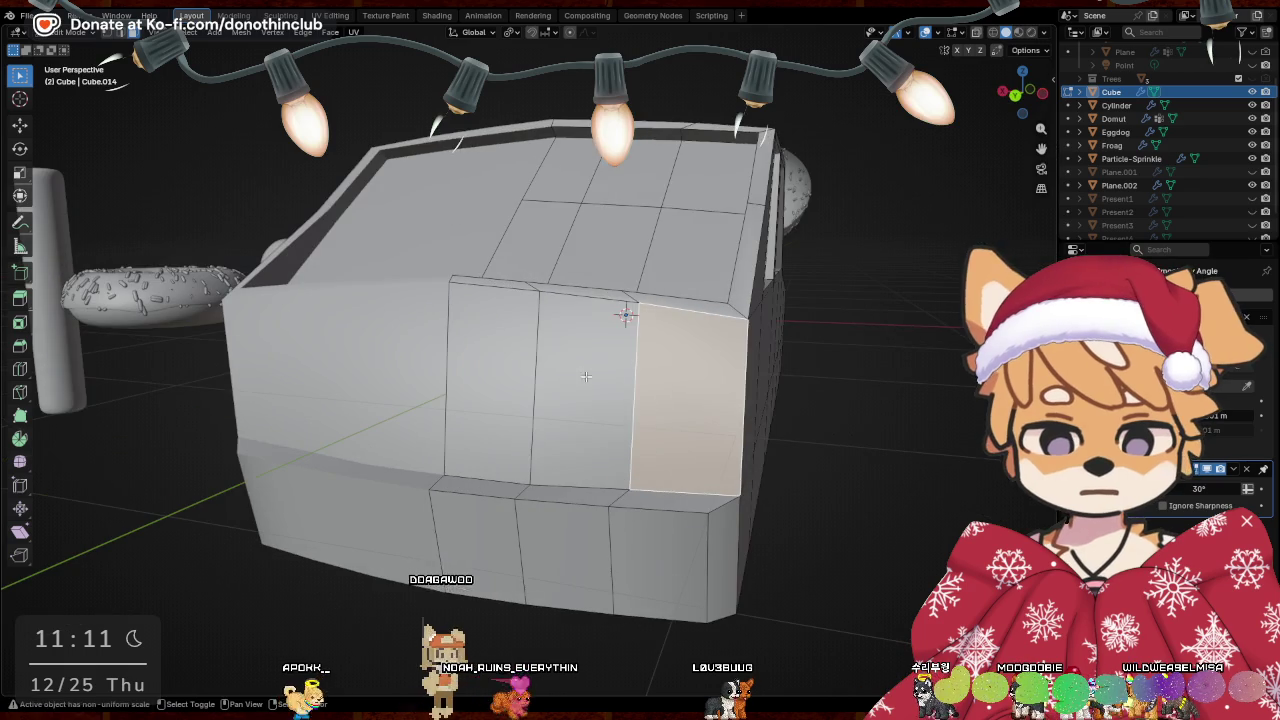
shift+click(580, 390)
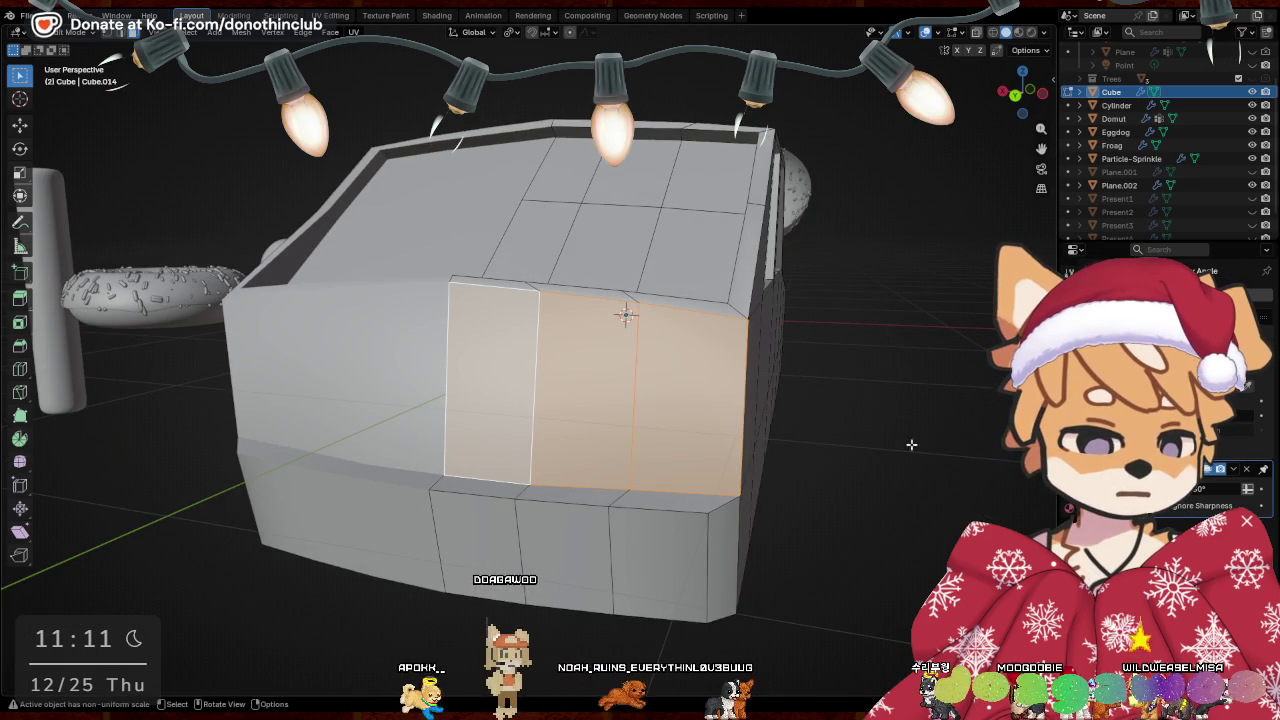
middle_drag(917, 455, 795, 398)
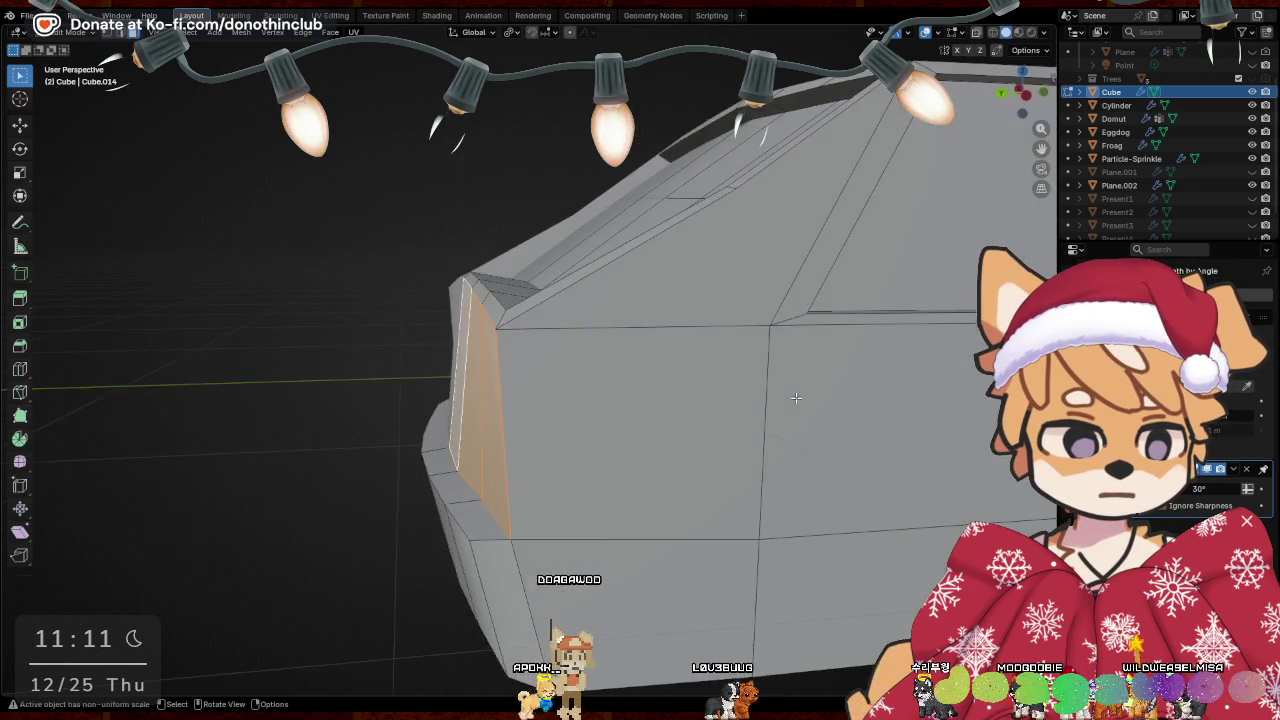
scroll(795, 398, down, 3)
mouse_move(760, 357)
middle_down()
mouse_move(905, 398)
mouse_move(371, 403)
mouse_move(271, 167)
middle_up()
key(ctrl+r)
click(371, 403)
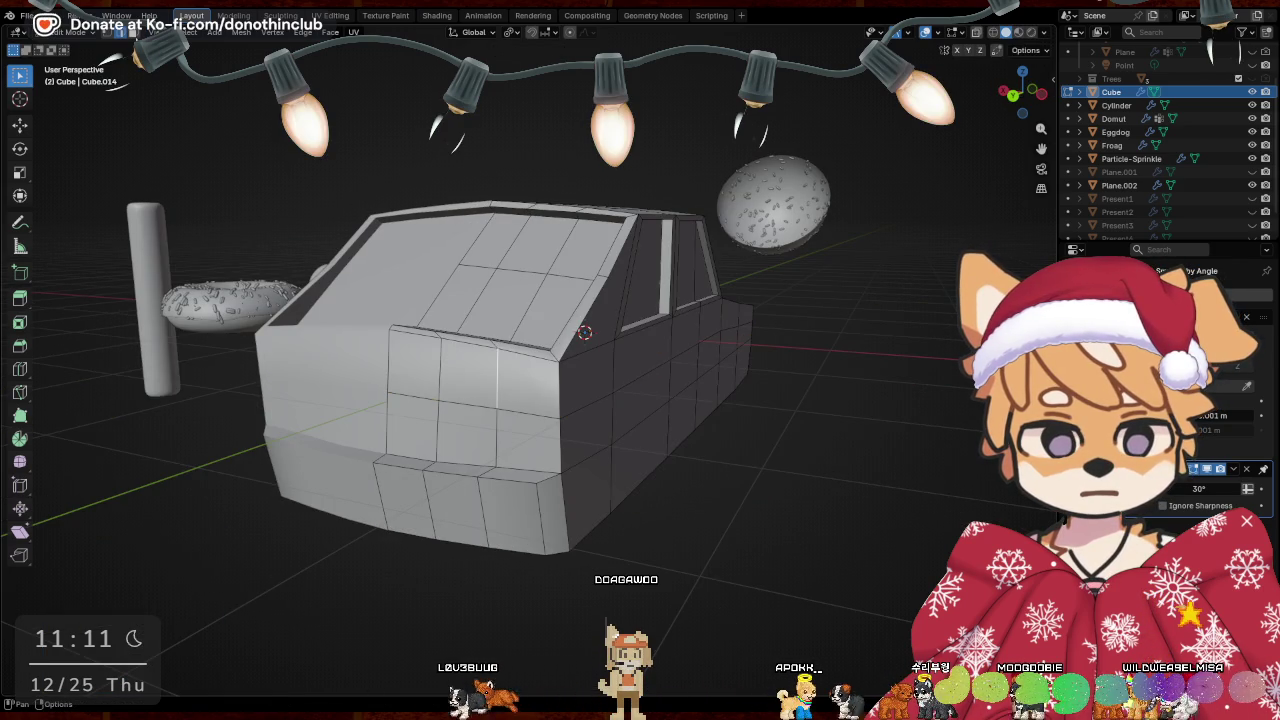
Select a single front face of the car body and shift it sideways
shift+click(527, 377)
mouse_move(551, 397)
middle_down()
mouse_move(734, 491)
mouse_move(740, 511)
mouse_move(749, 263)
mouse_move(733, 393)
middle_up()
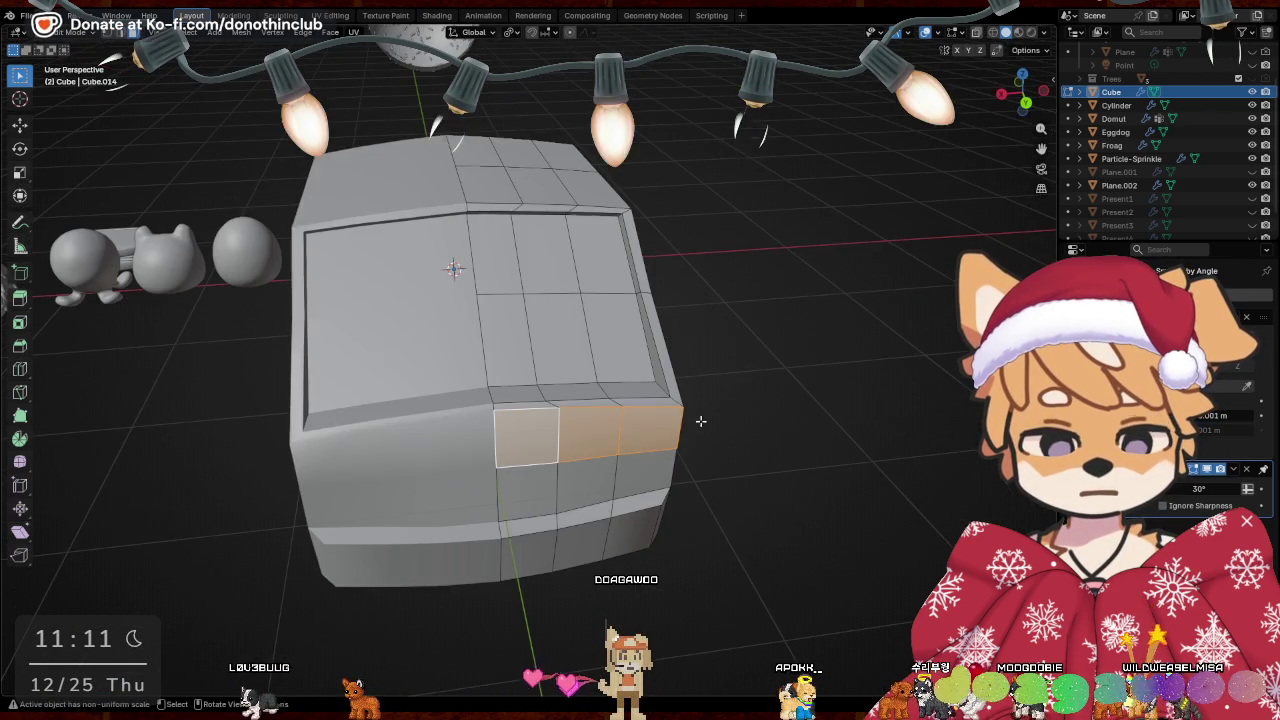
click(612, 430)
mouse_move(612, 430)
middle_down()
mouse_move(677, 503)
mouse_move(610, 450)
middle_up()
scroll(677, 503, up, 3)
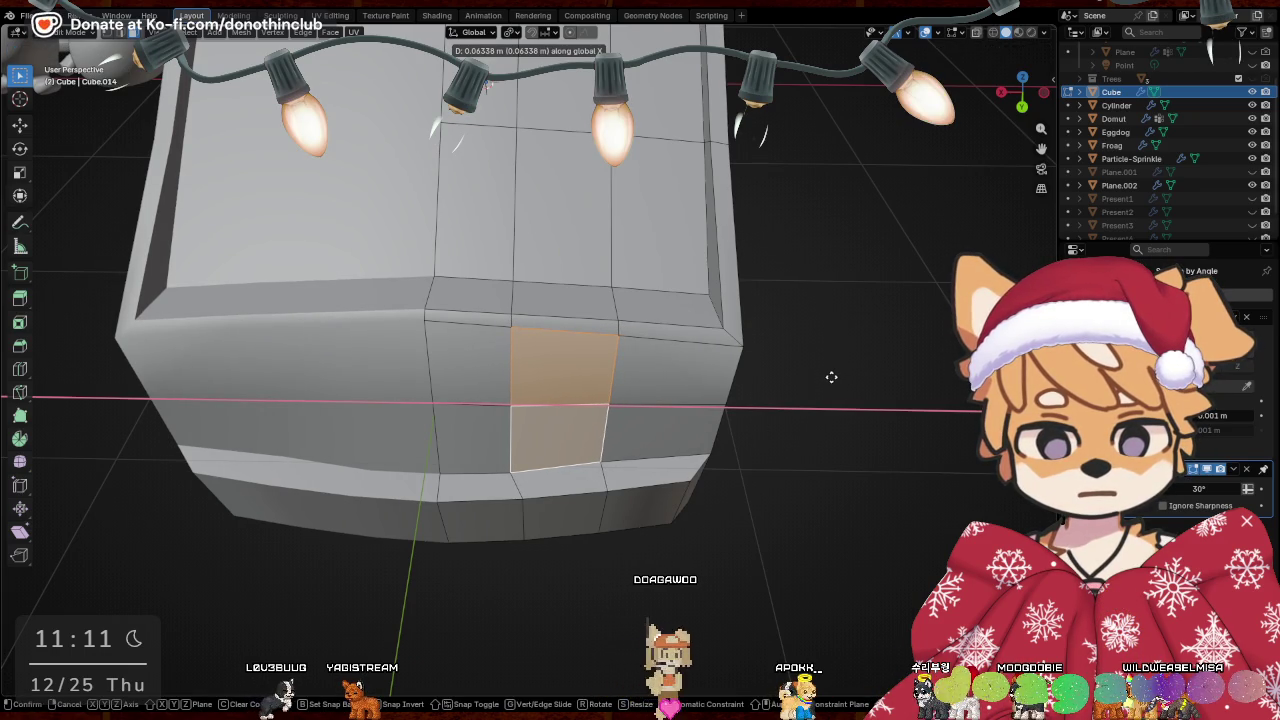
click(831, 377)
Select a lower front face and move it along the X axis
mouse_move(769, 420)
middle_down()
mouse_move(686, 366)
mouse_move(768, 416)
middle_up()
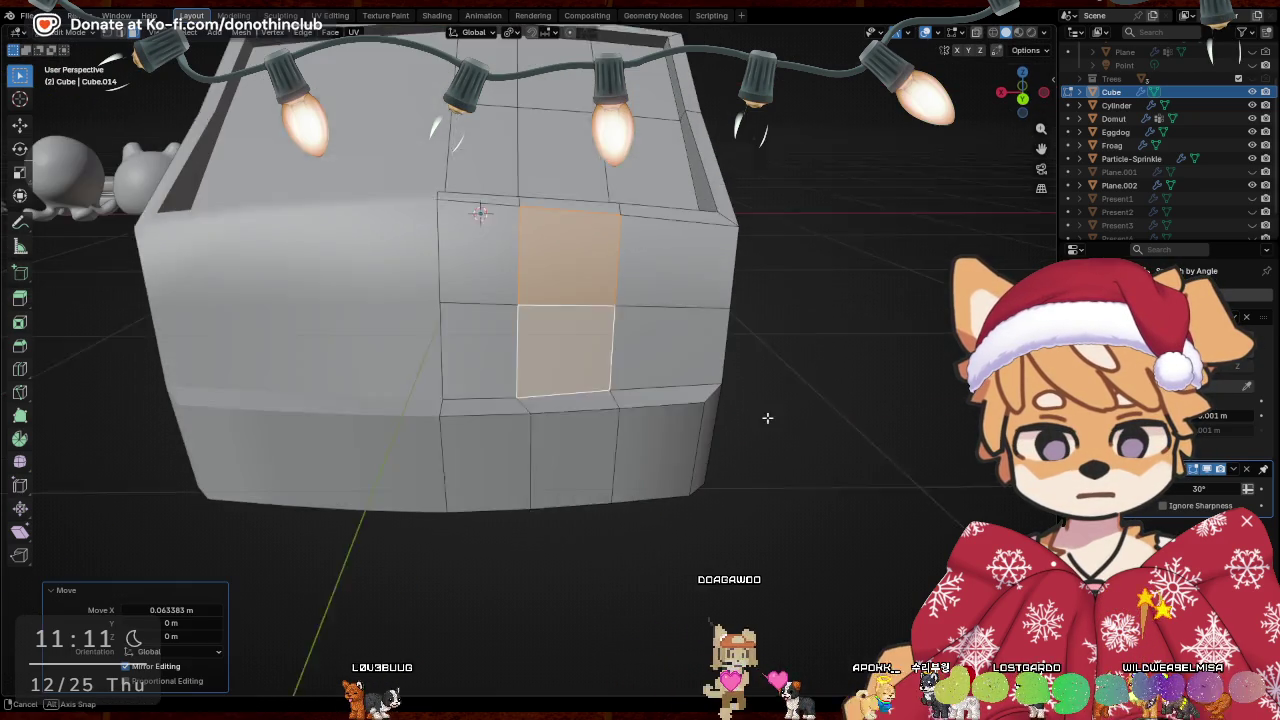
click(591, 463)
middle_drag(591, 463, 859, 424)
key(g)
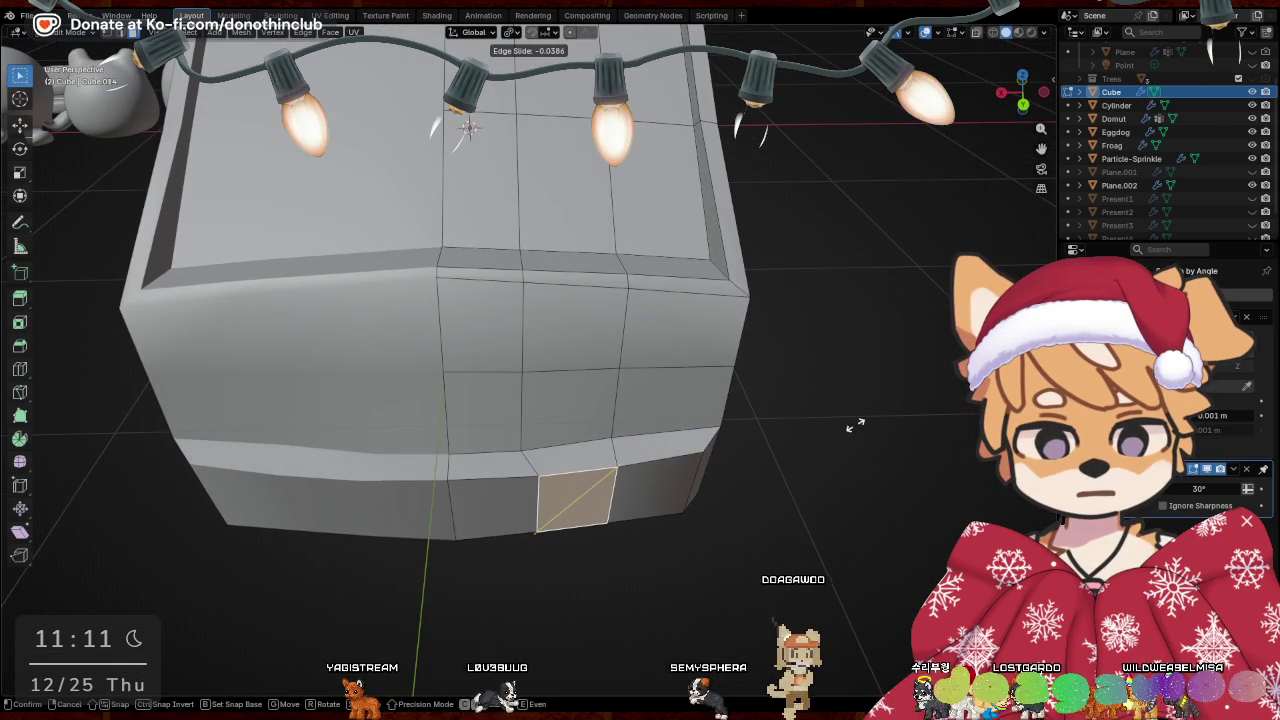
key(g)
key(x)
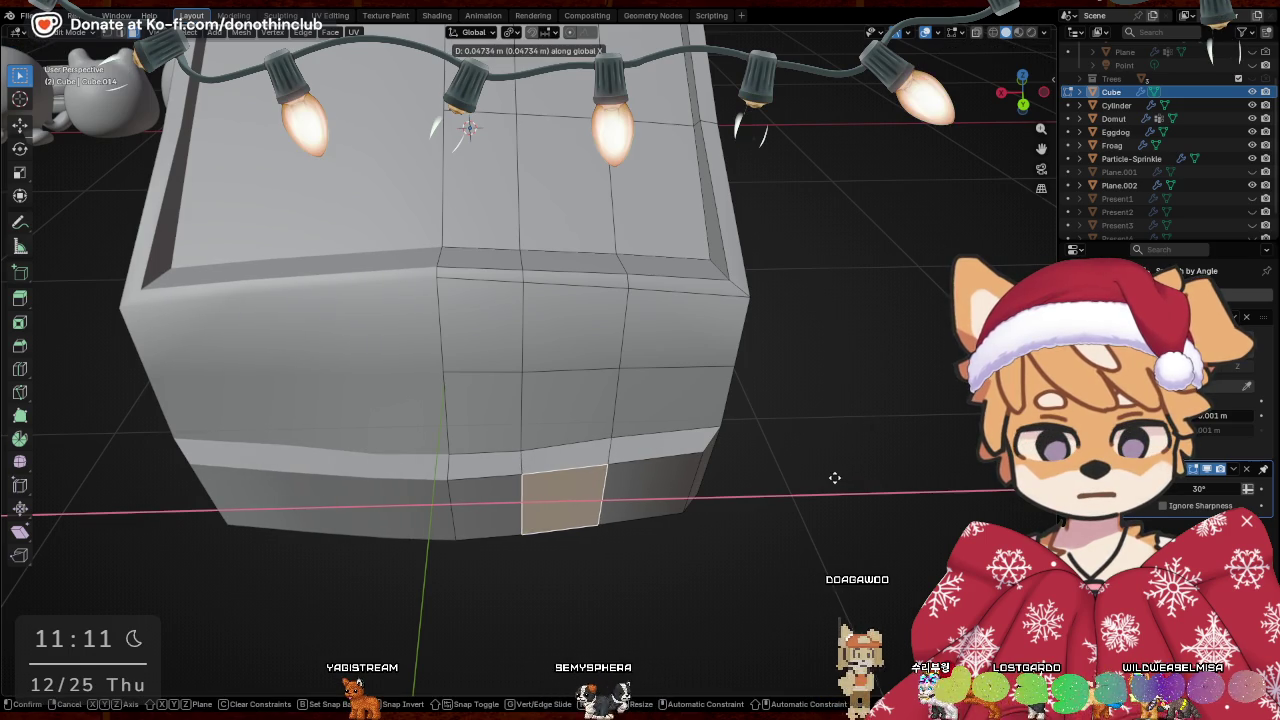
click(834, 478)
mouse_move(834, 509)
middle_down()
mouse_move(829, 466)
mouse_move(831, 505)
middle_up()
Widen and reposition the lower face along X, then undo the last change
key(g)
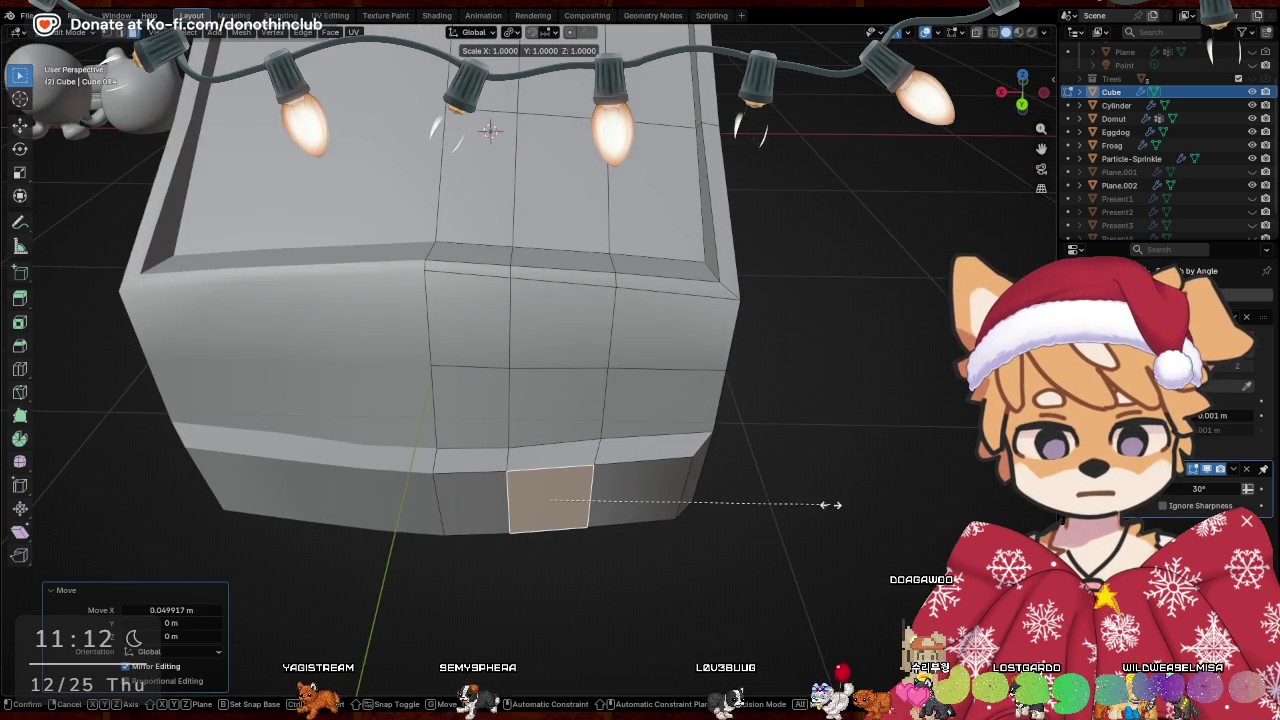
key(x)
click(866, 503)
key(g)
key(x)
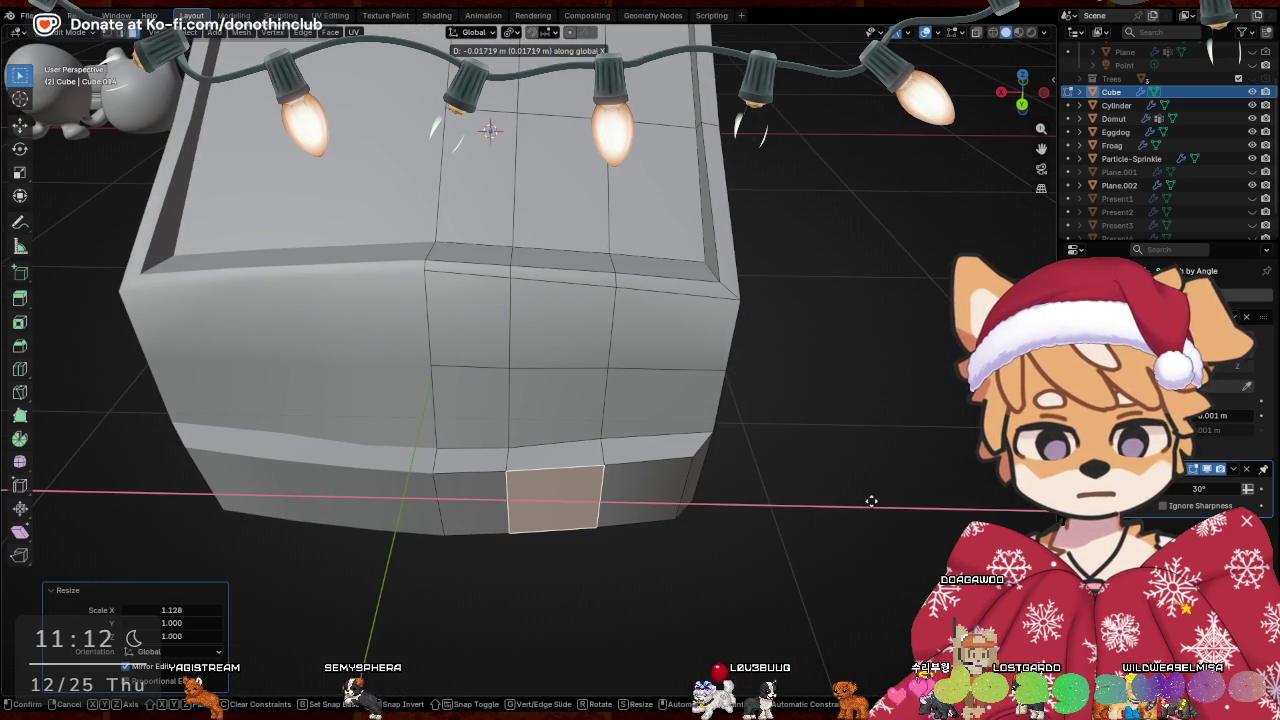
click(871, 501)
mouse_move(871, 501)
middle_down()
mouse_move(644, 441)
mouse_move(729, 457)
mouse_move(733, 480)
middle_up()
key(ctrl+z)
Rotate the lower front face slightly around Z, redoing one discarded rotation
key(r)
key(z)
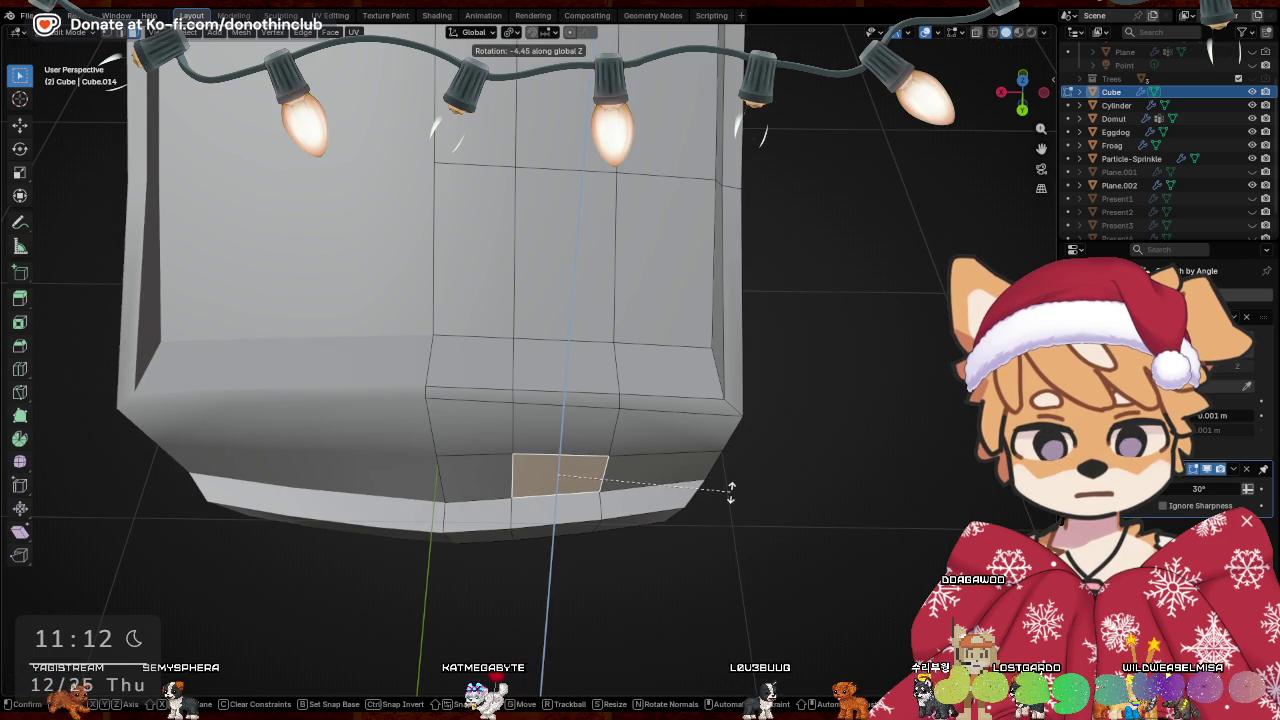
click(731, 490)
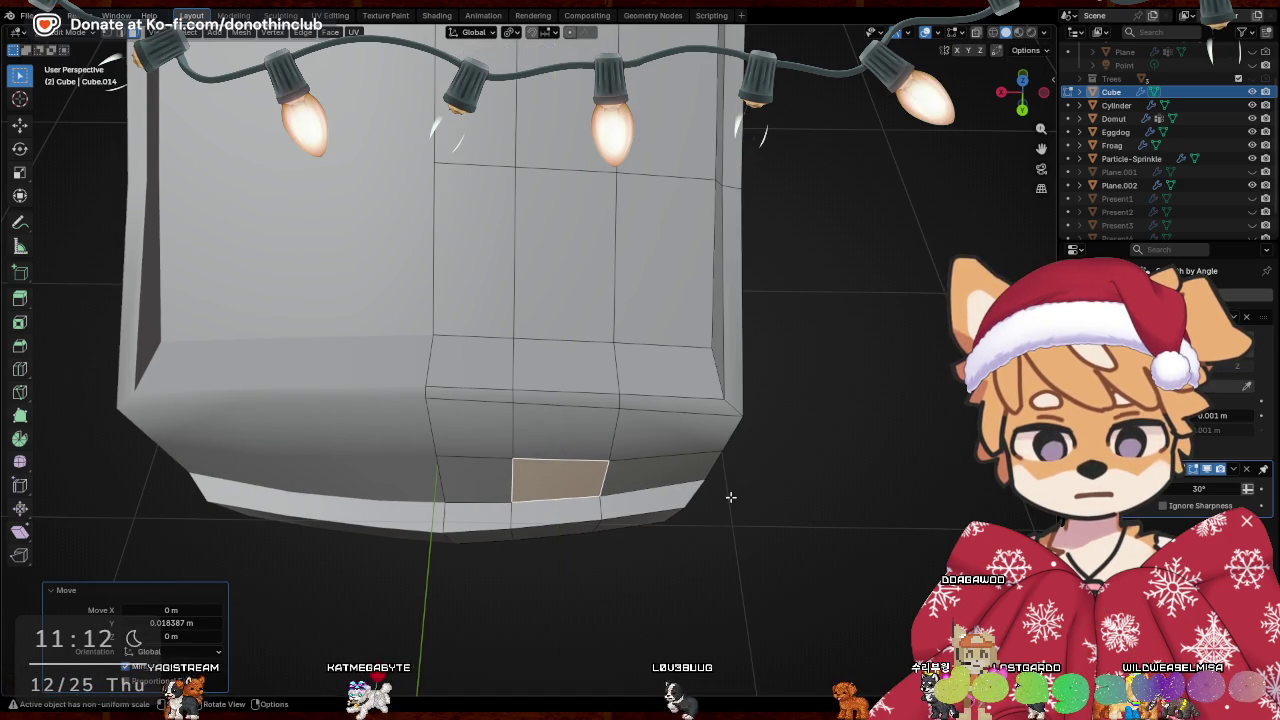
key(r)
key(Escape)
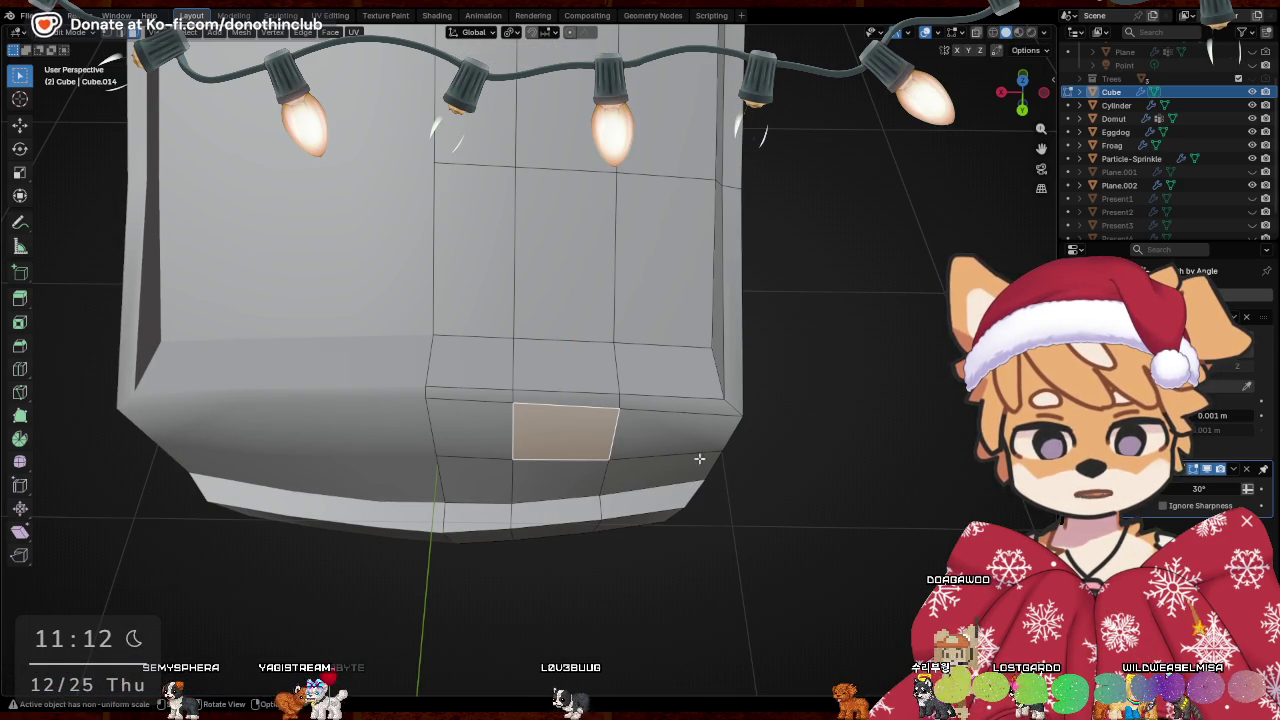
key(ctrl+z)
key(r)
click(831, 469)
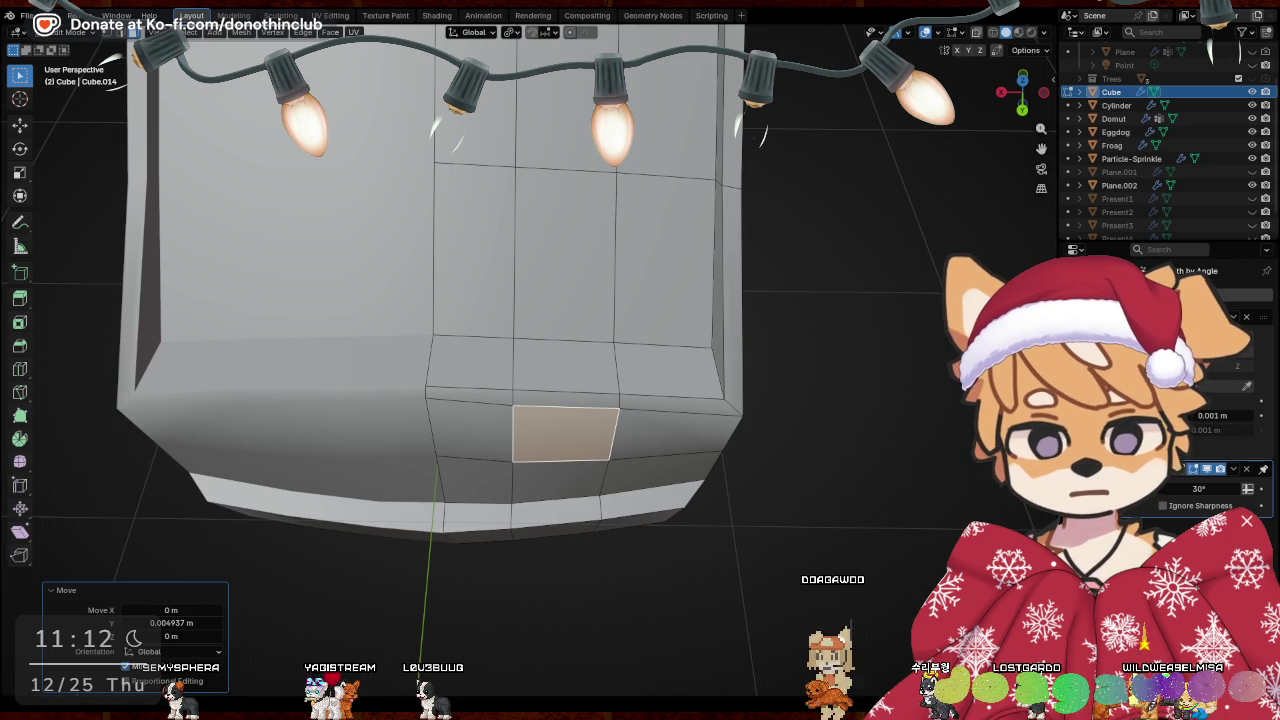
Nudge front-face edges 0.028209 m along the Y axis
shift+click(447, 484)
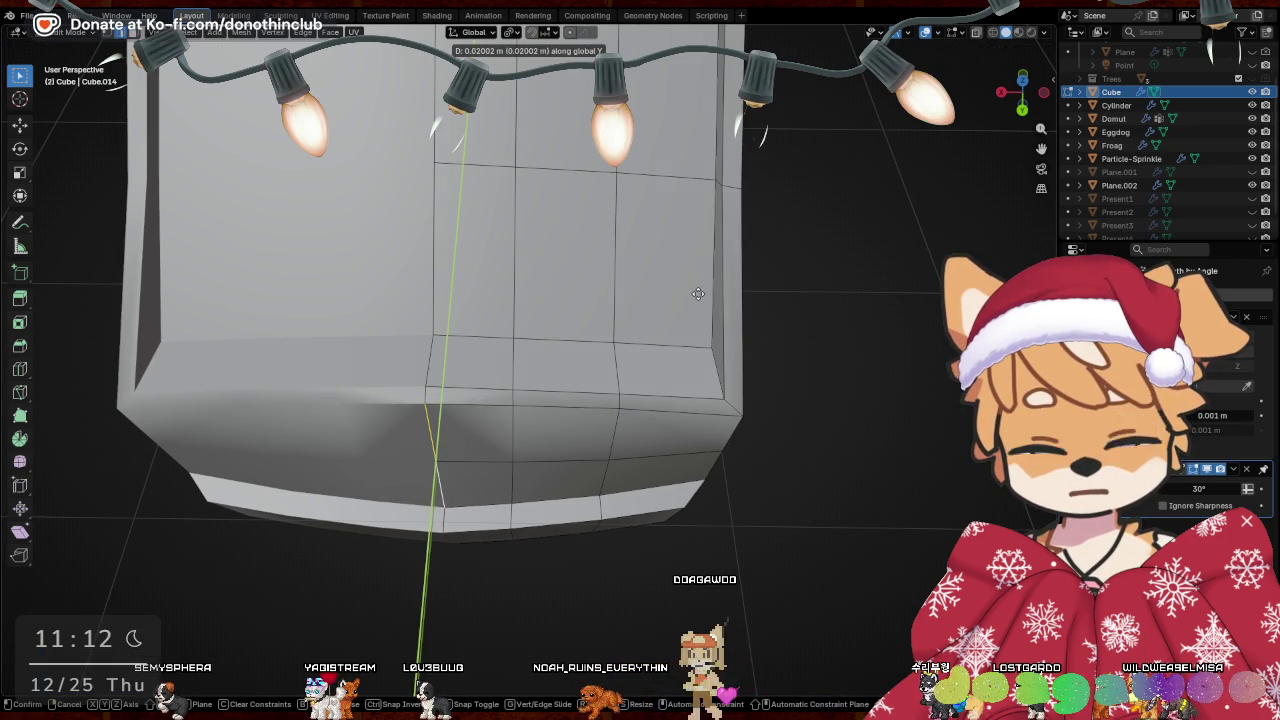
click(614, 372)
click(443, 472)
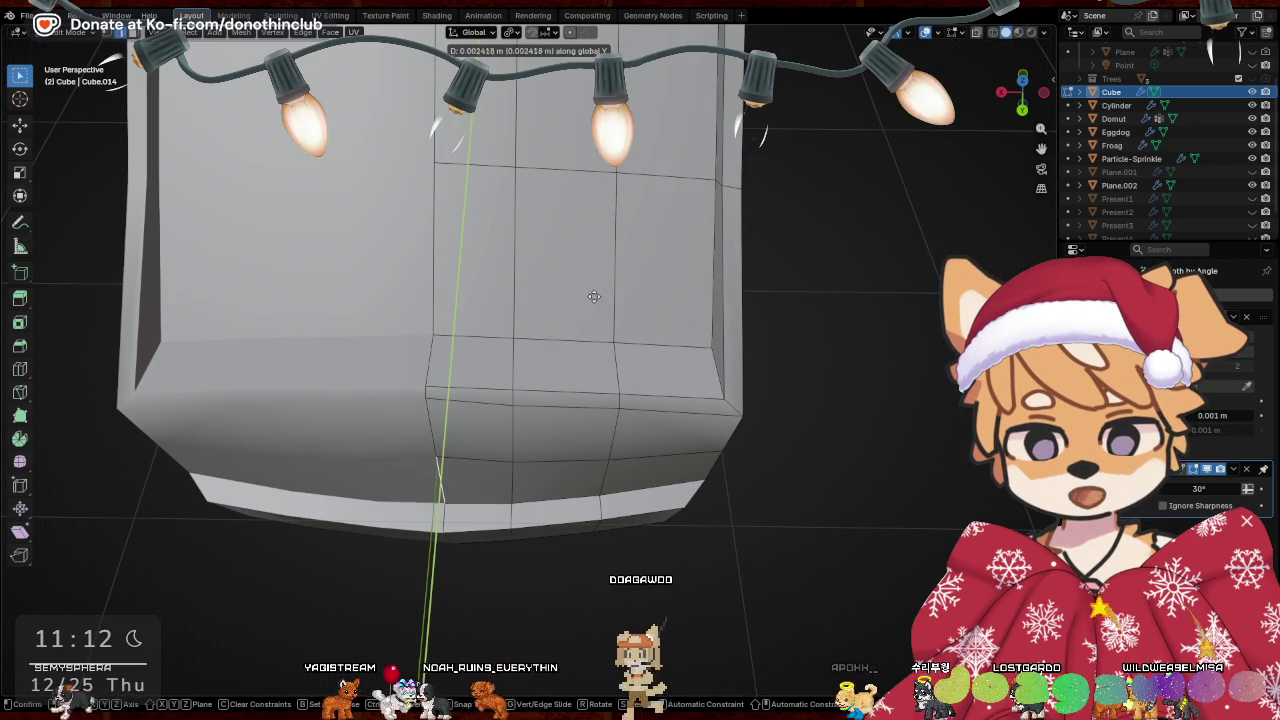
click(593, 302)
mouse_move(593, 302)
middle_down()
mouse_move(548, 296)
mouse_move(585, 268)
middle_up()
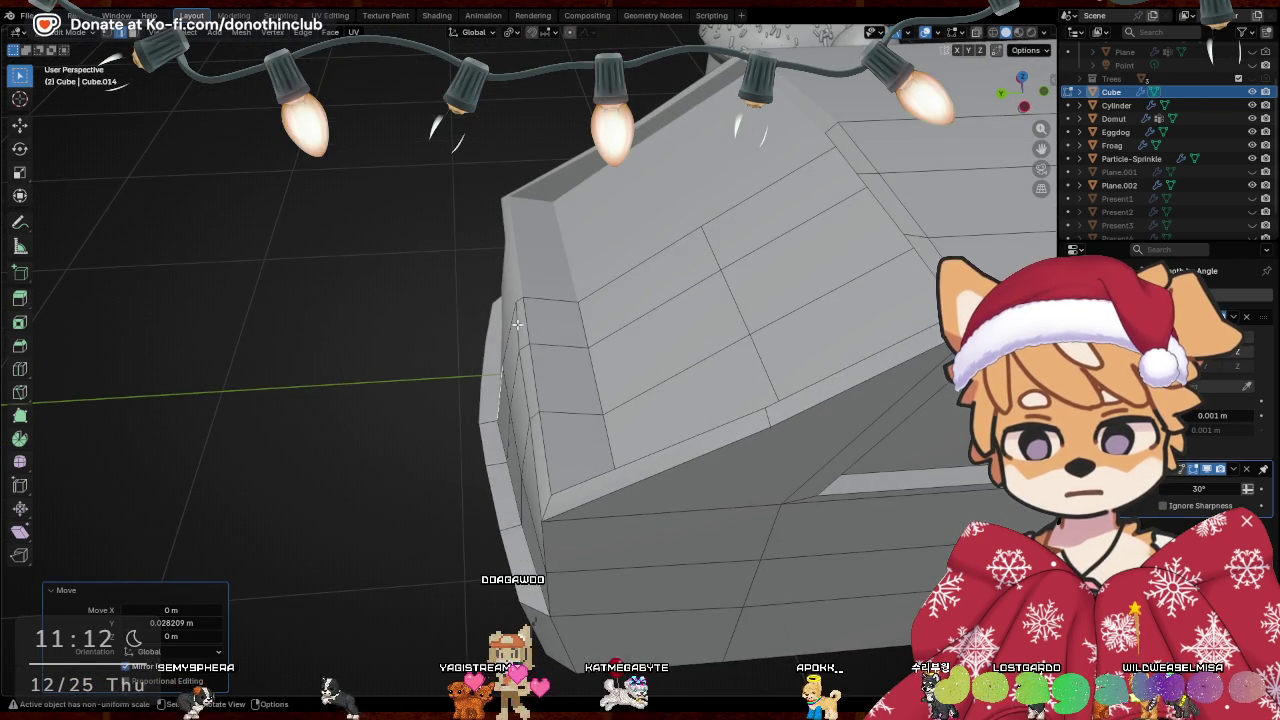
Rotate the front corner 2.48° around Z and push it forward along Y
key(r)
key(z)
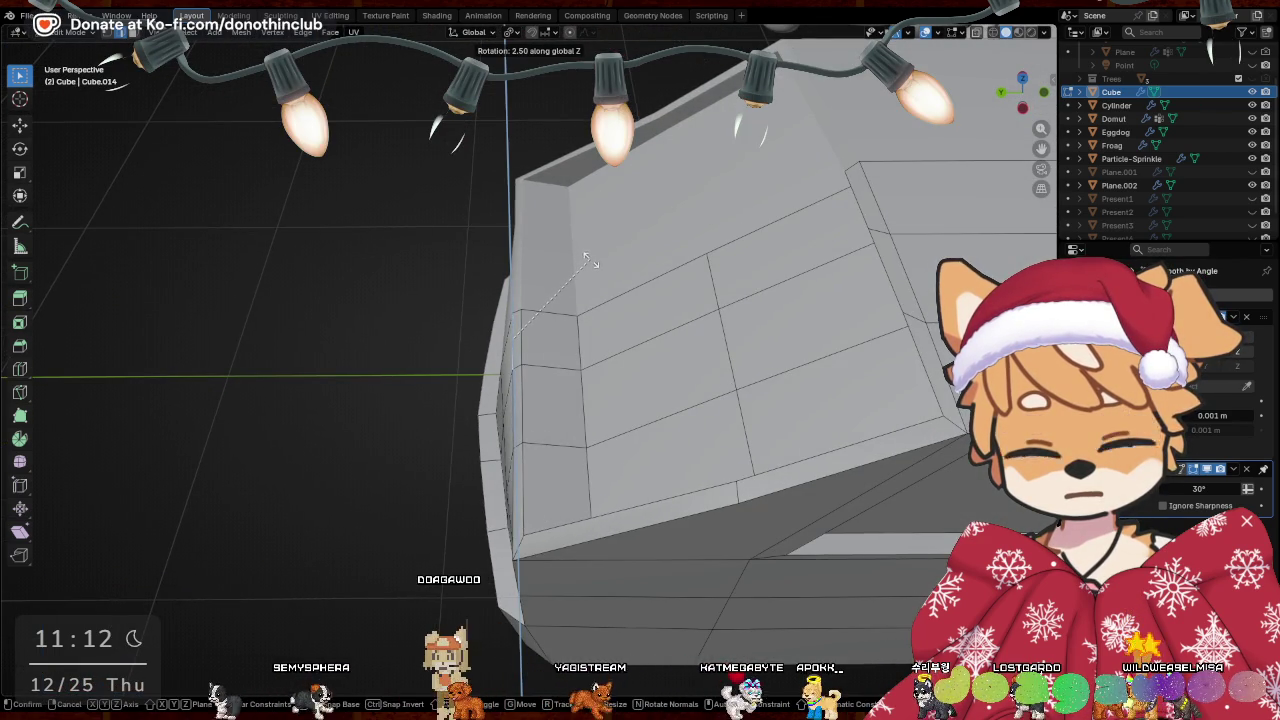
click(590, 258)
key(g)
key(y)
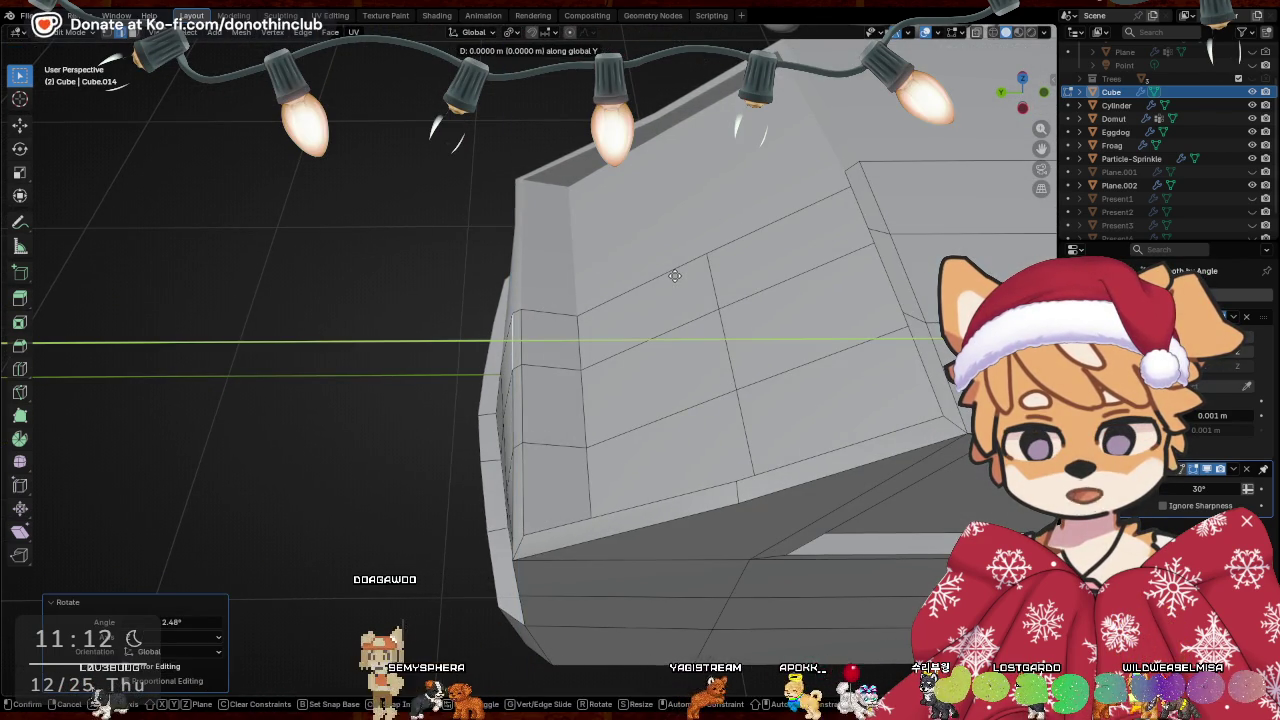
click(671, 276)
Inspect the front corner from above and commit the 0.015648 m Y move
mouse_move(671, 276)
middle_down()
mouse_move(709, 320)
mouse_move(620, 390)
middle_up()
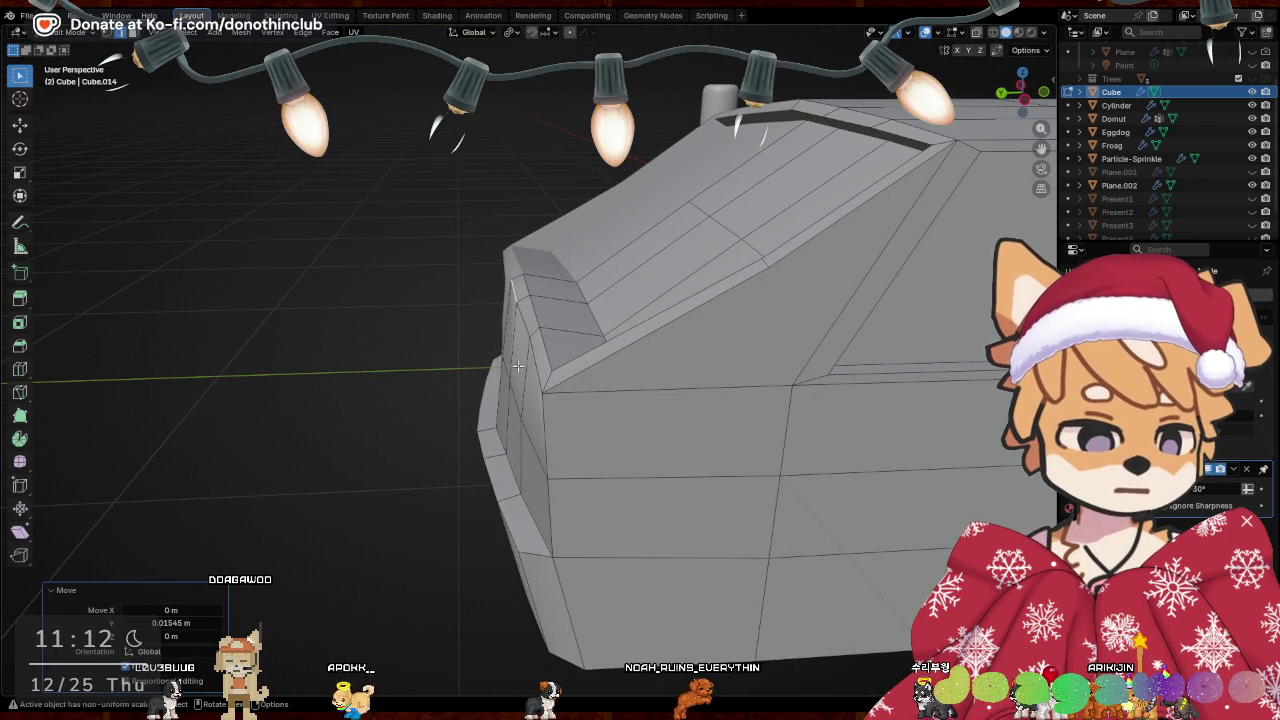
middle_drag(510, 365, 529, 318)
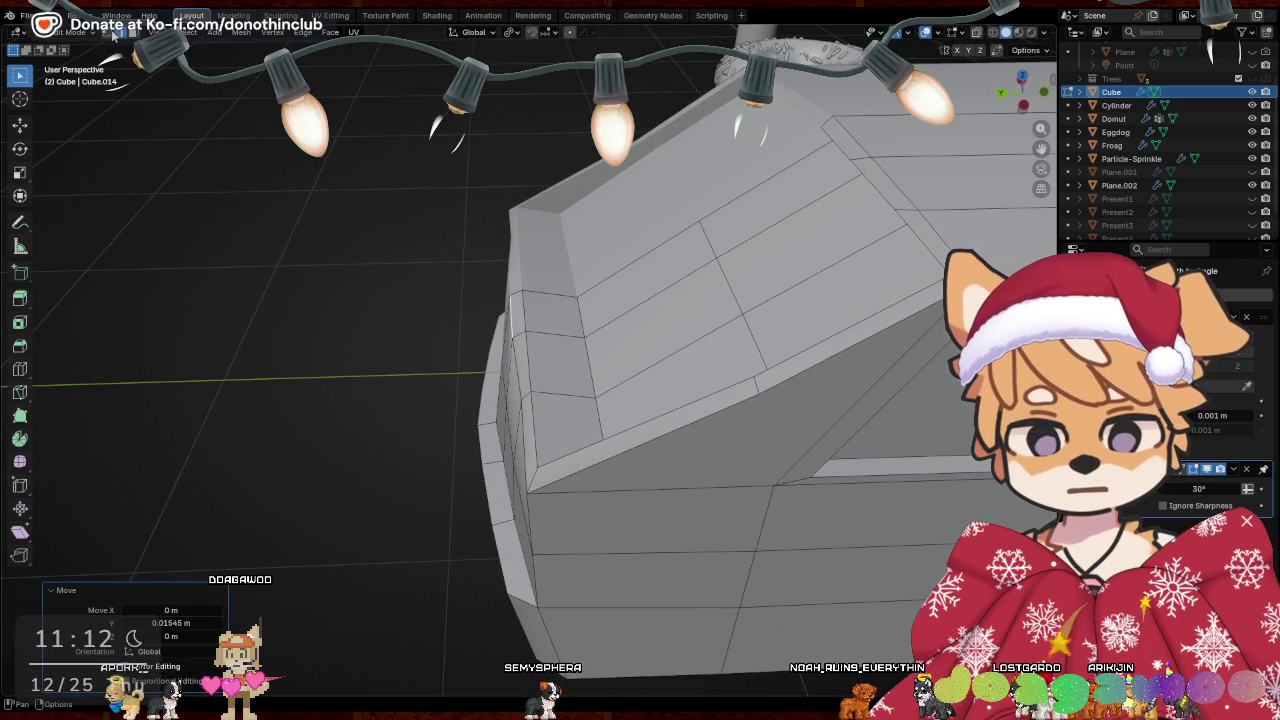
scroll(640, 300, down, 3)
mouse_move(640, 300)
middle_down()
mouse_move(678, 249)
mouse_move(543, 361)
mouse_move(757, 218)
middle_up()
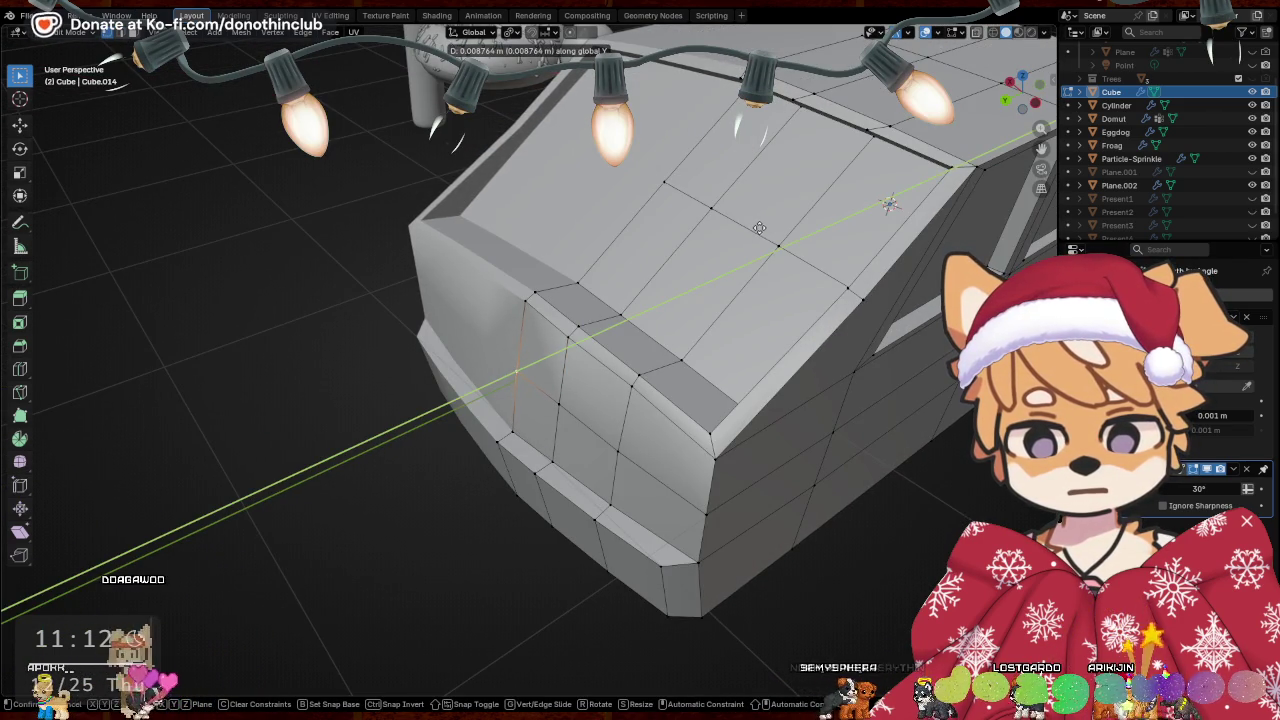
click(762, 230)
mouse_move(762, 230)
middle_down()
mouse_move(665, 249)
mouse_move(694, 378)
middle_up()
key(z)
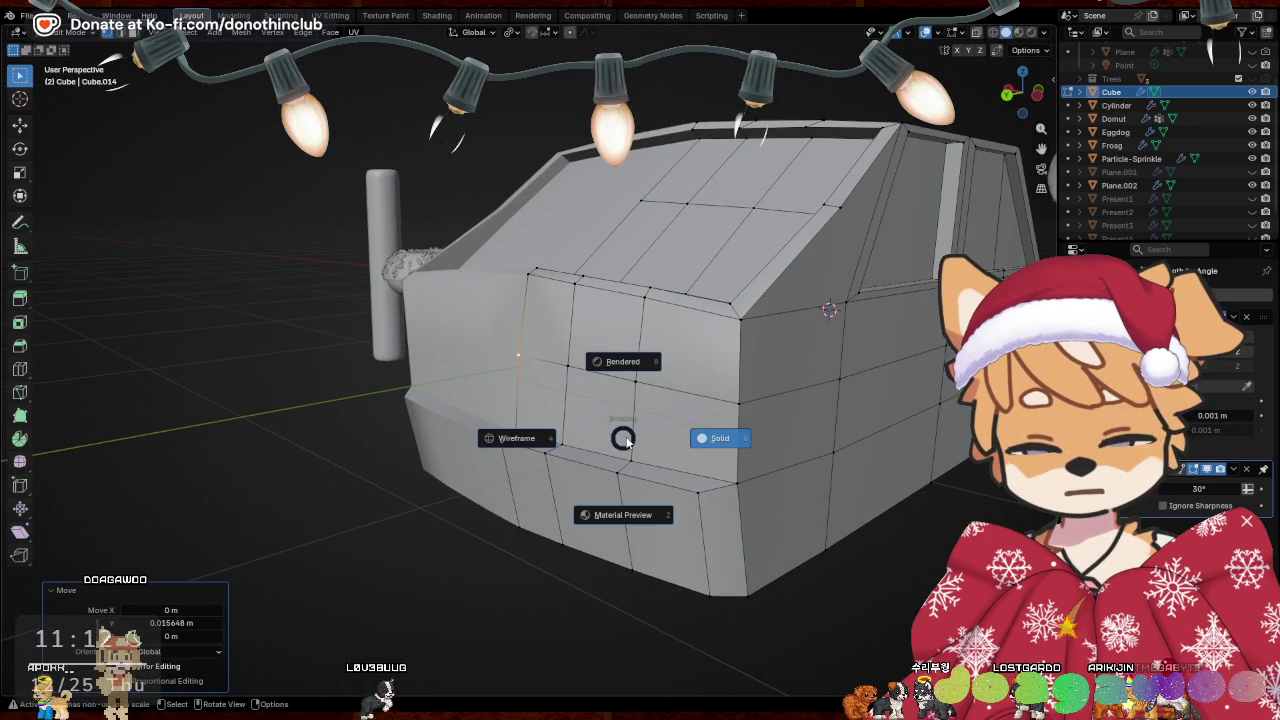
Toggle out of and back into Edit Mode, then nudge a front vertex along X
click(530, 432)
mouse_move(905, 530)
middle_down()
mouse_move(879, 604)
mouse_move(593, 467)
middle_up()
click(752, 458)
scroll(752, 458, down, 3)
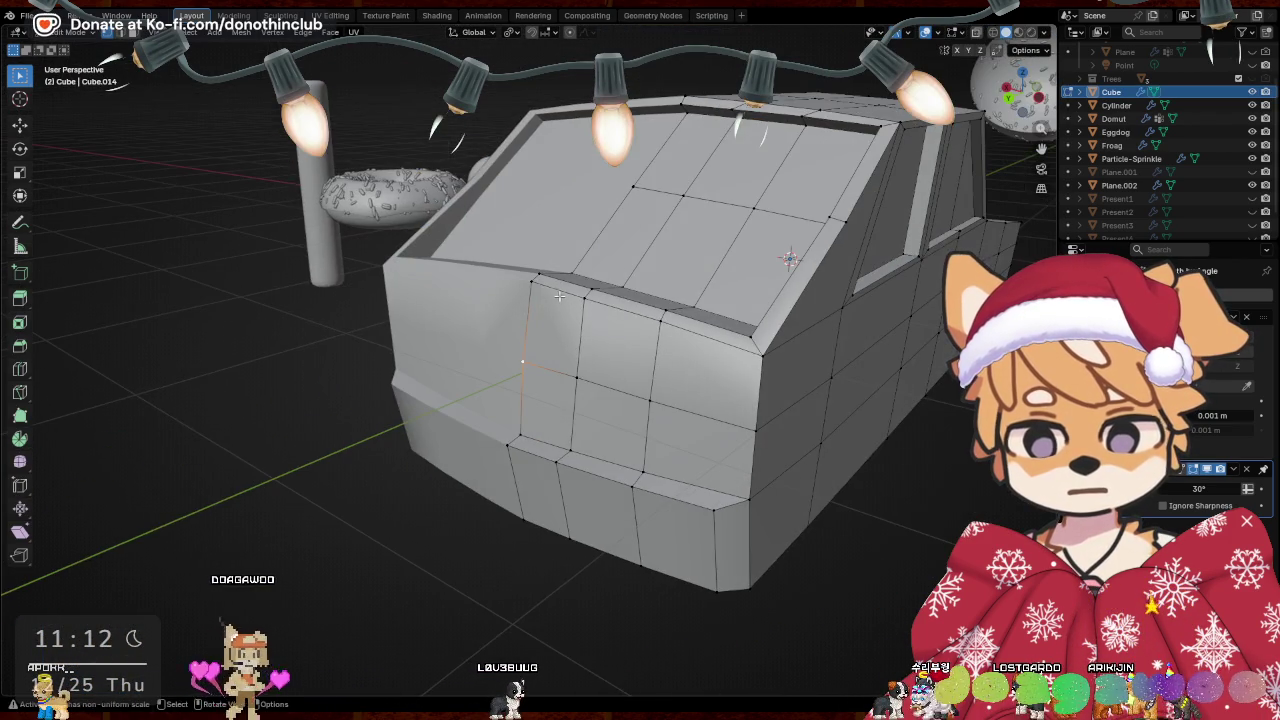
drag(1020, 90, 810, 392)
key(g)
key(x)
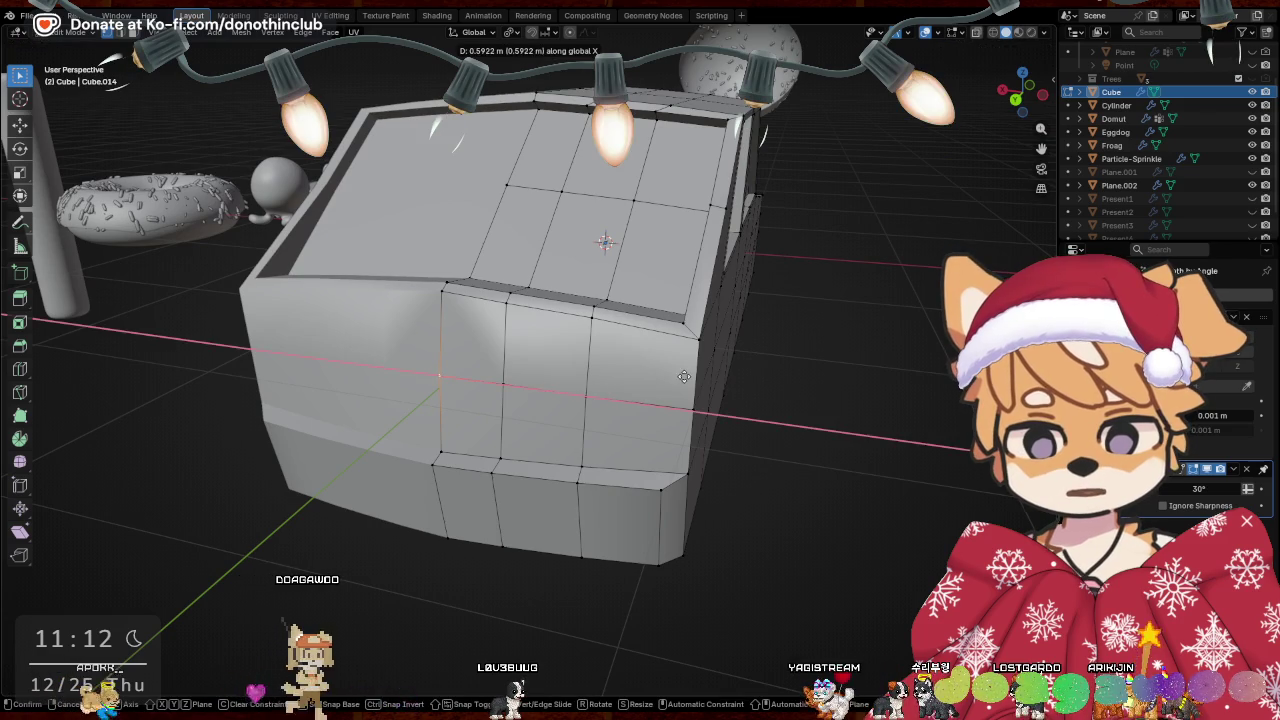
middle_drag(684, 376, 691, 380)
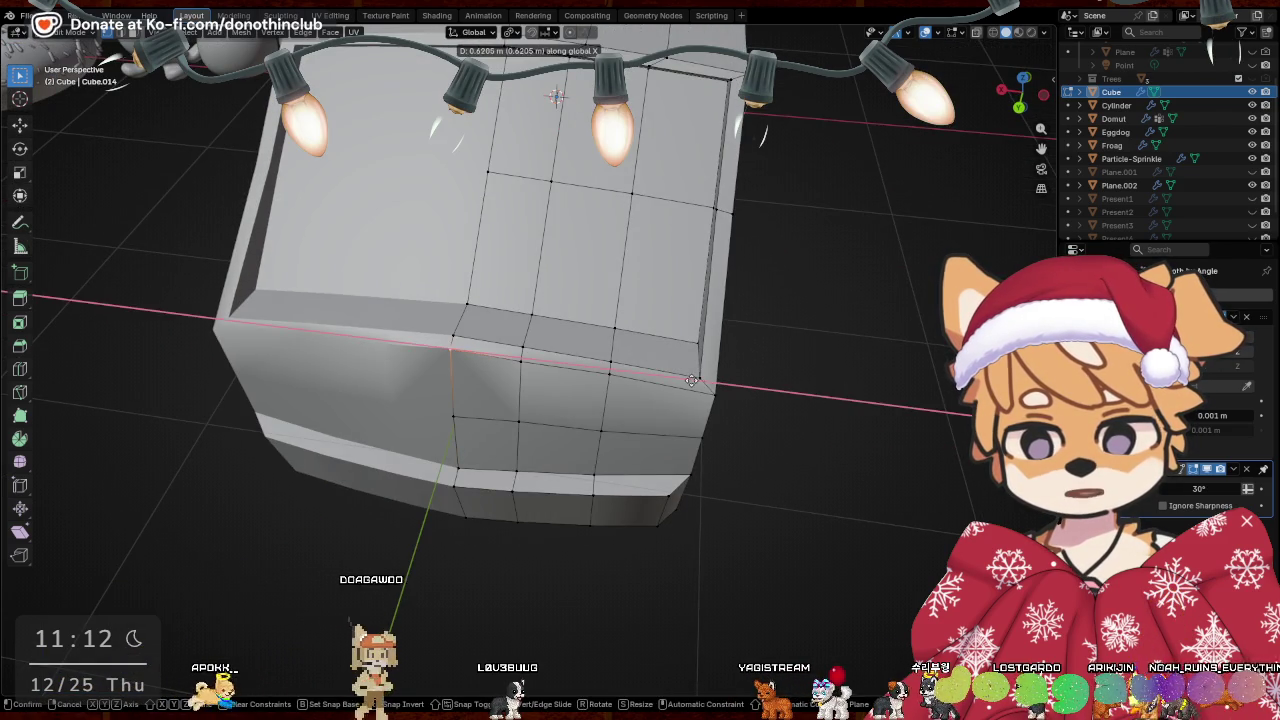
click(691, 380)
mouse_move(691, 380)
middle_down()
mouse_move(622, 298)
mouse_move(405, 273)
mouse_move(508, 343)
middle_up()
Move another vertex along Z, then slide it back along Y on its edge
click(433, 281)
middle_drag(613, 364, 583, 310)
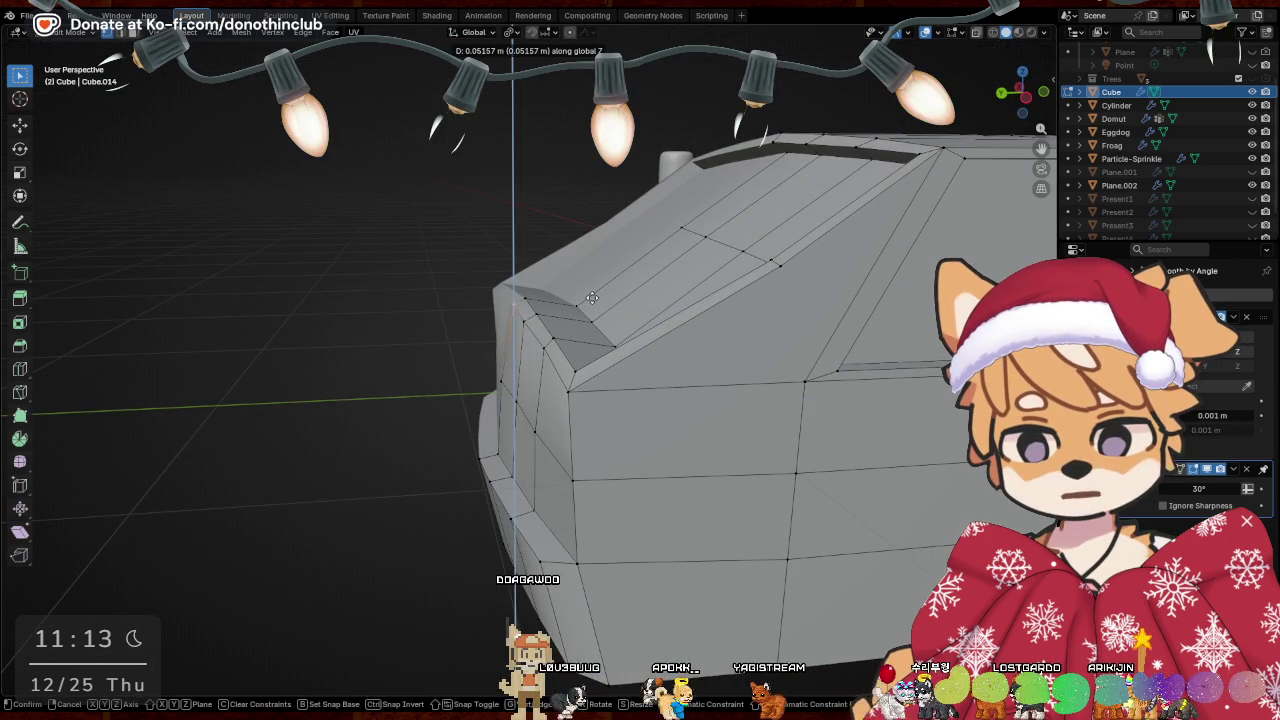
click(592, 297)
mouse_move(592, 297)
middle_down()
mouse_move(614, 362)
mouse_move(567, 386)
mouse_move(613, 340)
middle_up()
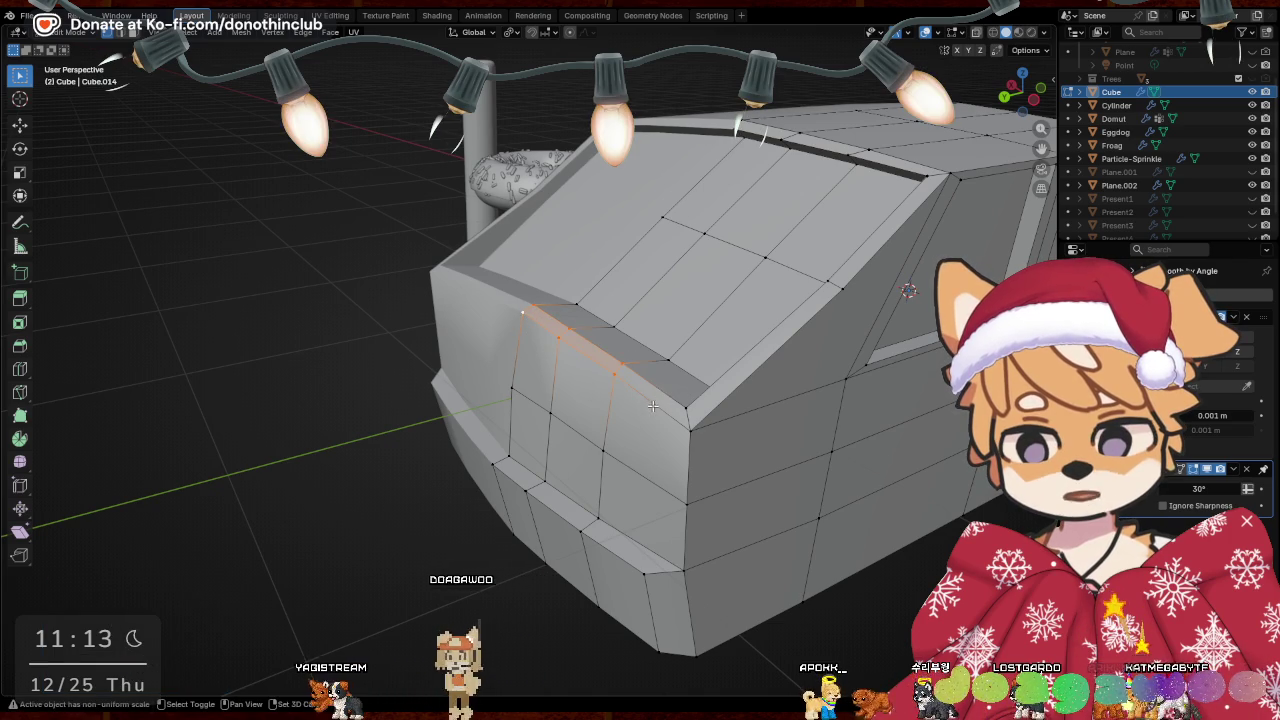
mouse_move(725, 428)
middle_down()
mouse_move(711, 434)
mouse_move(712, 470)
mouse_move(517, 380)
mouse_move(590, 340)
mouse_move(547, 427)
mouse_move(562, 416)
mouse_move(469, 474)
middle_up()
key(g)
key(g)
key(g)
click(542, 375)
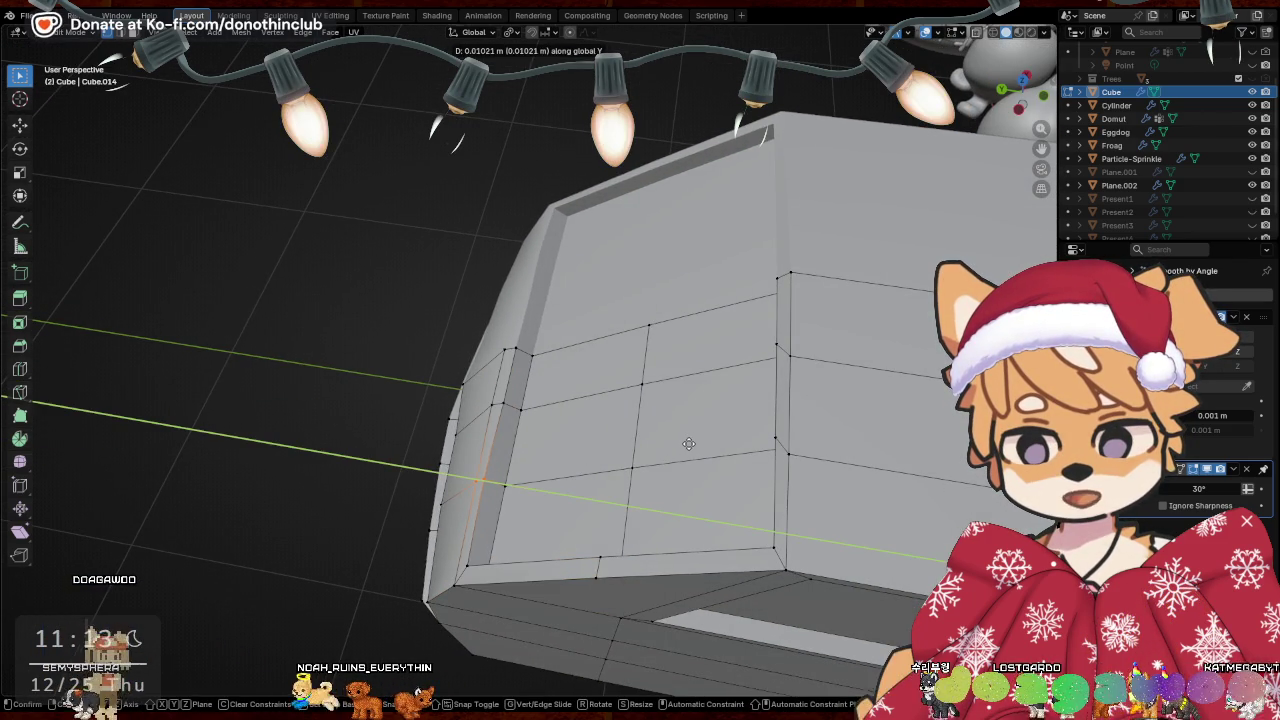
middle_drag(568, 492, 599, 400)
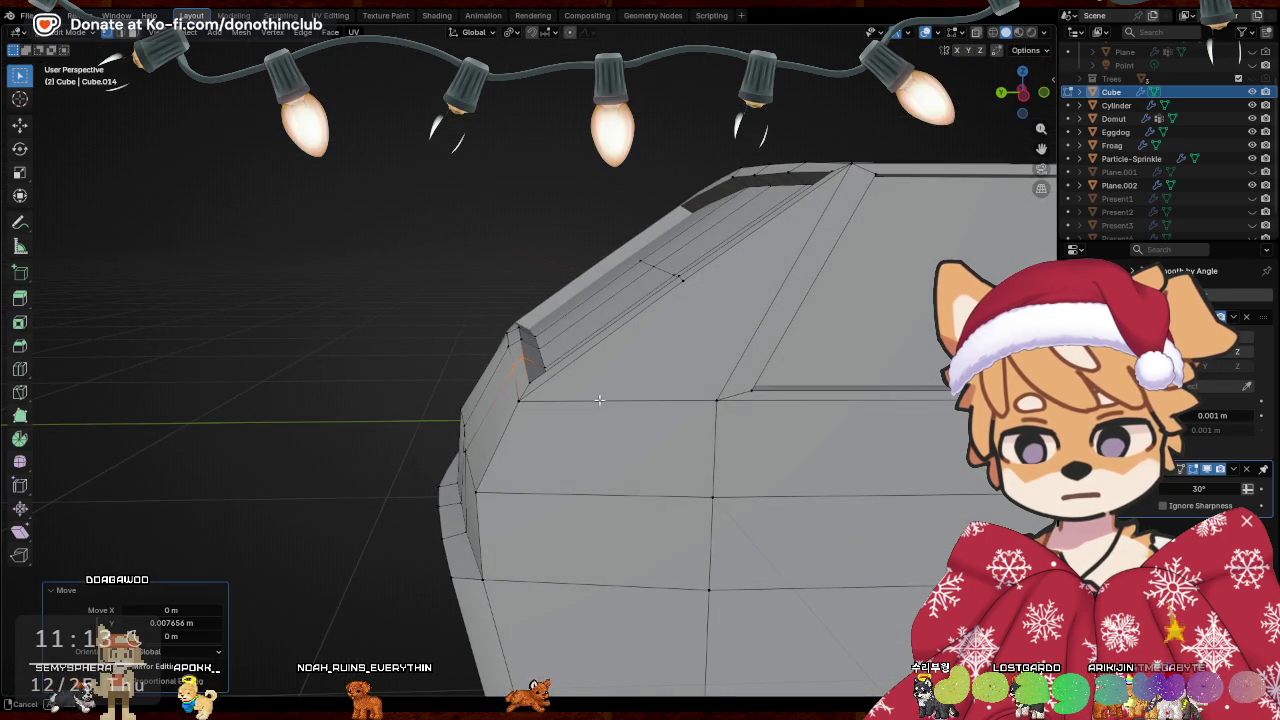
key(y)
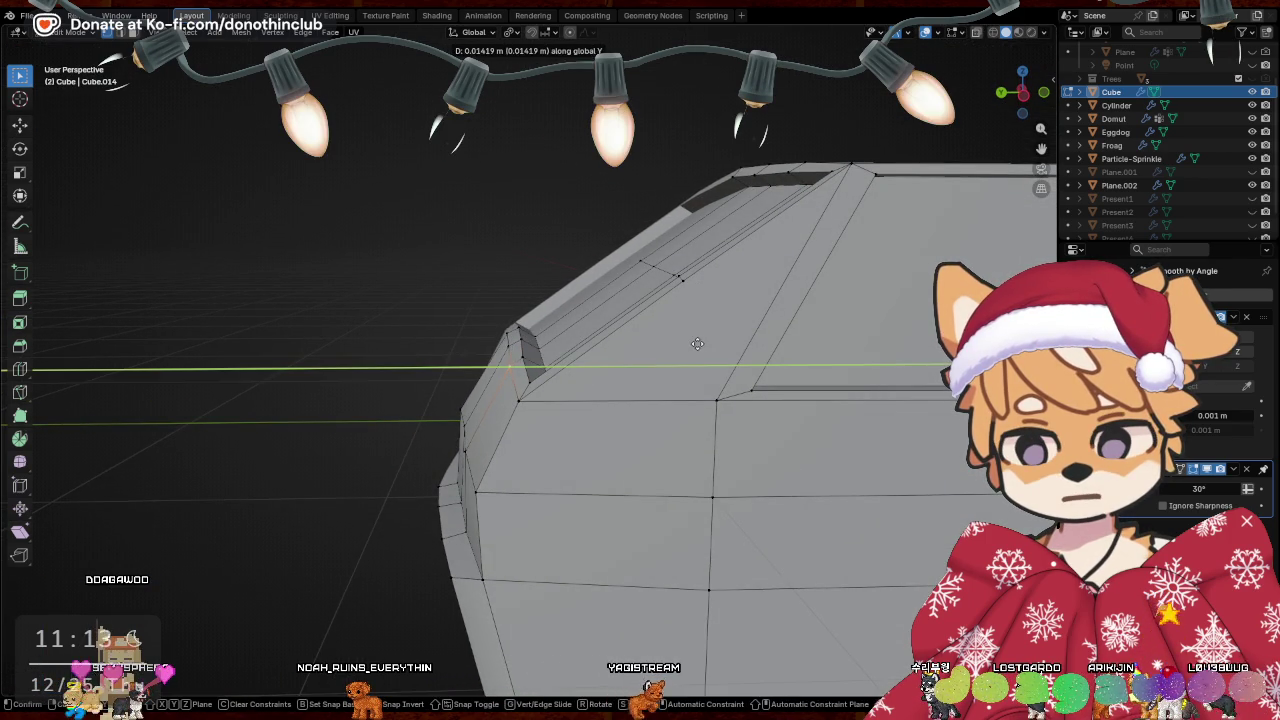
Move the upper front-corner vertices 0.008662 m along Y
click(701, 343)
middle_drag(560, 320, 509, 374)
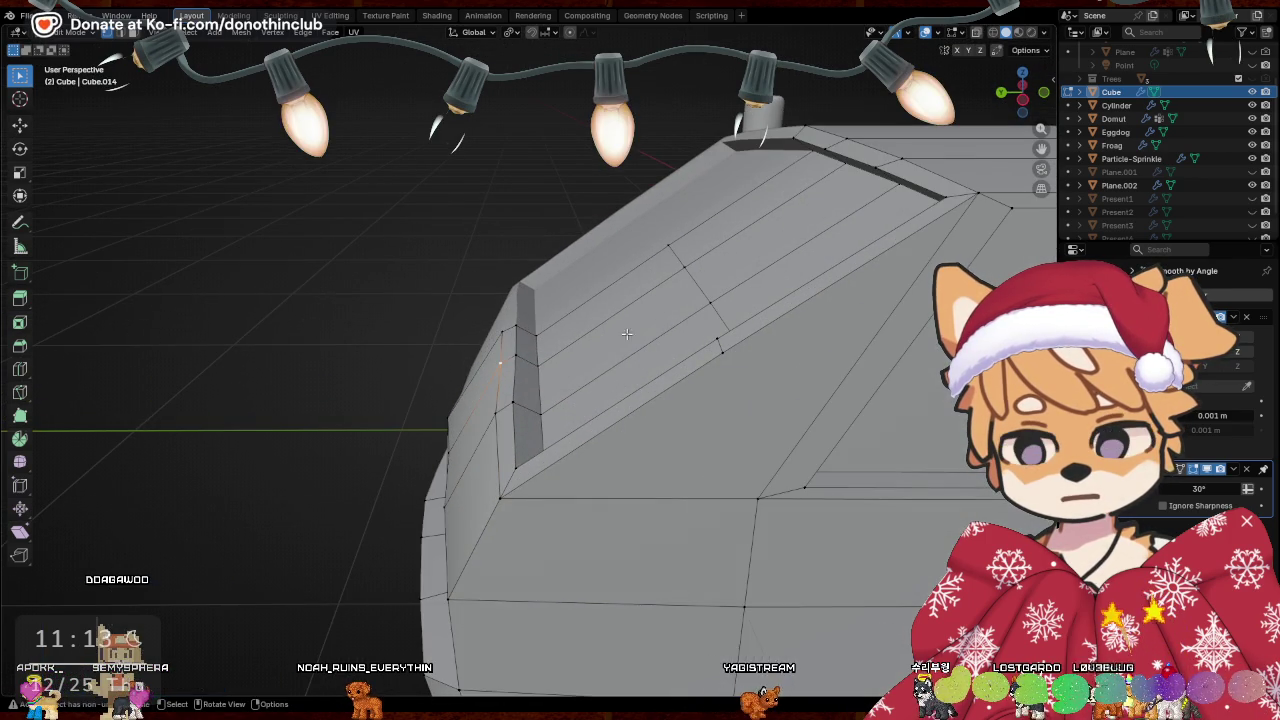
key(g)
key(y)
click(659, 319)
mouse_move(659, 319)
middle_down()
mouse_move(513, 399)
mouse_move(670, 435)
mouse_move(552, 435)
middle_up()
Check the reshaped body in Object Mode and return to Edit Mode
key(Tab)
scroll(552, 435, up, 3)
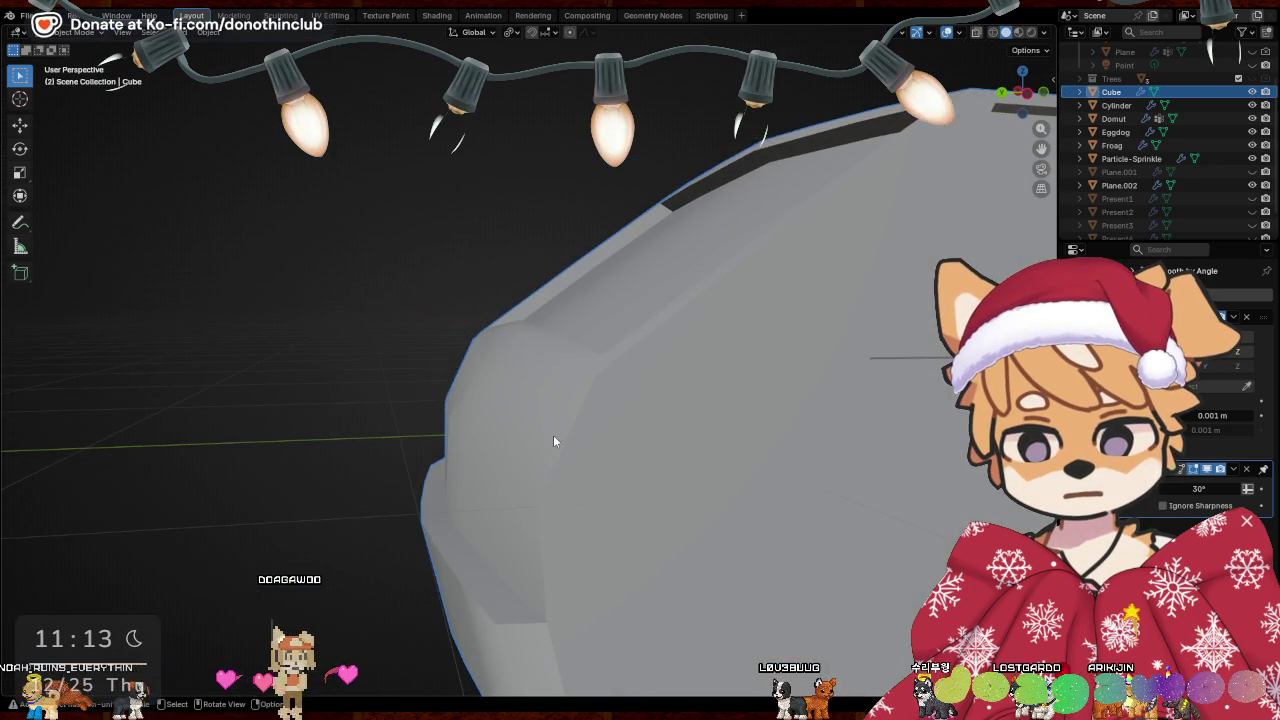
key(Tab)
scroll(258, 157, down, 2)
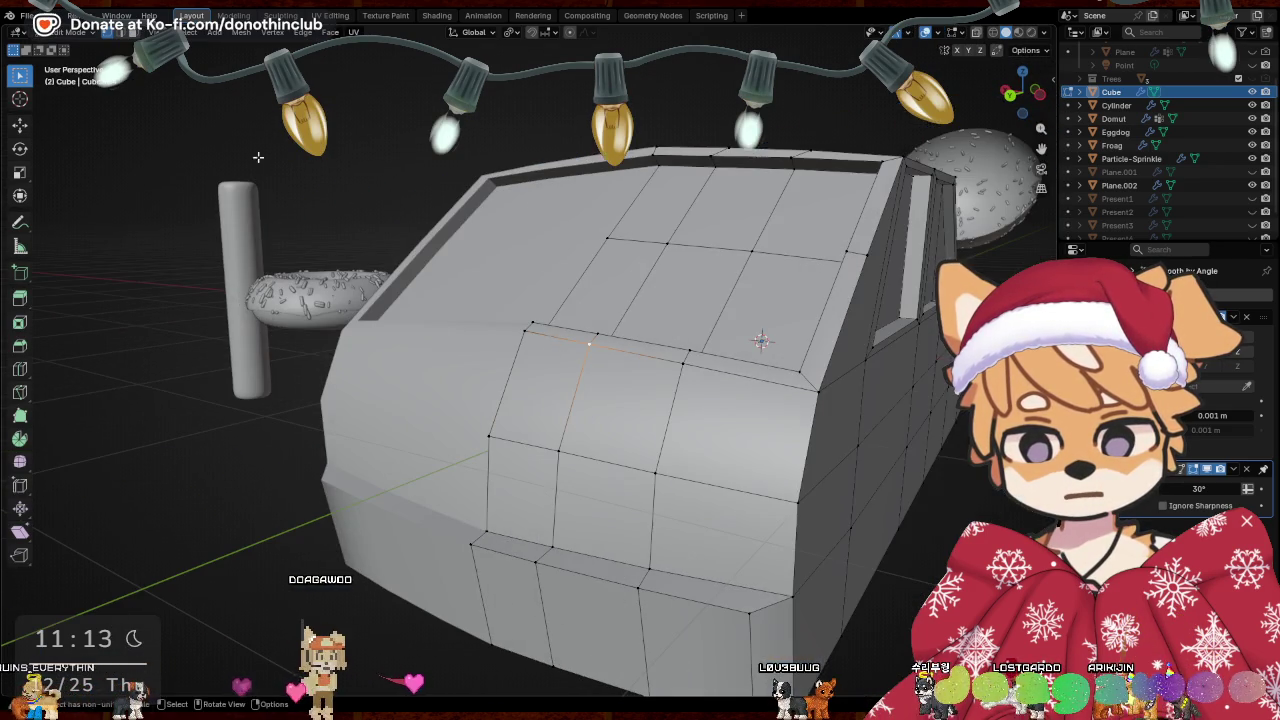
Select six faces across the front of the car body
click(716, 440)
shift+click(725, 540)
shift+click(610, 405)
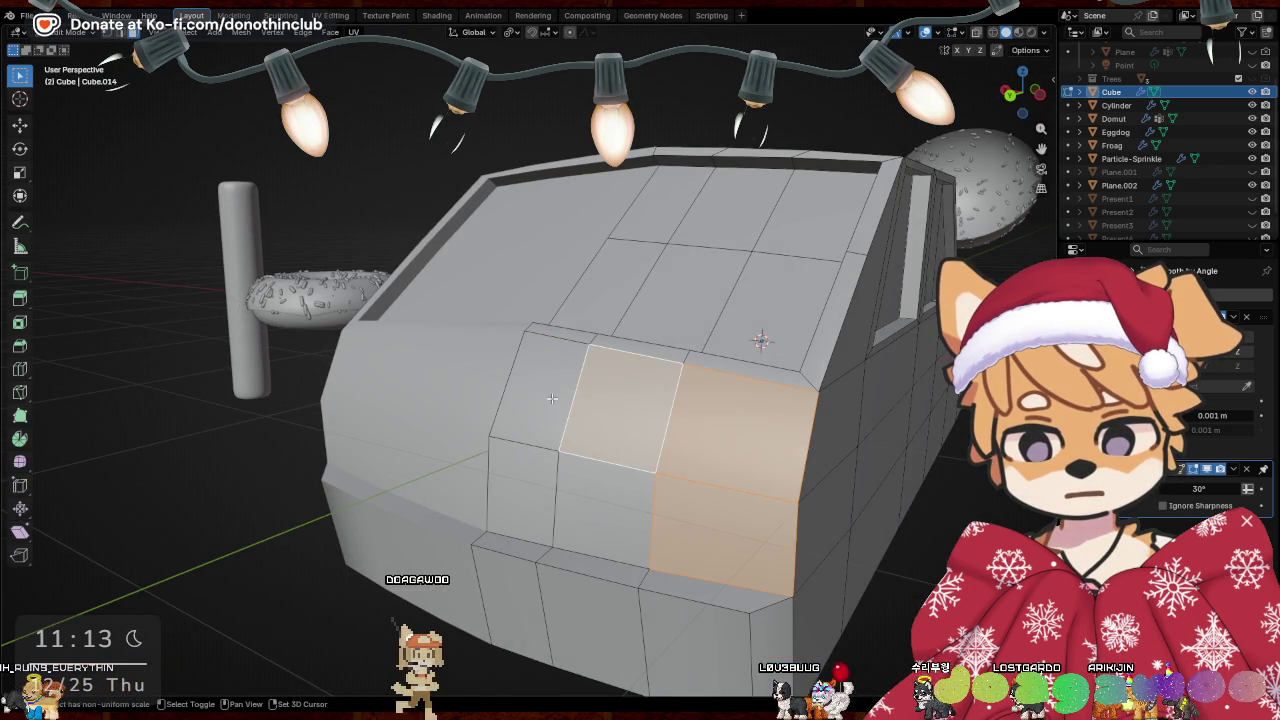
shift+click(552, 398)
shift+click(520, 490)
shift+click(585, 495)
scroll(585, 495, up, 3)
mouse_move(585, 495)
middle_down()
mouse_move(694, 520)
mouse_move(660, 500)
middle_up()
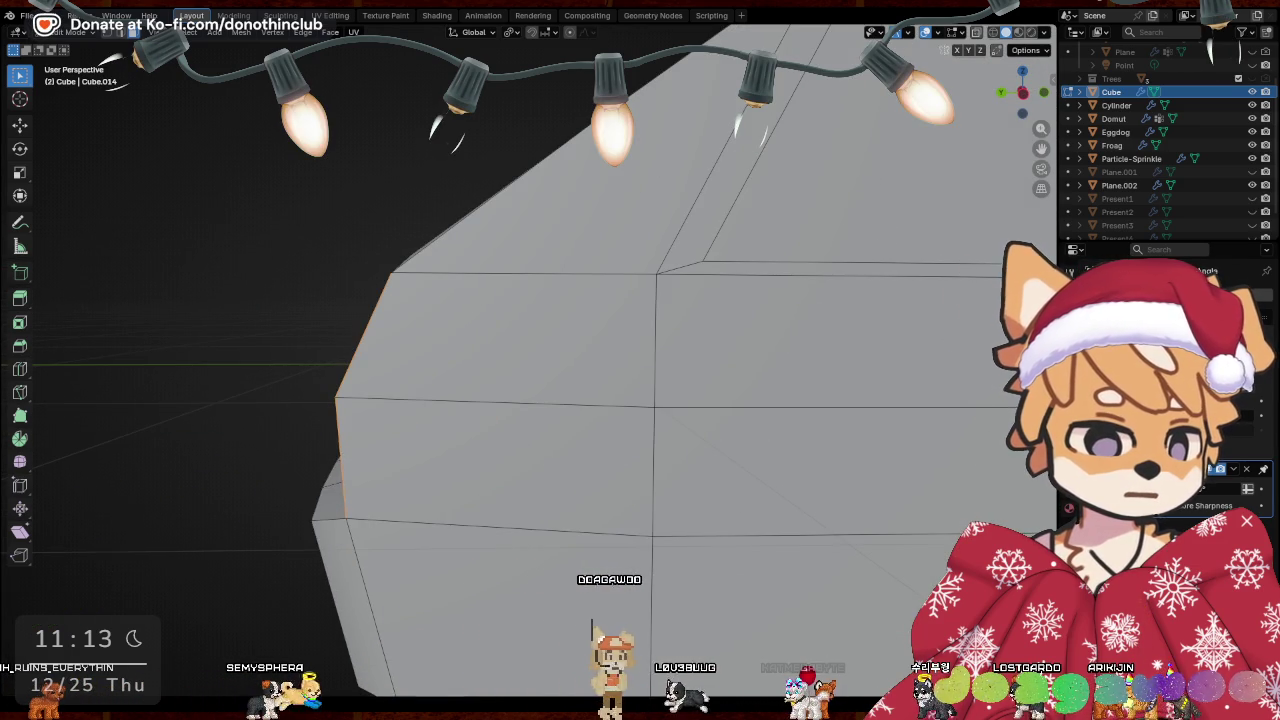
Zoom and orbit around the selected front faces to inspect them
scroll(674, 437, down, 2)
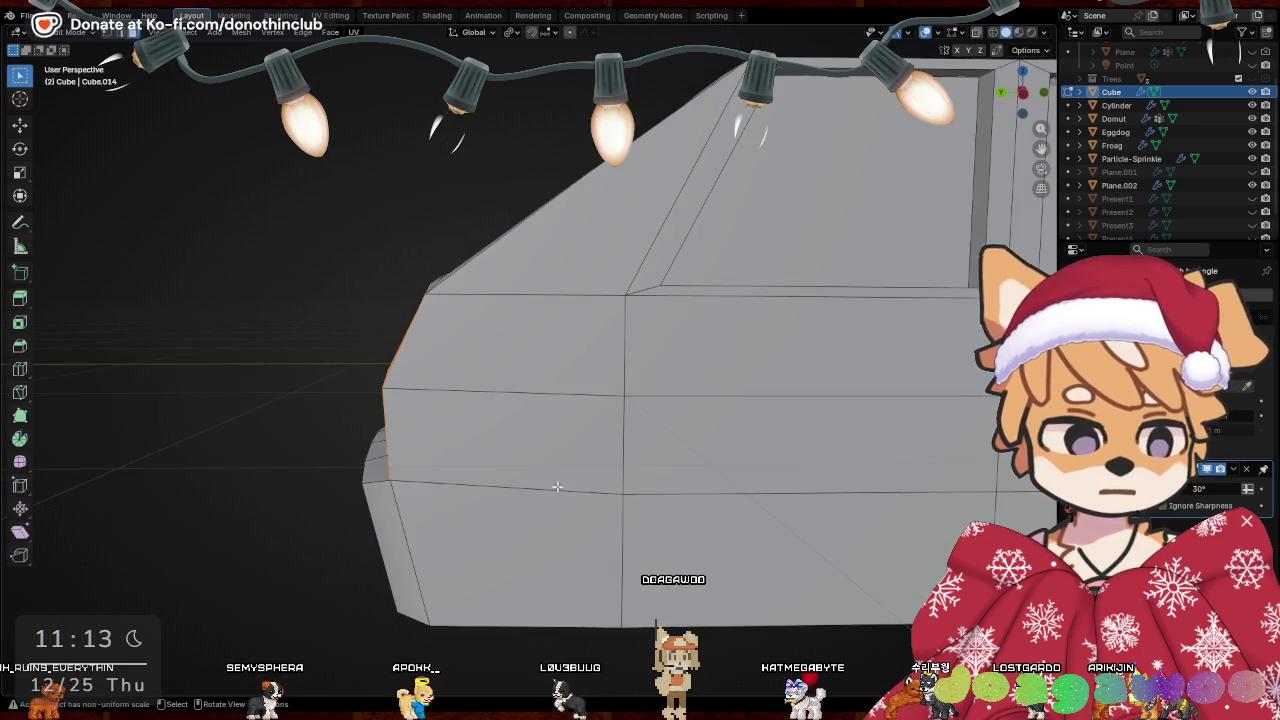
scroll(674, 437, down, 2)
scroll(674, 437, down, 3)
middle_drag(674, 437, 628, 464)
scroll(650, 450, up, 2)
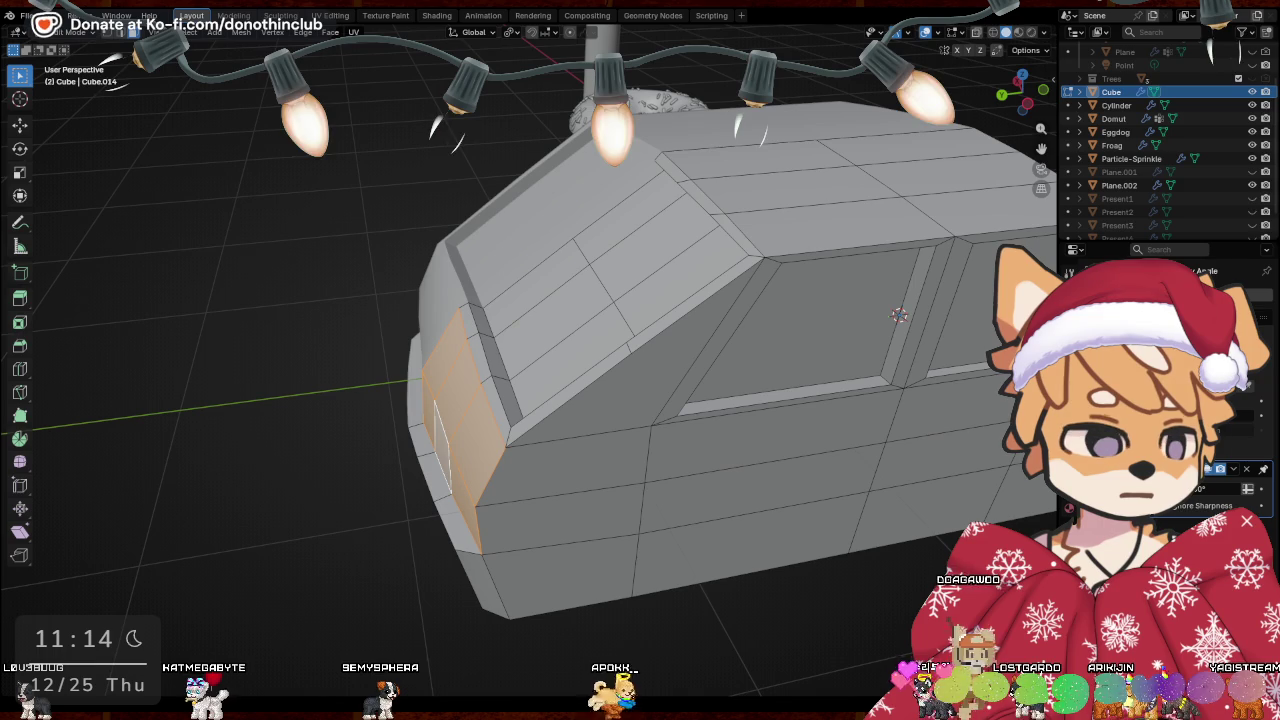
mouse_move(560, 330)
middle_down()
mouse_move(527, 346)
mouse_move(457, 338)
mouse_move(640, 275)
middle_up()
Select the small front-corner face and tilt it -10.6° around X
click(462, 342)
key(r)
key(x)
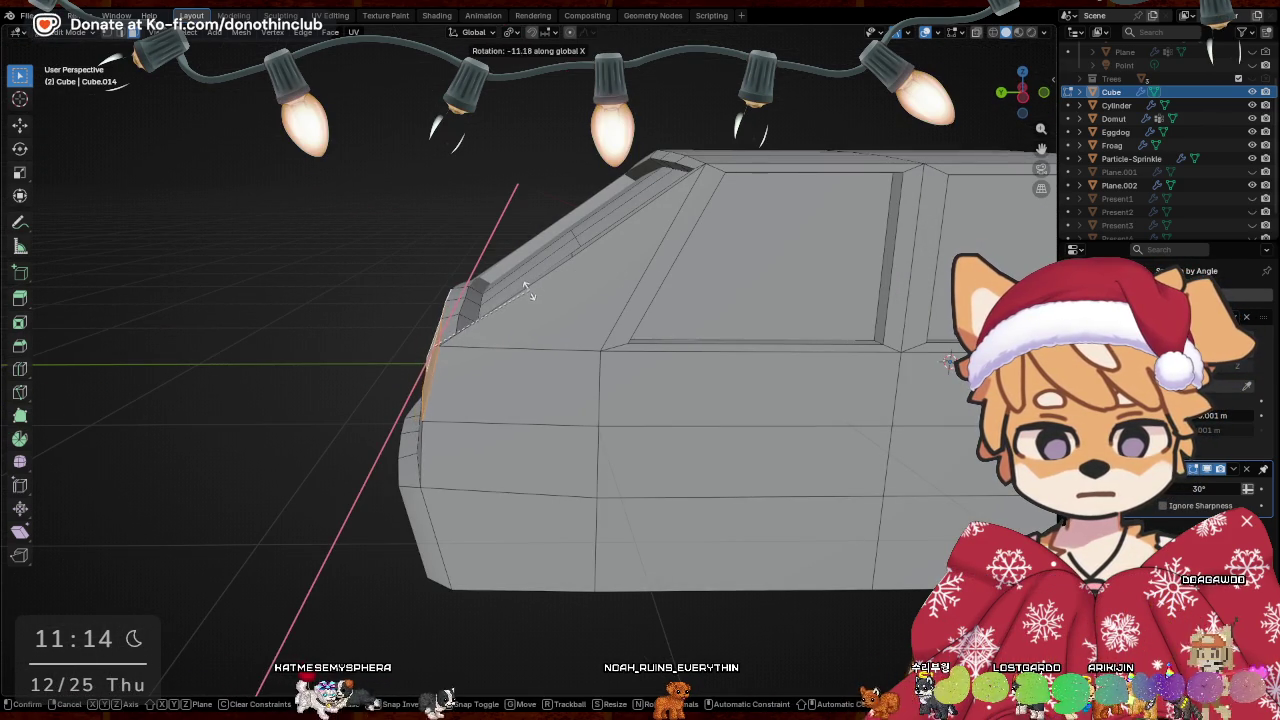
click(530, 290)
mouse_move(523, 291)
middle_down()
mouse_move(729, 360)
mouse_move(538, 372)
middle_up()
Shift the corner face along Y and confirm its X rotation
key(g)
key(x)
click(737, 360)
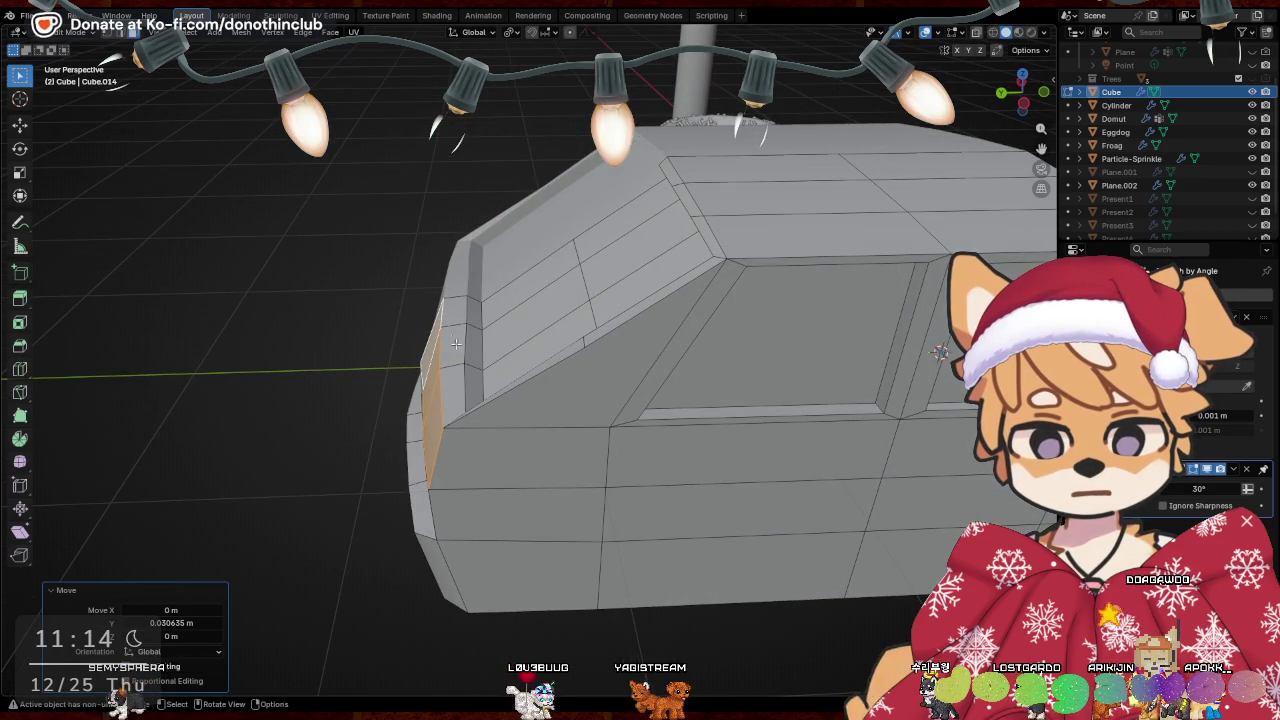
mouse_move(456, 344)
middle_down()
mouse_move(547, 324)
mouse_move(490, 313)
middle_up()
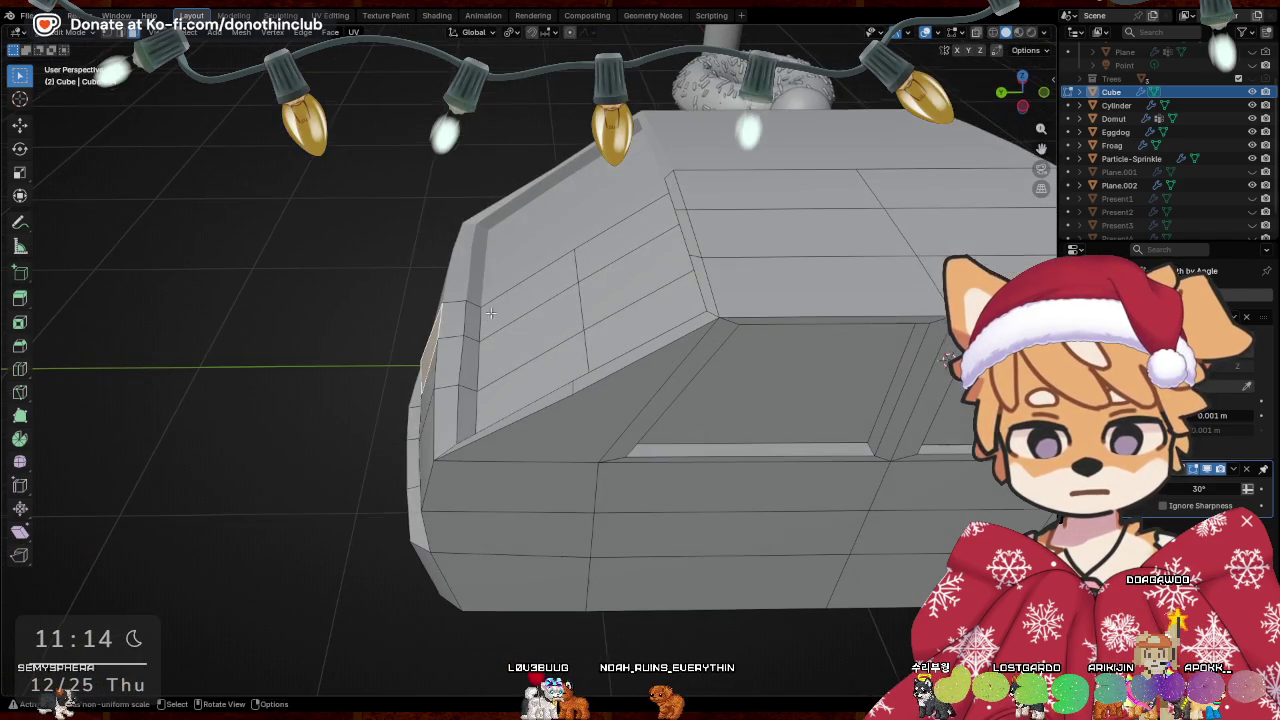
click(578, 254)
Turn the corner face 3.63° around Z with a small Y adjustment
key(r)
key(z)
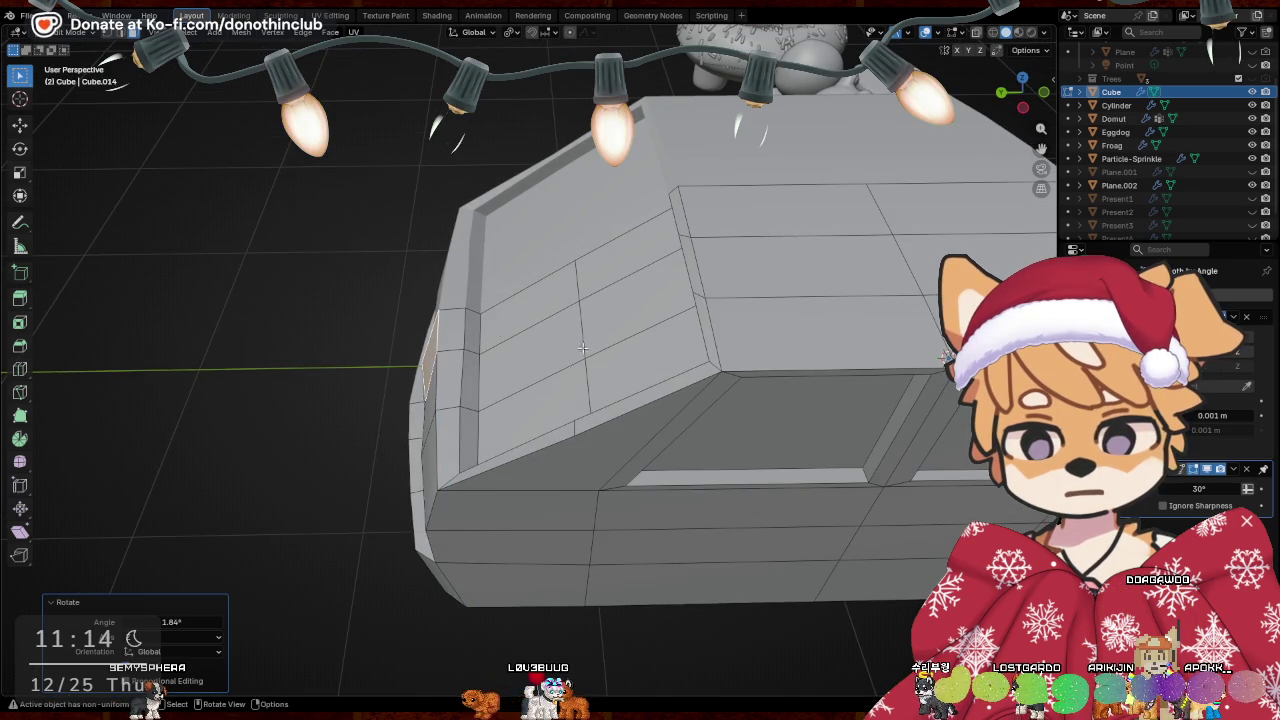
middle_drag(620, 313, 699, 265)
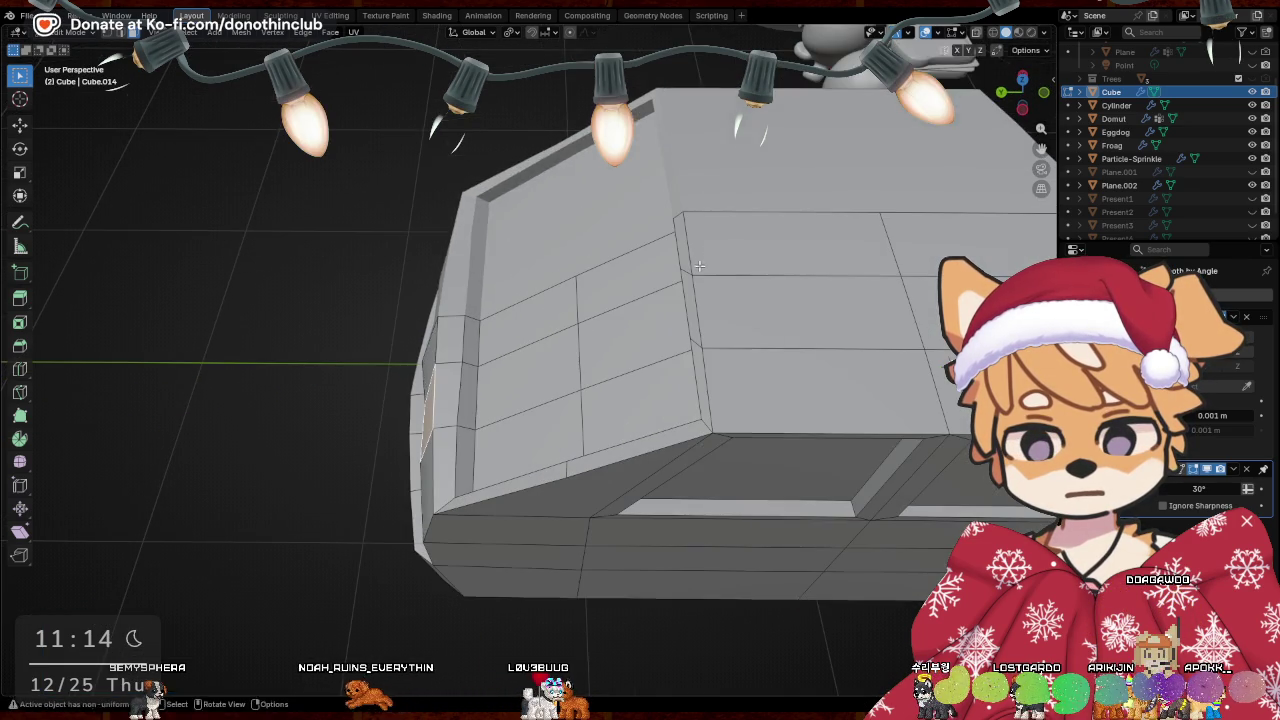
key(g)
key(x)
click(695, 264)
key(r)
key(z)
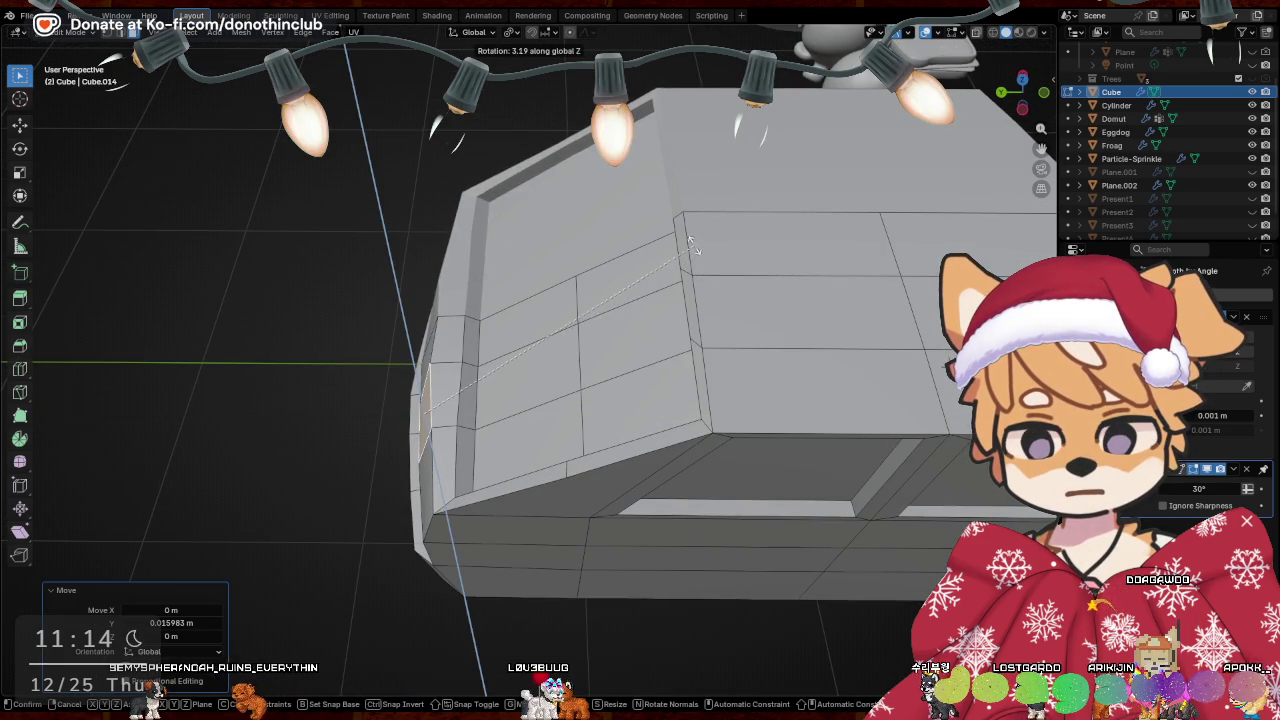
click(692, 247)
middle_drag(692, 247, 439, 357)
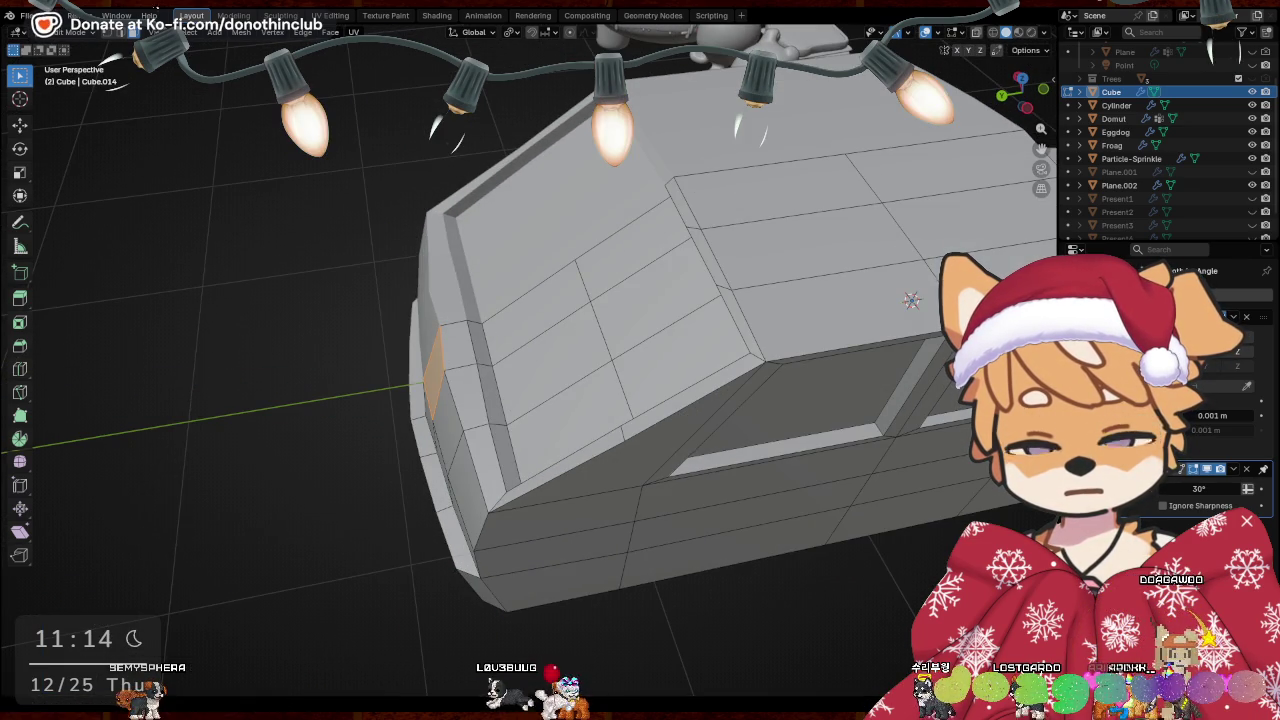
Nudge the face along Y and tilt the window geometry -4.83° around X
key(g)
key(x)
mouse_move(359, 236)
middle_down()
mouse_move(803, 174)
mouse_move(778, 162)
middle_up()
click(800, 174)
key(r)
key(x)
click(645, 393)
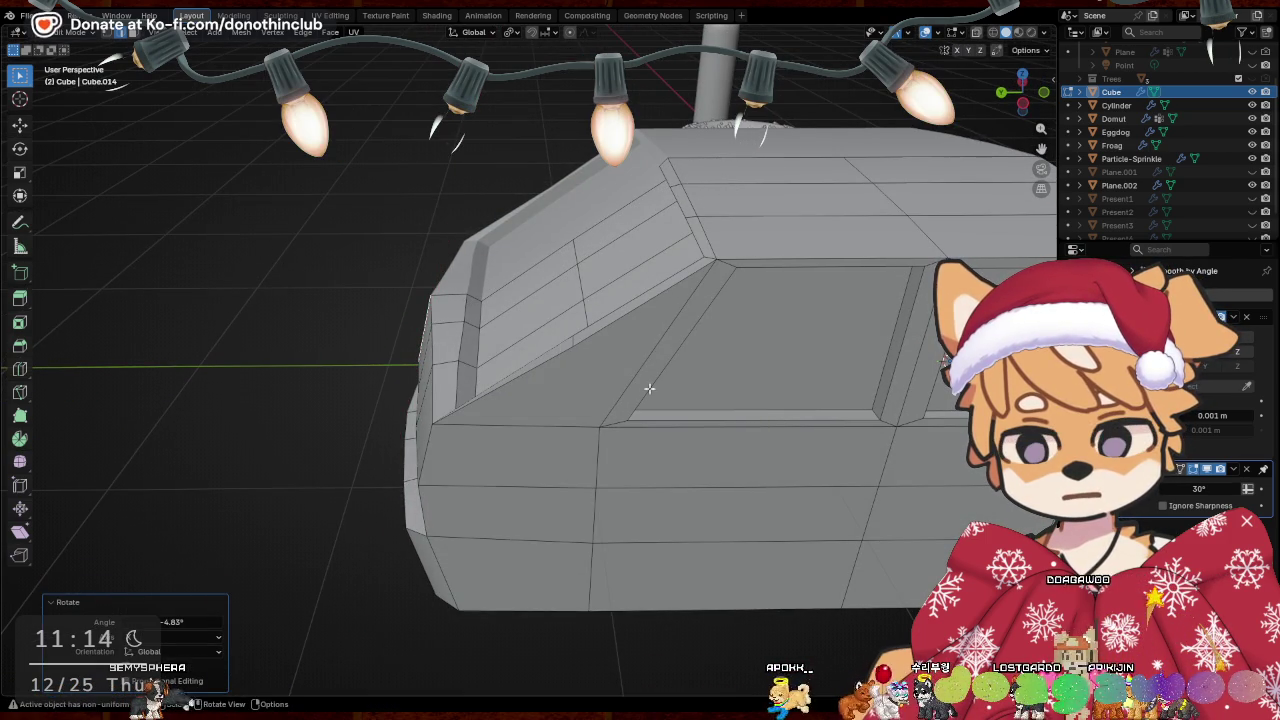
Finish the small axis nudge of the selected front edges and zoom out
key(g)
key(x)
click(650, 390)
mouse_move(650, 390)
middle_down()
mouse_move(580, 354)
mouse_move(613, 329)
mouse_move(531, 312)
middle_up()
scroll(580, 354, down, 3)
Lower the front edges slightly with two small vertical moves
key(g)
key(z)
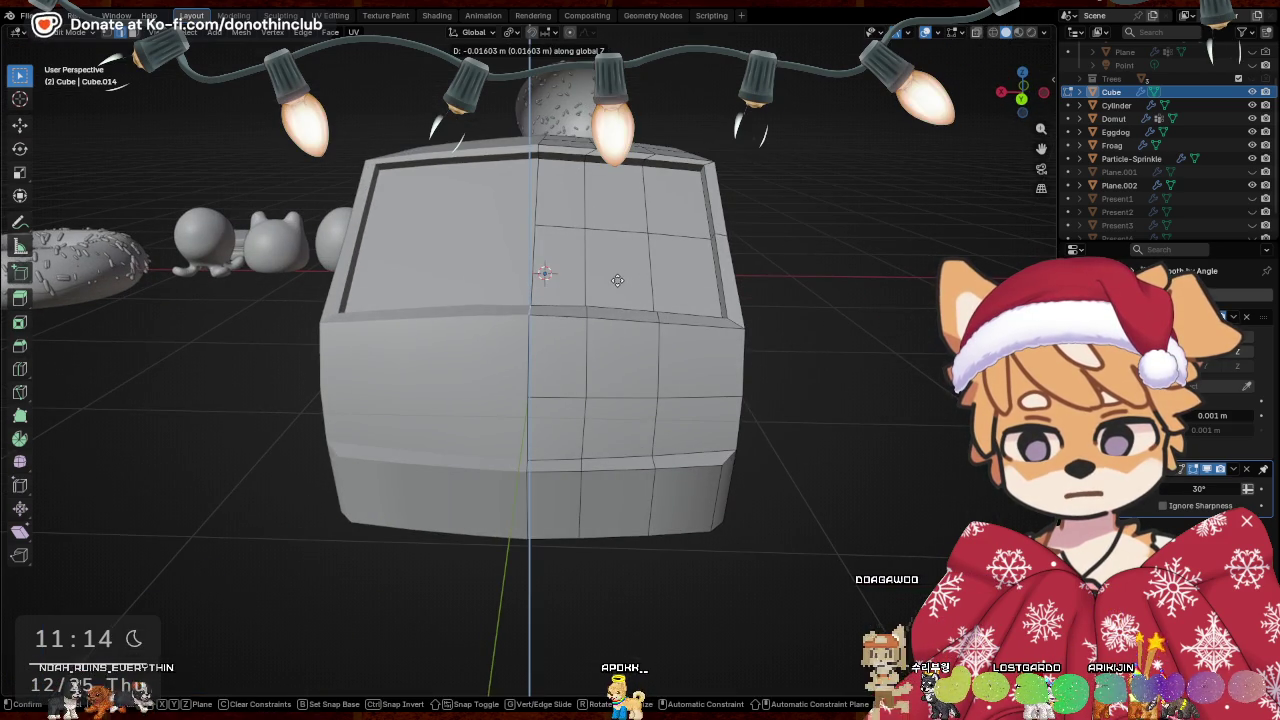
click(585, 314)
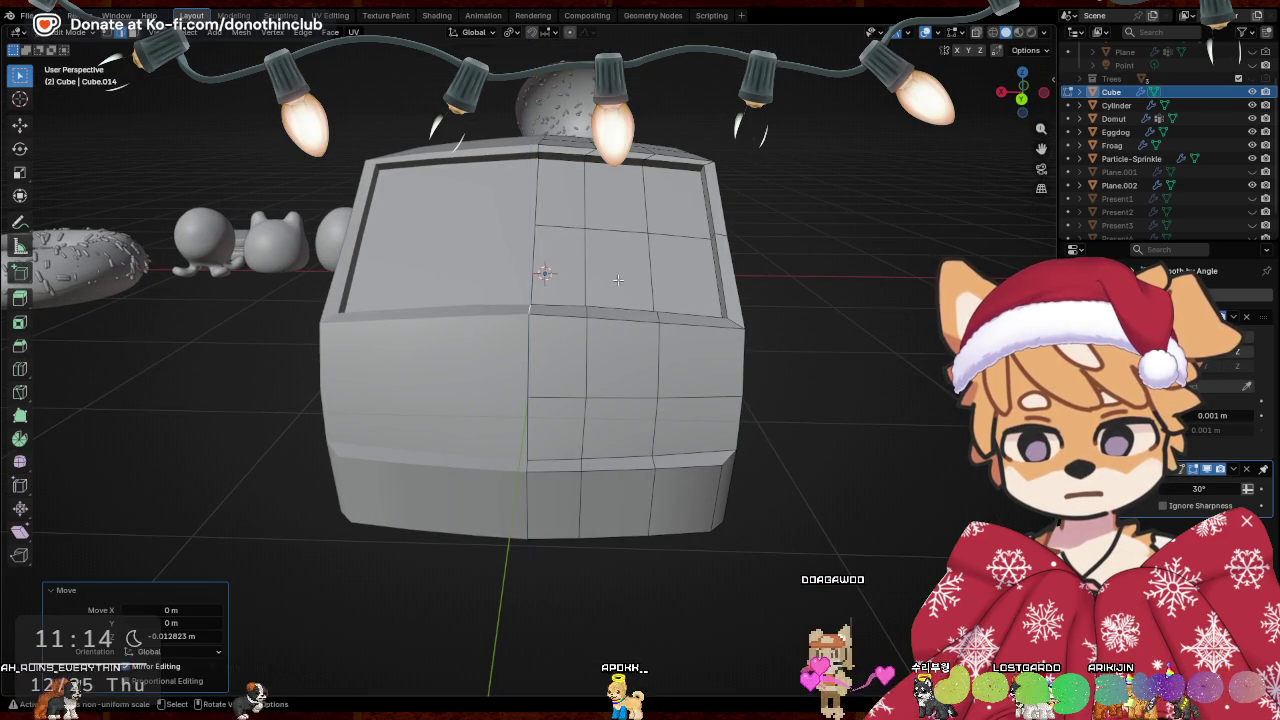
key(g)
key(z)
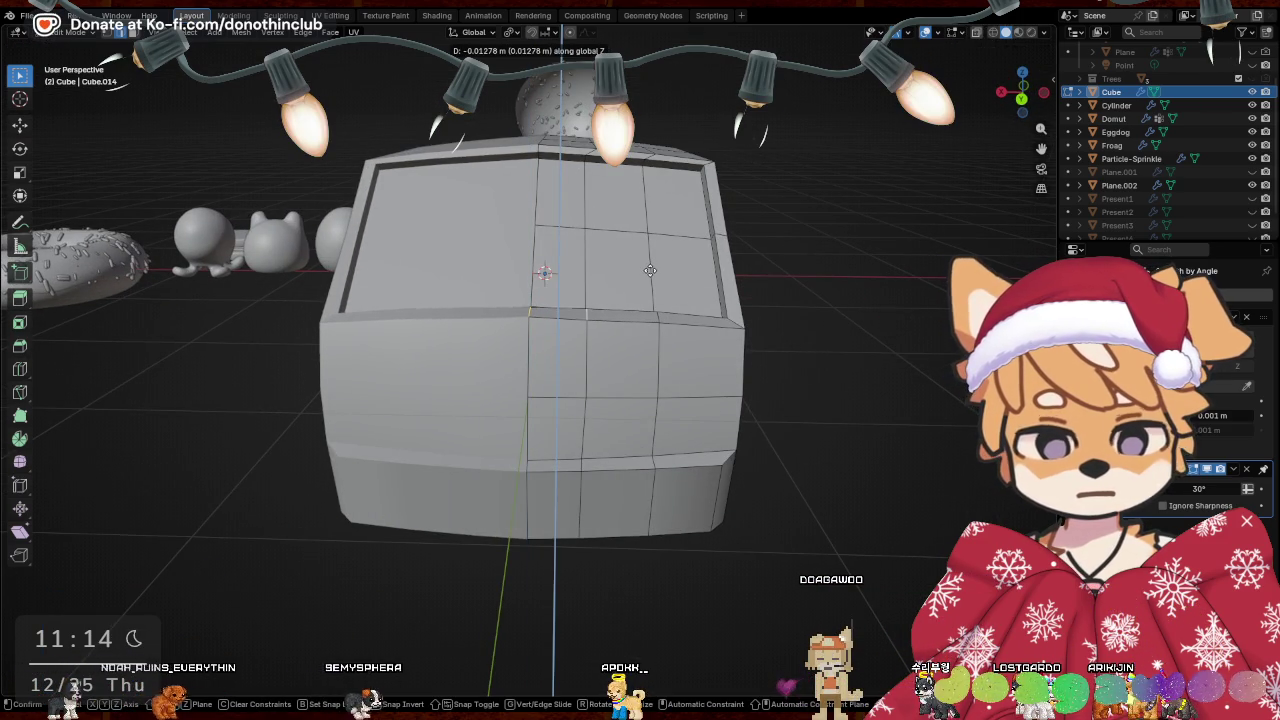
click(650, 270)
mouse_move(650, 270)
middle_down()
mouse_move(733, 426)
mouse_move(614, 376)
mouse_move(531, 442)
middle_up()
Select front and top edges and slide them sideways along X
shift+click(547, 425)
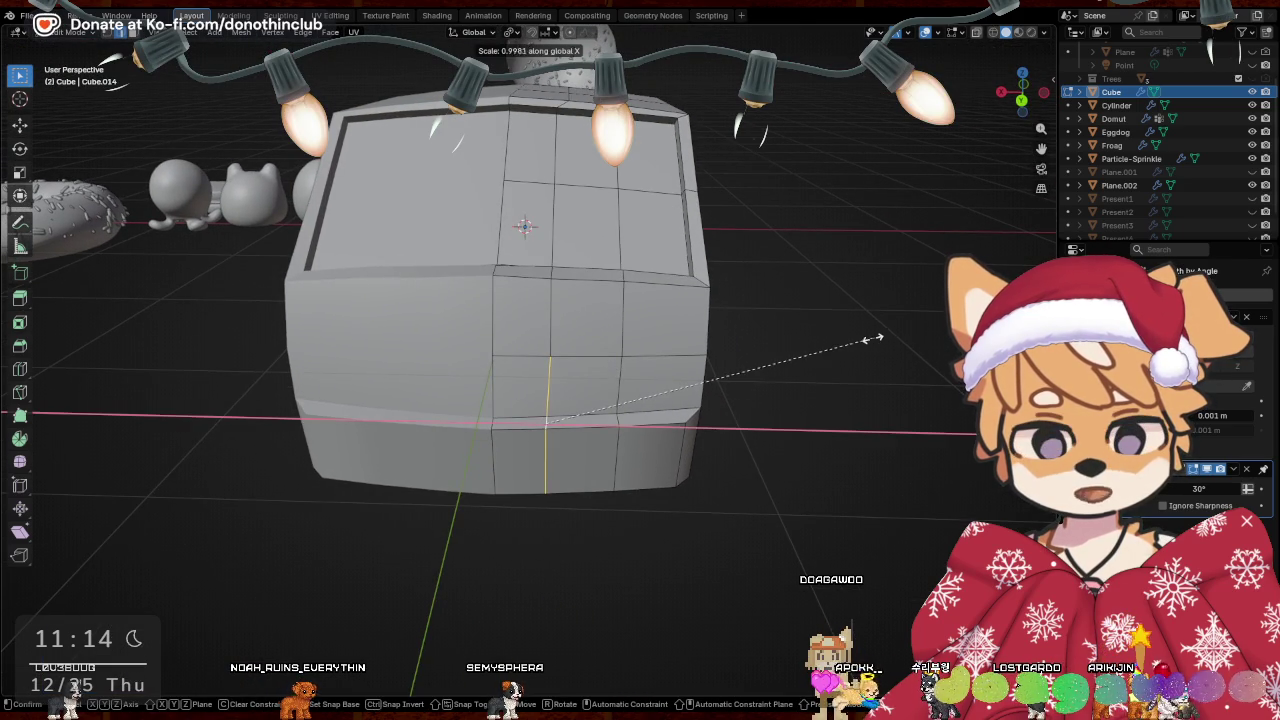
click(689, 394)
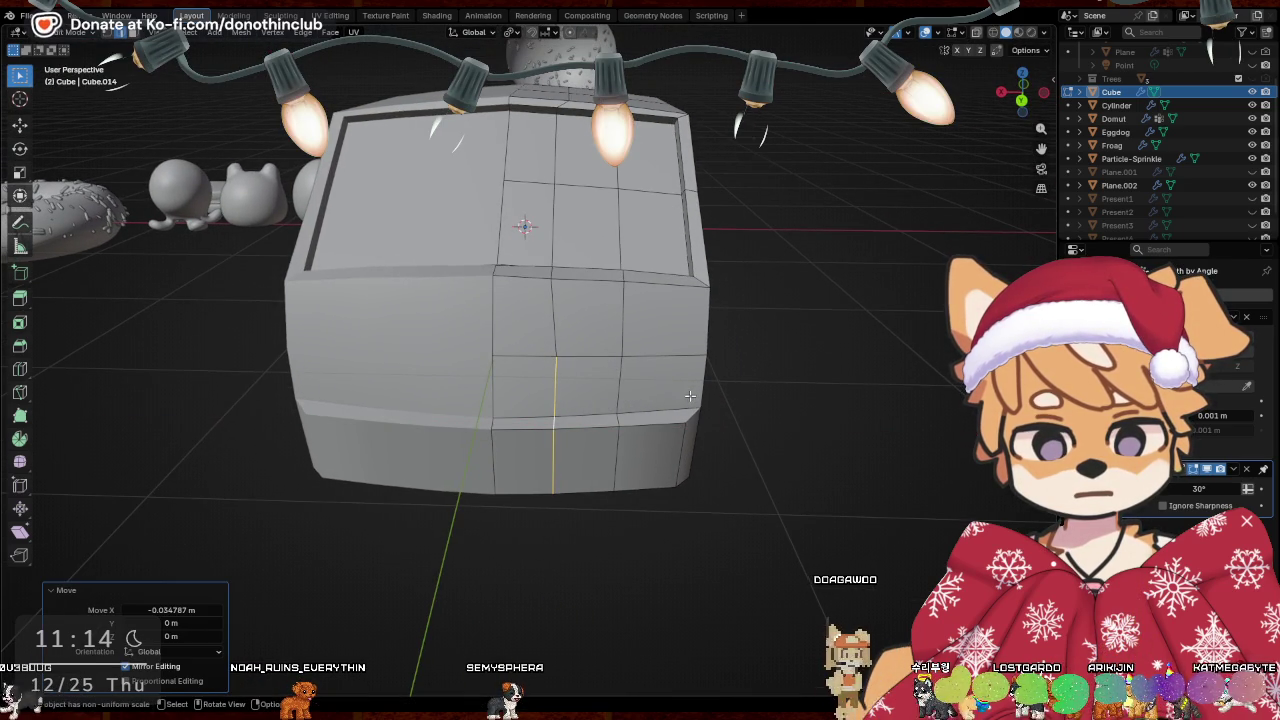
mouse_move(577, 270)
shift+middle_down()
mouse_move(514, 134)
mouse_move(548, 210)
shift+middle_up()
shift+click(509, 157)
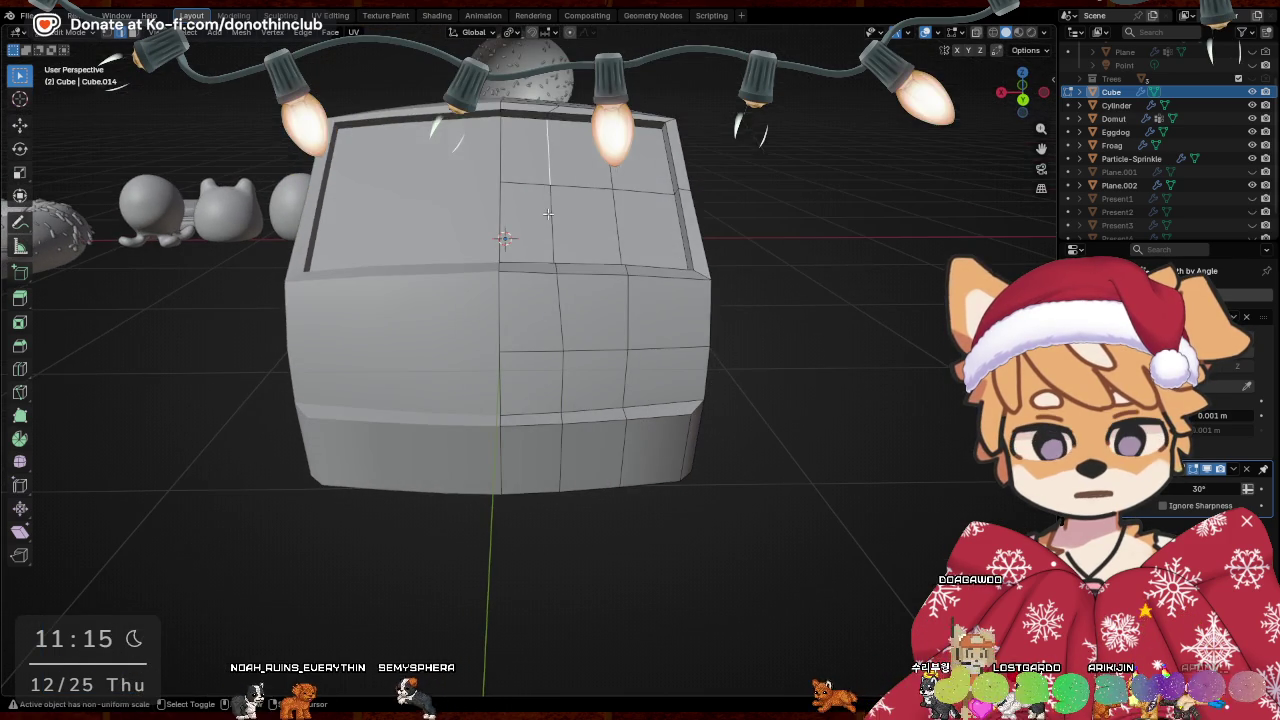
shift+click(548, 210)
key(x)
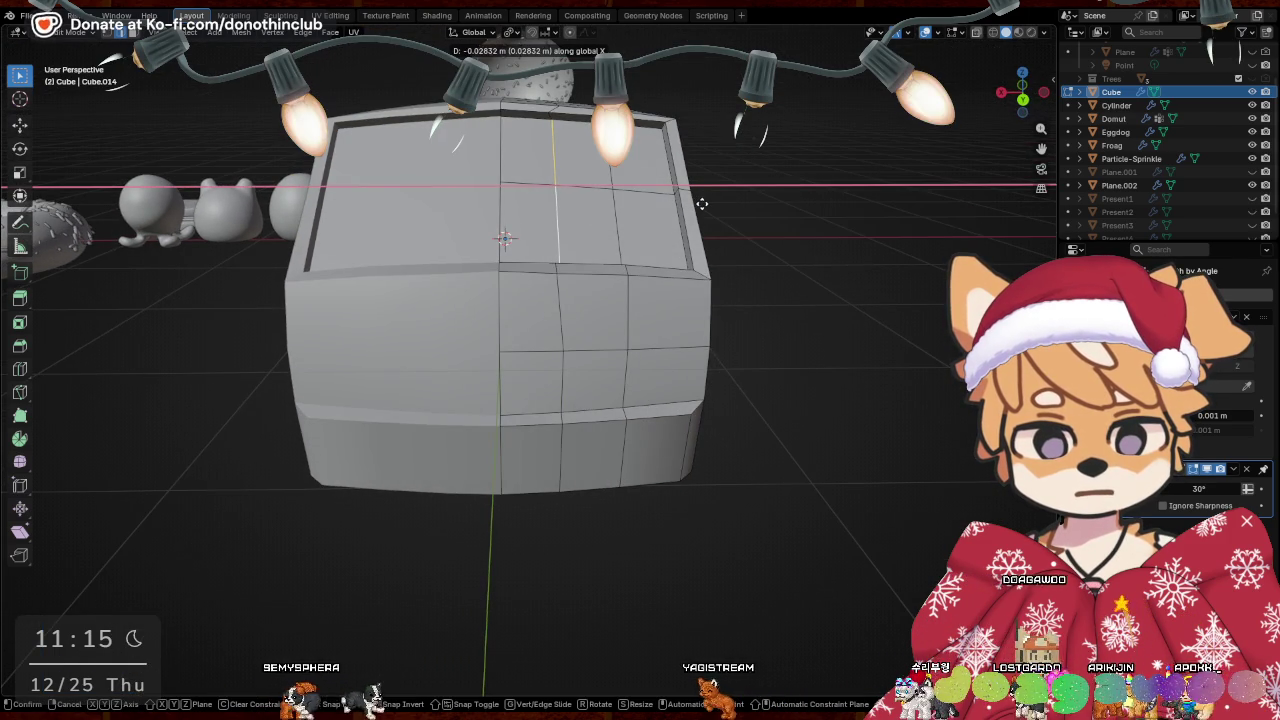
click(702, 204)
Orbit around the car body to check the reshaped front
mouse_move(700, 206)
middle_down()
mouse_move(619, 228)
mouse_move(621, 201)
middle_up()
mouse_move(545, 237)
middle_down()
mouse_move(534, 293)
mouse_move(457, 374)
mouse_move(531, 294)
mouse_move(488, 133)
mouse_move(443, 243)
mouse_move(500, 280)
middle_up()
mouse_move(690, 228)
middle_down()
mouse_move(503, 240)
mouse_move(409, 226)
mouse_move(538, 292)
mouse_move(497, 269)
middle_up()
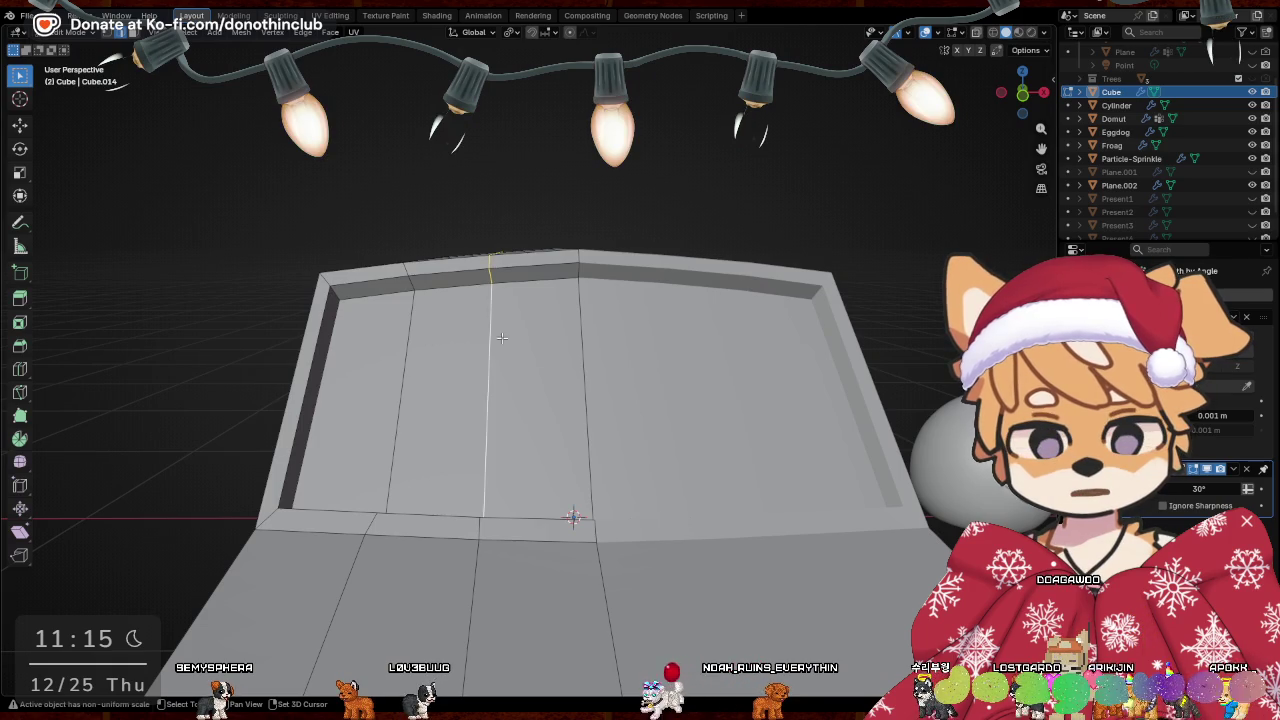
mouse_move(478, 527)
middle_down()
mouse_move(540, 570)
mouse_move(590, 490)
mouse_move(600, 430)
mouse_move(553, 566)
mouse_move(555, 525)
mouse_move(483, 449)
middle_up()
middle_drag(497, 540, 533, 443)
Select the lower vertical front edge and scale the edges inward along X
click(505, 520)
mouse_move(504, 557)
middle_down()
mouse_move(563, 243)
mouse_move(563, 400)
mouse_move(560, 351)
mouse_move(437, 368)
mouse_move(686, 434)
mouse_move(449, 300)
mouse_move(600, 300)
mouse_move(811, 271)
middle_up()
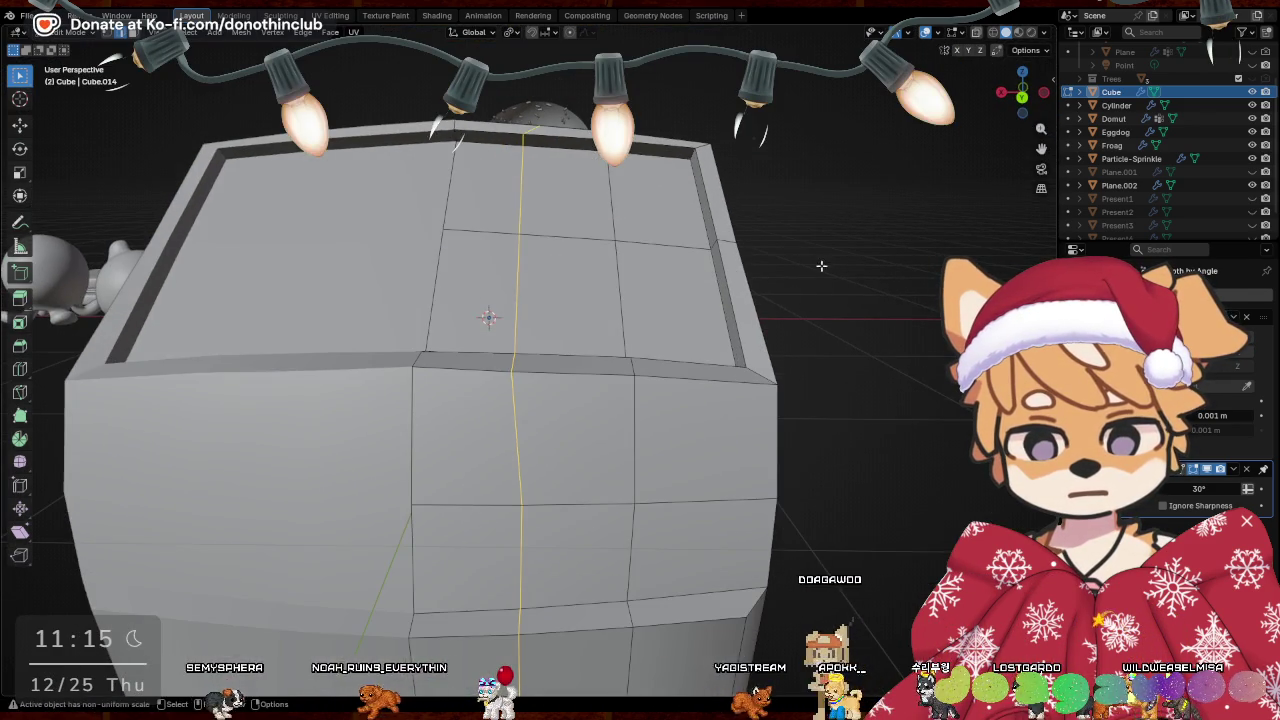
key(s)
key(x)
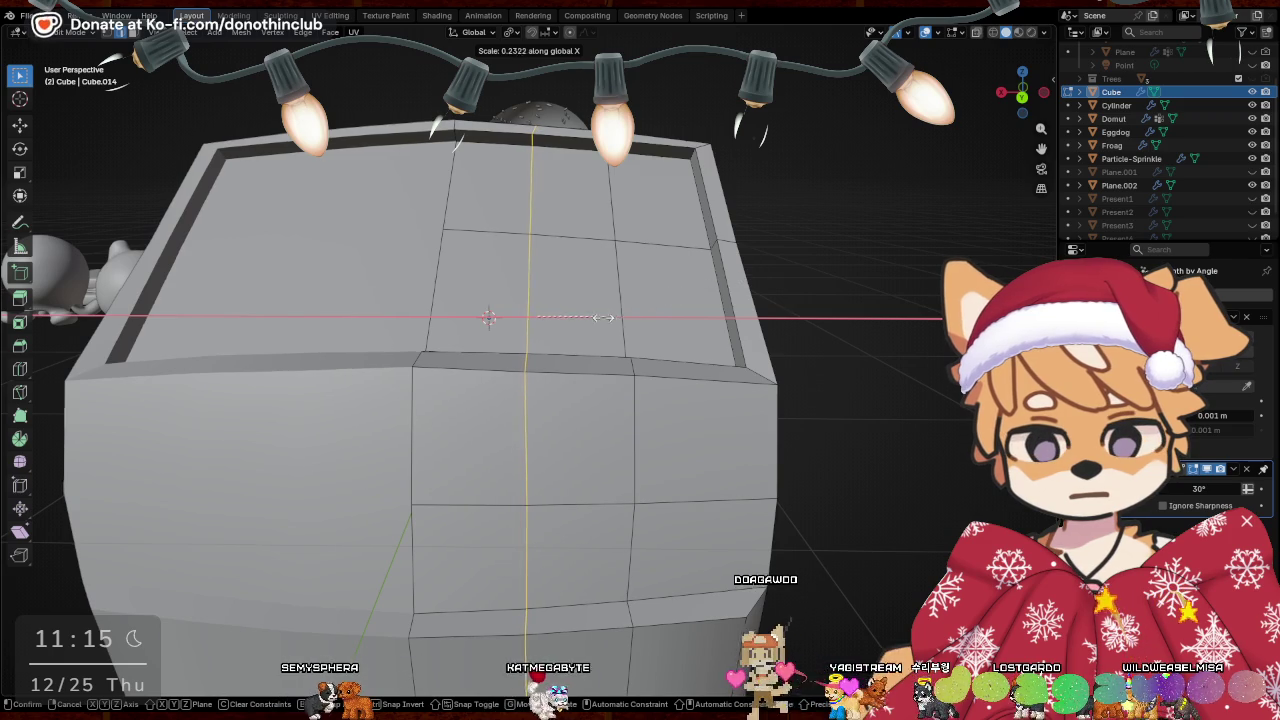
click(605, 317)
mouse_move(605, 317)
middle_down()
mouse_move(886, 365)
mouse_move(805, 447)
middle_up()
Leave Edit Mode to view the whole car, then return to editing the mesh
key(Tab)
mouse_move(670, 479)
middle_down()
mouse_move(858, 495)
mouse_move(543, 555)
mouse_move(530, 462)
mouse_move(512, 485)
mouse_move(569, 470)
middle_up()
key(Tab)
scroll(530, 462, up, 3)
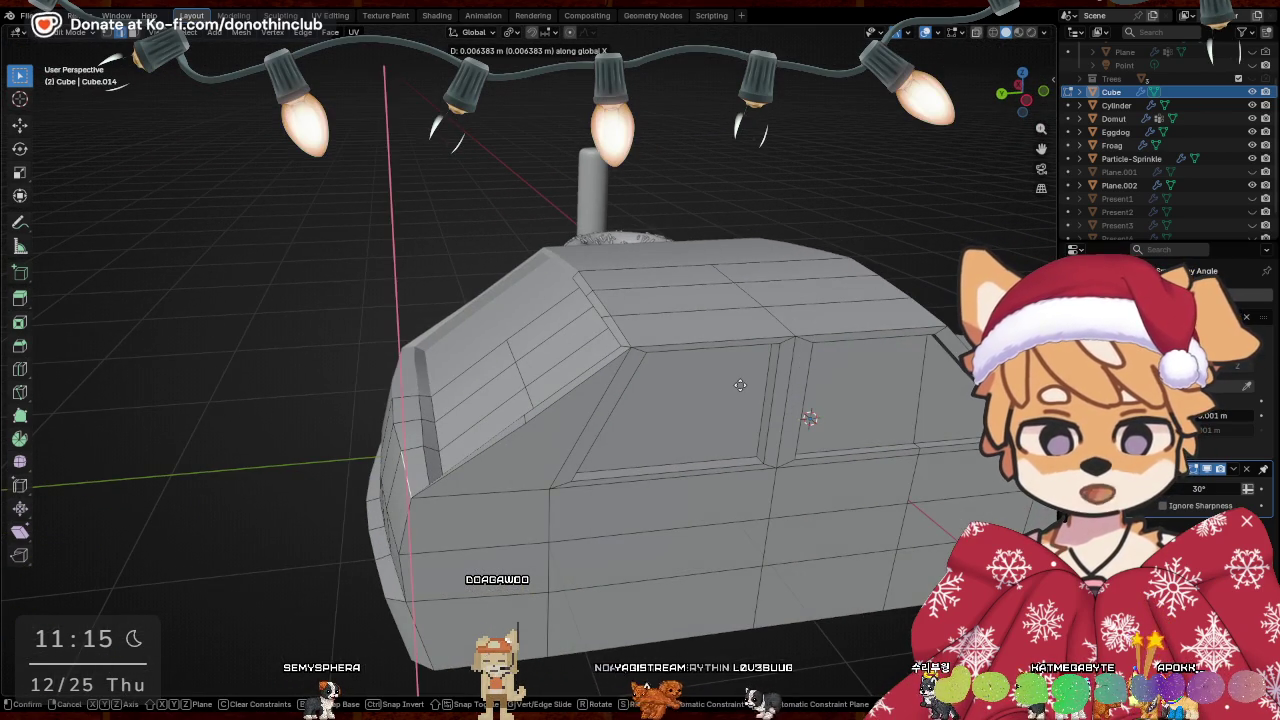
Move the front corner edges along Y in two small nudges
key(y)
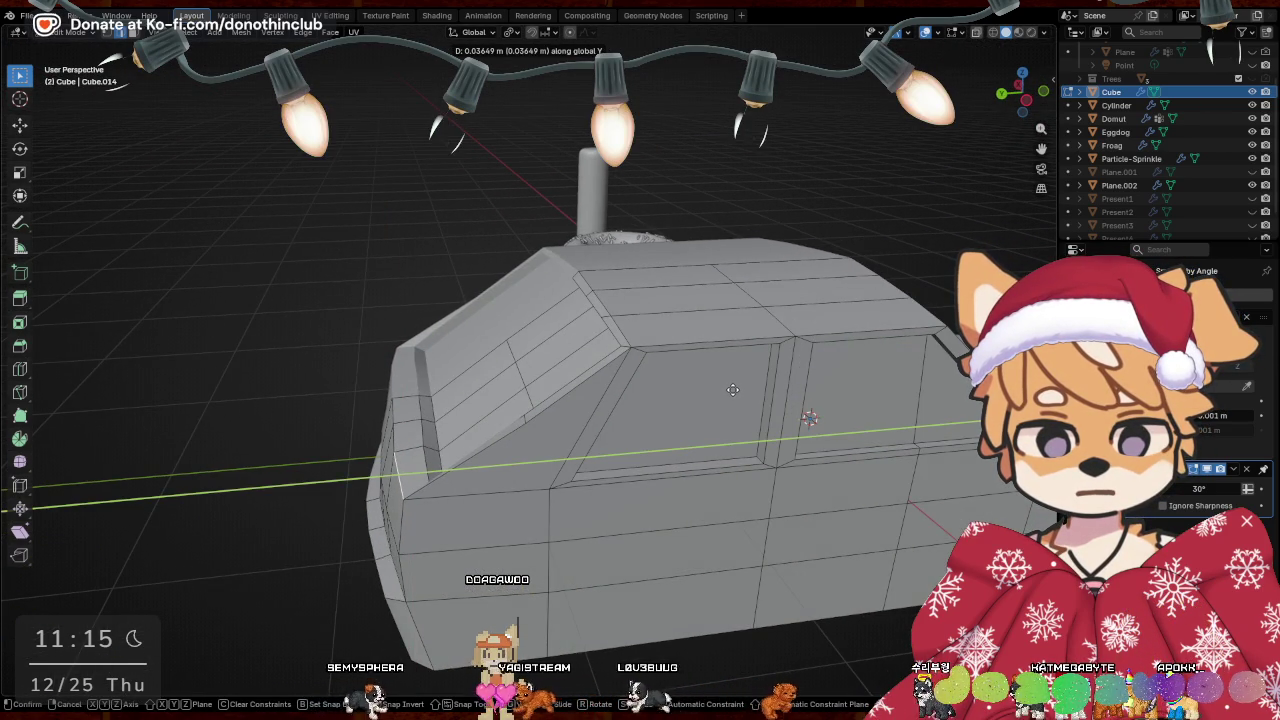
click(733, 389)
key(g)
key(y)
click(398, 410)
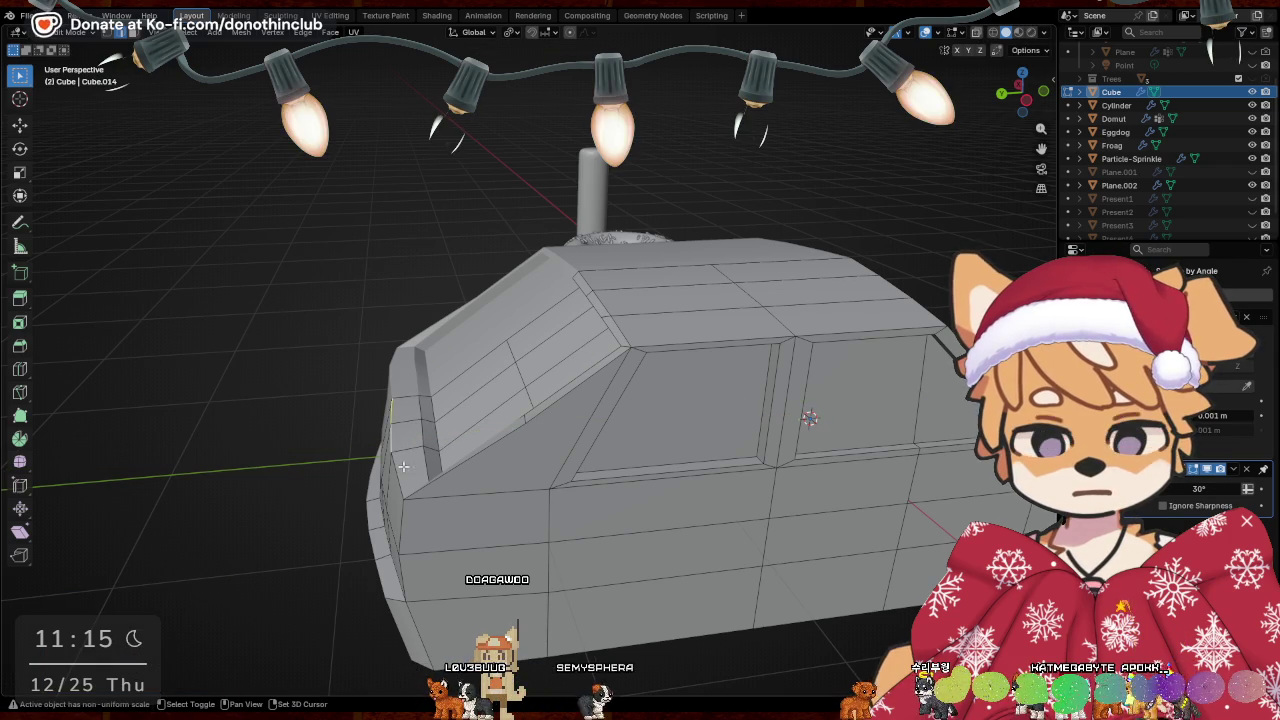
Scale the front corner edges to zero along Y to flatten them
click(636, 327)
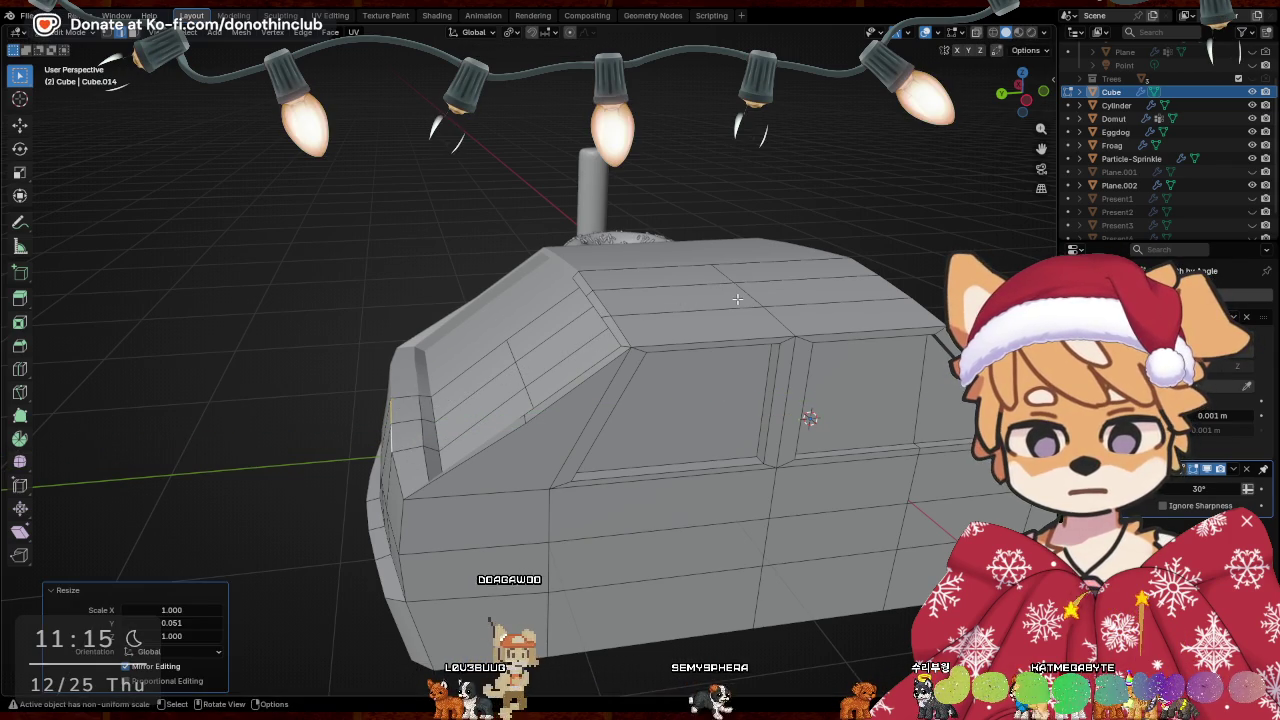
key(s)
key(Return)
scroll(701, 400, up, 2)
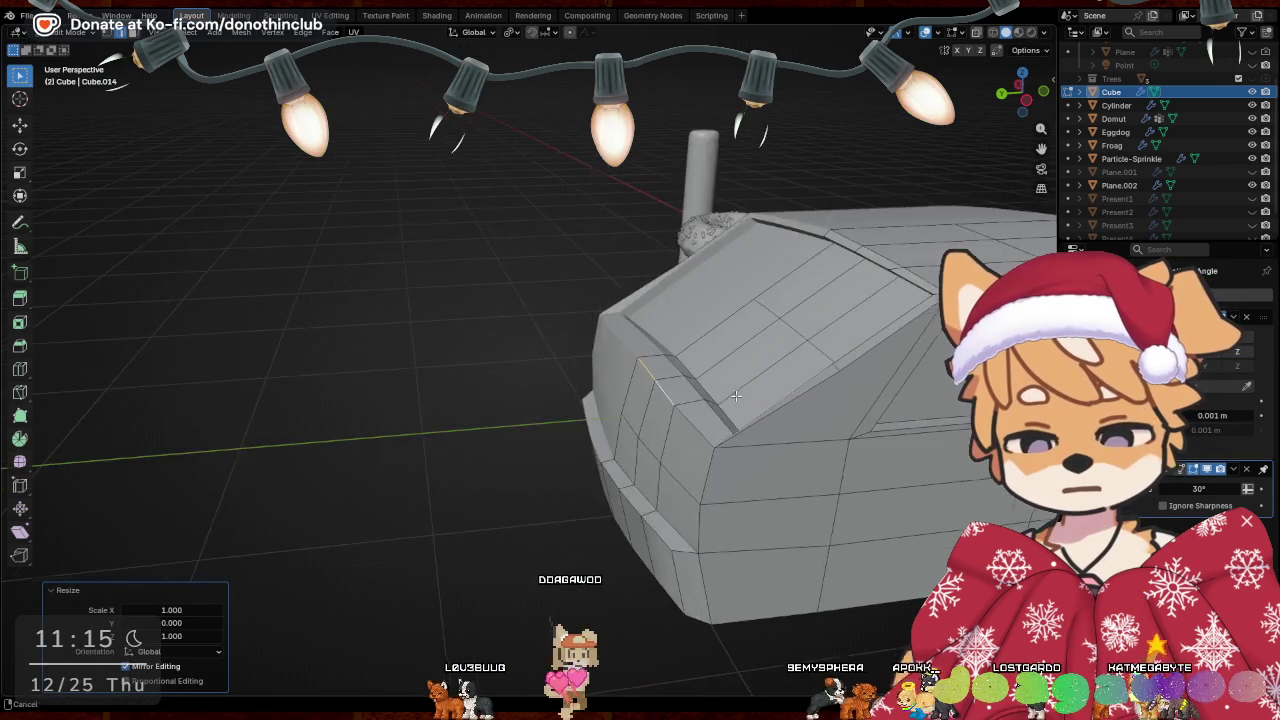
scroll(701, 400, up, 2)
scroll(701, 400, up, 2)
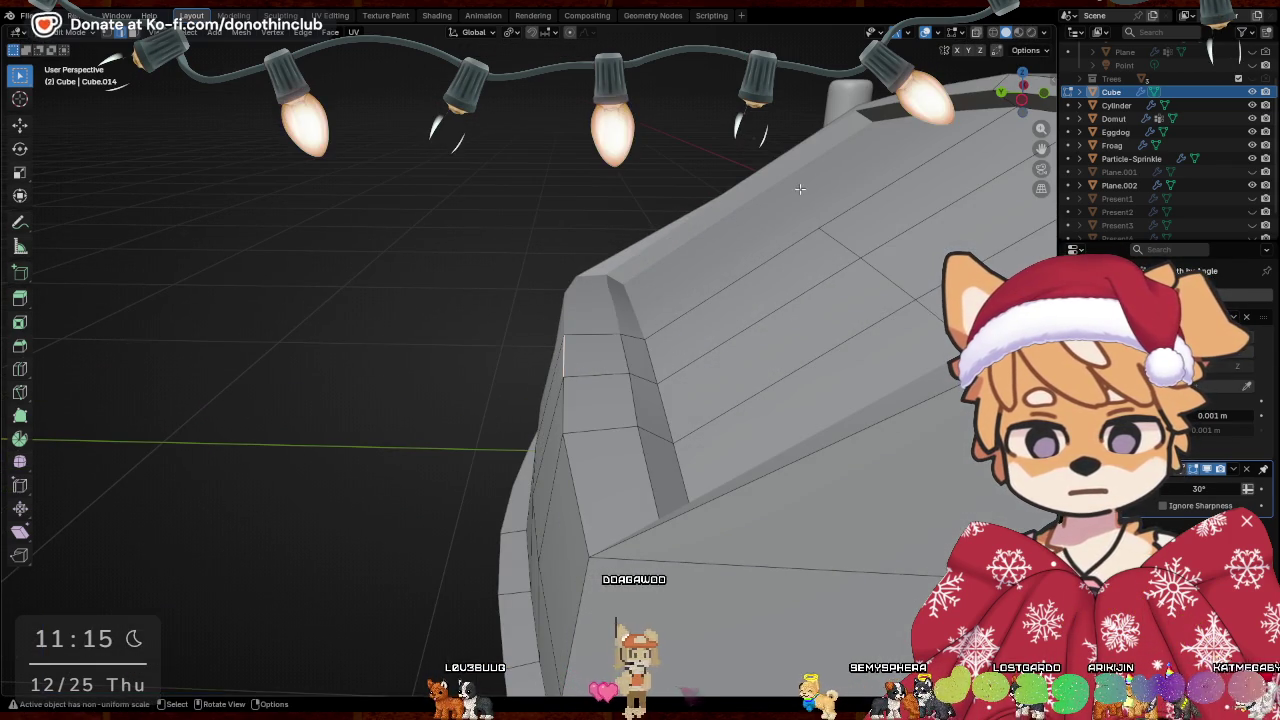
Push the flattened edges forward 0.016 m along Y and inspect the corner
key(g)
key(y)
key(Return)
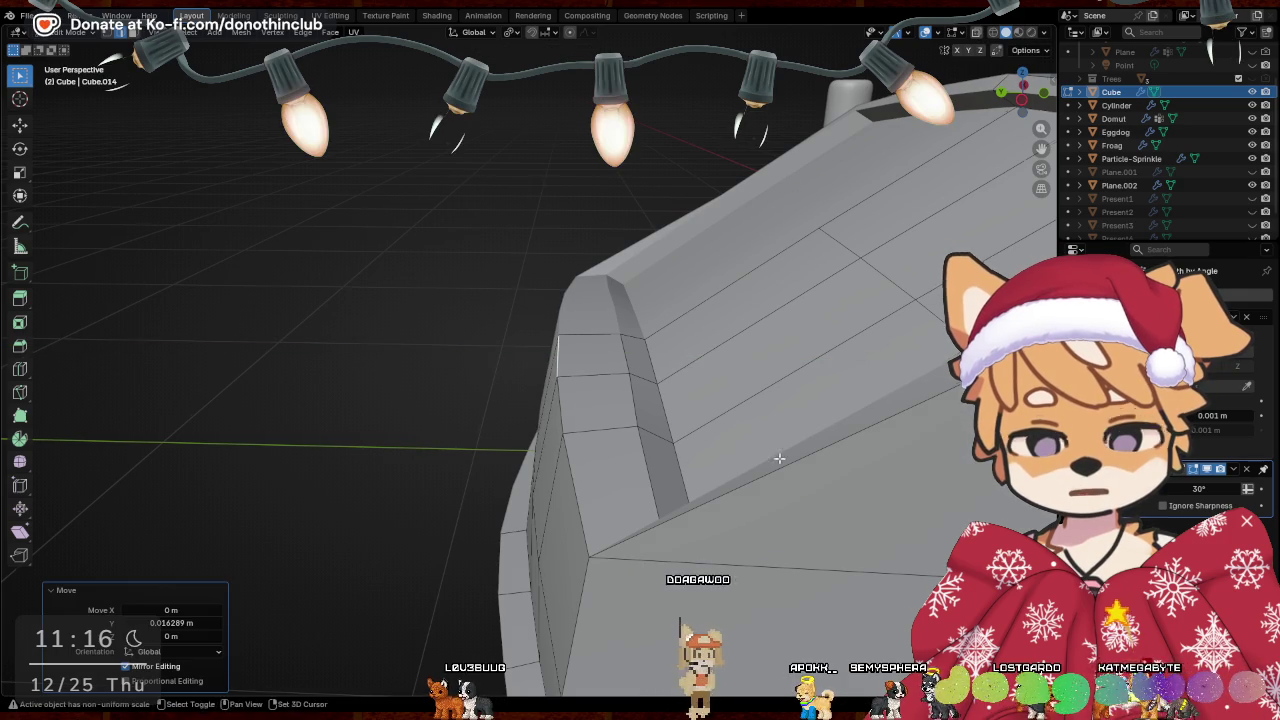
middle_drag(779, 459, 617, 209)
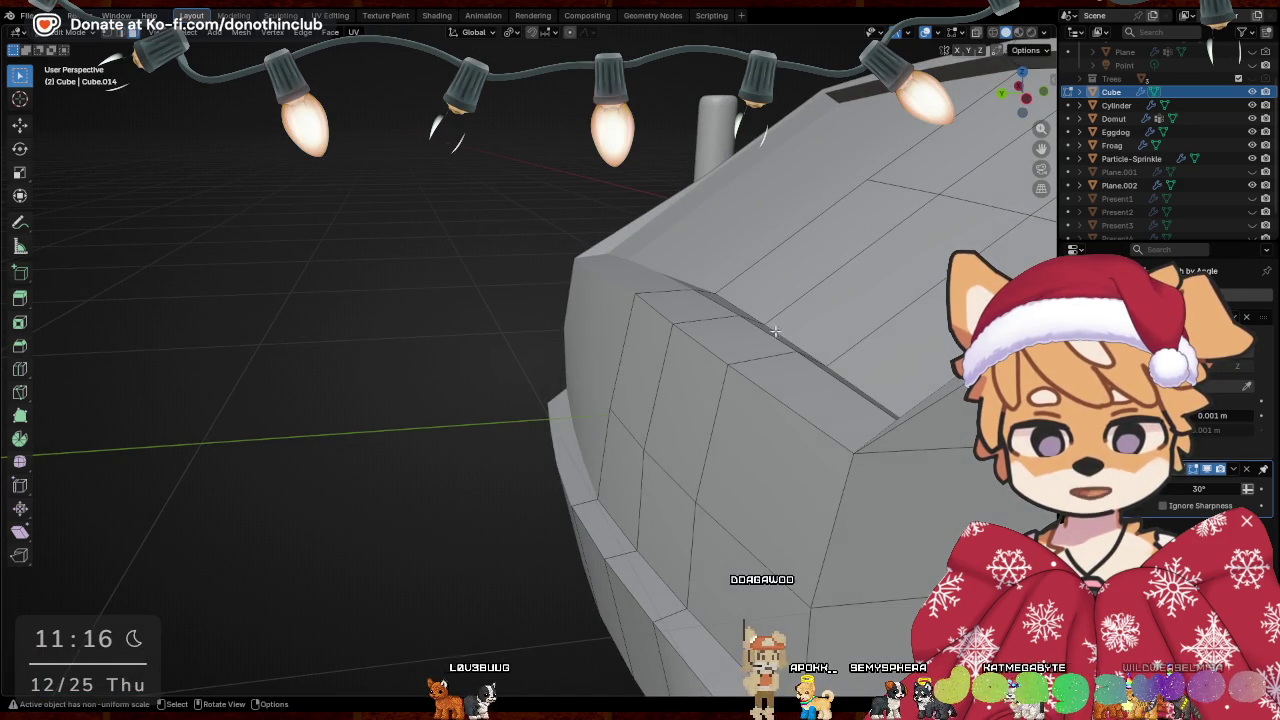
middle_drag(745, 342, 678, 410)
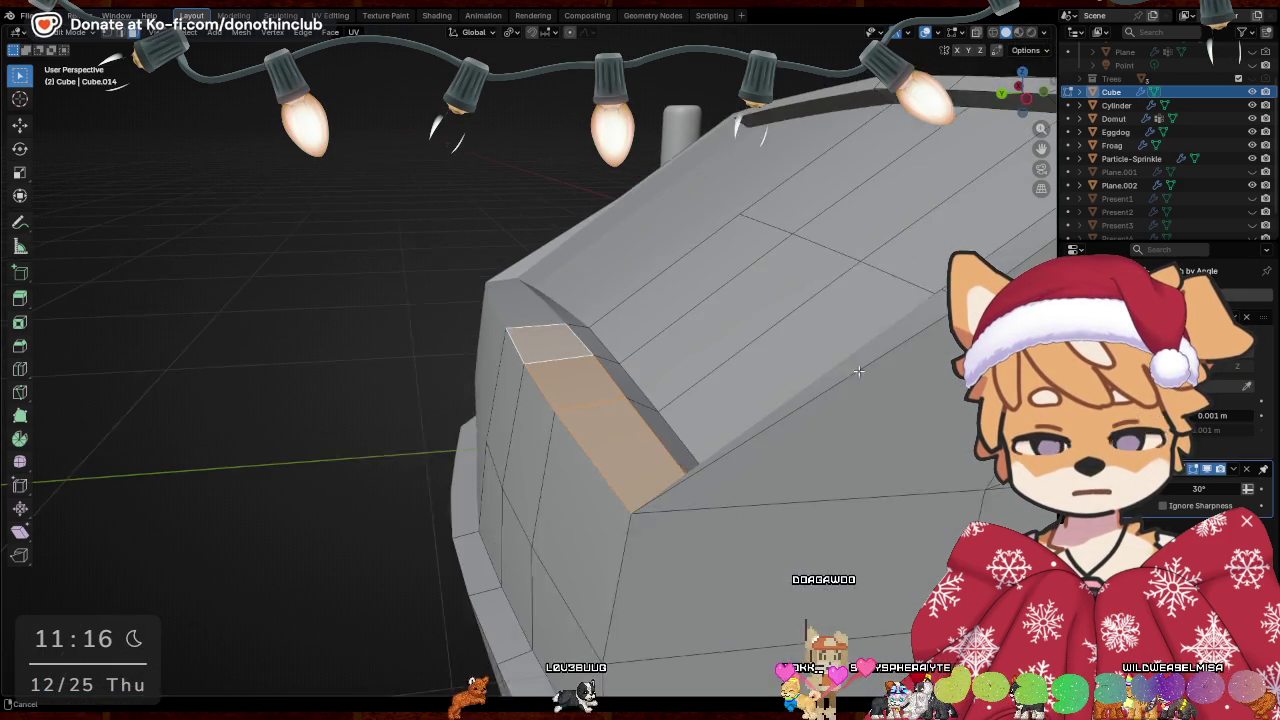
Extrude the front corner face into a fin and reposition its end along X
key(e)
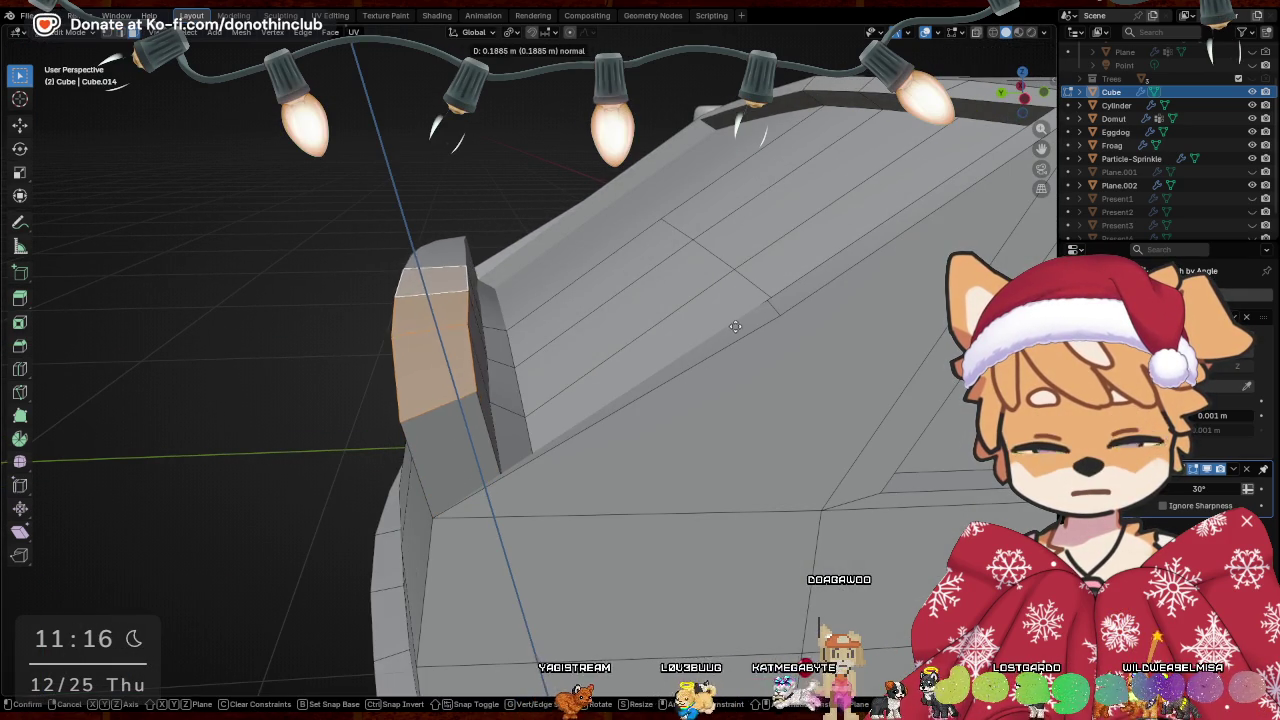
click(741, 323)
middle_drag(716, 345, 716, 201)
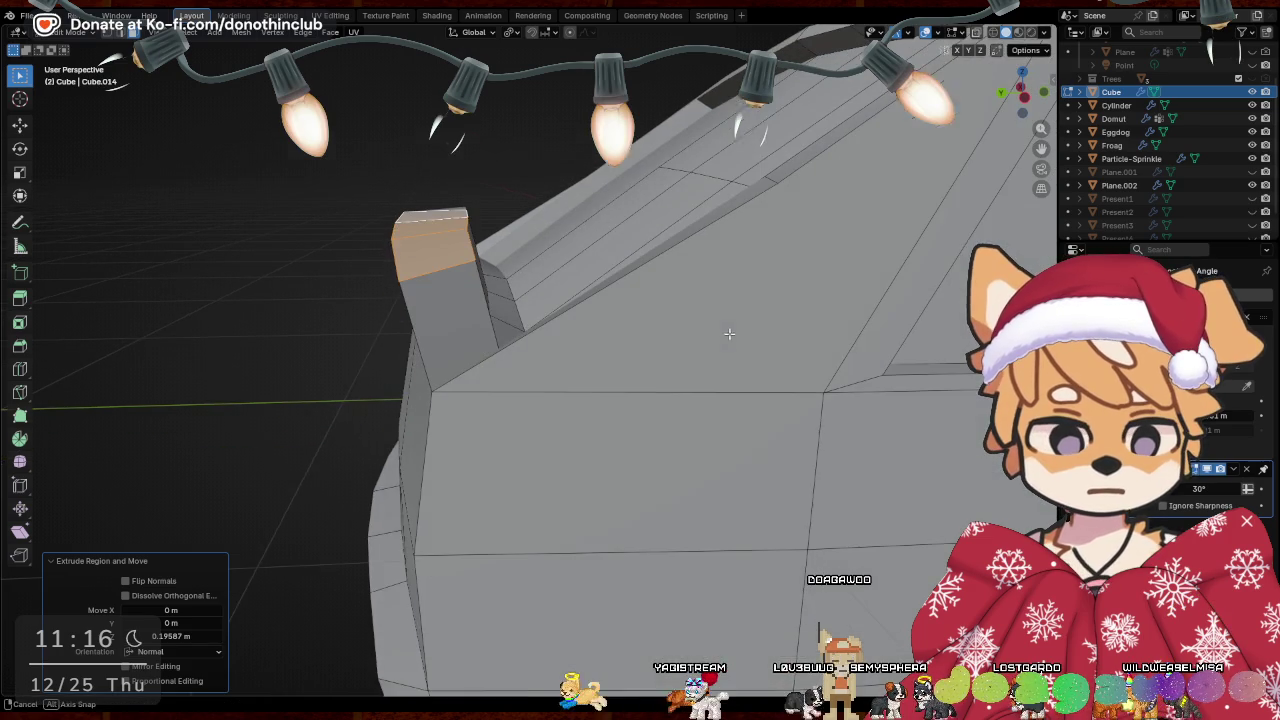
key(g)
key(x)
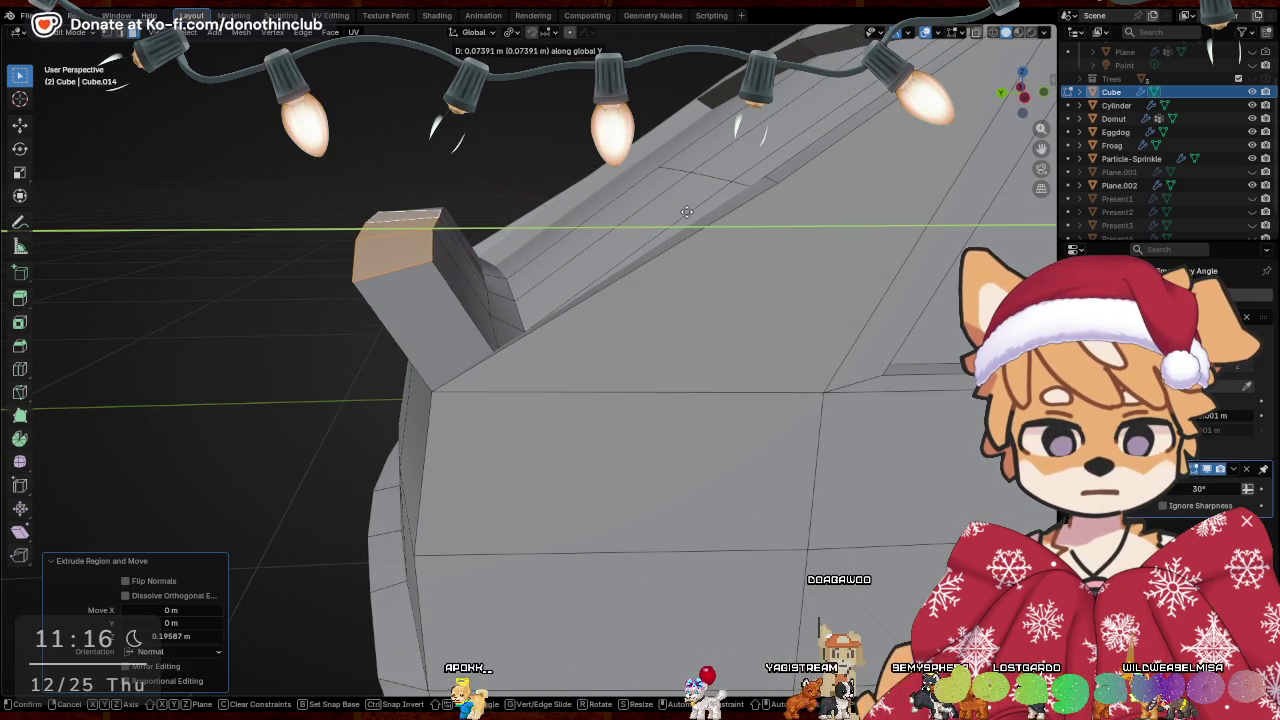
click(676, 216)
middle_drag(676, 216, 589, 310)
Select the narrow faces beside the fin and flatten them vertically
click(385, 500)
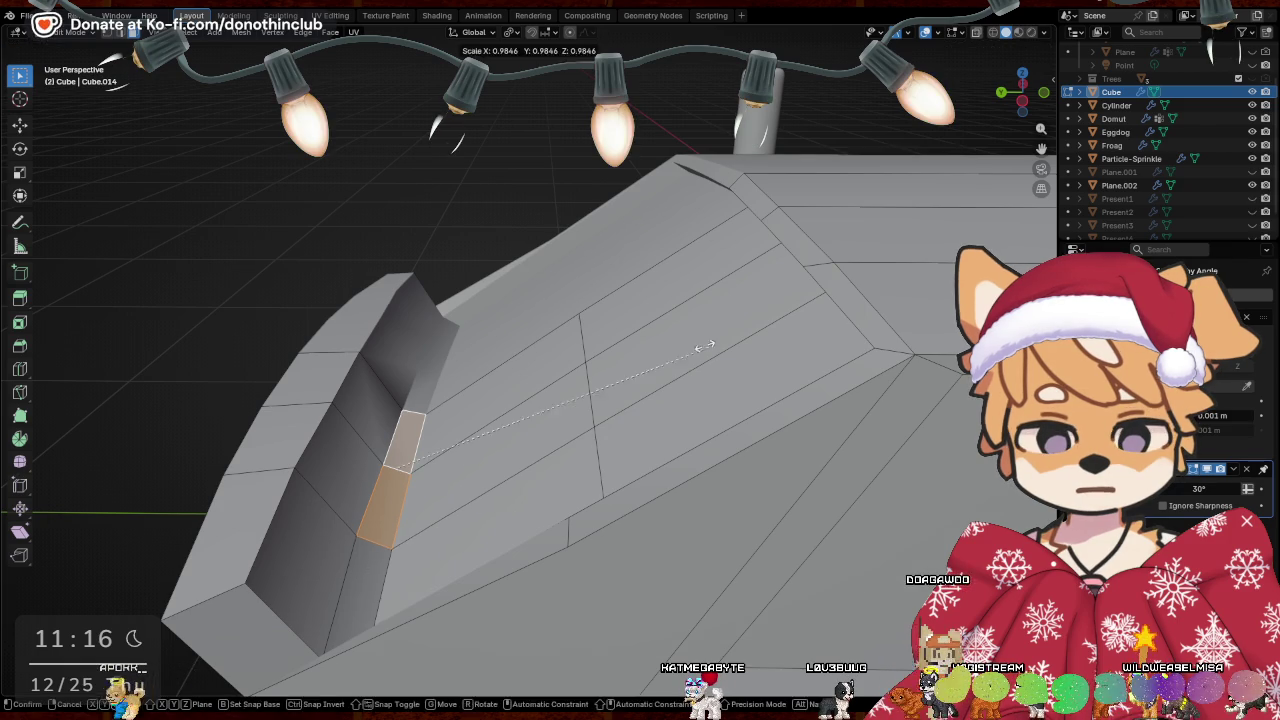
key(z)
click(435, 410)
middle_drag(435, 410, 589, 440)
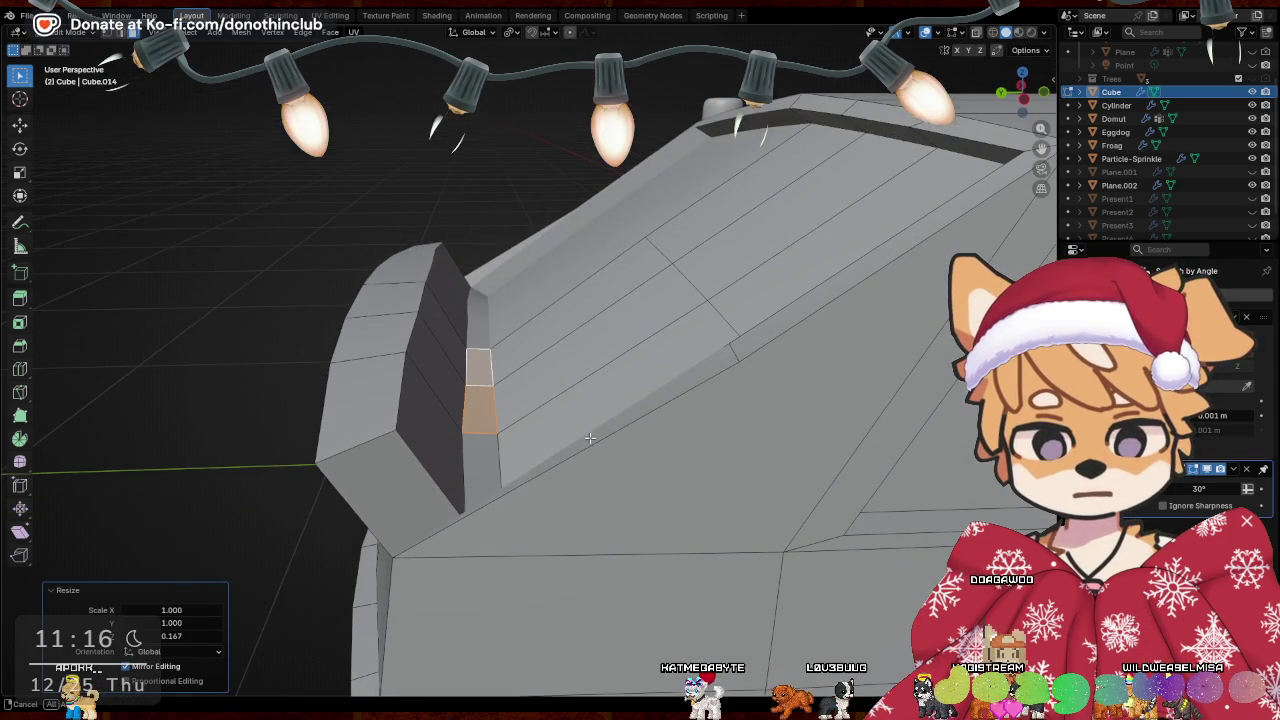
key(g)
key(z)
key(Escape)
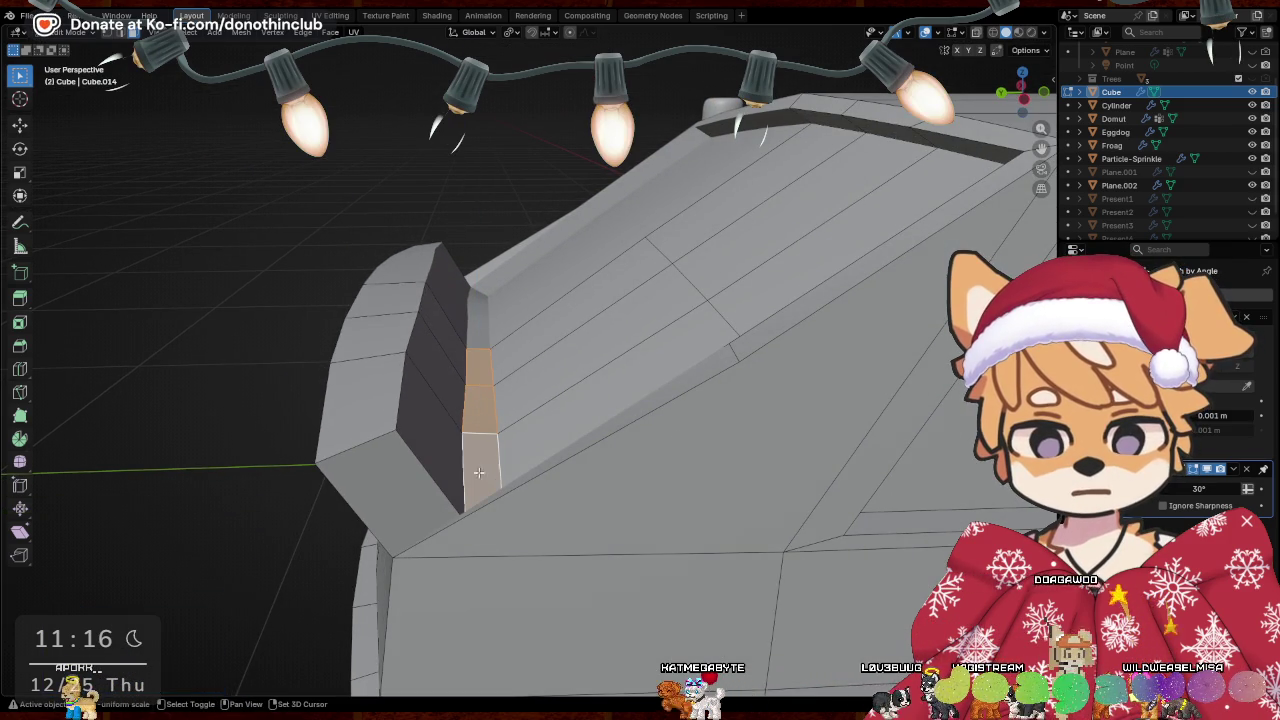
shift+click(479, 472)
click(665, 406)
mouse_move(665, 406)
middle_down()
mouse_move(620, 450)
mouse_move(700, 420)
middle_up()
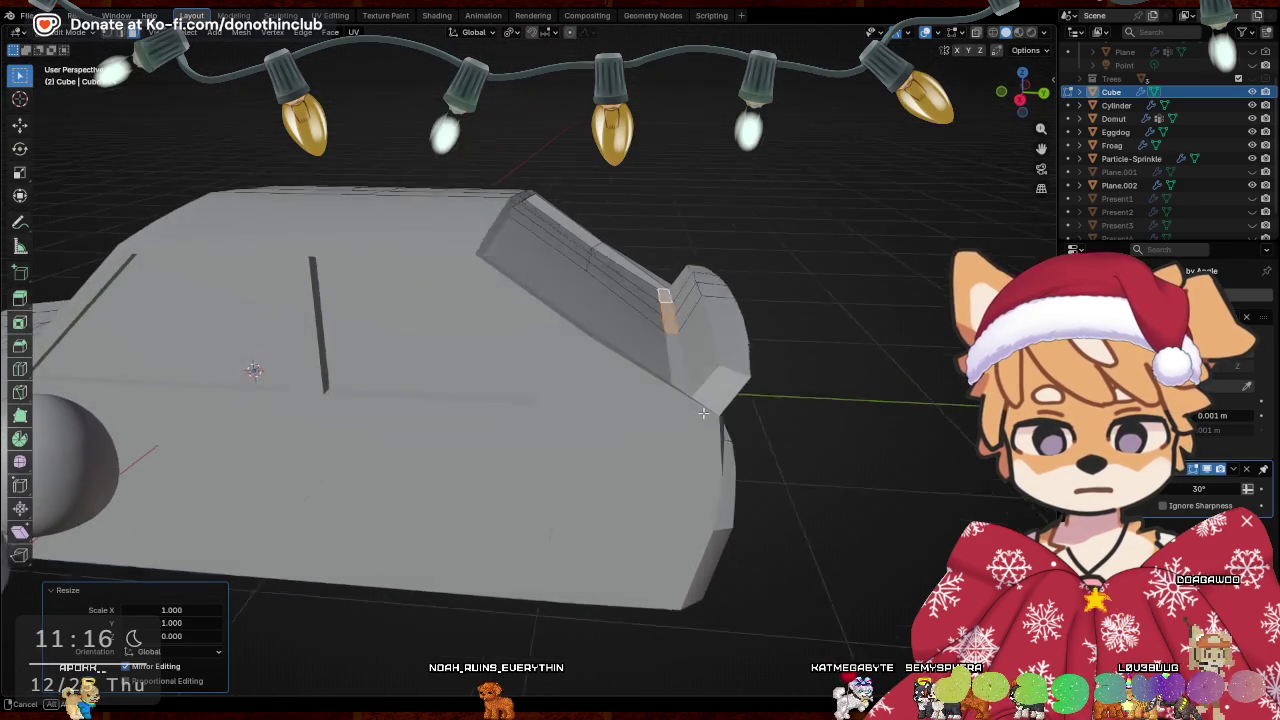
Move the fin selection along Y after reorienting the view
key(g)
key(z)
mouse_move(823, 385)
middle_down()
mouse_move(471, 406)
mouse_move(505, 277)
mouse_move(575, 242)
mouse_move(201, 51)
middle_up()
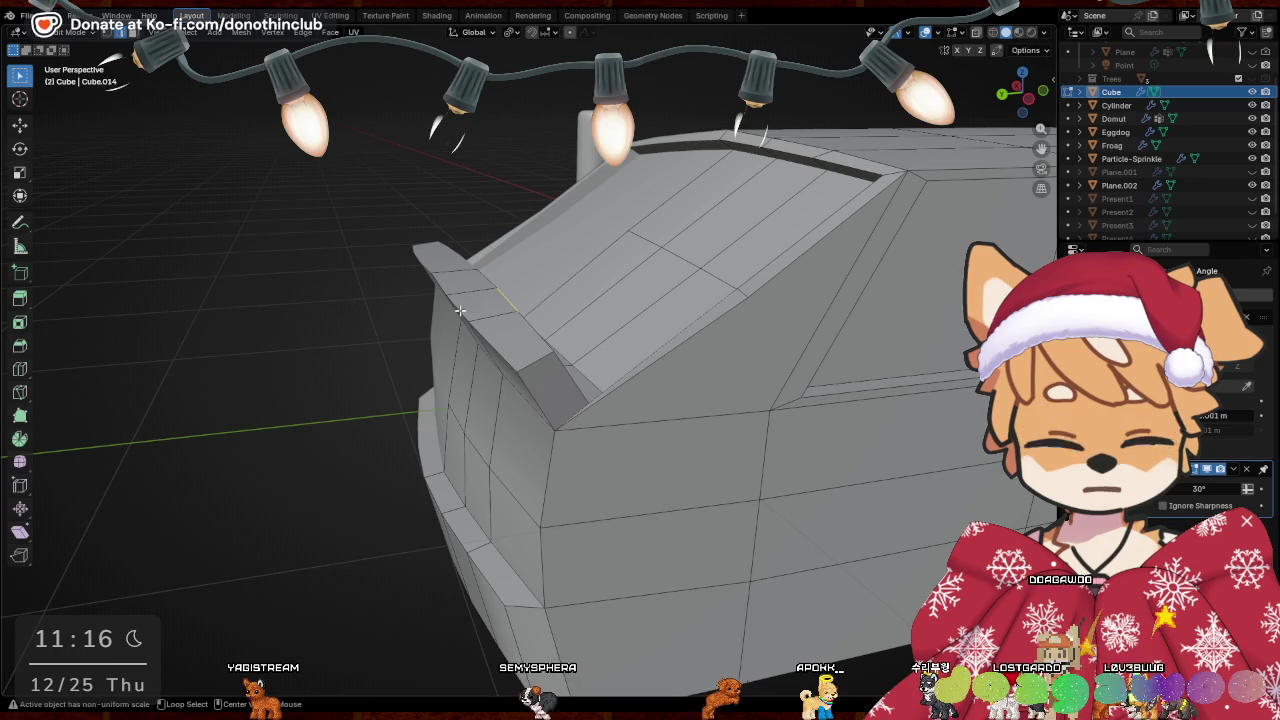
key(g)
mouse_move(460, 311)
middle_down()
mouse_move(680, 230)
mouse_move(700, 267)
middle_up()
key(y)
click(665, 232)
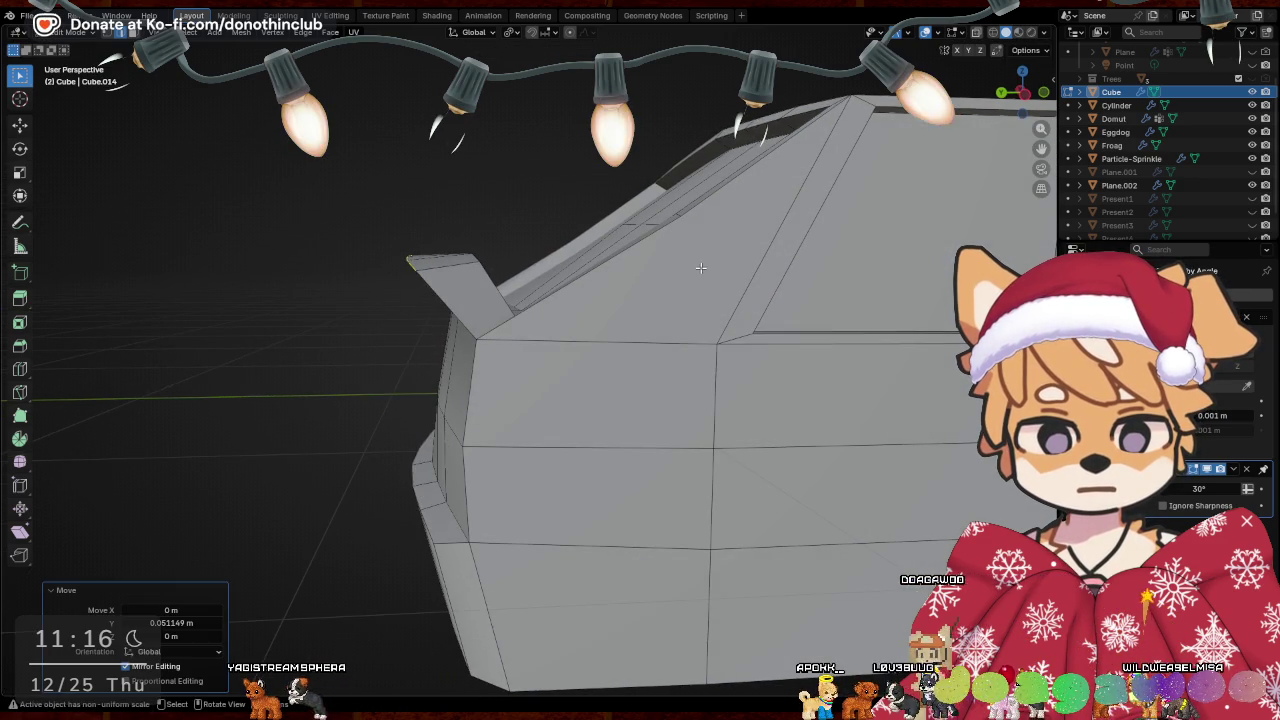
Lower the fin about 0.03 m and flatten it vertically
key(g)
key(z)
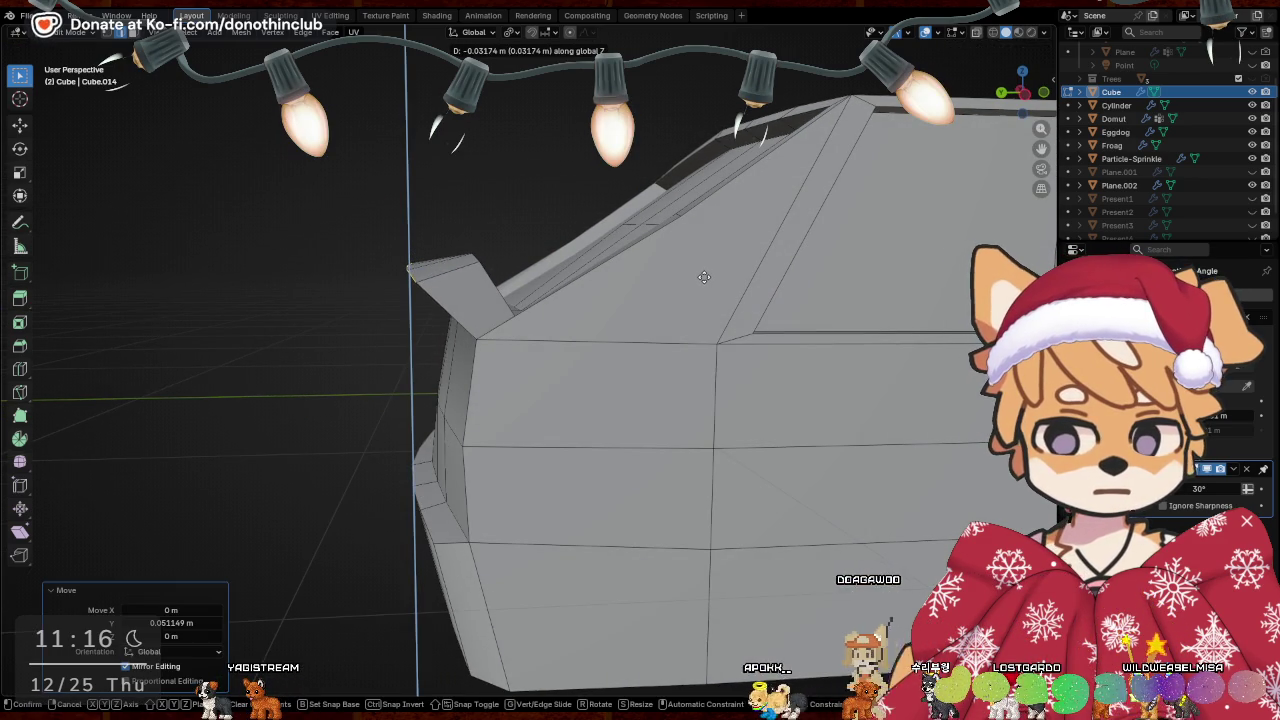
click(704, 277)
middle_drag(471, 262, 610, 243)
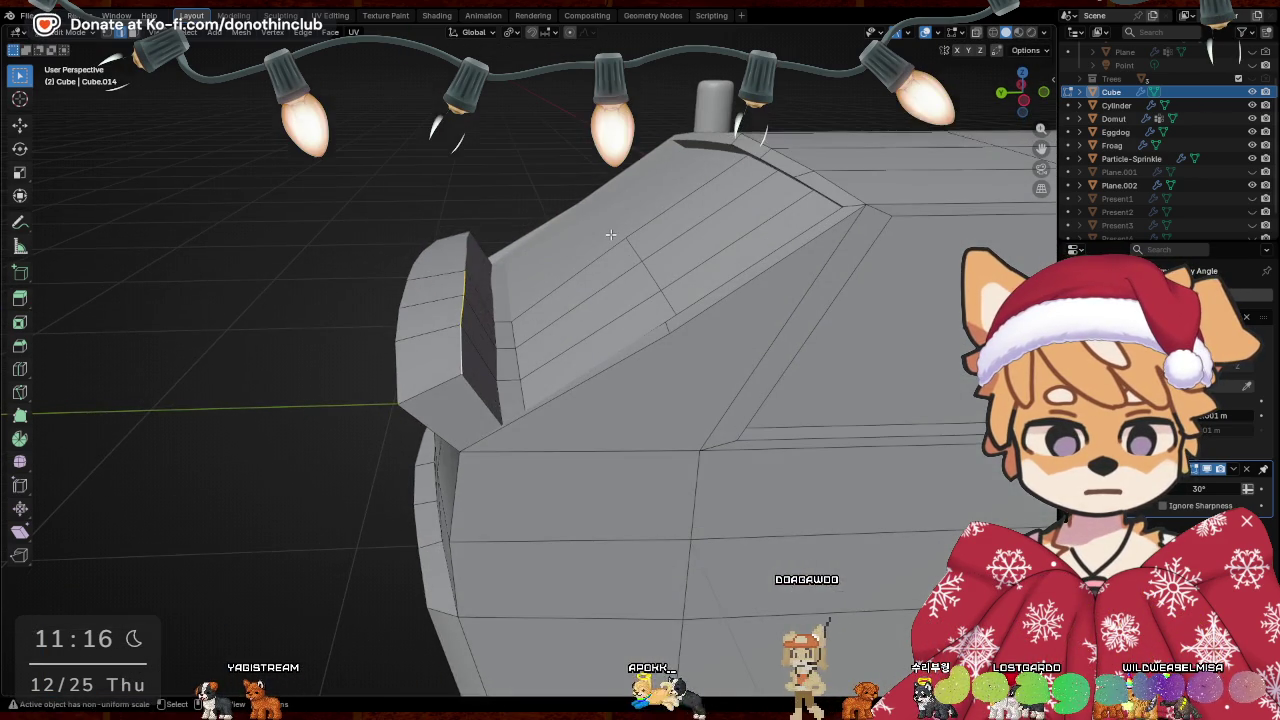
key(g)
key(z)
click(610, 245)
key(s)
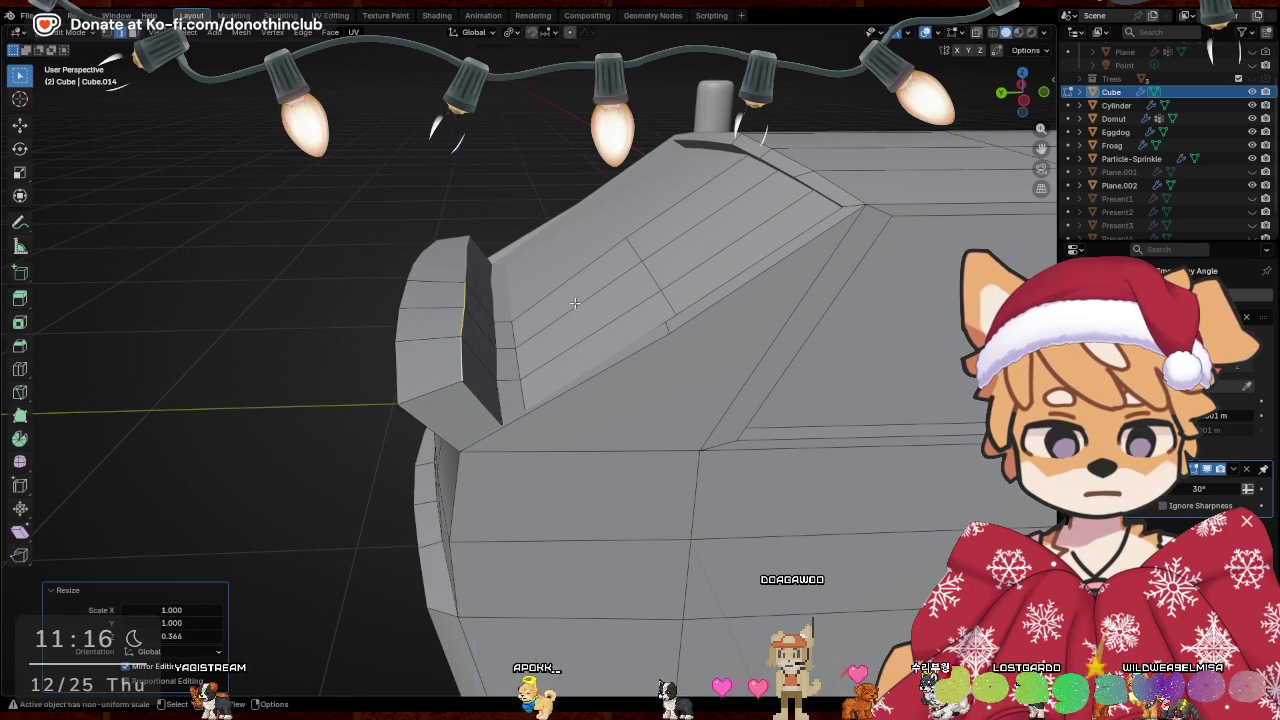
click(575, 302)
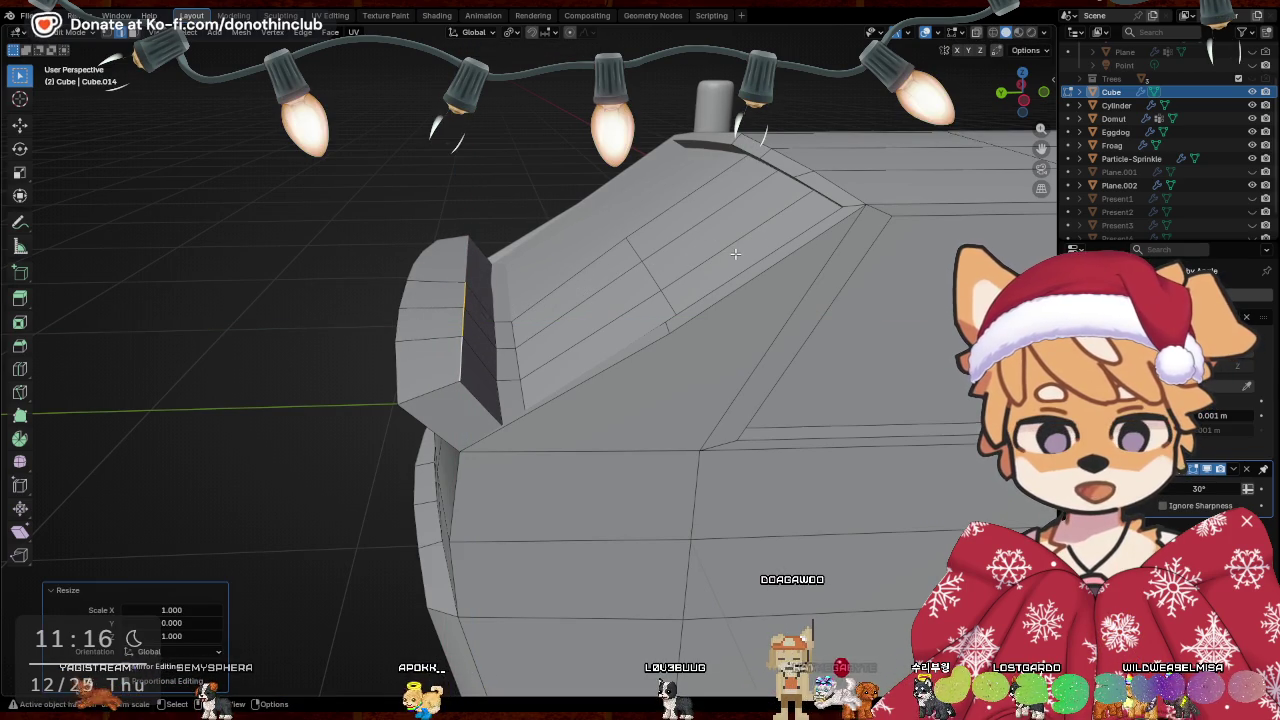
Nudge the fin's top edge up about 0.007 m along Z, then select its top faces
mouse_move(606, 206)
middle_down()
mouse_move(453, 289)
mouse_move(475, 301)
middle_up()
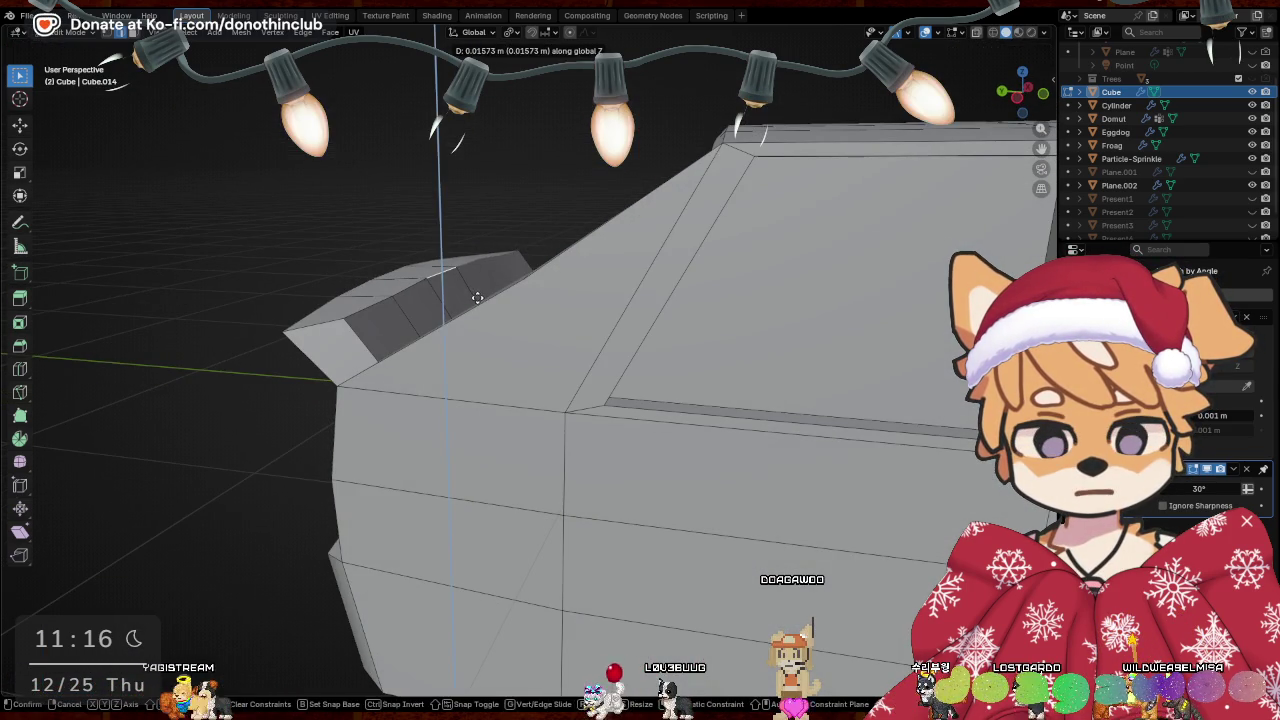
click(477, 297)
key(g)
key(z)
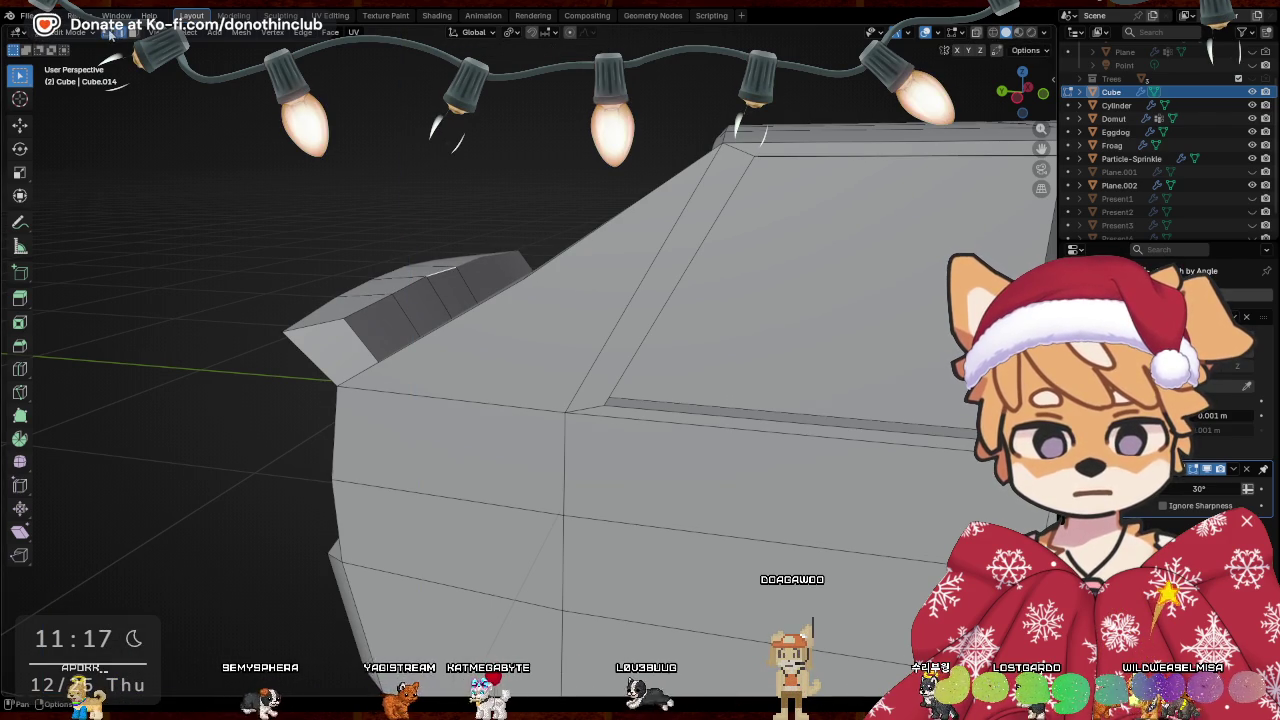
click(477, 274)
key(g)
key(z)
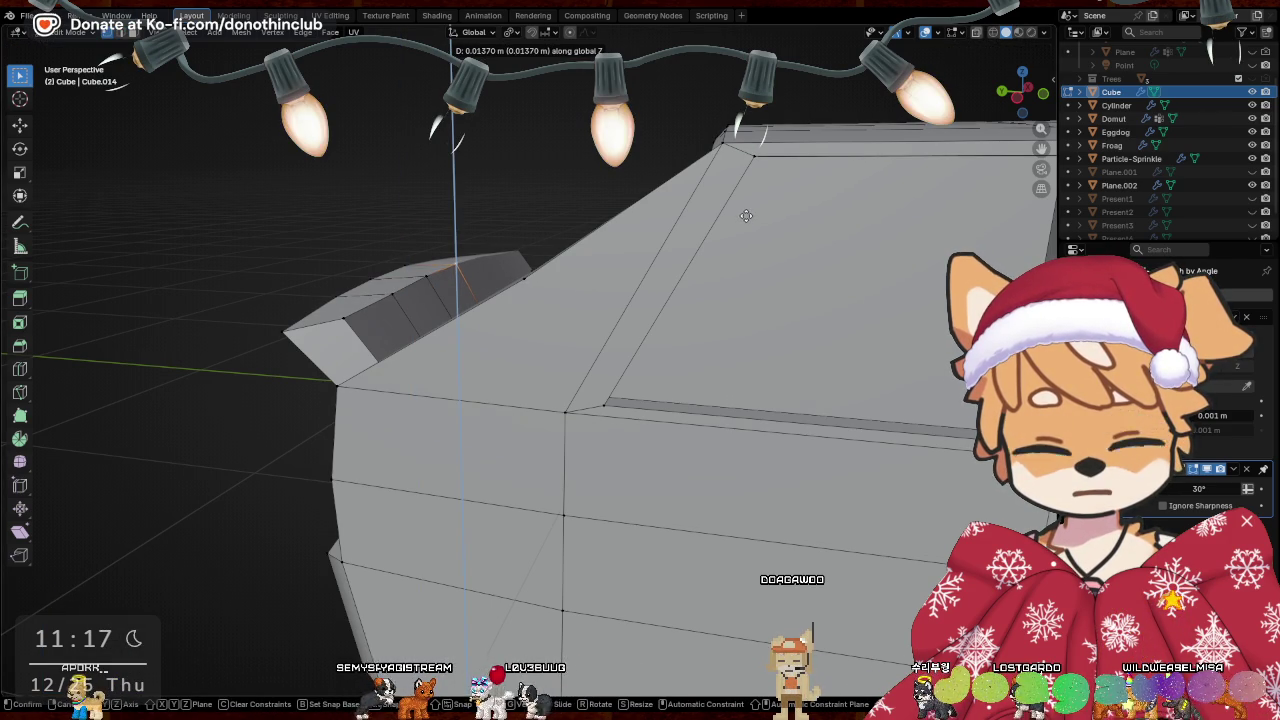
click(625, 312)
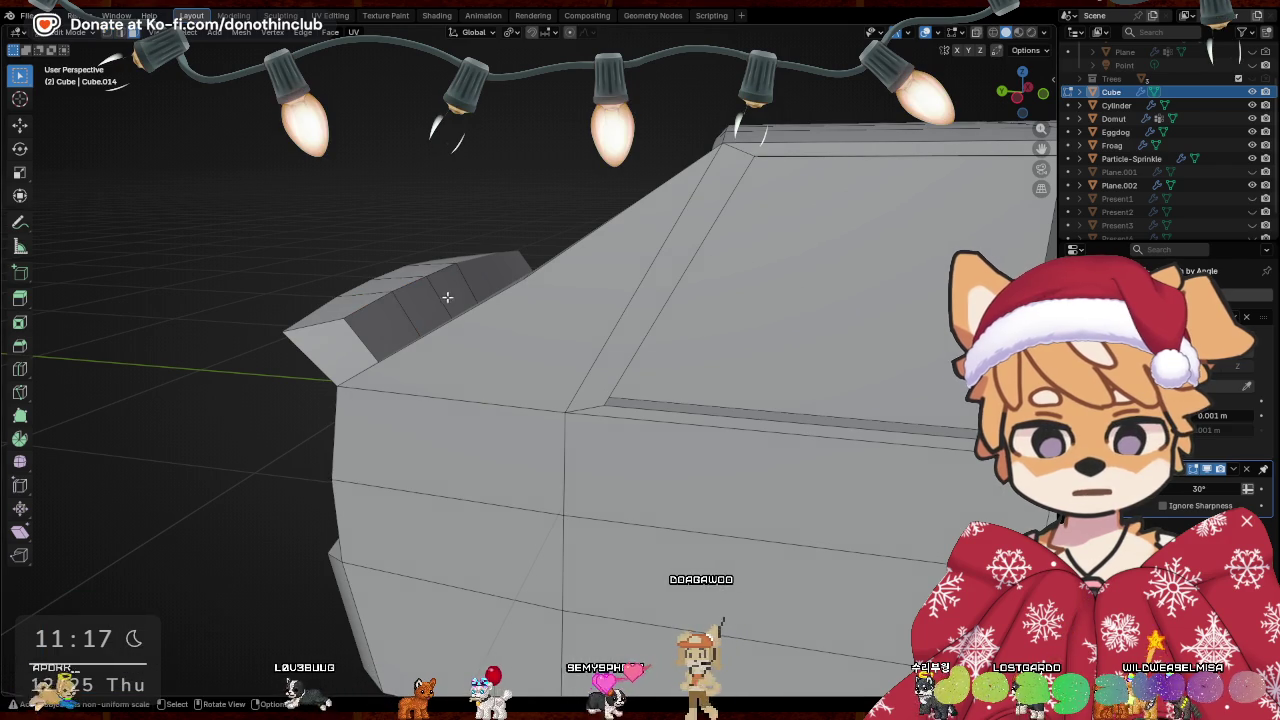
click(447, 297)
middle_drag(447, 297, 371, 366)
shift+click(371, 362)
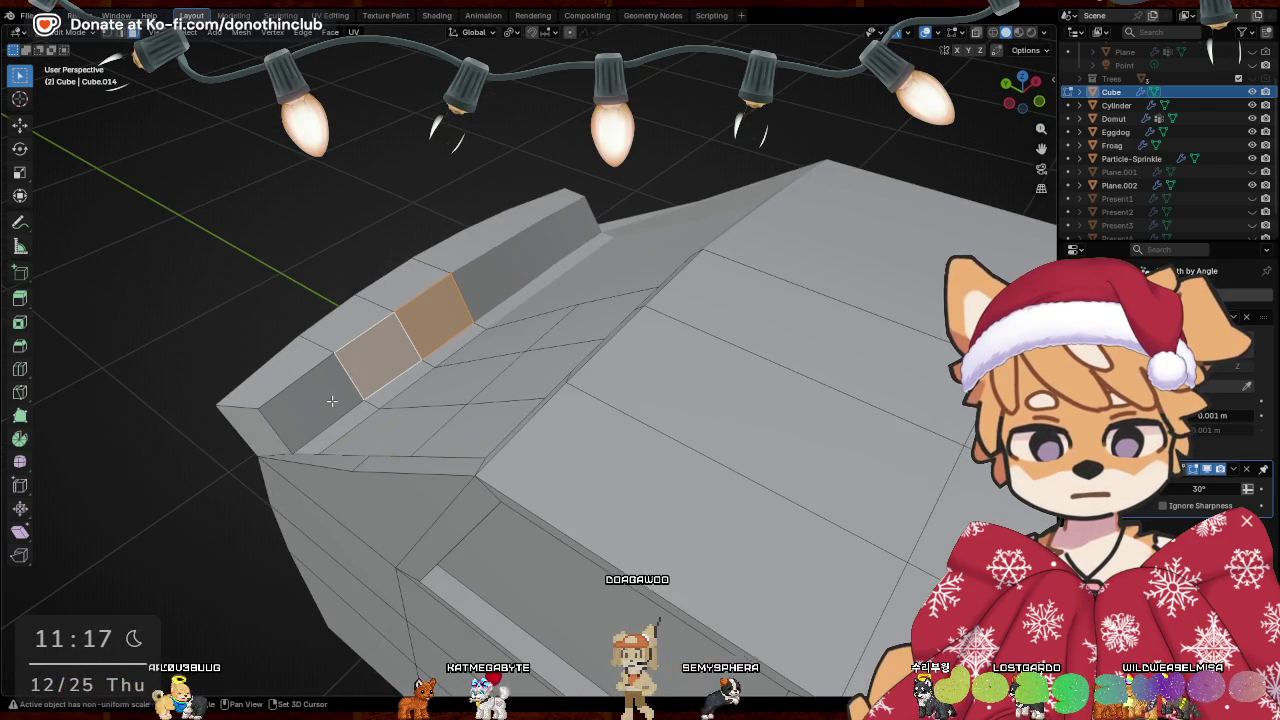
Add an edge loop across the fin's top faces and select the new edge path
shift+click(331, 401)
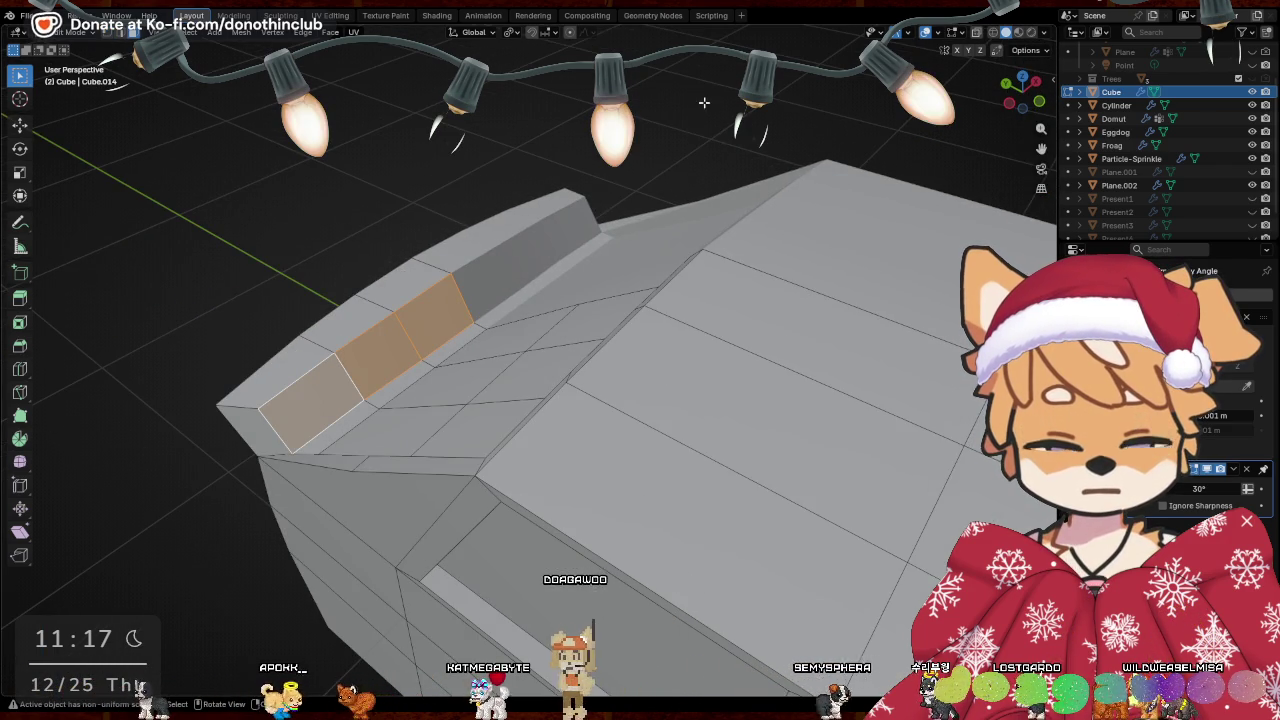
middle_drag(525, 280, 567, 260)
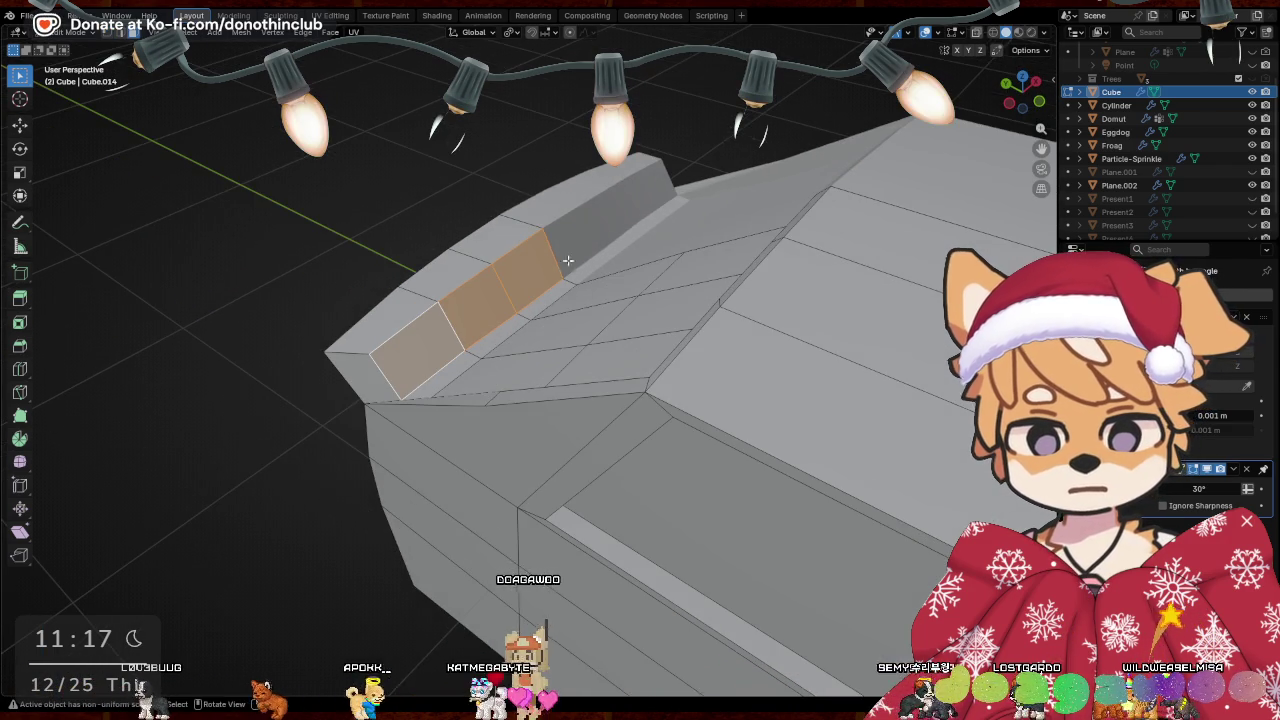
click(382, 377)
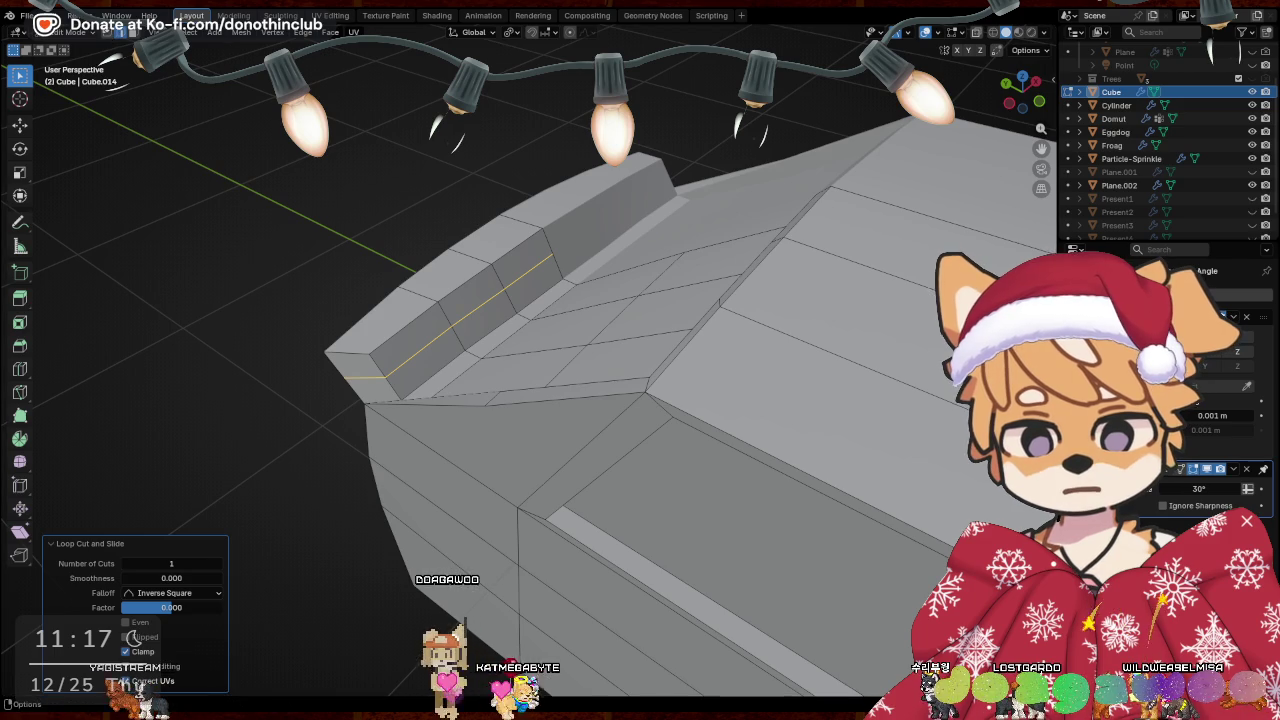
key(1)
click(451, 320)
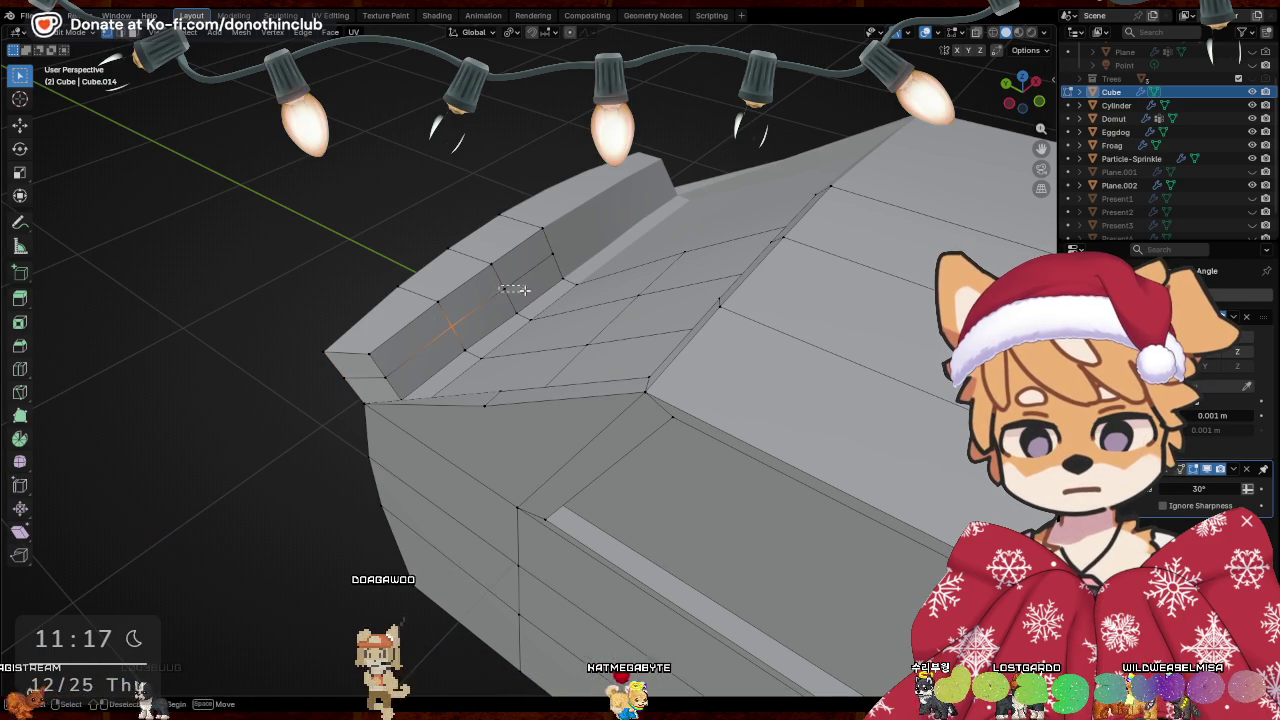
ctrl+click(518, 290)
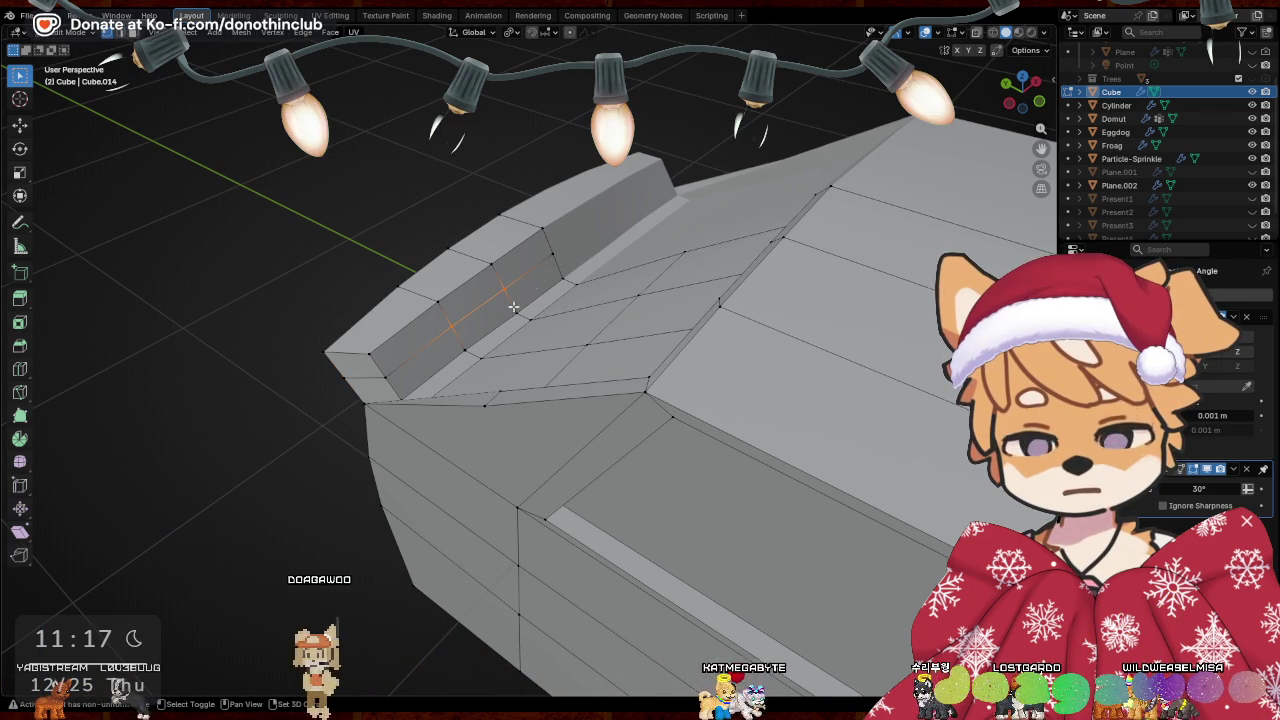
Bevel the new edge path into a thin strip
key(ctrl+b)
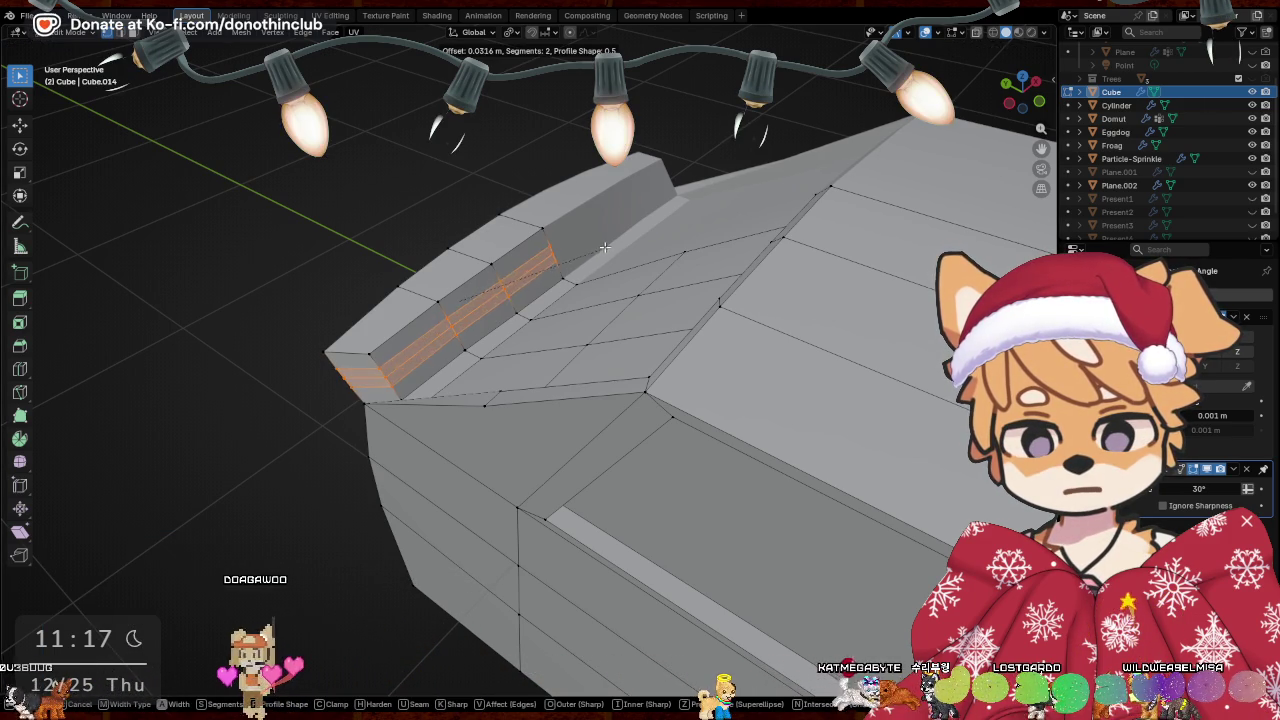
click(615, 244)
mouse_move(571, 251)
middle_down()
mouse_move(460, 304)
mouse_move(788, 295)
middle_up()
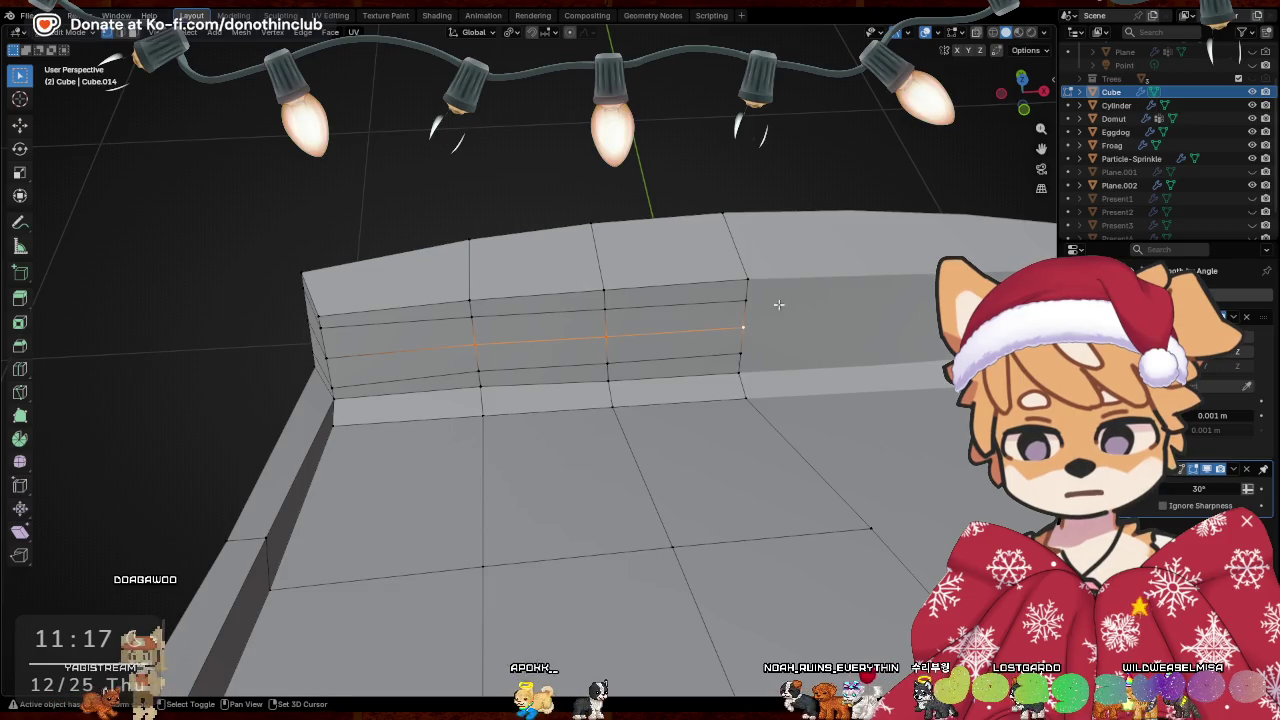
right_click(788, 295)
key(Escape)
mouse_move(676, 288)
middle_down()
mouse_move(691, 251)
mouse_move(923, 226)
mouse_move(643, 286)
mouse_move(676, 274)
middle_up()
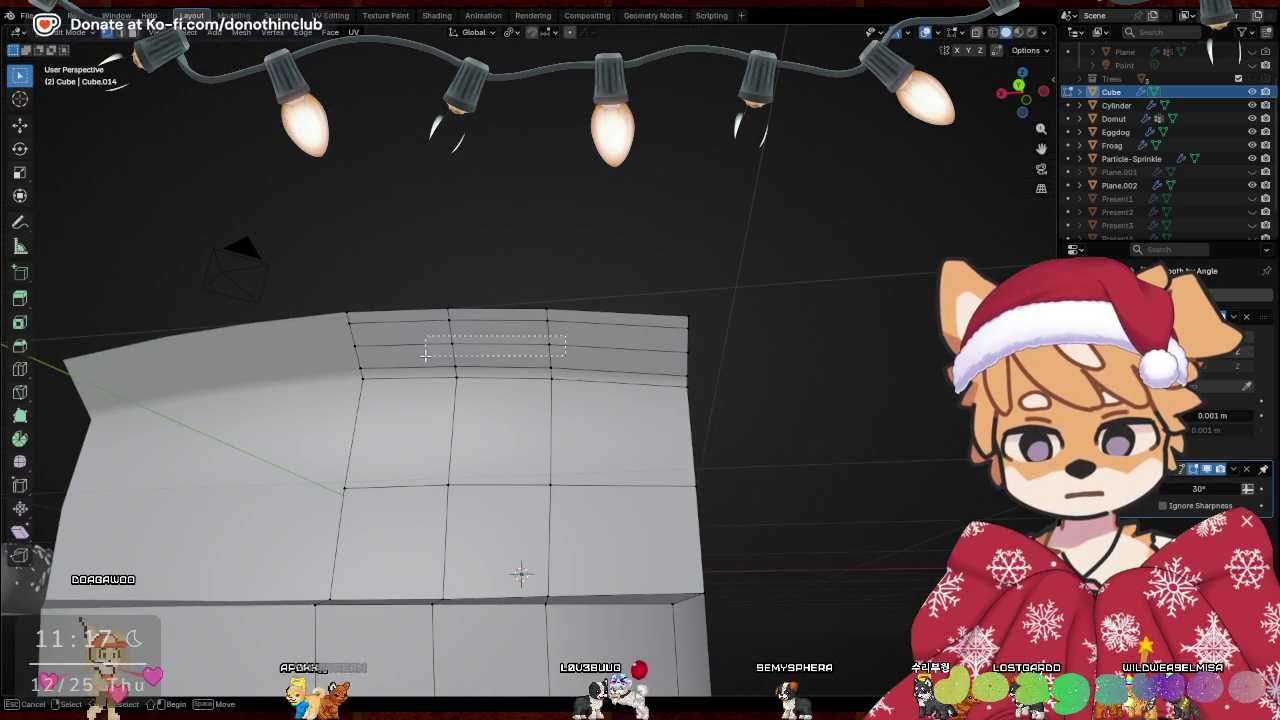
Delete the middle beveled vertices to open the slot, then select the top rim edges
drag(424, 355, 424, 355)
click(608, 334)
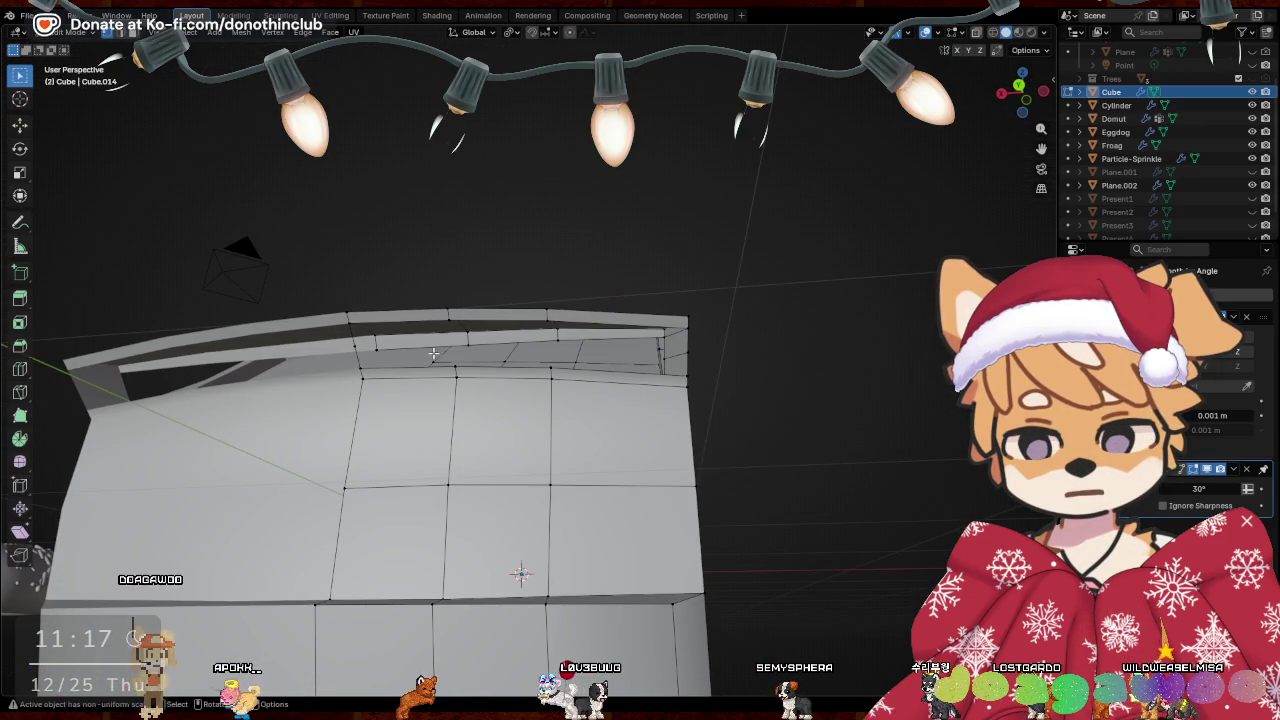
click(350, 347)
click(493, 343)
mouse_move(493, 343)
middle_down()
mouse_move(623, 385)
mouse_move(657, 418)
mouse_move(551, 326)
mouse_move(482, 405)
mouse_move(695, 423)
mouse_move(447, 375)
mouse_move(510, 383)
middle_up()
click(467, 384)
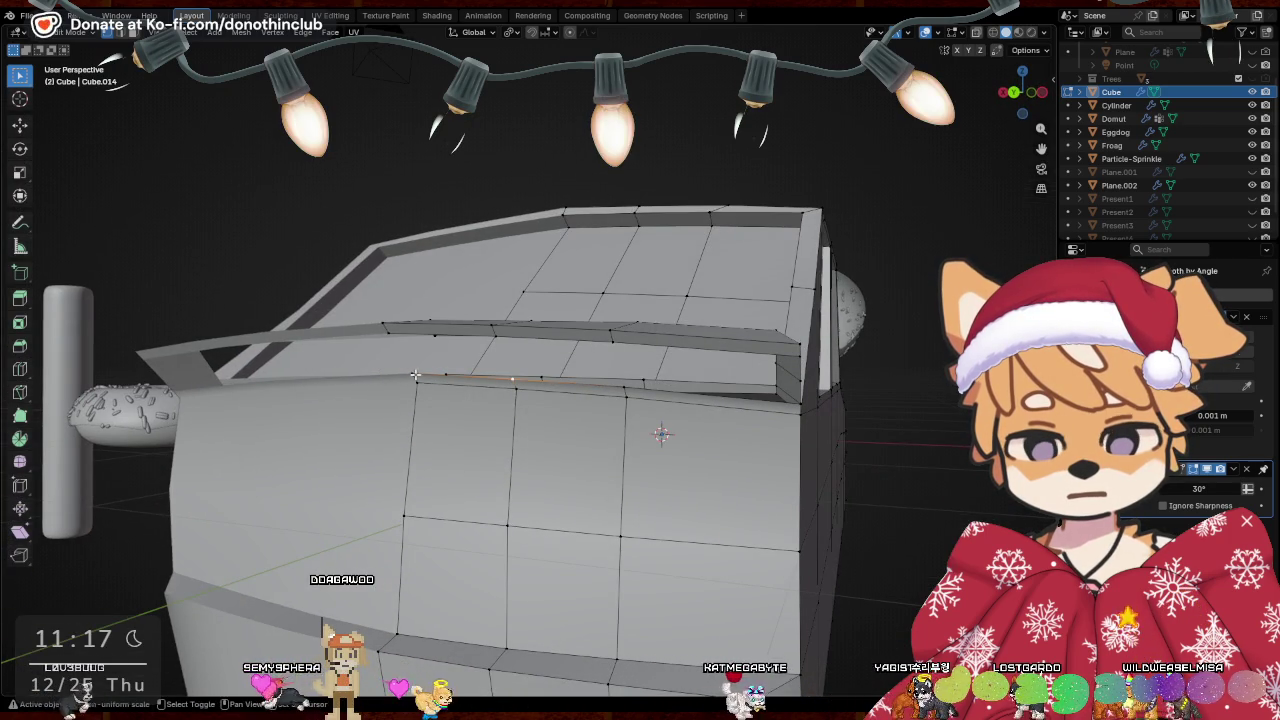
shift+click(626, 390)
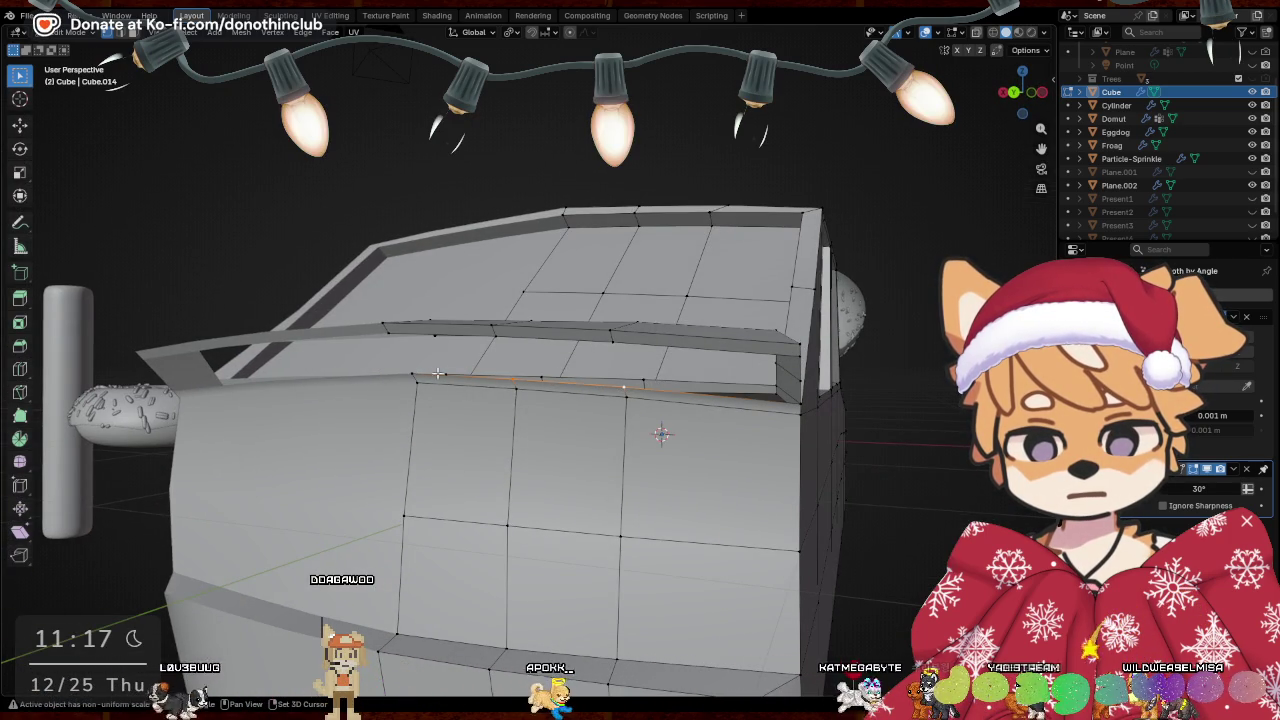
mouse_move(412, 377)
middle_down()
mouse_move(552, 390)
mouse_move(722, 432)
mouse_move(697, 406)
middle_up()
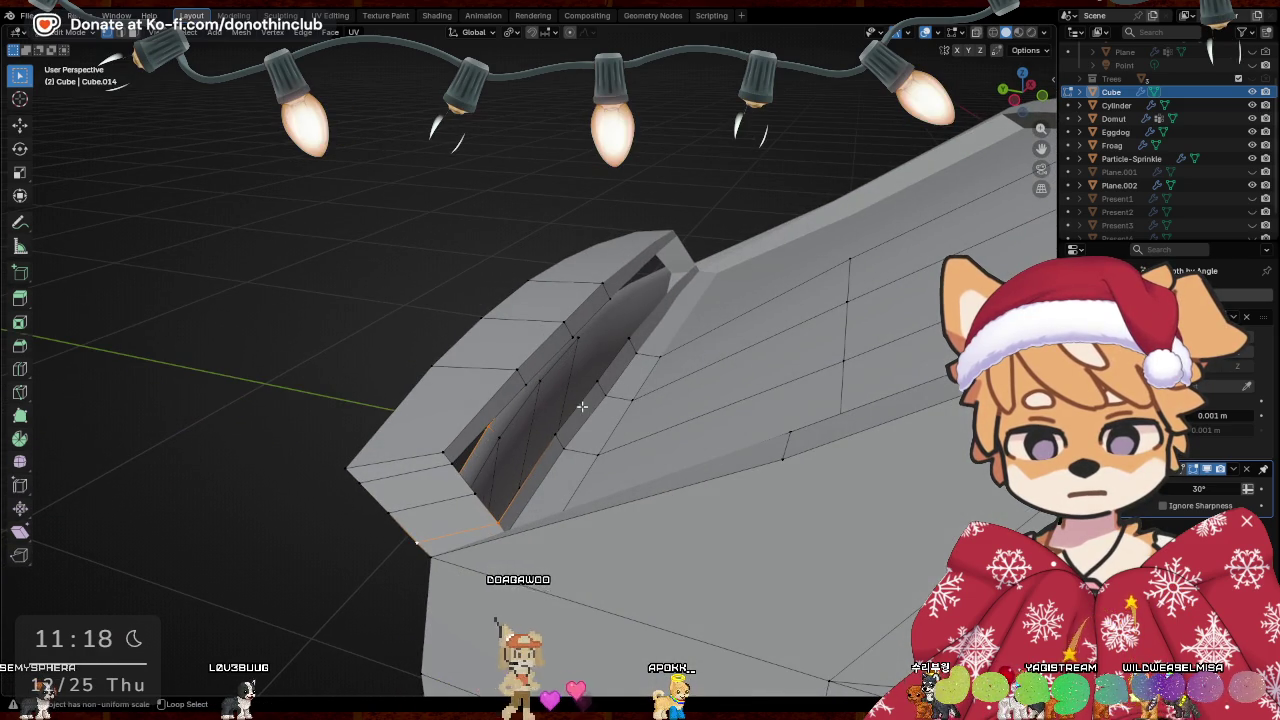
Delete the edge loop running along the top of the slot
alt+shift+click(586, 404)
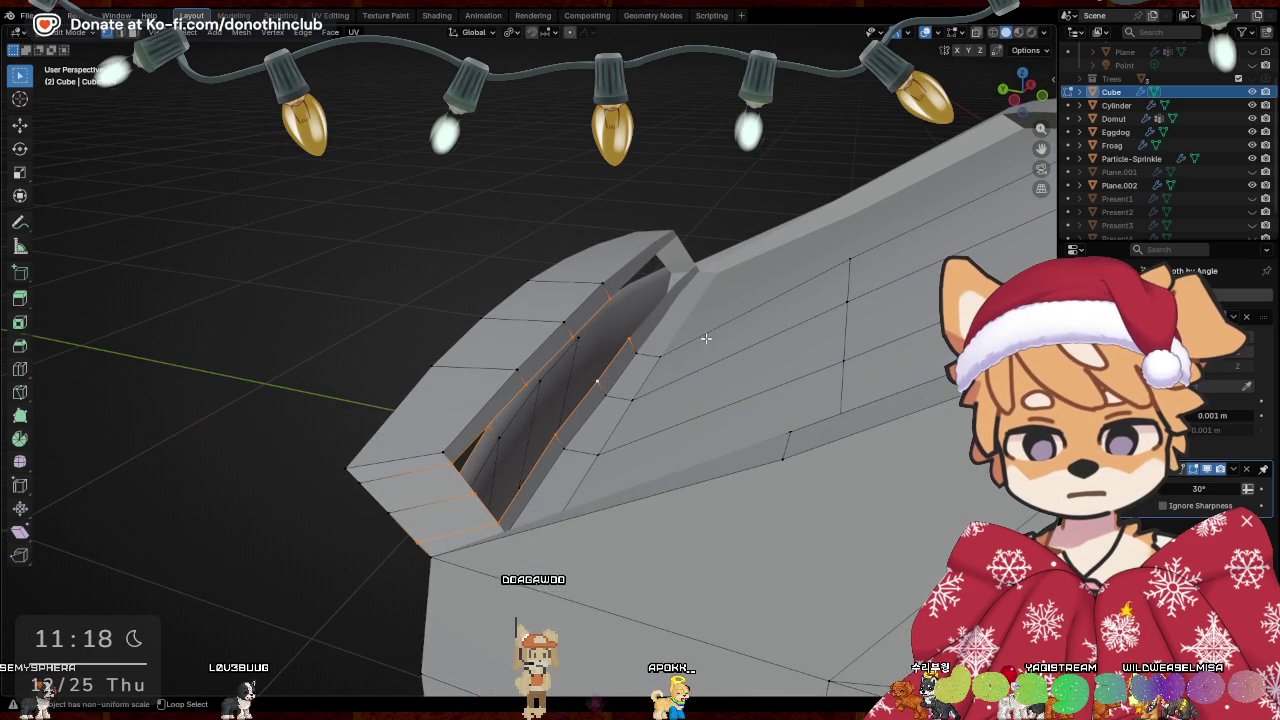
click(627, 343)
shift+click(597, 383)
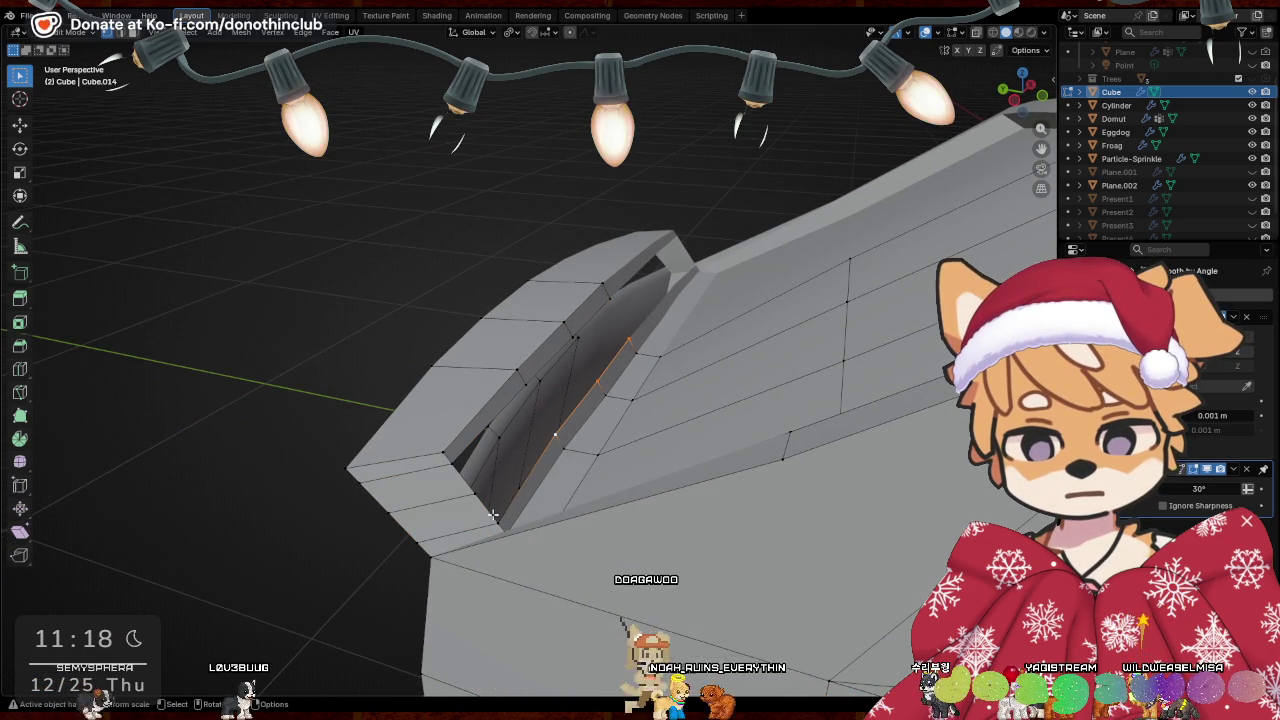
middle_drag(431, 541, 567, 393)
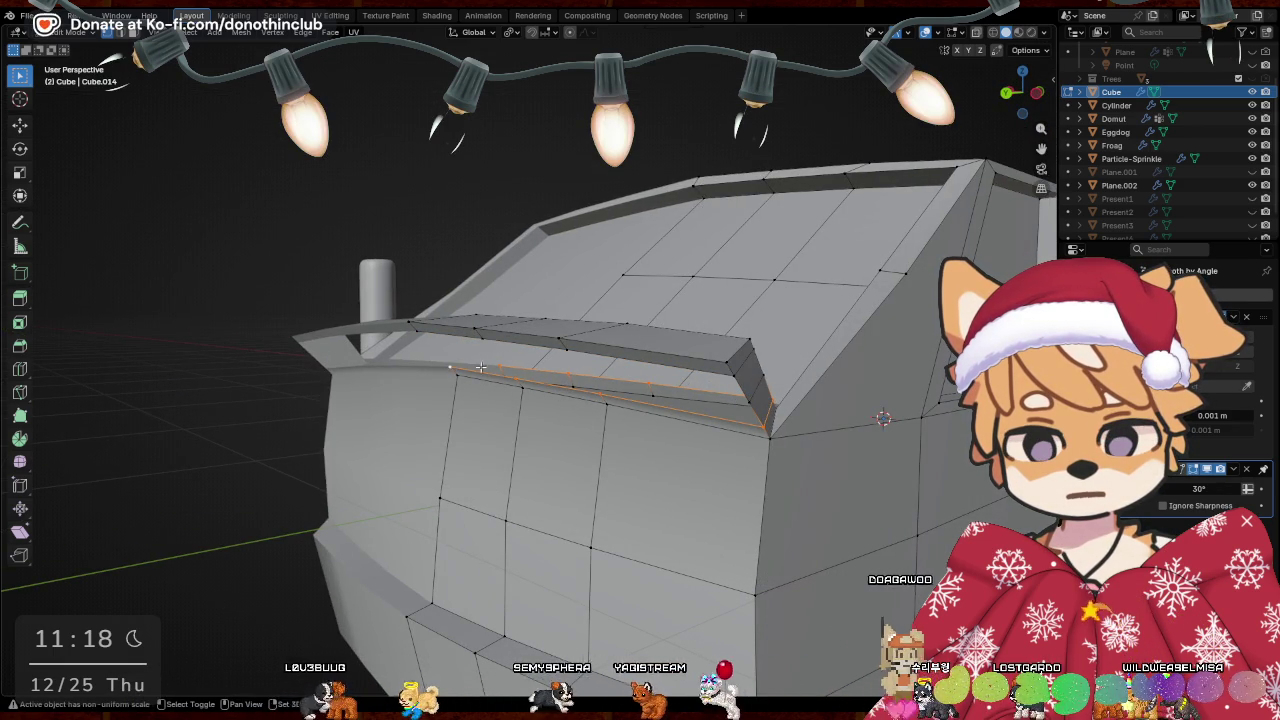
right_click(599, 338)
mouse_move(600, 345)
middle_down()
mouse_move(673, 371)
mouse_move(421, 380)
middle_up()
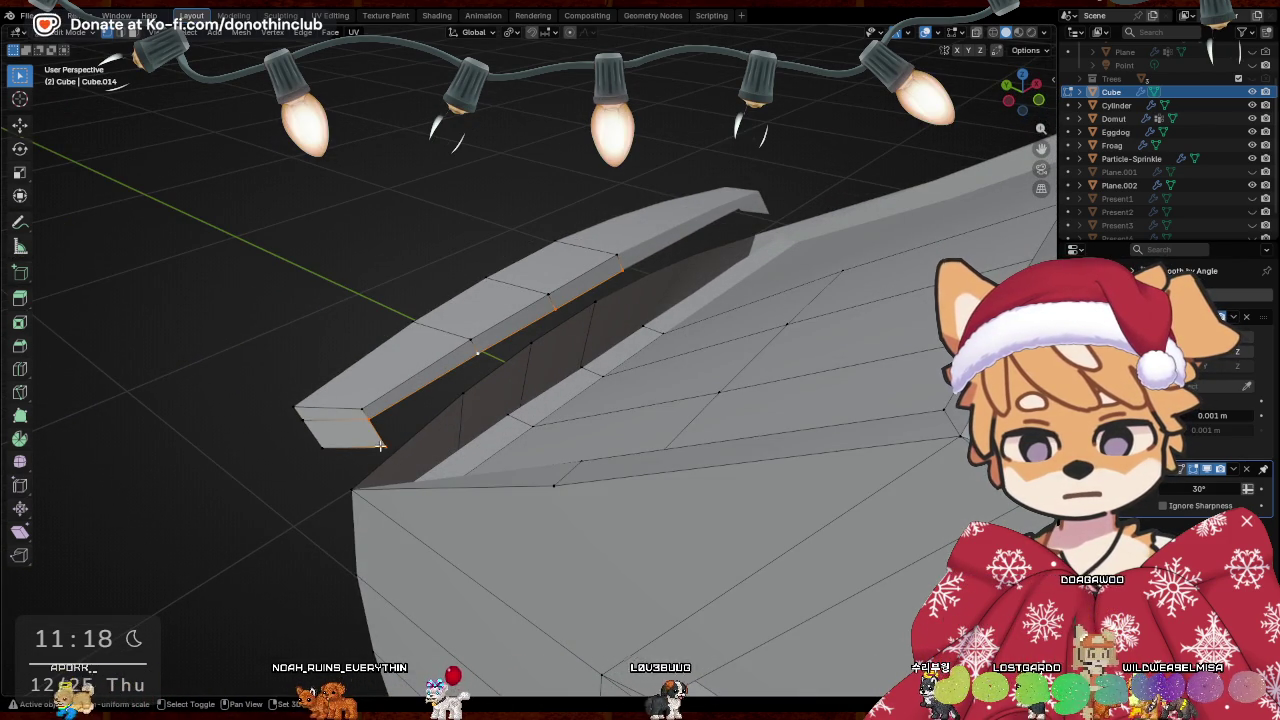
middle_drag(400, 420, 569, 348)
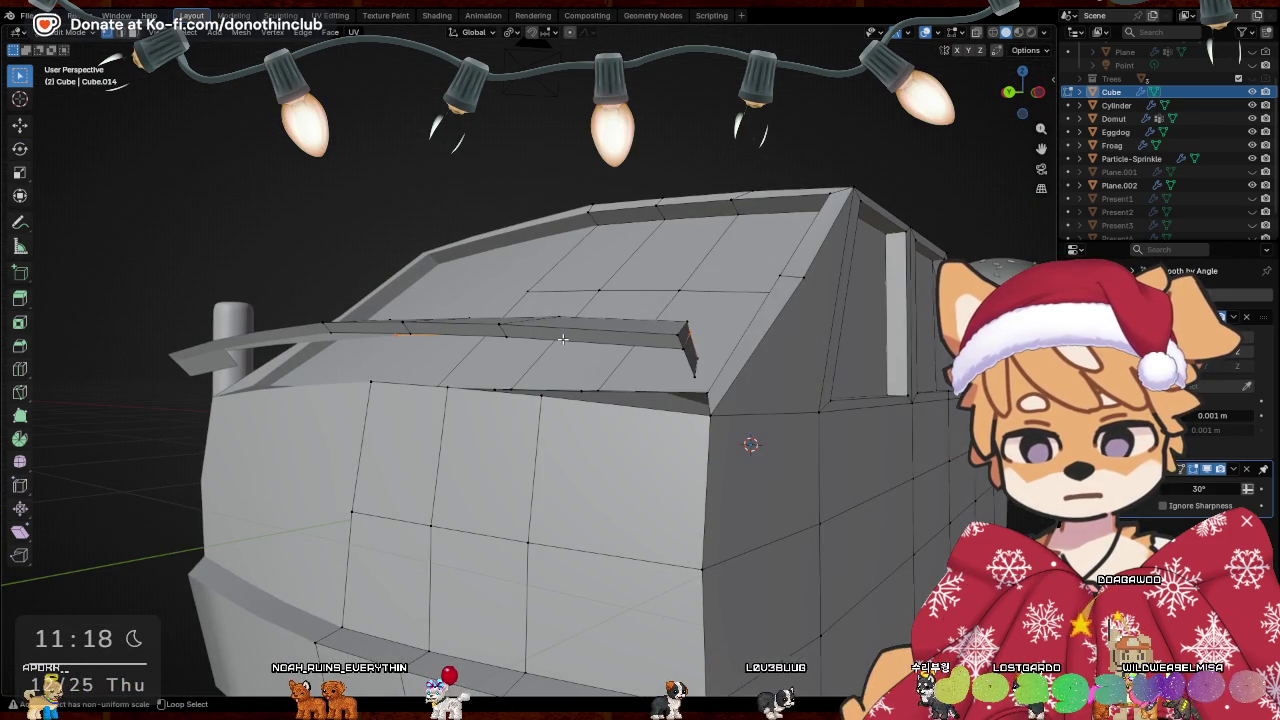
alt+click(563, 339)
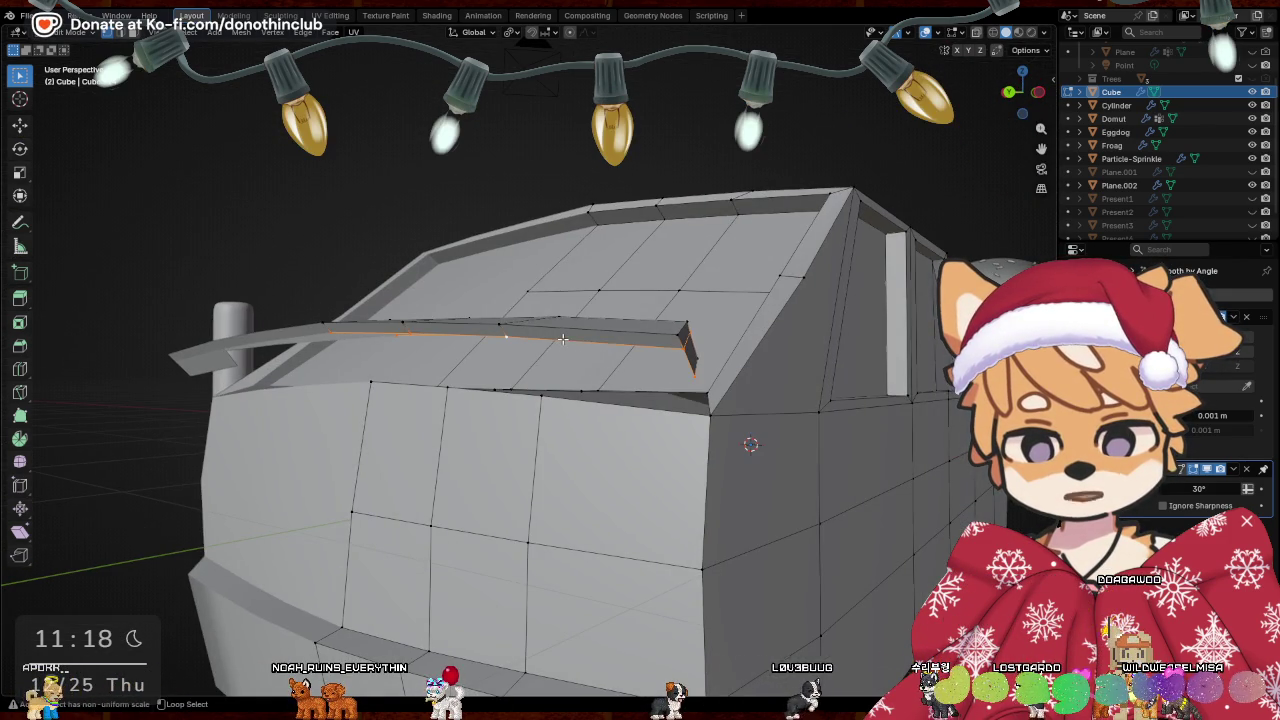
key(x)
click(851, 351)
middle_drag(851, 351, 640, 358)
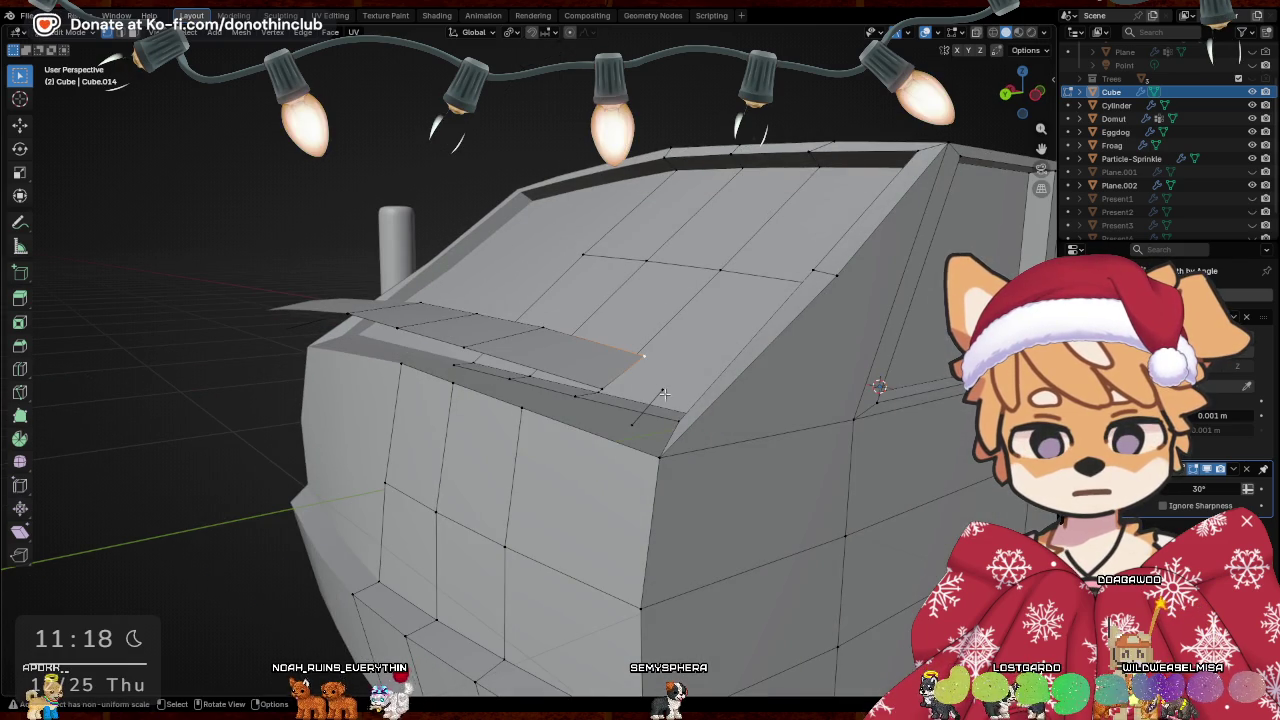
Fill the resulting gap with a new face
shift+click(629, 425)
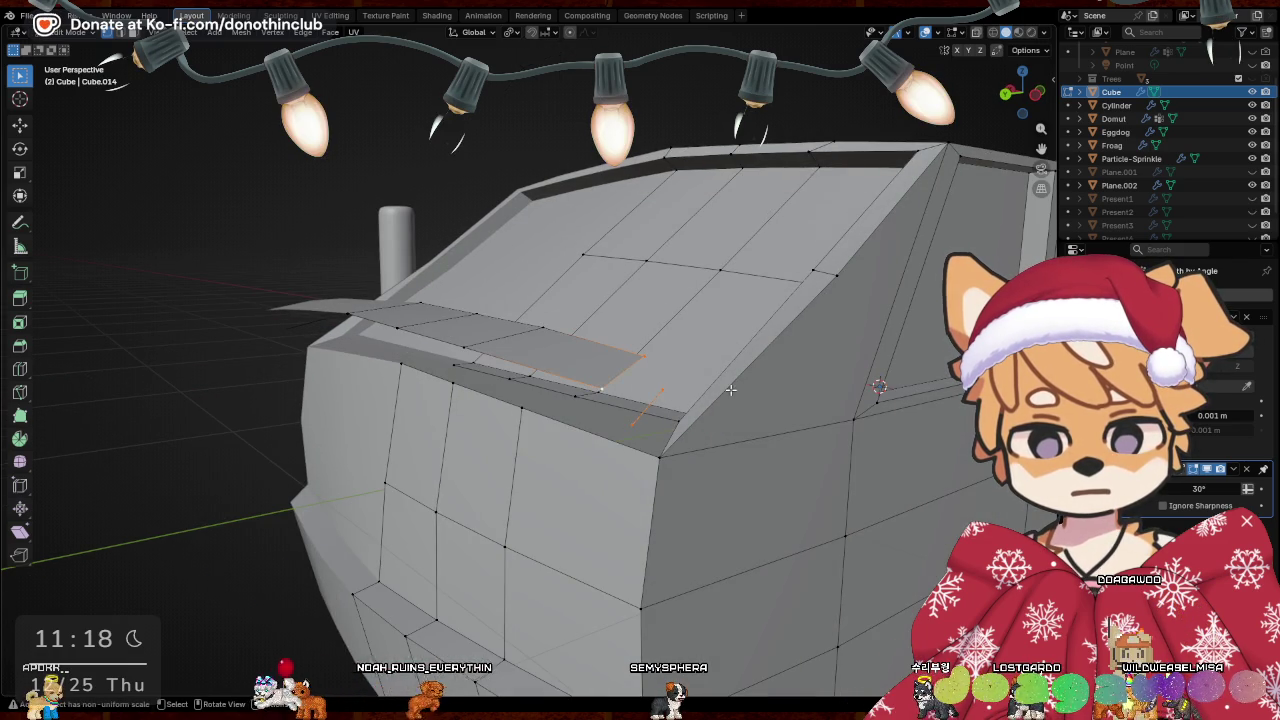
key(f)
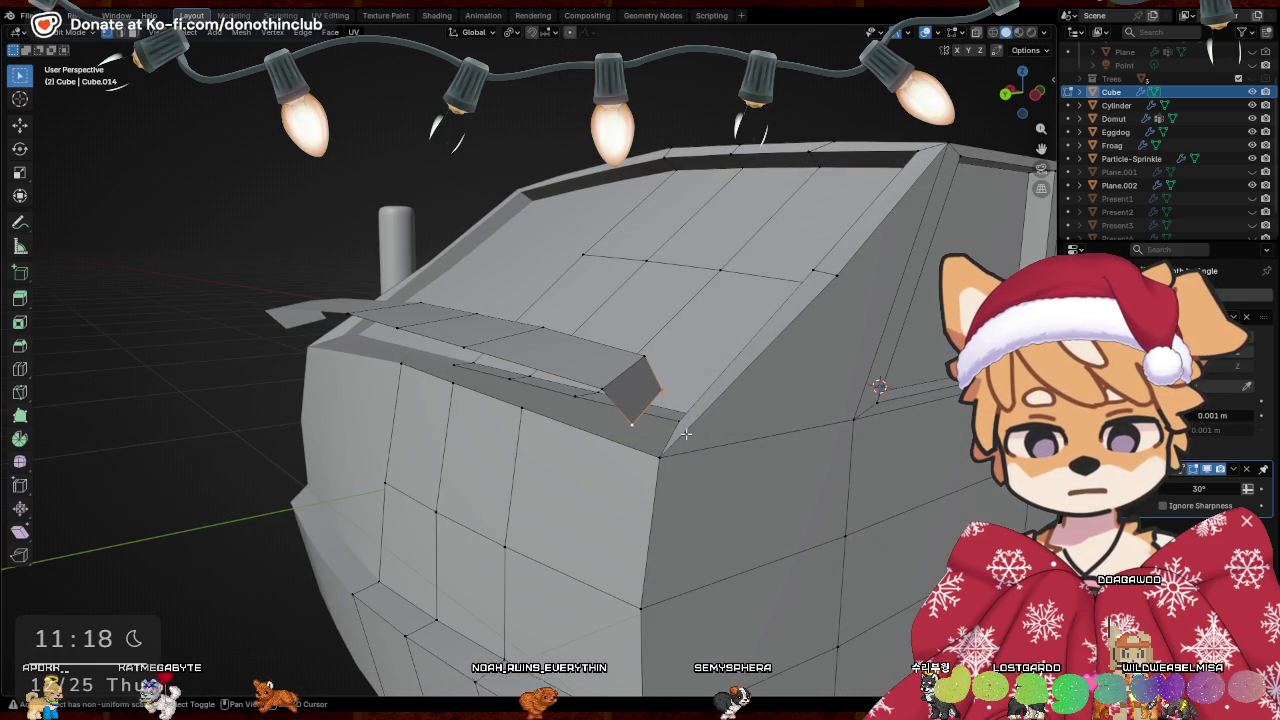
shift+click(675, 421)
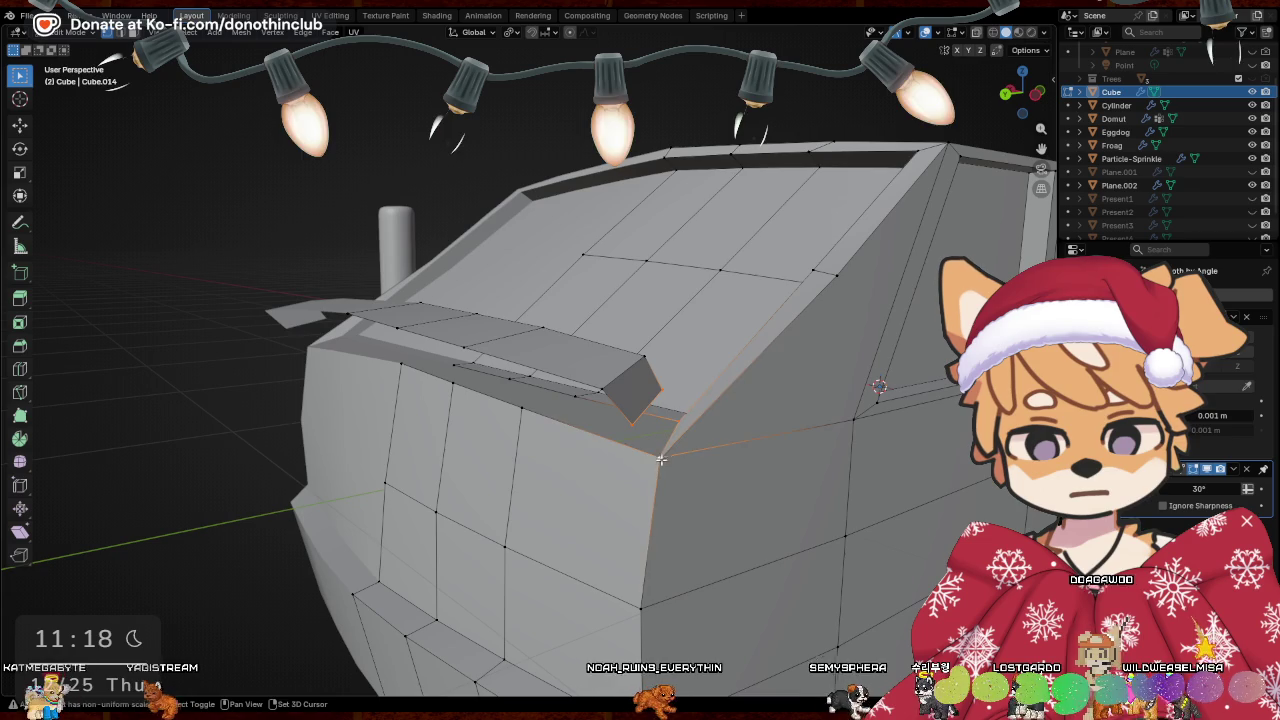
mouse_move(661, 459)
middle_down()
mouse_move(823, 425)
mouse_move(757, 420)
mouse_move(768, 471)
middle_up()
mouse_move(703, 446)
middle_down()
mouse_move(655, 498)
mouse_move(766, 400)
mouse_move(700, 420)
mouse_move(591, 416)
mouse_move(513, 462)
middle_up()
Merge the fin's stray corner vertices into a single tapered point
shift+click(509, 440)
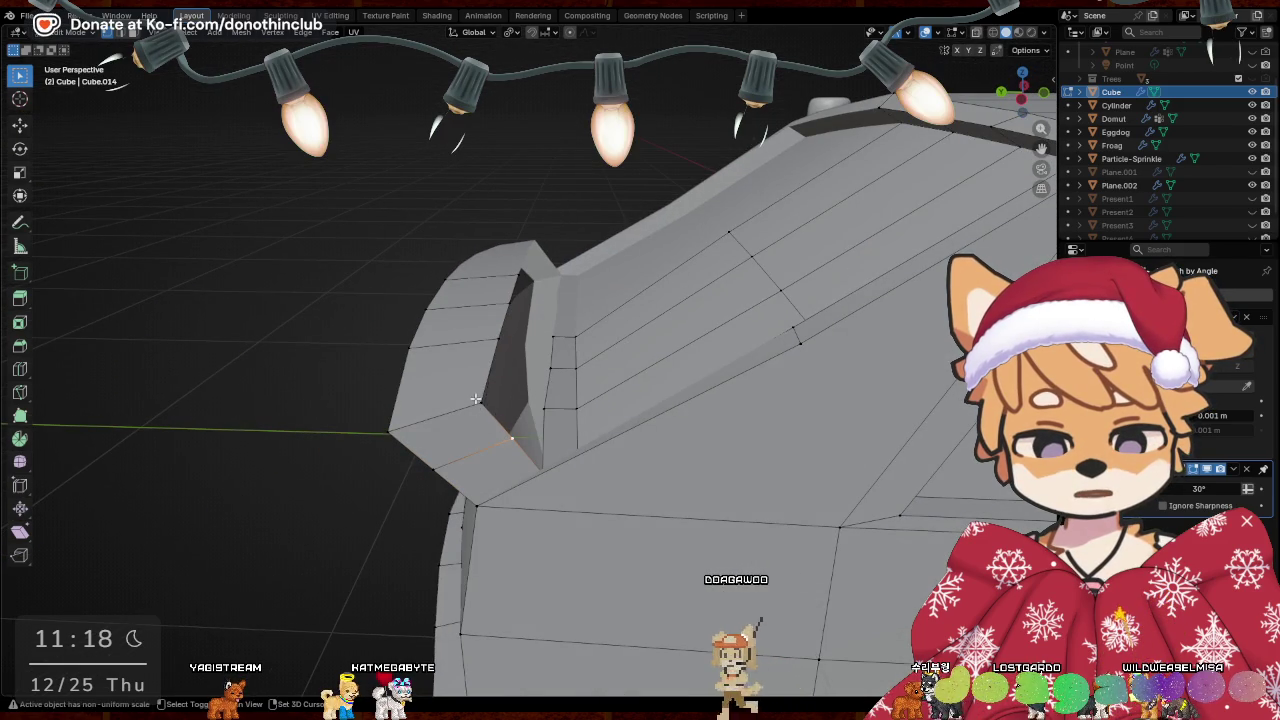
key(m)
click(637, 345)
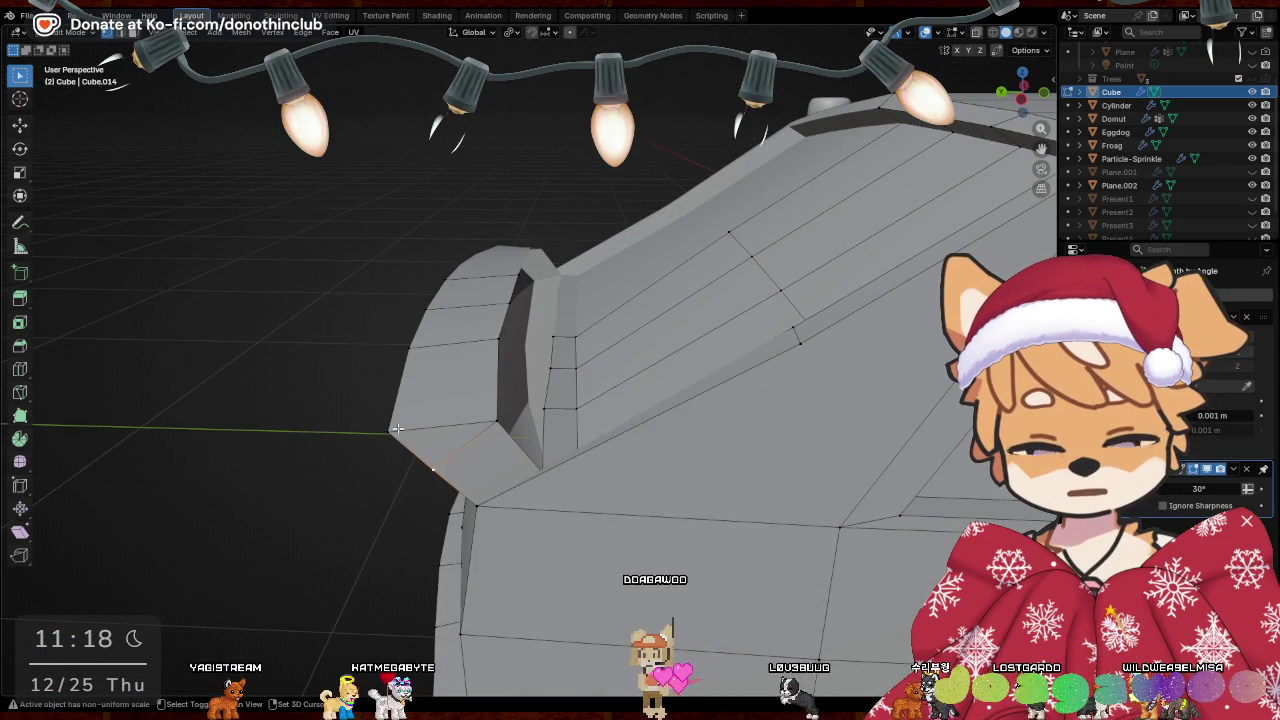
key(m)
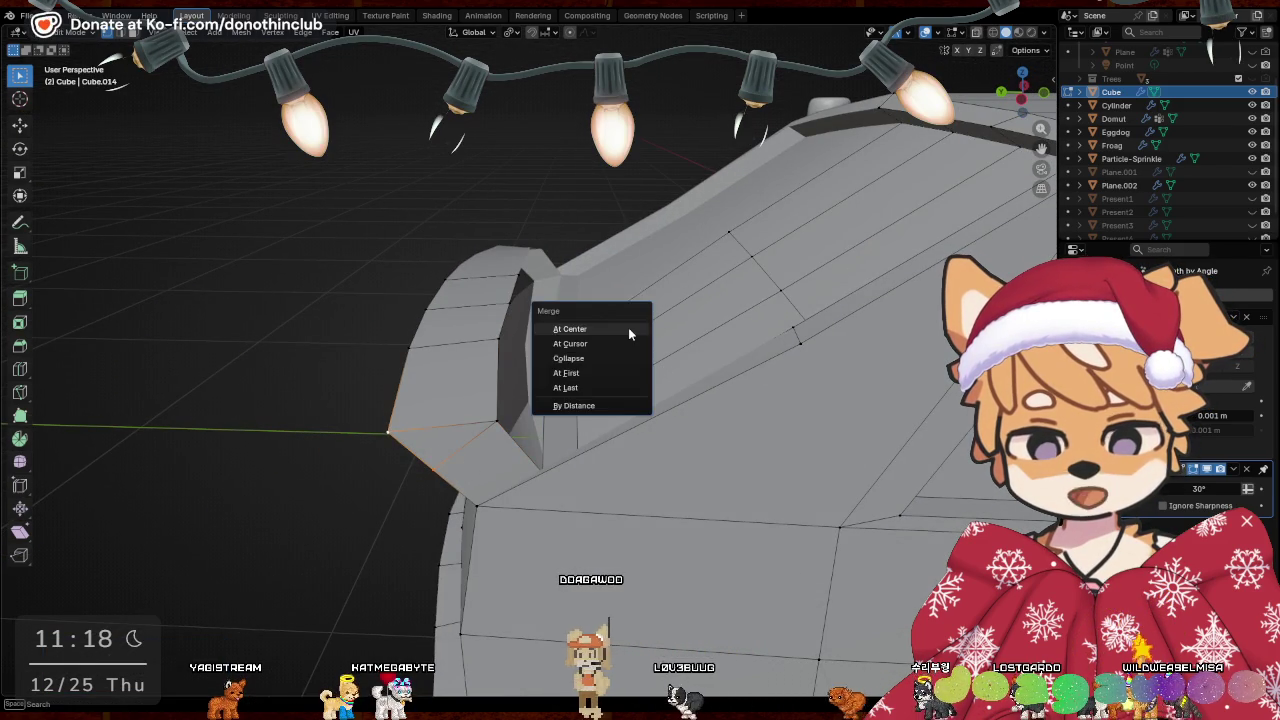
click(628, 327)
mouse_move(628, 327)
middle_down()
mouse_move(779, 457)
mouse_move(565, 332)
middle_up()
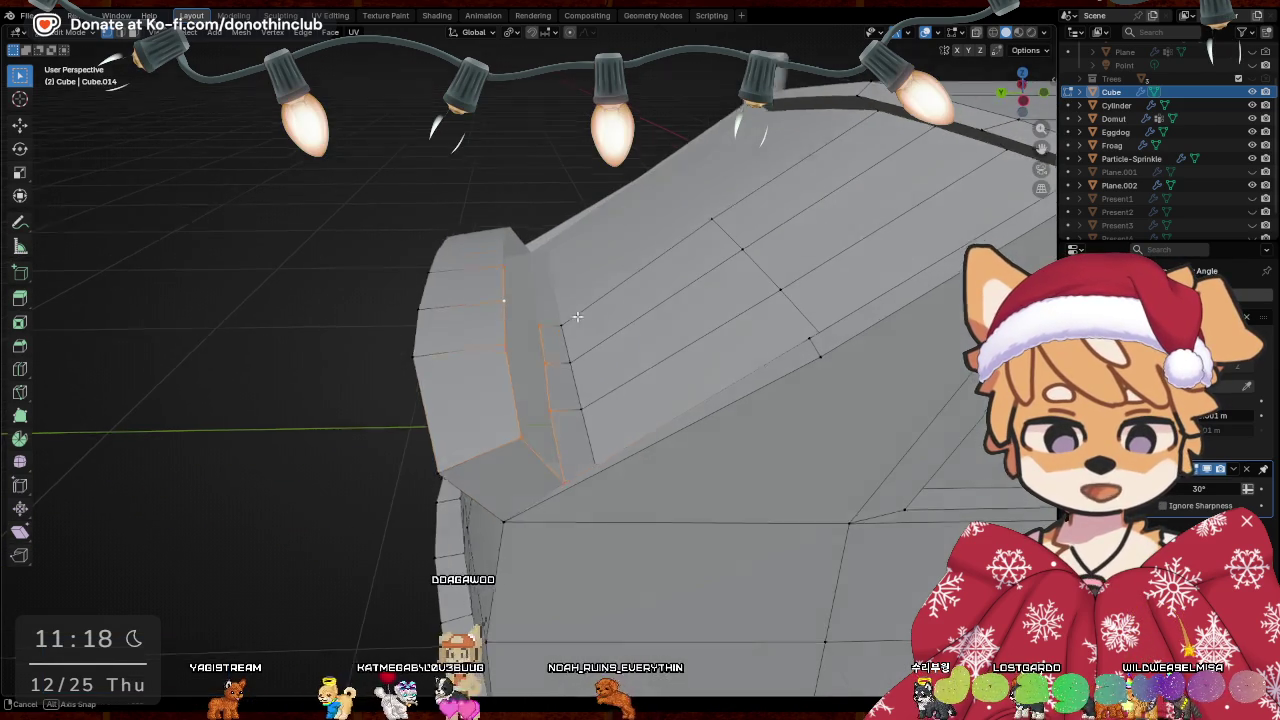
middle_drag(579, 318, 542, 312)
Lower the top edge of the fin's recess by about 0.05 m
shift+click(517, 302)
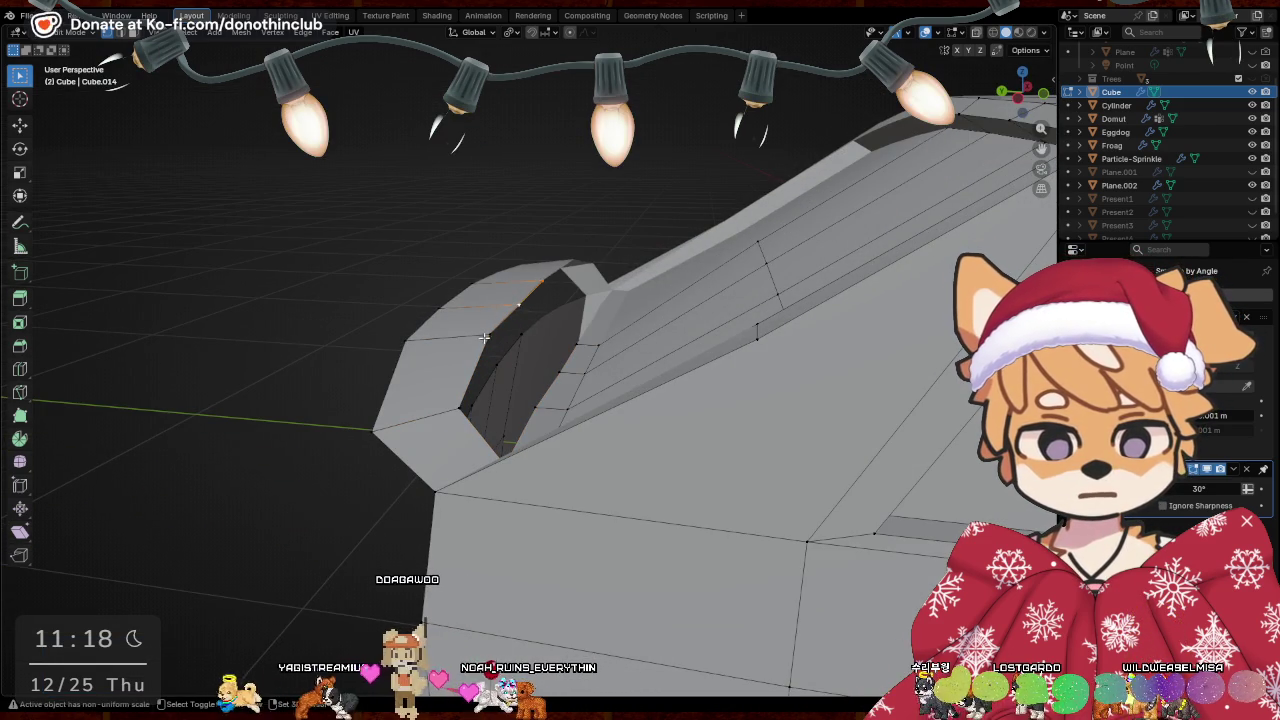
shift+click(484, 339)
click(586, 309)
mouse_move(586, 309)
middle_down()
mouse_move(870, 292)
mouse_move(812, 321)
middle_up()
Shift the front lip edge slightly along X and tilt it 6.69°
mouse_move(748, 403)
middle_down()
mouse_move(737, 360)
mouse_move(772, 387)
middle_up()
key(g)
middle_drag(567, 367, 582, 384)
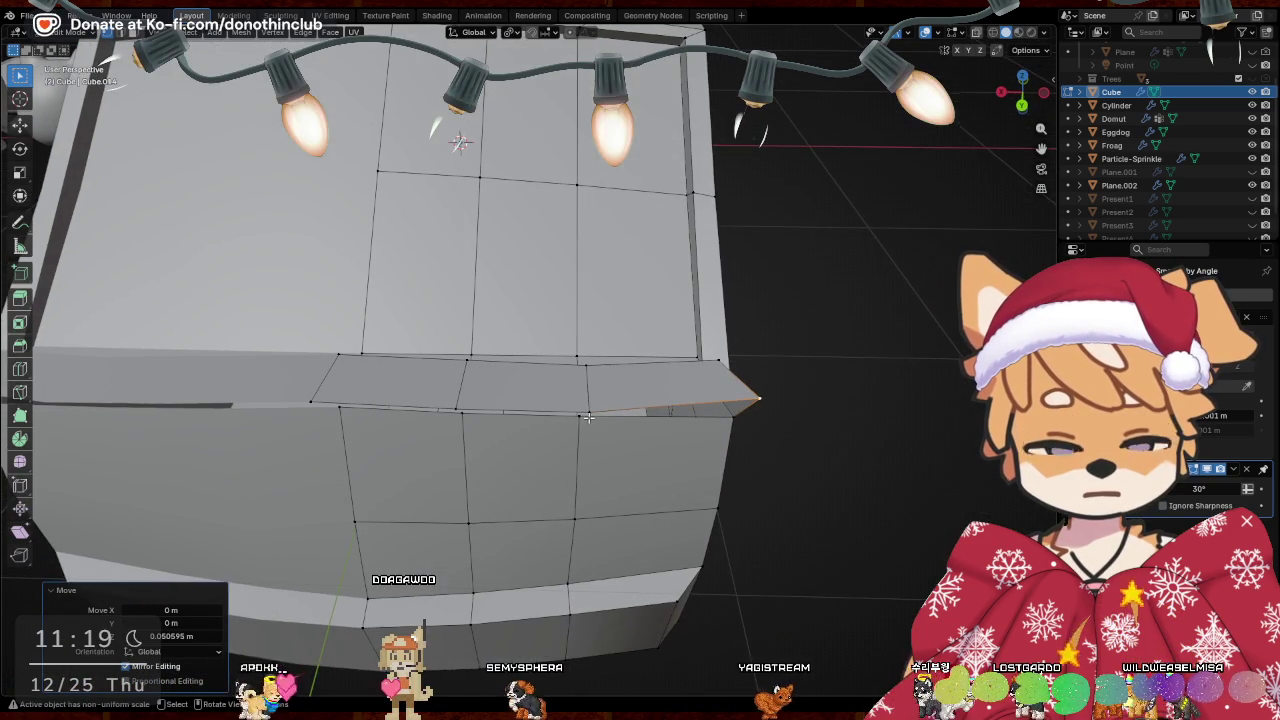
middle_drag(757, 344, 756, 379)
key(g)
key(x)
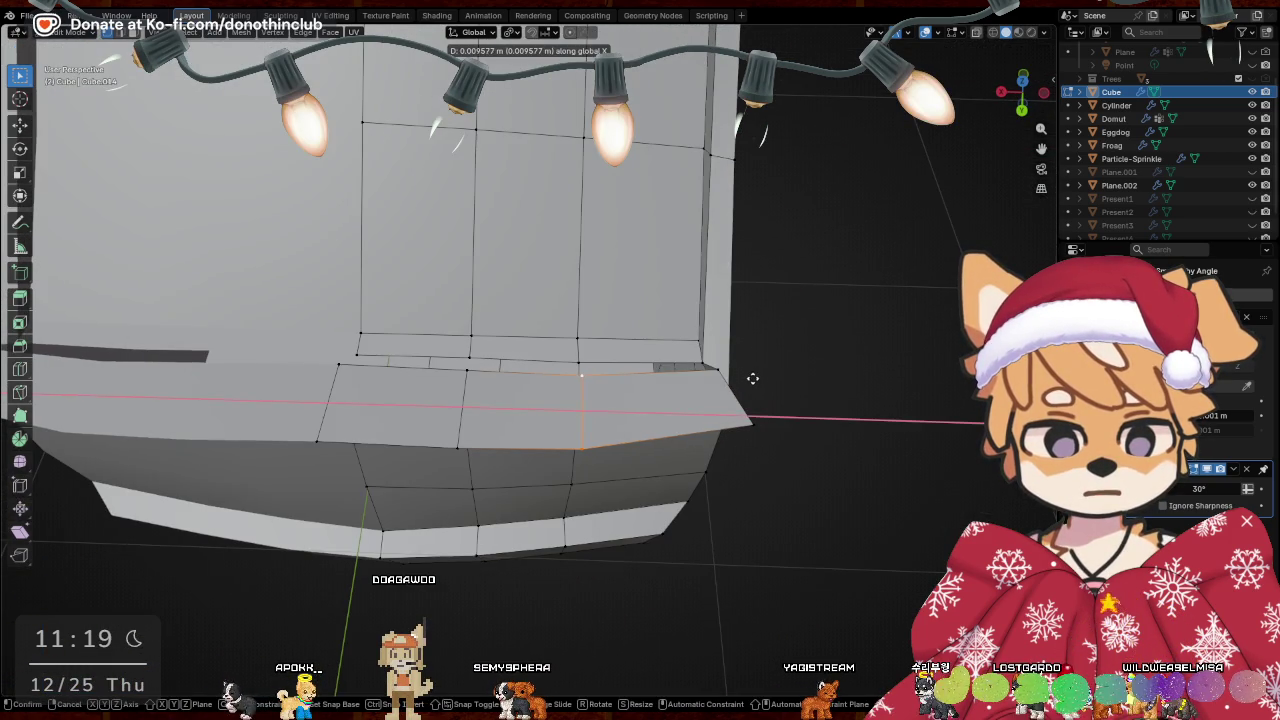
click(753, 378)
key(r)
click(817, 370)
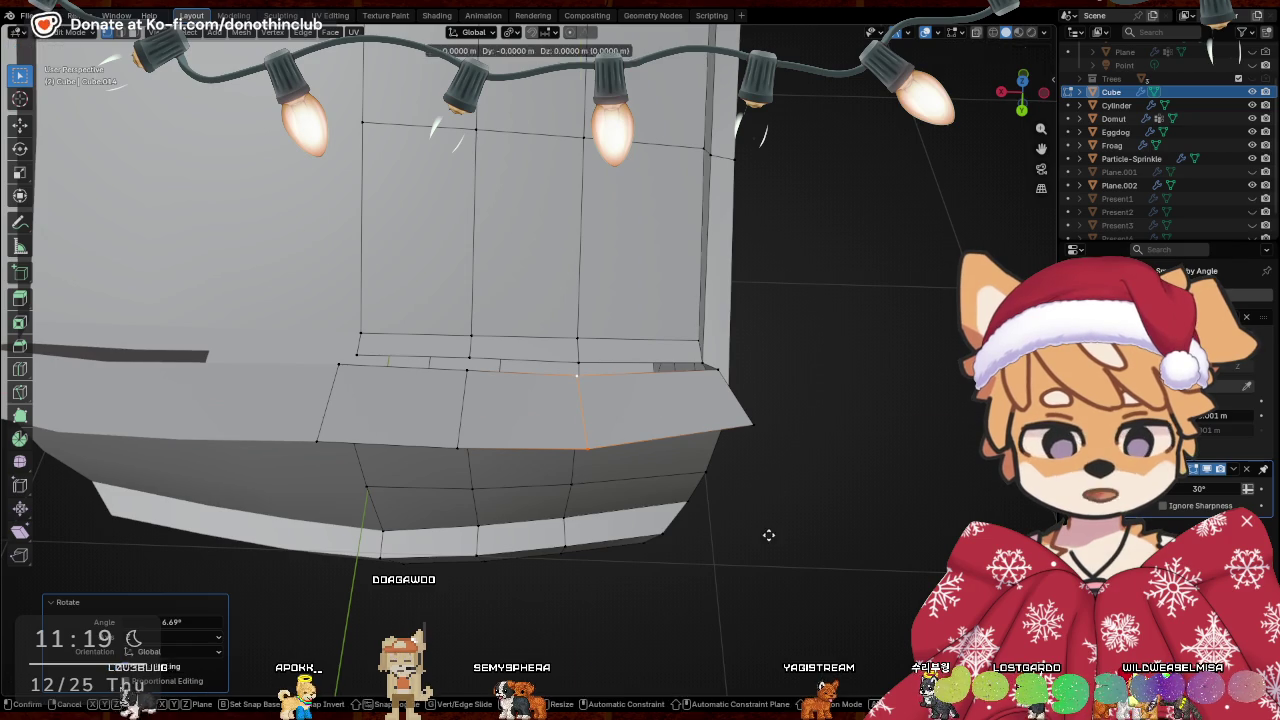
key(g)
key(shift+z)
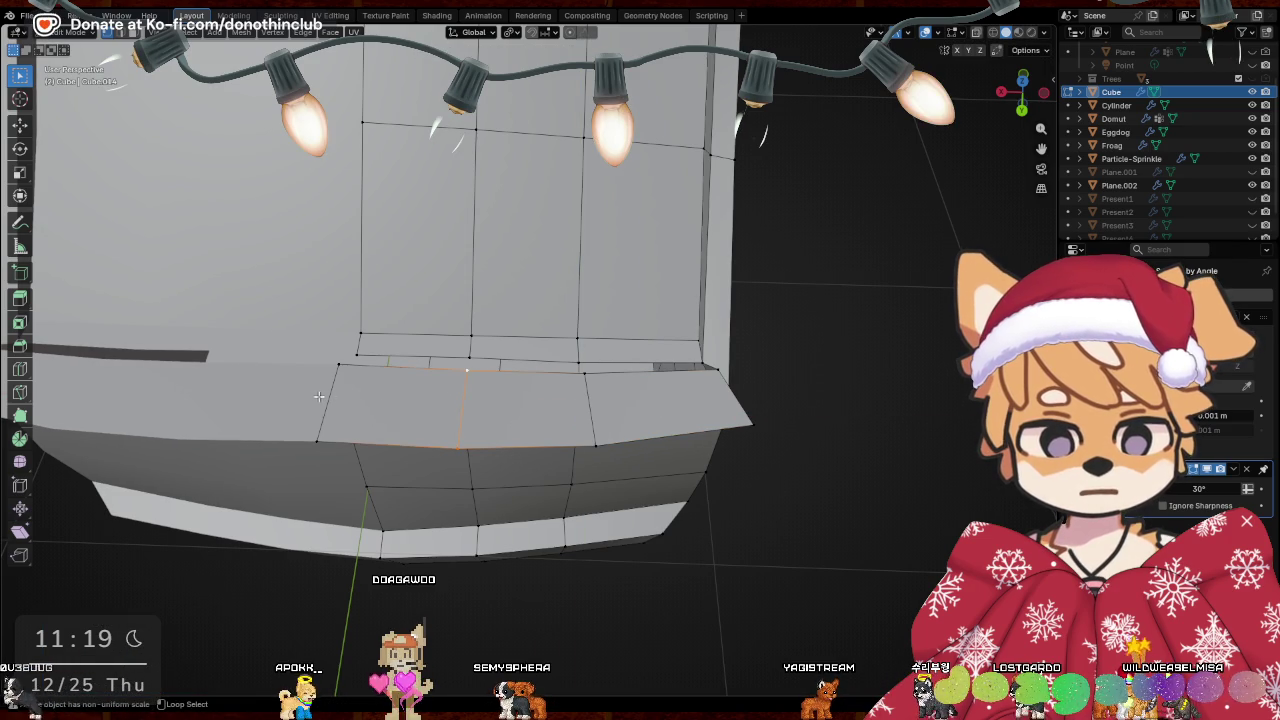
key(Escape)
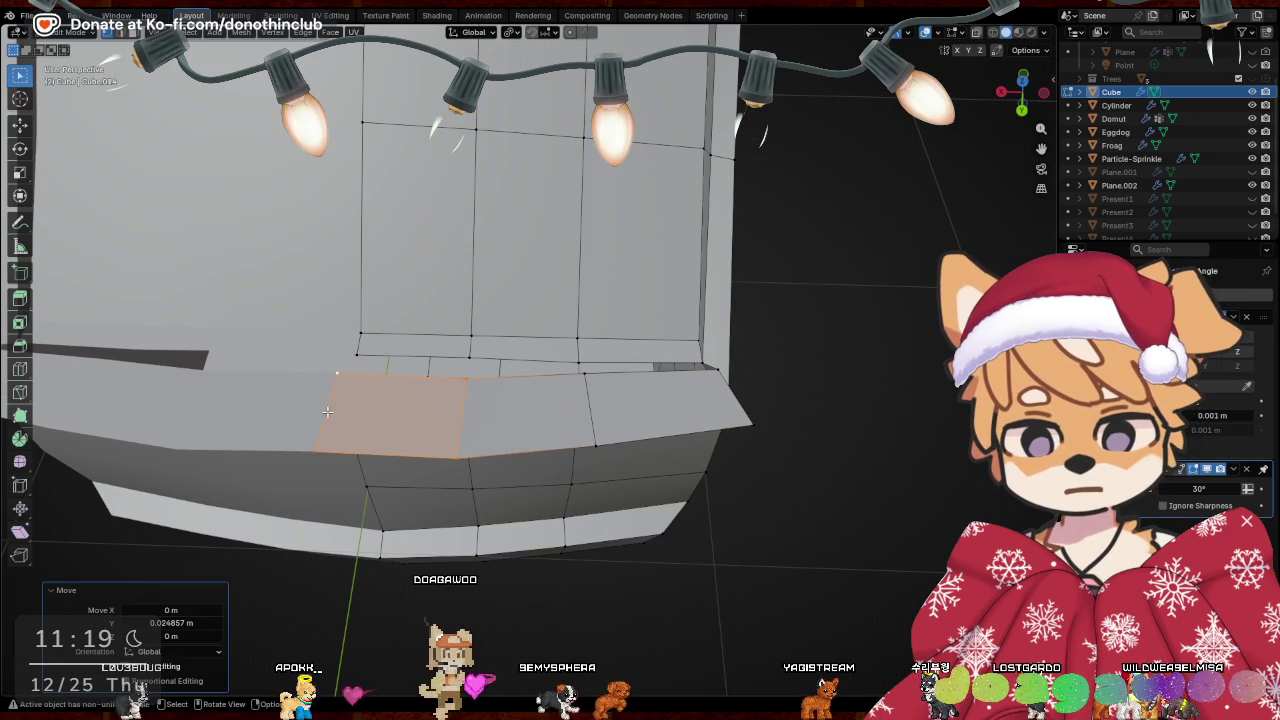
Push the lip's face loop out 0.010498 m along Y
alt+click(490, 209)
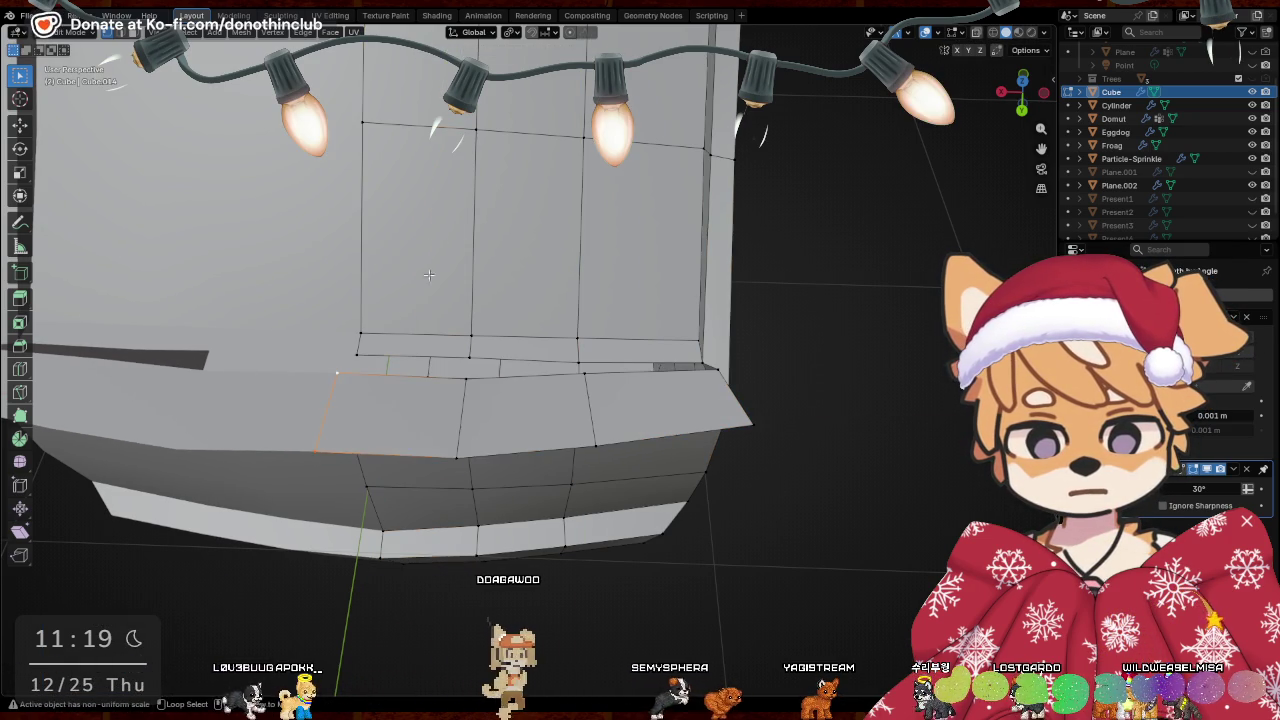
key(g)
key(y)
click(476, 207)
middle_drag(476, 207, 634, 471)
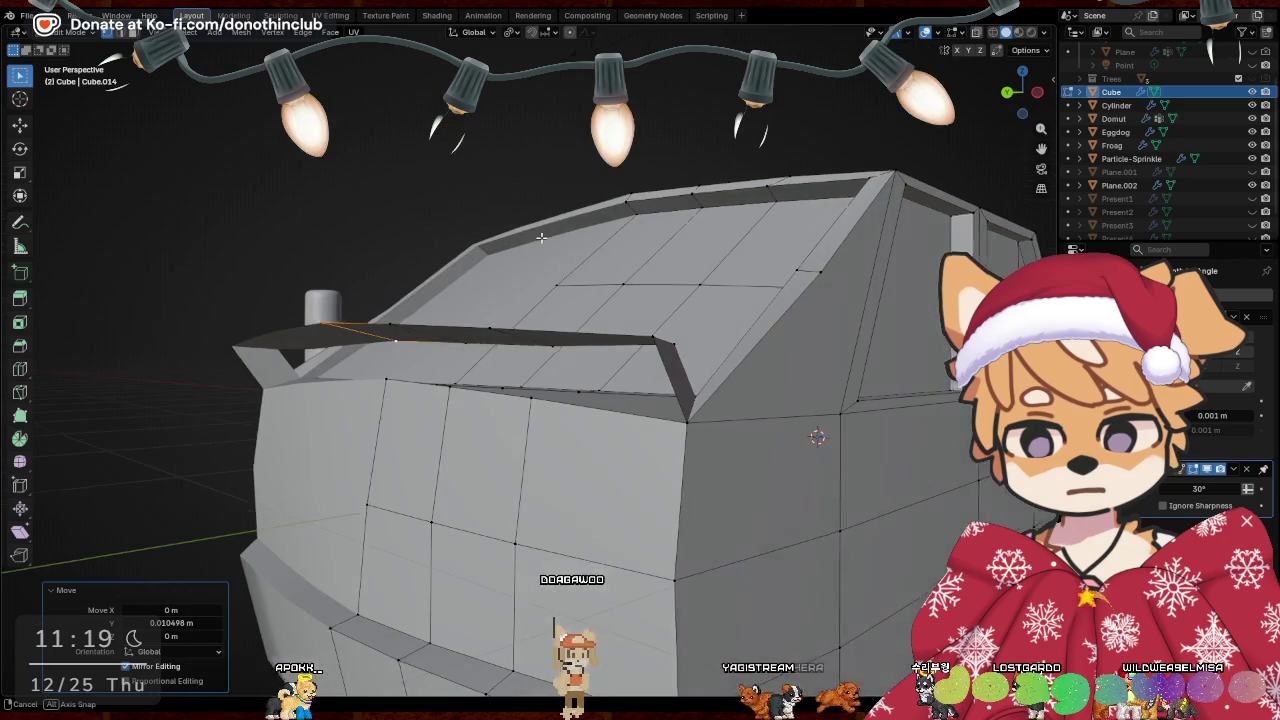
mouse_move(685, 432)
middle_down()
mouse_move(692, 390)
mouse_move(376, 362)
middle_up()
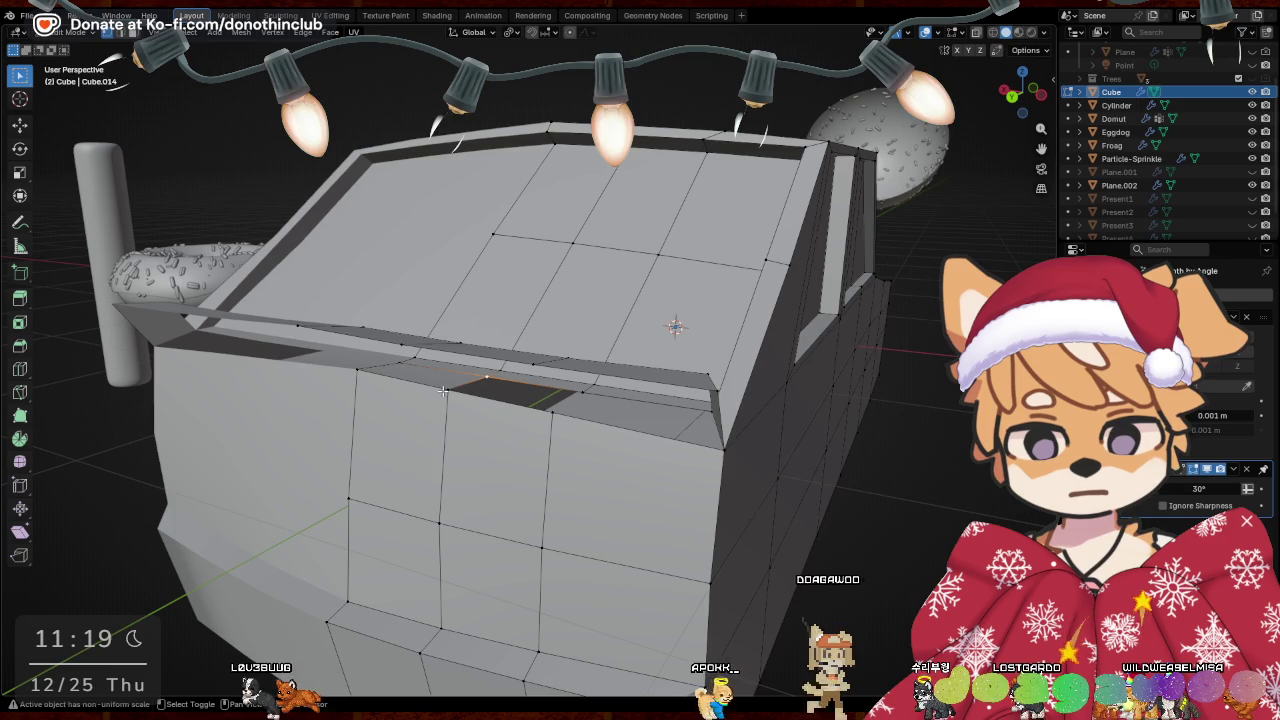
Slide an edge loop into place on the car's front face
shift+click(443, 393)
mouse_move(742, 466)
middle_down()
mouse_move(780, 463)
mouse_move(713, 498)
middle_up()
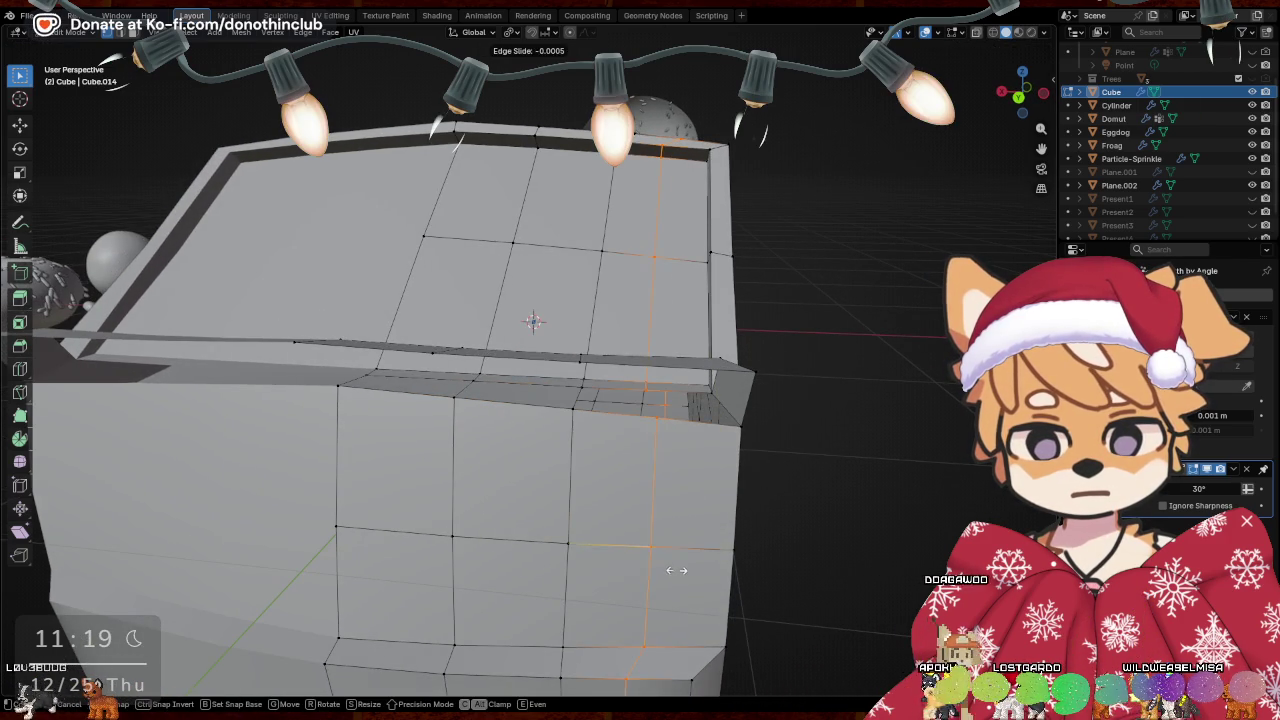
click(747, 572)
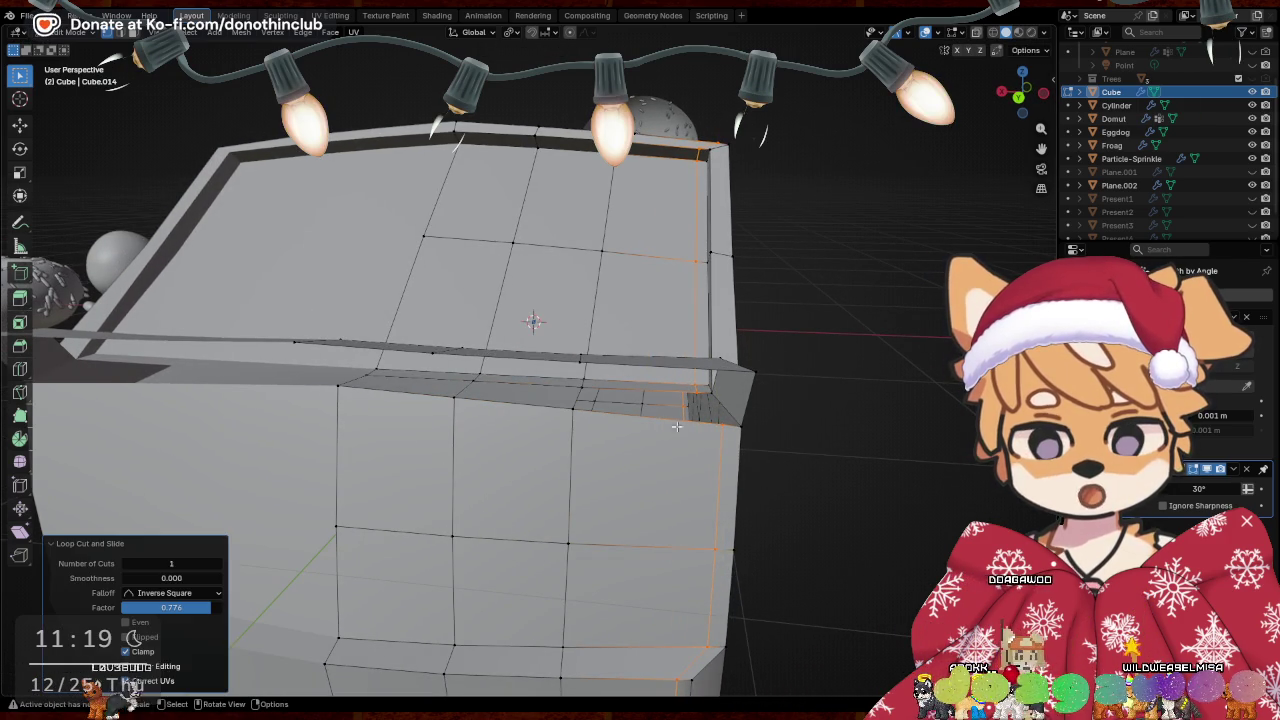
shift+click(579, 387)
mouse_move(766, 400)
middle_down()
mouse_move(741, 432)
mouse_move(667, 433)
middle_up()
Add a loop cut near the front corner and raise the selected edge
key(ctrl+r)
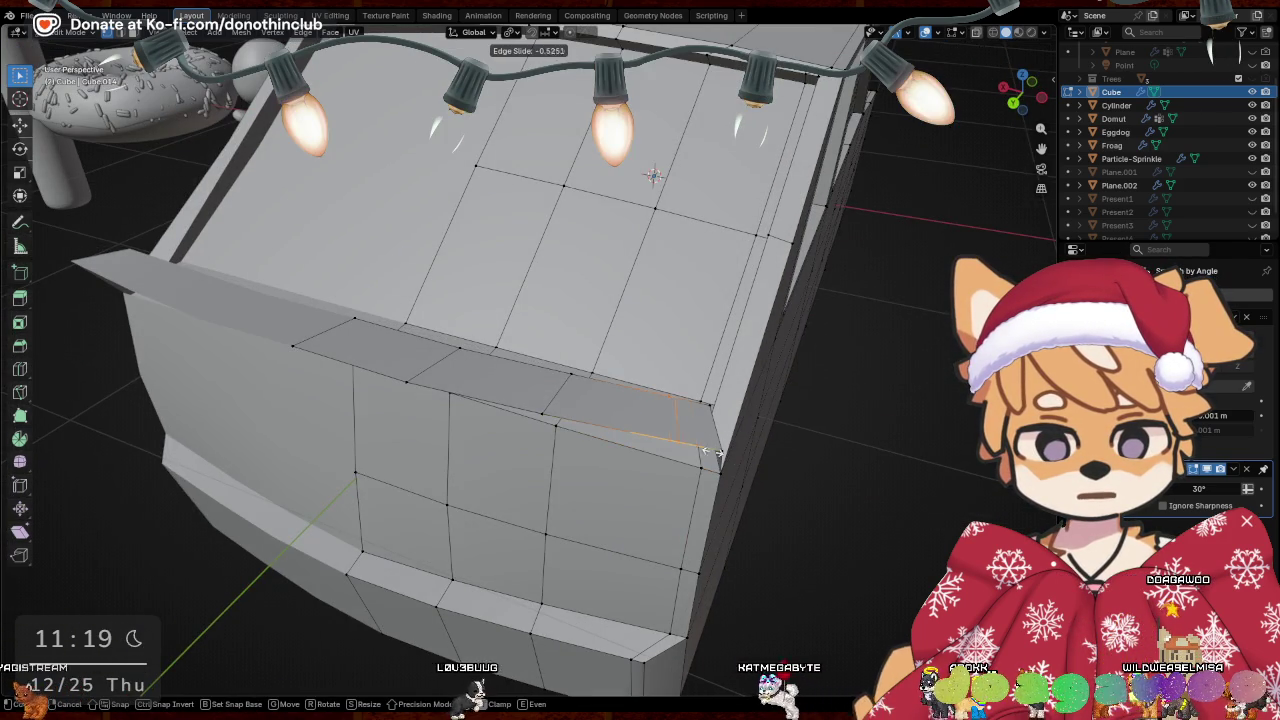
click(727, 461)
mouse_move(727, 461)
middle_down()
mouse_move(670, 326)
mouse_move(670, 437)
mouse_move(786, 422)
mouse_move(737, 394)
middle_up()
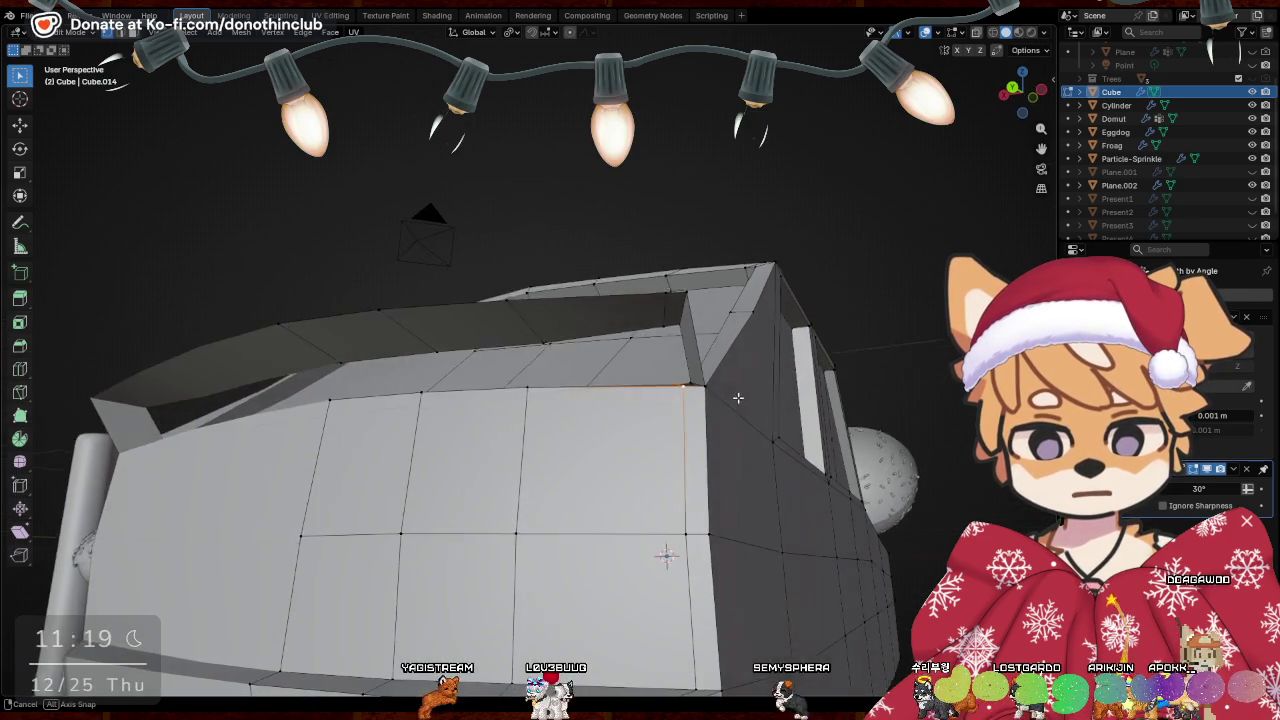
key(g)
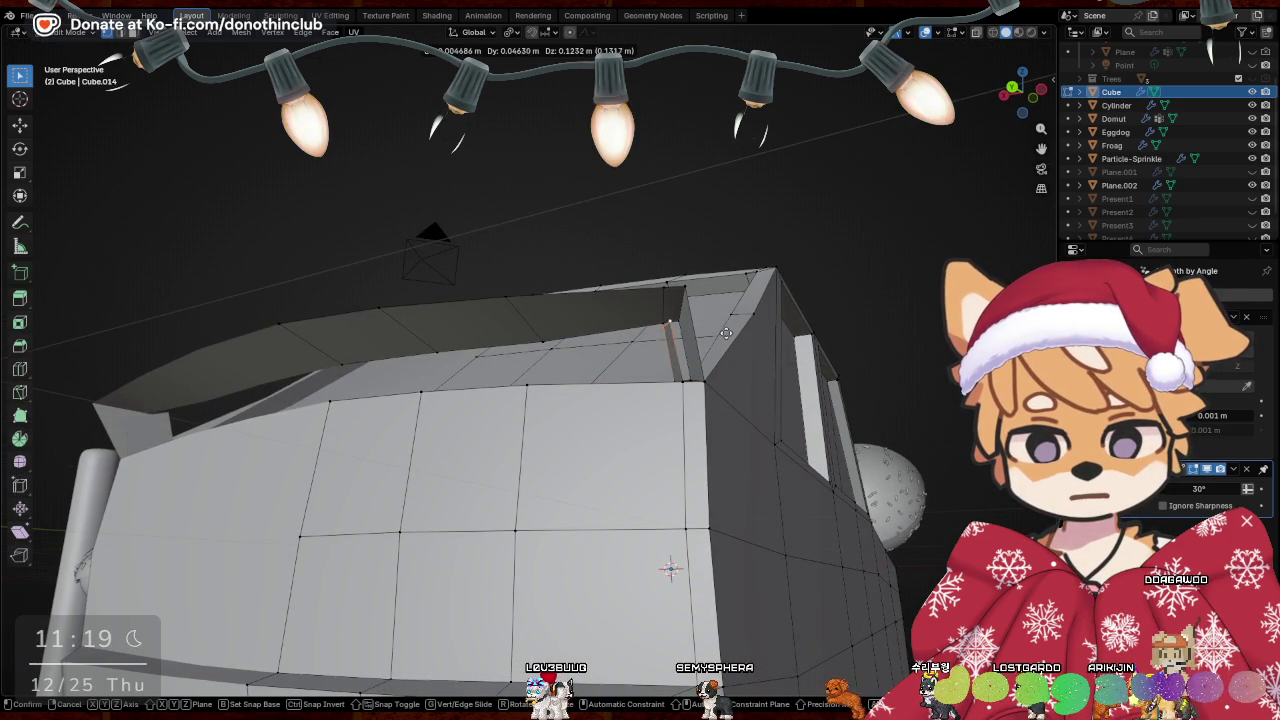
click(726, 328)
middle_drag(726, 328, 779, 399)
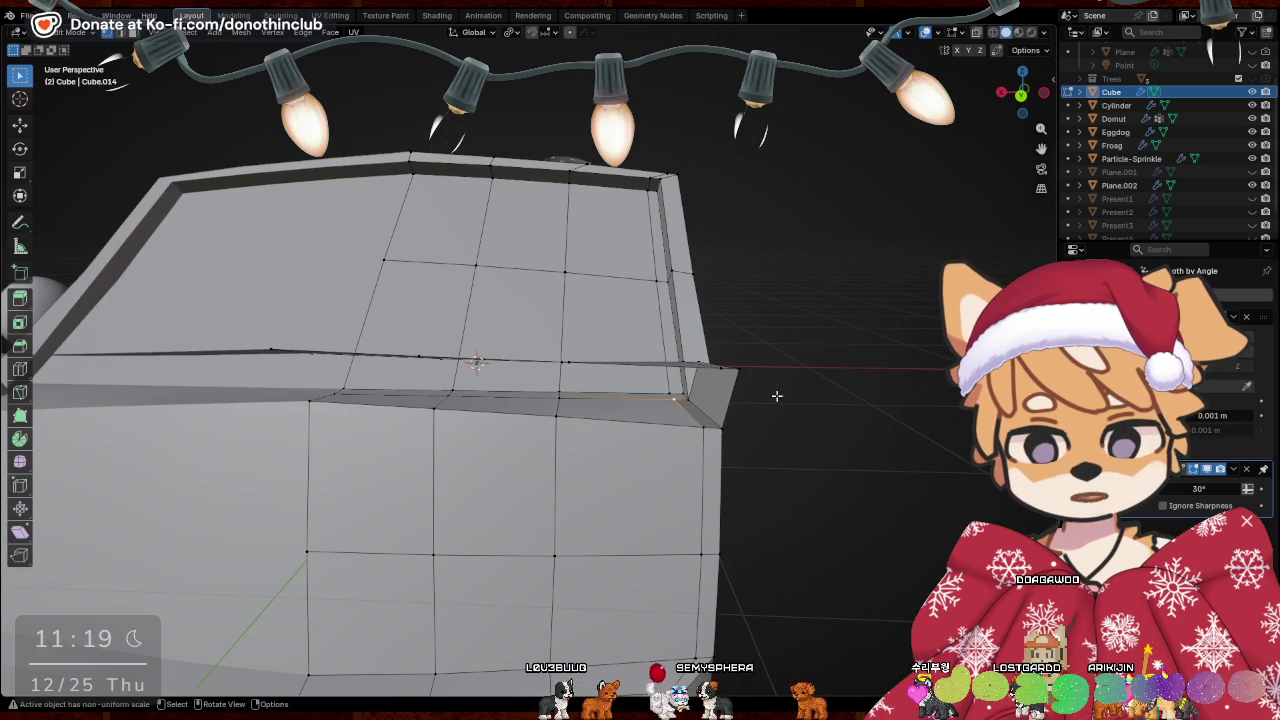
Select a small front-panel edge and move its strip about -0.04 m along Z
middle_drag(777, 396, 441, 398)
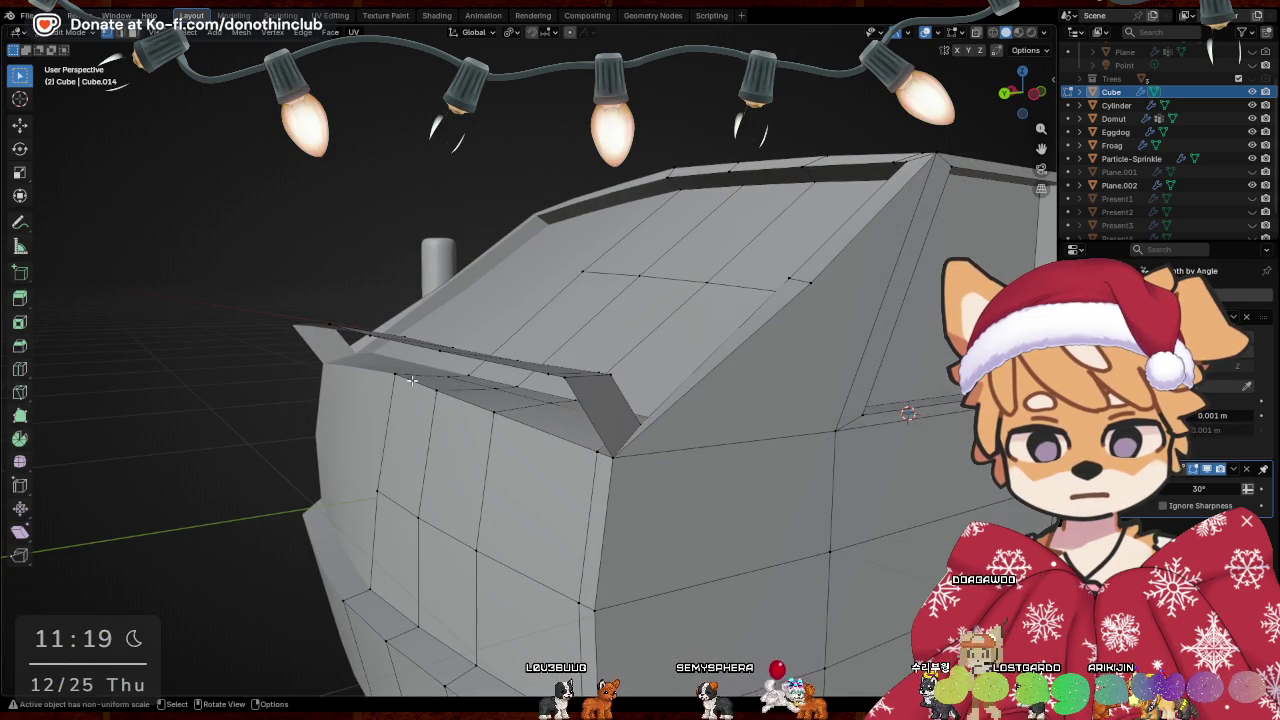
mouse_move(433, 392)
middle_down()
mouse_move(566, 332)
mouse_move(505, 460)
middle_up()
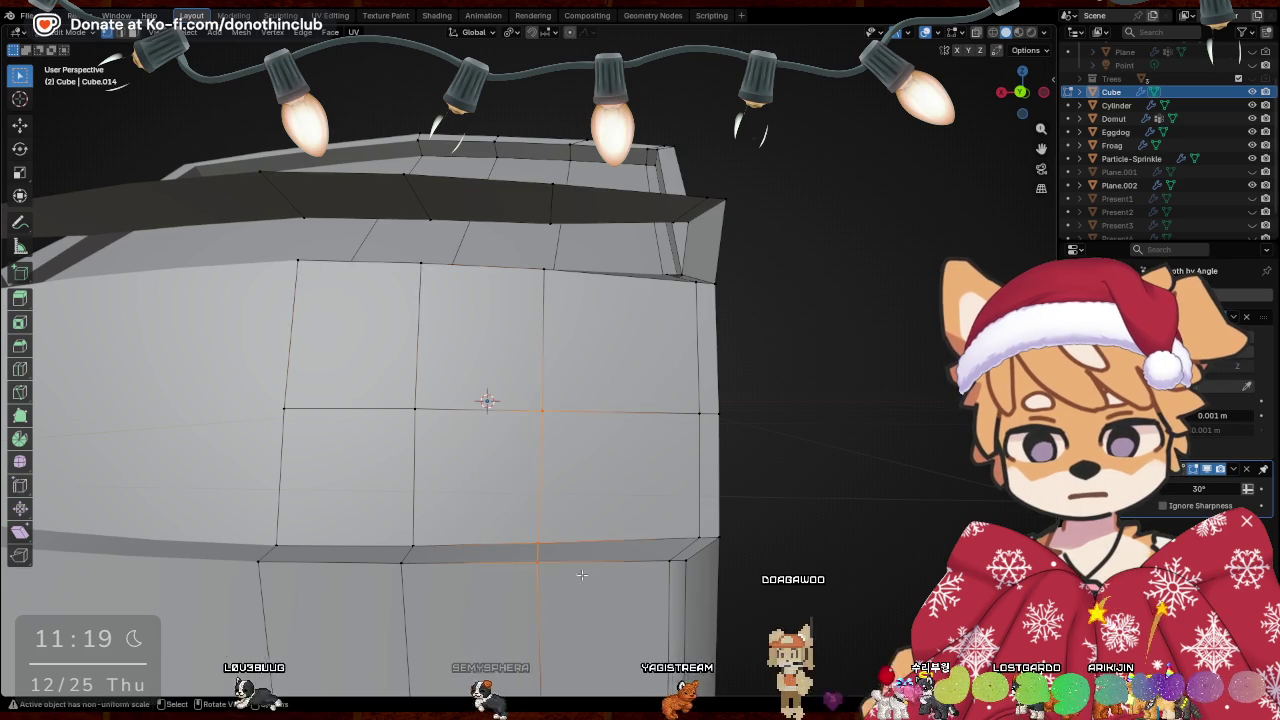
mouse_move(581, 575)
middle_down()
mouse_move(651, 487)
mouse_move(677, 281)
middle_up()
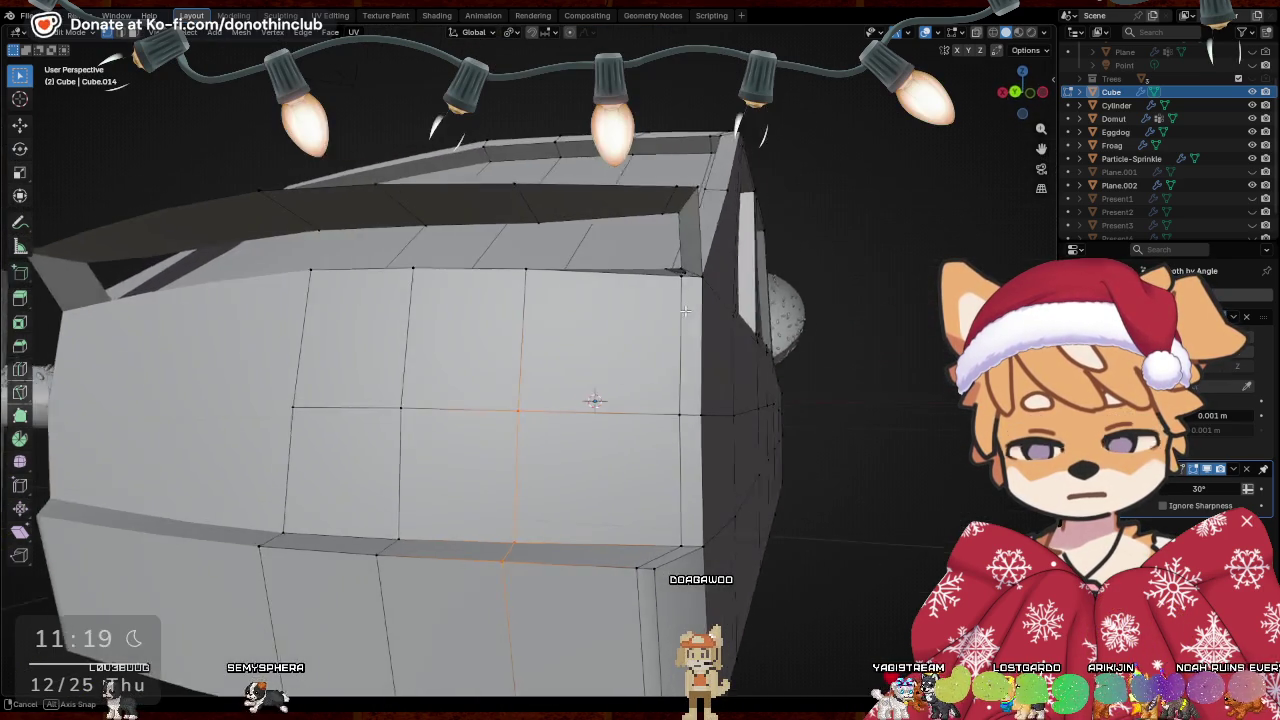
middle_drag(691, 208, 550, 300)
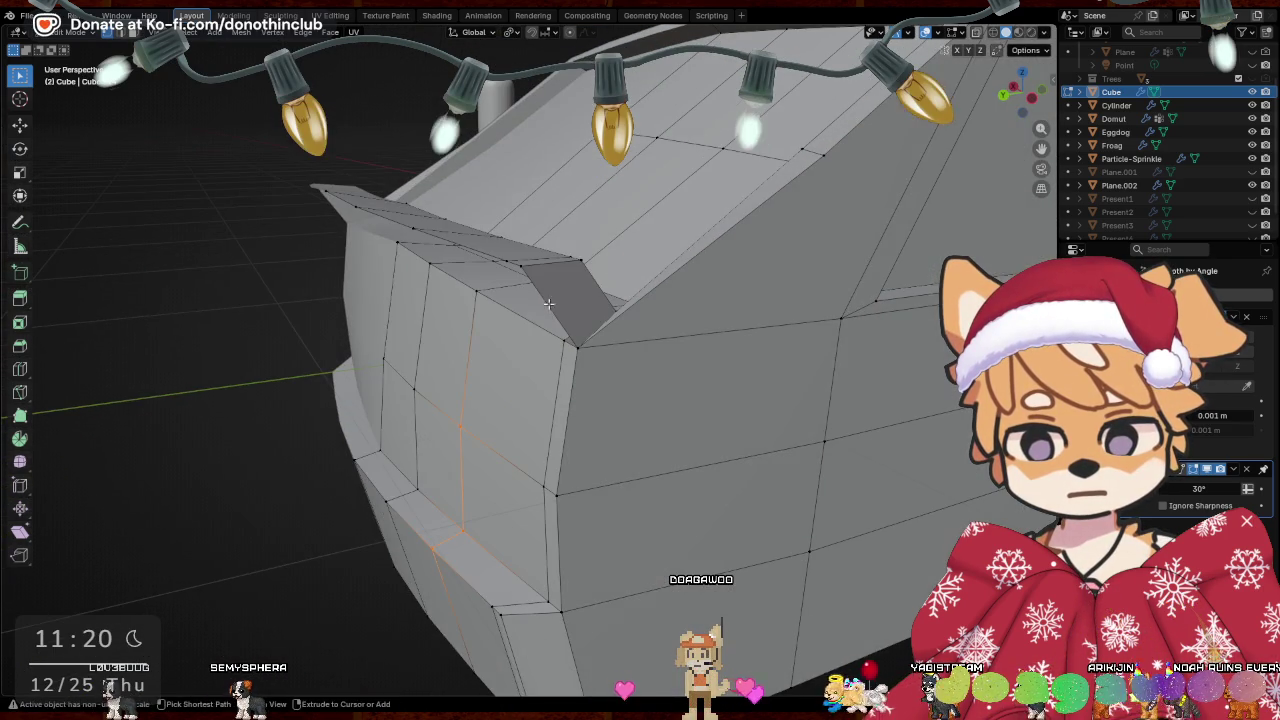
click(560, 298)
key(g)
key(g)
mouse_move(714, 256)
middle_down()
mouse_move(754, 326)
mouse_move(703, 286)
mouse_move(595, 274)
middle_up()
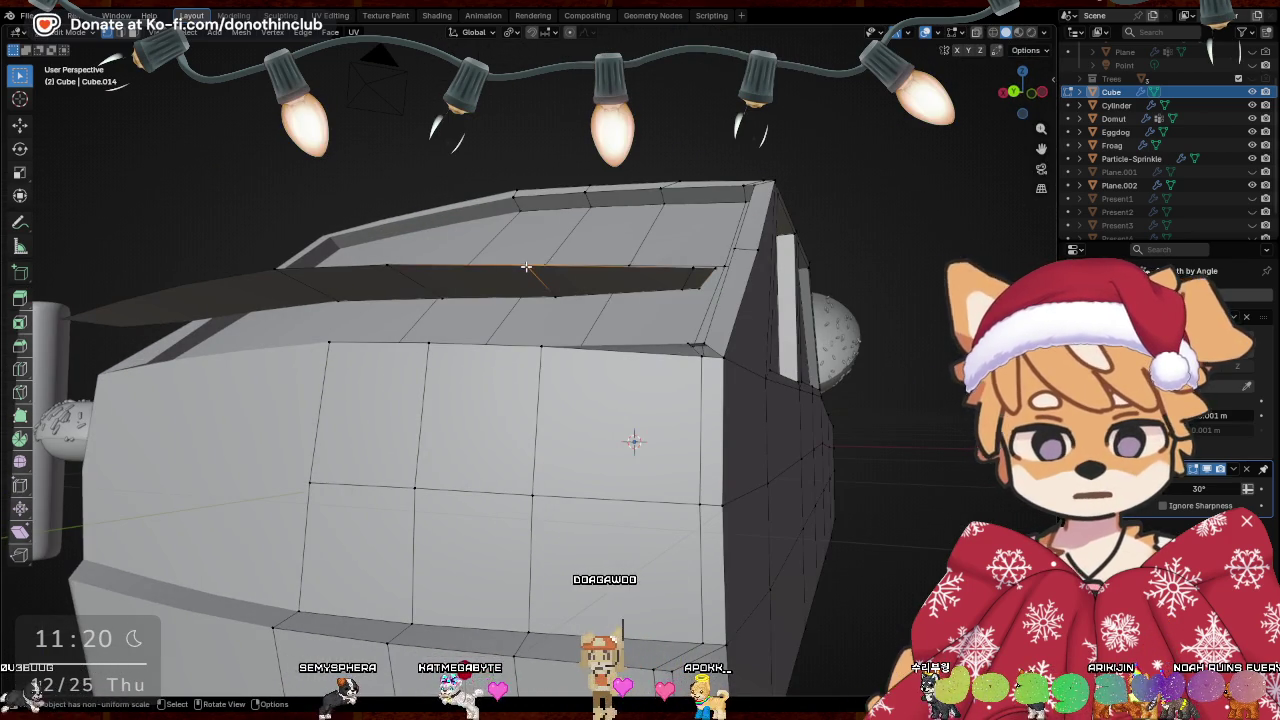
Select the connected lip face strip, move it, and nudge the fin edge along Y
key(l)
key(g)
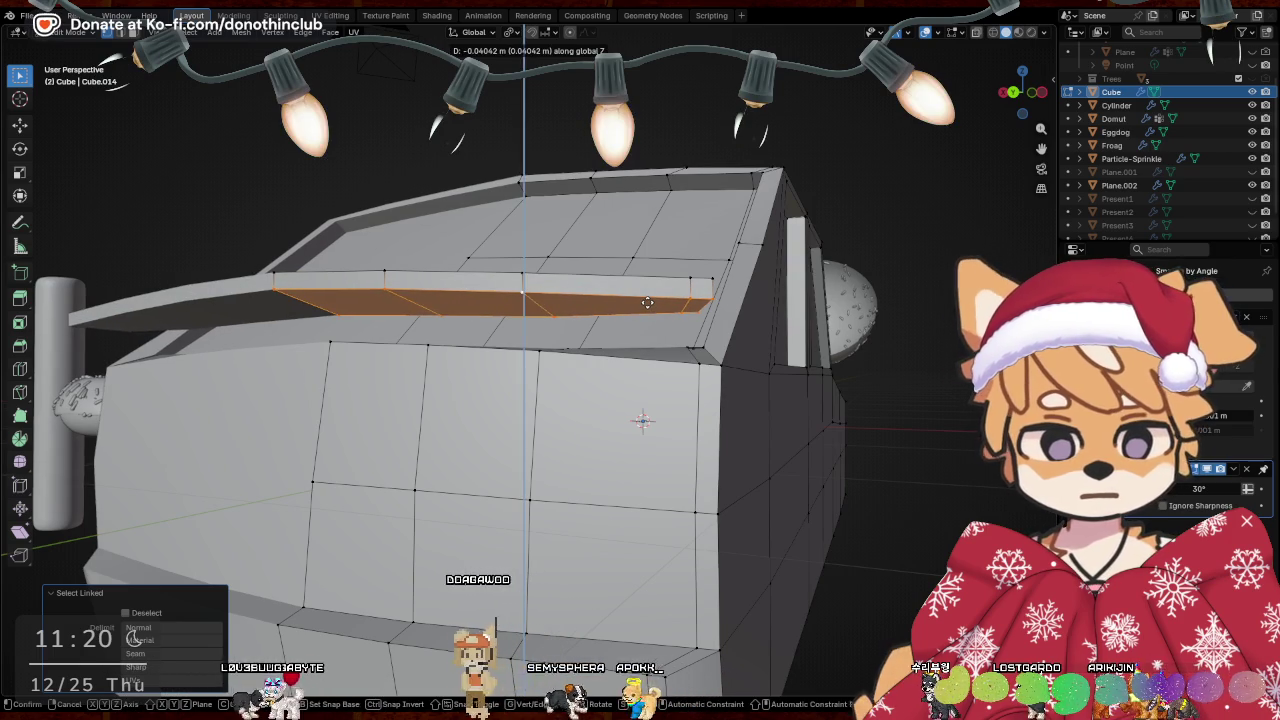
click(650, 301)
middle_drag(722, 297, 607, 326)
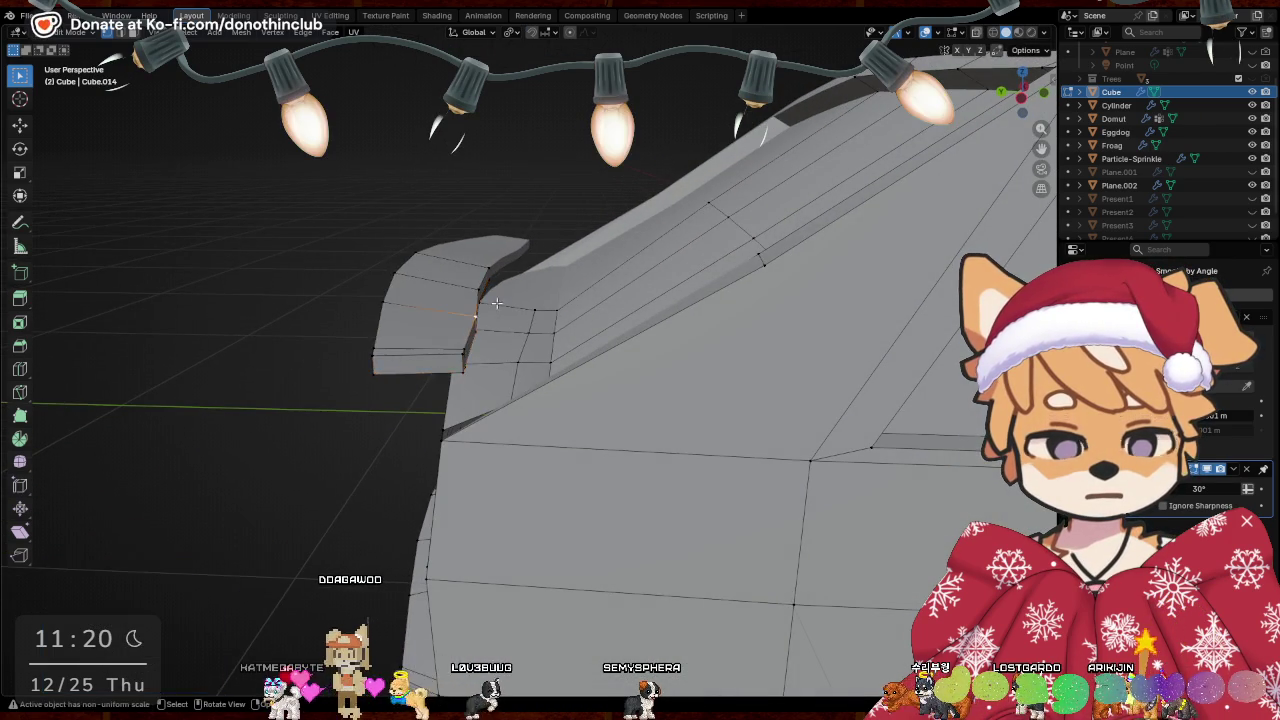
middle_drag(485, 310, 468, 324)
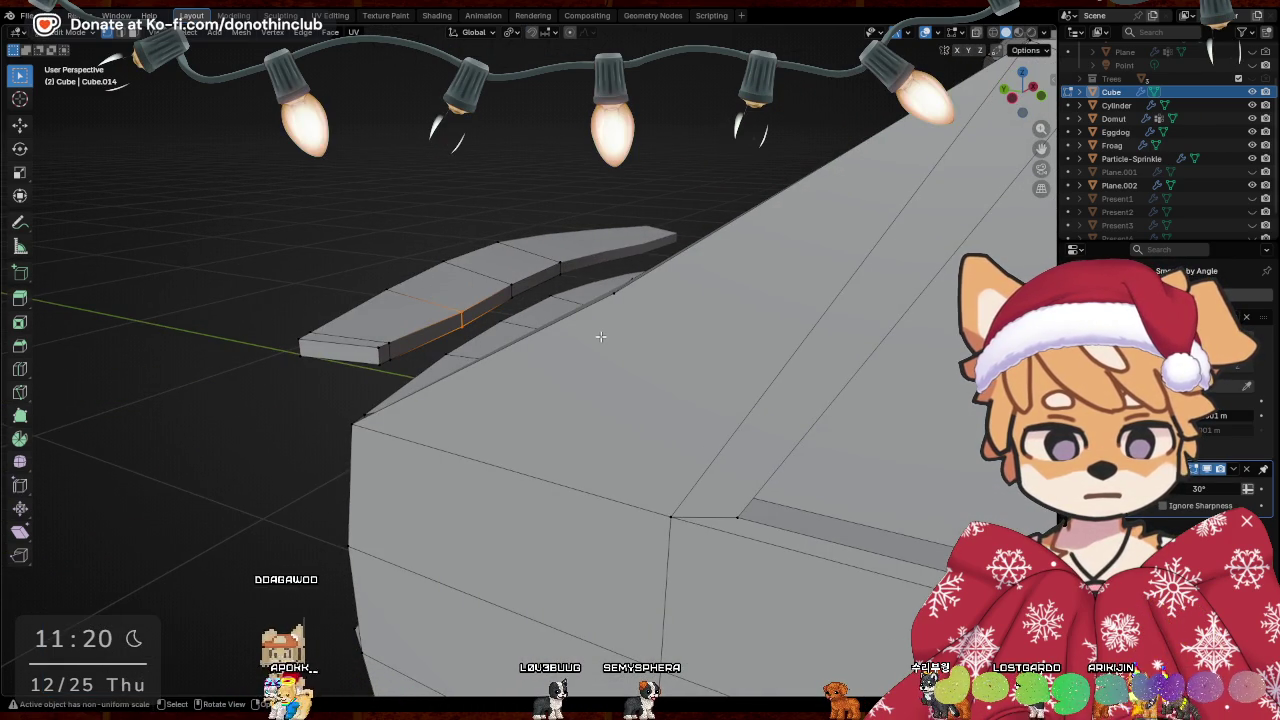
key(y)
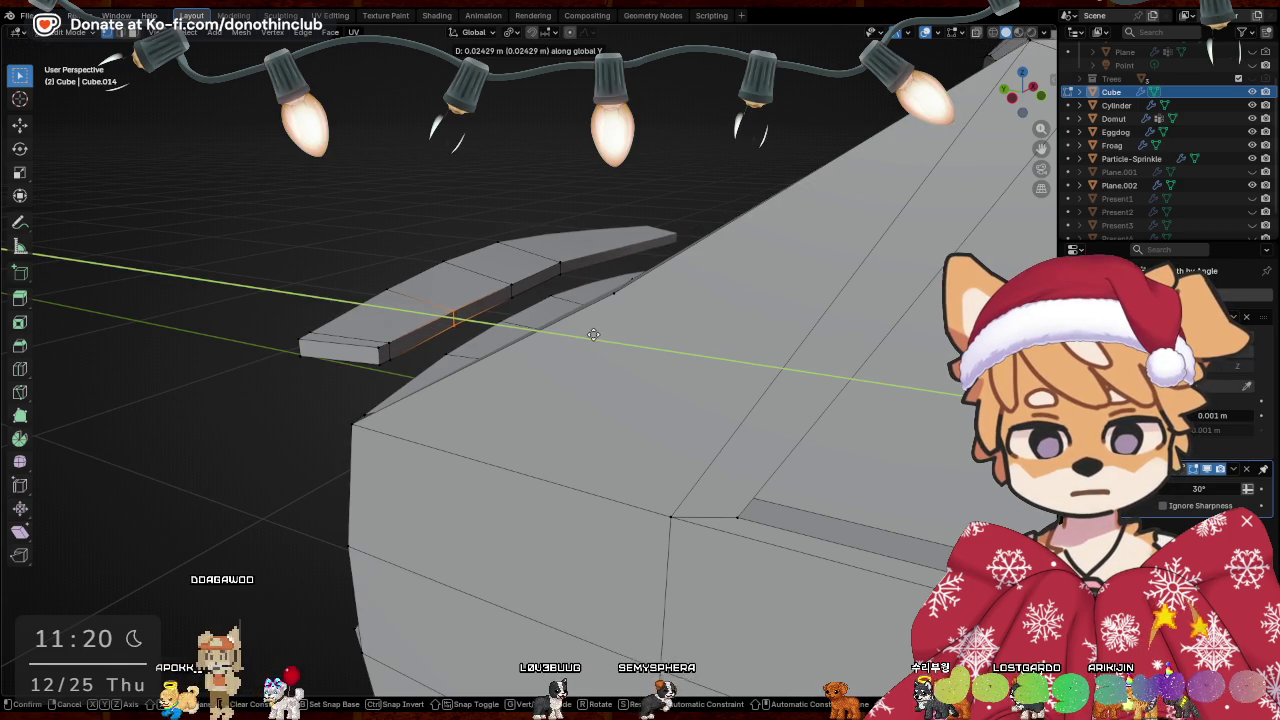
click(593, 335)
mouse_move(593, 335)
middle_down()
mouse_move(606, 400)
mouse_move(581, 346)
mouse_move(585, 310)
middle_up()
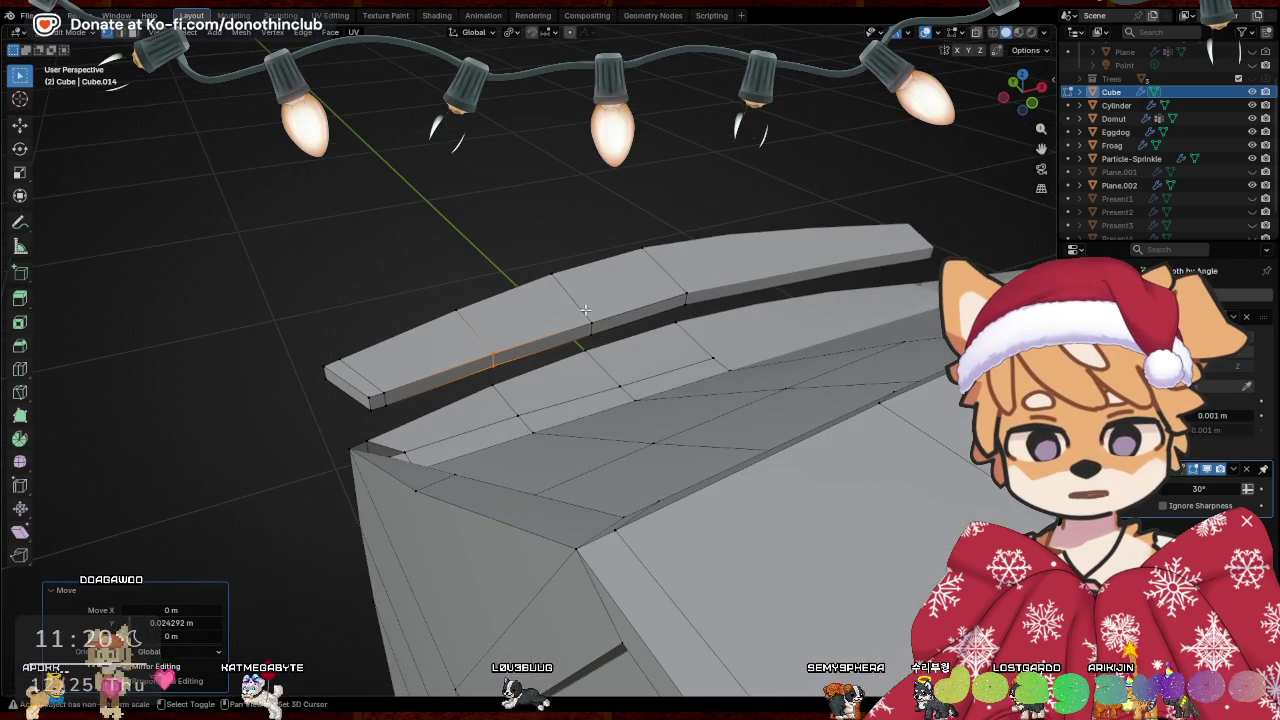
Move the fin edge 0.022738 m along Y
key(g)
key(y)
click(699, 328)
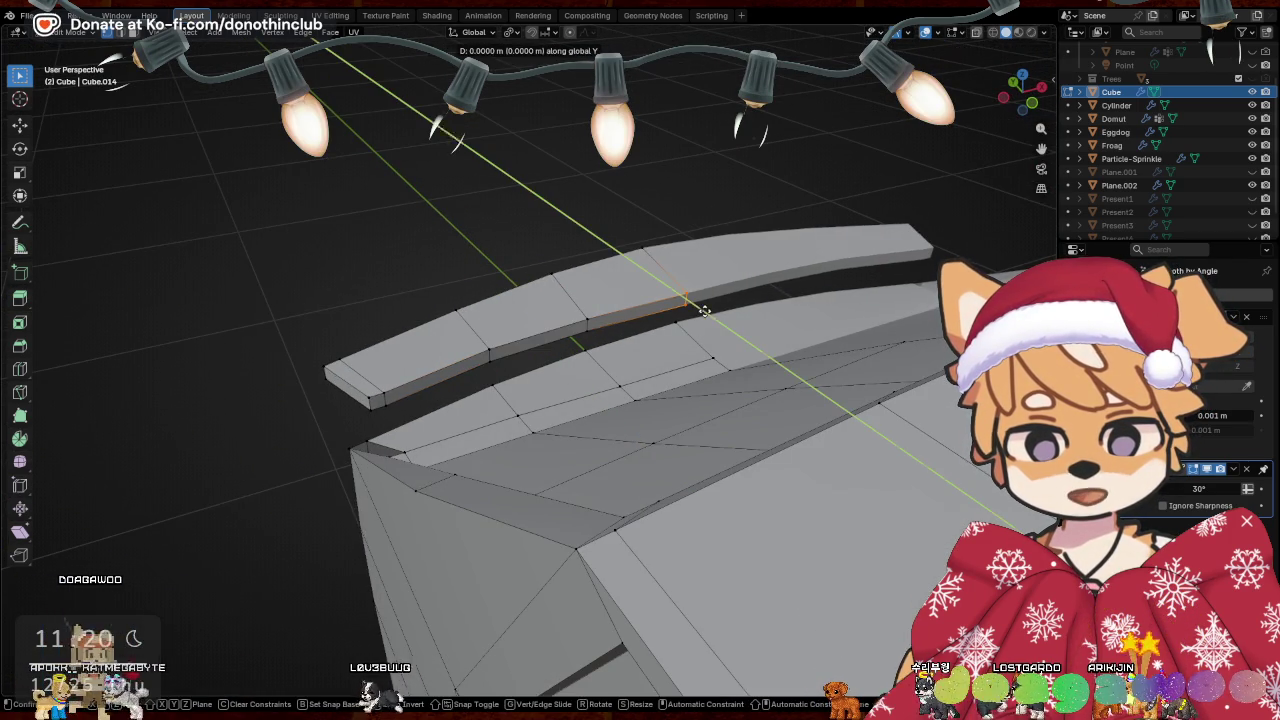
key(y)
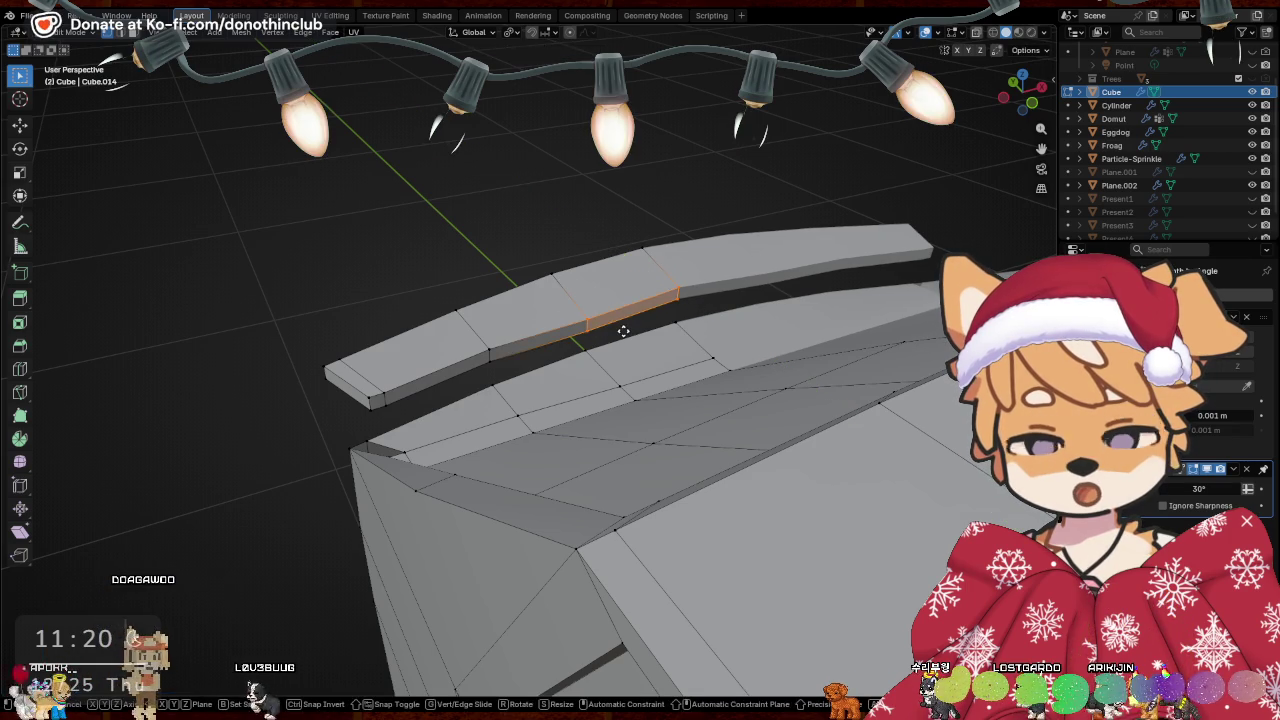
key(y)
mouse_move(620, 325)
middle_down()
mouse_move(699, 303)
mouse_move(403, 405)
middle_up()
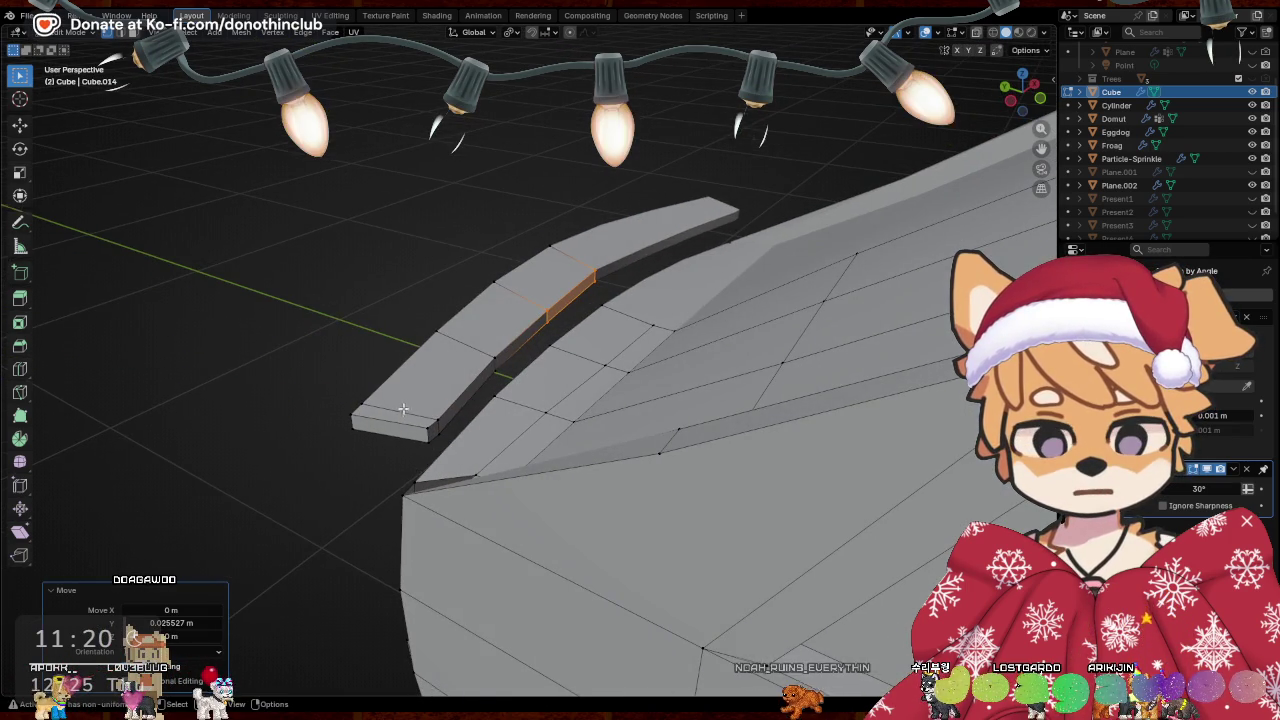
mouse_move(491, 427)
middle_down()
mouse_move(670, 370)
mouse_move(650, 403)
mouse_move(734, 374)
mouse_move(679, 319)
middle_up()
Lower the lip strip along Z and tilt it around the X axis
key(g)
key(z)
click(670, 370)
key(r)
key(x)
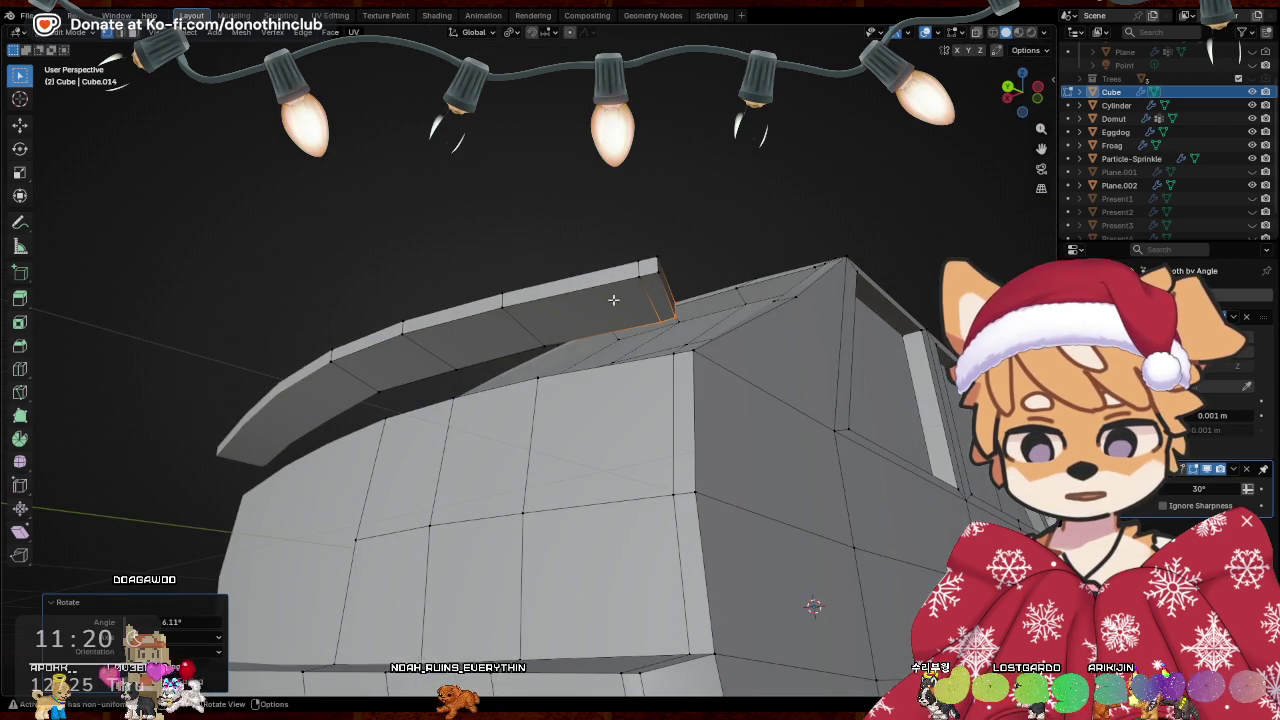
click(663, 300)
right_click(765, 372)
Select the curved rim strip at the lip's far end, ready to tilt about X
mouse_move(756, 387)
middle_down()
mouse_move(738, 367)
mouse_move(700, 400)
middle_up()
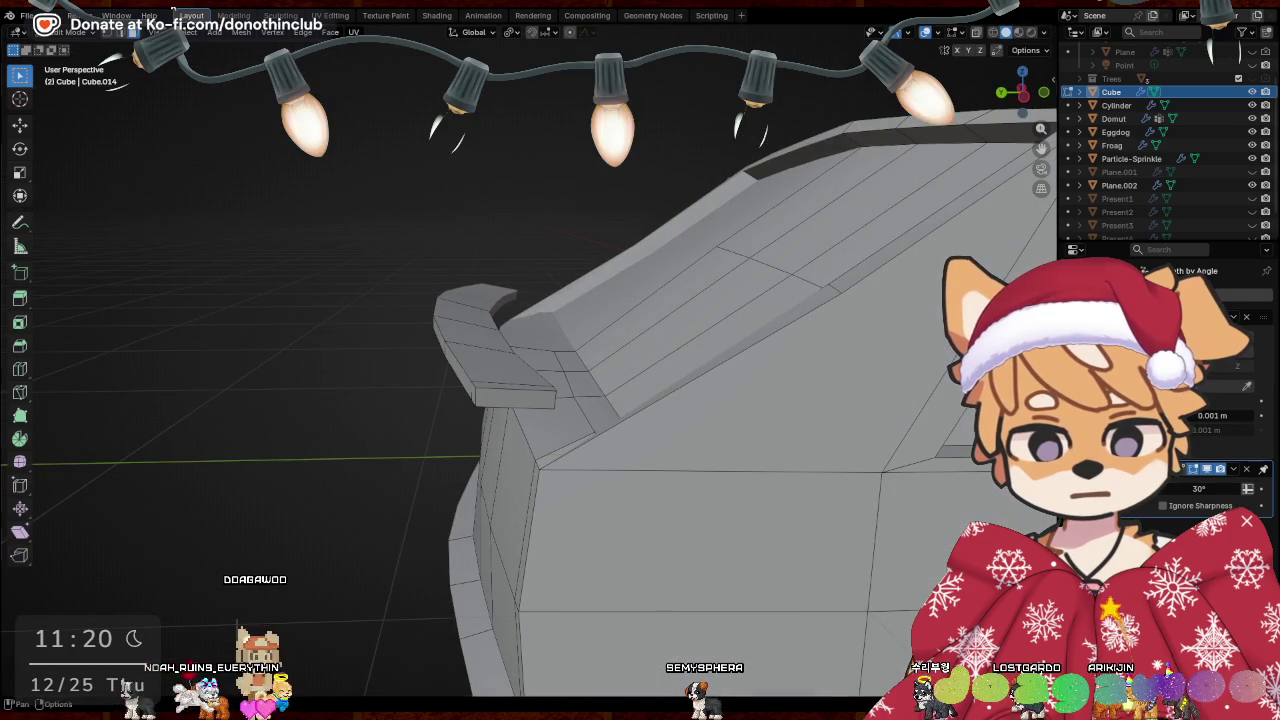
middle_drag(509, 406, 533, 425)
mouse_move(612, 466)
middle_down()
mouse_move(687, 513)
mouse_move(679, 407)
mouse_move(427, 497)
mouse_move(500, 482)
mouse_move(535, 362)
mouse_move(505, 280)
middle_up()
mouse_move(107, 31)
middle_down()
mouse_move(470, 297)
mouse_move(486, 335)
mouse_move(478, 357)
mouse_move(503, 358)
mouse_move(528, 331)
middle_up()
alt+click(494, 314)
mouse_move(687, 327)
middle_down()
mouse_move(571, 347)
mouse_move(673, 332)
middle_up()
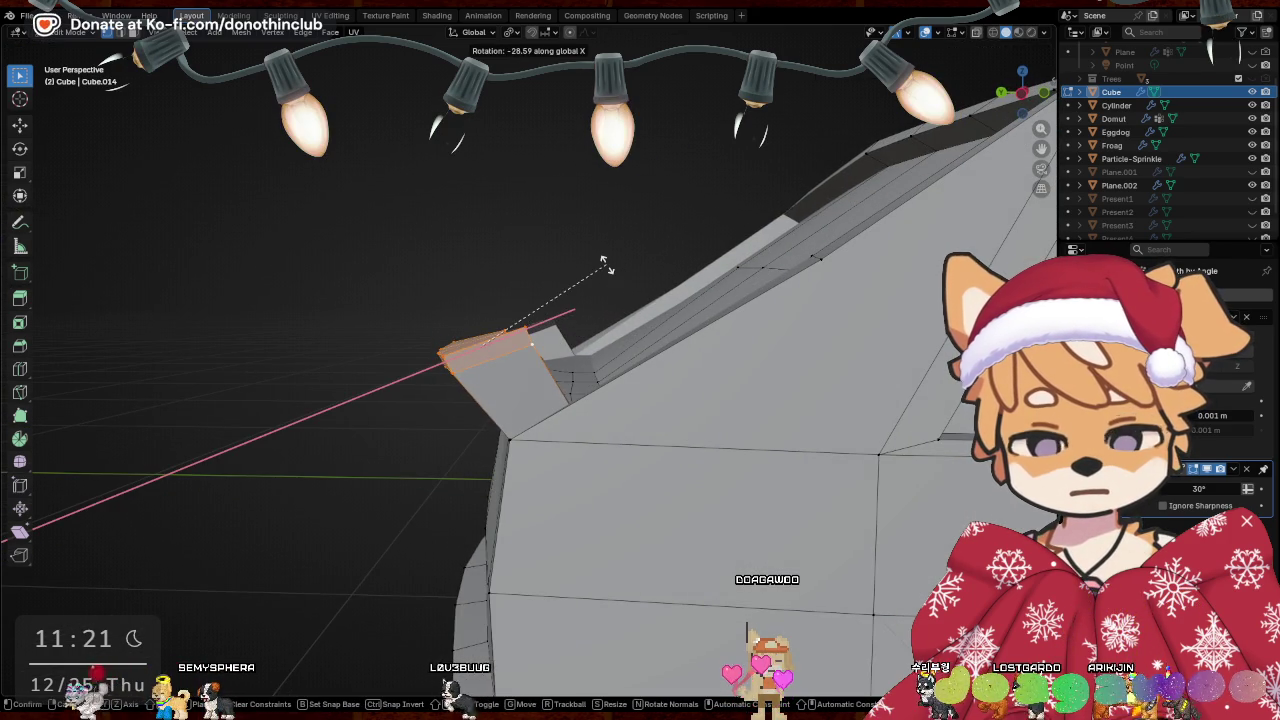
Confirm the rim strip's tilt about X and lower it slightly along Z
click(610, 310)
mouse_move(610, 310)
middle_down()
mouse_move(654, 374)
mouse_move(780, 348)
mouse_move(605, 474)
mouse_move(437, 474)
middle_up()
key(g)
key(z)
click(786, 358)
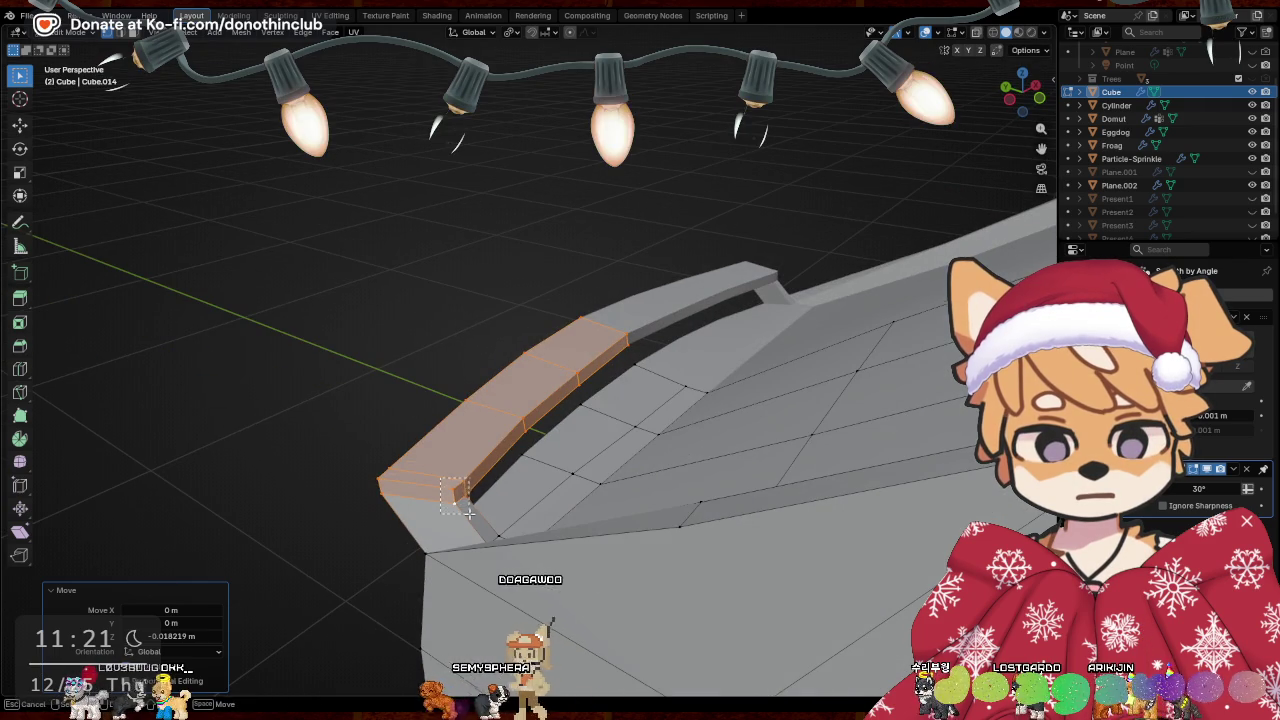
Box-select the strip's end corner and shift it sideways along X
drag(441, 479, 468, 513)
middle_drag(640, 366, 667, 379)
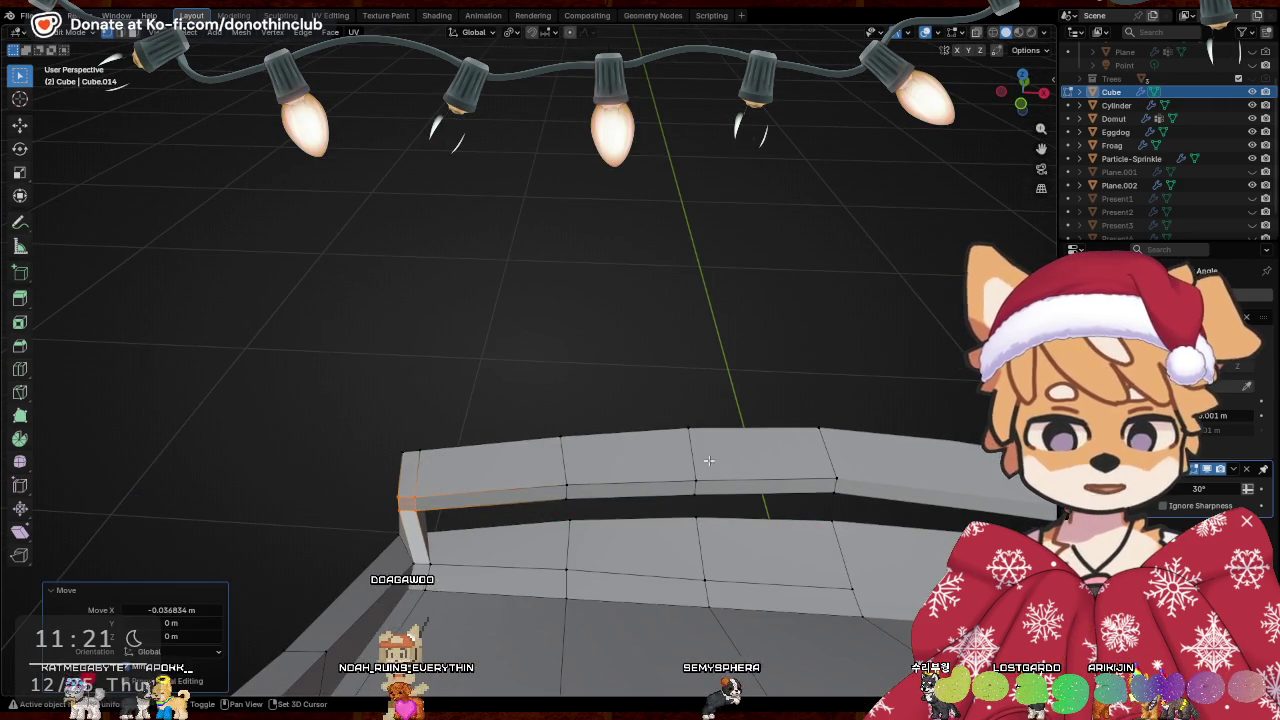
mouse_move(707, 440)
middle_down()
mouse_move(660, 454)
mouse_move(711, 403)
mouse_move(700, 390)
middle_up()
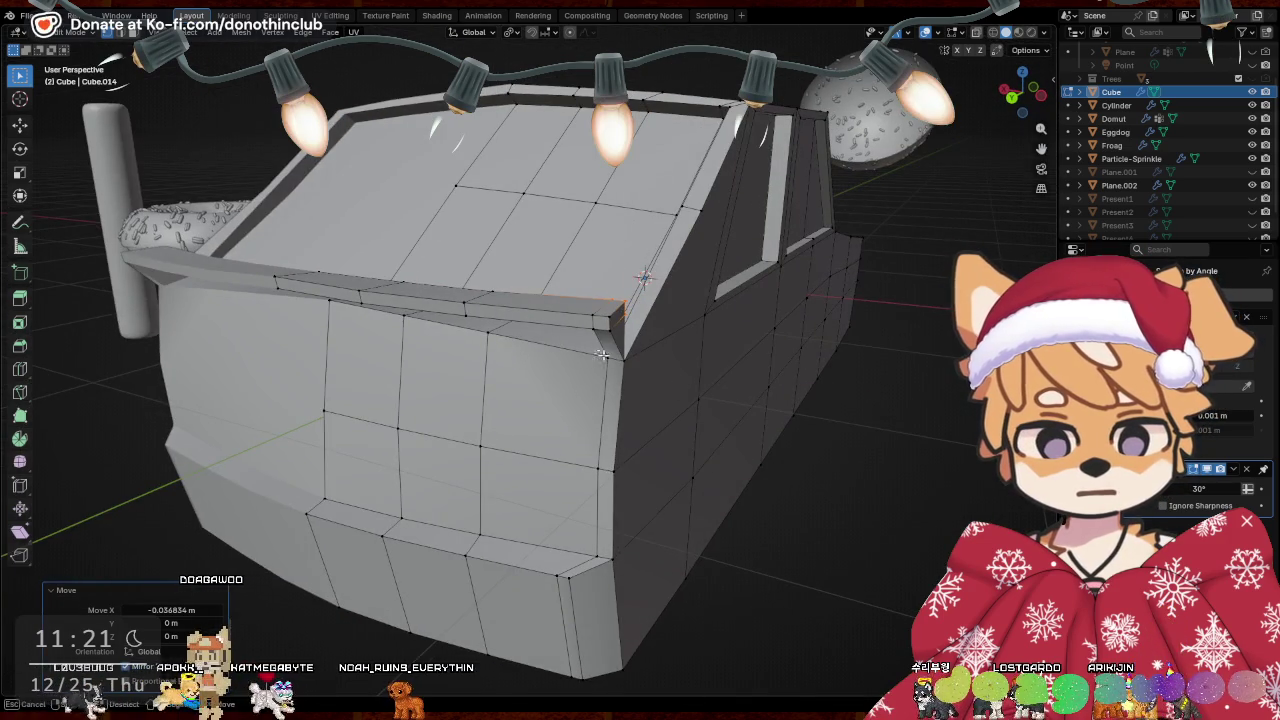
mouse_move(602, 354)
middle_down()
mouse_move(745, 406)
mouse_move(657, 371)
mouse_move(593, 316)
middle_up()
key(g)
key(x)
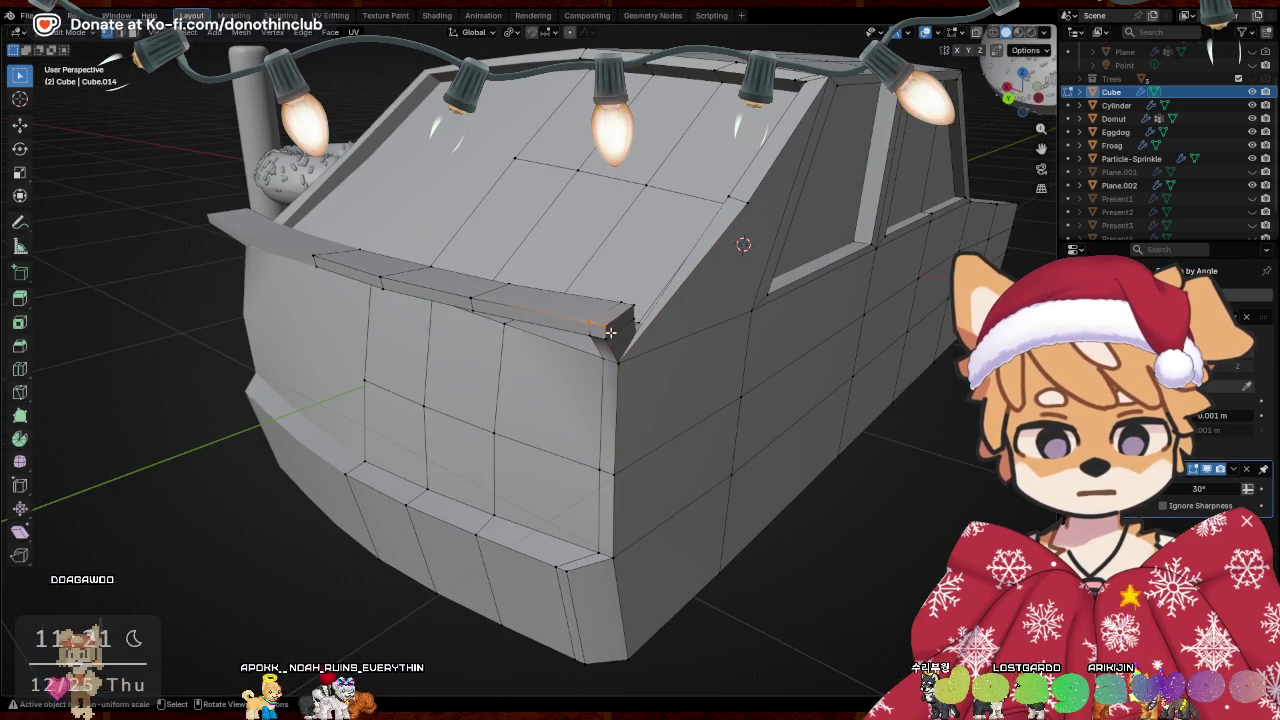
key(g)
key(x)
mouse_move(780, 384)
middle_down()
mouse_move(833, 427)
mouse_move(811, 251)
mouse_move(813, 287)
mouse_move(760, 400)
mouse_move(711, 451)
mouse_move(600, 400)
mouse_move(523, 400)
mouse_move(551, 349)
mouse_move(573, 408)
mouse_move(797, 323)
mouse_move(809, 369)
mouse_move(777, 397)
mouse_move(785, 363)
mouse_move(757, 448)
mouse_move(829, 394)
mouse_move(605, 368)
mouse_move(680, 400)
mouse_move(711, 430)
middle_up()
key(g)
click(808, 320)
Flatten the lip's two top faces level with a zero Z scale
key(Tab)
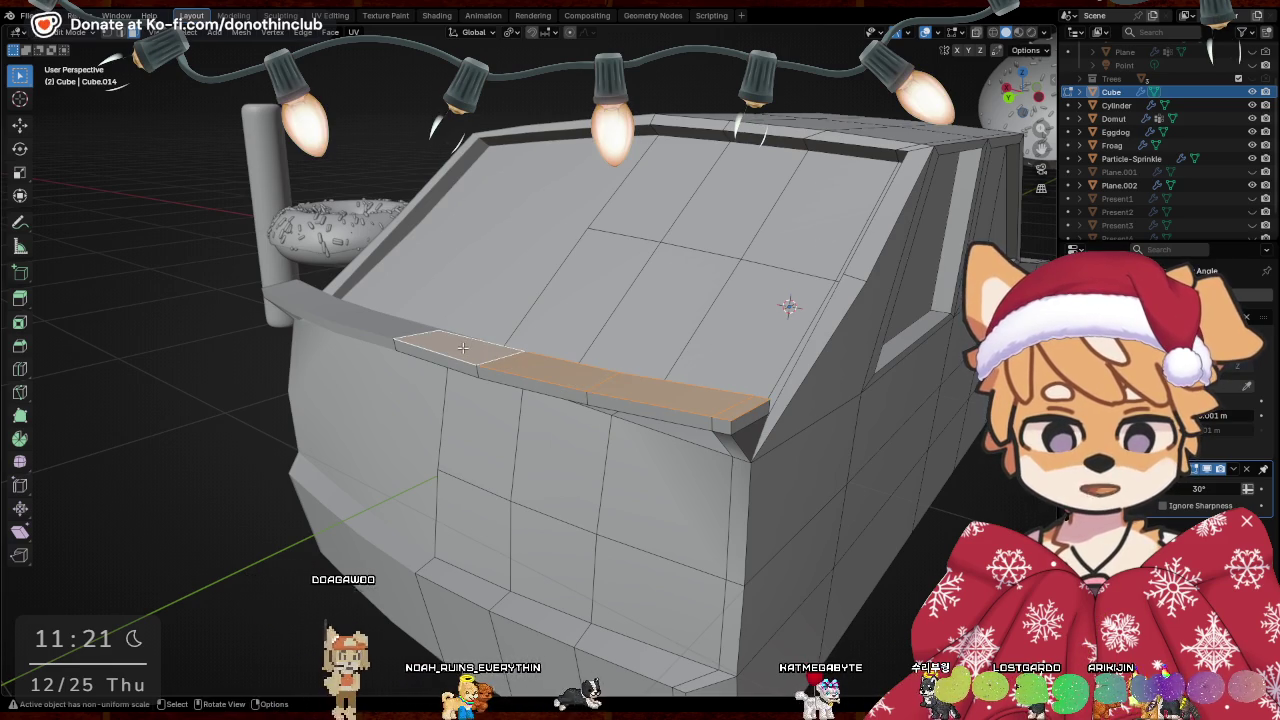
key(s)
key(z)
key(0)
middle_drag(634, 357, 688, 281)
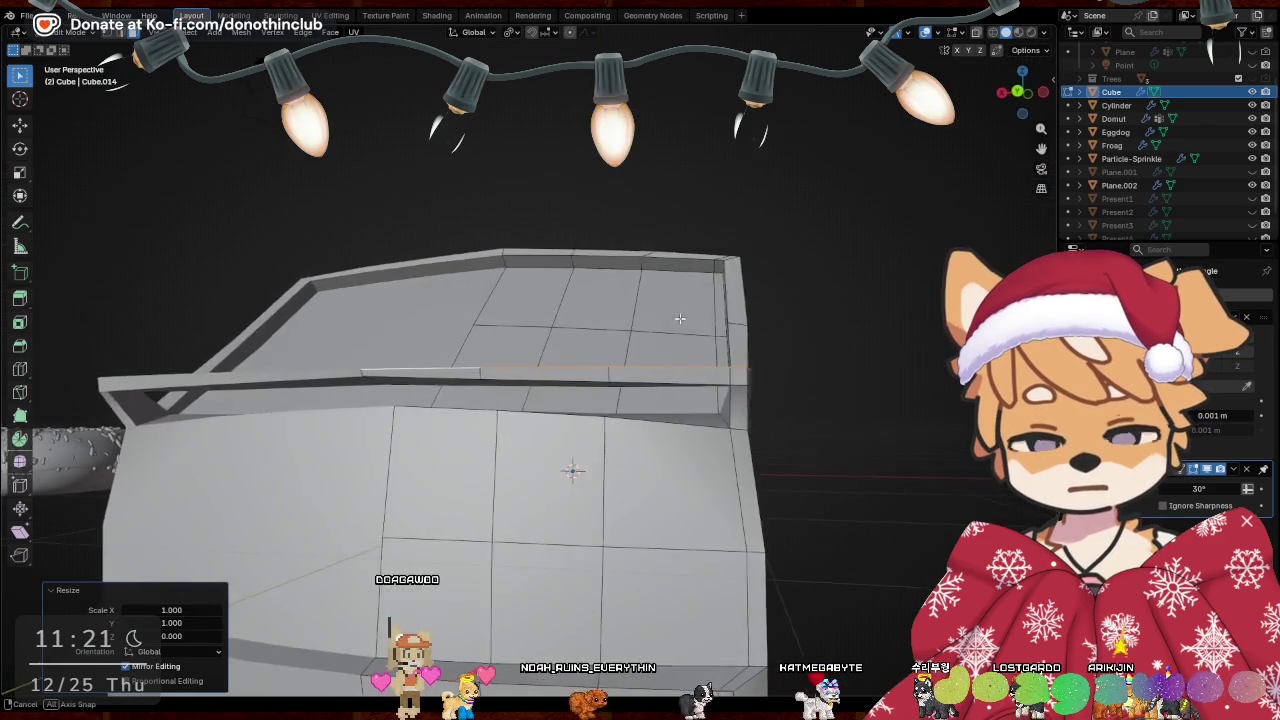
shift+click(424, 383)
shift+click(597, 387)
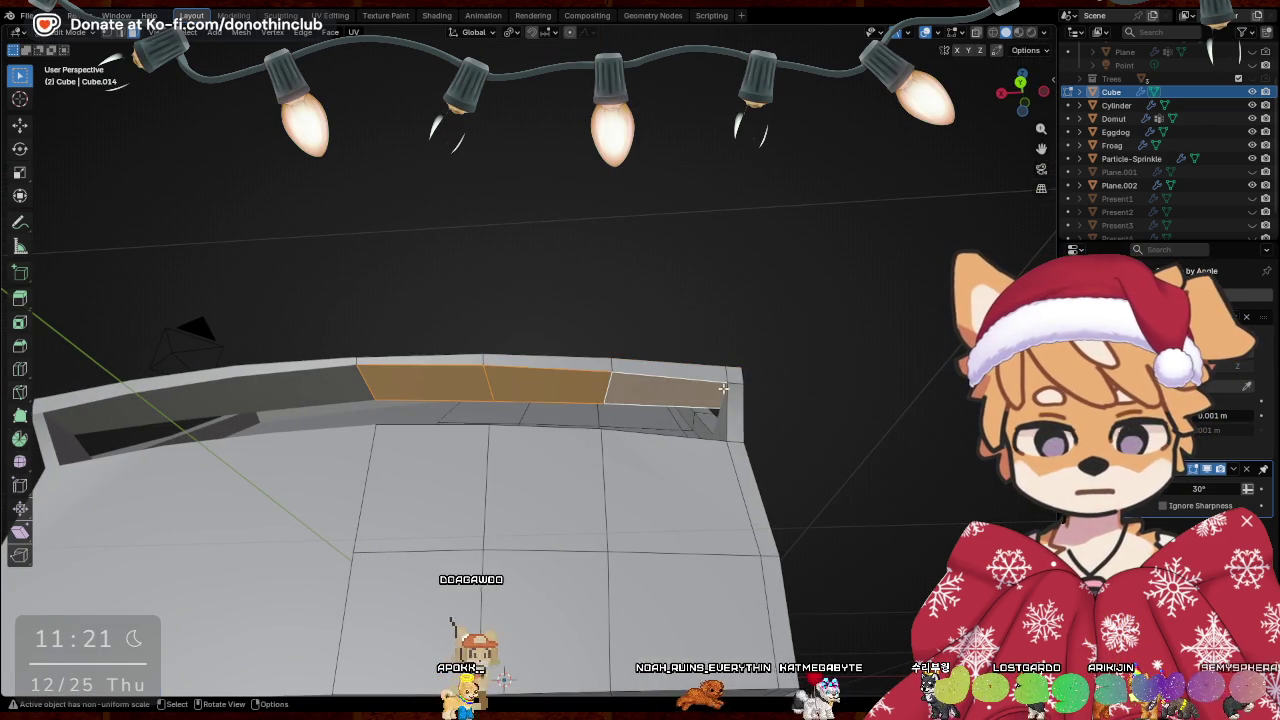
key(0)
key(Return)
mouse_move(900, 430)
middle_down()
mouse_move(825, 430)
mouse_move(614, 497)
middle_up()
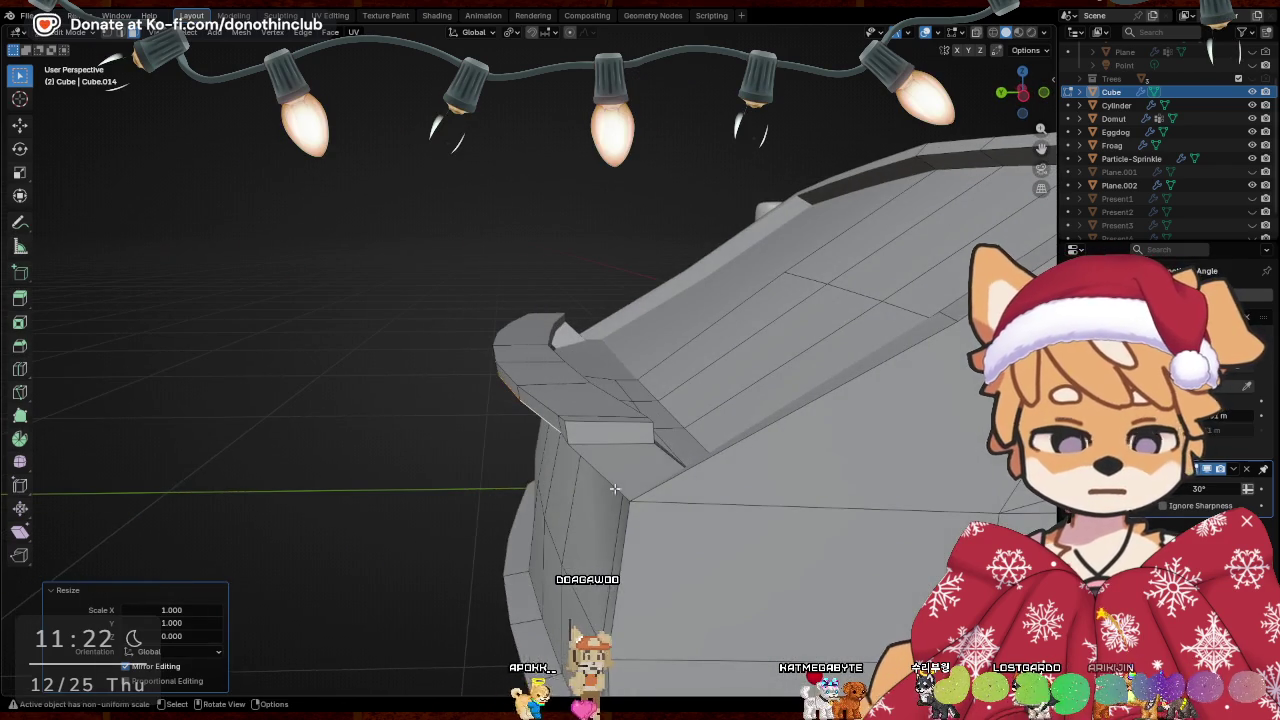
mouse_move(725, 455)
middle_down()
mouse_move(716, 518)
mouse_move(800, 515)
mouse_move(716, 400)
mouse_move(651, 354)
middle_up()
Orbit and zoom in on the corner fin at the end of the front lip
key(ctrl+r)
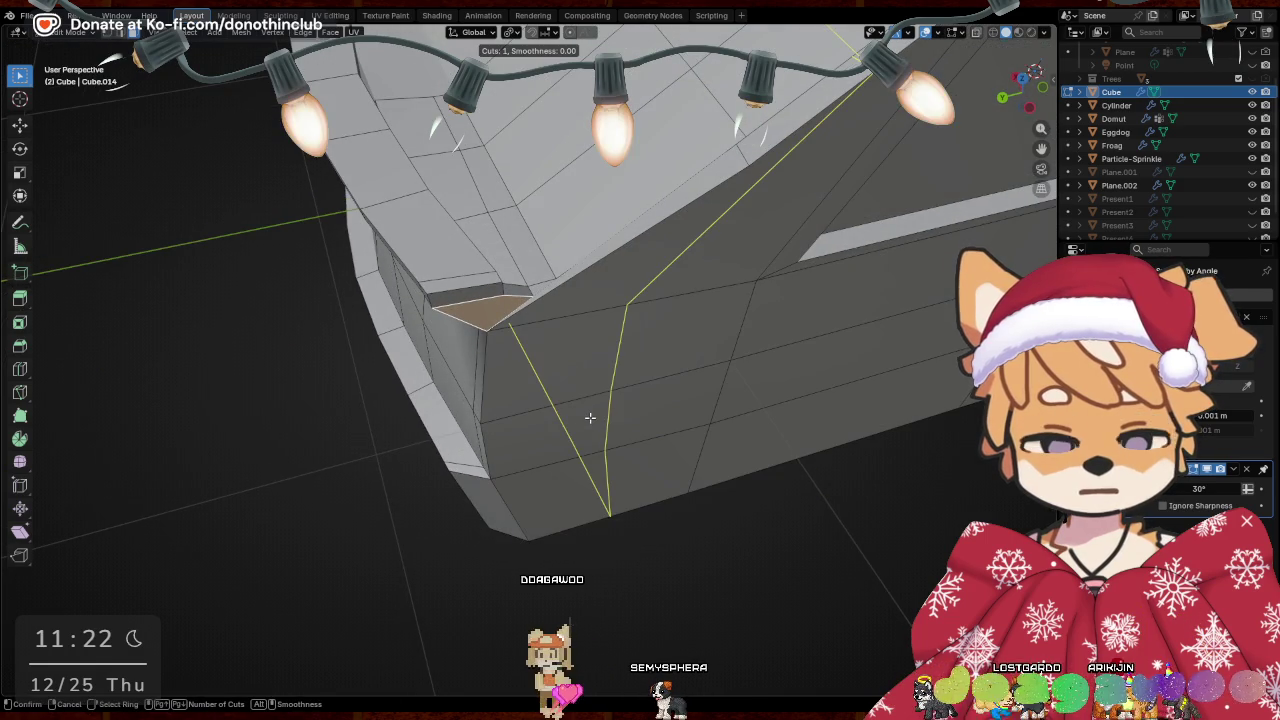
middle_drag(589, 418, 645, 435)
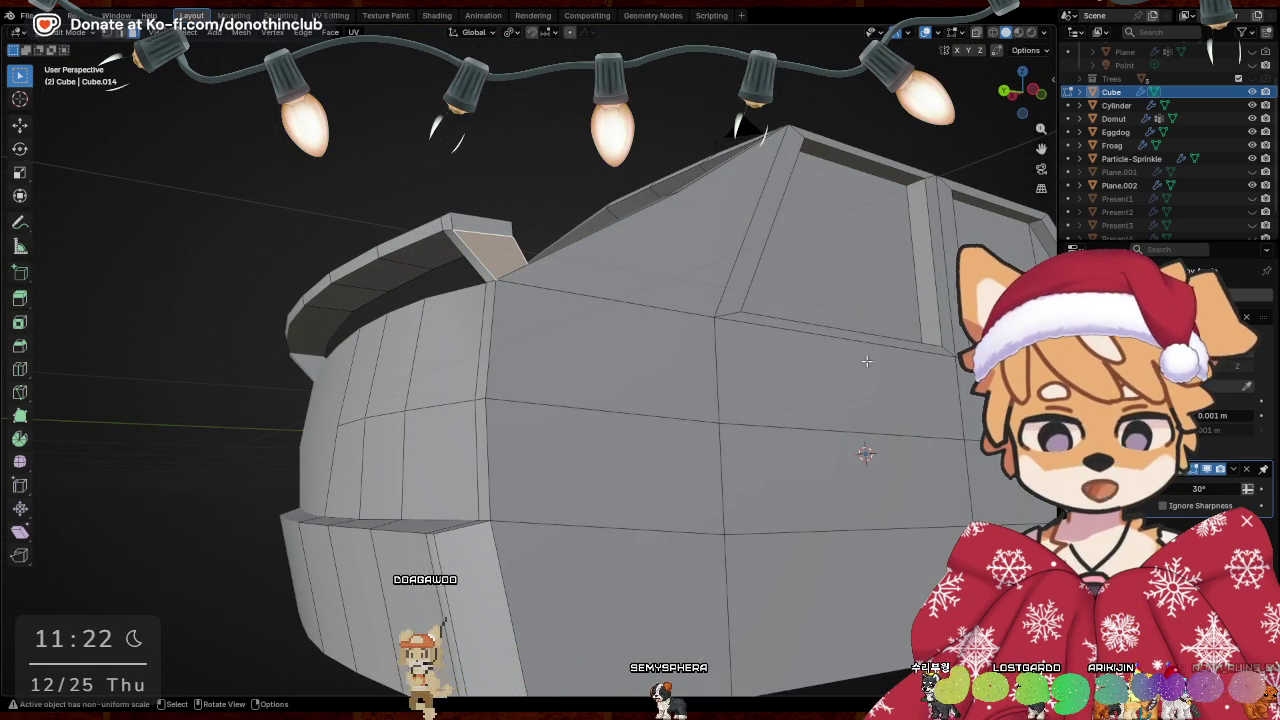
mouse_move(808, 288)
middle_down()
mouse_move(571, 300)
mouse_move(766, 331)
mouse_move(546, 318)
mouse_move(710, 343)
mouse_move(545, 306)
mouse_move(673, 312)
mouse_move(703, 300)
mouse_move(537, 350)
mouse_move(669, 360)
mouse_move(449, 336)
mouse_move(583, 346)
middle_up()
key(Tab)
key(Tab)
scroll(449, 336, up, 3)
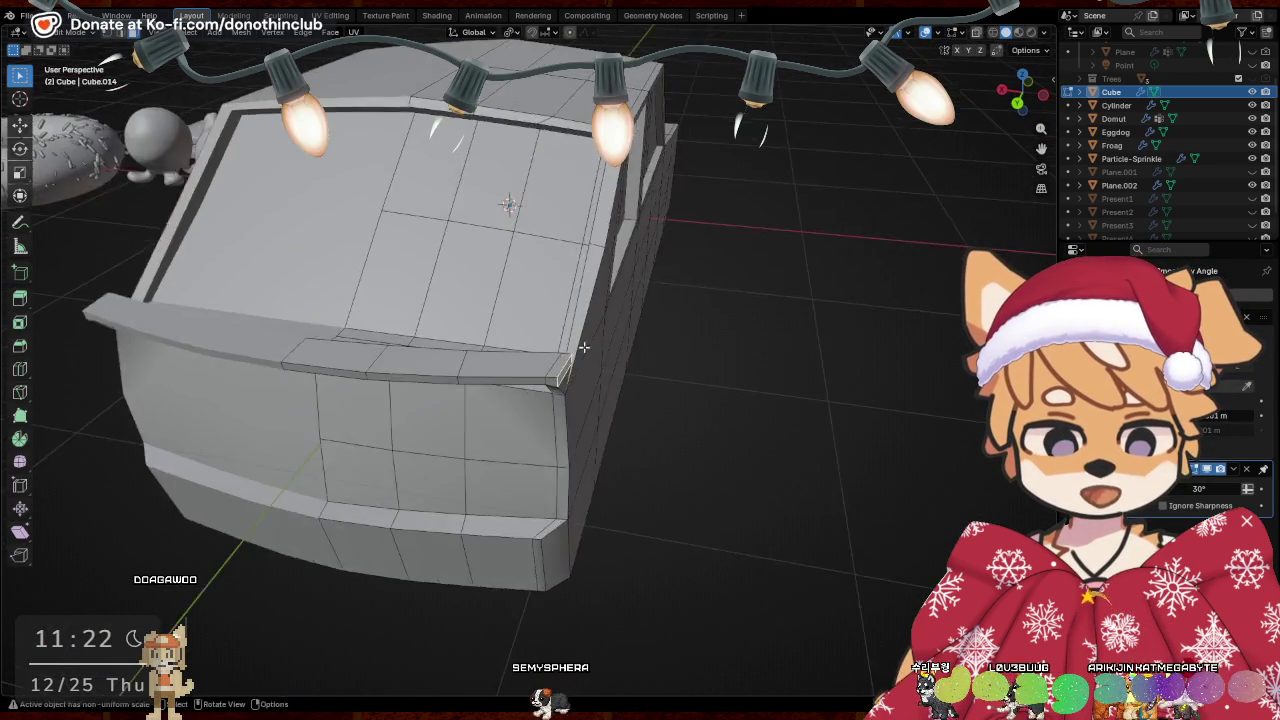
scroll(584, 384, up, 4)
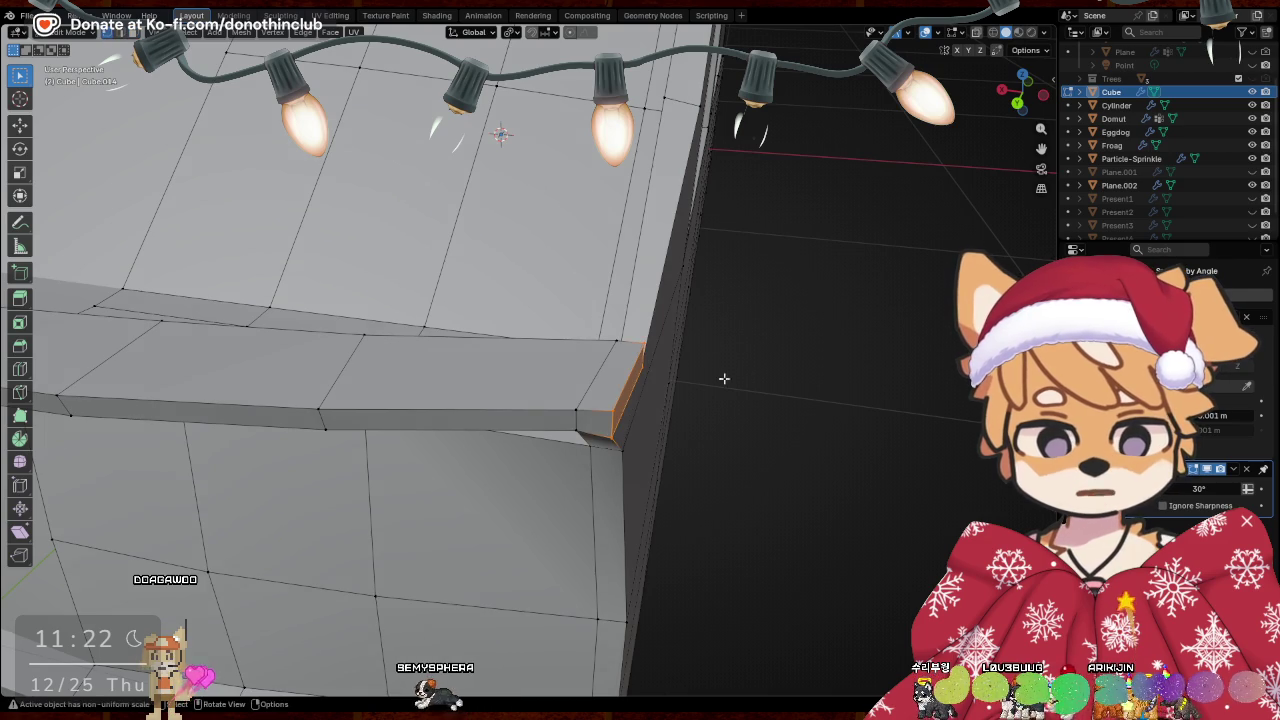
mouse_move(630, 426)
middle_down()
mouse_move(537, 414)
mouse_move(500, 370)
mouse_move(503, 330)
middle_up()
Select the fin face at the lip corner and rotate it 14.9° around Z
drag(461, 282, 478, 302)
middle_drag(498, 317, 740, 388)
key(r)
key(z)
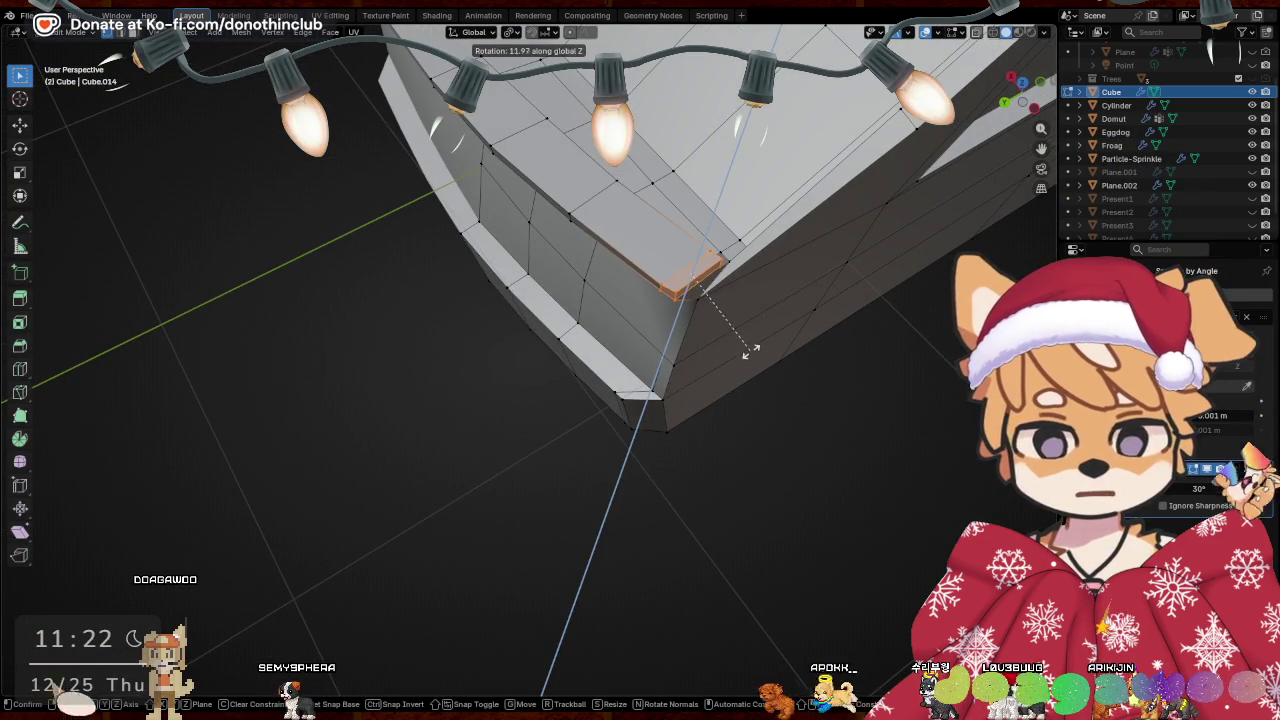
click(800, 320)
Shift the corner face along Y, then -0.032691 m along X to meet the body side
mouse_move(800, 320)
middle_down()
mouse_move(709, 386)
mouse_move(737, 413)
mouse_move(706, 180)
mouse_move(770, 272)
middle_up()
key(g)
key(y)
click(711, 397)
key(g)
key(x)
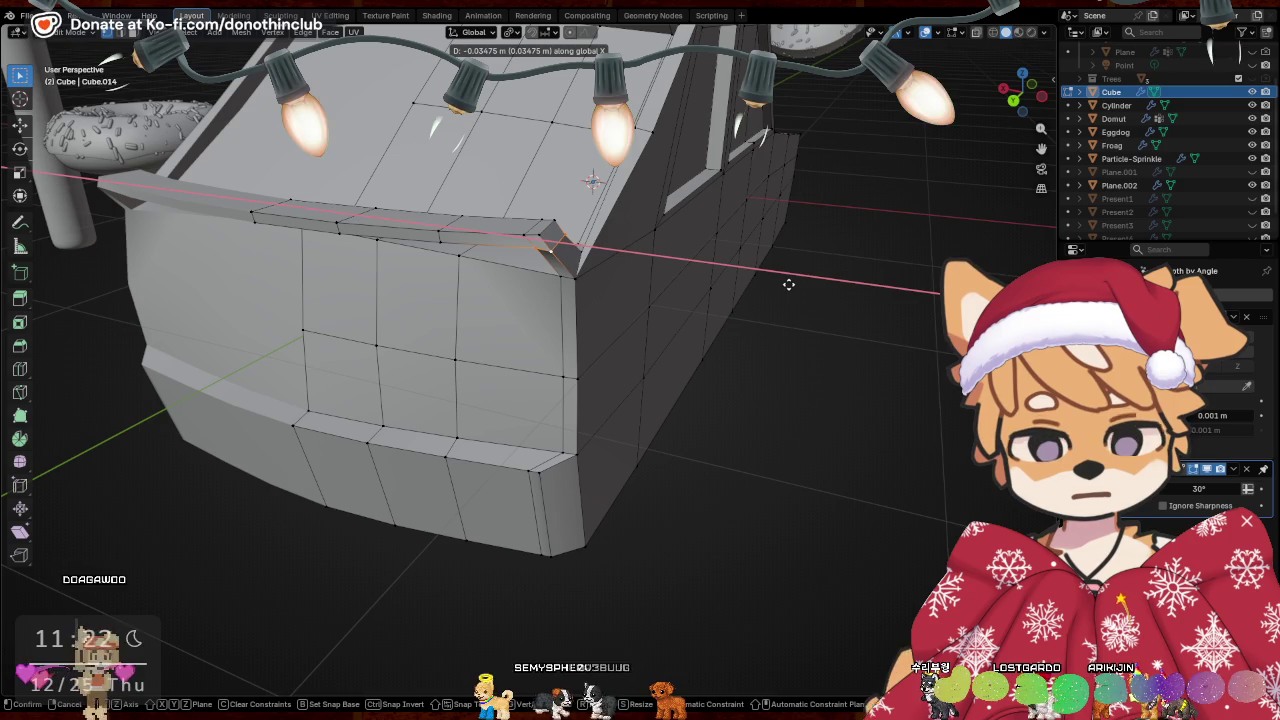
click(785, 281)
Orbit around the whole car in Object Mode to check the fin, then return to Edit Mode
mouse_move(760, 274)
middle_down()
mouse_move(757, 191)
mouse_move(785, 213)
mouse_move(785, 234)
middle_up()
key(Tab)
mouse_move(887, 359)
middle_down()
mouse_move(536, 373)
mouse_move(669, 377)
middle_up()
key(Tab)
scroll(669, 377, up, 1)
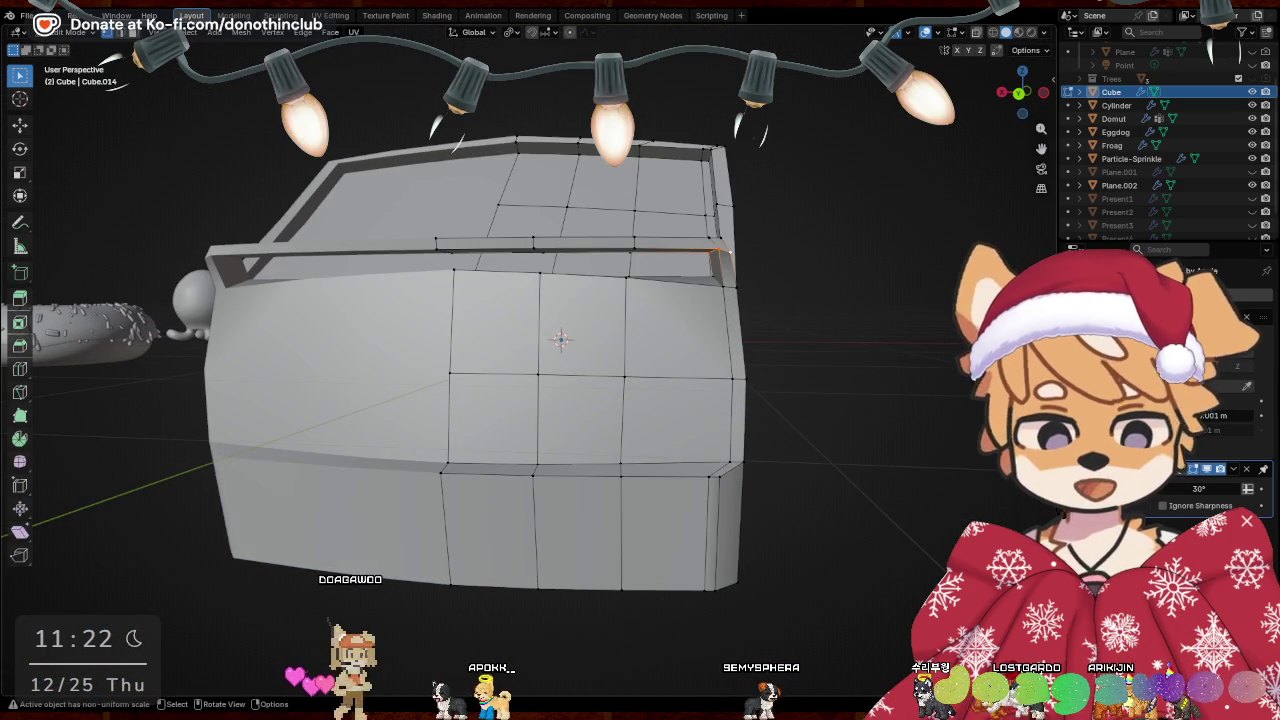
Inset a square face on the car's front by extruding in place and scaling it inward
click(462, 324)
middle_drag(462, 324, 470, 370)
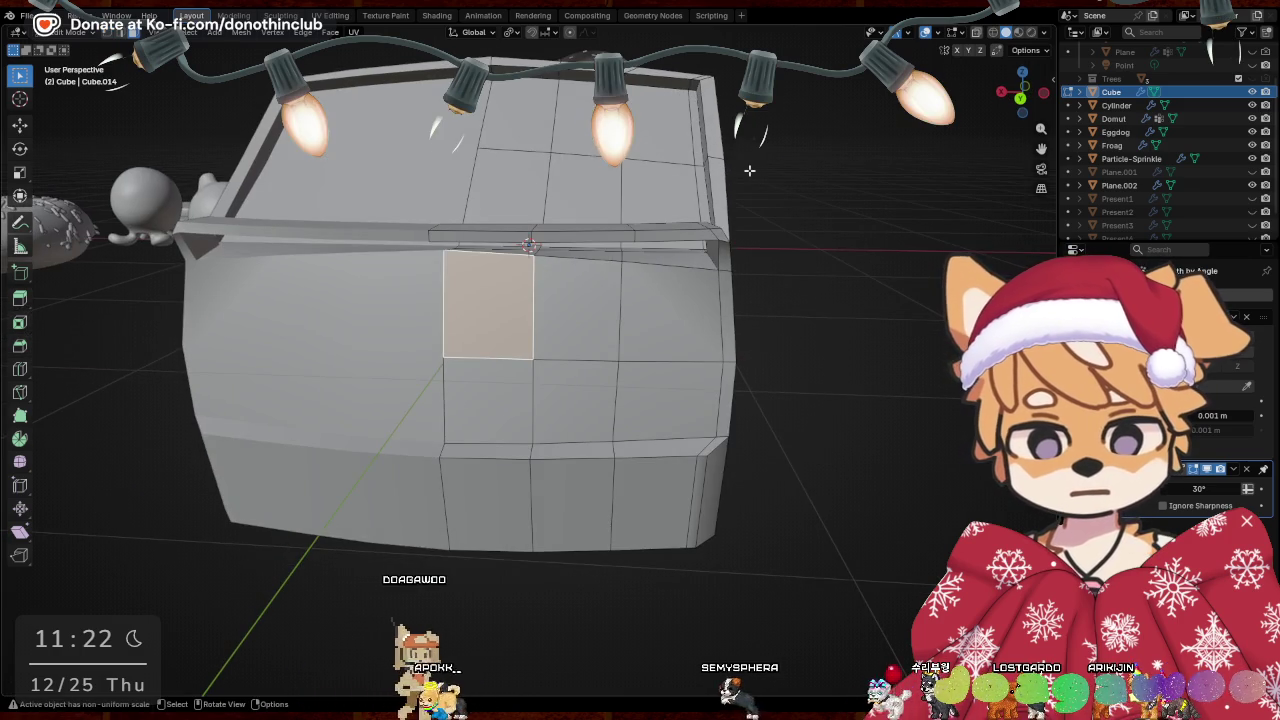
key(e)
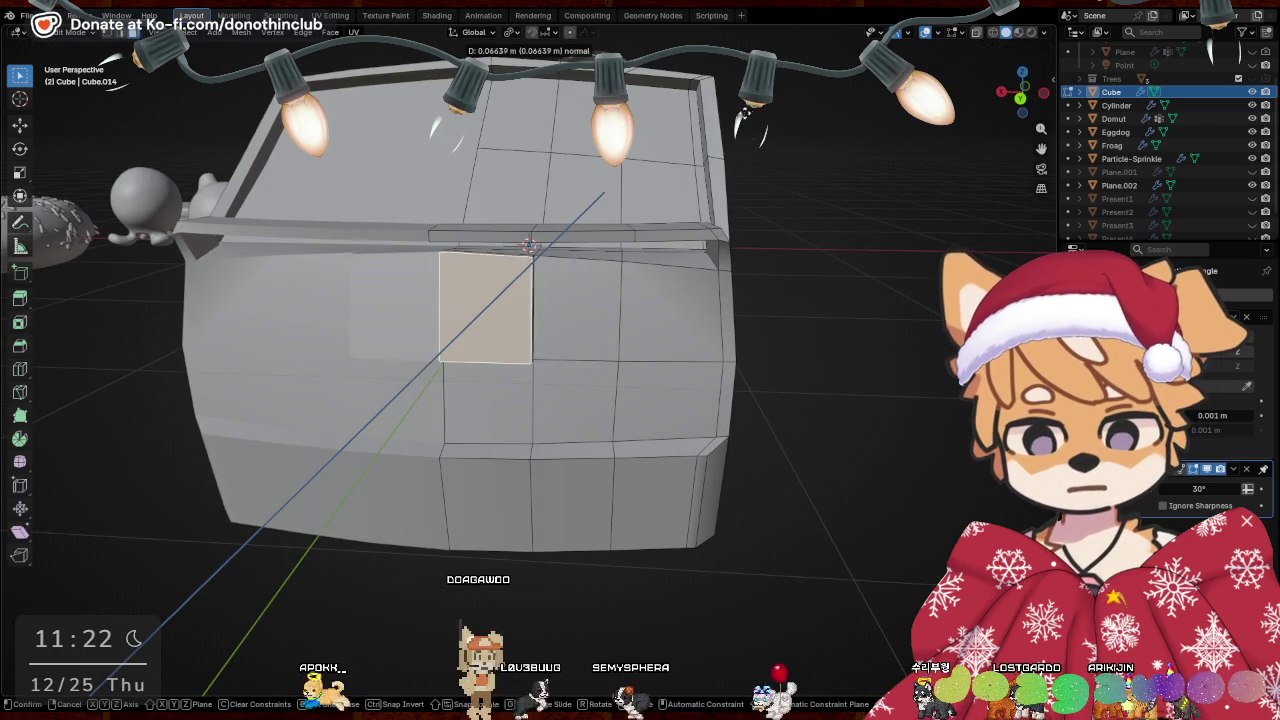
right_click(733, 125)
key(s)
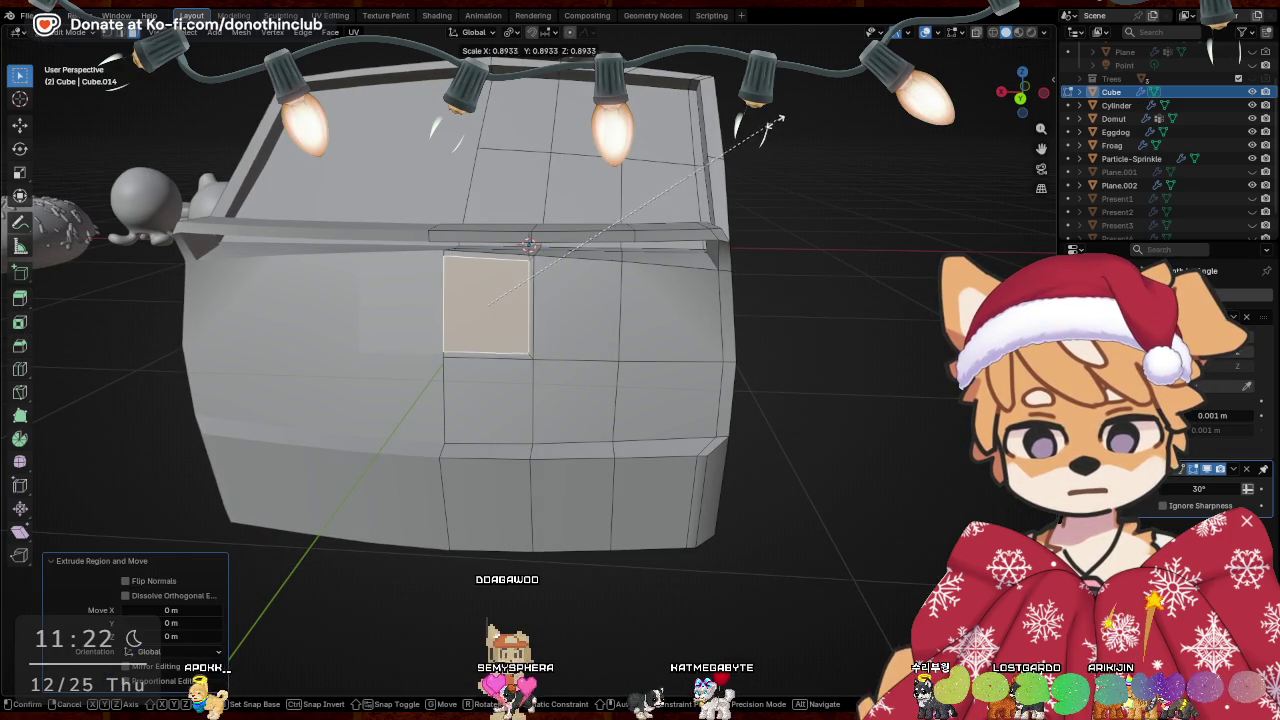
click(741, 153)
Extrude the inset face, sink it 0.048119 m along Y, and scale it to 0.908
mouse_move(741, 153)
middle_down()
mouse_move(717, 373)
mouse_move(686, 285)
mouse_move(689, 371)
mouse_move(730, 165)
mouse_move(748, 277)
middle_up()
click(705, 379)
key(g)
key(y)
click(686, 378)
key(s)
key(shift+s)
middle_drag(857, 277, 803, 274)
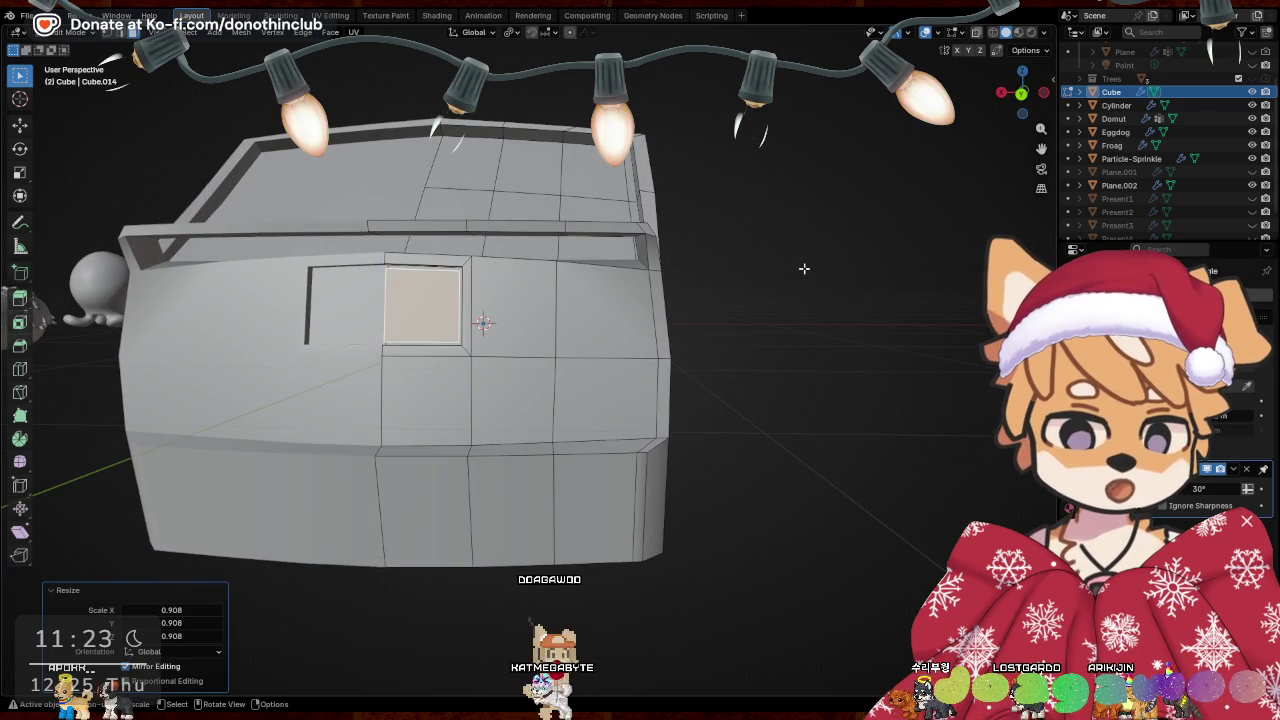
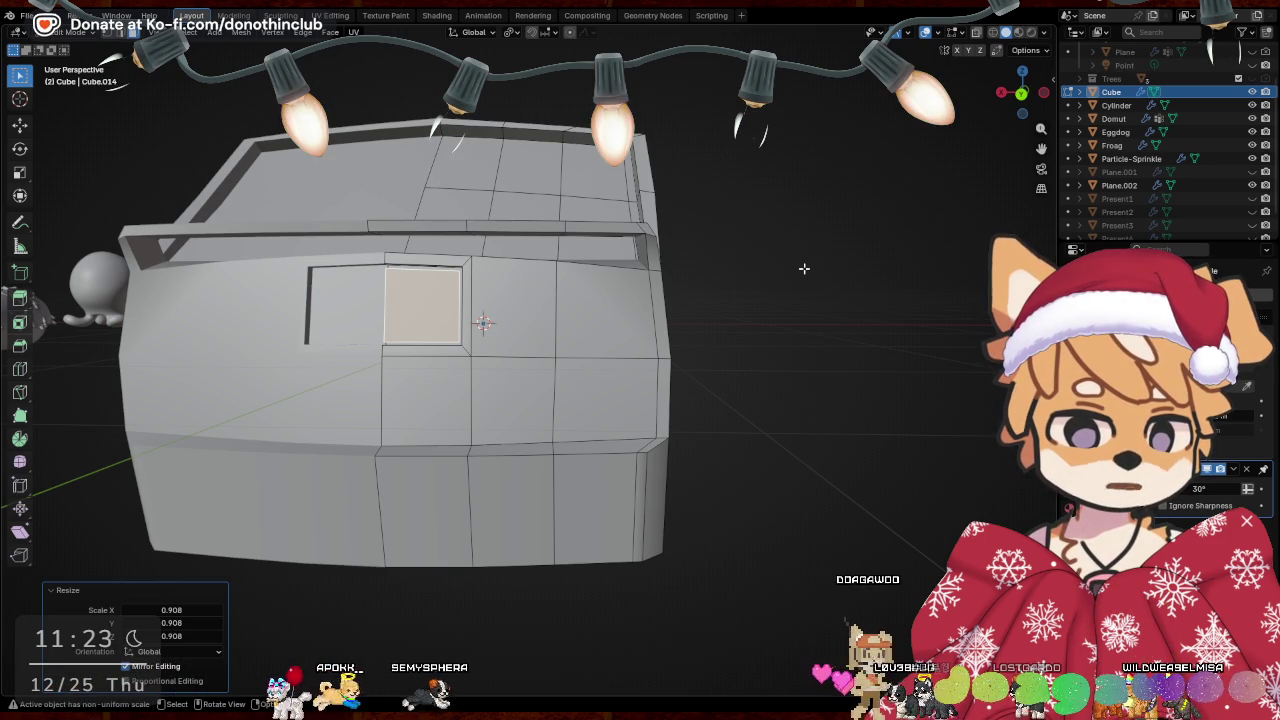
Add the second stacked side panel face to the selection and inset both faces
middle_drag(783, 327, 642, 365)
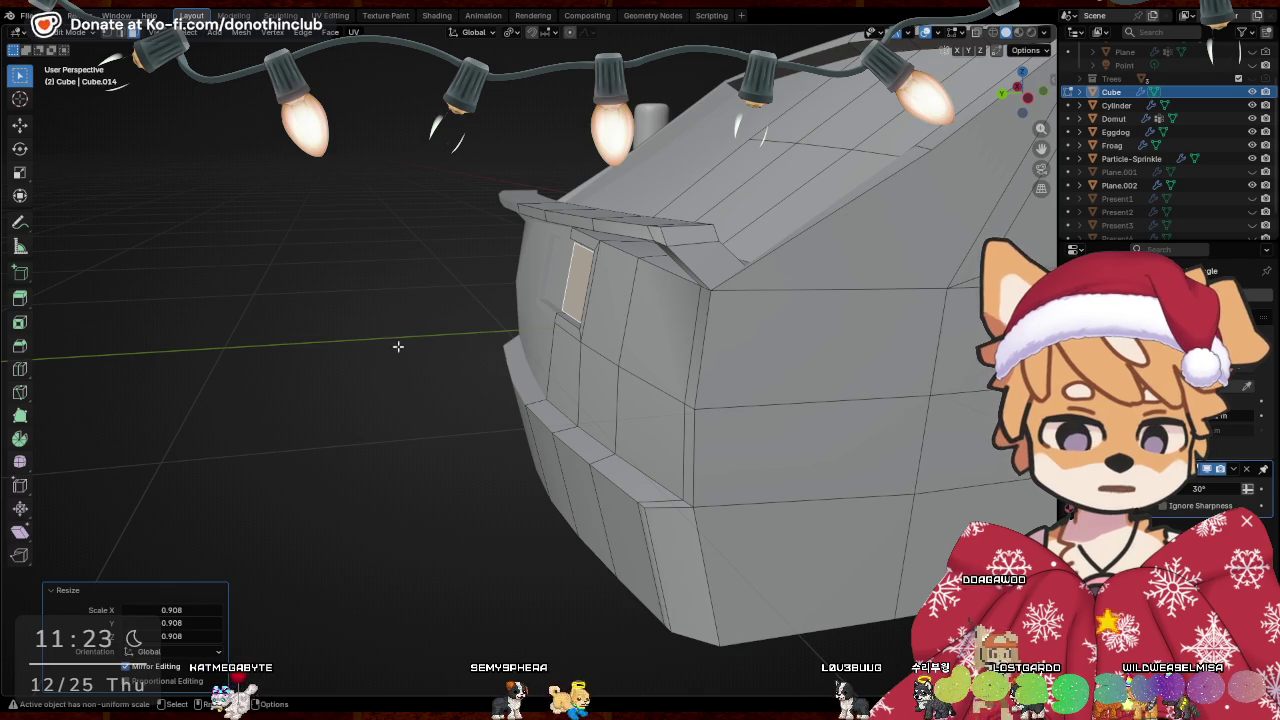
middle_drag(410, 347, 811, 334)
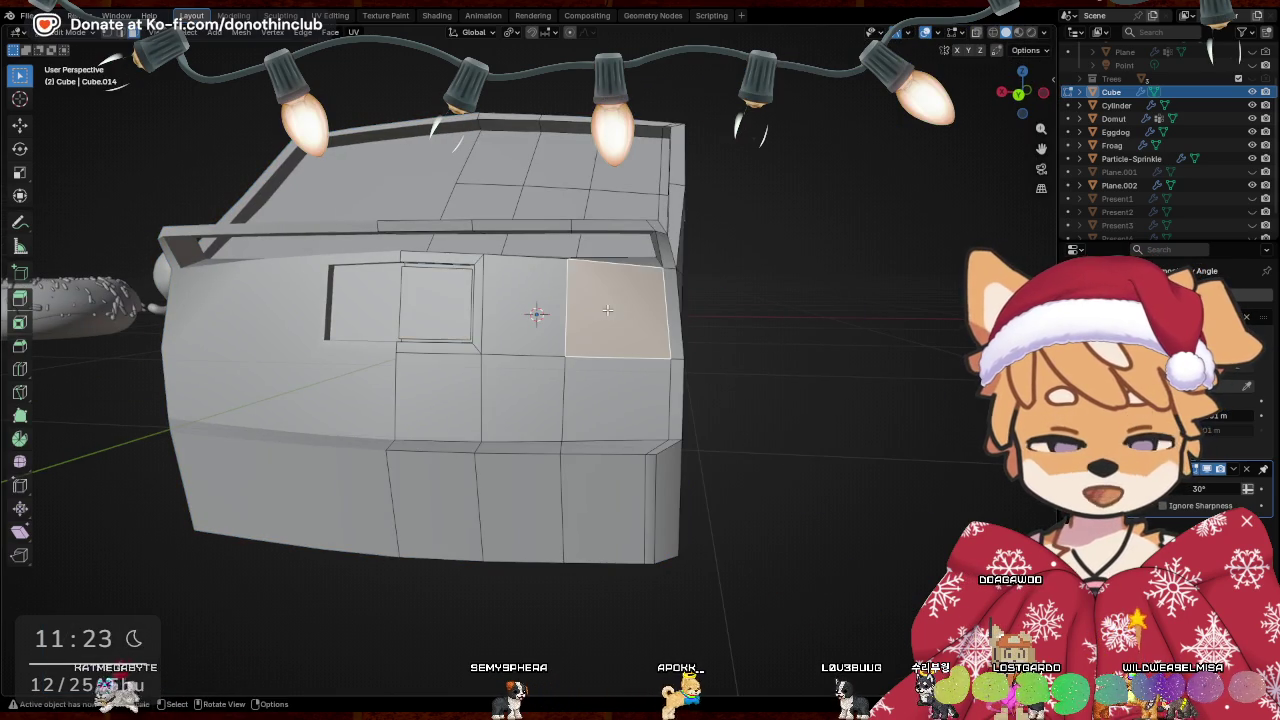
shift+click(618, 388)
middle_drag(618, 388, 897, 184)
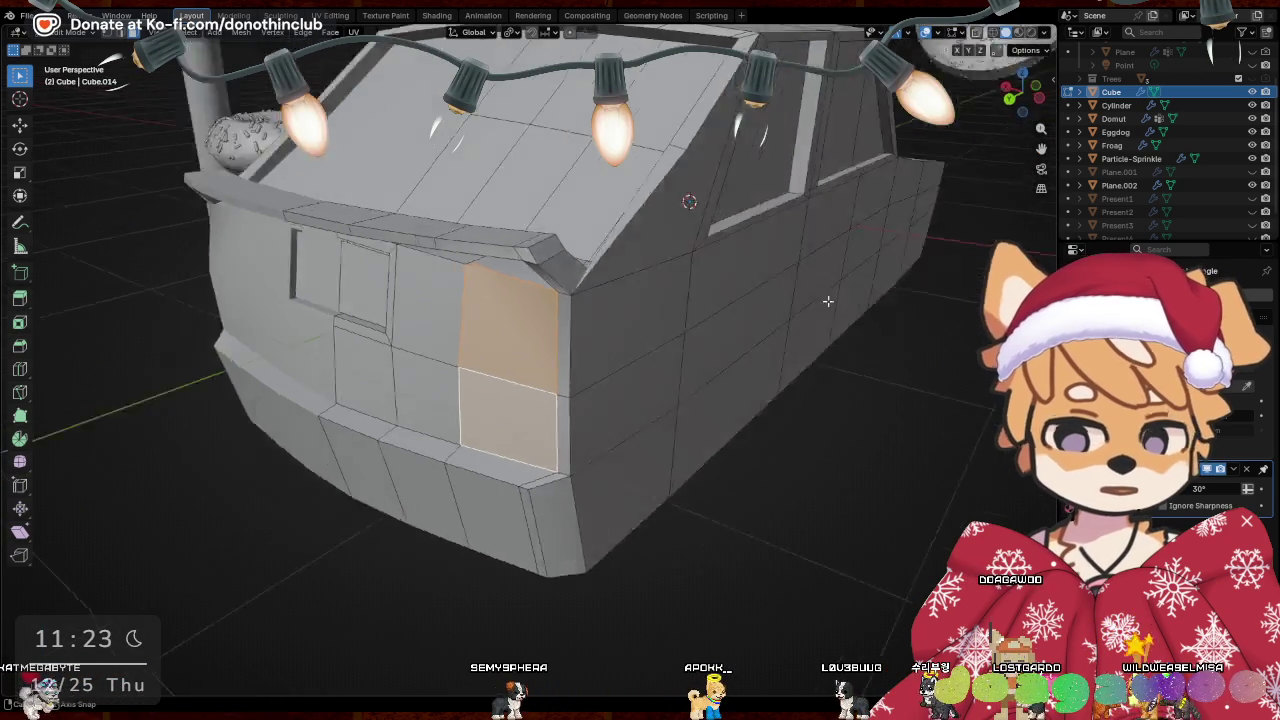
key(i)
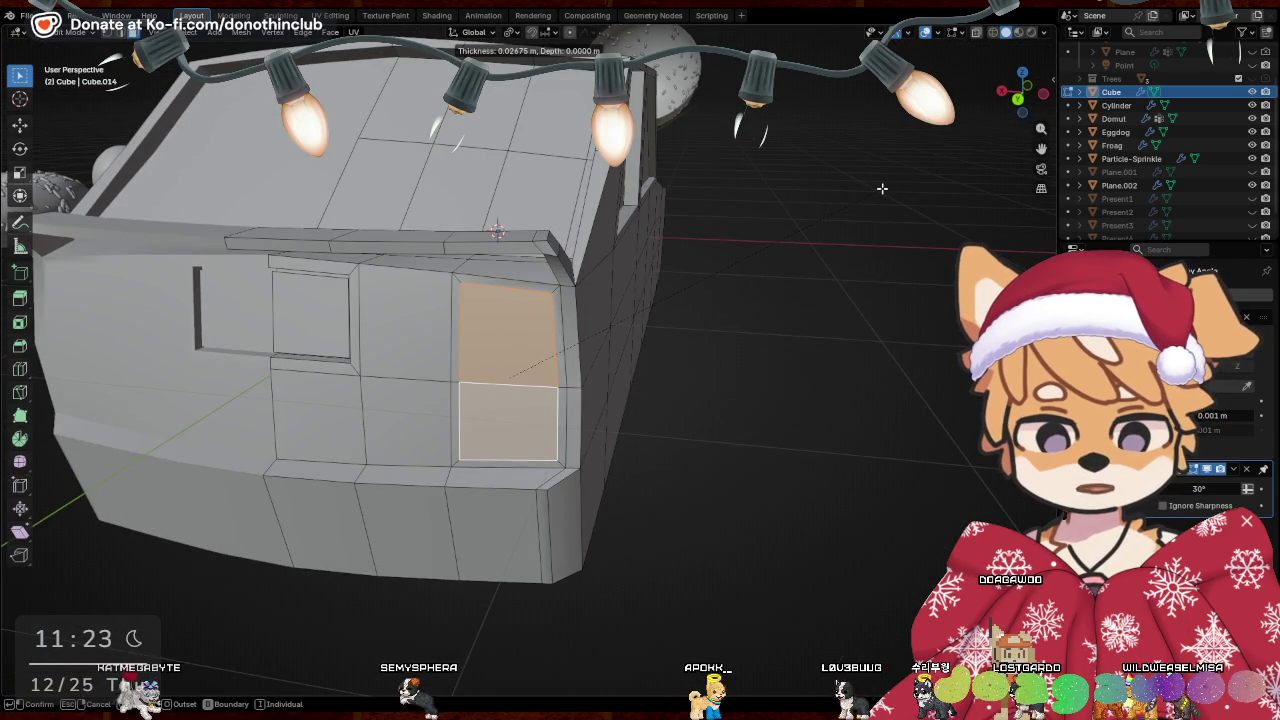
click(882, 188)
Extrude the inset side panels inward and shrink them slightly into a recess
middle_drag(882, 188, 711, 543)
key(e)
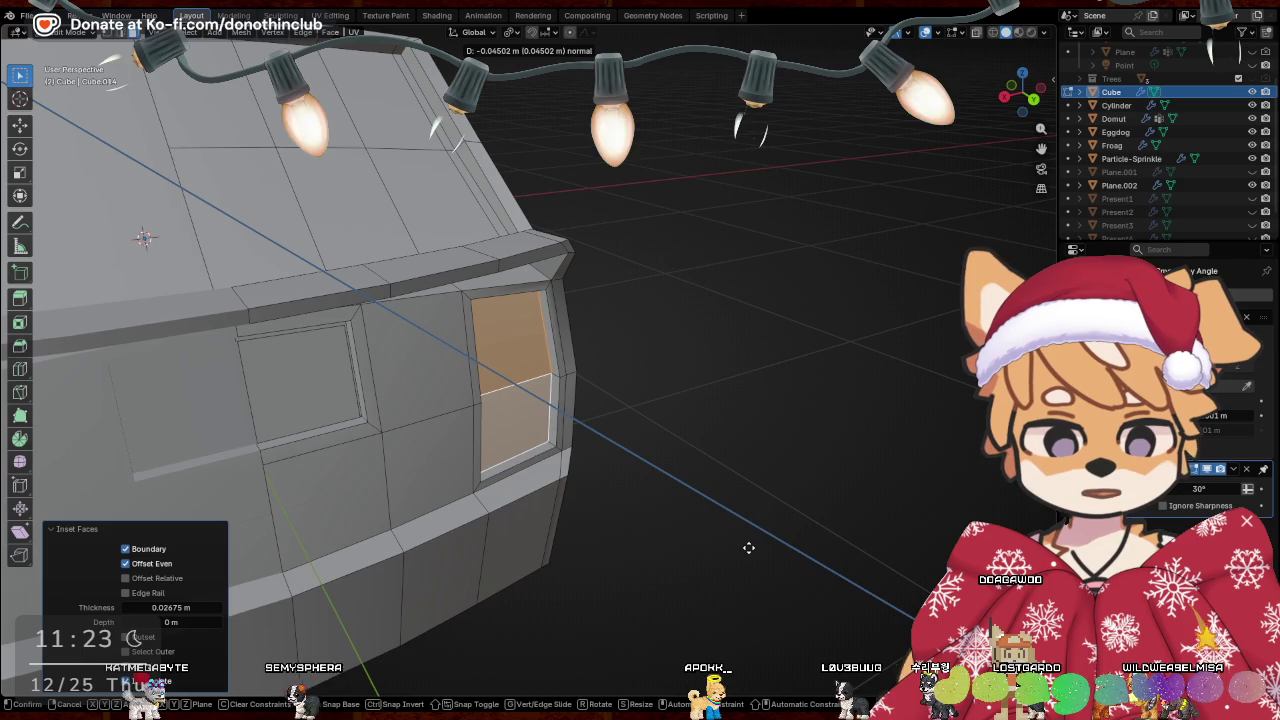
click(746, 548)
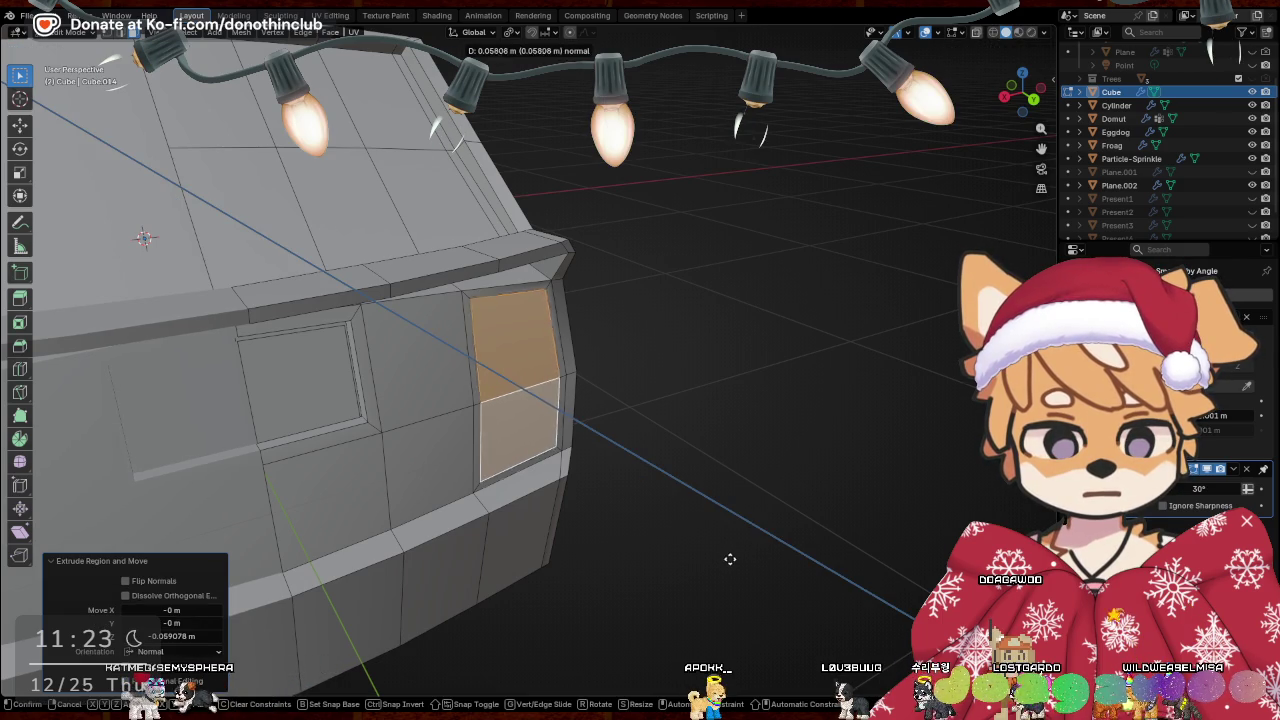
click(767, 528)
click(826, 292)
middle_drag(826, 292, 603, 302)
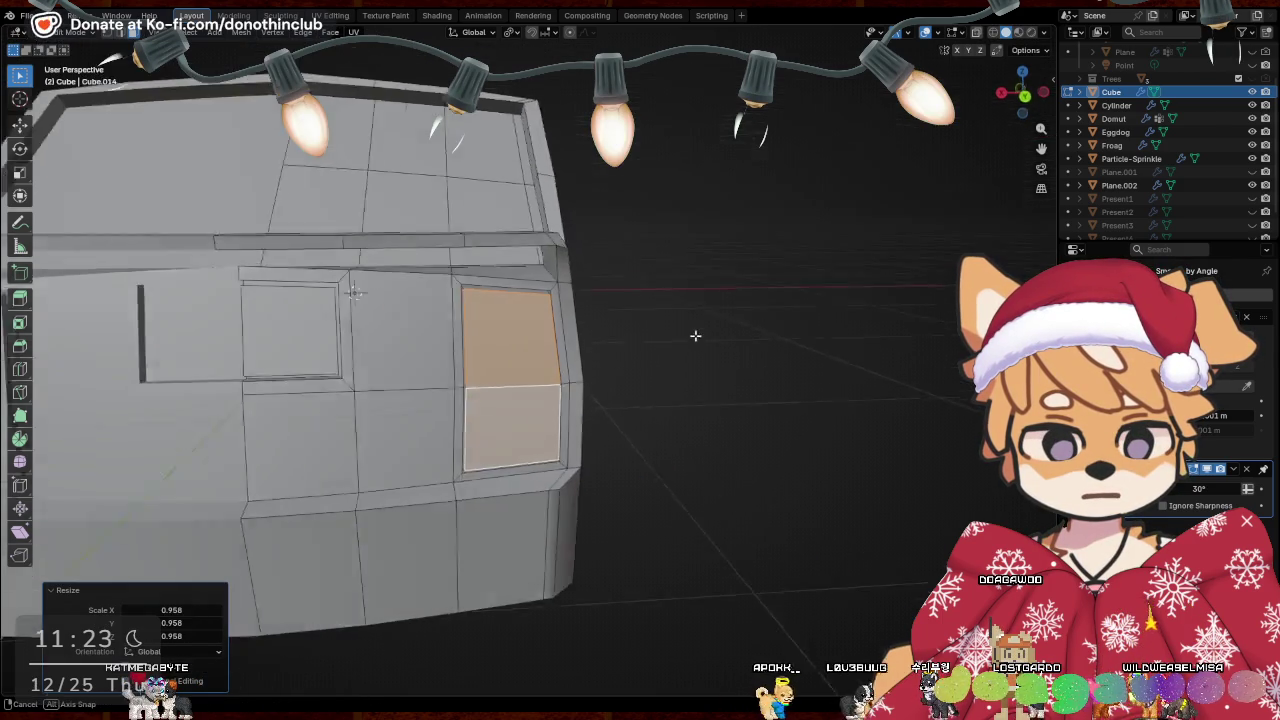
mouse_move(603, 312)
middle_down()
mouse_move(641, 339)
mouse_move(637, 409)
middle_up()
Add an edge loop around the lower body and slide it upward
click(587, 402)
right_click(587, 402)
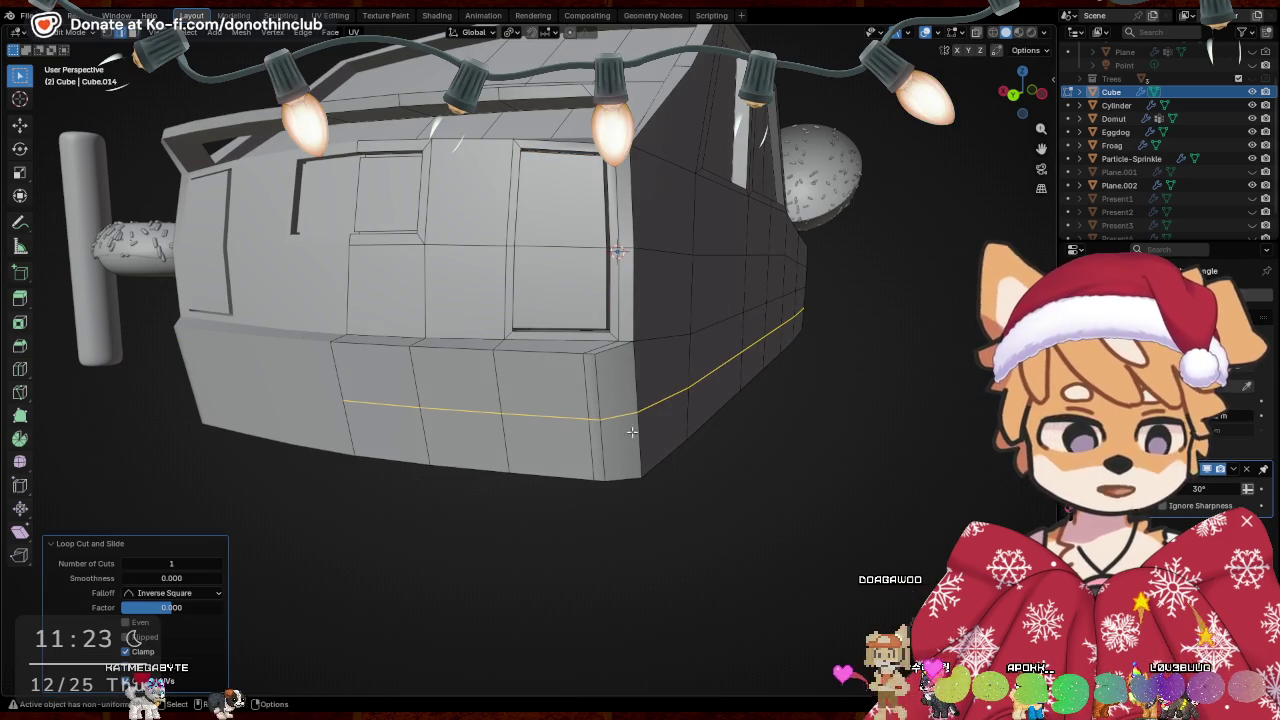
mouse_move(774, 426)
middle_down()
mouse_move(733, 427)
mouse_move(760, 430)
middle_up()
key(g)
key(g)
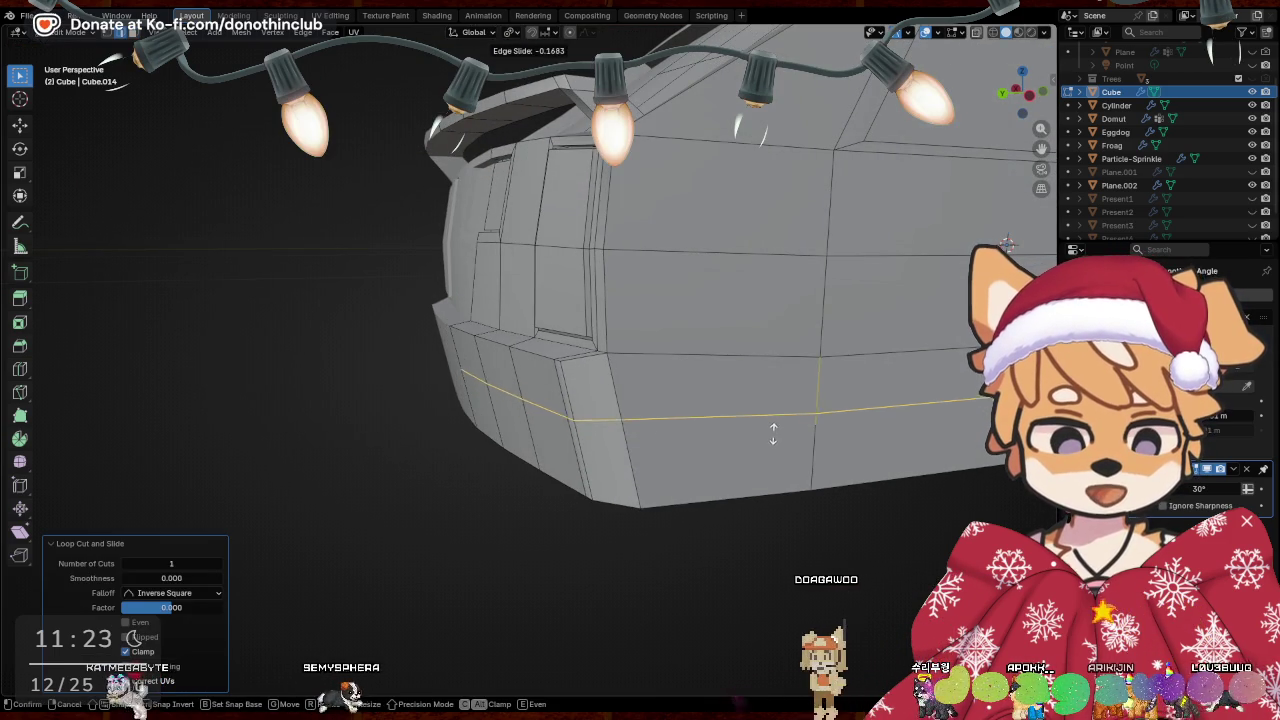
click(802, 418)
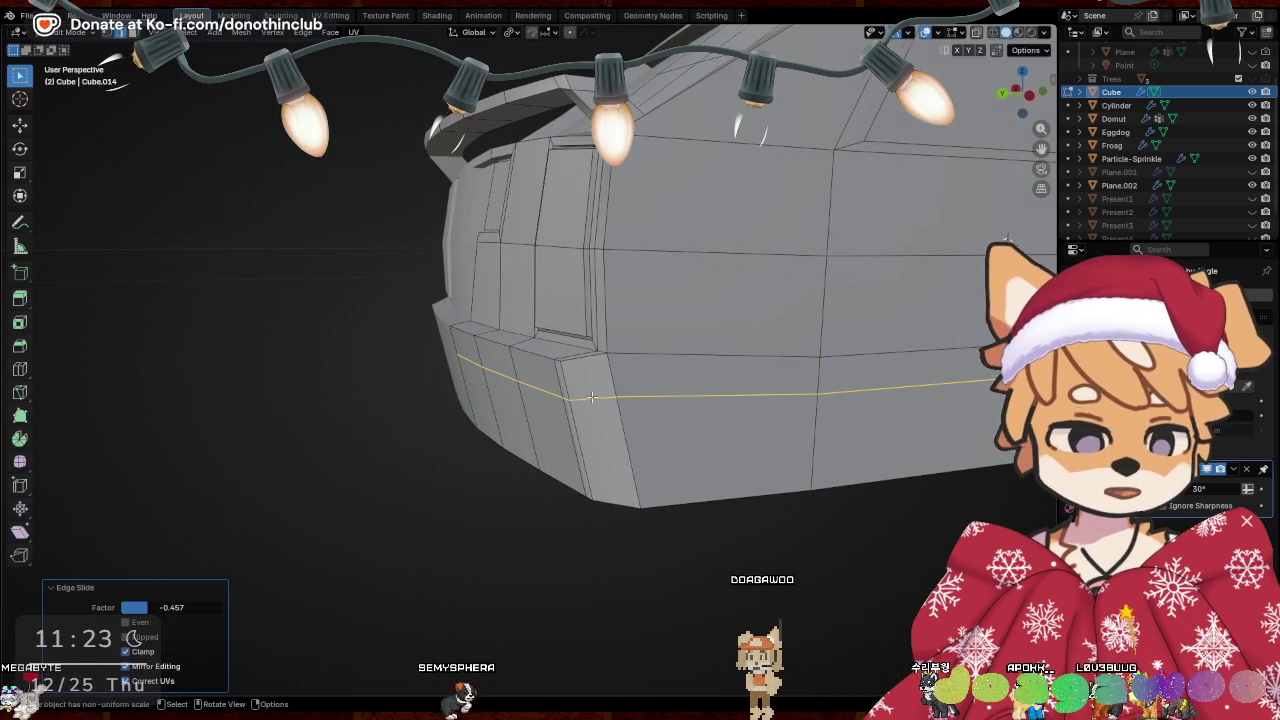
middle_drag(802, 418, 508, 376)
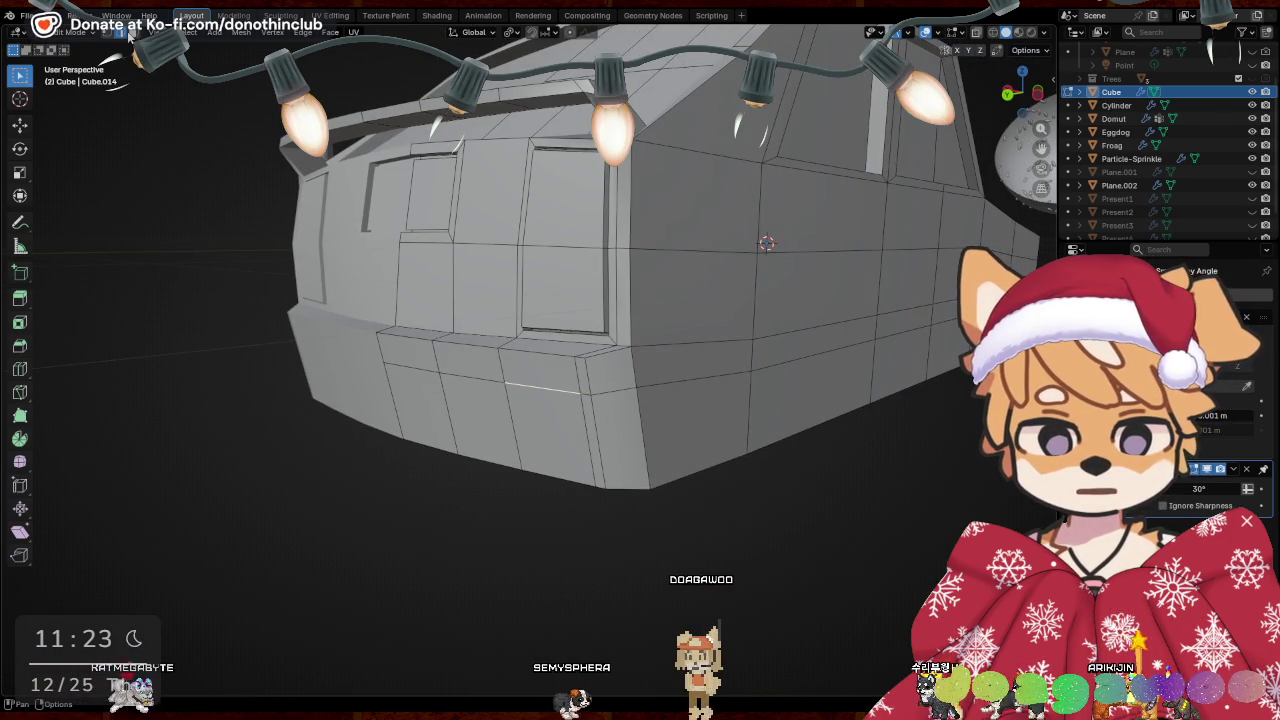
Select two adjacent lower-edge faces and extrude them as a strip
click(597, 369)
mouse_move(592, 370)
middle_down()
mouse_move(578, 373)
mouse_move(600, 380)
mouse_move(668, 479)
mouse_move(710, 480)
mouse_move(809, 226)
middle_up()
shift+click(550, 374)
key(e)
click(620, 420)
Nudge the extruded strip along X and Y into a sill lip, then return to Object Mode
key(g)
key(x)
click(714, 480)
key(g)
key(y)
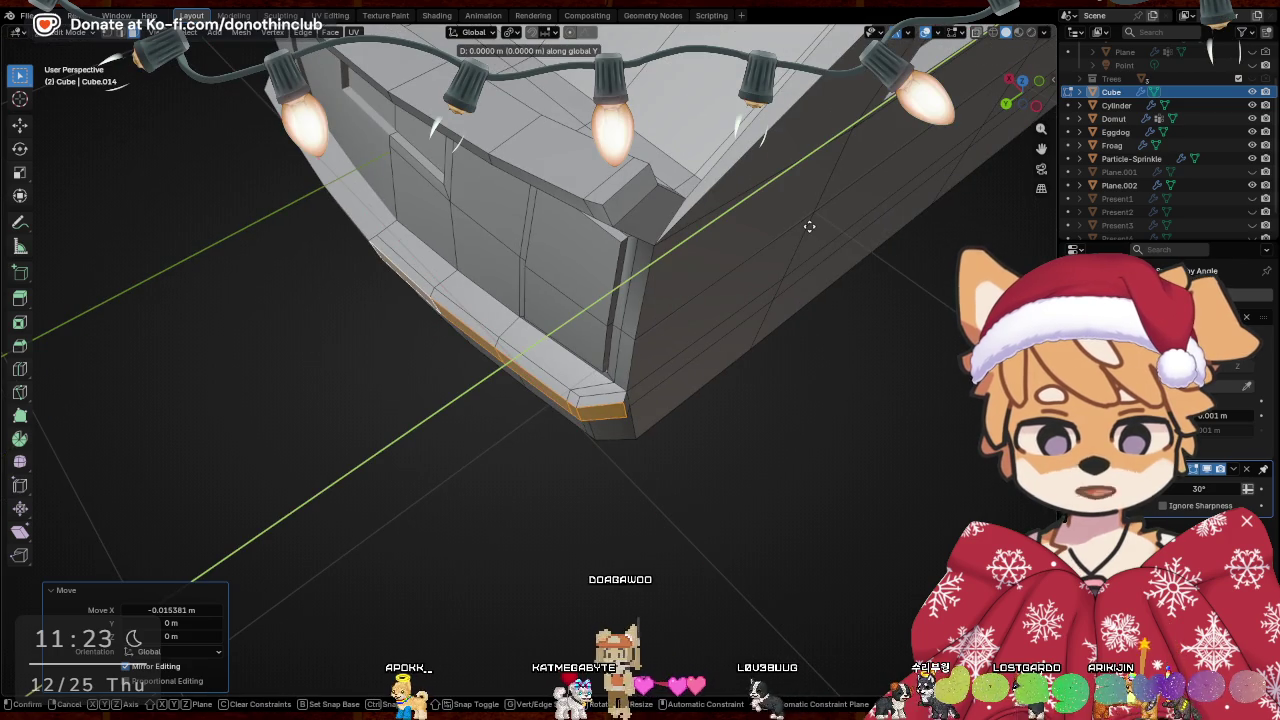
click(843, 368)
mouse_move(843, 368)
middle_down()
mouse_move(824, 368)
mouse_move(811, 575)
mouse_move(969, 507)
mouse_move(503, 449)
mouse_move(760, 430)
middle_up()
key(Tab)
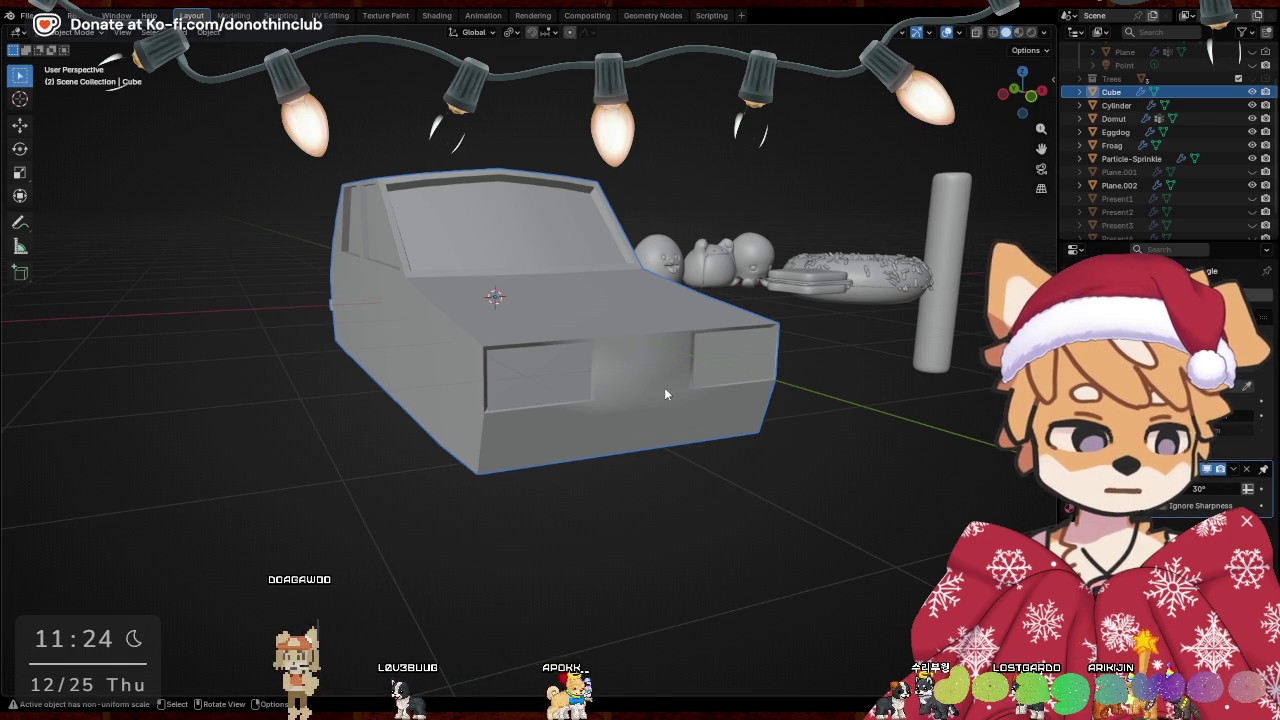
Re-enter Edit Mode on the car and select a face on the lower front
middle_drag(665, 394, 729, 477)
key(ctrl+Tab)
click(884, 472)
middle_drag(884, 472, 647, 451)
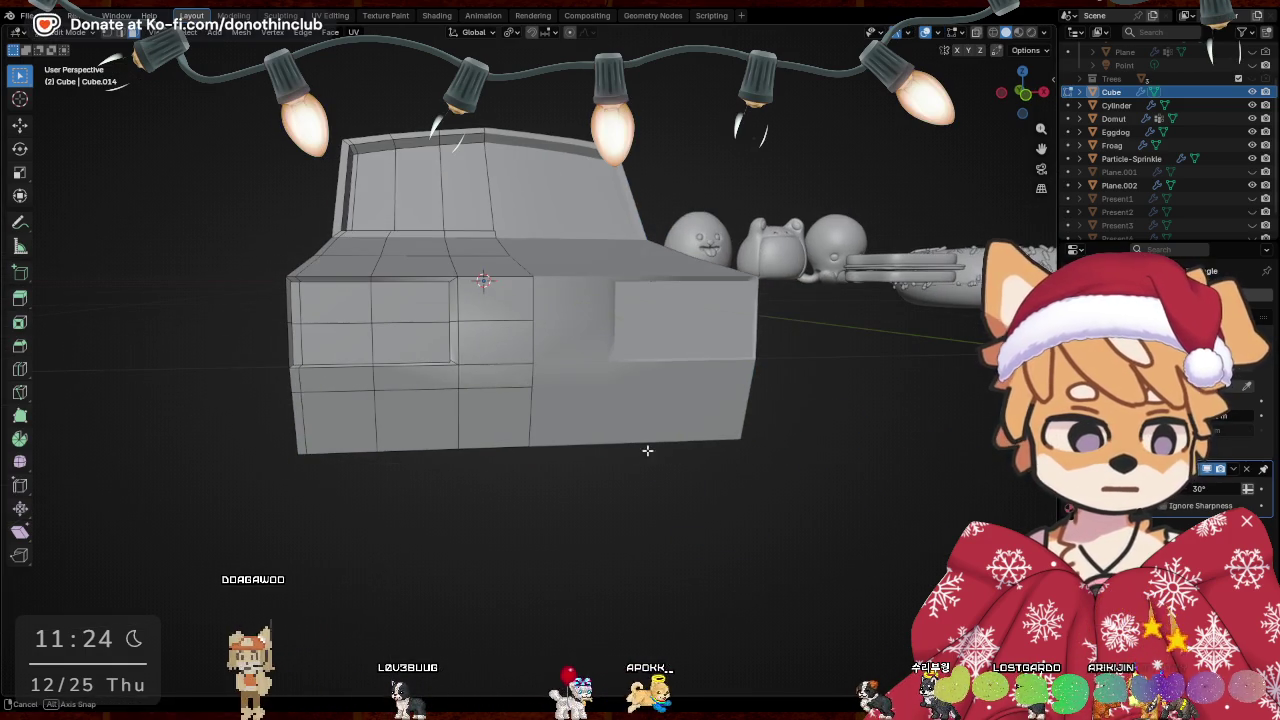
click(497, 378)
middle_drag(606, 400, 476, 366)
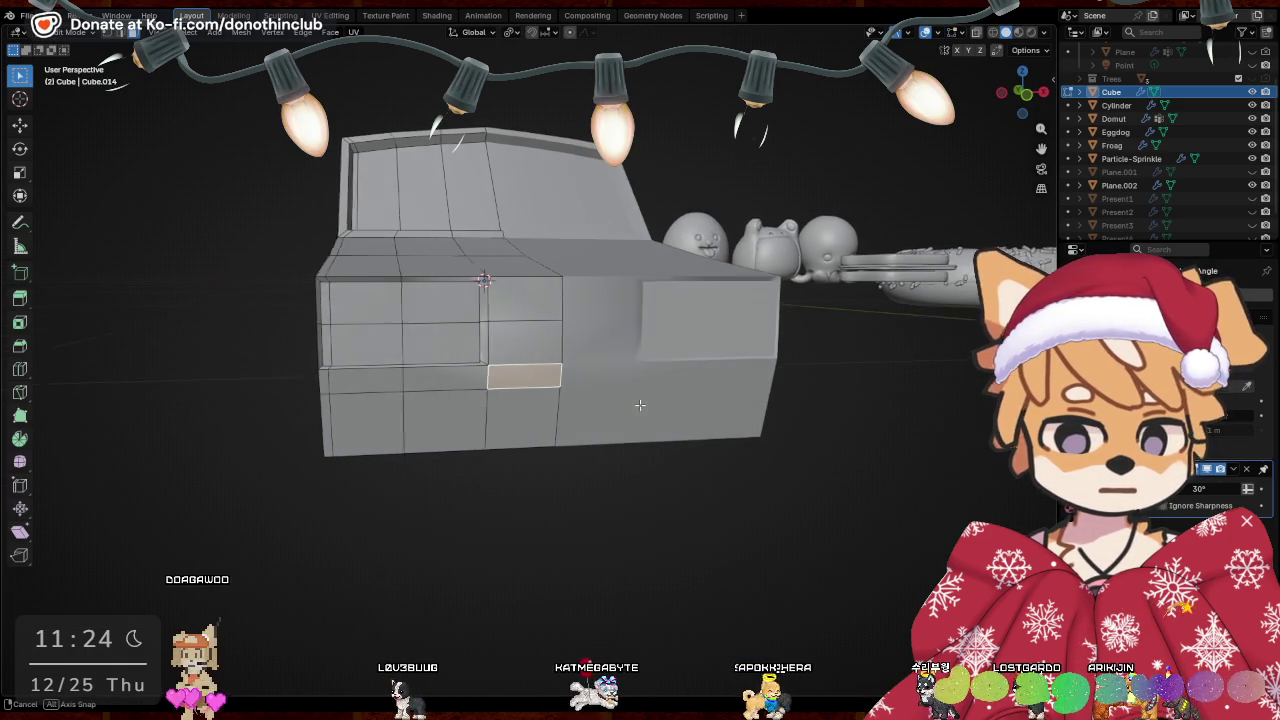
Extrude the front face in place, scale it to 0.906, flatten it vertically, and recess it
key(e)
right_click(476, 366)
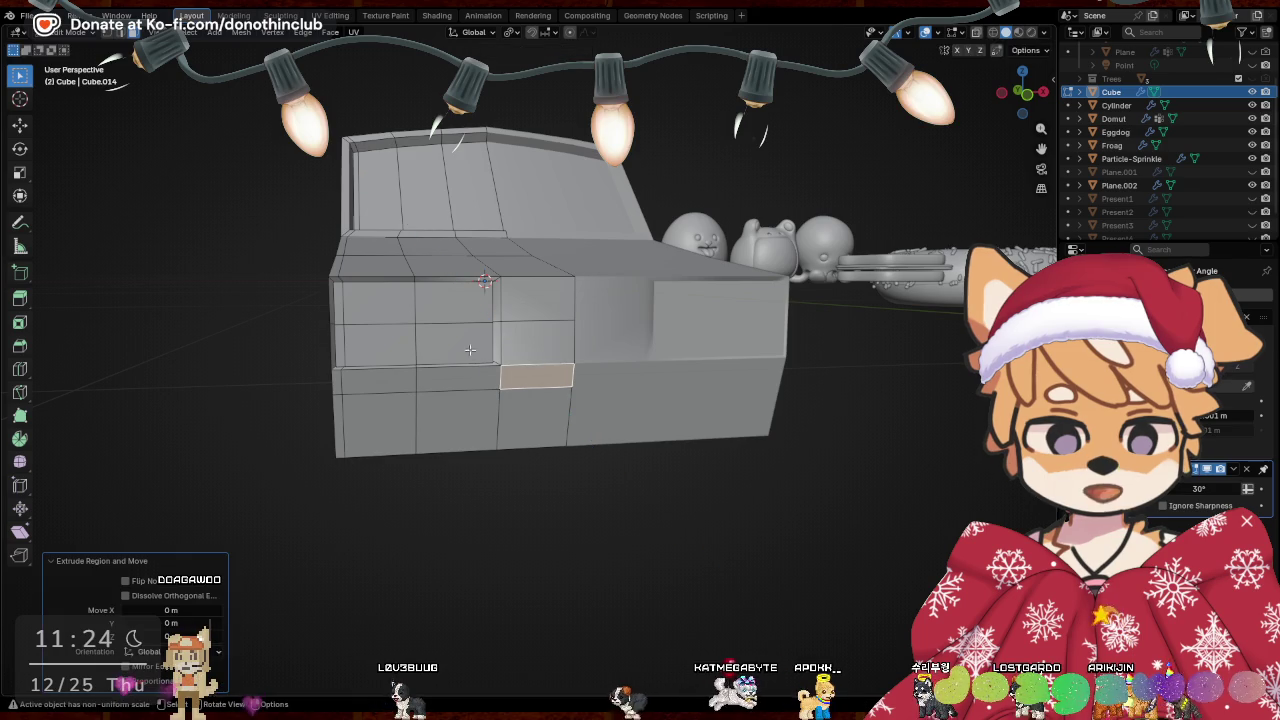
key(s)
click(475, 351)
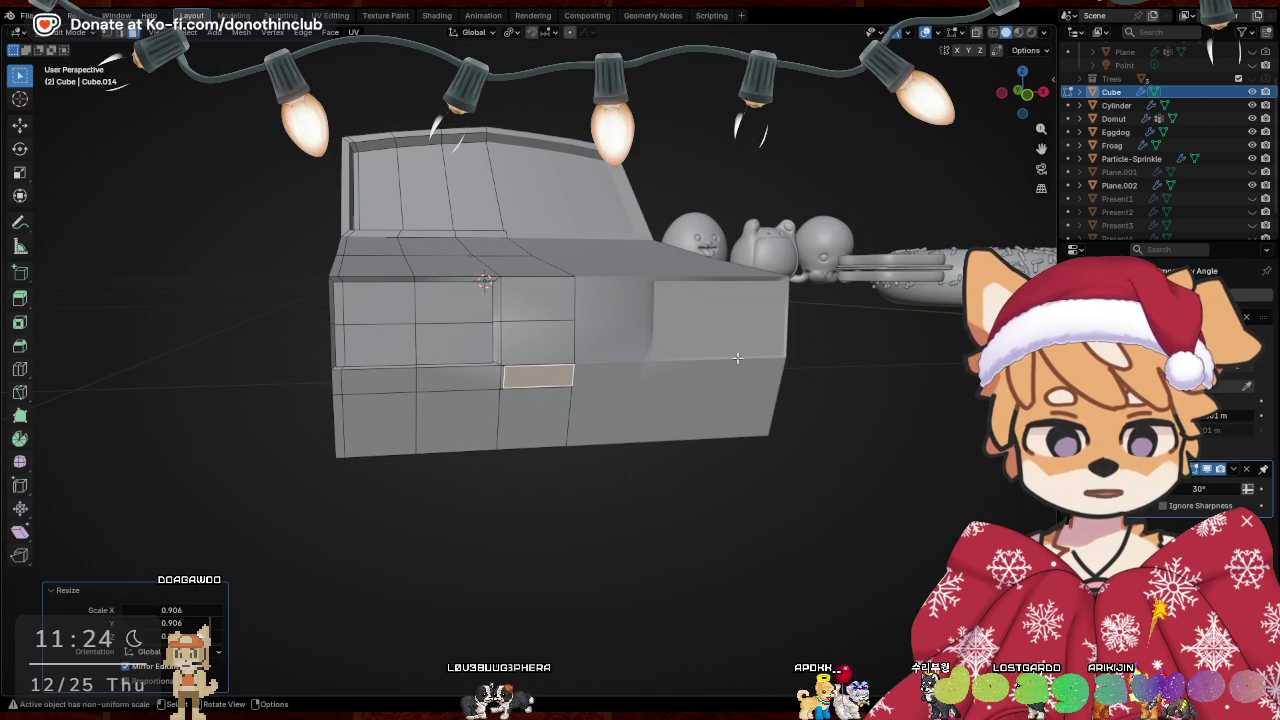
key(s)
key(z)
click(722, 361)
mouse_move(722, 361)
middle_down()
mouse_move(692, 476)
mouse_move(520, 430)
middle_up()
key(e)
click(681, 474)
Give the neighbouring front face the same treatment: extrude, scale to 0.849, flatten vertically, recess
click(560, 424)
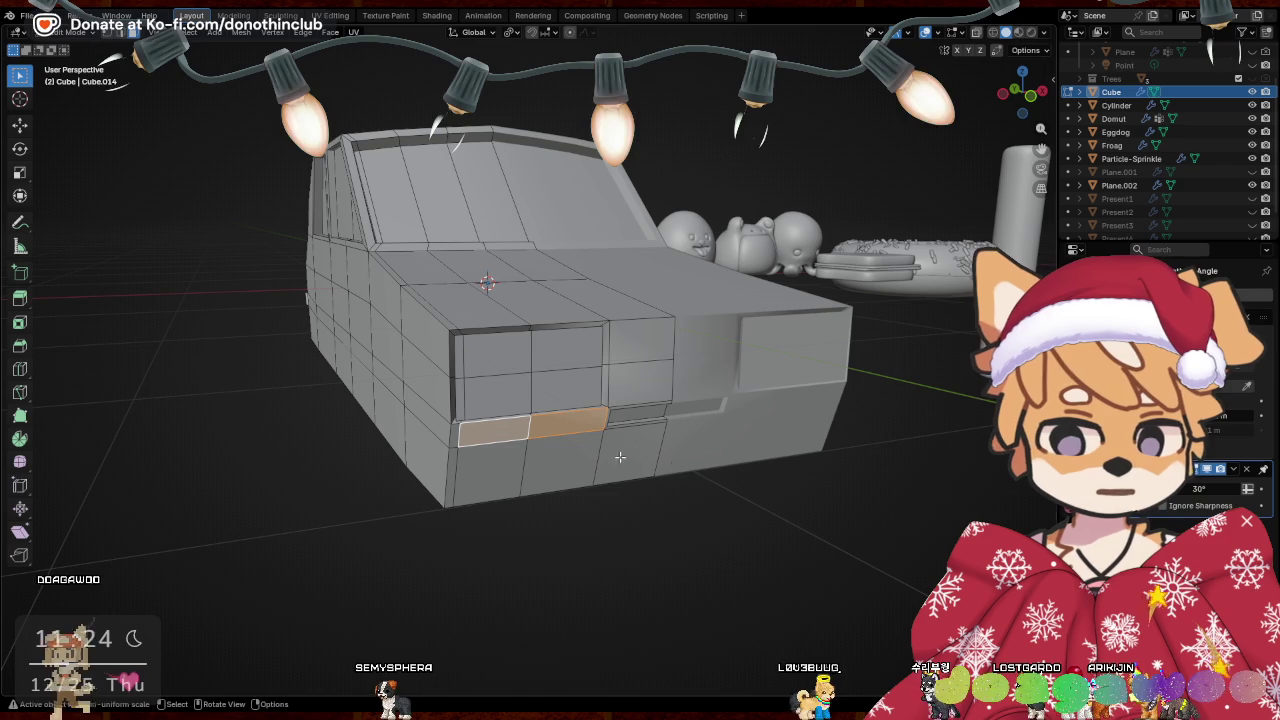
key(e)
click(676, 486)
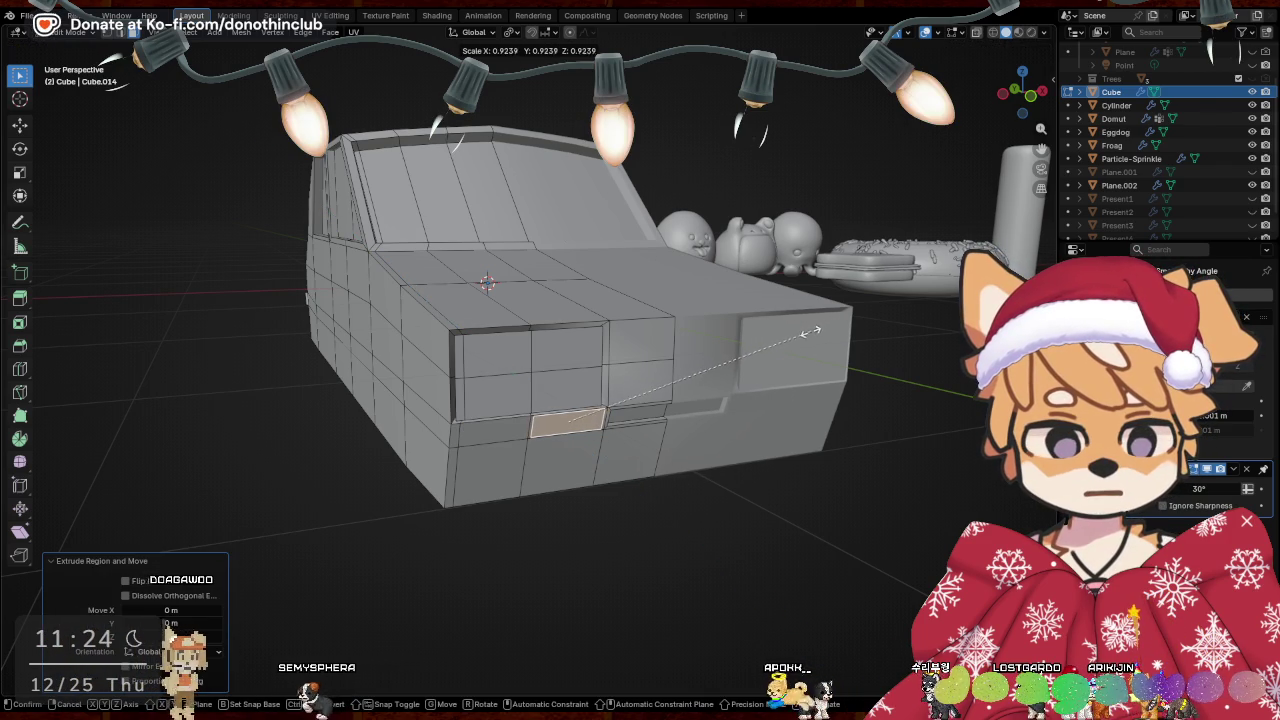
click(797, 347)
key(s)
key(z)
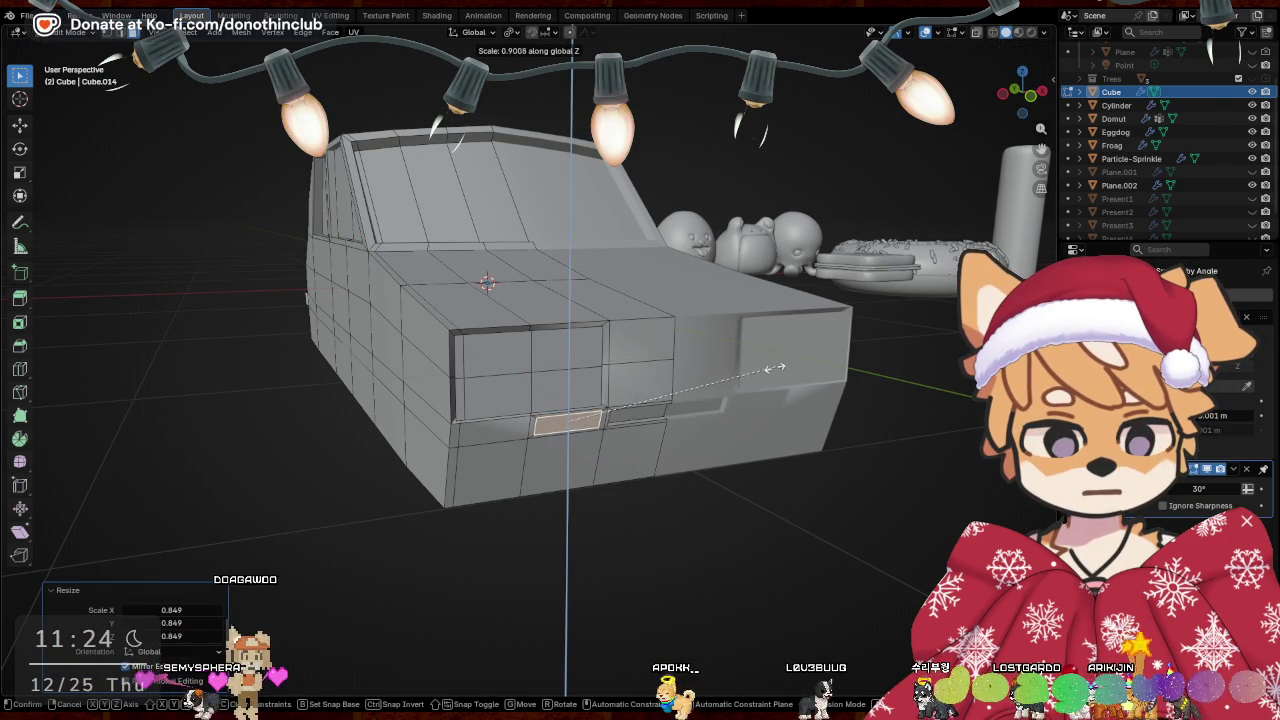
click(776, 367)
key(e)
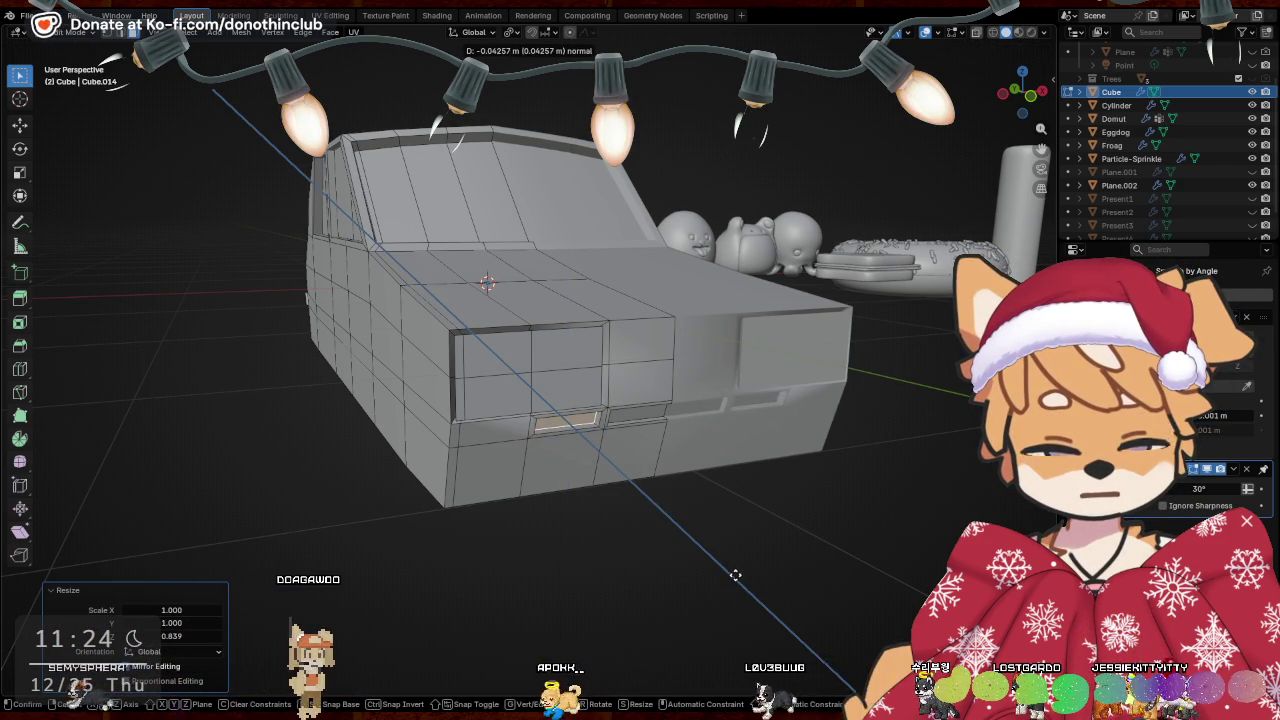
click(737, 528)
Scale the recessed selection to 0 along Y to flatten it
middle_drag(737, 528, 726, 514)
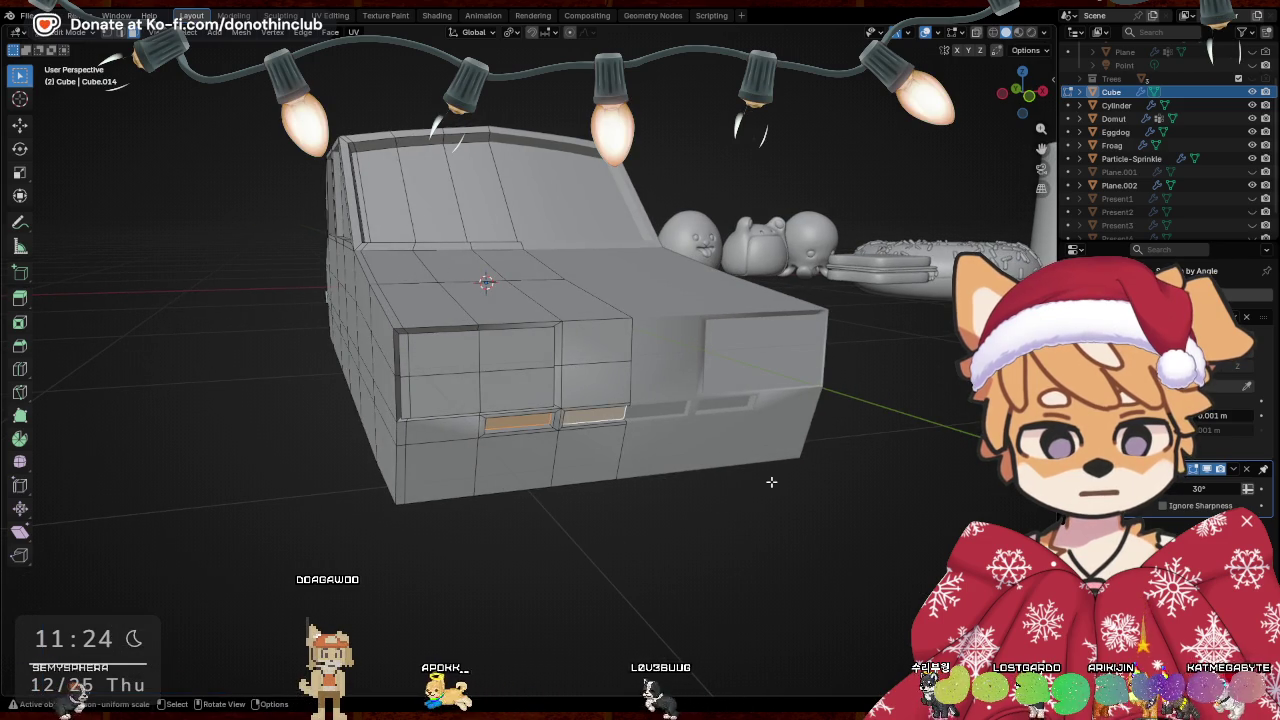
key(s)
key(0)
key(Return)
Select the small lower-left front face, undoing an accidental whole-mesh scale
mouse_move(868, 428)
middle_down()
mouse_move(507, 443)
mouse_move(794, 396)
middle_up()
click(507, 443)
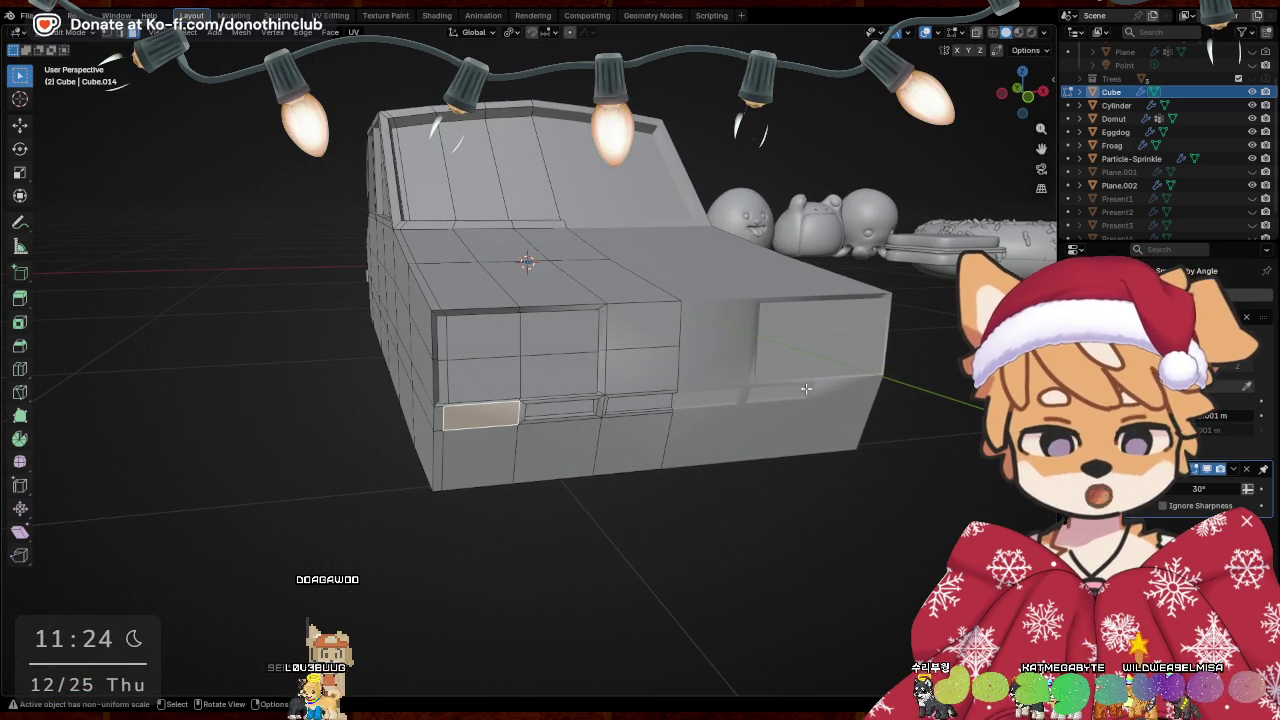
key(Escape)
key(a)
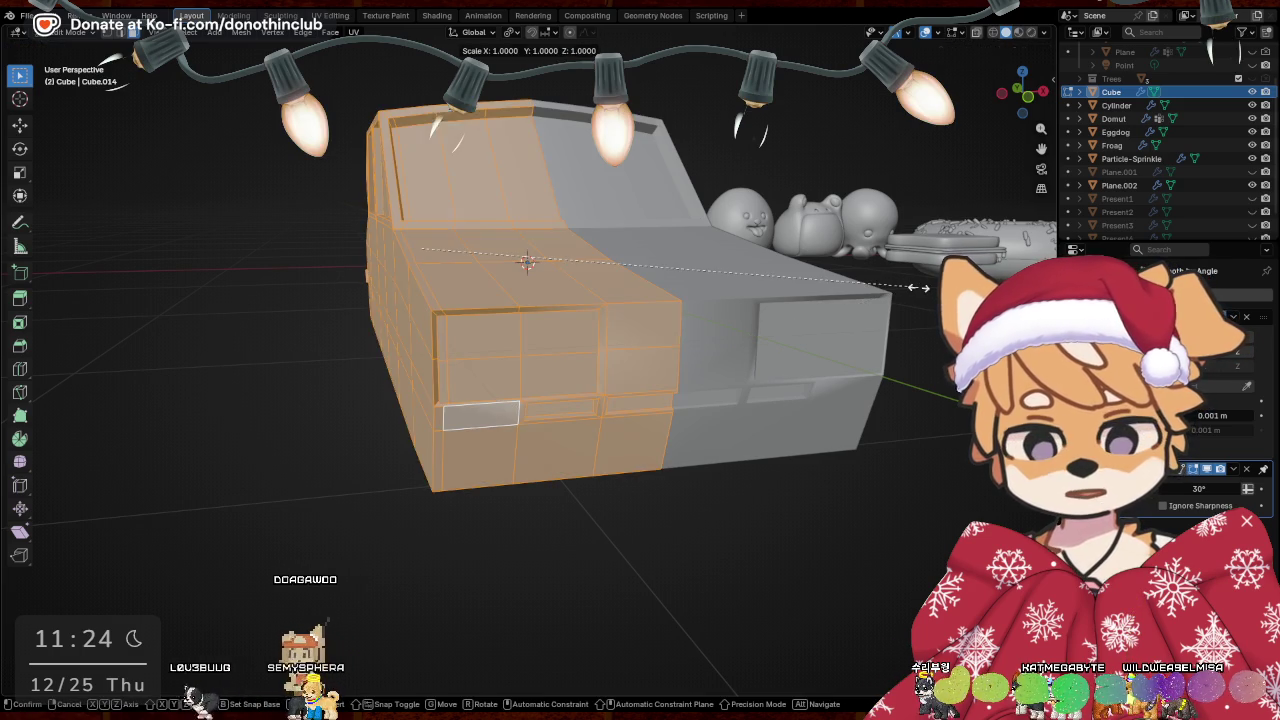
key(s)
key(Escape)
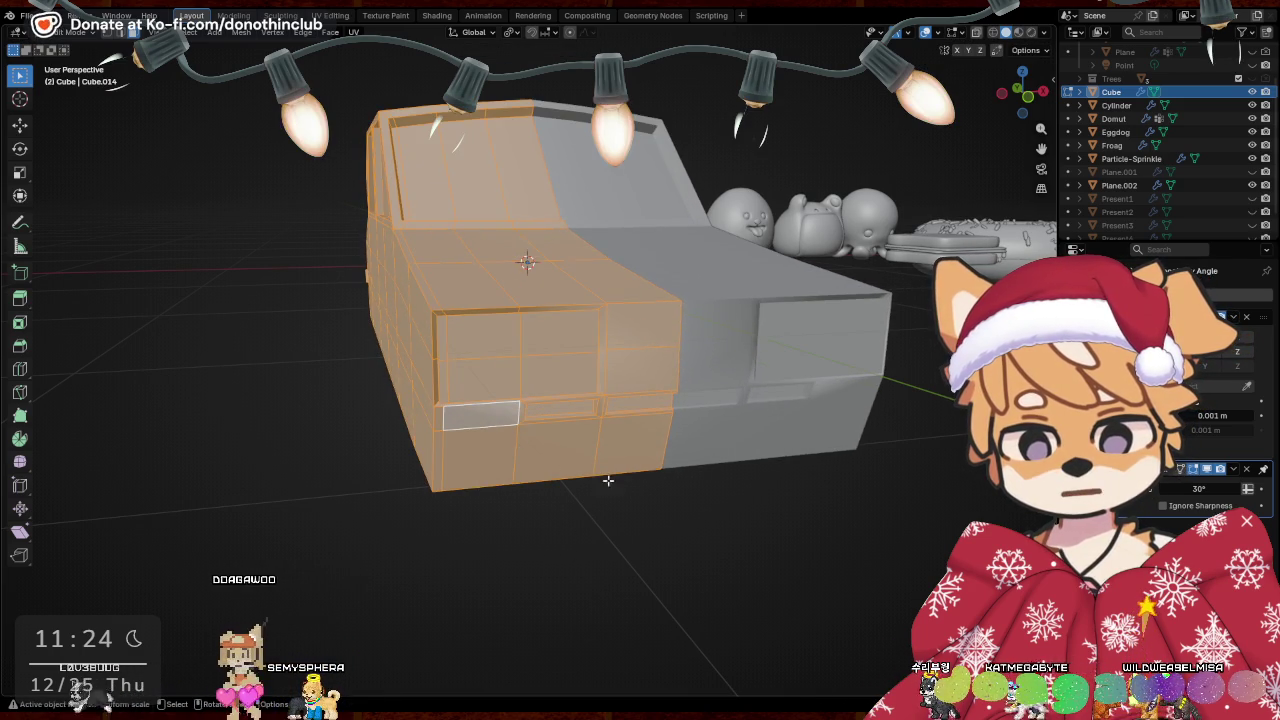
key(ctrl+z)
click(838, 377)
right_click(838, 377)
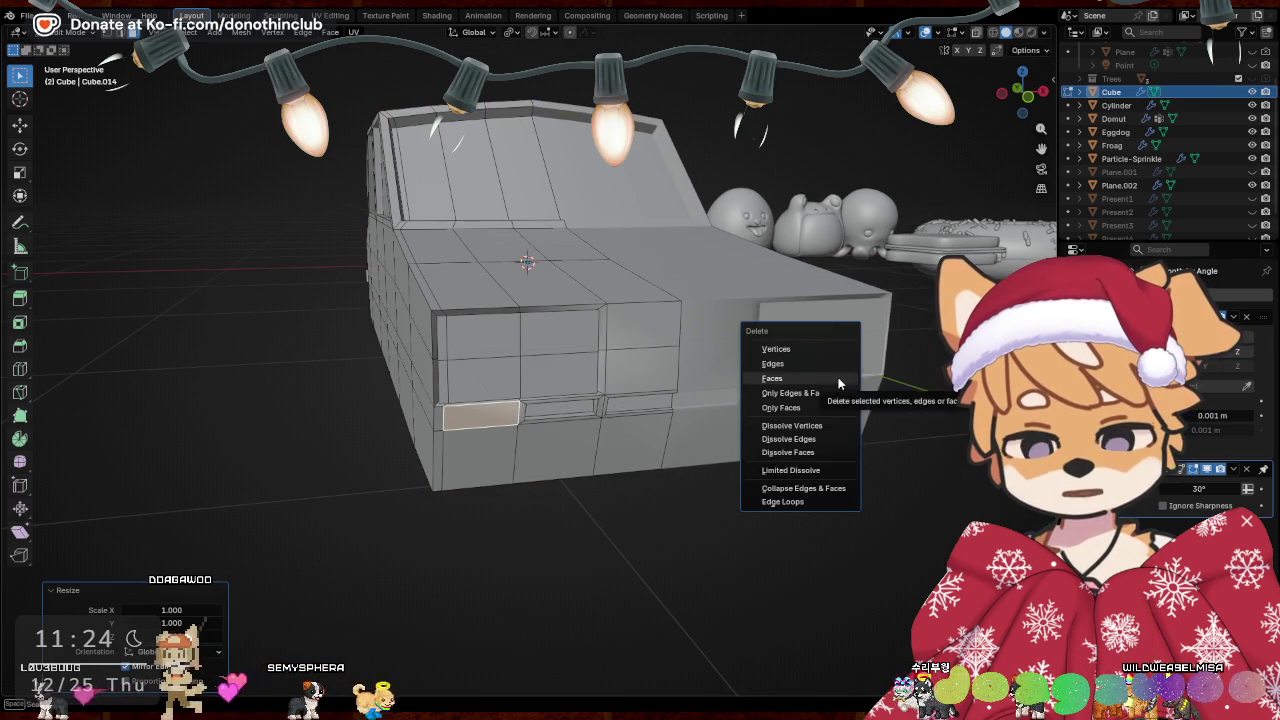
key(Escape)
Widen the small face along X, extrude it in place, then narrow it along X
key(s)
key(x)
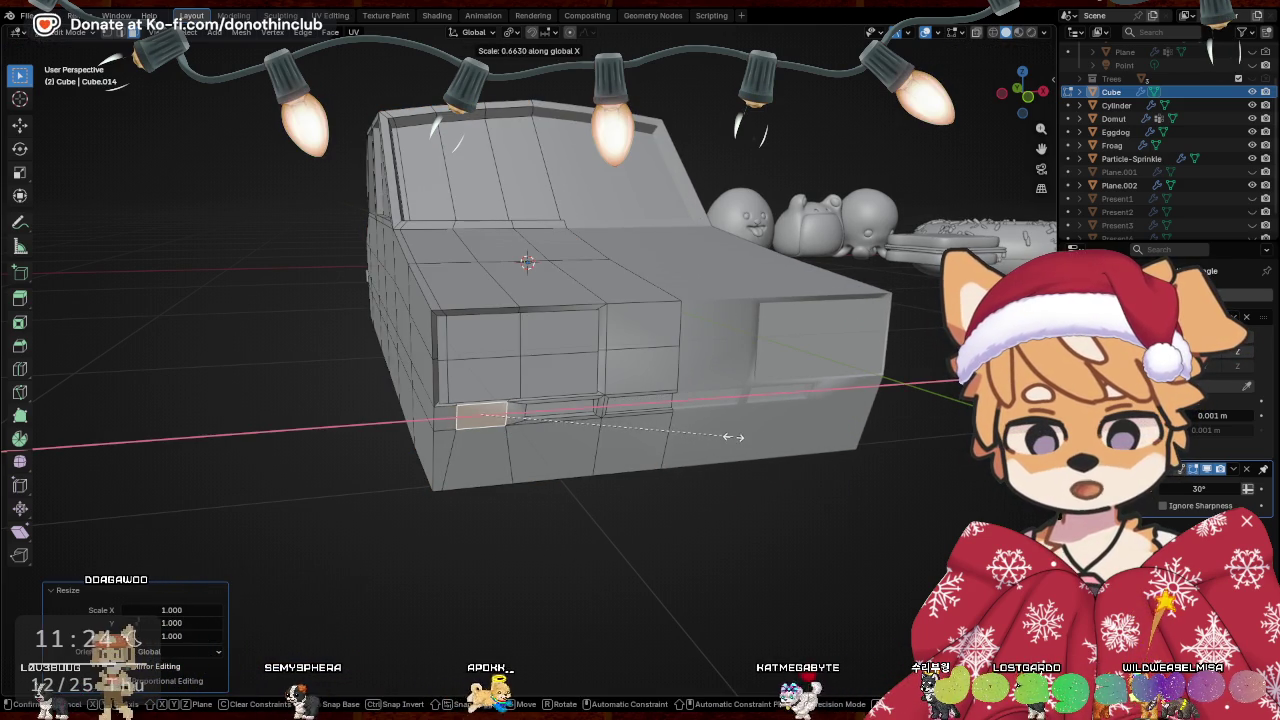
click(731, 458)
middle_drag(731, 458, 777, 534)
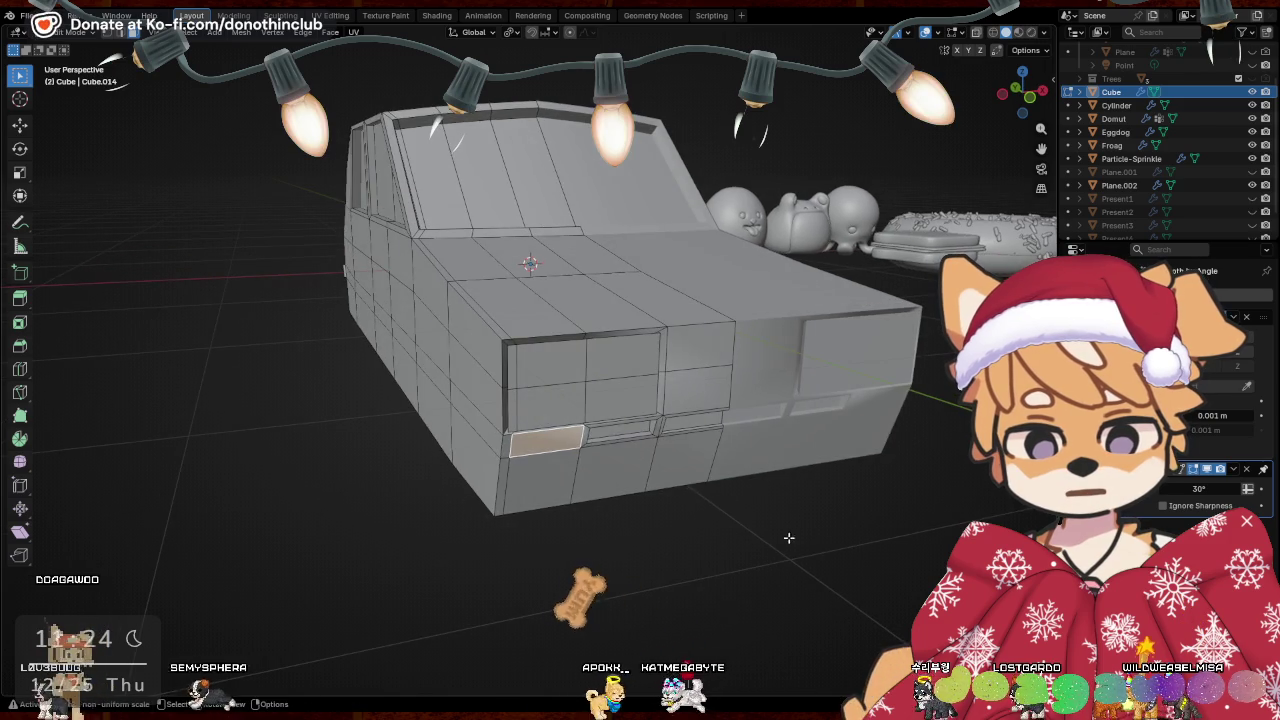
key(e)
right_click(898, 602)
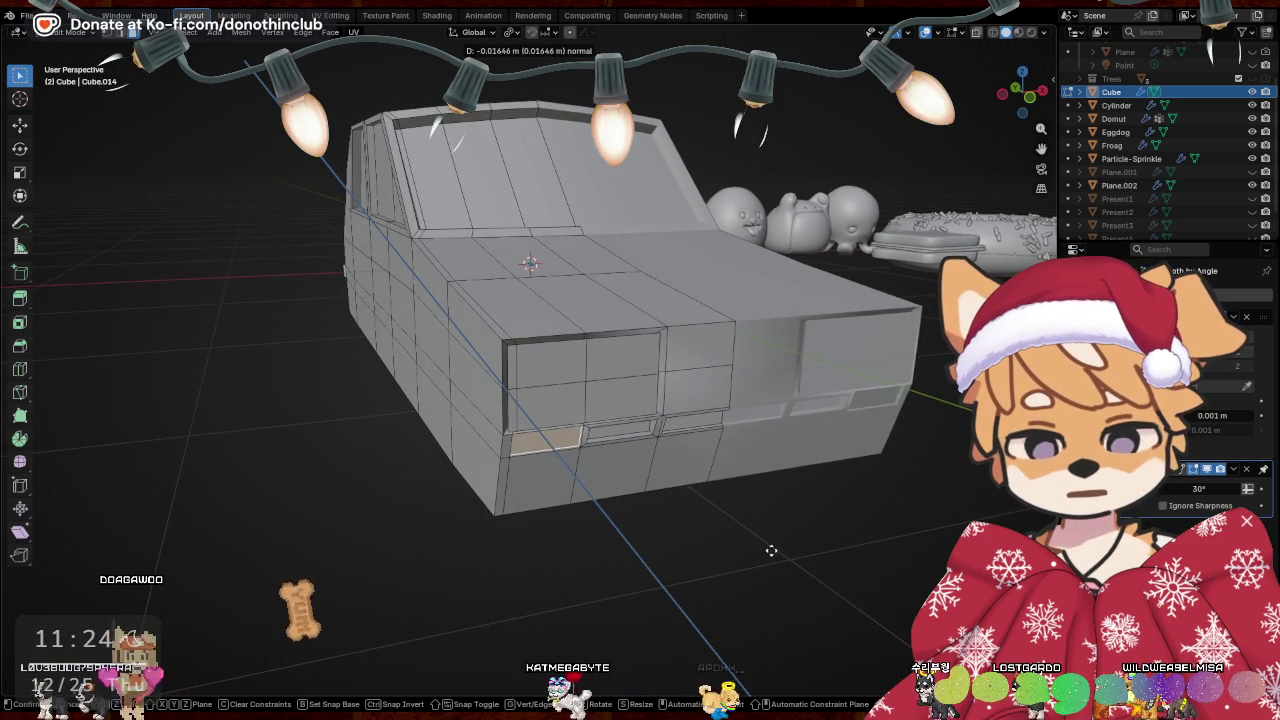
key(s)
key(x)
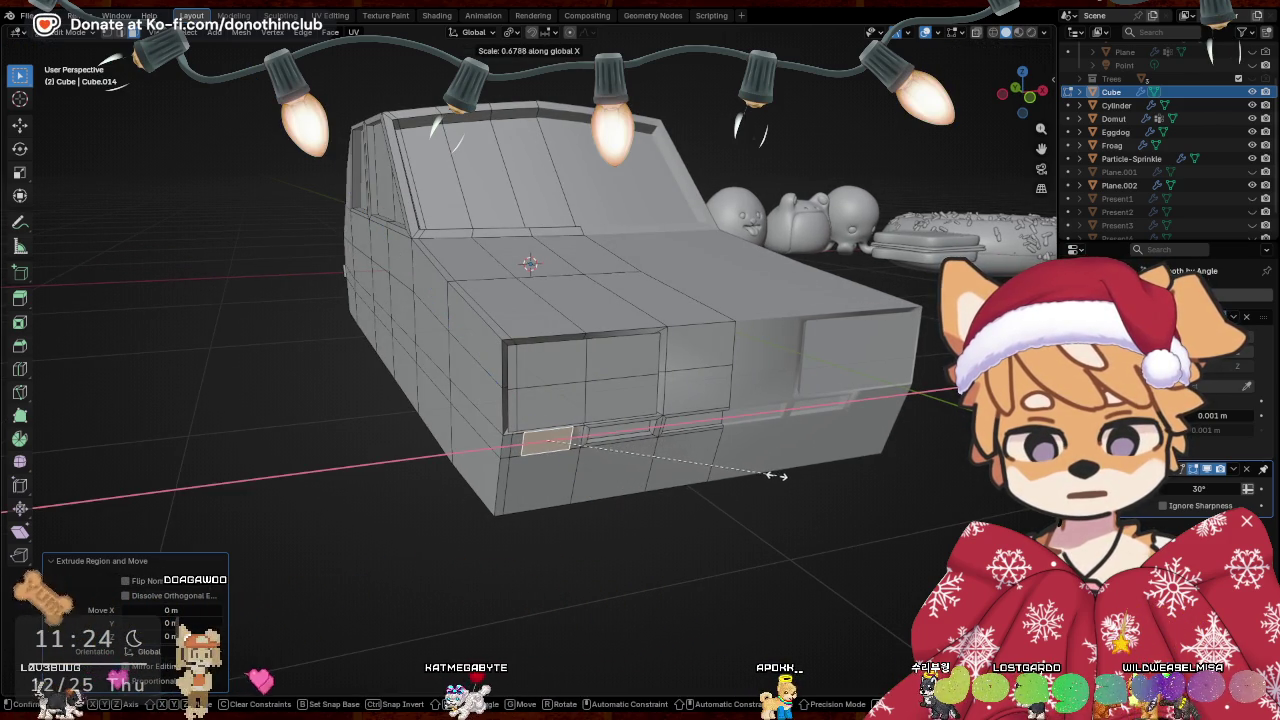
click(775, 476)
Resize the small face vertically, push it inward as a recess, and shrink it slightly
mouse_move(775, 476)
middle_down()
mouse_move(751, 466)
mouse_move(690, 480)
middle_up()
key(s)
key(z)
key(e)
click(659, 540)
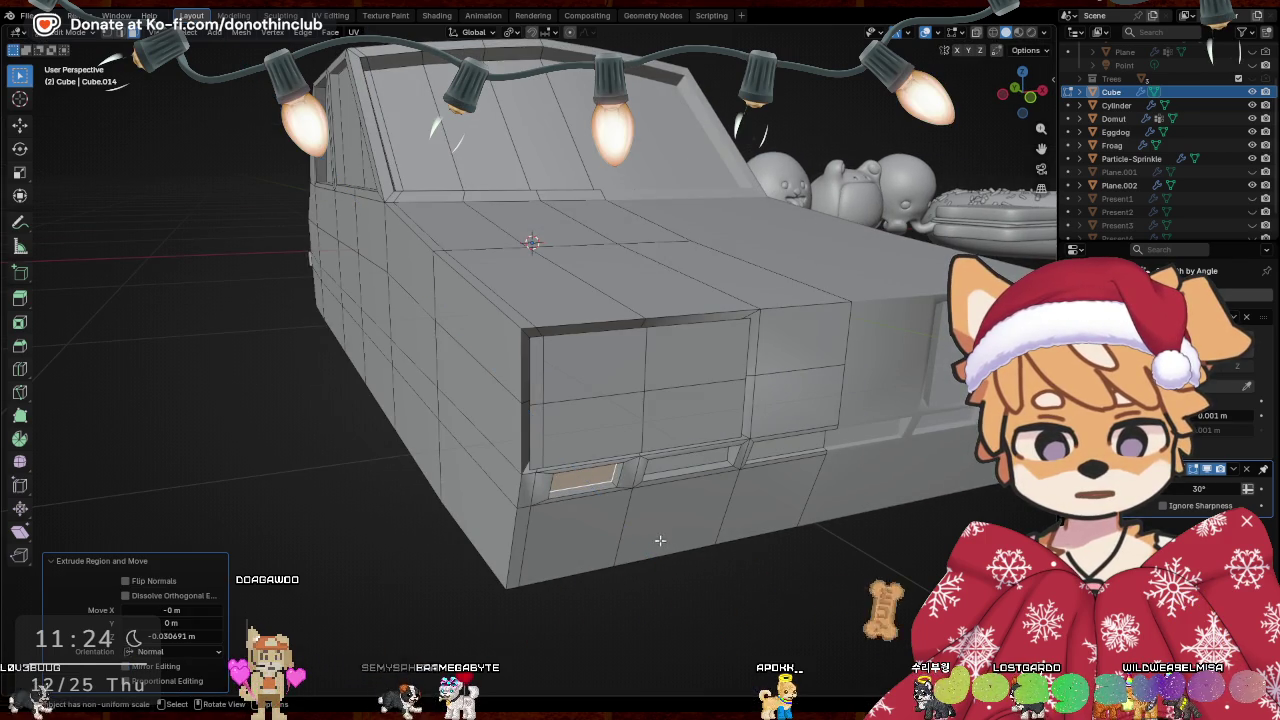
key(s)
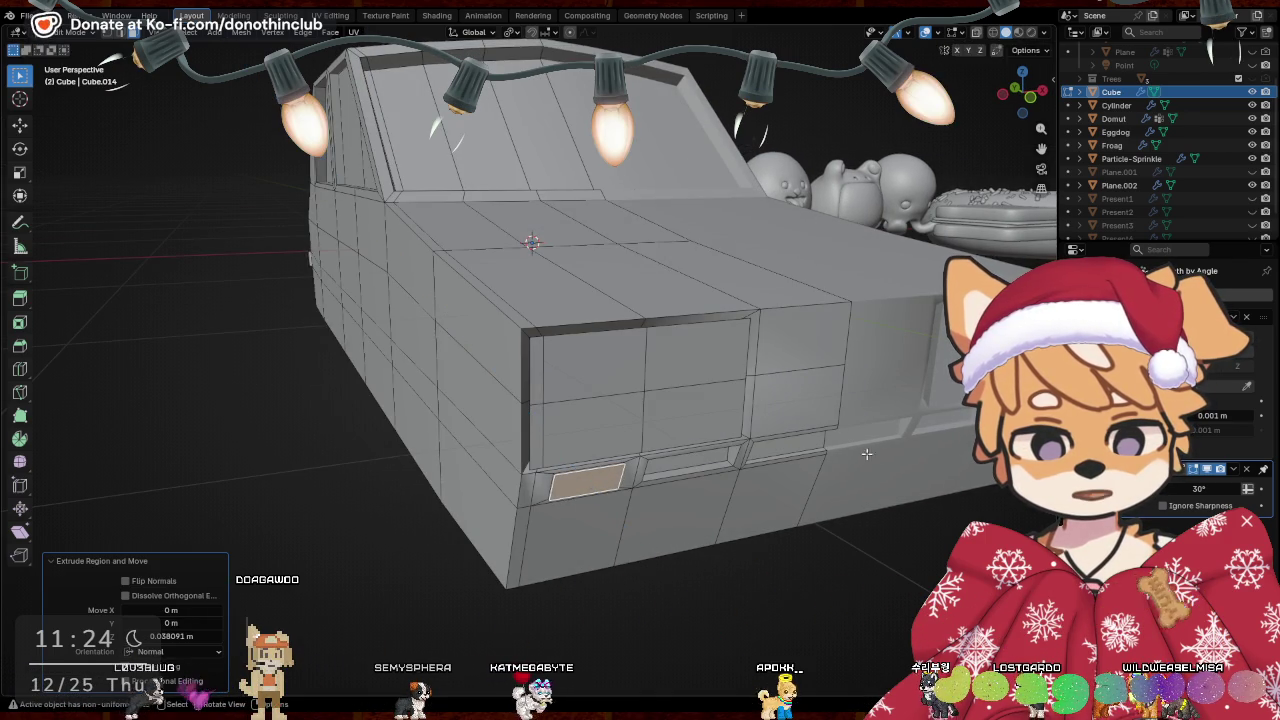
click(845, 459)
Inset the lower-middle front face and push it inward into a recess
mouse_move(845, 459)
middle_down()
mouse_move(757, 539)
mouse_move(634, 466)
middle_up()
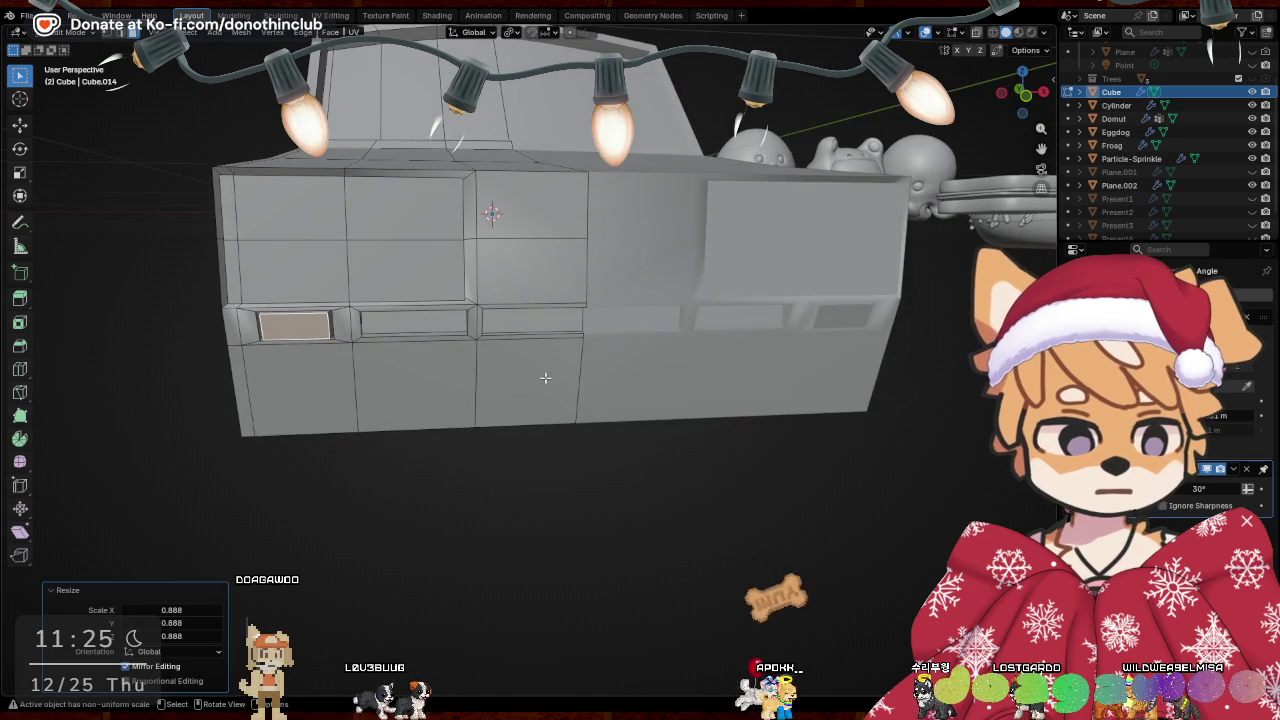
click(530, 383)
middle_drag(720, 517, 786, 537)
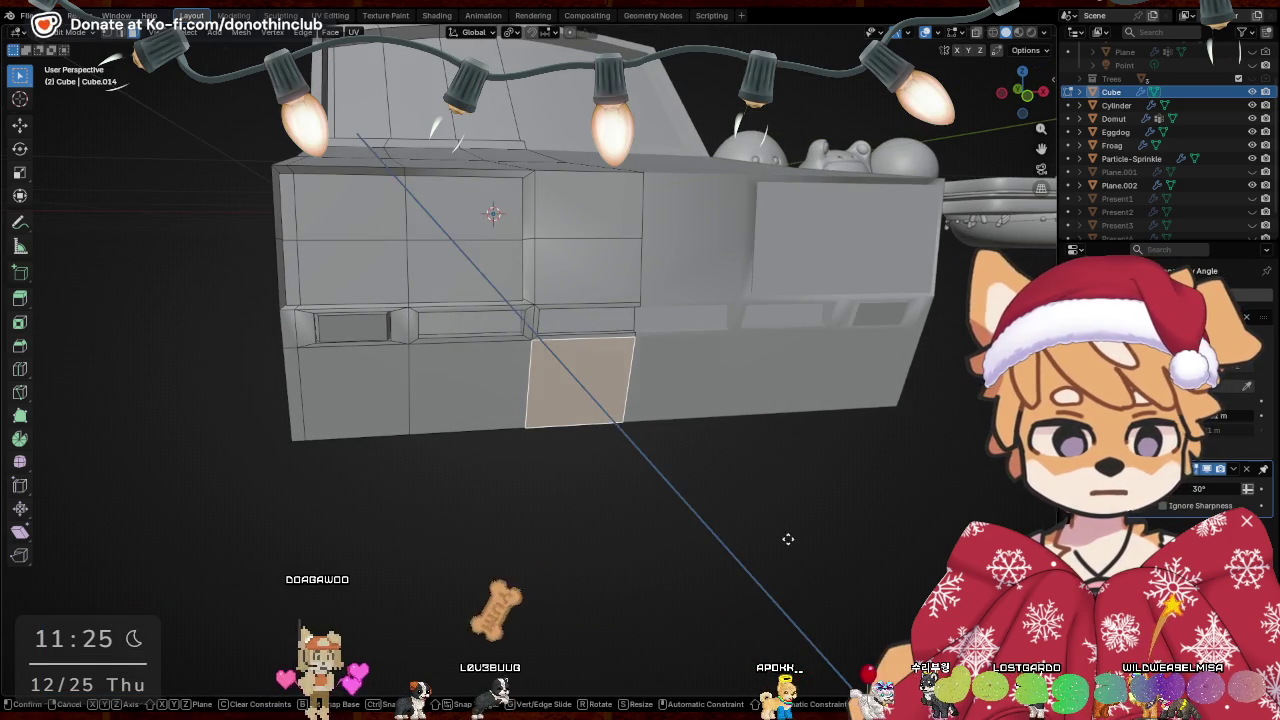
key(e)
right_click(819, 509)
key(s)
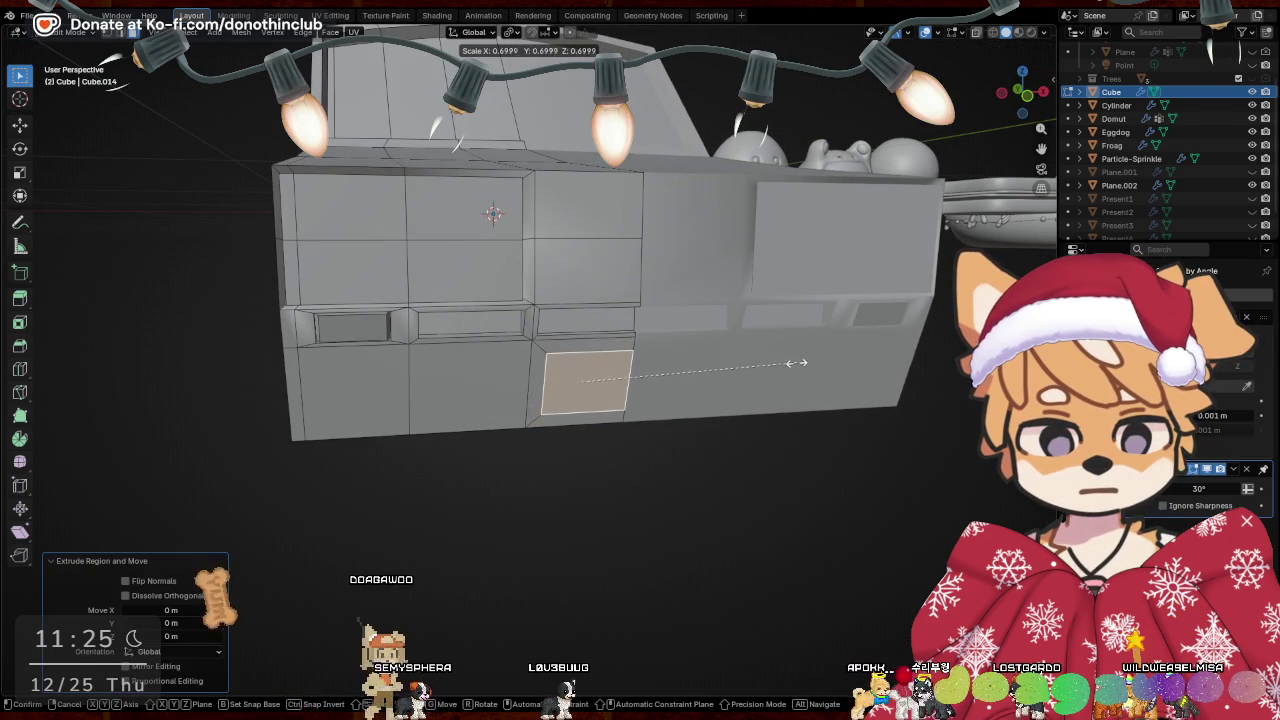
click(787, 369)
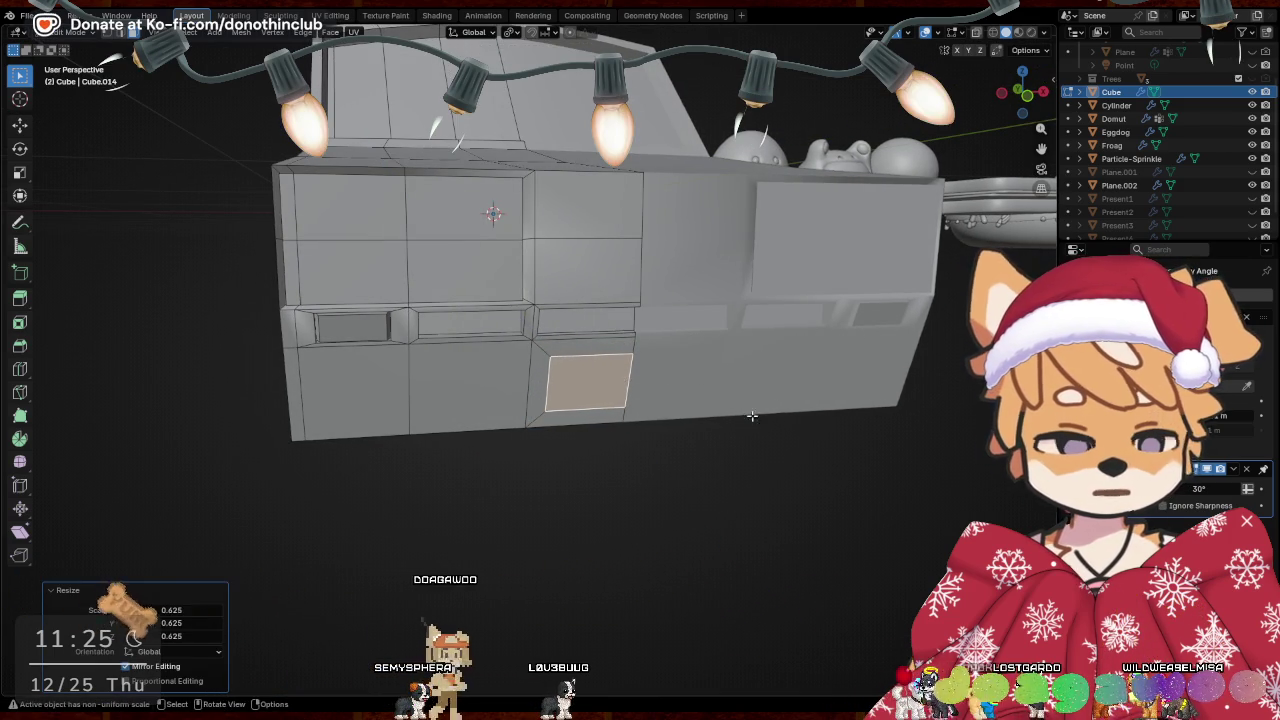
middle_drag(787, 369, 794, 514)
key(e)
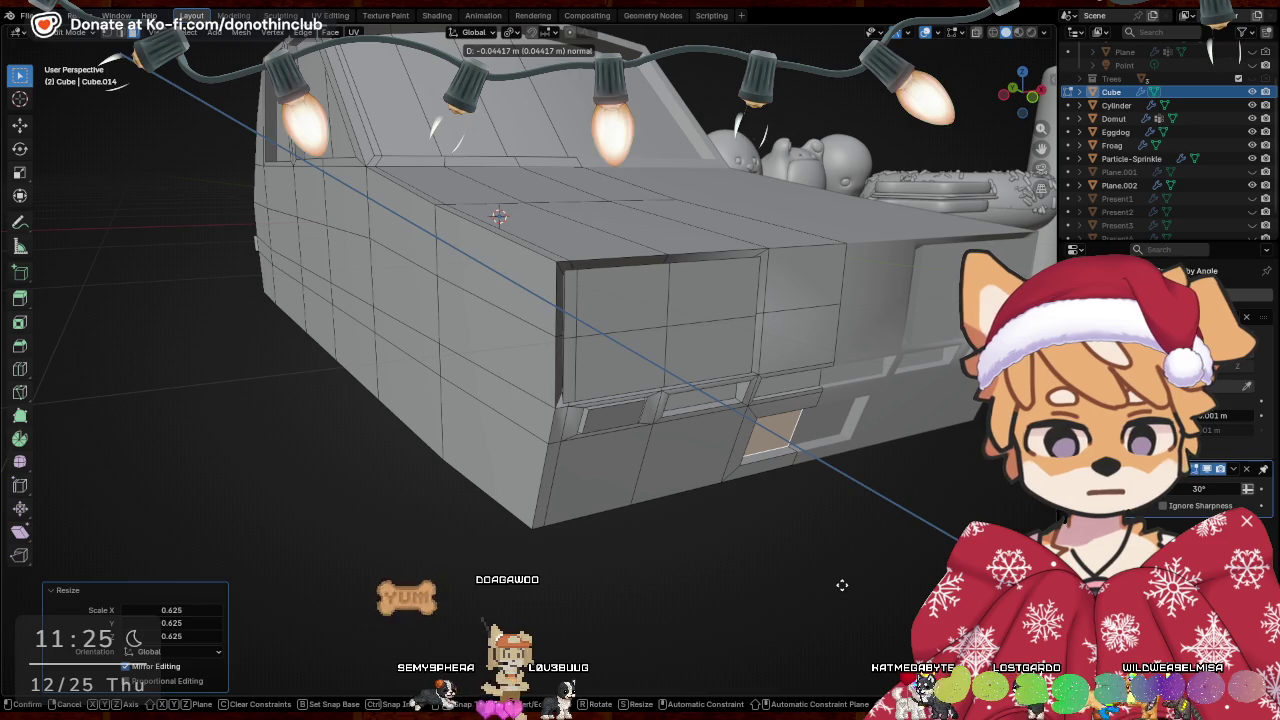
click(842, 585)
Inset two adjacent lower front faces together and recess them inward
click(682, 456)
shift+click(595, 462)
middle_drag(786, 568, 791, 594)
key(e)
click(790, 594)
key(s)
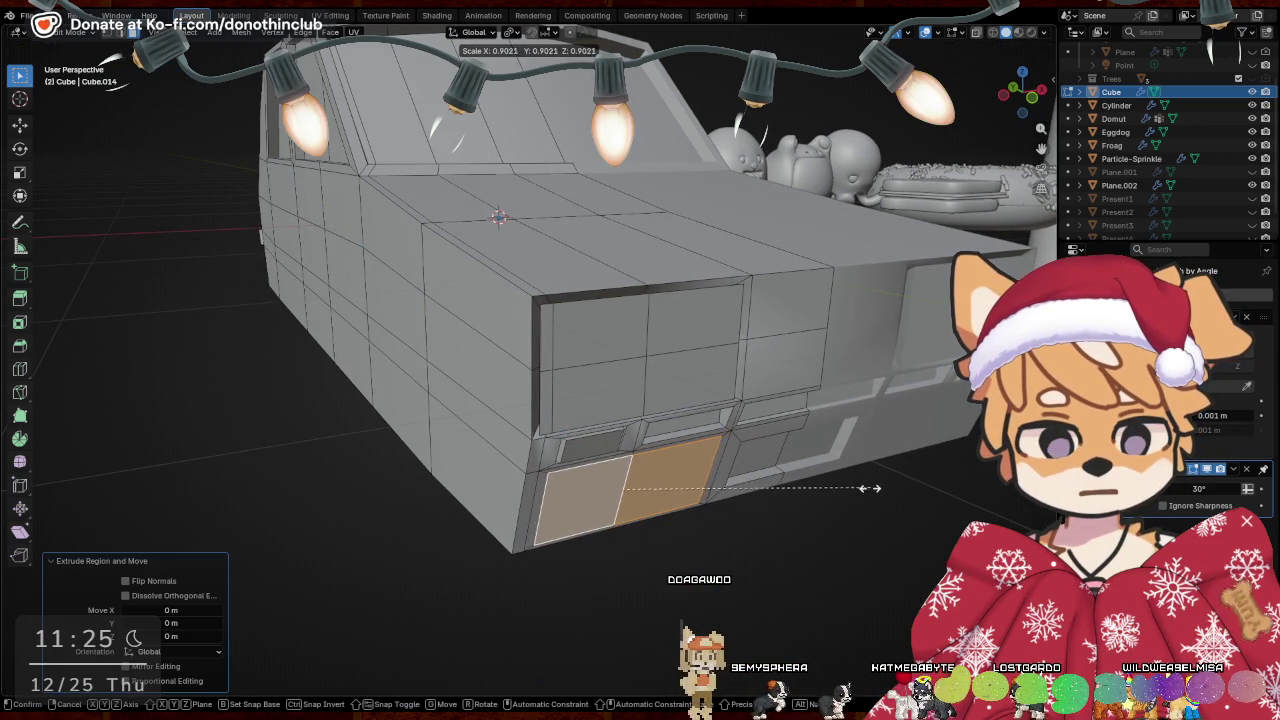
click(863, 496)
key(e)
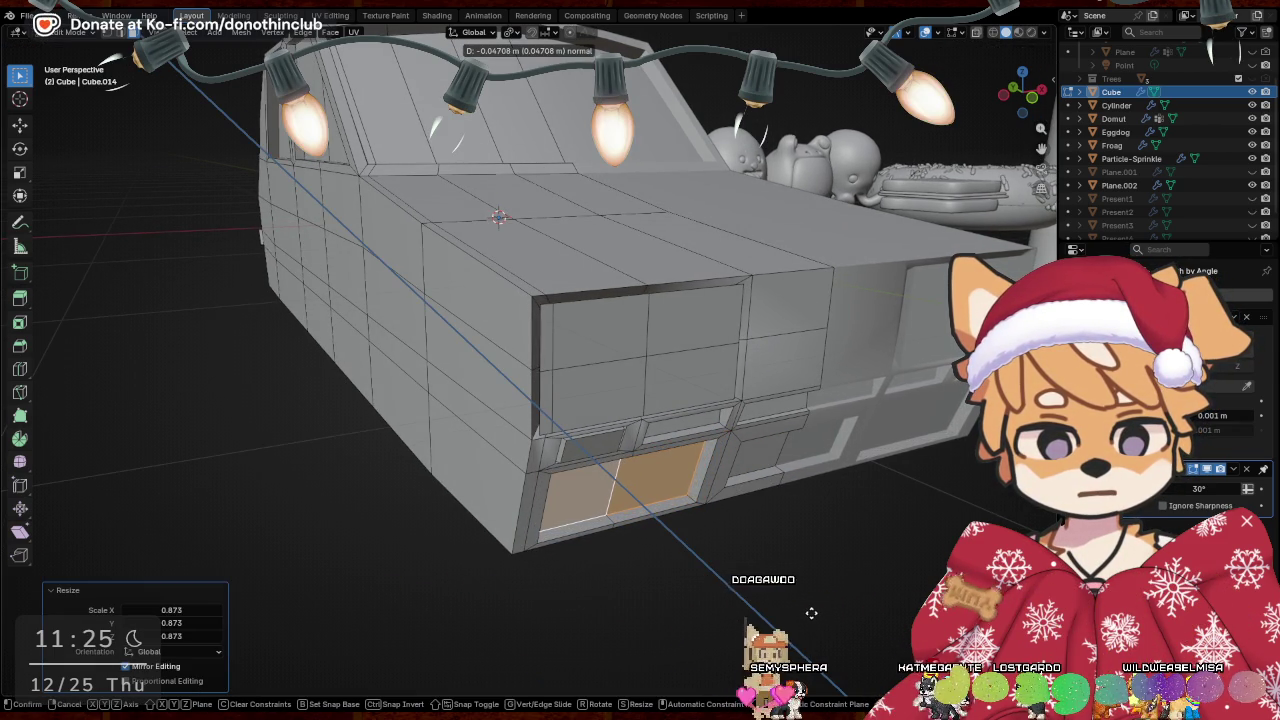
click(814, 614)
Edge-slide the panel's bottom-left edge, then shift it along X
mouse_move(814, 614)
middle_down()
mouse_move(813, 508)
mouse_move(380, 443)
middle_up()
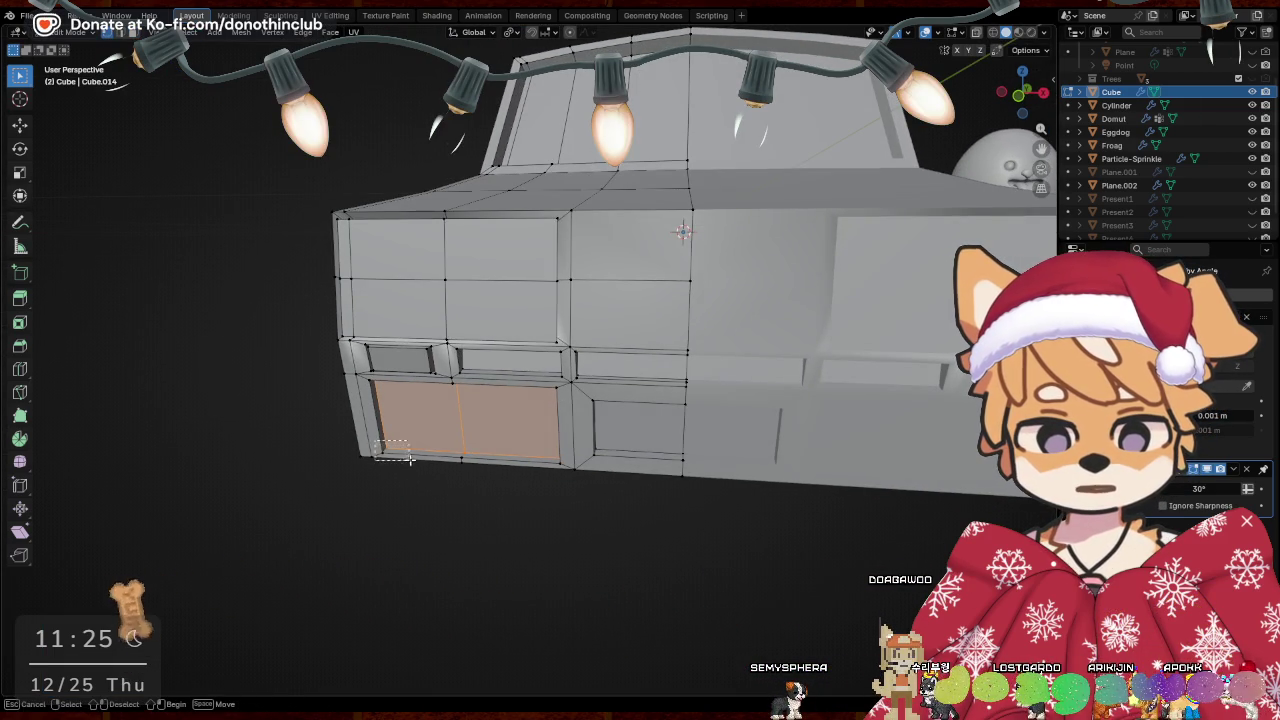
drag(408, 459, 409, 458)
key(g)
key(g)
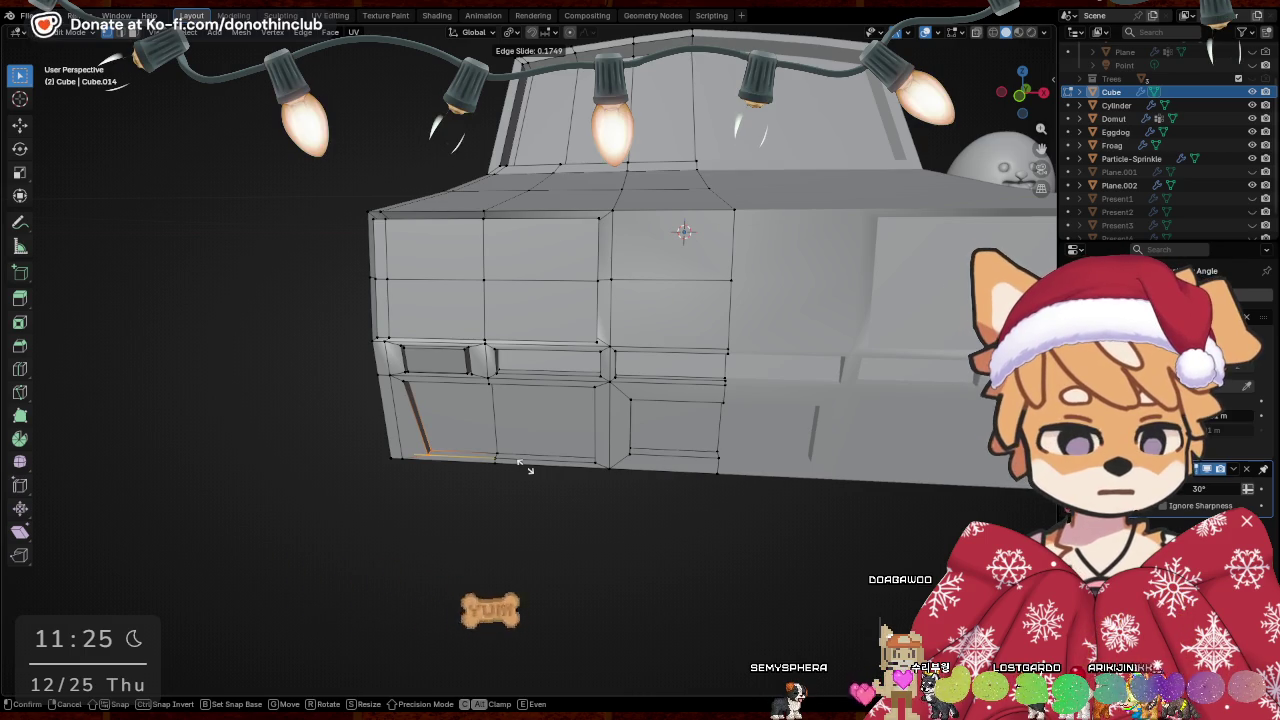
click(520, 464)
middle_drag(606, 509, 451, 367)
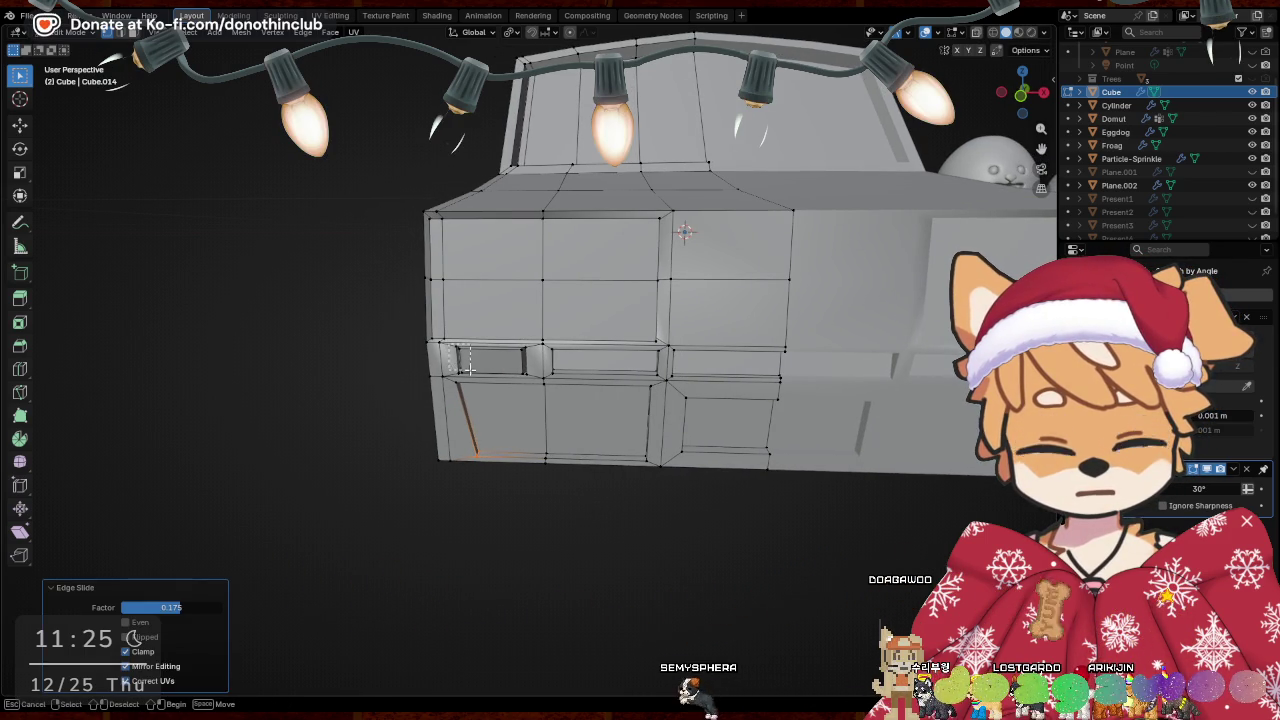
middle_drag(507, 381, 600, 440)
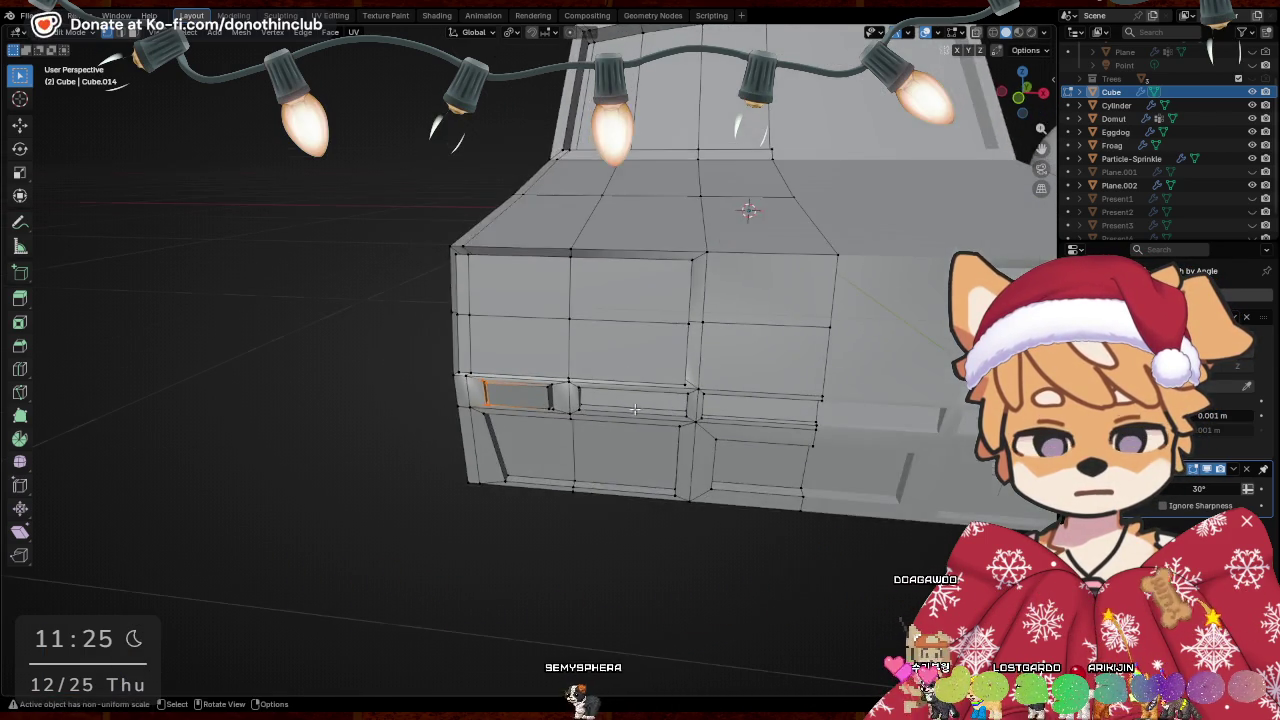
scroll(682, 497, up, 3)
key(g)
key(x)
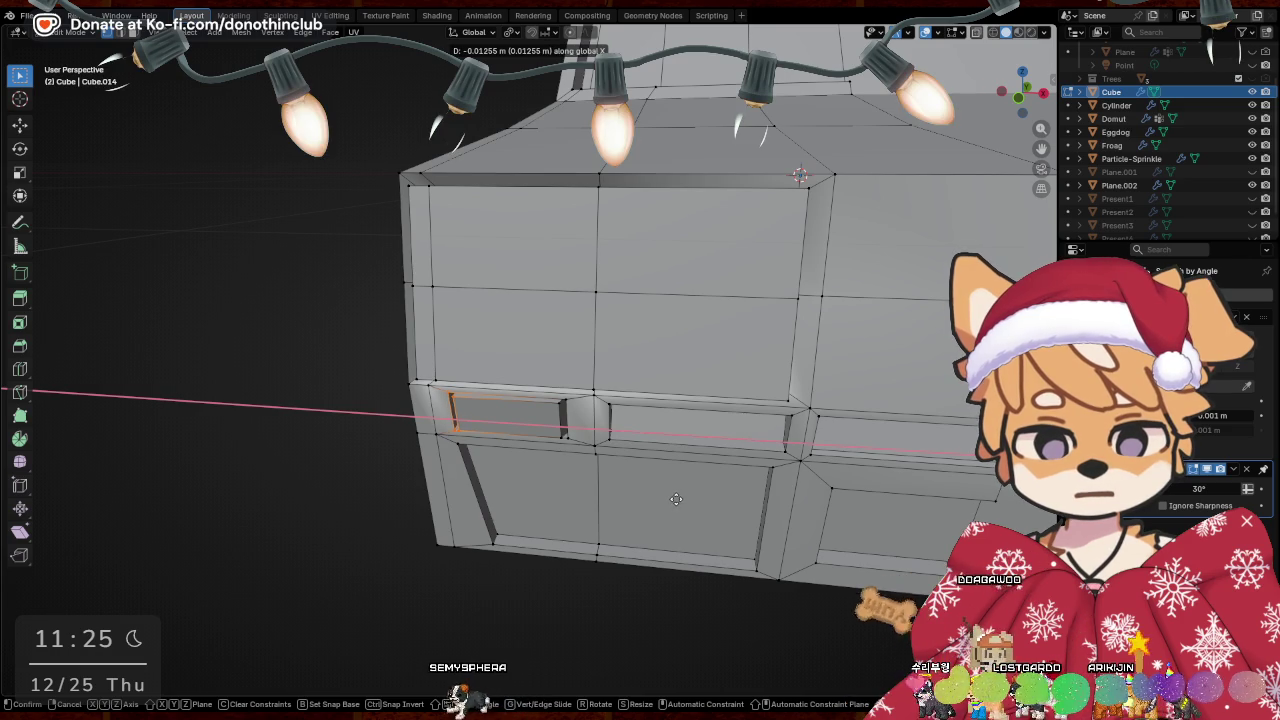
click(676, 498)
Fine-tune the selected edge's X position twice, using X-ray to see through the mesh
middle_drag(452, 415, 668, 425)
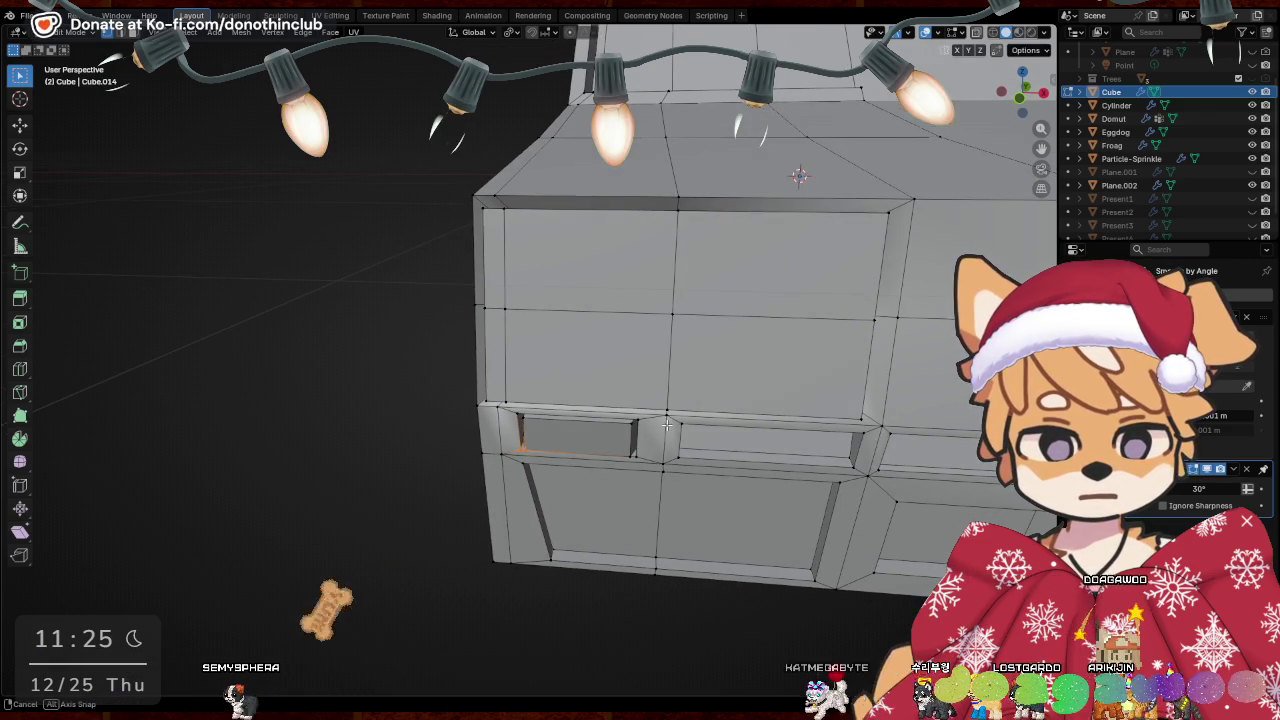
key(g)
key(x)
click(669, 425)
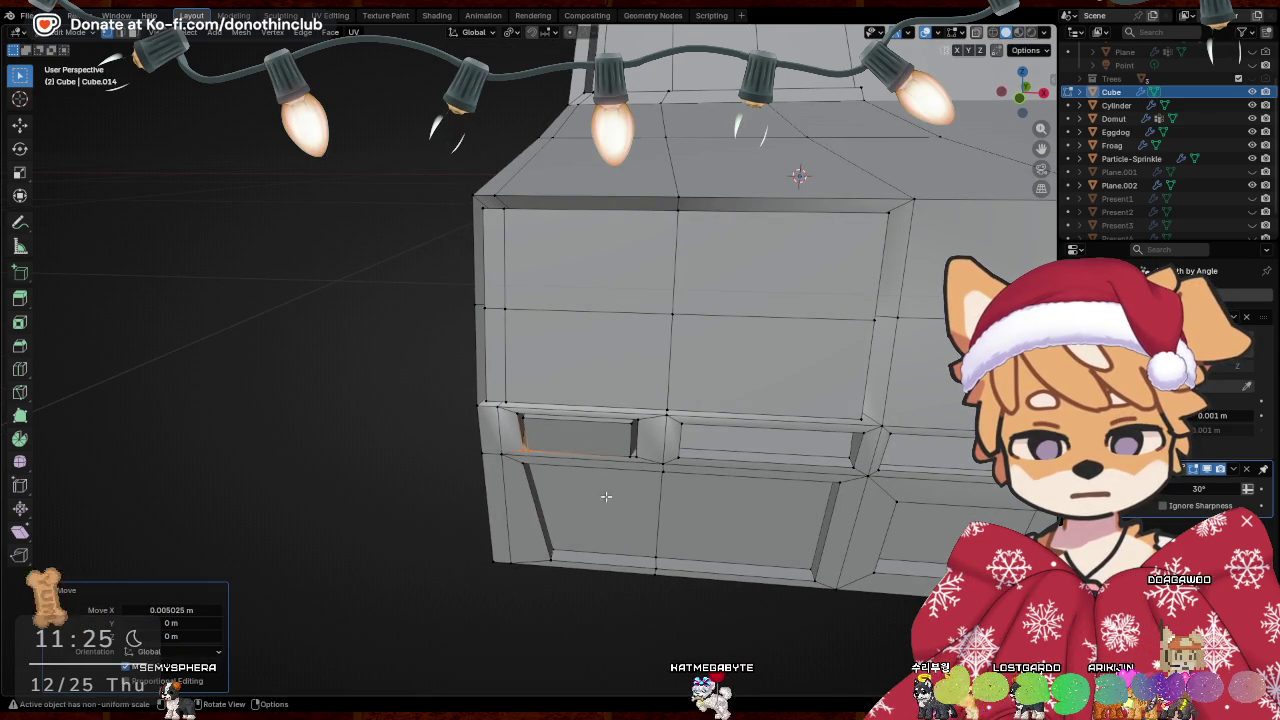
key(alt+z)
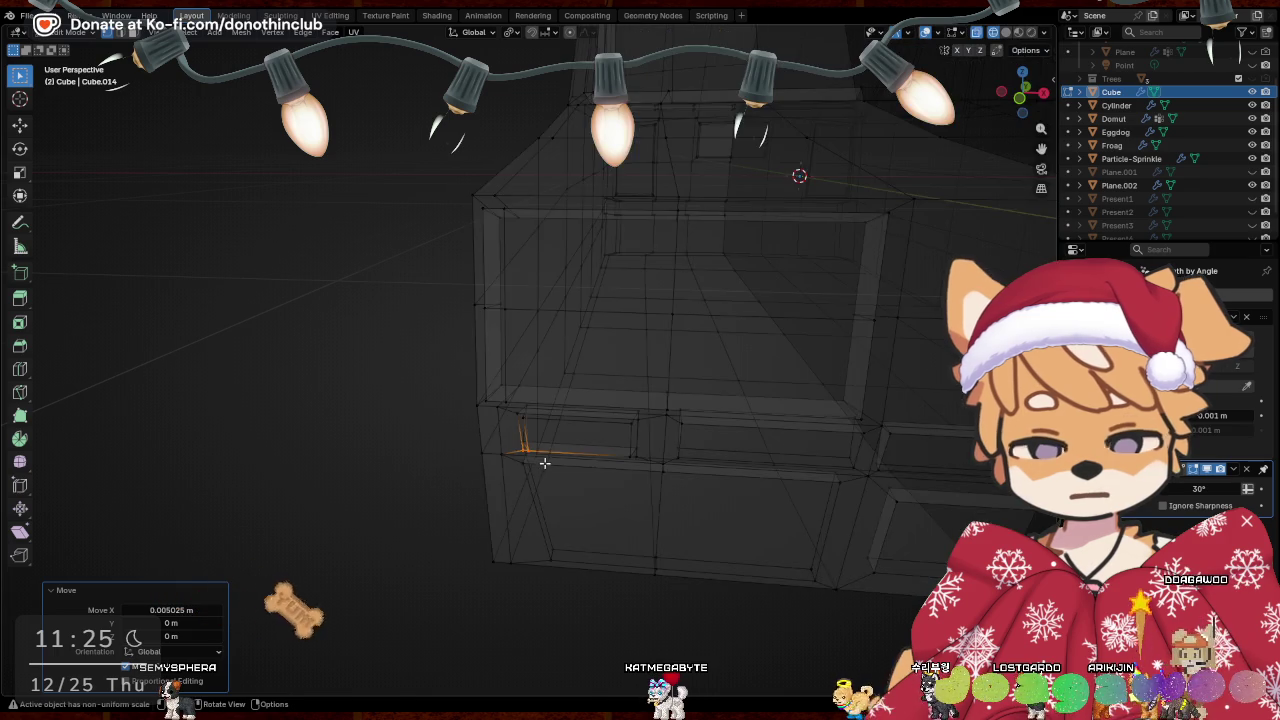
middle_drag(530, 462, 537, 460)
middle_drag(471, 409, 604, 436)
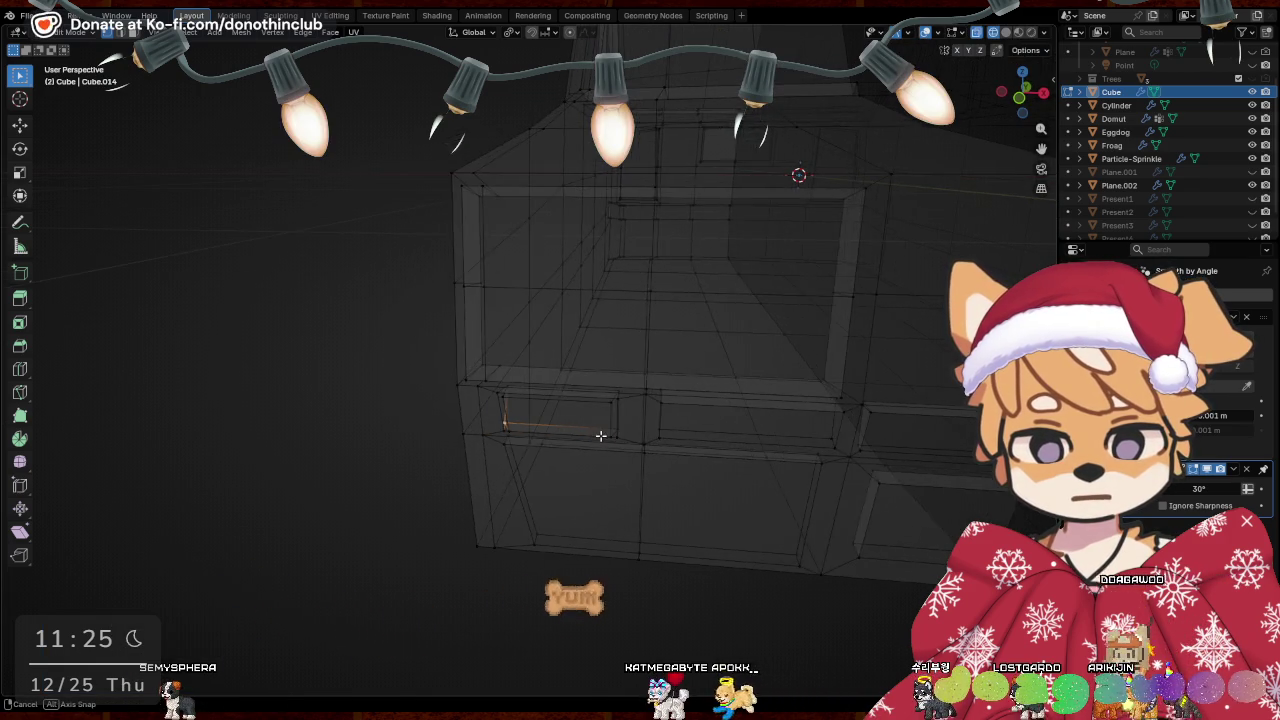
key(g)
key(x)
click(681, 377)
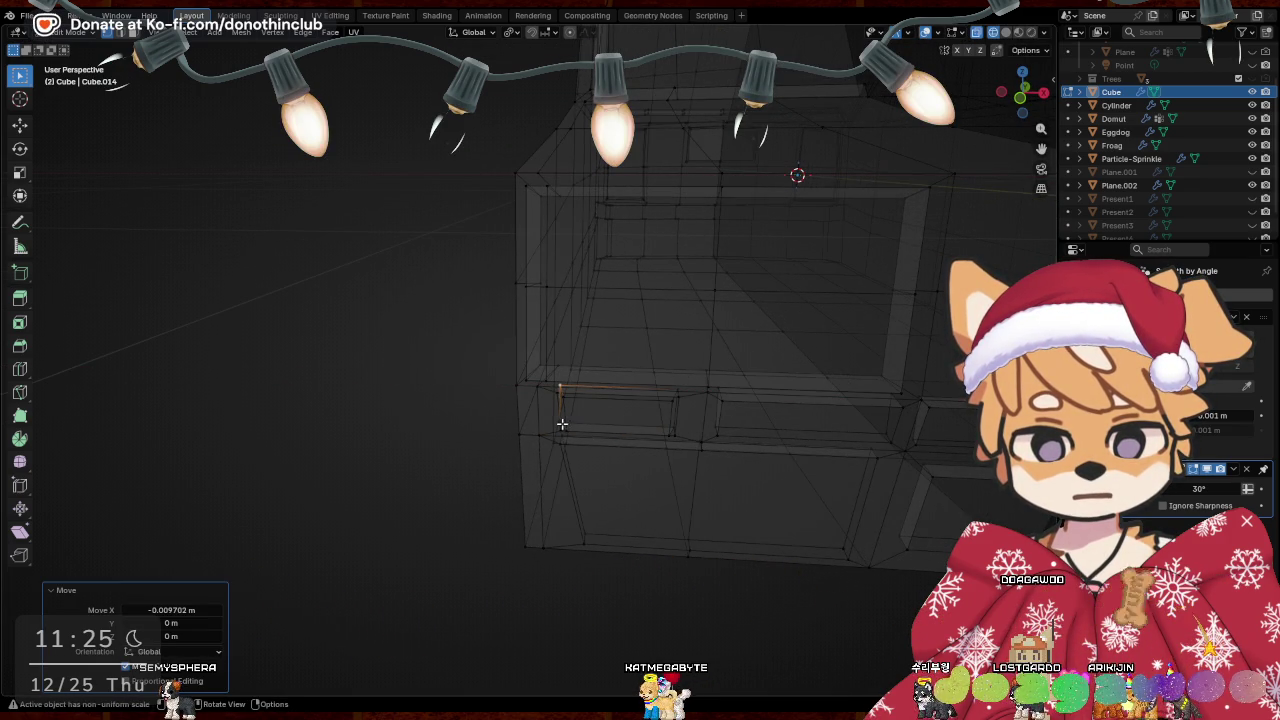
Shift the panel's top edge slightly along X, restore solid shading, and return to Object Mode
click(562, 430)
middle_drag(720, 466, 542, 363)
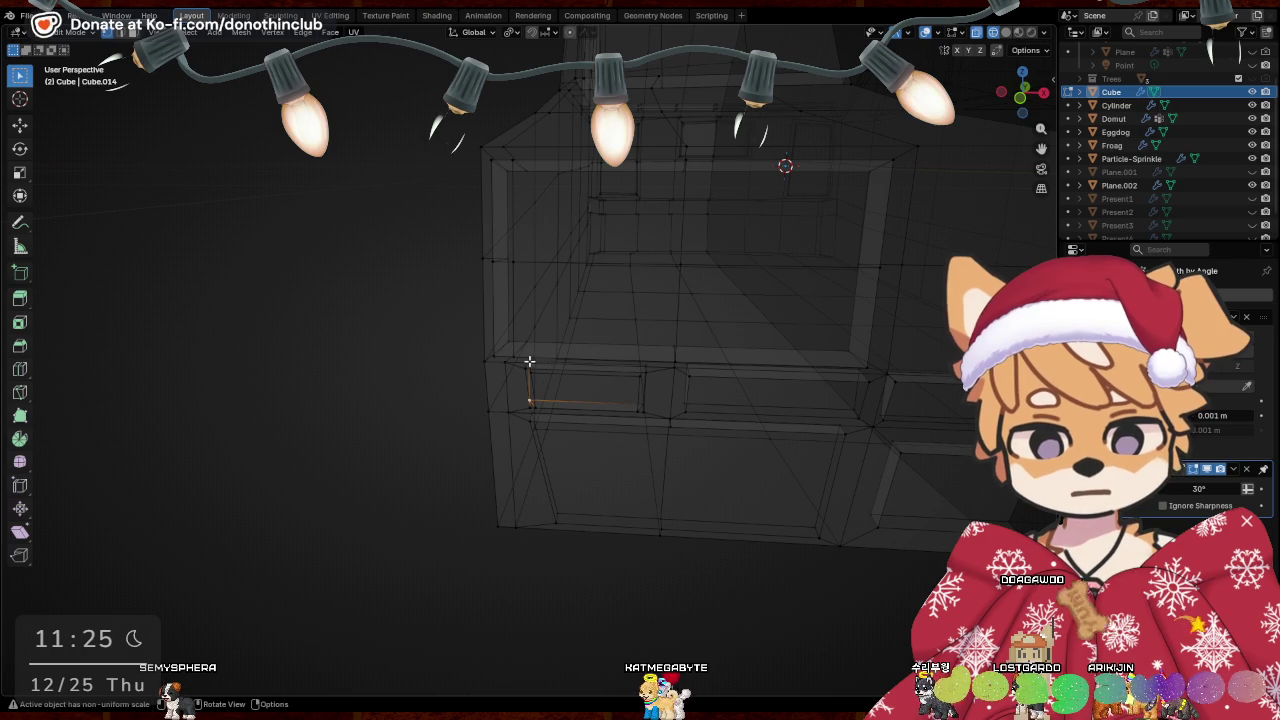
click(530, 363)
key(g)
key(x)
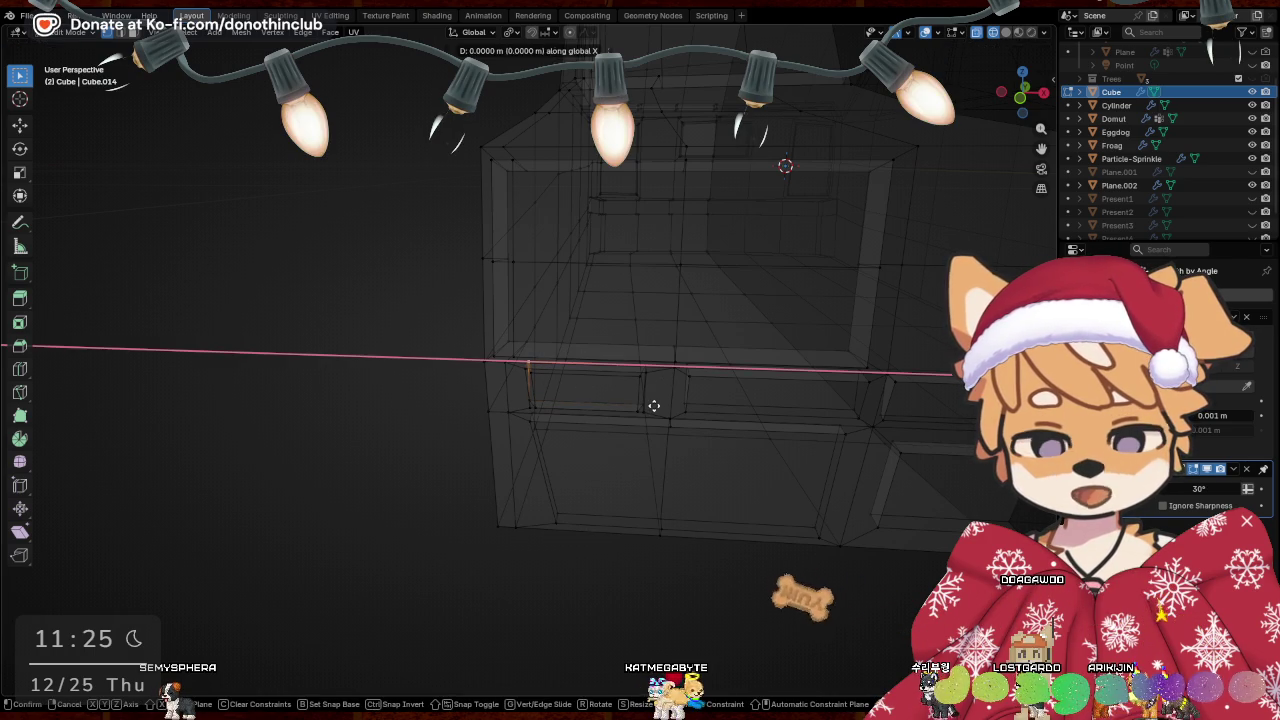
click(651, 403)
key(z)
click(549, 436)
key(Tab)
mouse_move(761, 568)
middle_down()
mouse_move(600, 557)
mouse_move(904, 517)
mouse_move(763, 491)
mouse_move(814, 491)
mouse_move(614, 322)
middle_up()
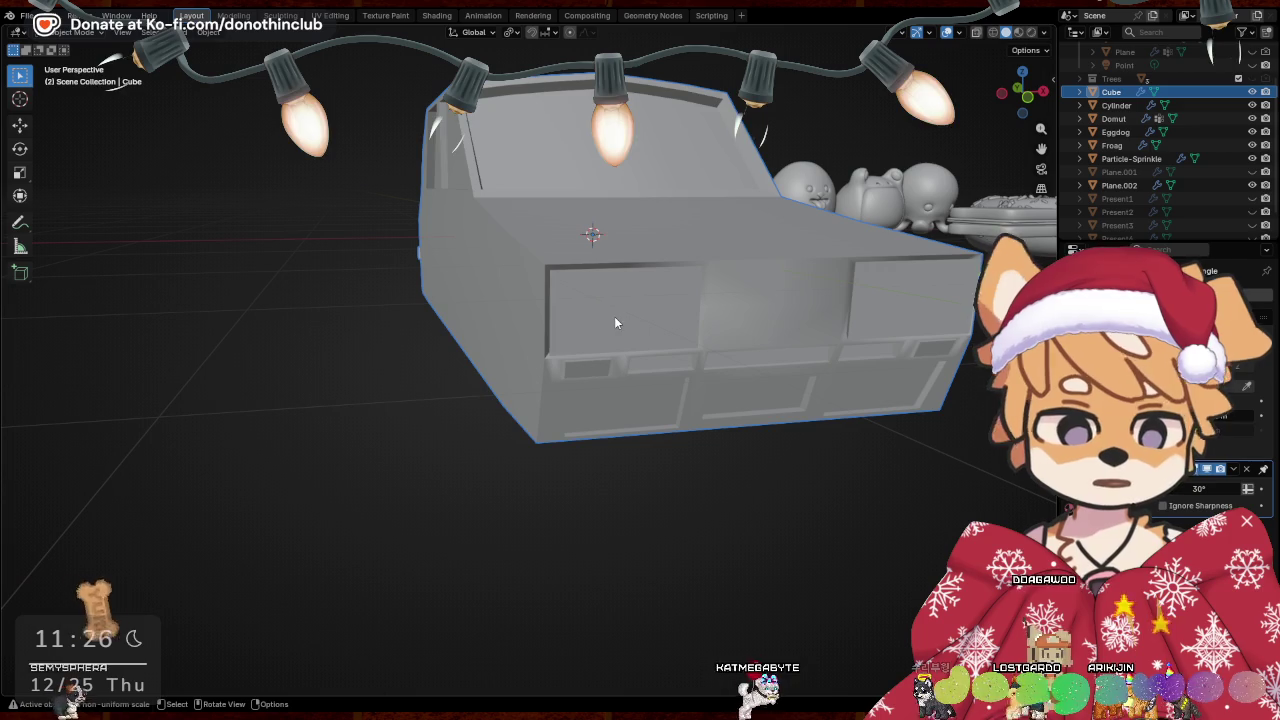
Grow the front face selection, extrude it in place and shift it along X
key(Tab)
middle_drag(852, 335, 515, 317)
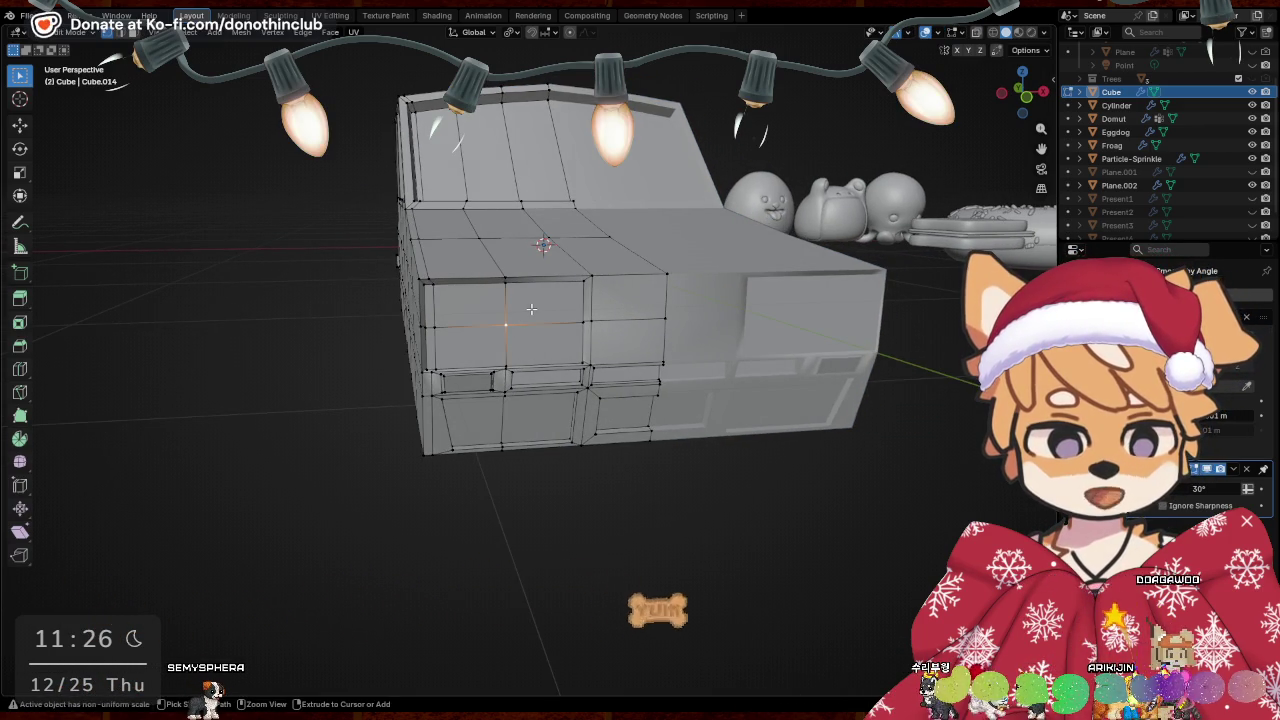
key(ctrl+KP_Add)
key(e)
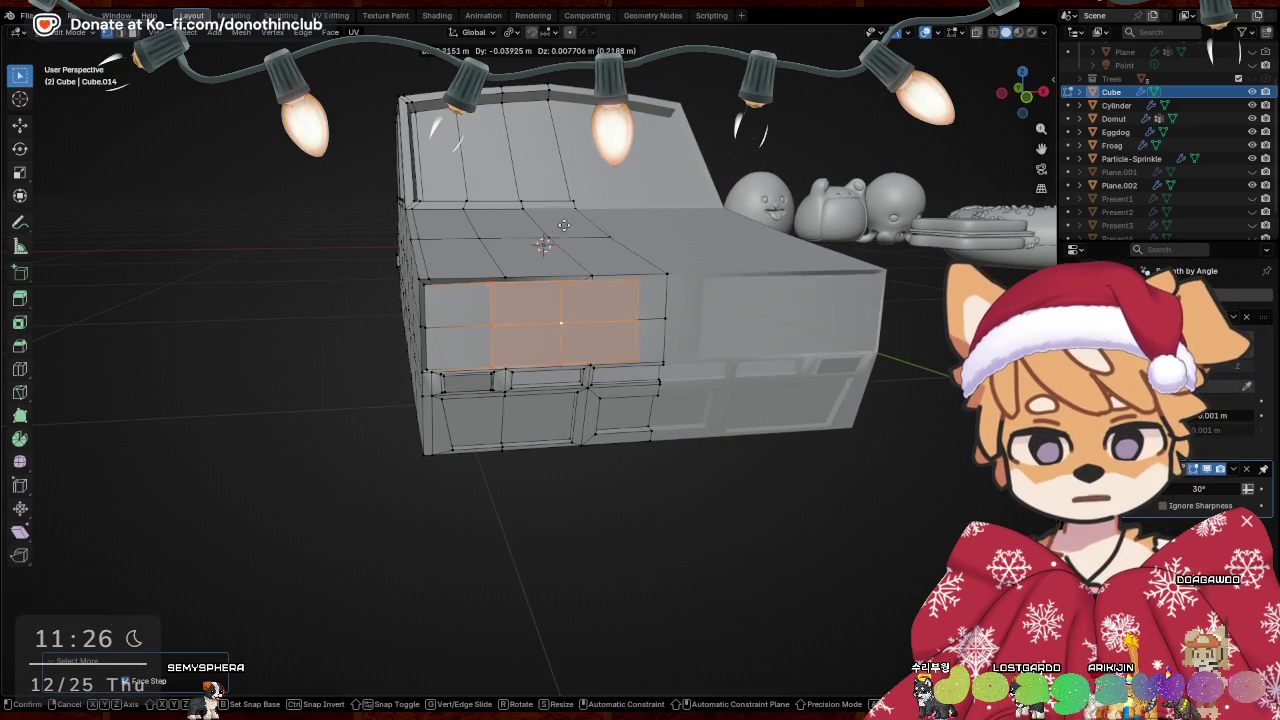
key(Escape)
mouse_move(600, 430)
middle_down()
mouse_move(723, 514)
mouse_move(789, 509)
middle_up()
key(g)
key(x)
click(727, 504)
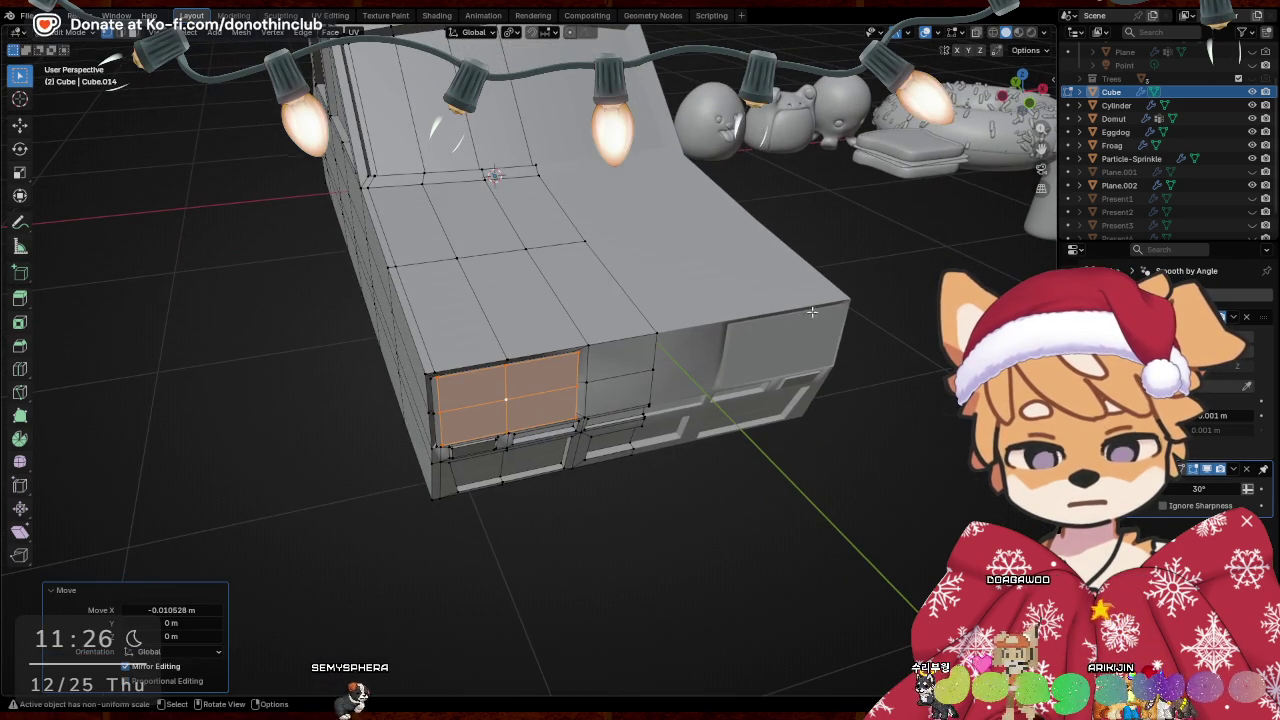
Shrink the extruded faces and delete them to open a hole in the front
key(s)
click(789, 323)
middle_drag(789, 323, 704, 395)
key(g)
key(x)
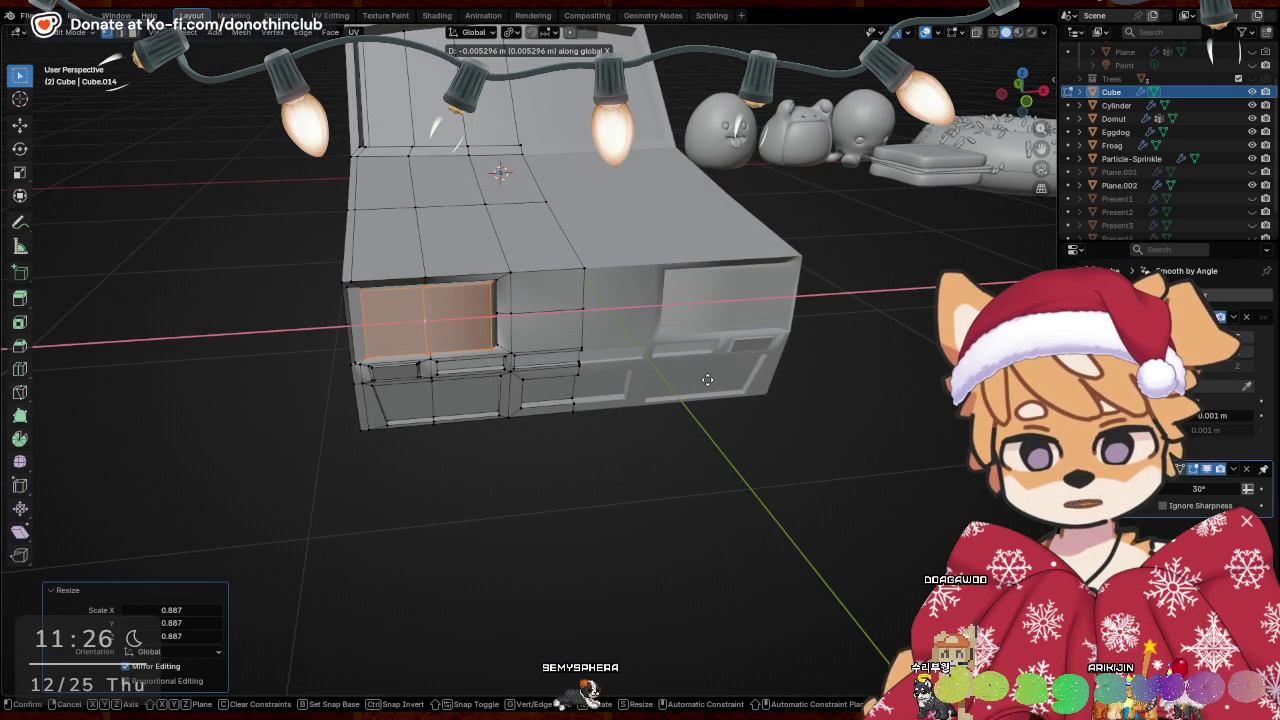
key(Escape)
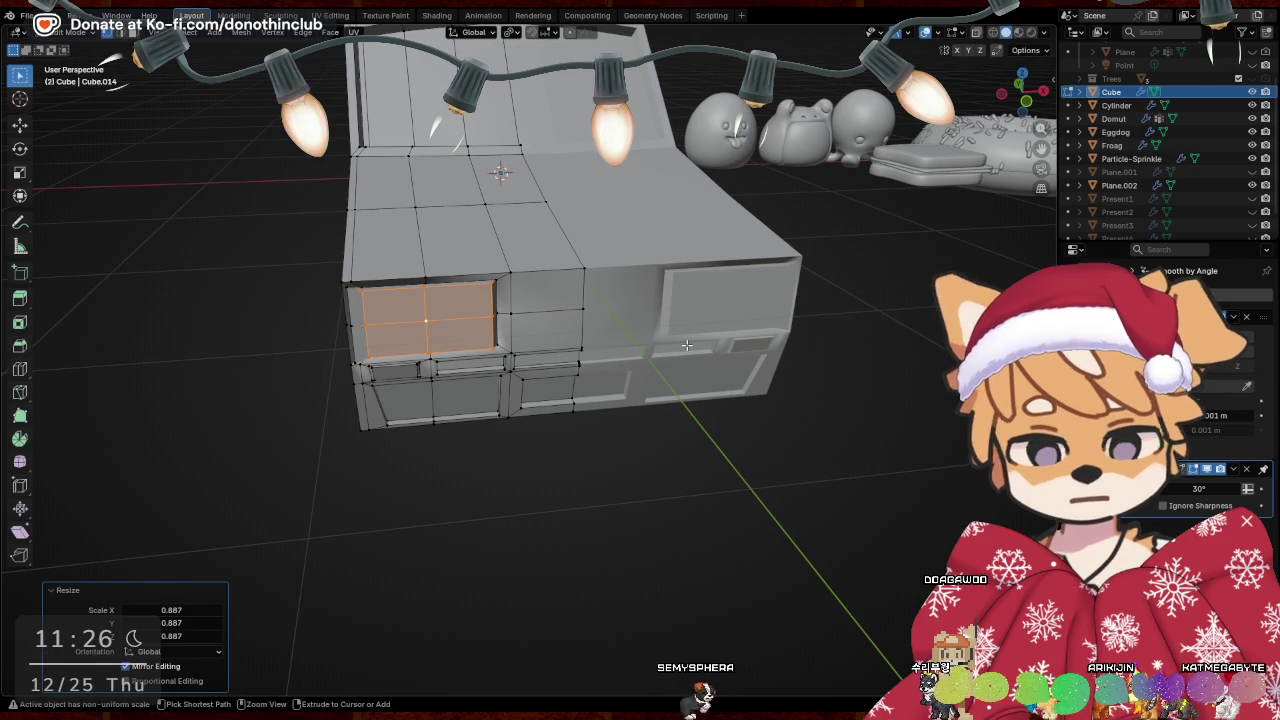
key(x)
click(652, 314)
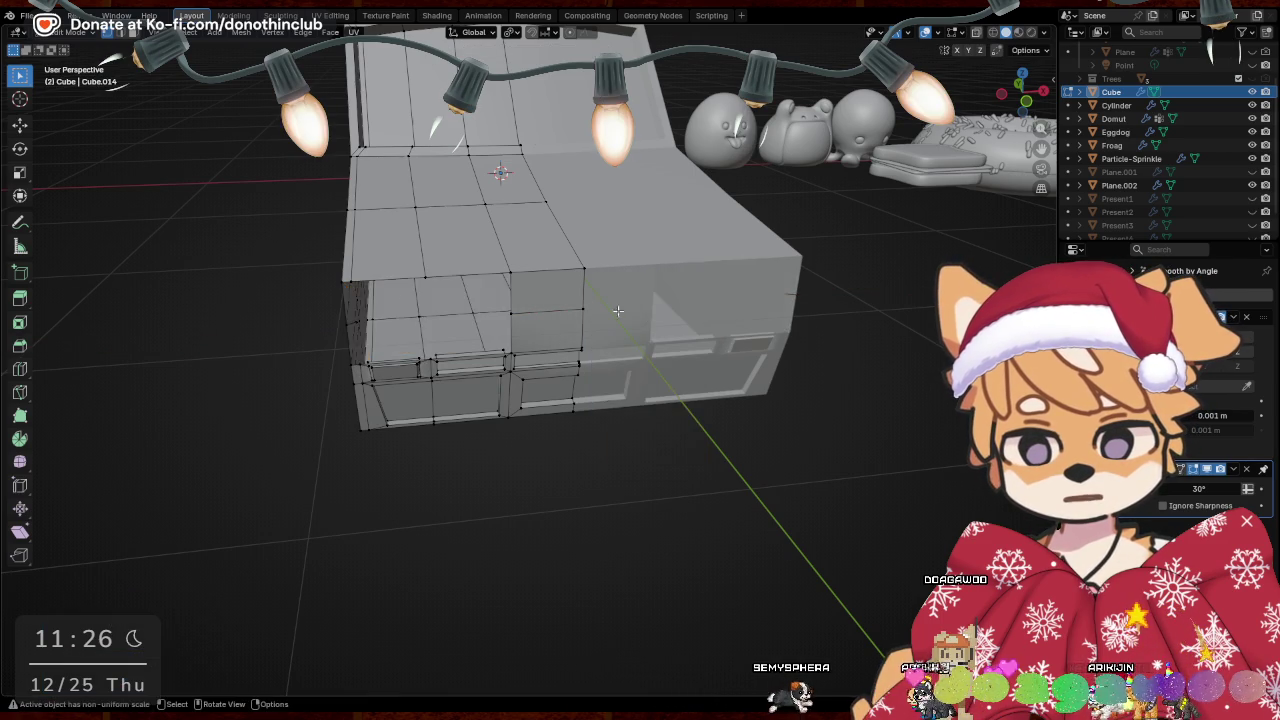
Select the recess's top front edge and lower corner vertex, moving the vertex along X
middle_drag(644, 315, 406, 311)
scroll(406, 311, up, 2)
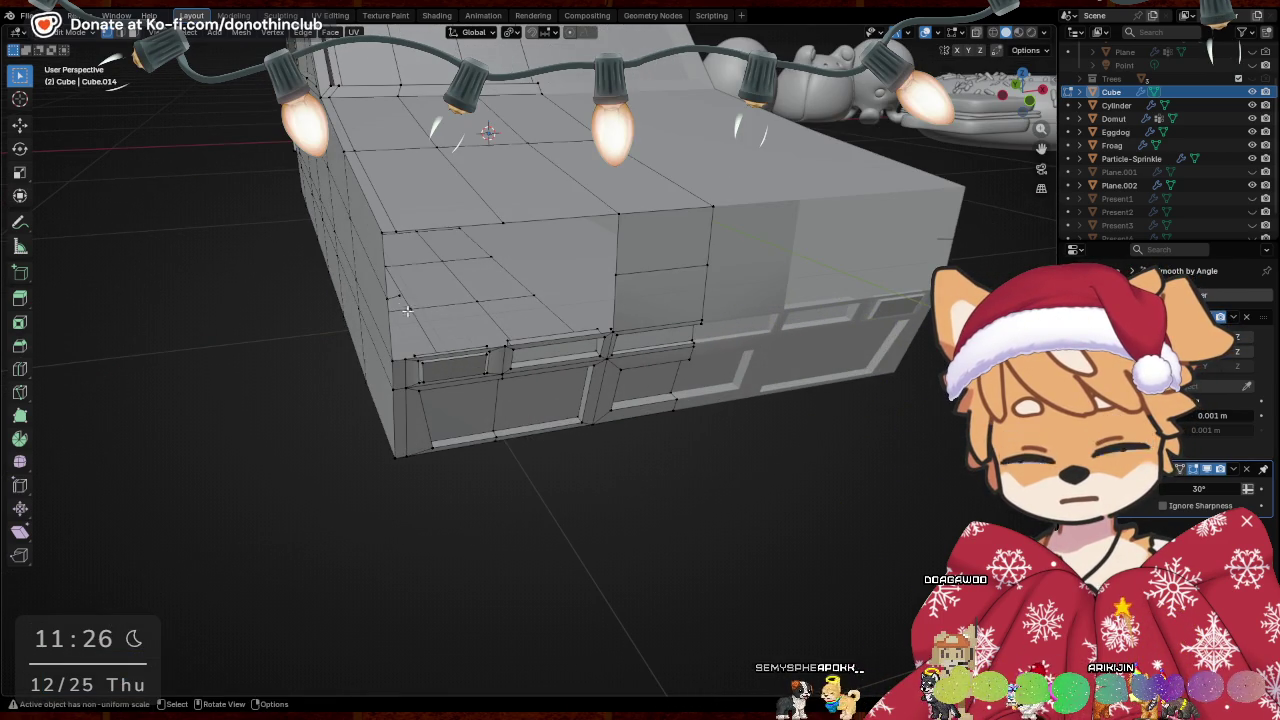
key(x)
click(493, 303)
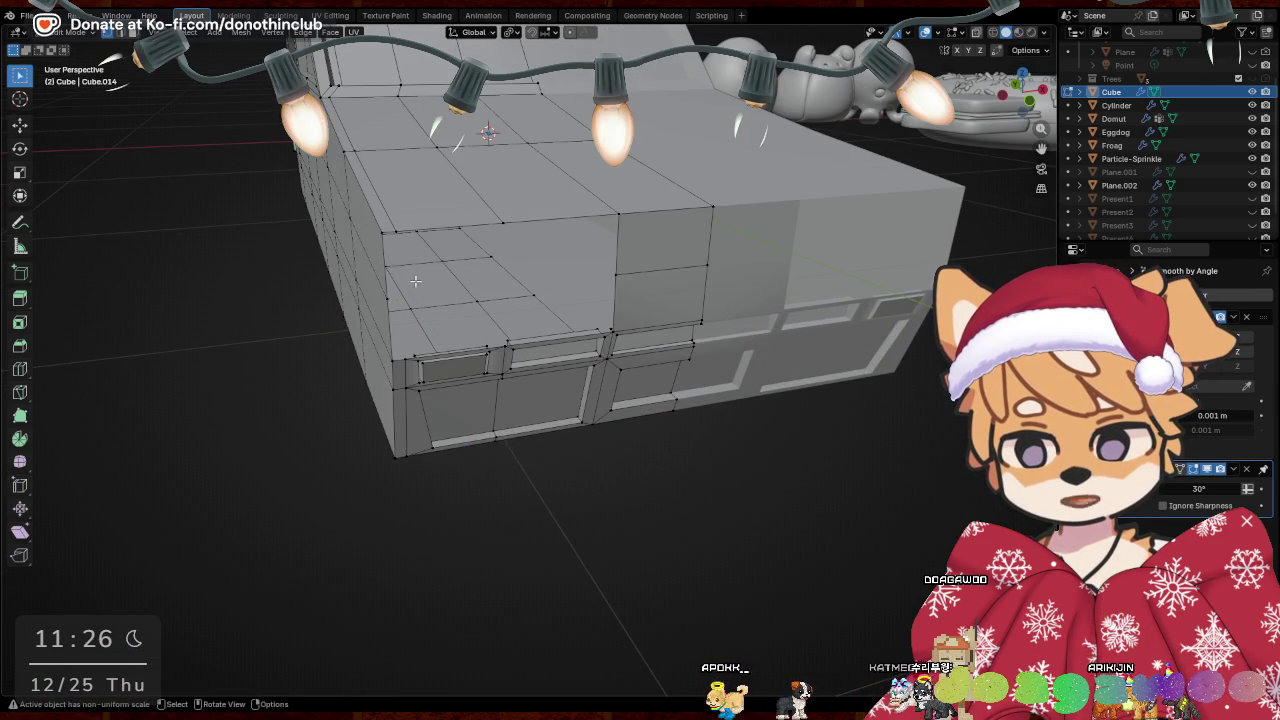
click(393, 230)
mouse_move(381, 230)
middle_down()
mouse_move(503, 272)
mouse_move(626, 292)
middle_up()
click(661, 287)
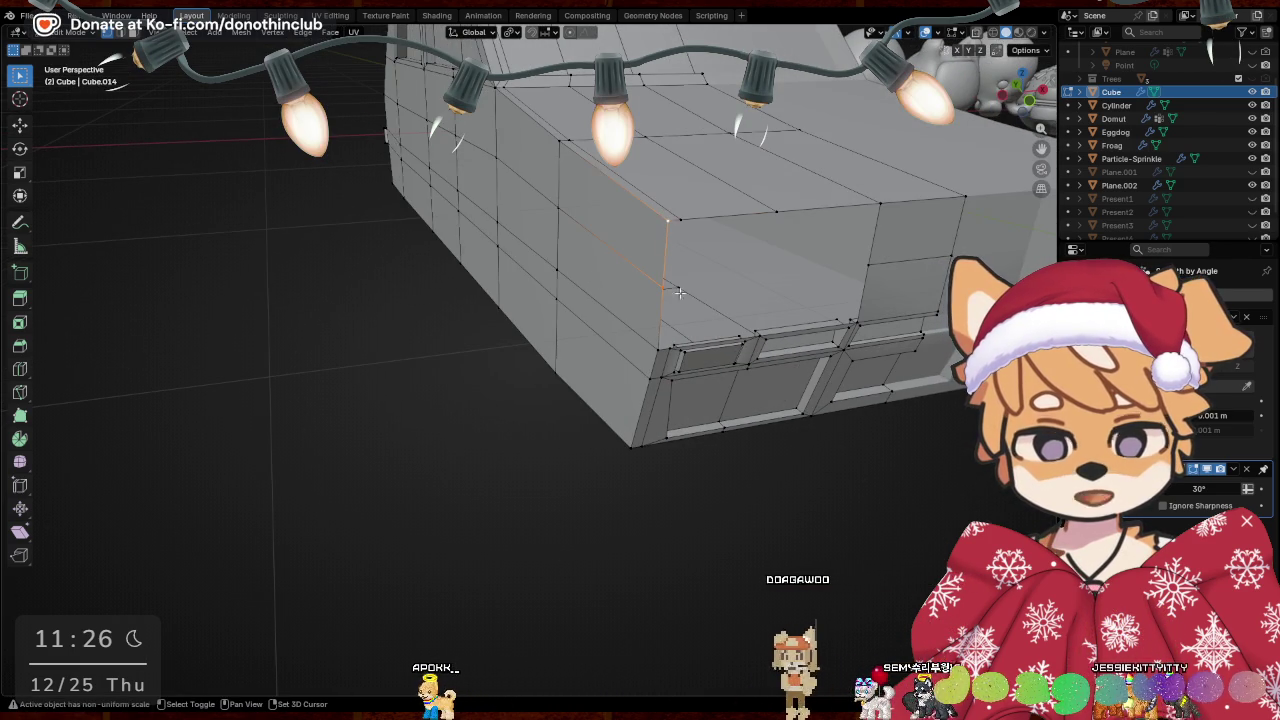
middle_drag(758, 302, 732, 305)
key(g)
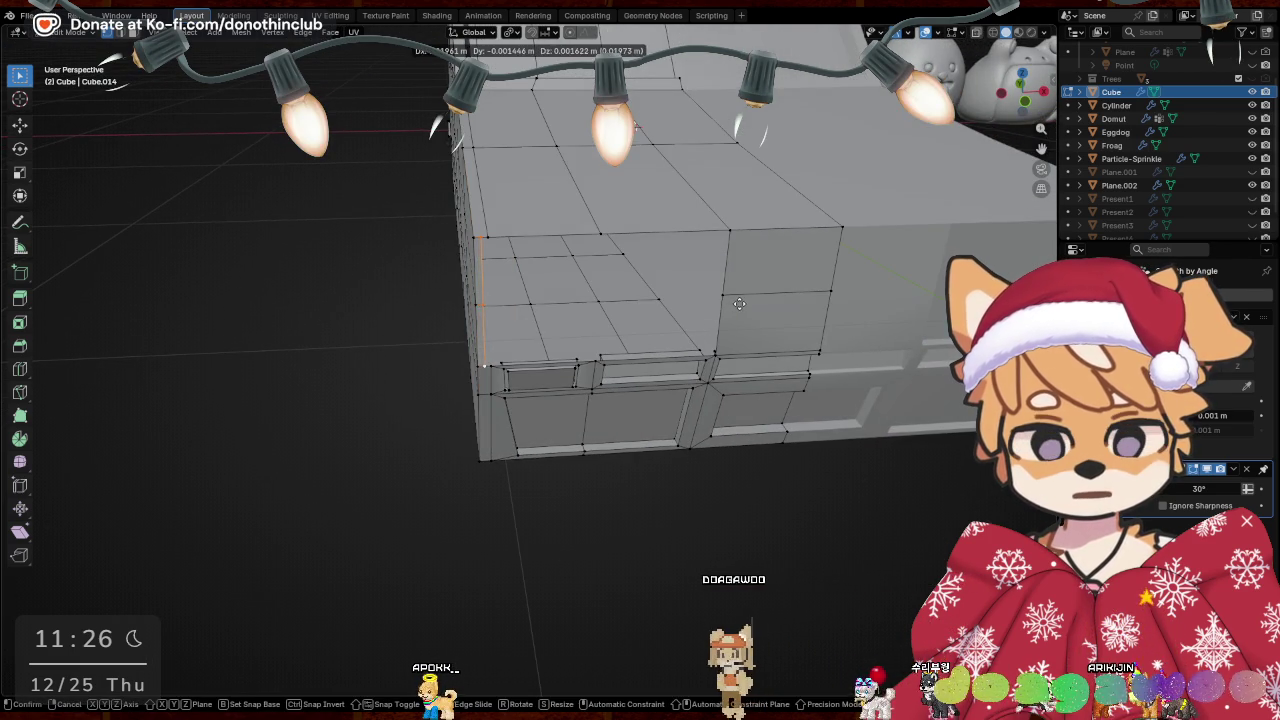
key(x)
click(745, 303)
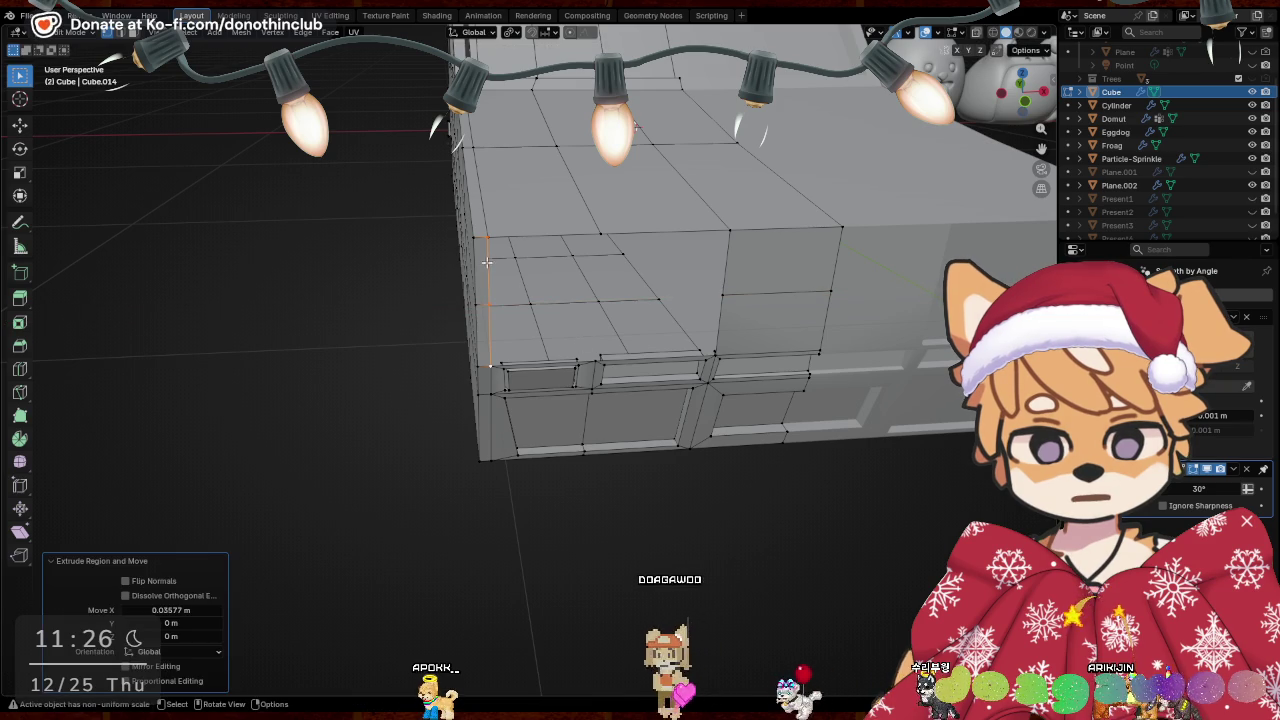
Merge the corner vertices, then the rim edge vertices, into single points at the last vertex
click(481, 241)
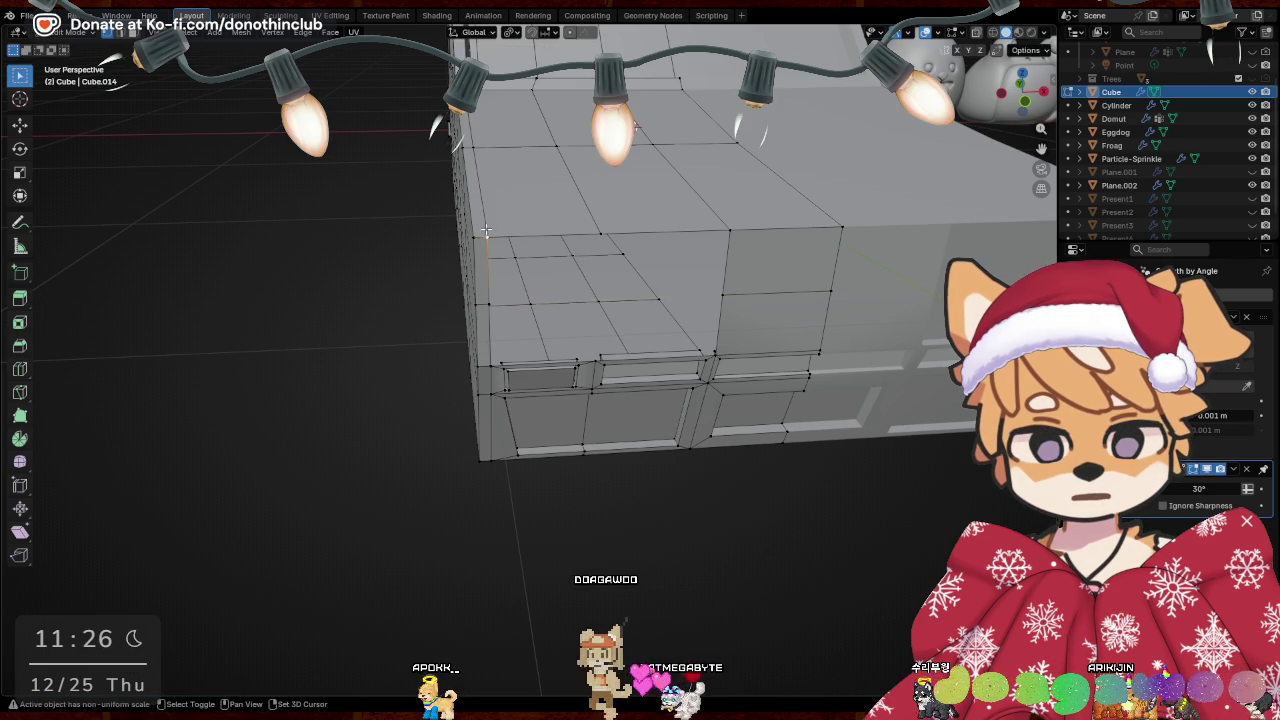
mouse_move(520, 234)
middle_down()
mouse_move(529, 251)
mouse_move(407, 324)
middle_up()
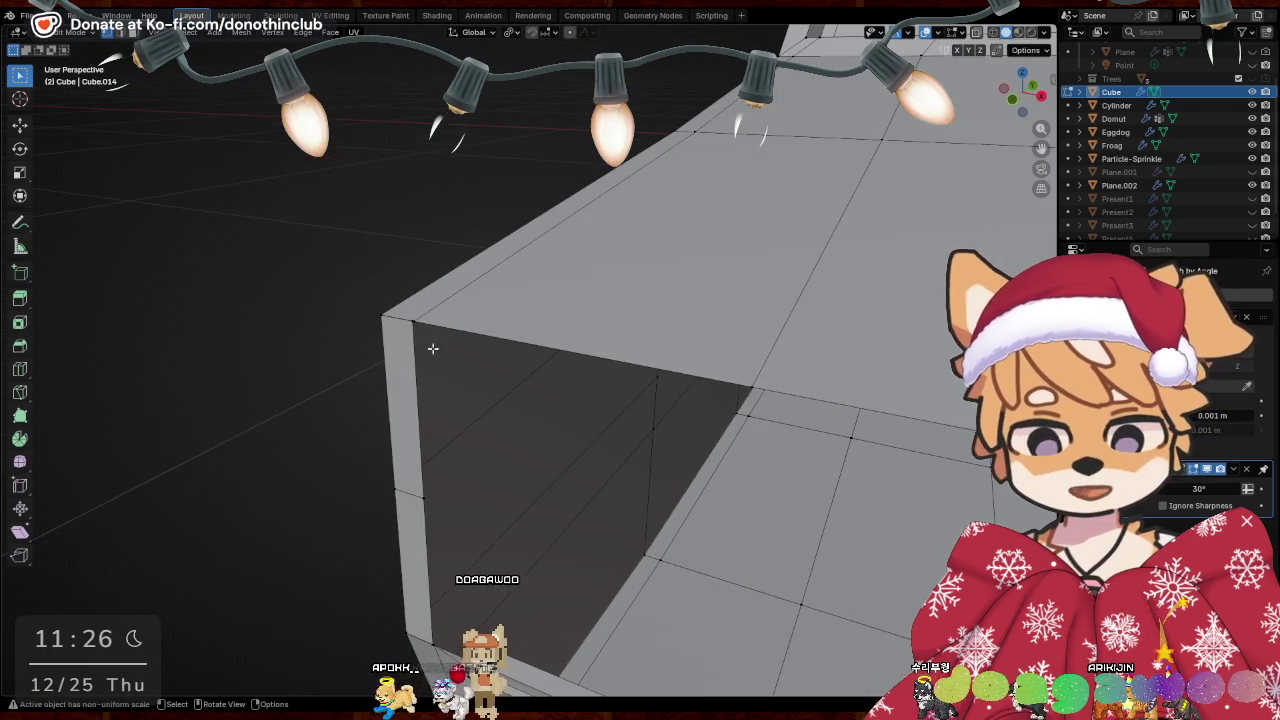
shift+click(418, 316)
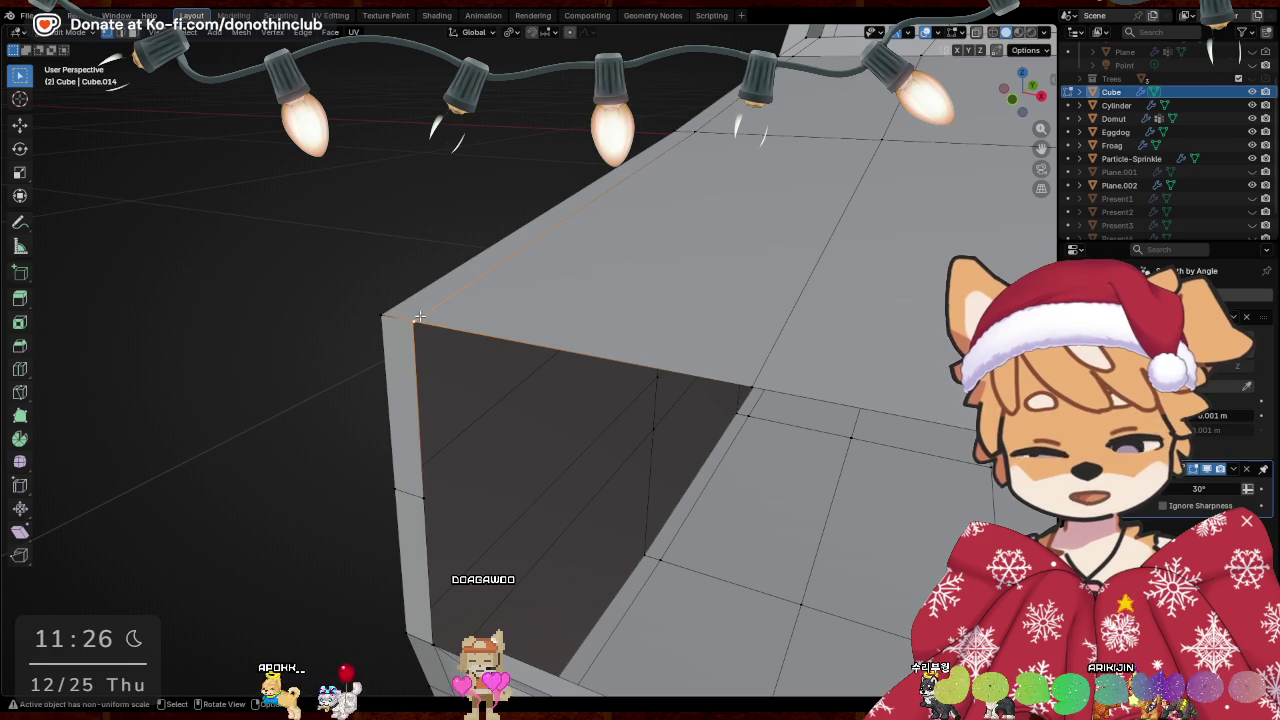
key(m)
click(398, 374)
mouse_move(427, 549)
middle_down()
mouse_move(449, 563)
mouse_move(443, 449)
middle_up()
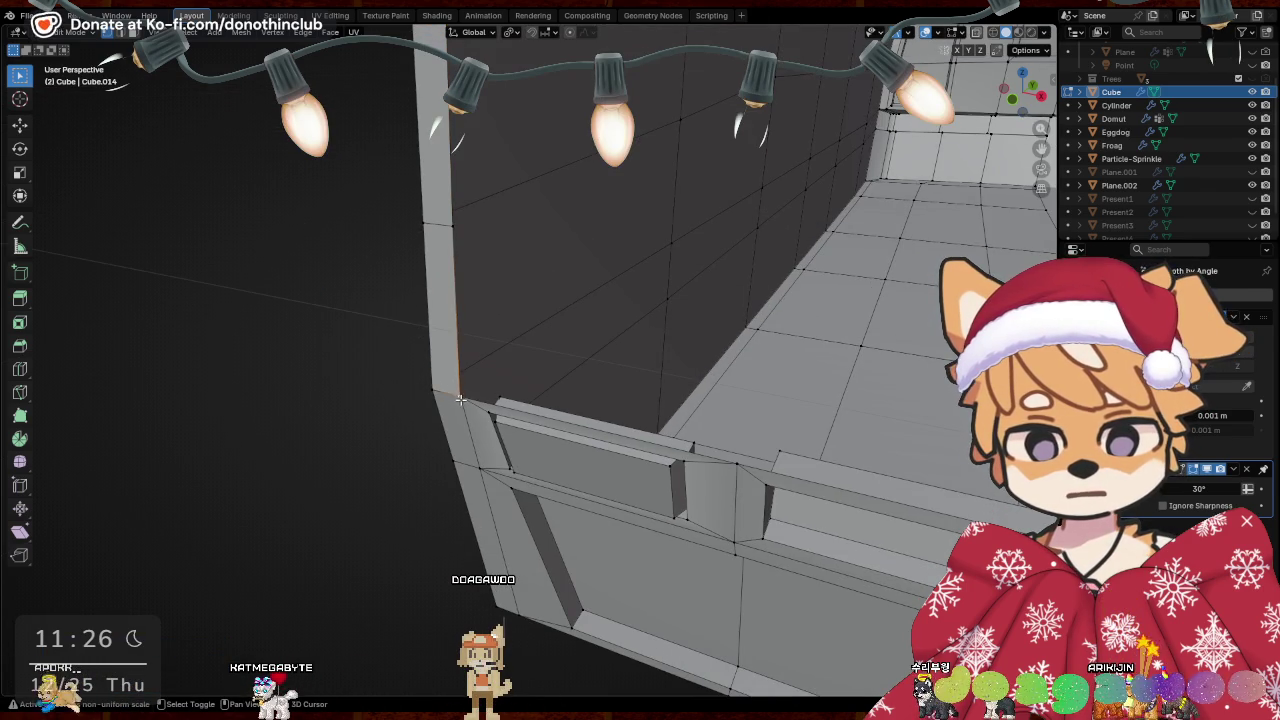
shift+click(472, 415)
key(m)
click(477, 423)
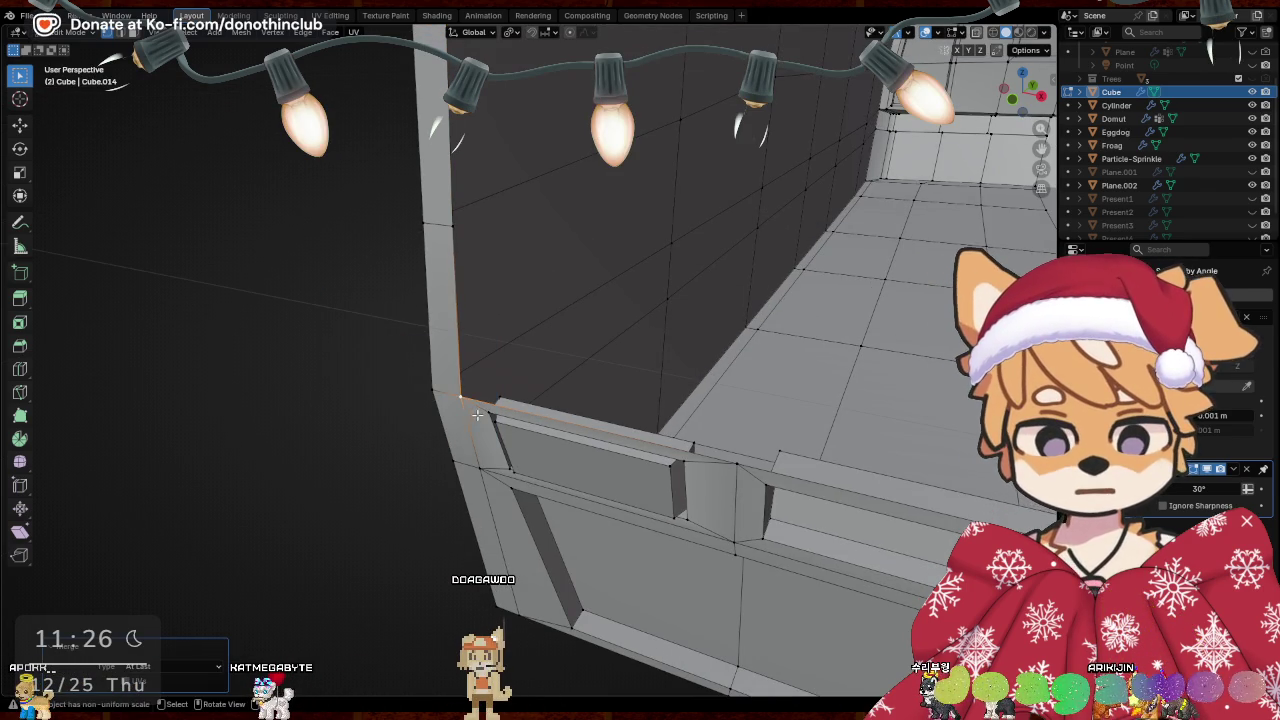
mouse_move(494, 237)
middle_down()
mouse_move(583, 282)
mouse_move(632, 257)
mouse_move(609, 243)
middle_up()
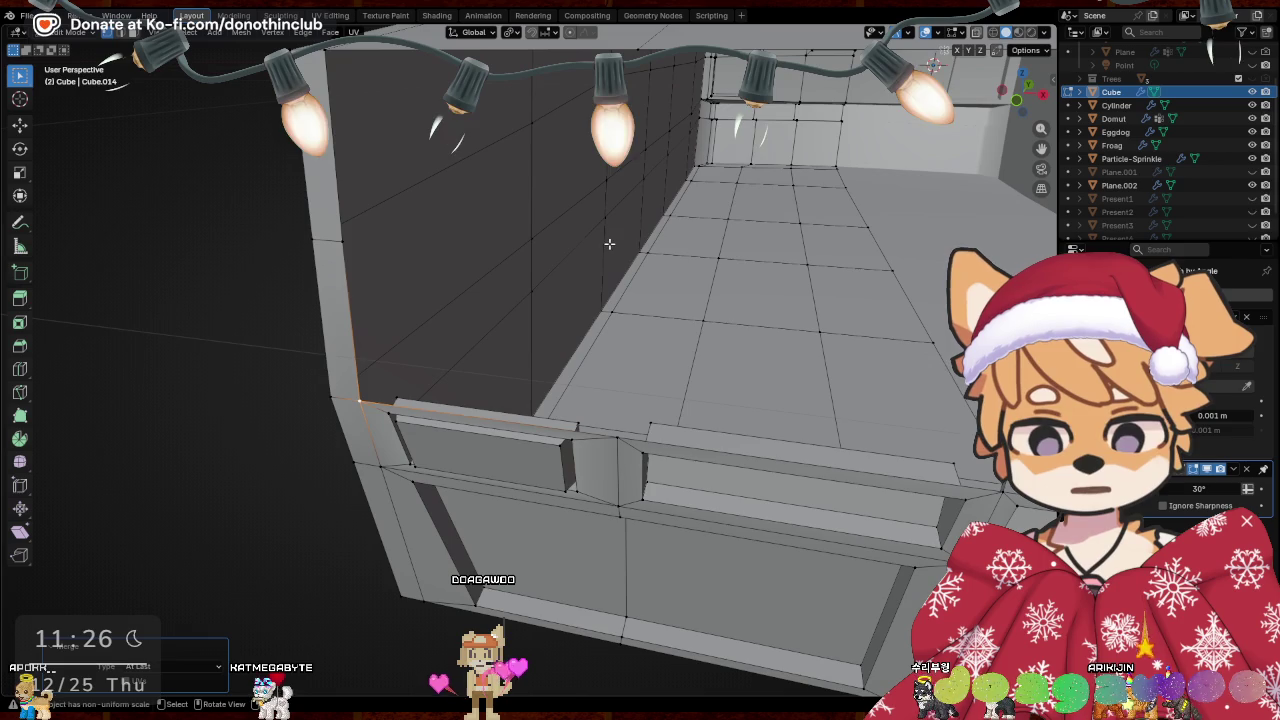
mouse_move(383, 398)
middle_down()
mouse_move(688, 321)
mouse_move(760, 260)
middle_up()
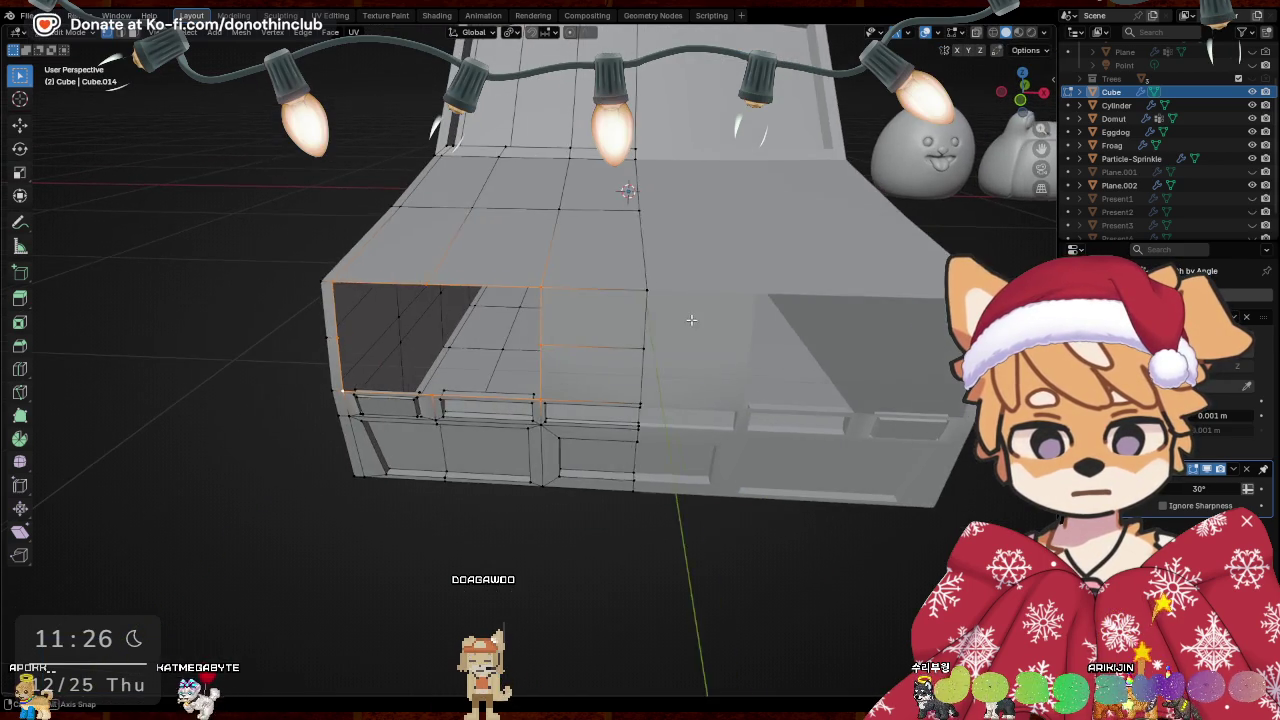
Extrude the front face in place, scale it to 0.863 and push it 0.094952 m along Y
key(e)
right_click(827, 211)
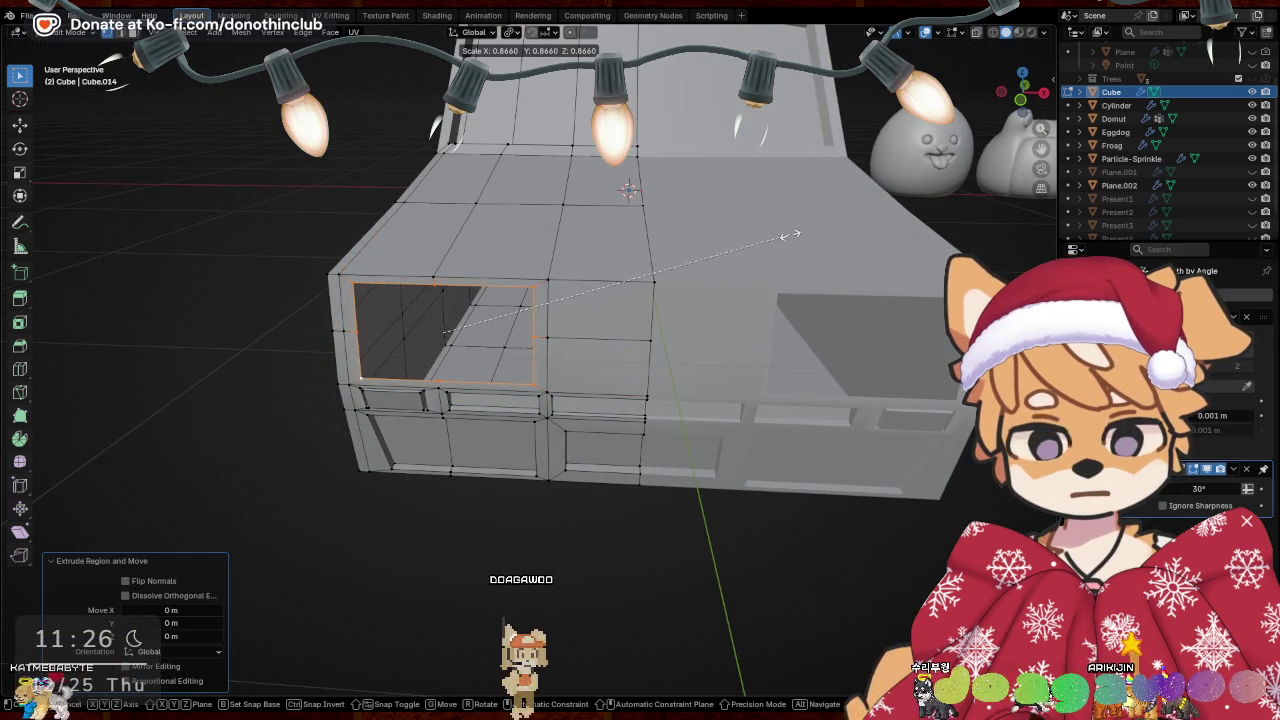
click(790, 237)
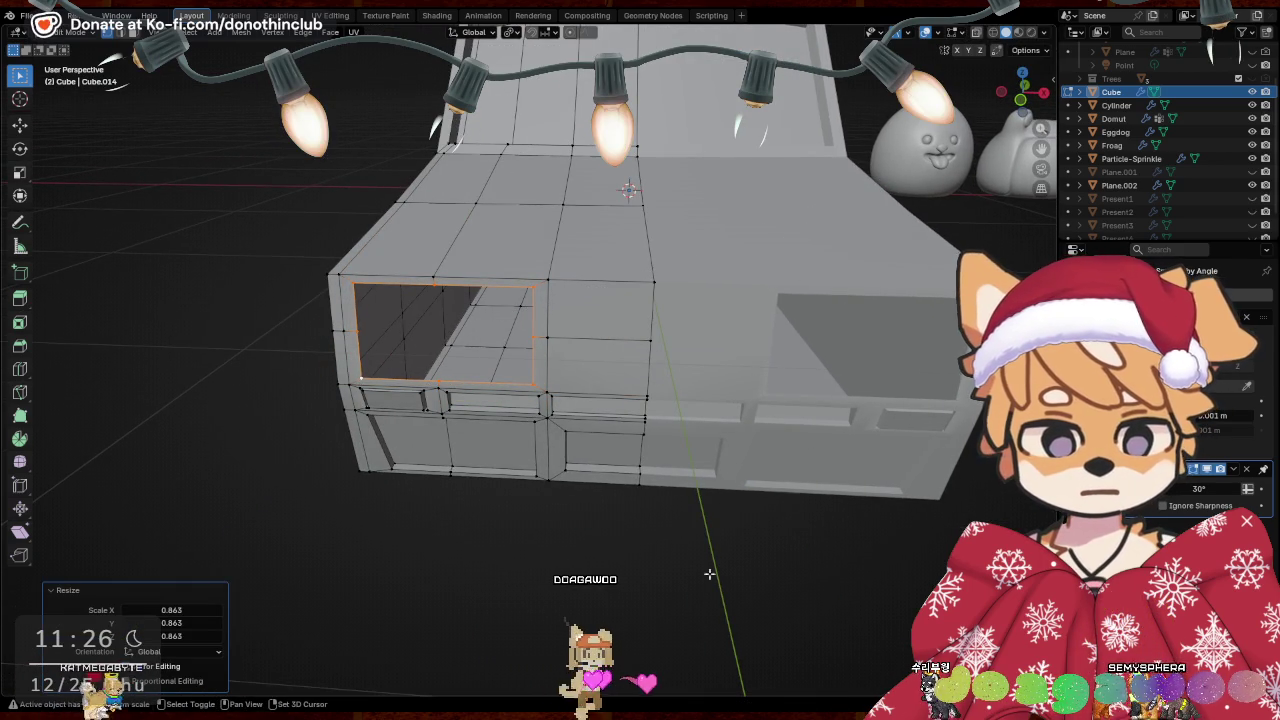
middle_drag(746, 535, 860, 670)
key(g)
key(y)
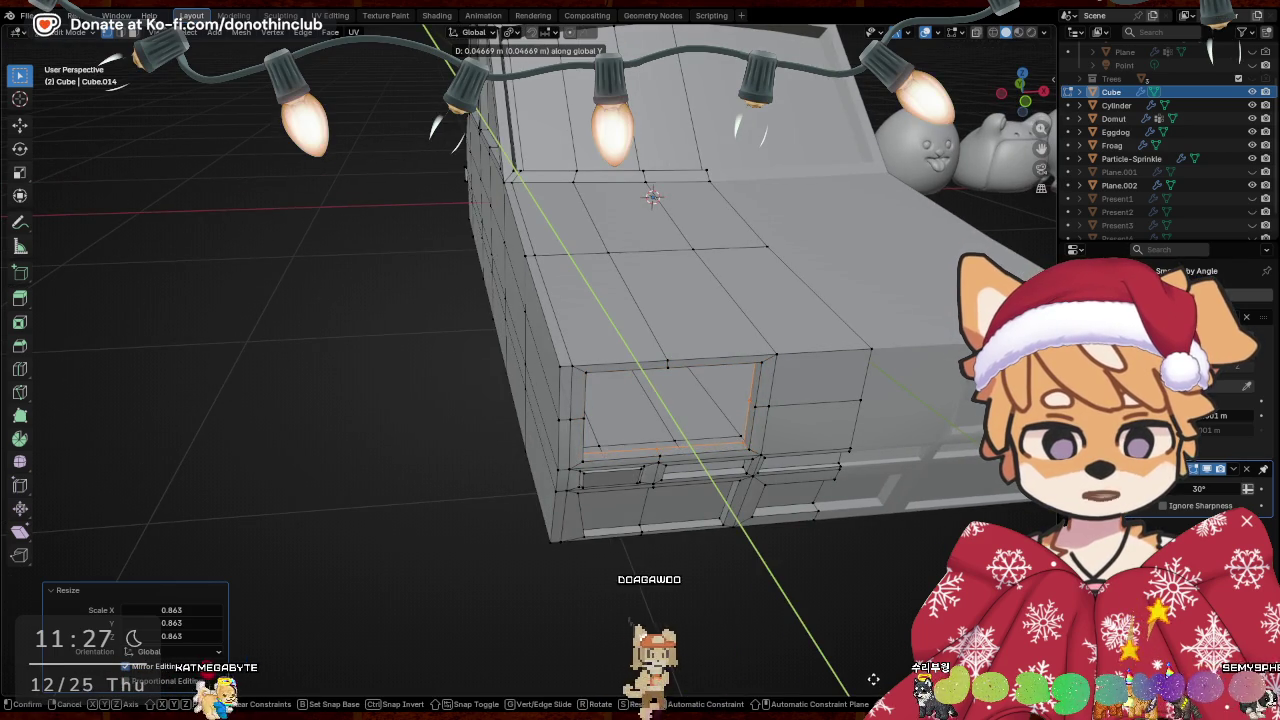
click(874, 555)
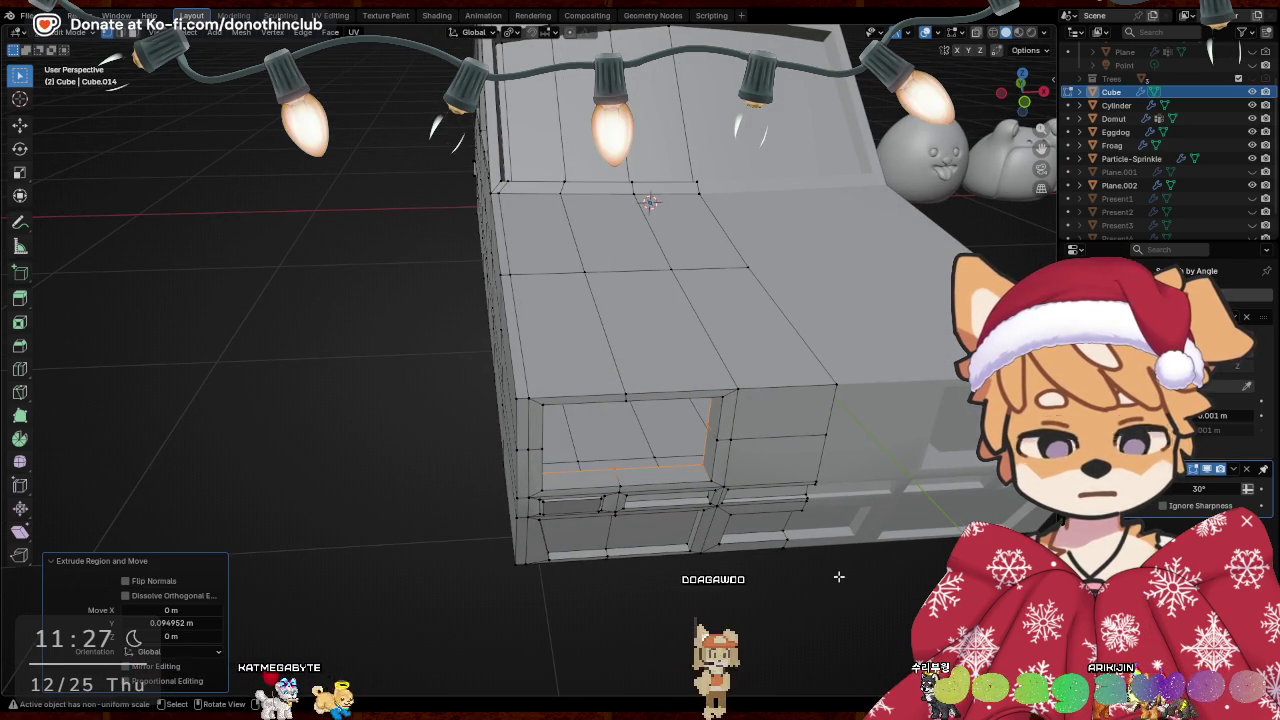
Recess the face -0.11781 m along Y, shrink it and grid-fill the opening
key(e)
key(y)
click(858, 588)
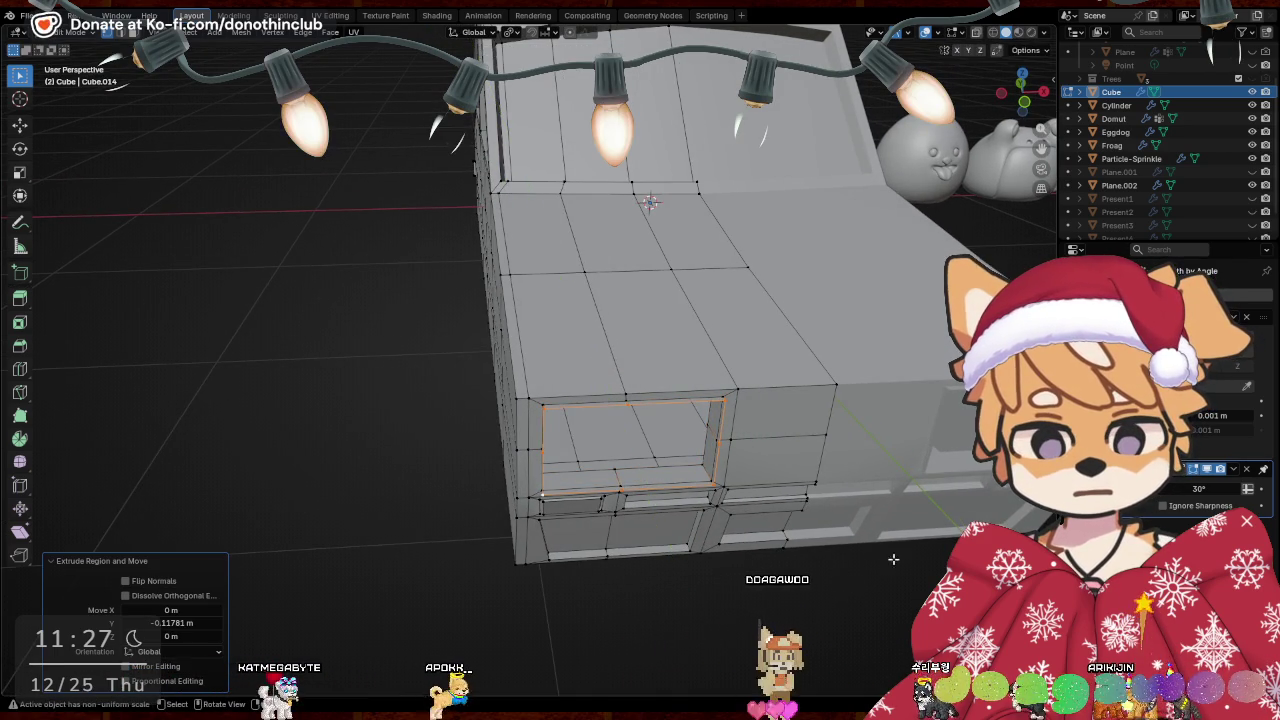
key(s)
click(900, 487)
mouse_move(900, 487)
middle_down()
mouse_move(820, 506)
mouse_move(814, 486)
mouse_move(920, 491)
mouse_move(714, 506)
mouse_move(819, 413)
mouse_move(763, 443)
middle_up()
right_click(775, 515)
click(773, 517)
Scale the filled panel to 0.884 on Z and move it along Y
key(s)
key(z)
click(768, 412)
key(g)
key(y)
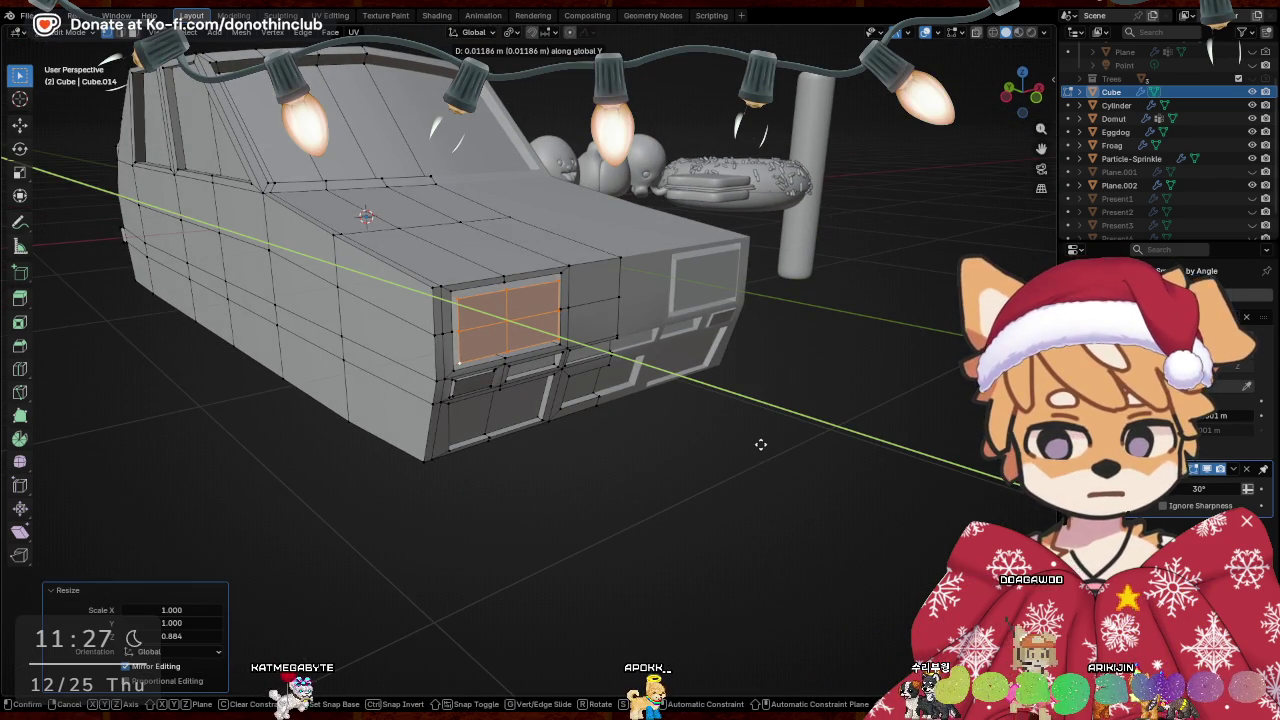
key(x)
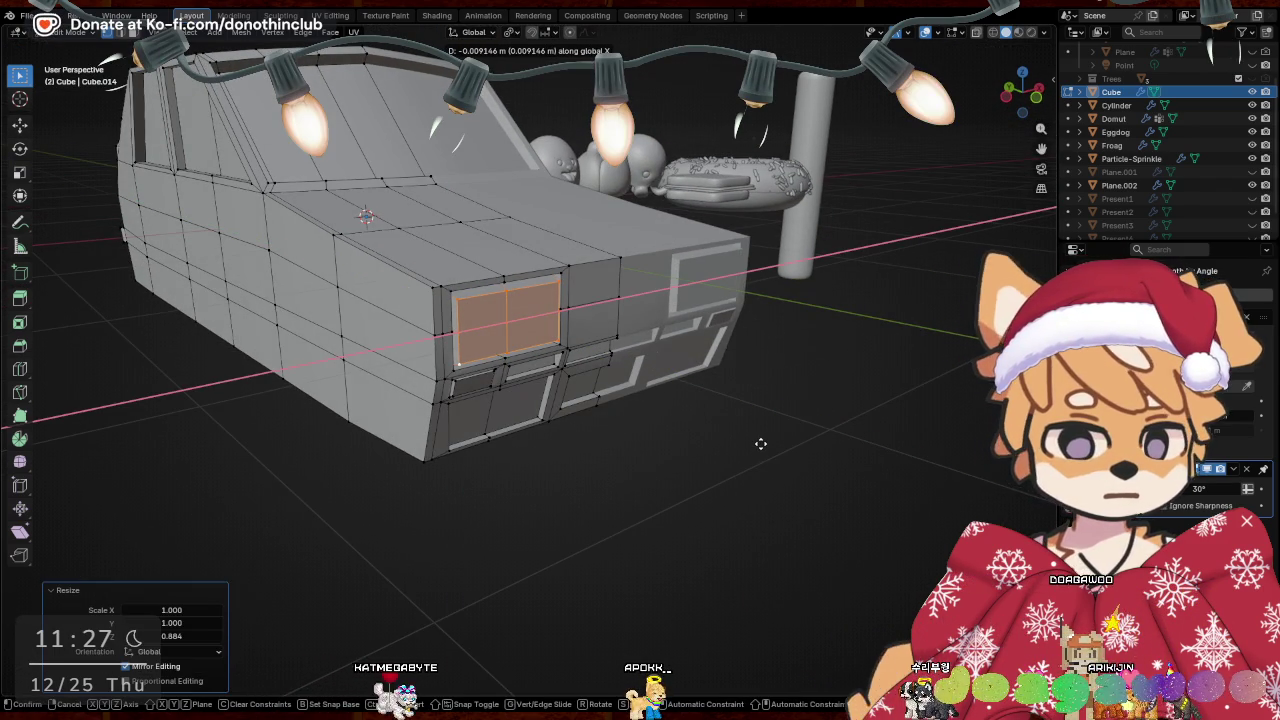
key(y)
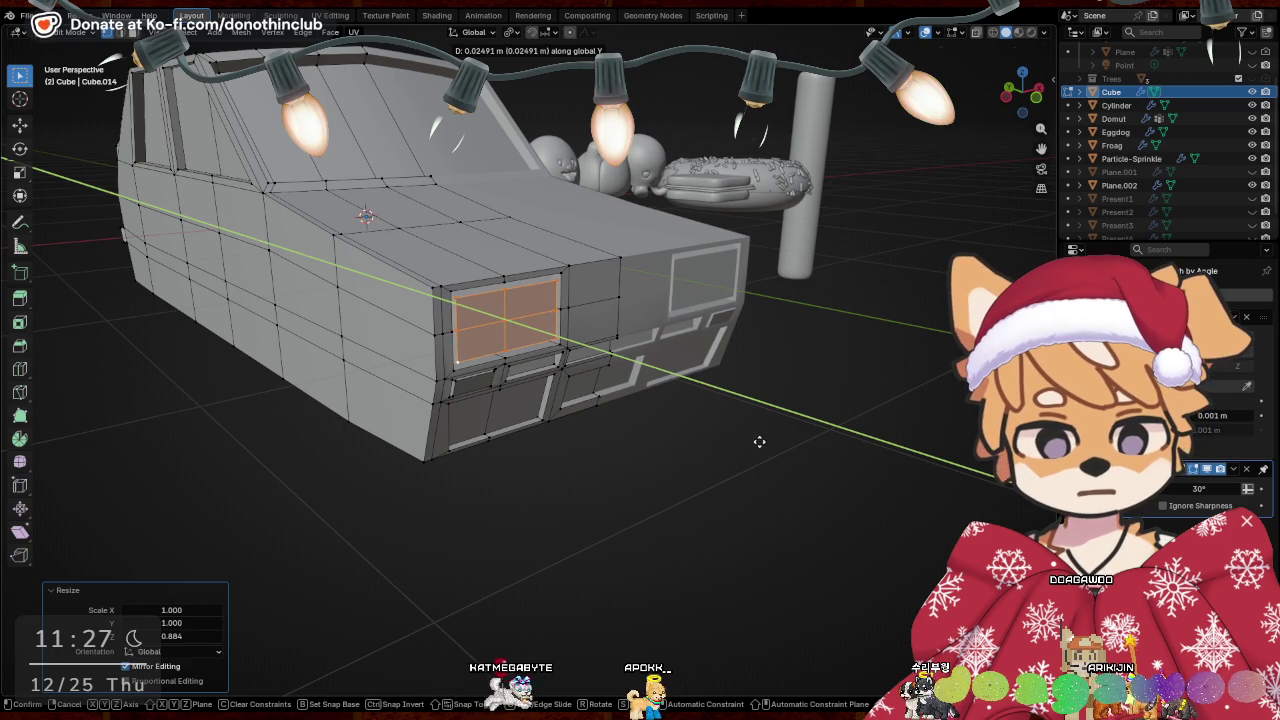
click(759, 441)
Return to object mode, select the Cube car body and re-enter edit mode
key(Tab)
mouse_move(679, 484)
middle_down()
mouse_move(632, 453)
mouse_move(564, 316)
mouse_move(545, 358)
mouse_move(622, 360)
mouse_move(486, 332)
middle_up()
click(564, 316)
key(Tab)
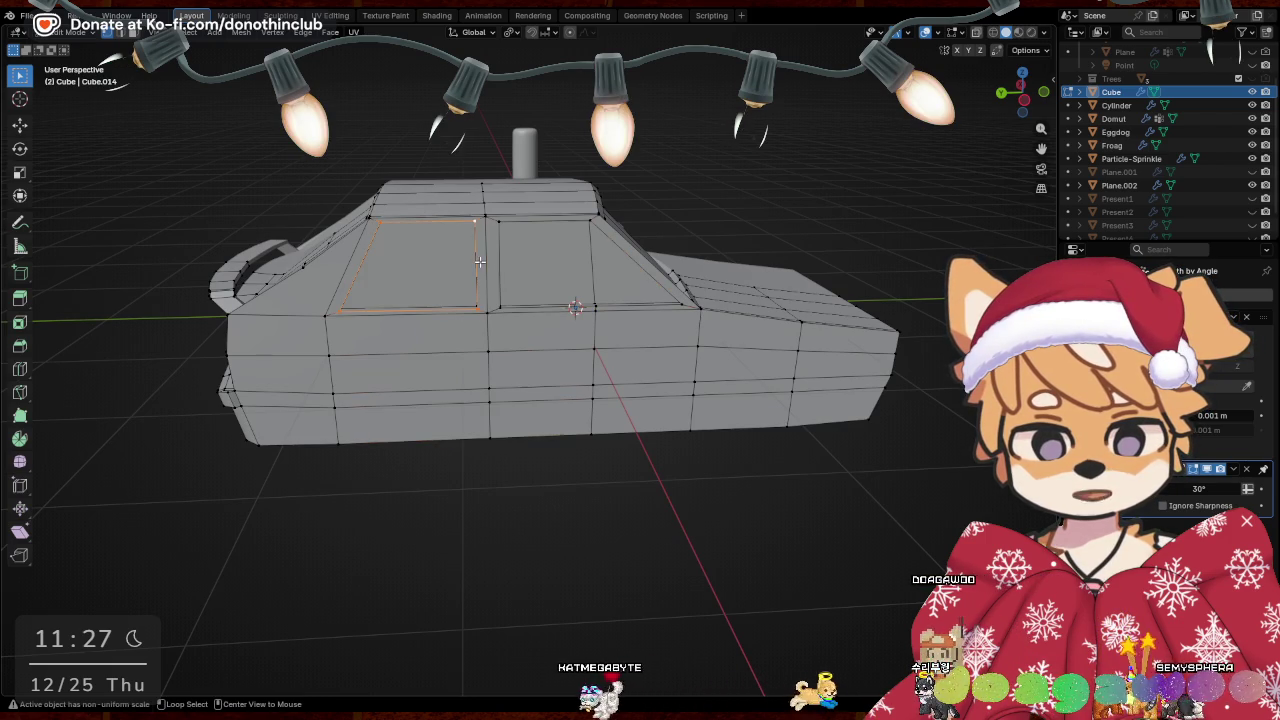
Bevel the edge loop running down the car's side to form a door seam
alt+click(484, 208)
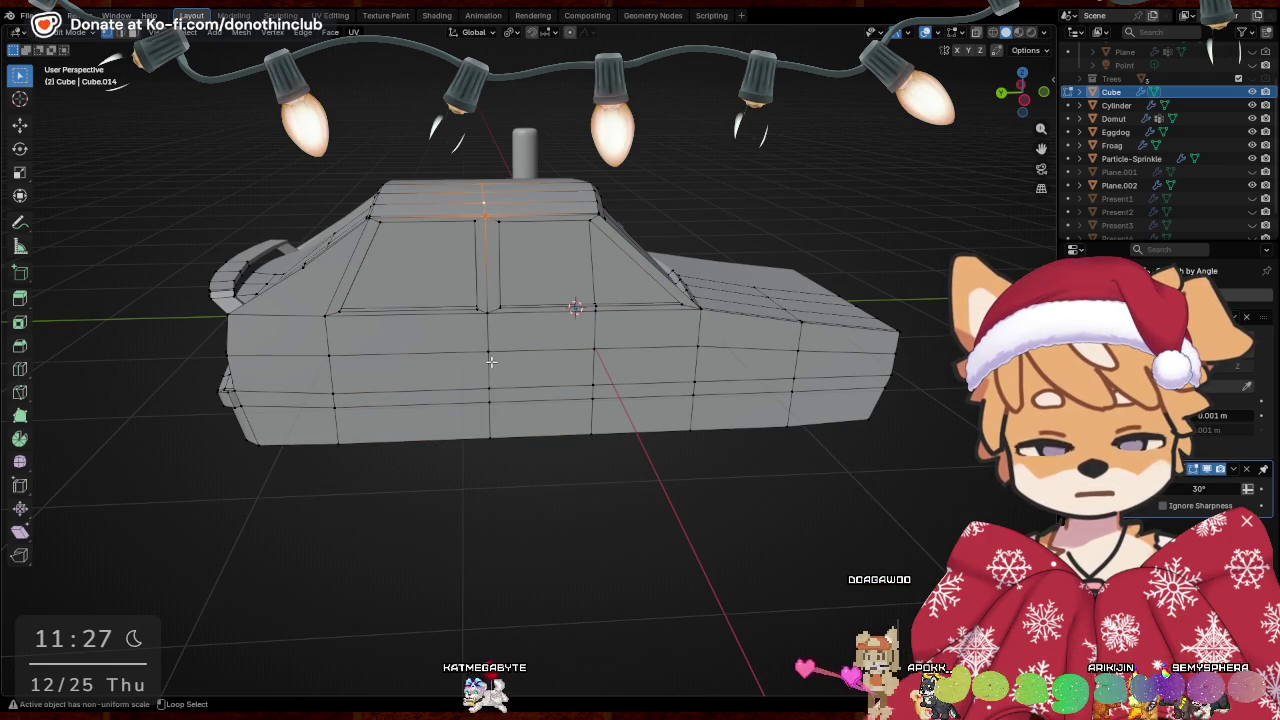
middle_drag(491, 362, 625, 376)
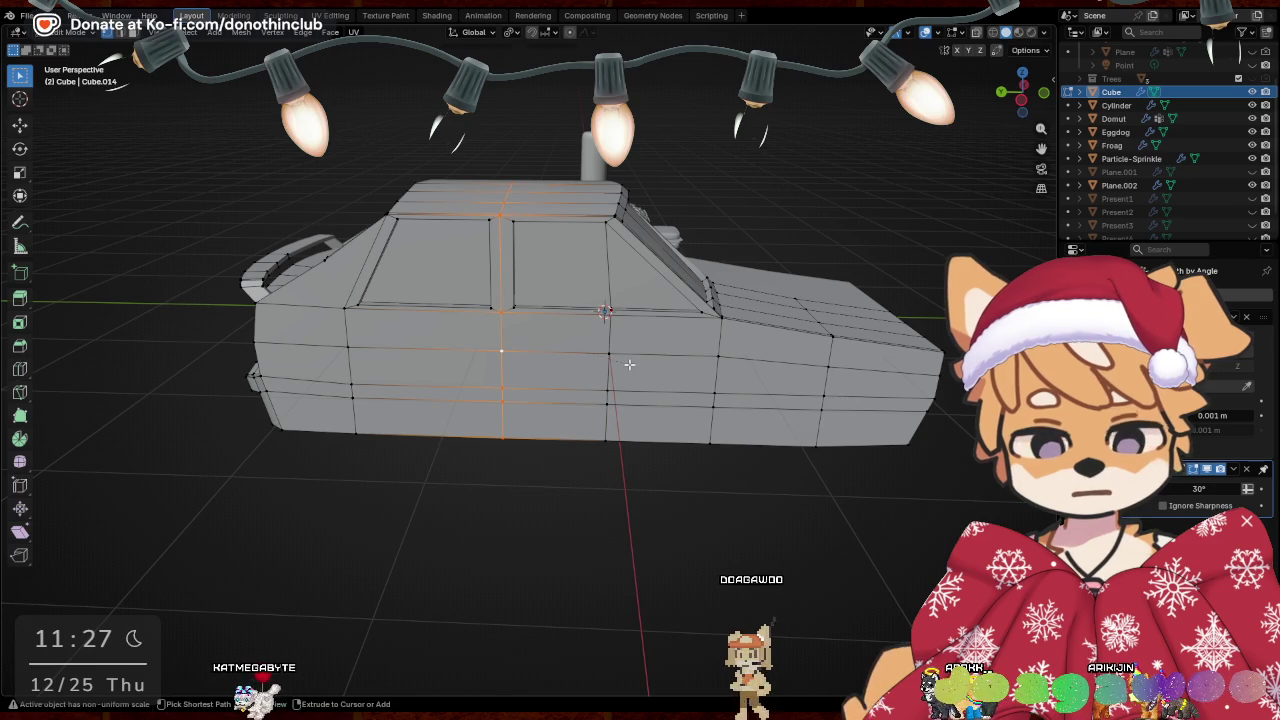
key(ctrl+b)
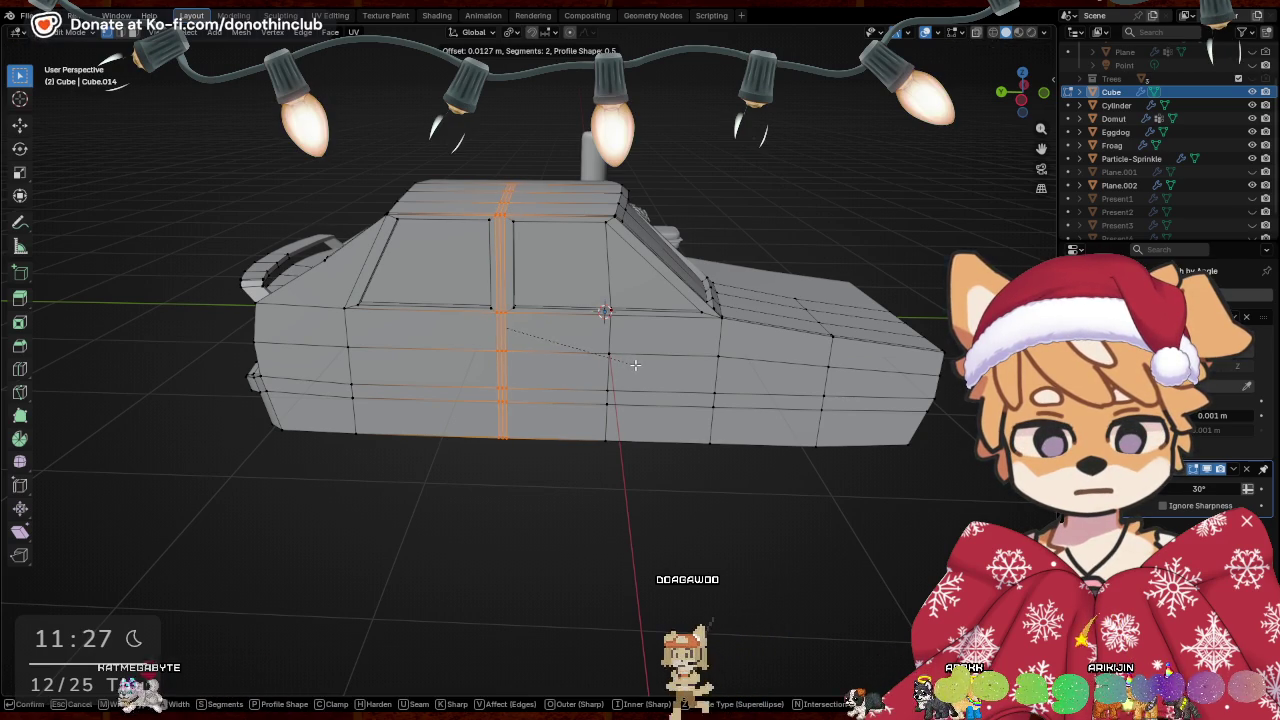
click(635, 365)
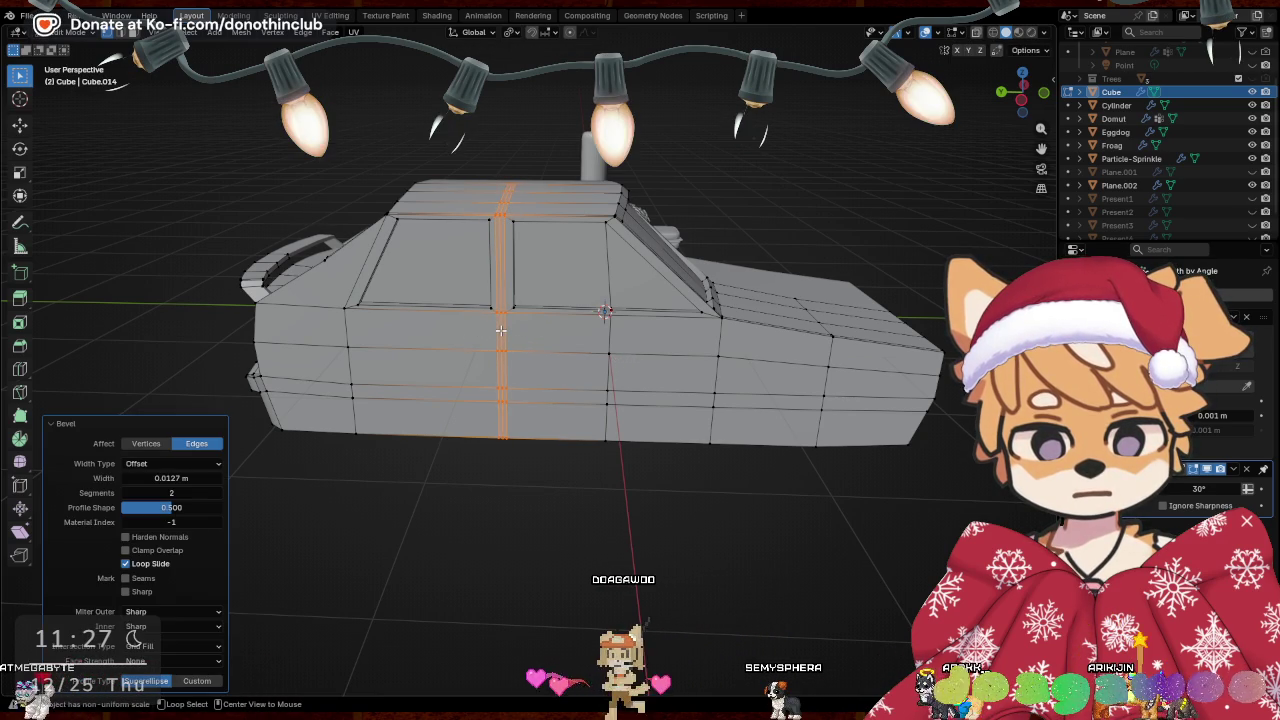
Add a loop cut across the hood side and slide it into place
scroll(508, 270, up, 2)
middle_drag(508, 270, 499, 282)
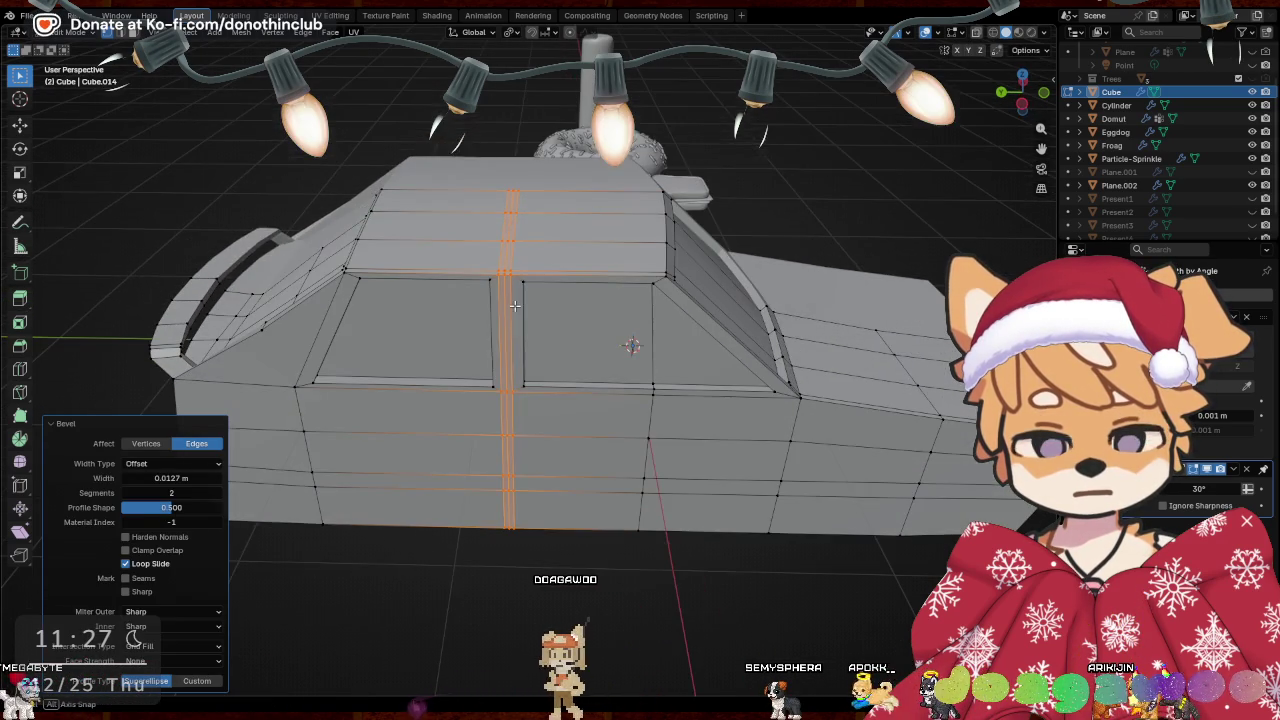
scroll(505, 280, up, 1)
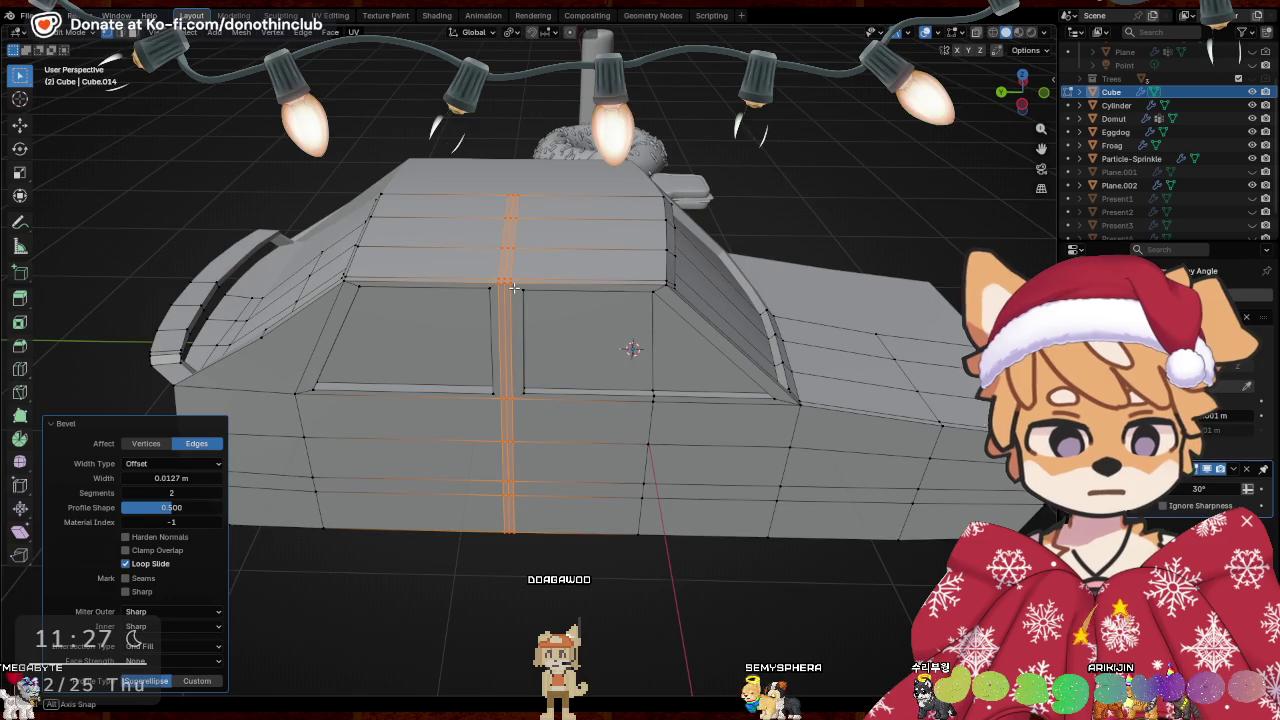
scroll(513, 287, up, 1)
middle_drag(632, 268, 676, 265)
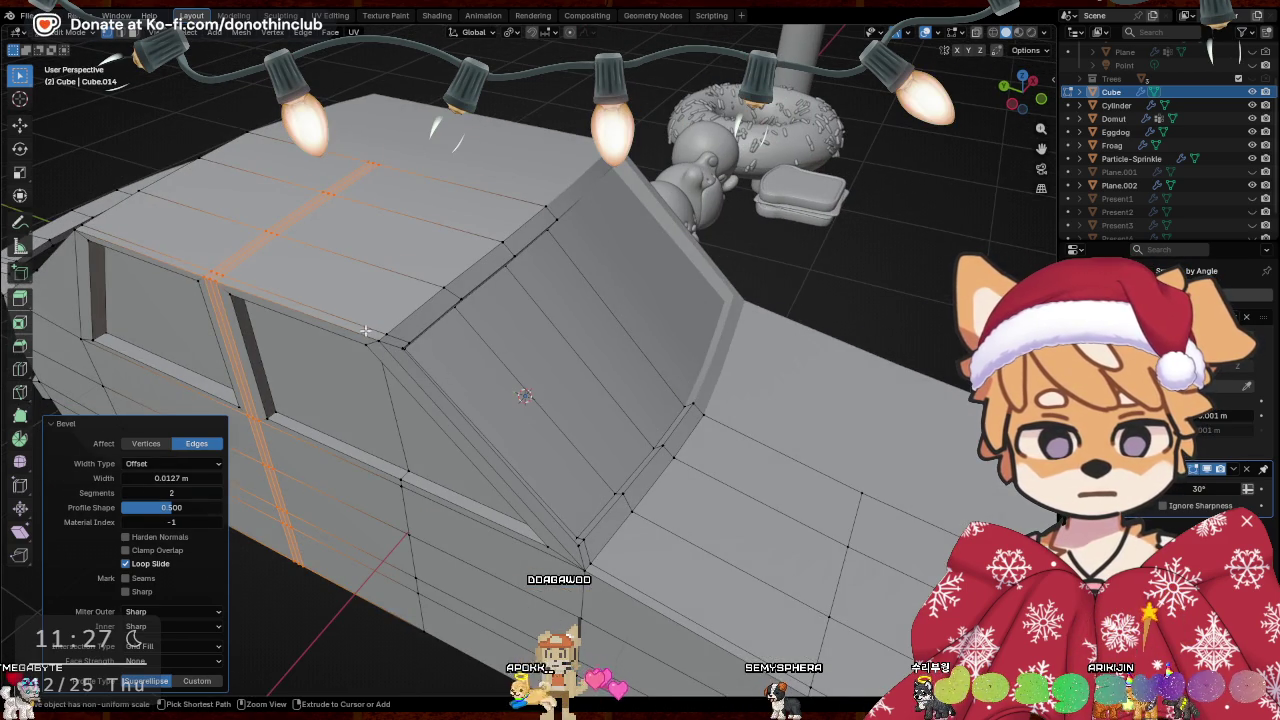
key(ctrl+r)
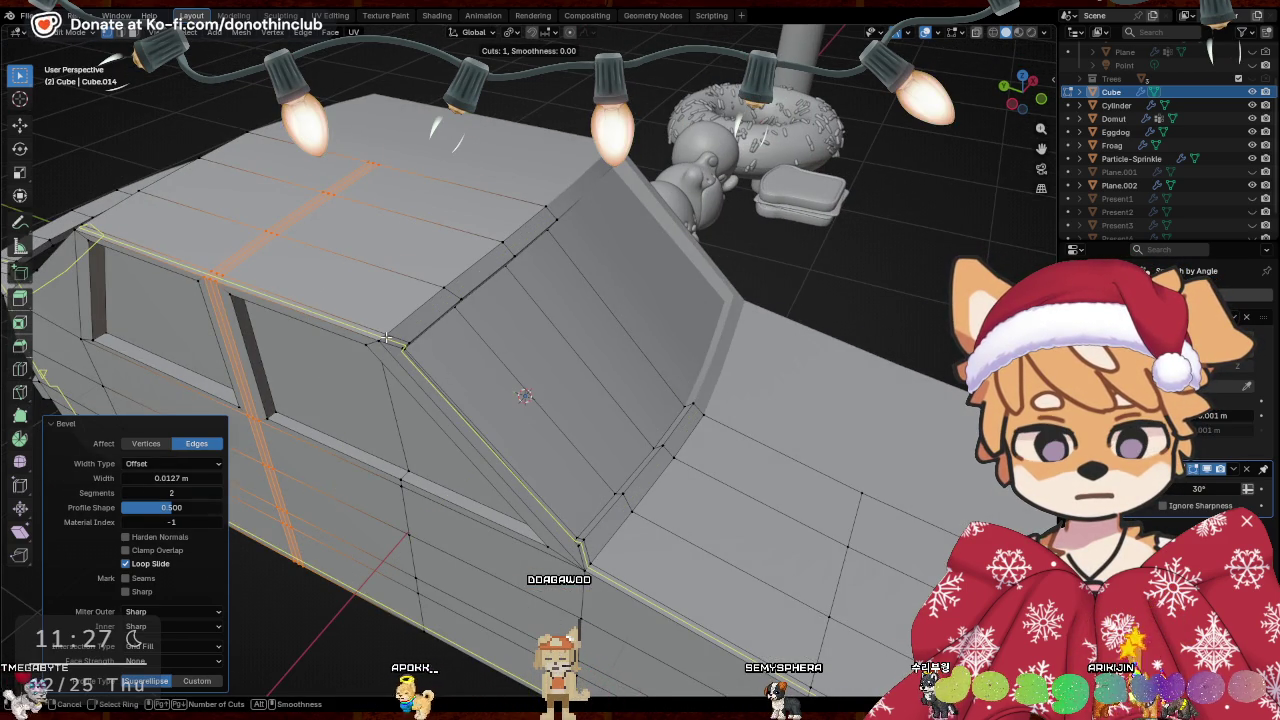
double_click(385, 337)
middle_drag(385, 337, 560, 440)
key(ctrl+r)
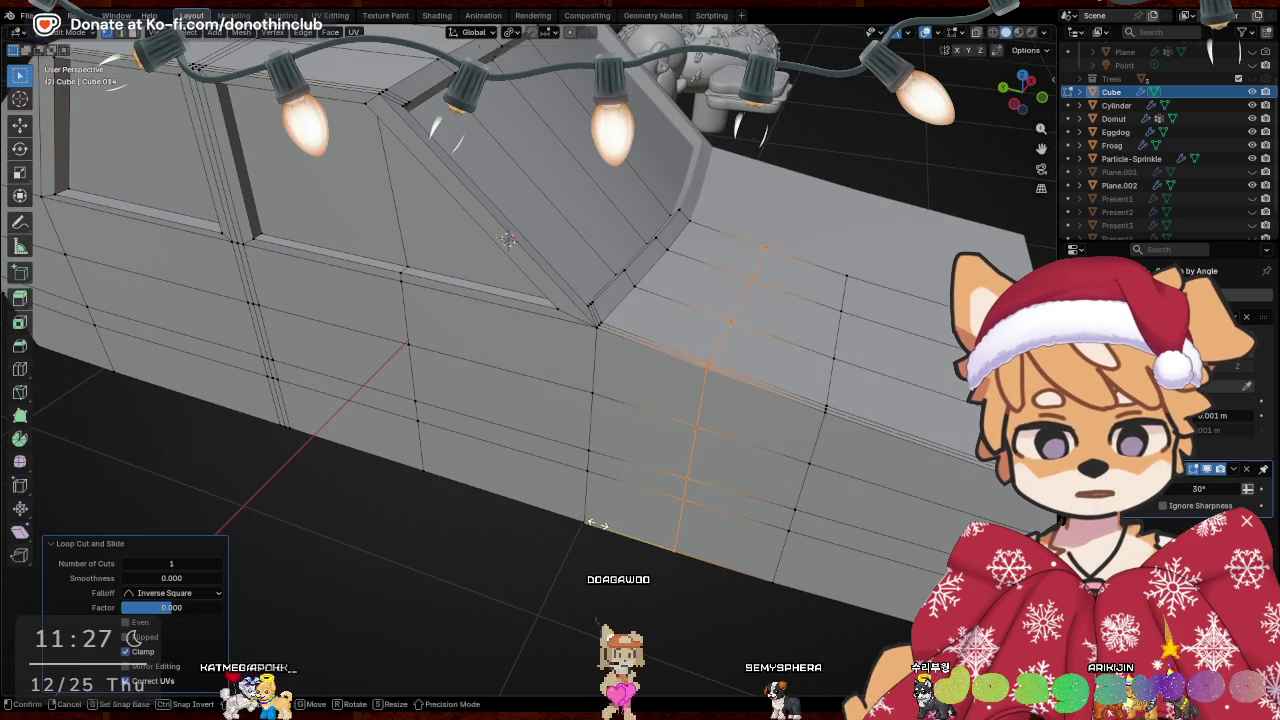
click(750, 330)
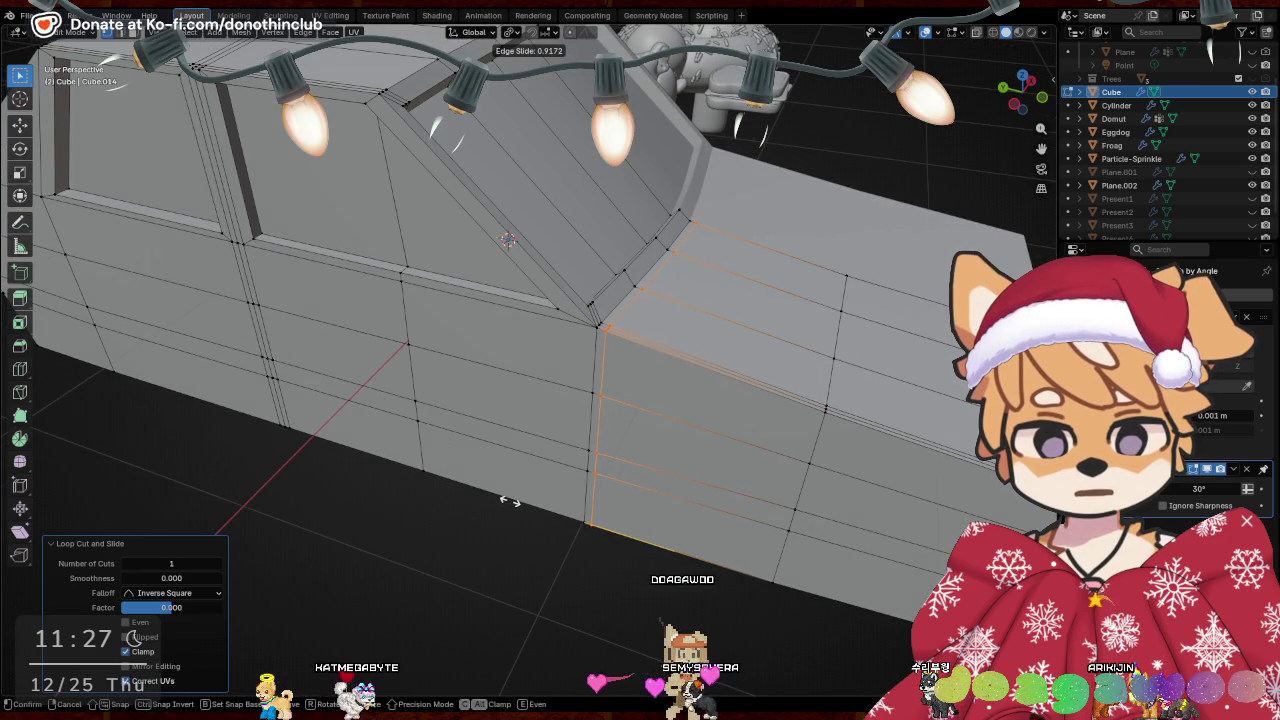
click(509, 500)
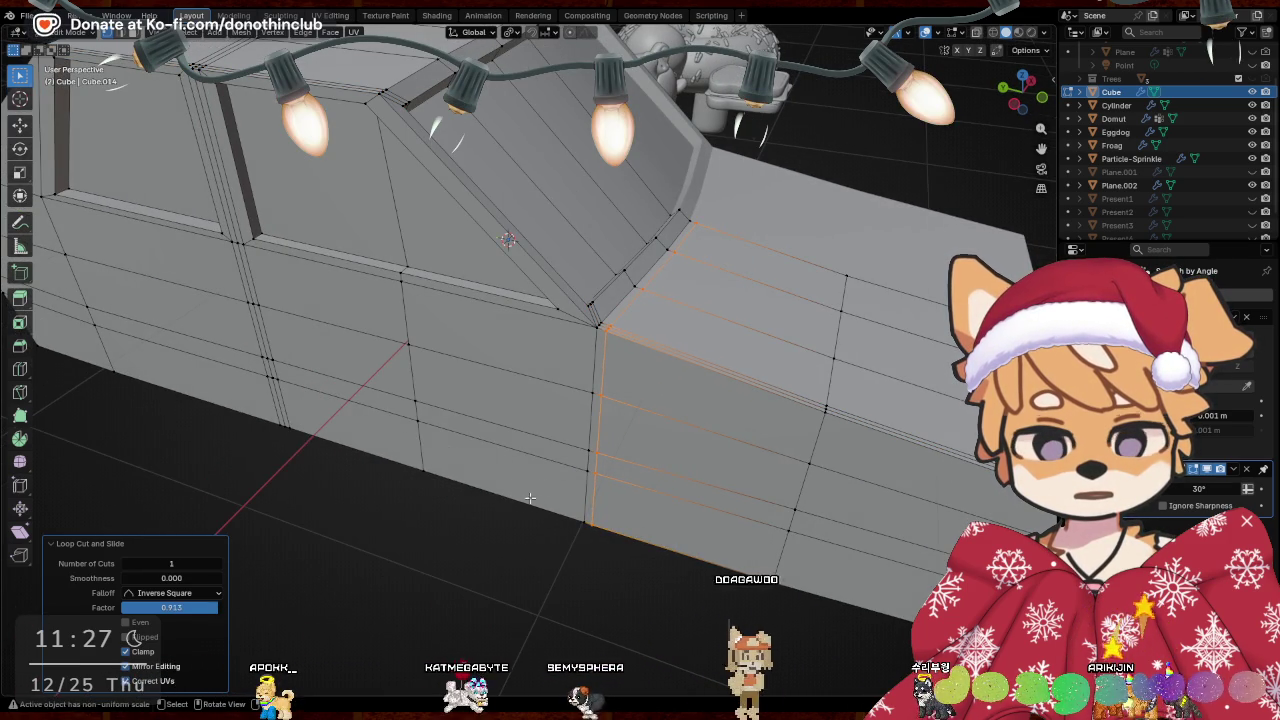
Add another edge loop beside the door seam and nudge its seam edges along Y
key(ctrl+r)
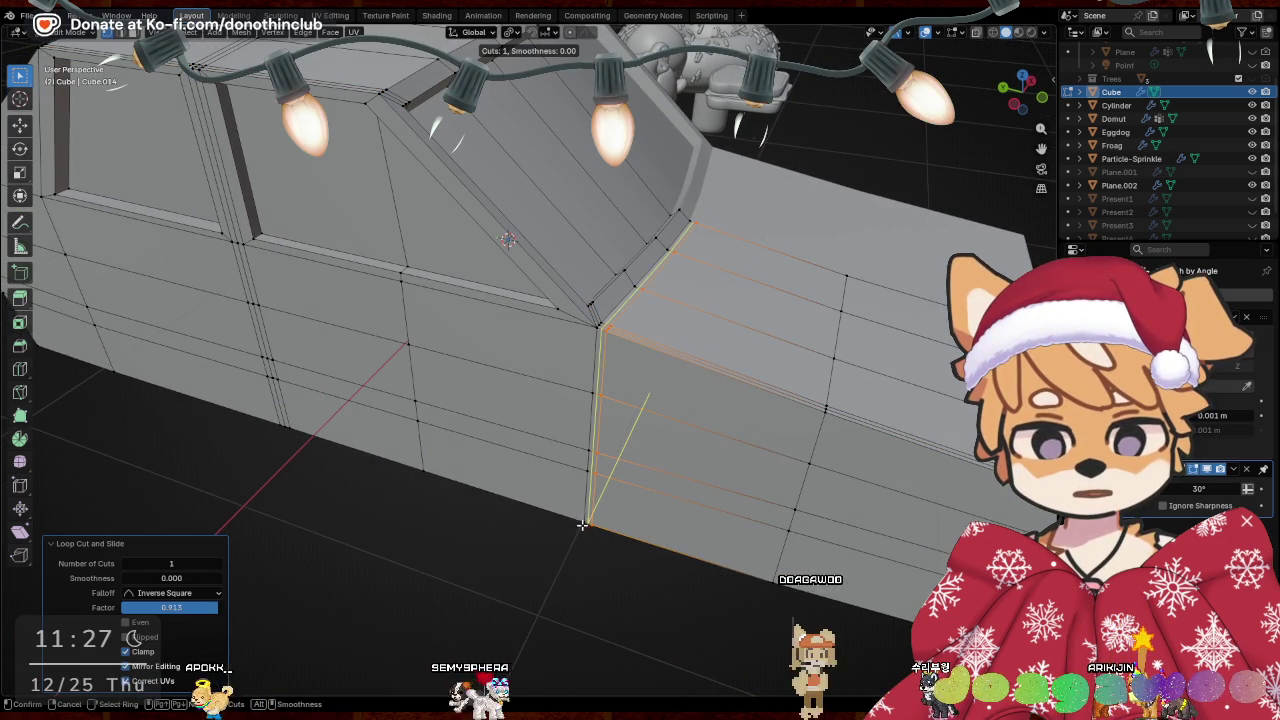
click(583, 524)
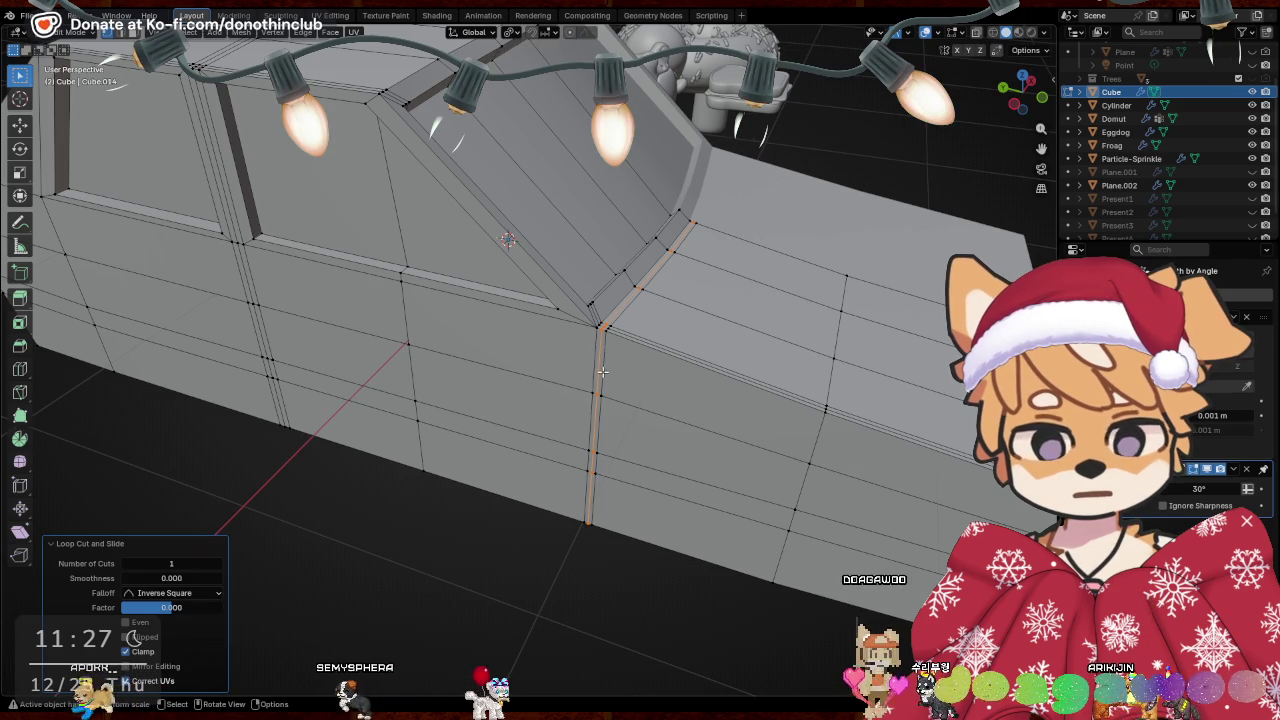
click(601, 326)
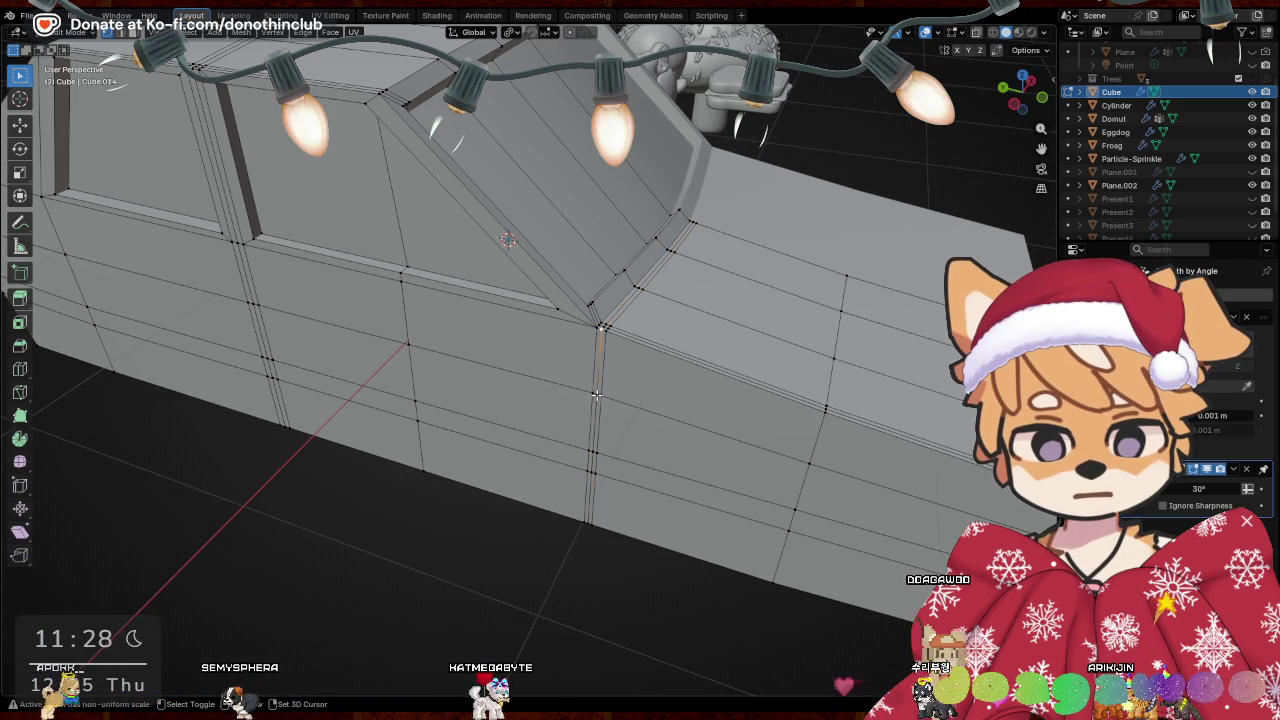
shift+click(594, 455)
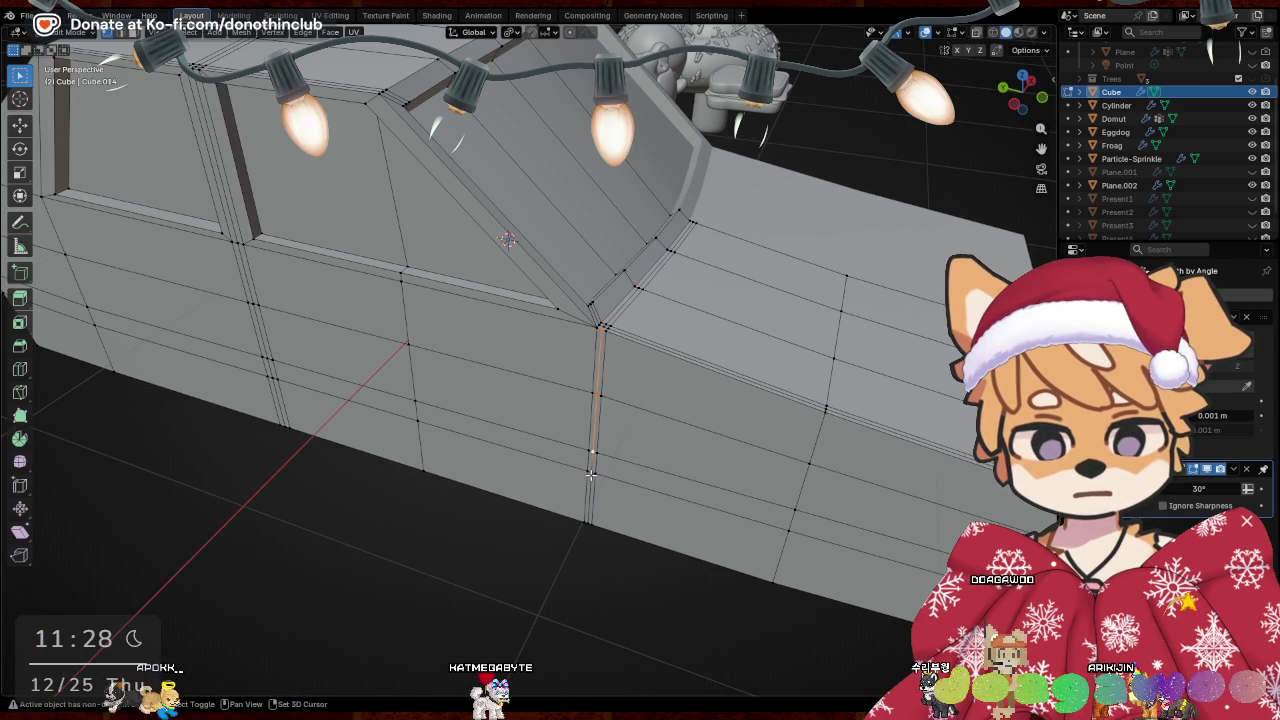
shift+click(591, 472)
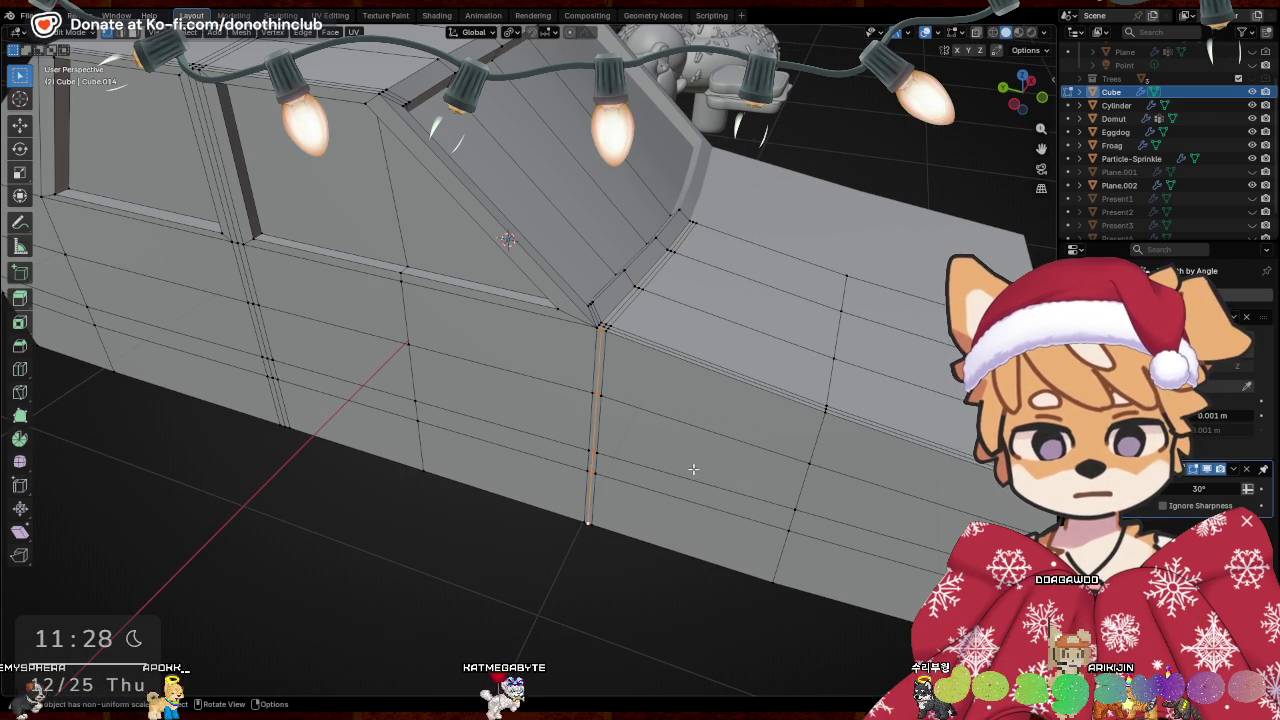
key(g)
key(y)
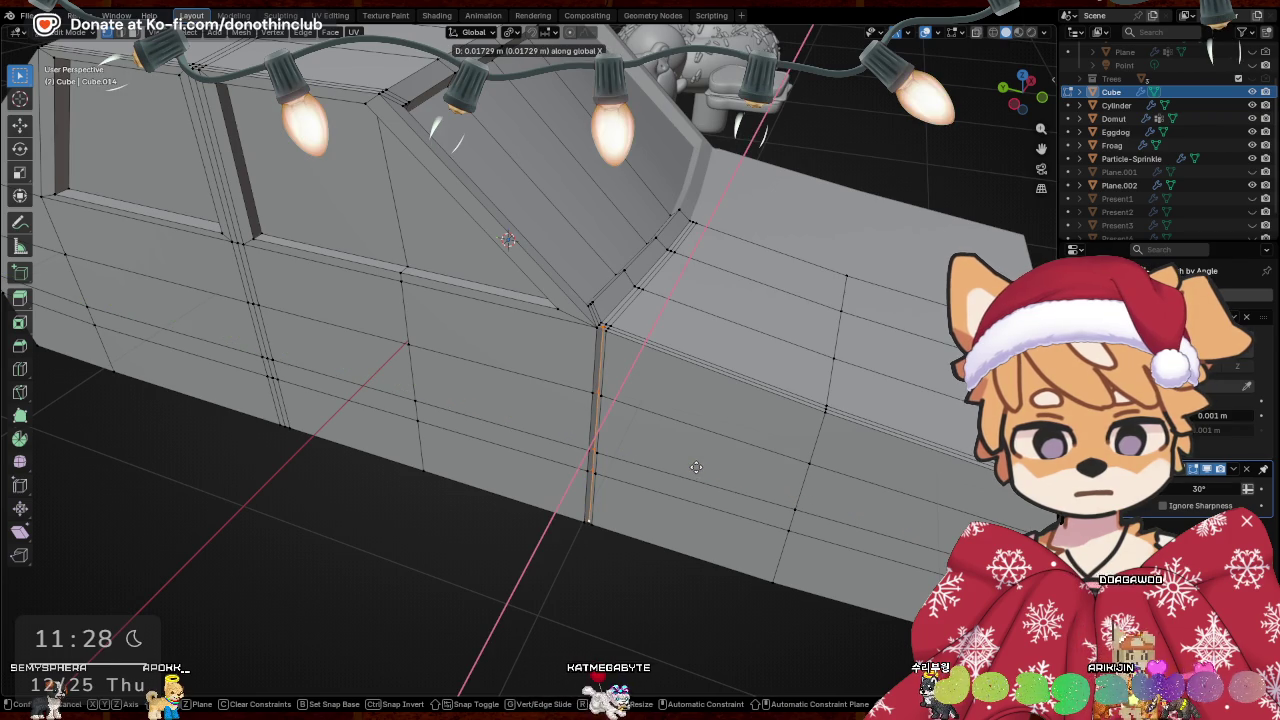
click(694, 469)
Shift the seam edges a smaller offset along X
key(s)
key(z)
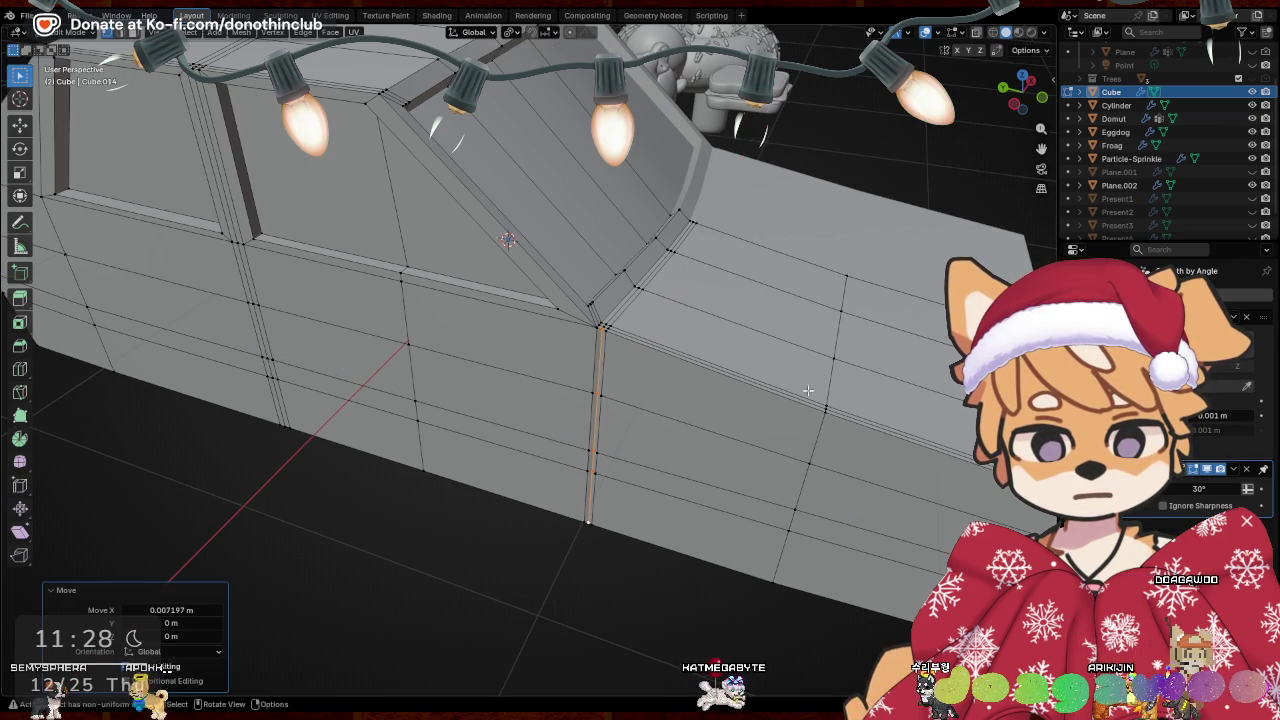
key(Escape)
mouse_move(800, 397)
middle_down()
mouse_move(714, 400)
mouse_move(591, 477)
middle_up()
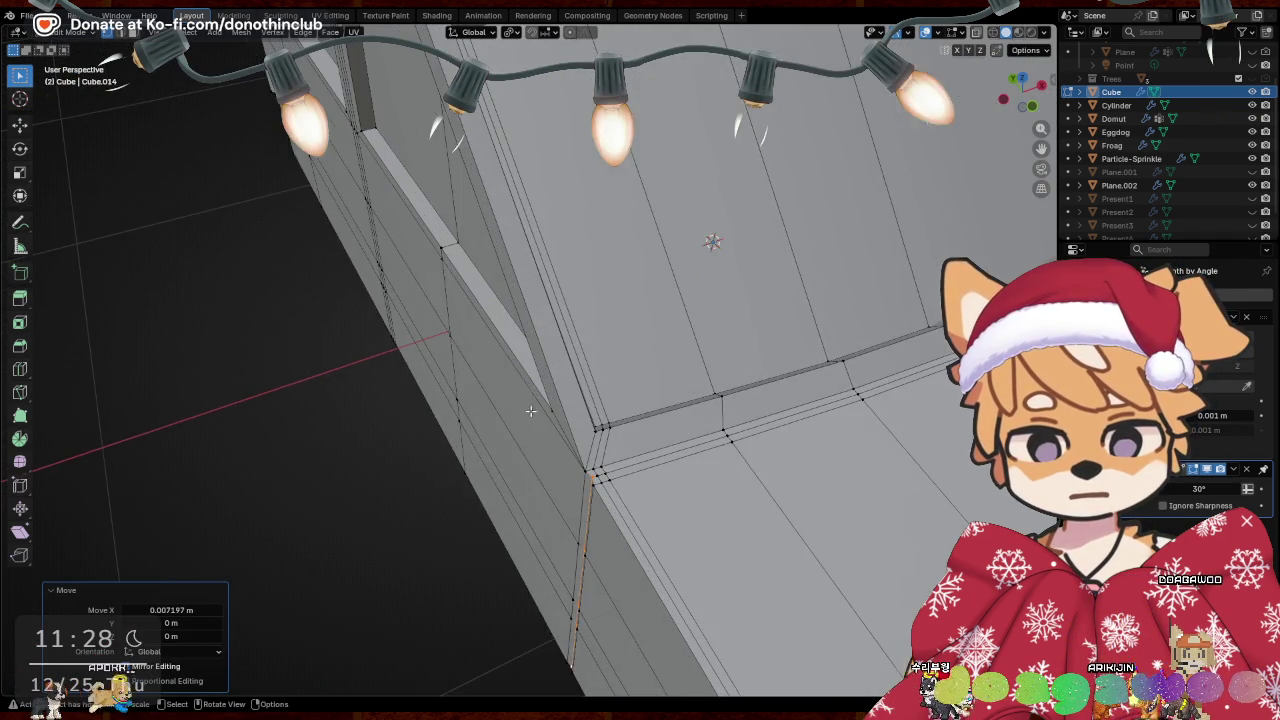
key(g)
key(x)
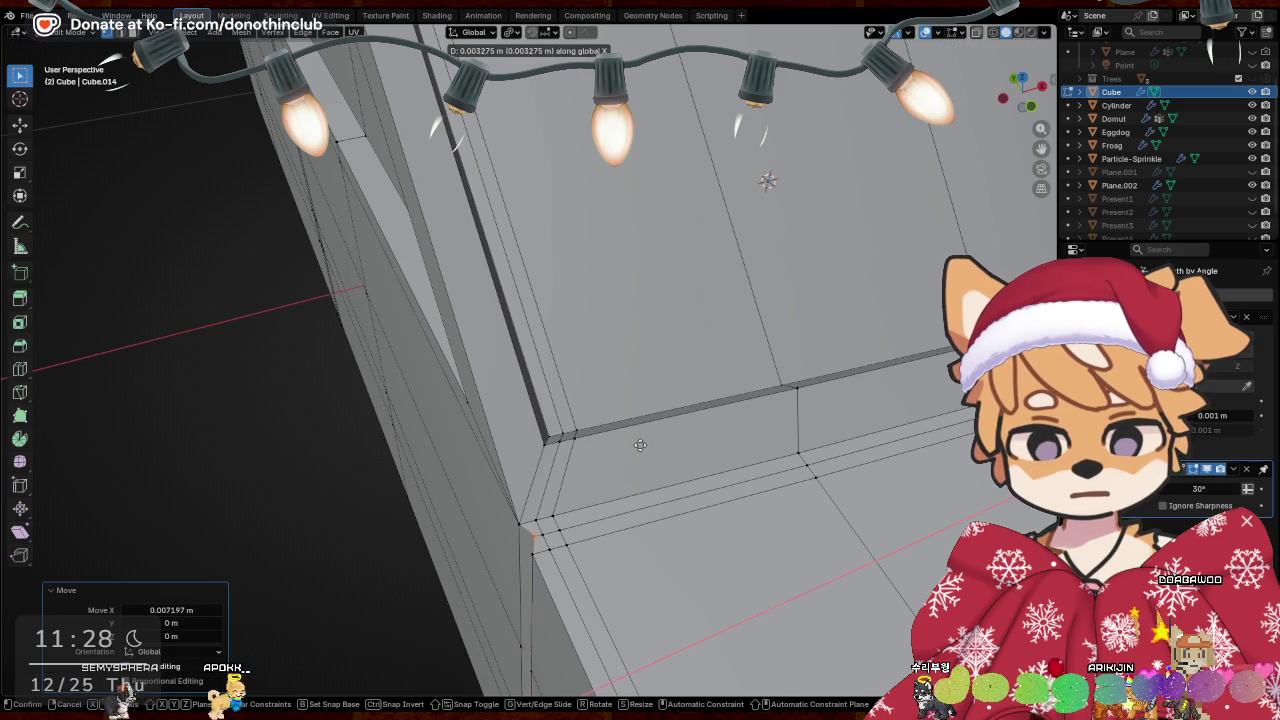
click(641, 445)
mouse_move(641, 445)
middle_down()
mouse_move(694, 437)
mouse_move(786, 314)
mouse_move(677, 471)
middle_up()
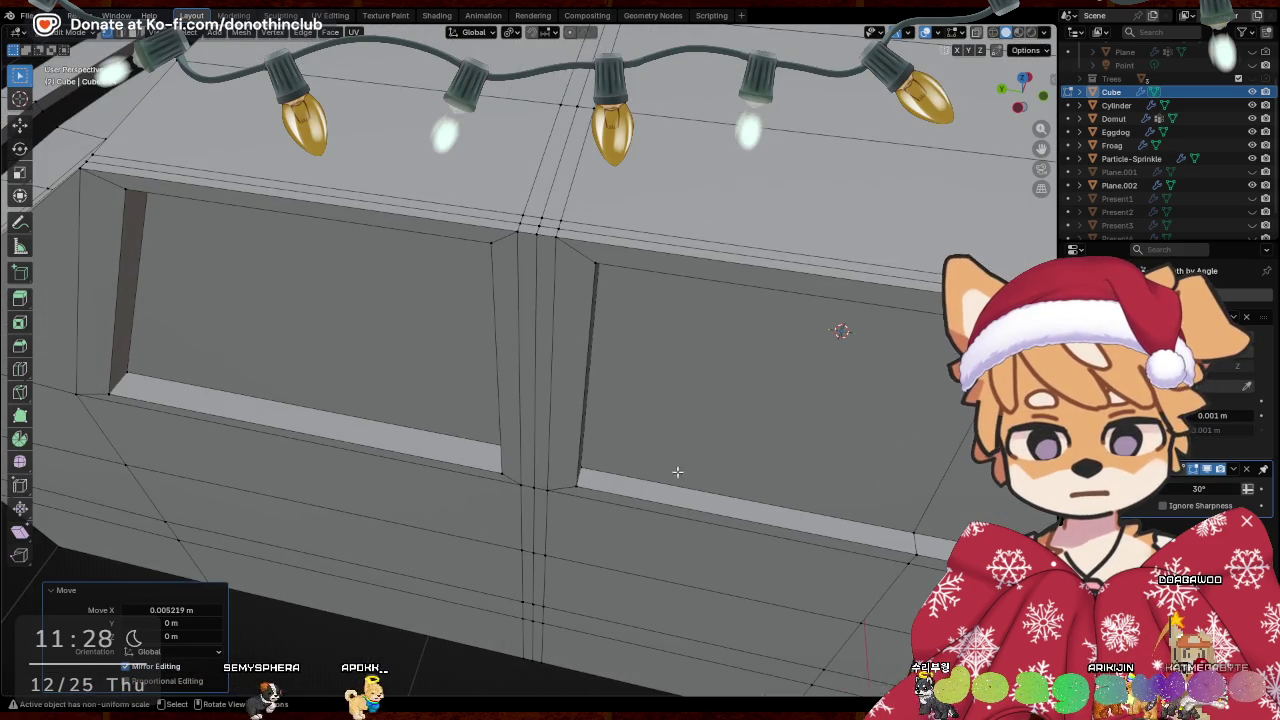
Bevel the vertical seam between the two door panels into two edges and shift it along X
alt+click(540, 290)
key(ctrl+b)
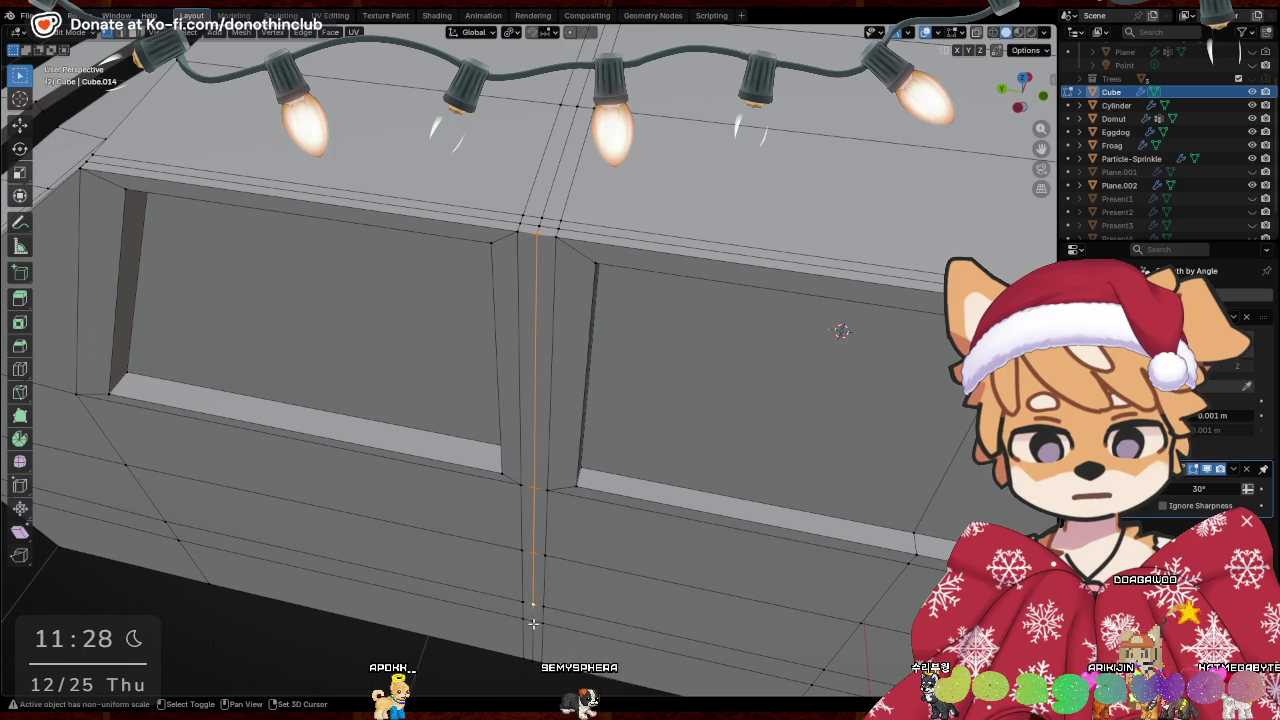
middle_drag(606, 625, 663, 580)
key(g)
key(x)
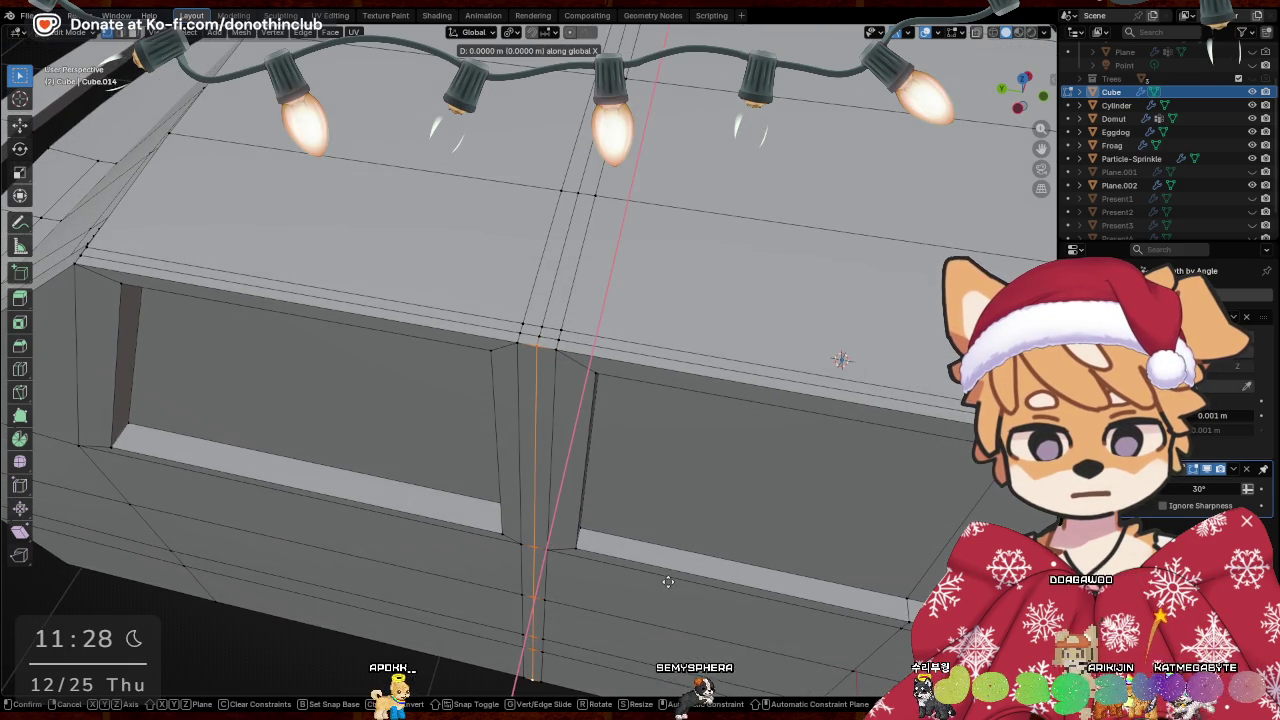
click(670, 578)
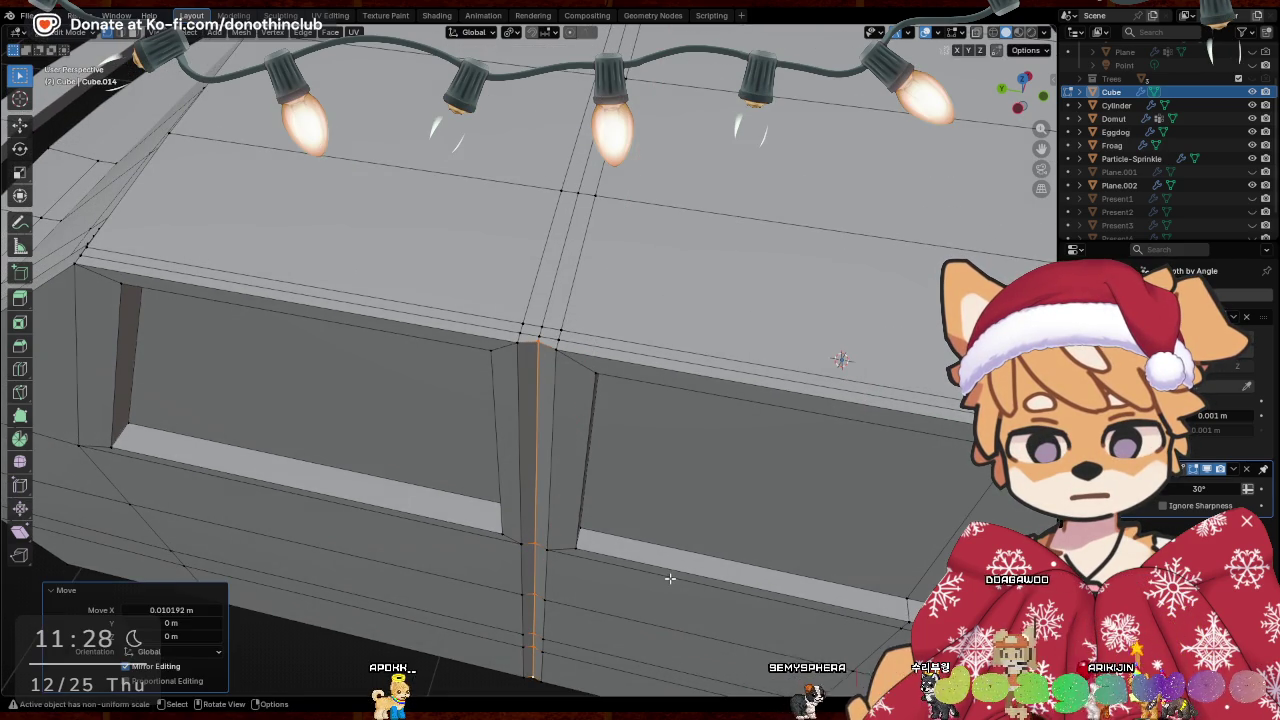
Fine-tune the middle seam by 0.000925 m along X
key(g)
key(x)
click(671, 578)
scroll(671, 578, down, 4)
mouse_move(671, 578)
middle_down()
mouse_move(647, 495)
mouse_move(500, 450)
mouse_move(363, 429)
middle_up()
key(ctrl+r)
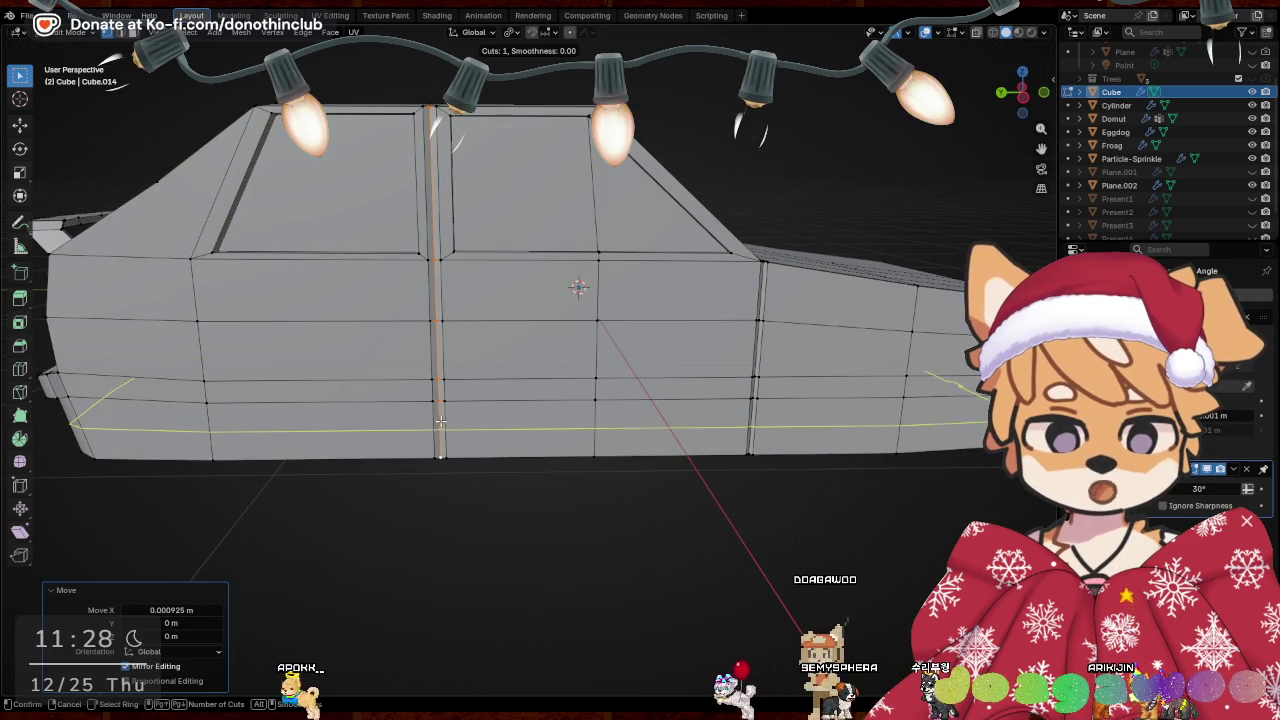
Cut a horizontal edge loop around the lower body, leaving it unslid, then inspect the hood
click(440, 422)
right_click(446, 425)
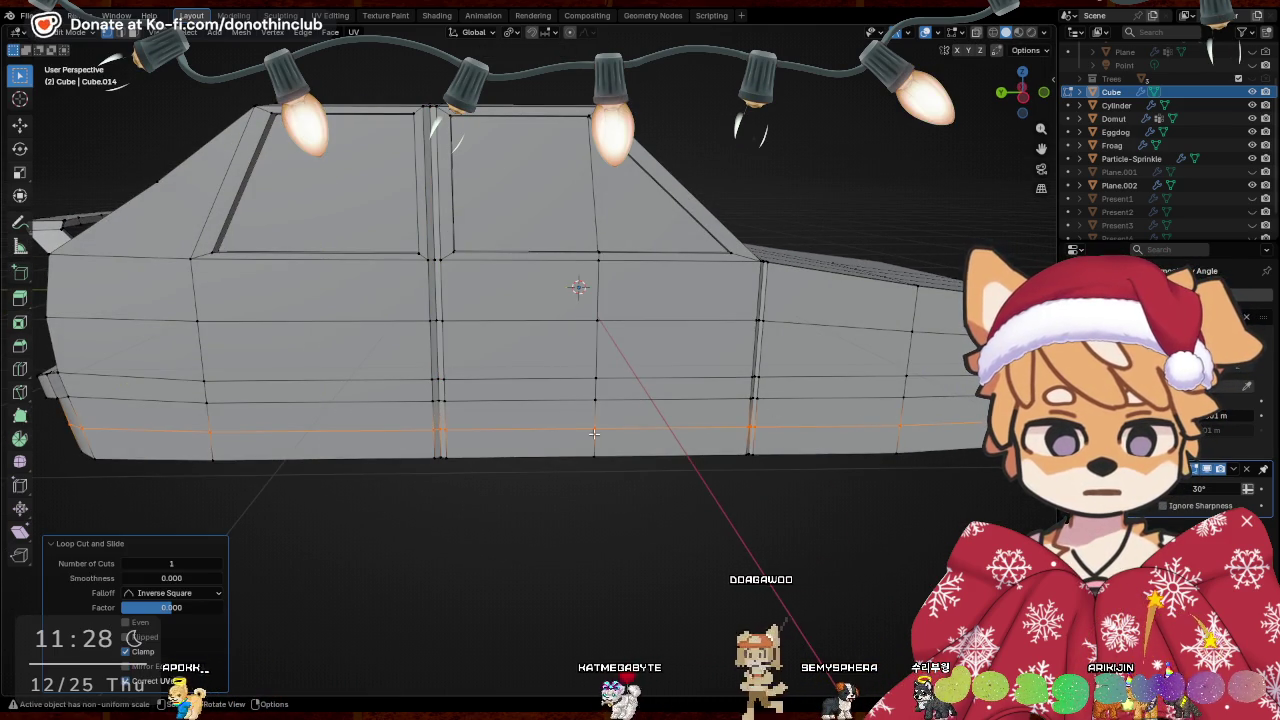
mouse_move(647, 443)
middle_down()
mouse_move(688, 456)
mouse_move(642, 456)
mouse_move(666, 449)
mouse_move(674, 366)
mouse_move(657, 293)
mouse_move(682, 412)
middle_up()
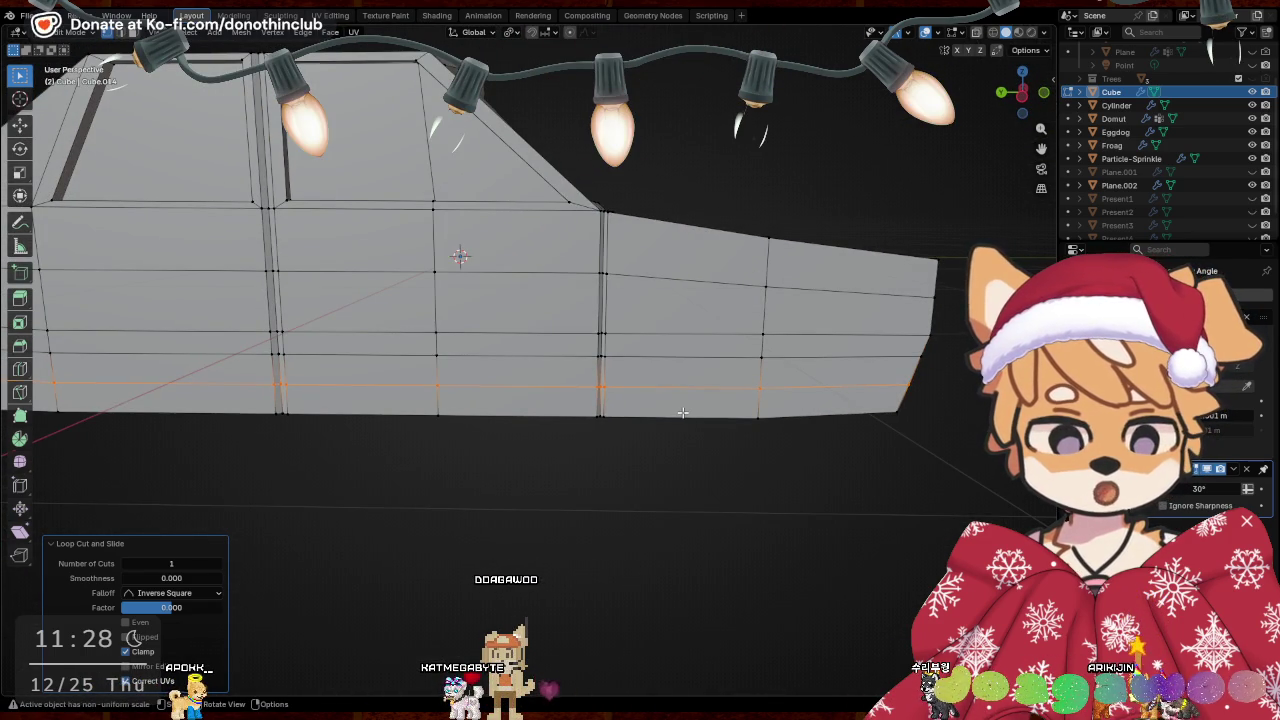
middle_drag(866, 429, 667, 398)
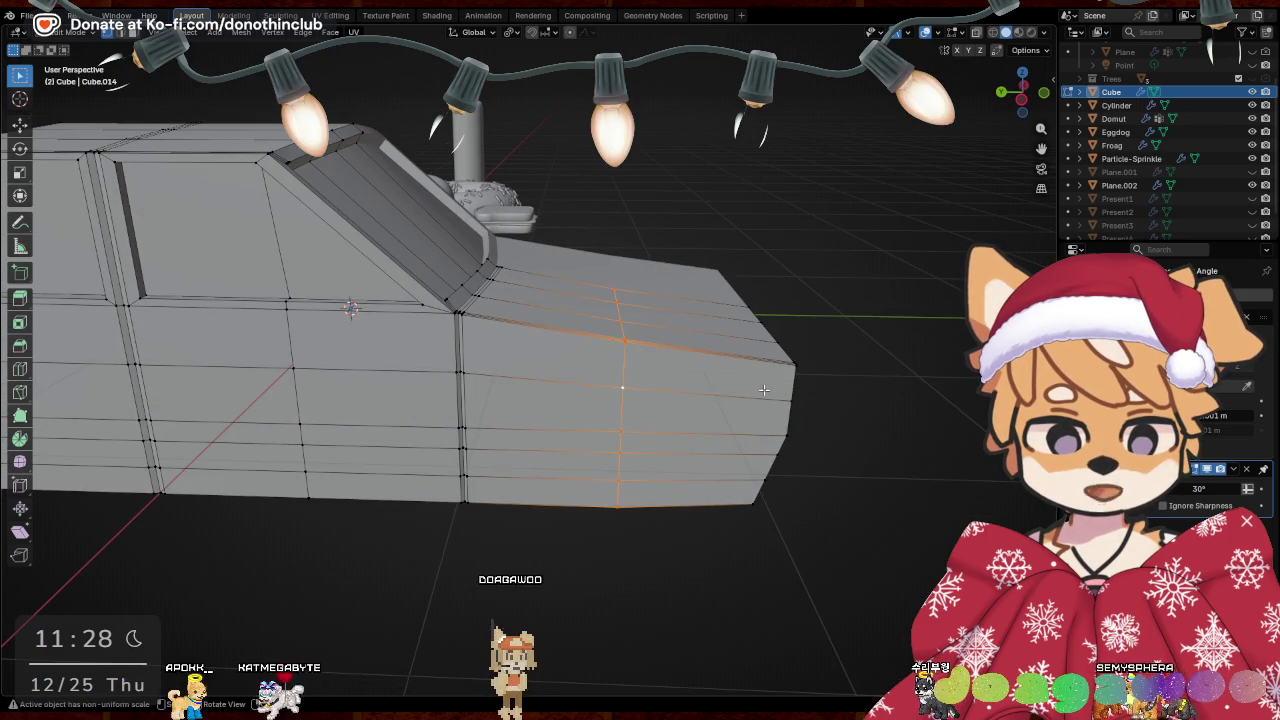
Bevel the front fender edge into four segments about 0.215 m wide
key(ctrl+b)
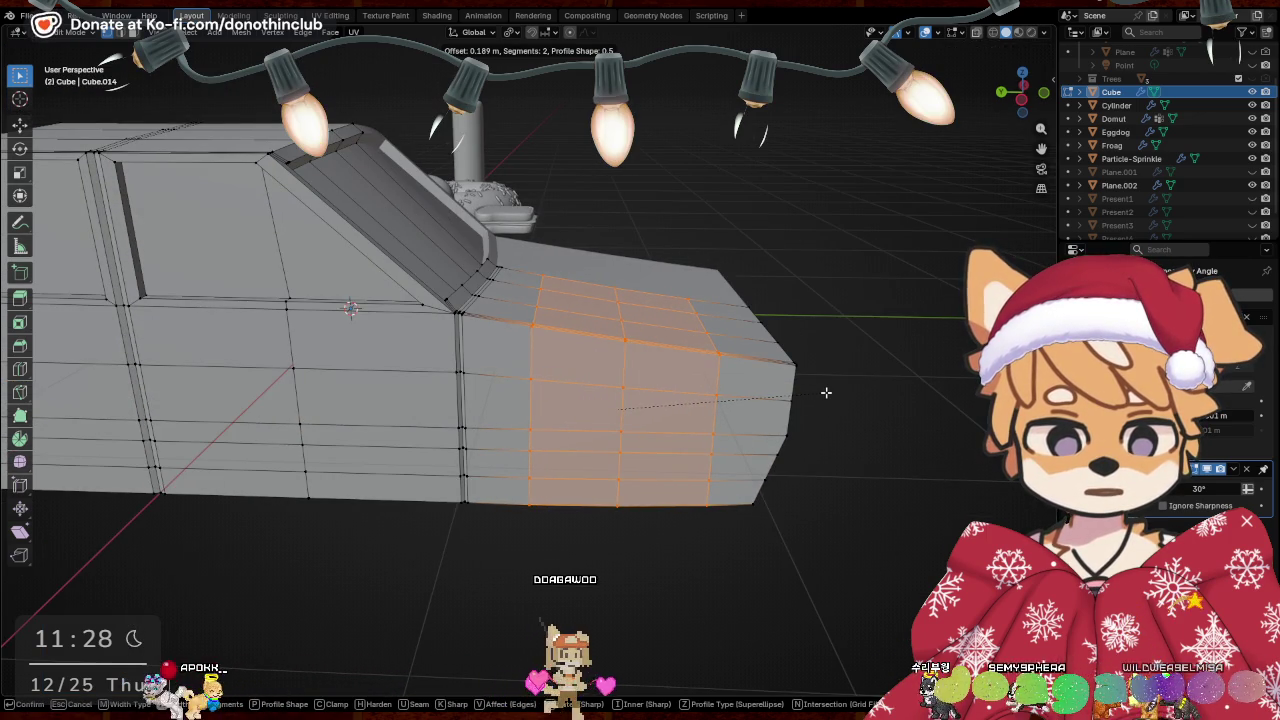
scroll(837, 391, up, 1)
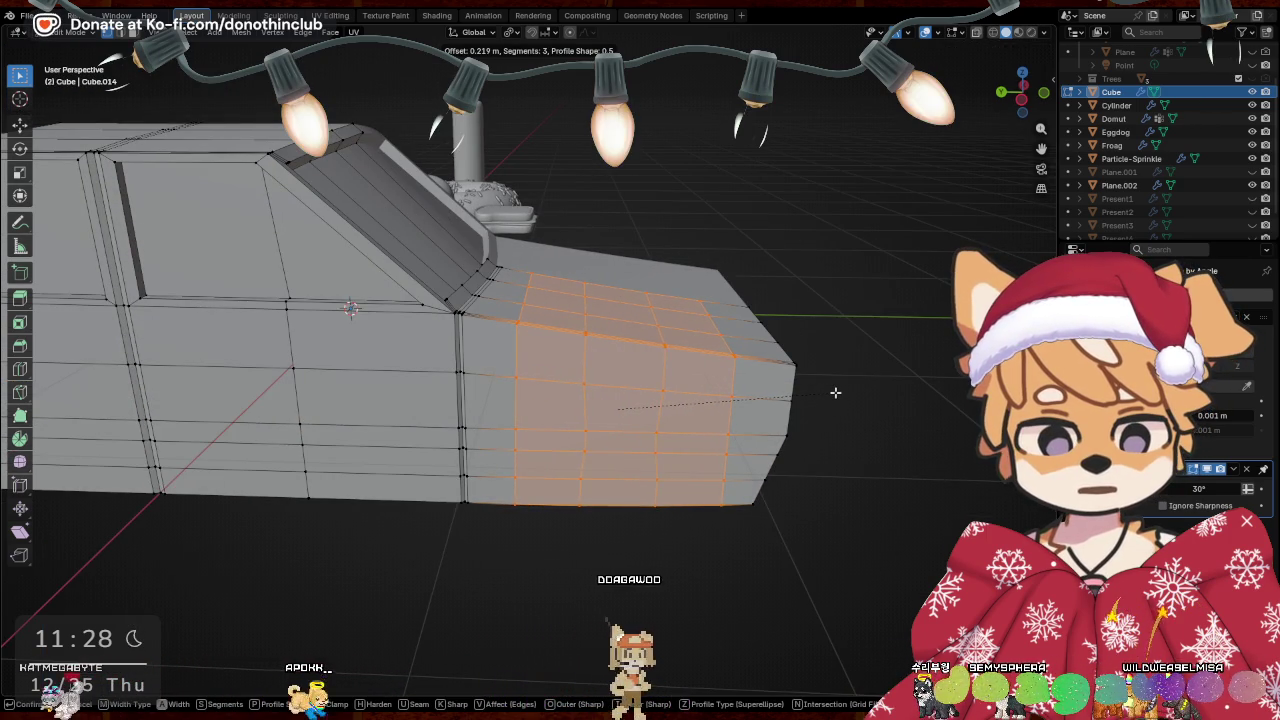
scroll(835, 392, up, 1)
click(830, 395)
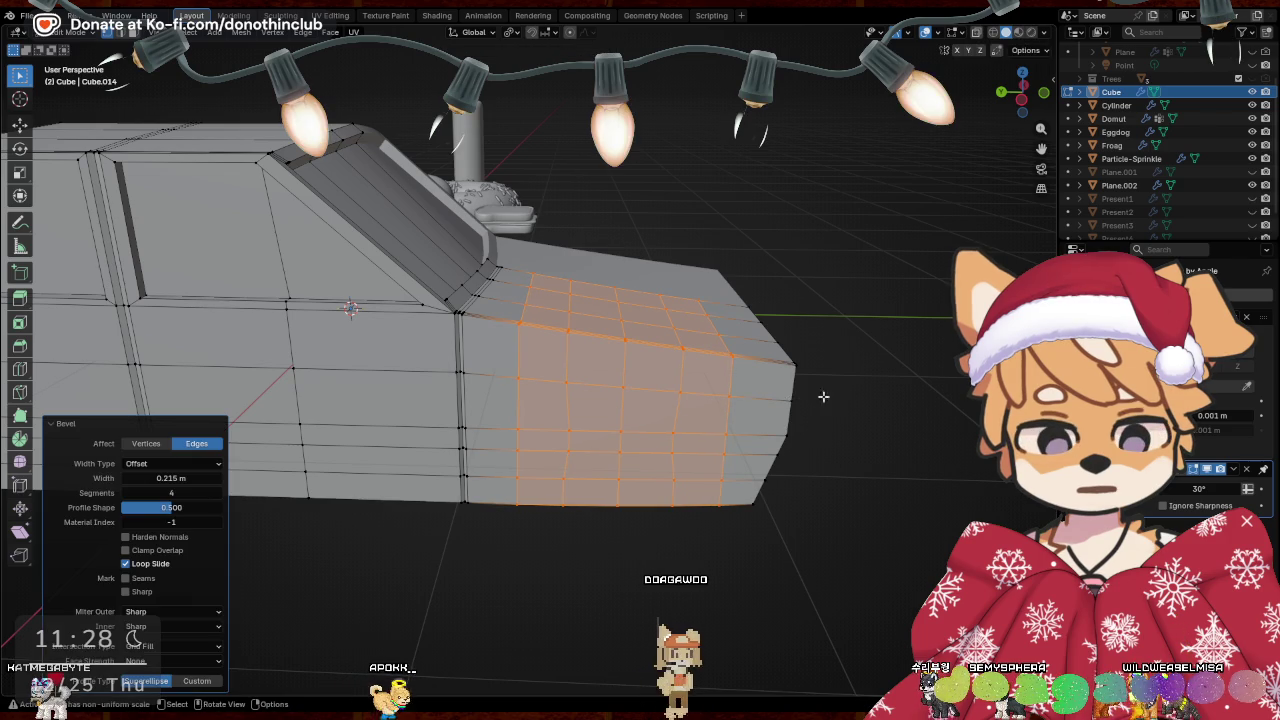
Straighten the first new vertical bevel loop by scaling it to zero on X
alt+click(566, 408)
key(s)
key(x)
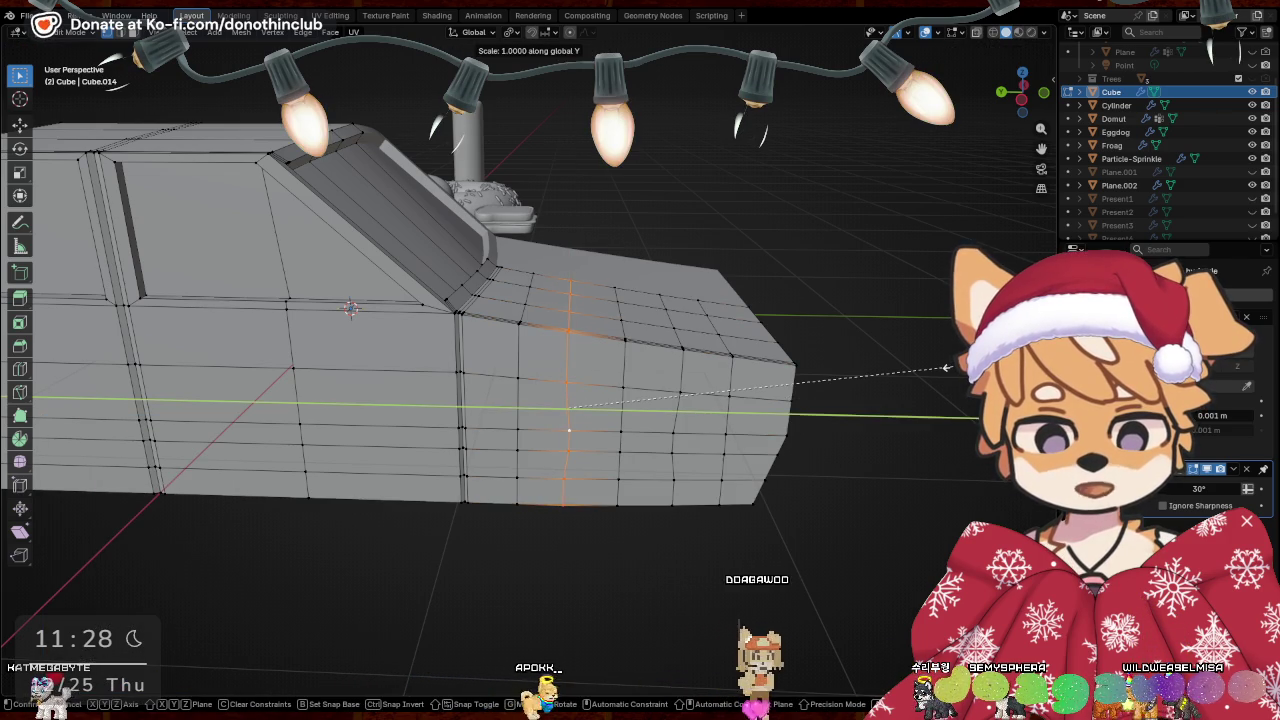
key(0)
key(Return)
Straighten the second bevel loop by scaling it to zero along Y
alt+click(676, 412)
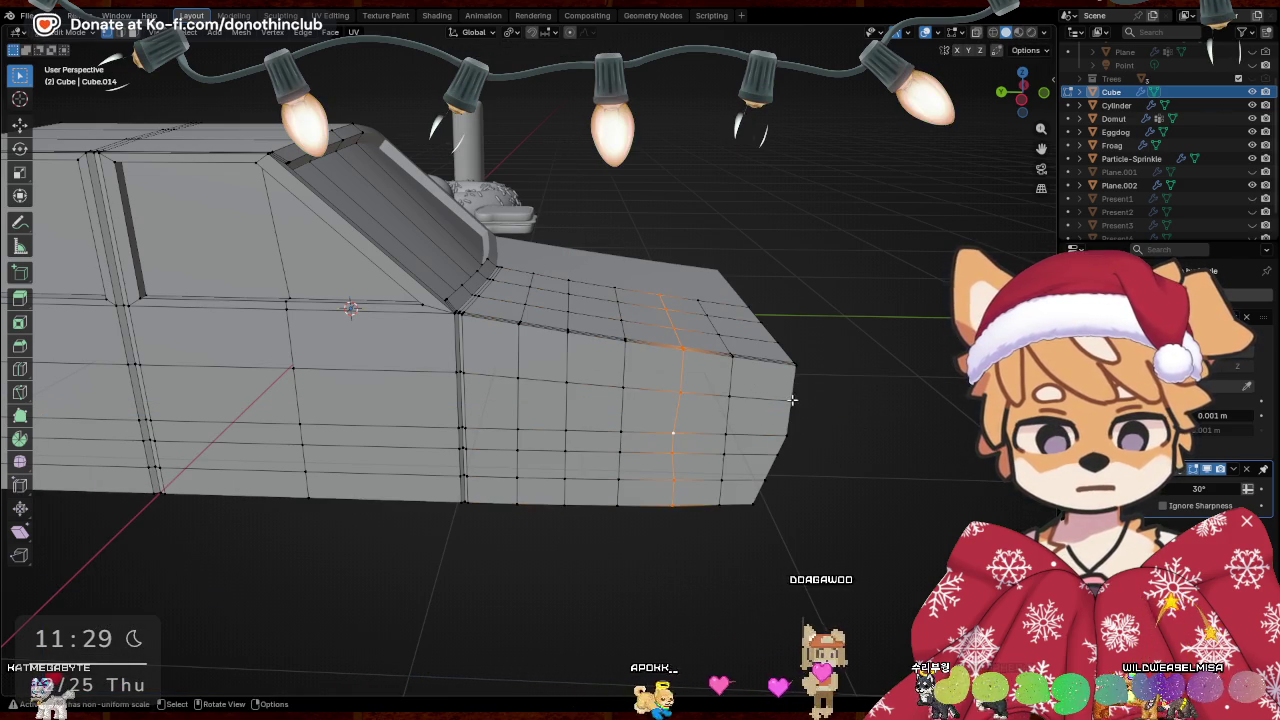
key(s)
key(y)
key(0)
key(Return)
mouse_move(436, 538)
middle_down()
mouse_move(643, 529)
mouse_move(654, 486)
mouse_move(559, 465)
middle_up()
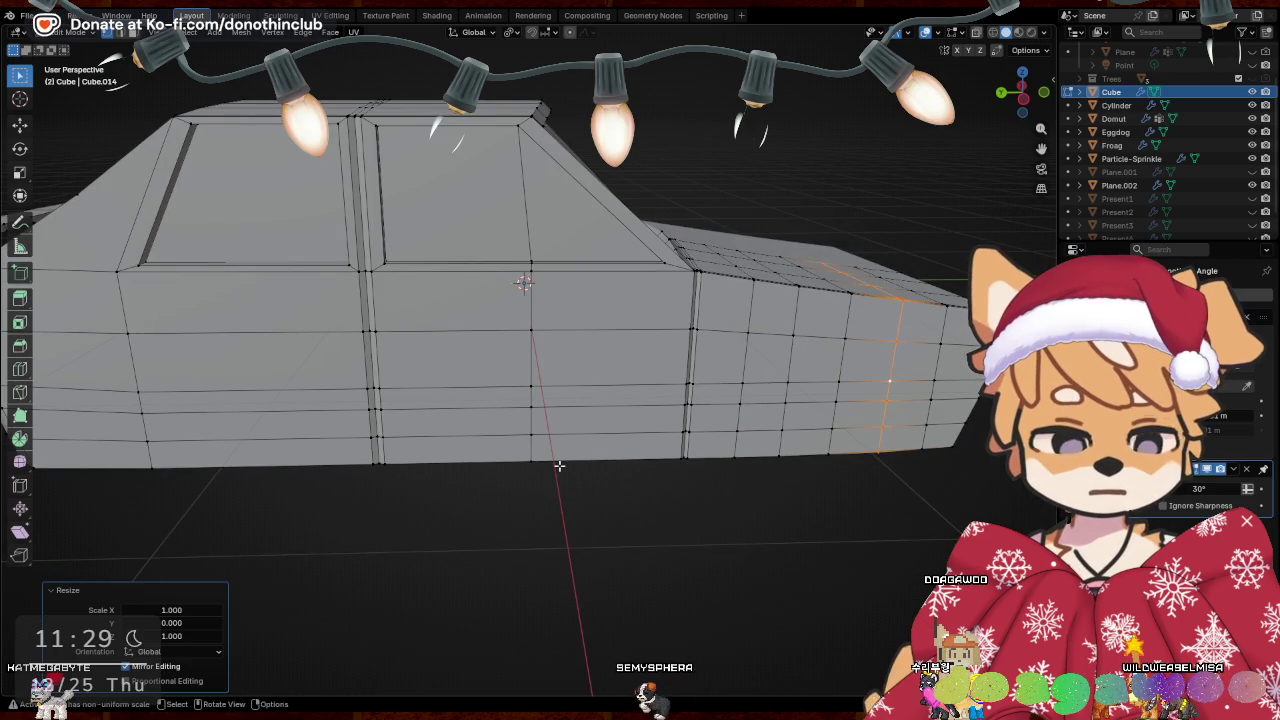
mouse_move(559, 466)
middle_down()
mouse_move(708, 460)
mouse_move(521, 457)
mouse_move(530, 468)
mouse_move(493, 457)
middle_up()
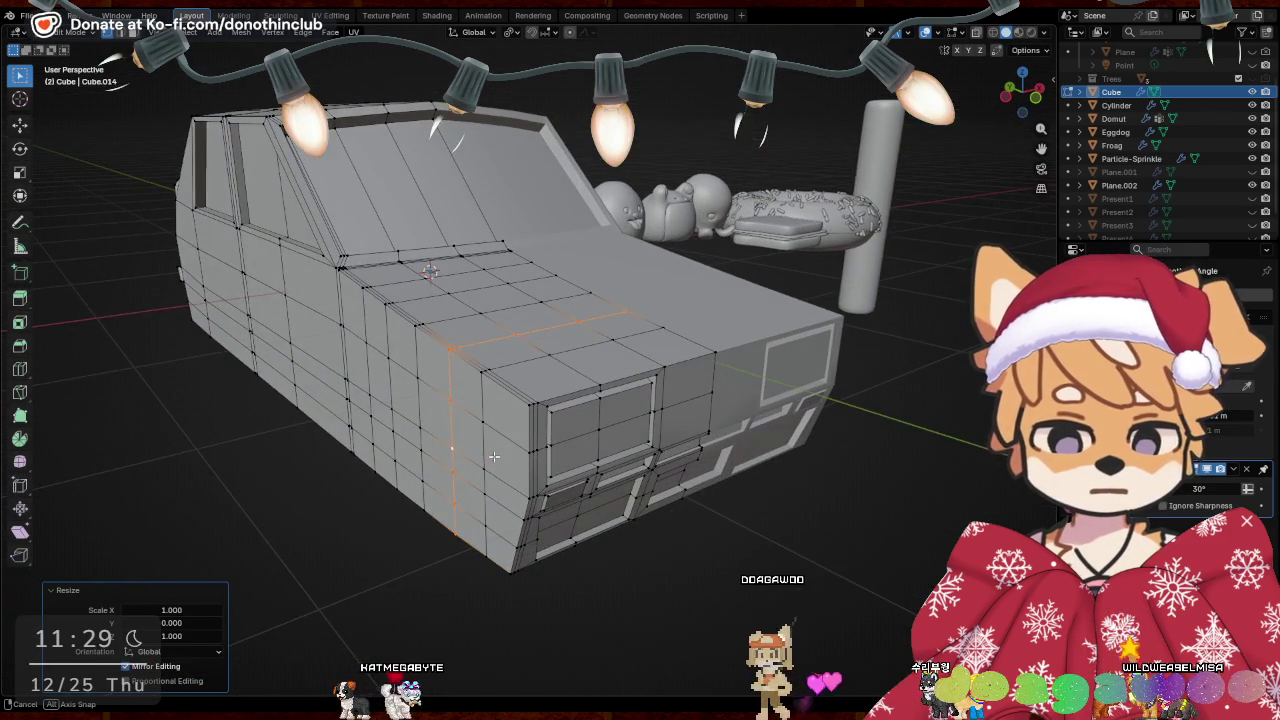
middle_drag(593, 353, 950, 244)
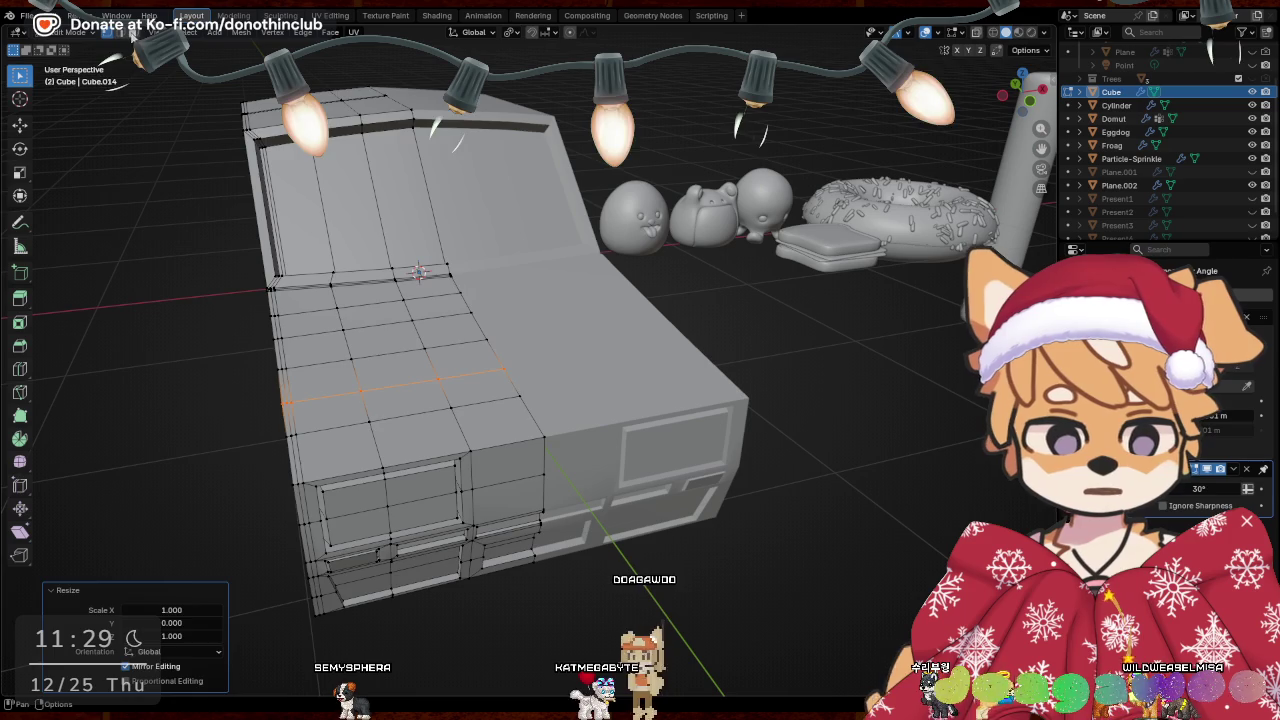
Select the front faces of the hood and extrude them in place
key(Tab)
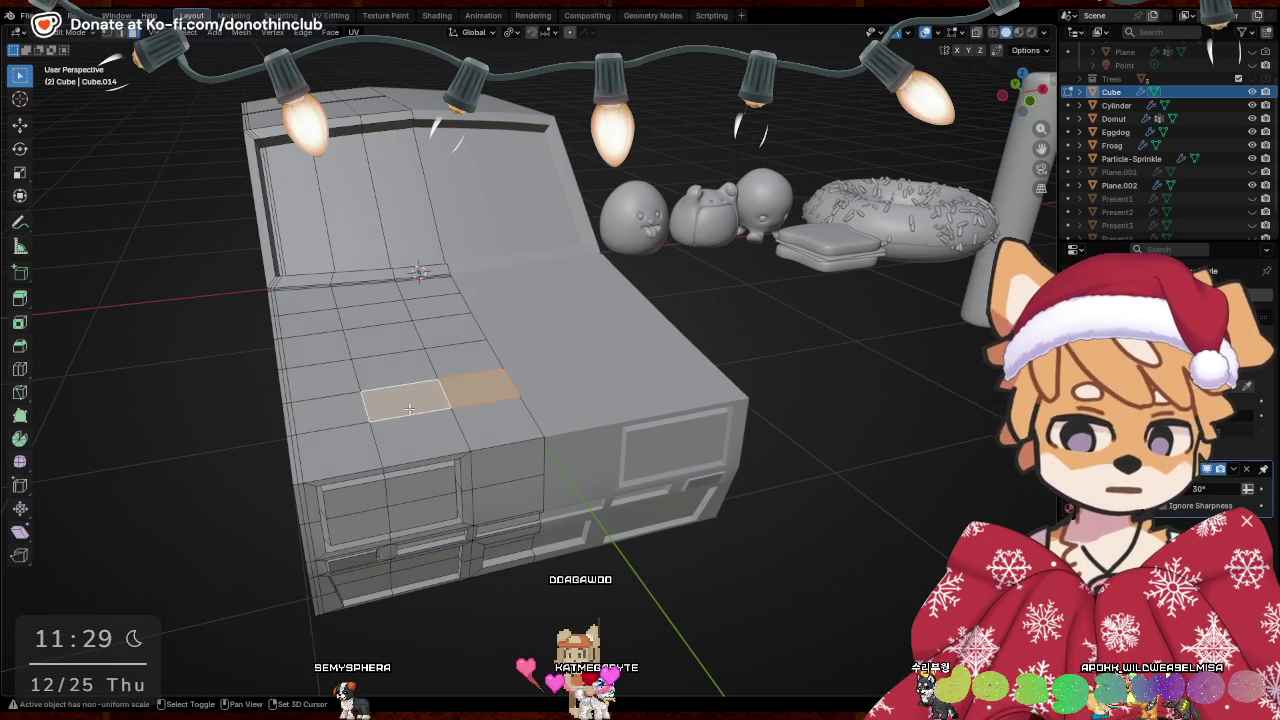
shift+click(407, 405)
shift+click(393, 344)
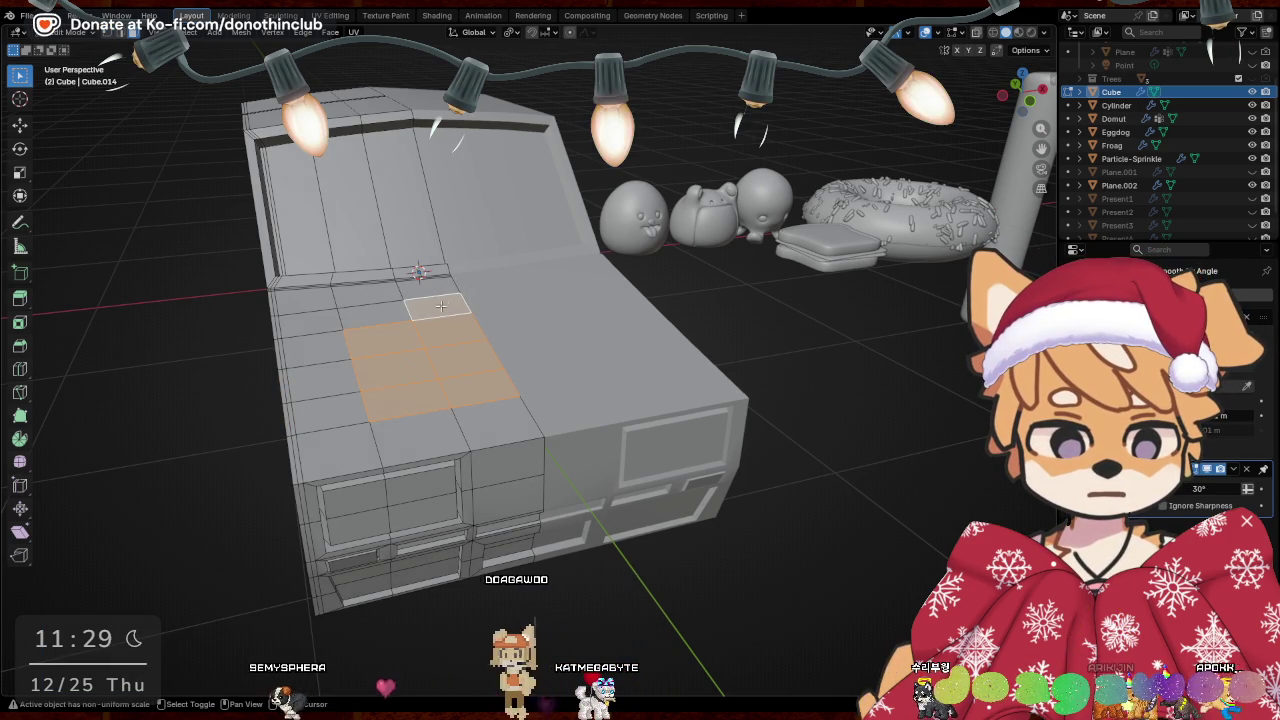
middle_drag(420, 325, 697, 350)
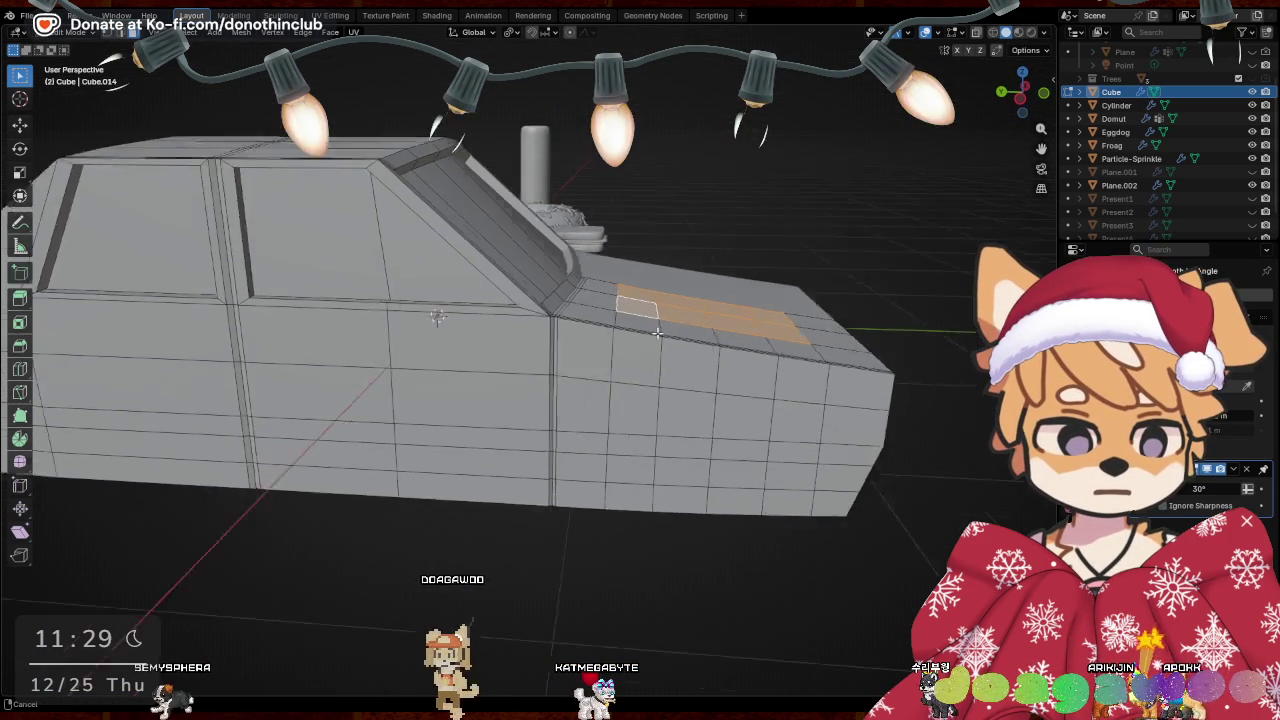
mouse_move(543, 325)
middle_down()
mouse_move(682, 356)
mouse_move(638, 355)
middle_up()
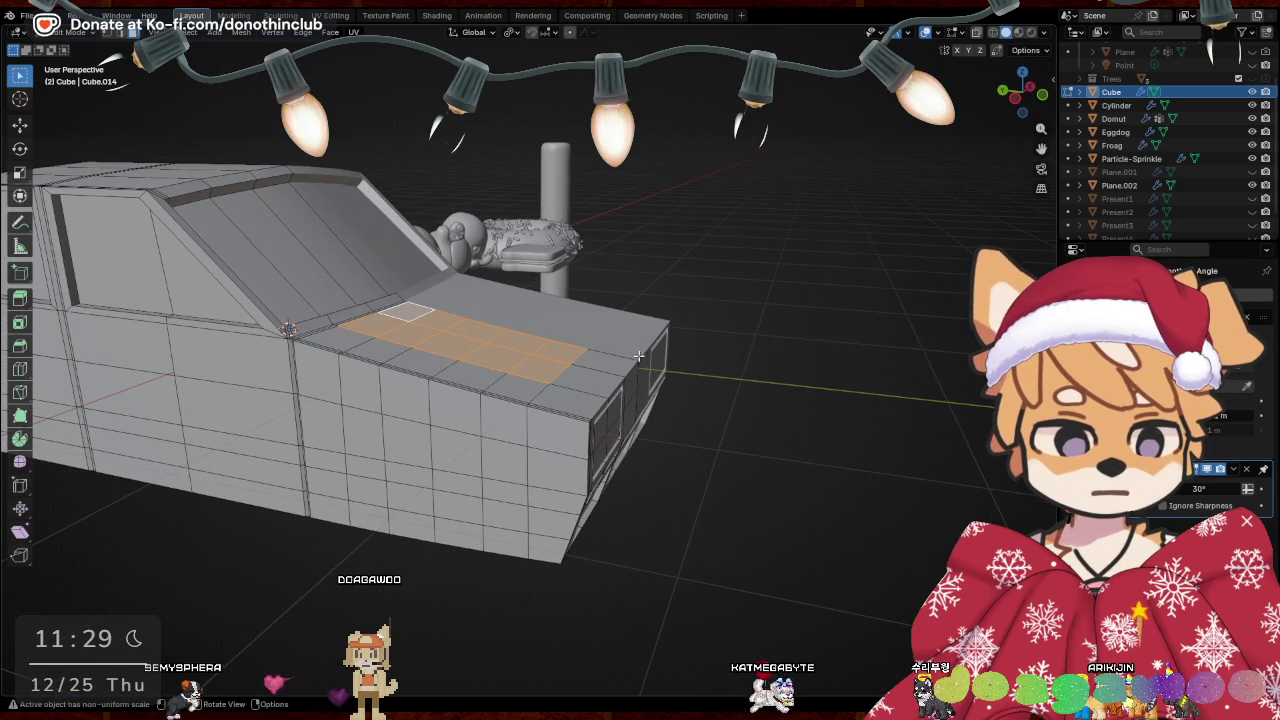
shift+click(567, 389)
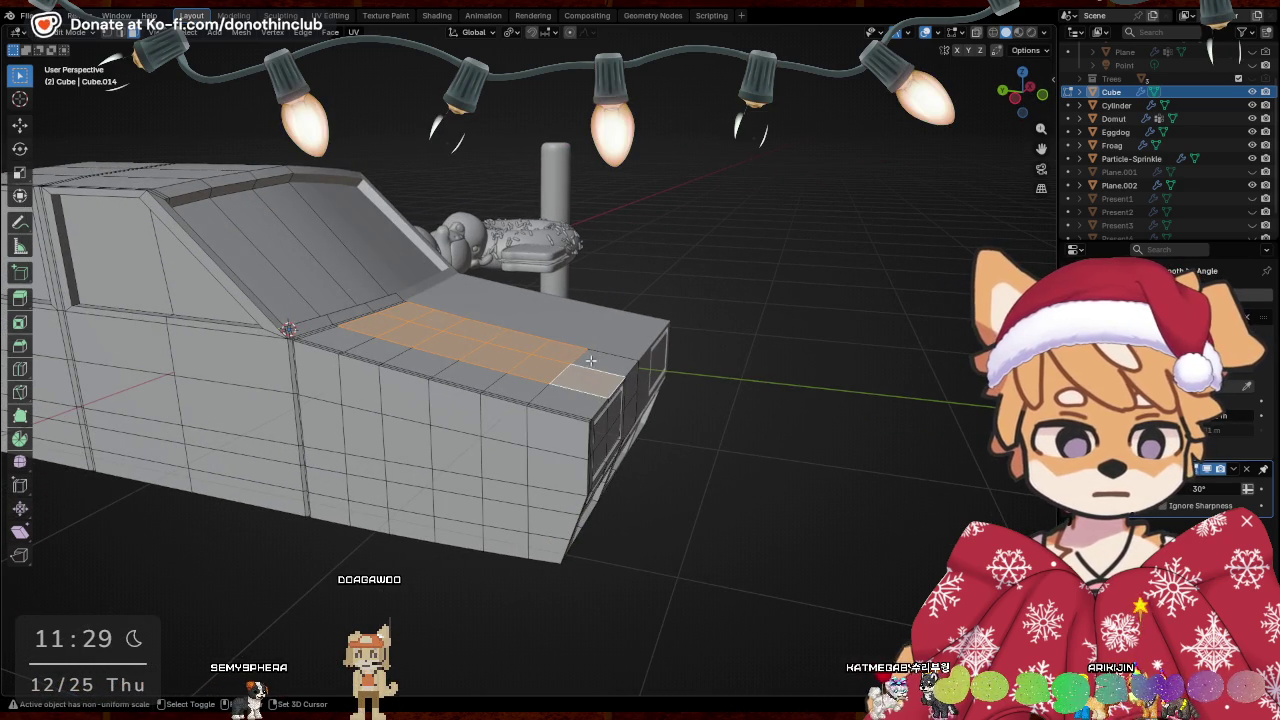
click(655, 366)
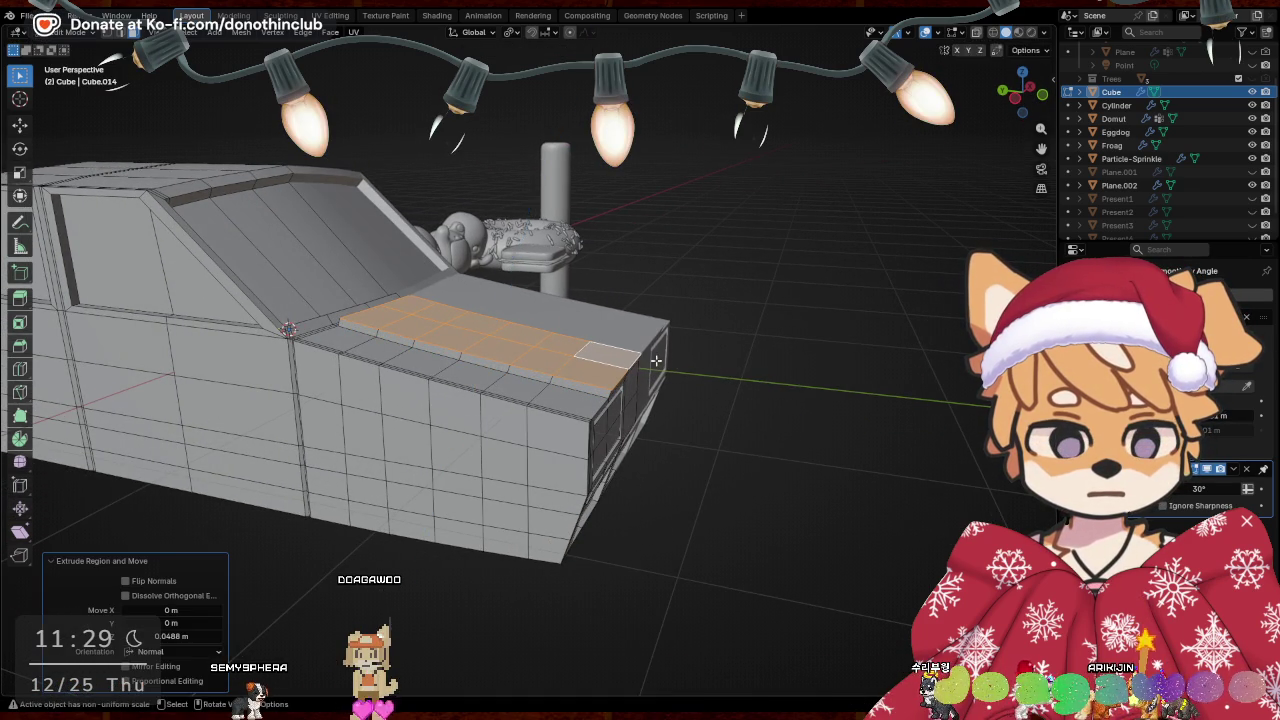
Shrink the extruded hood faces slightly and shift them along X
key(s)
click(740, 377)
middle_drag(740, 377, 564, 330)
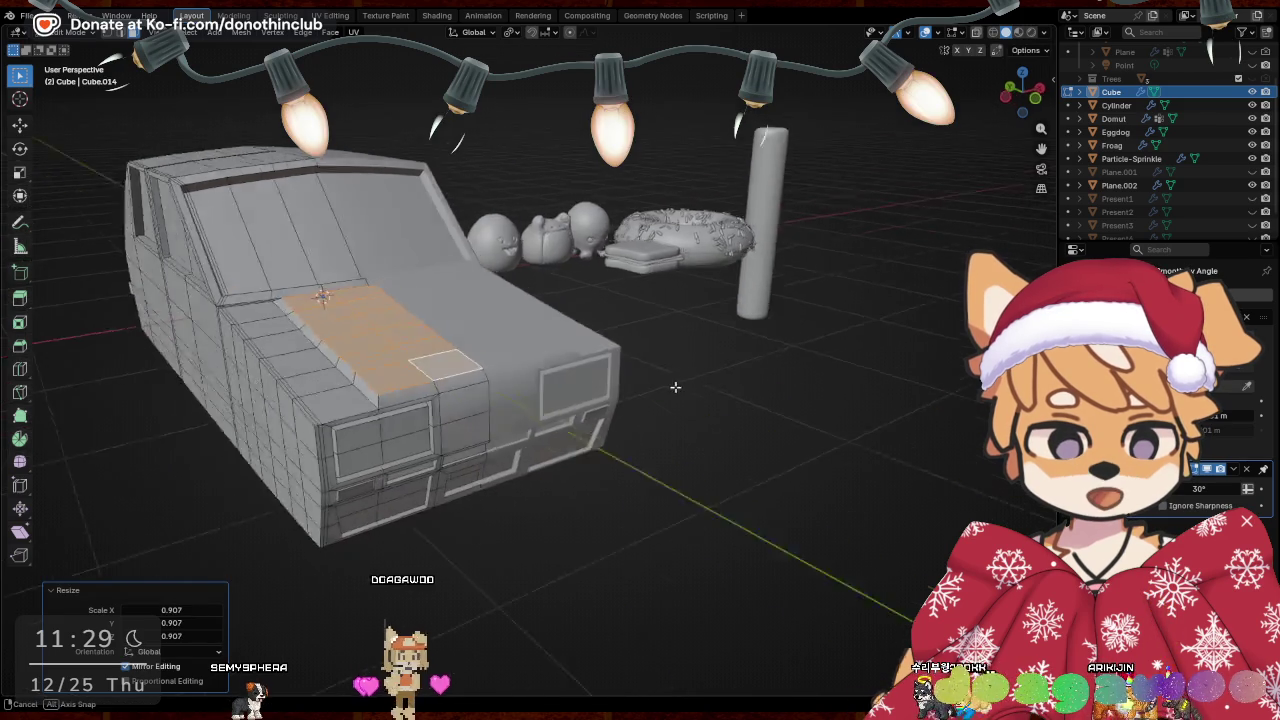
scroll(564, 330, up, 2)
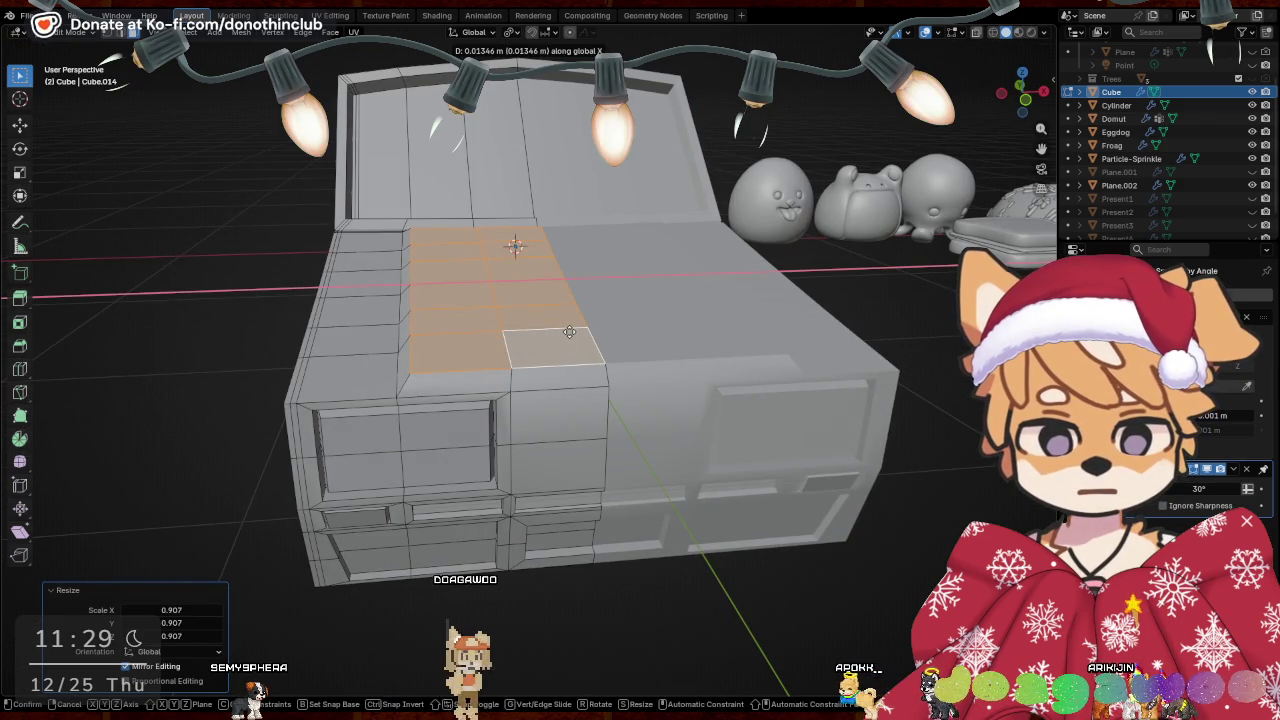
key(g)
key(x)
click(569, 332)
Inset one hood front face, flatten it on Z, and recess it 0.080533 m
click(557, 376)
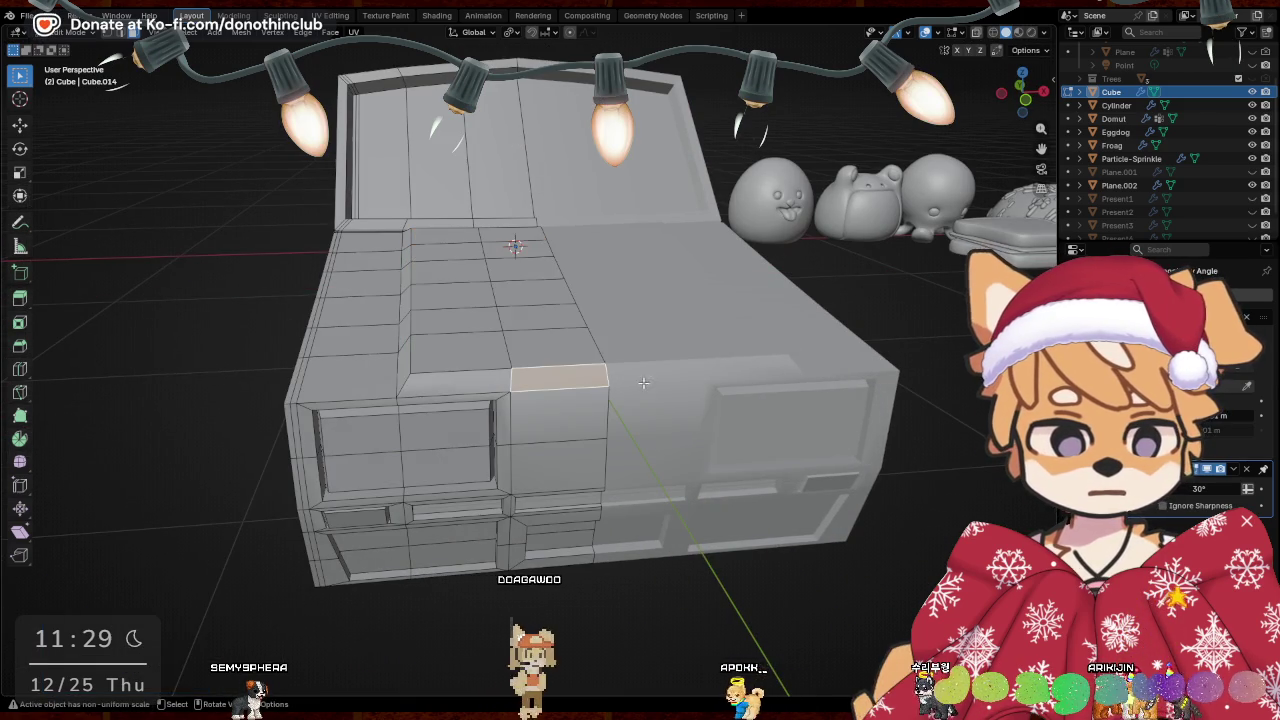
mouse_move(557, 376)
middle_down()
mouse_move(628, 437)
mouse_move(642, 479)
middle_up()
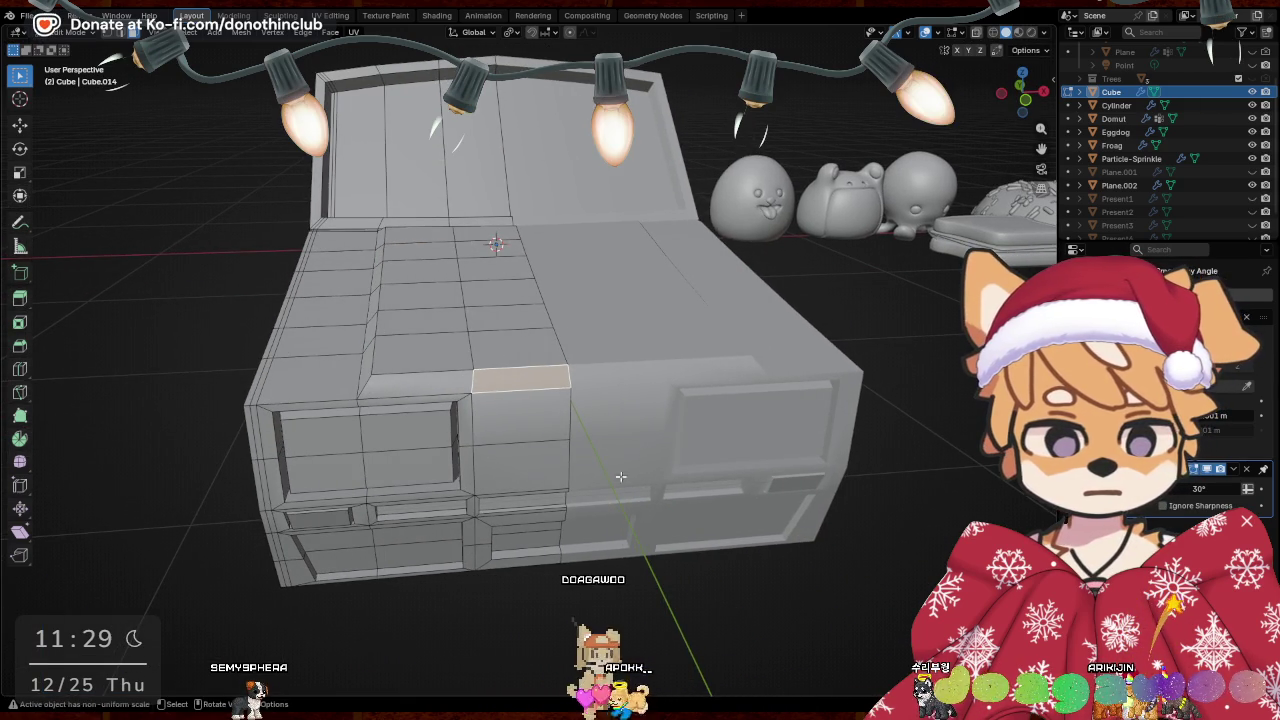
key(e)
key(Escape)
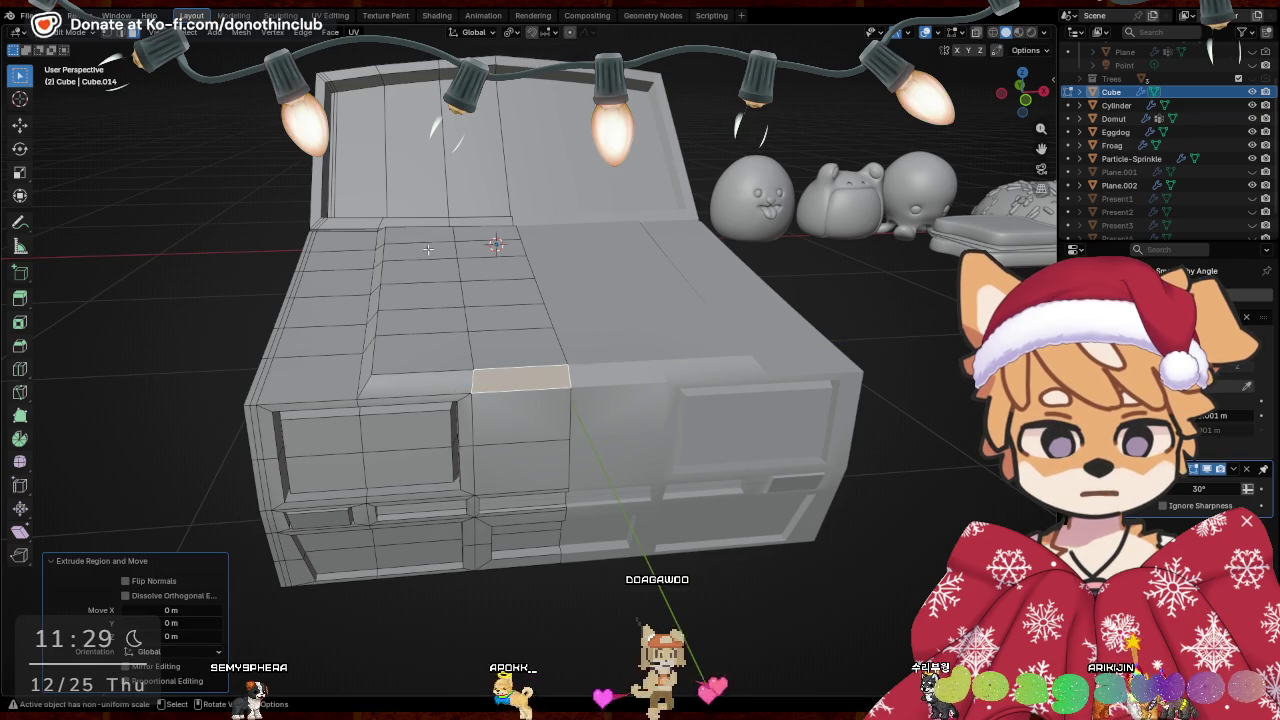
key(s)
click(440, 257)
key(s)
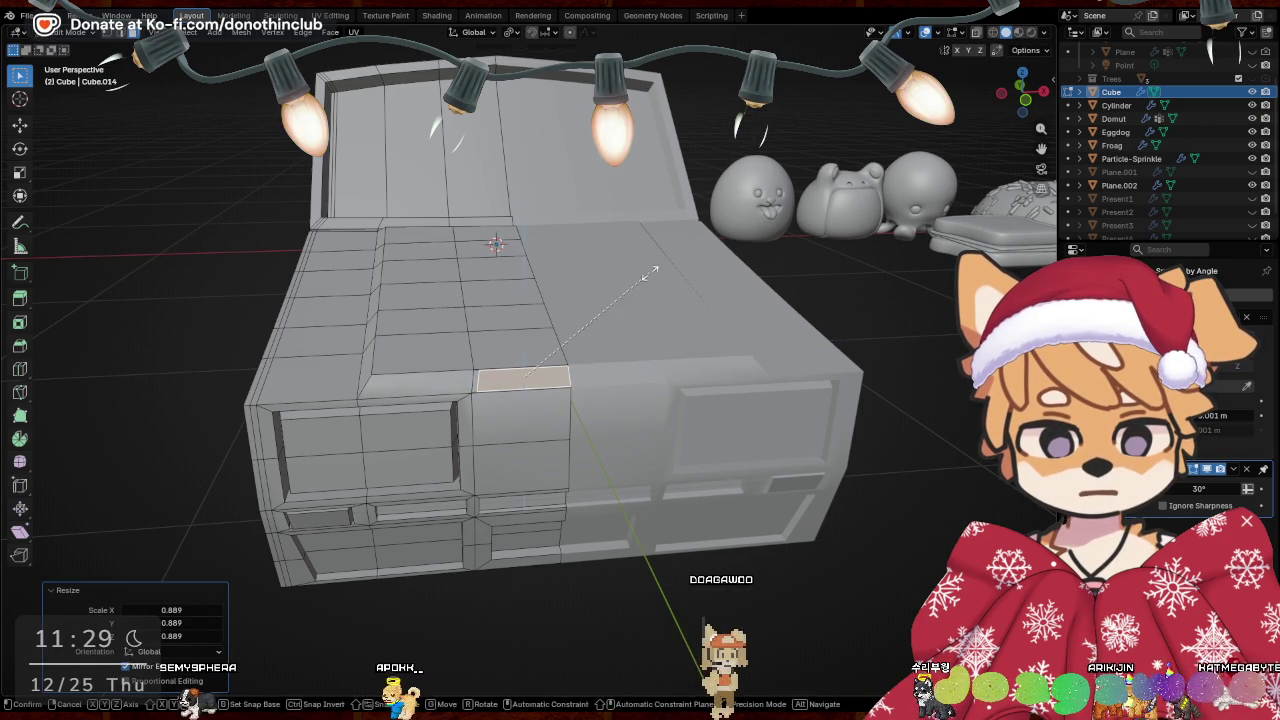
key(z)
click(612, 316)
mouse_move(612, 316)
middle_down()
mouse_move(850, 560)
mouse_move(765, 432)
mouse_move(765, 400)
middle_up()
key(e)
click(856, 569)
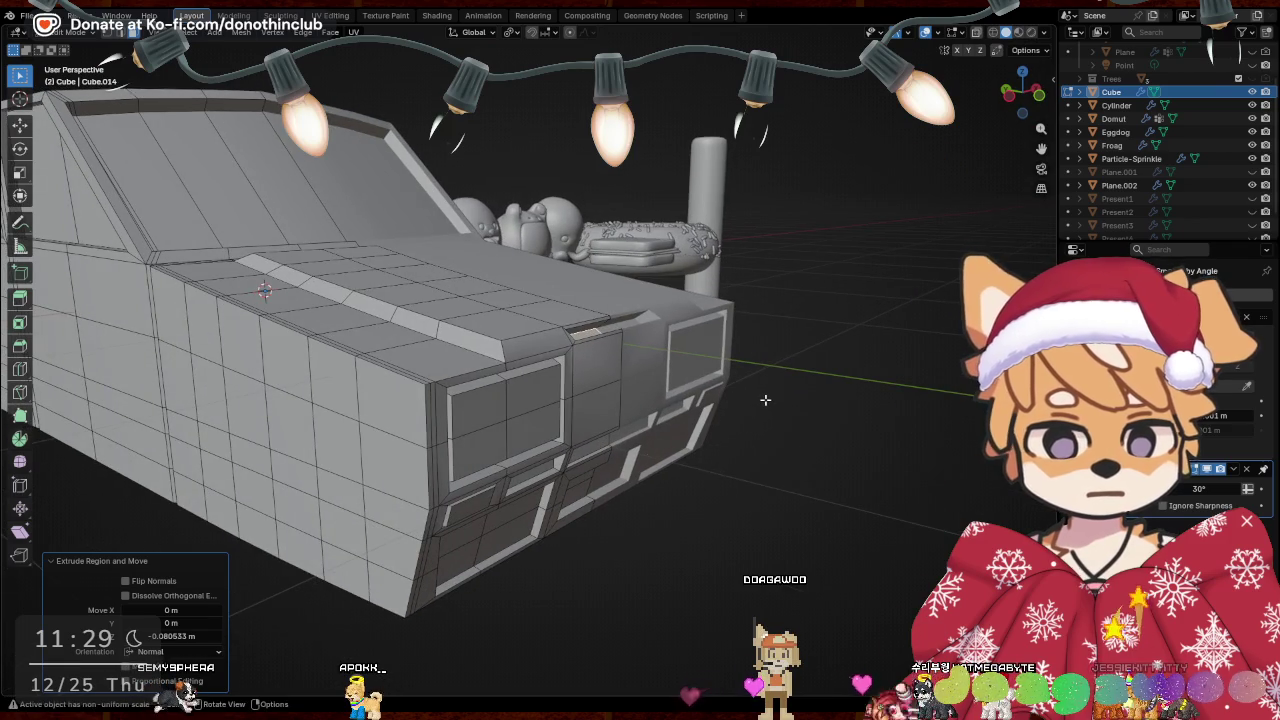
Tilt the front tip face of the hood ridge about 37°
key(g)
key(z)
key(r)
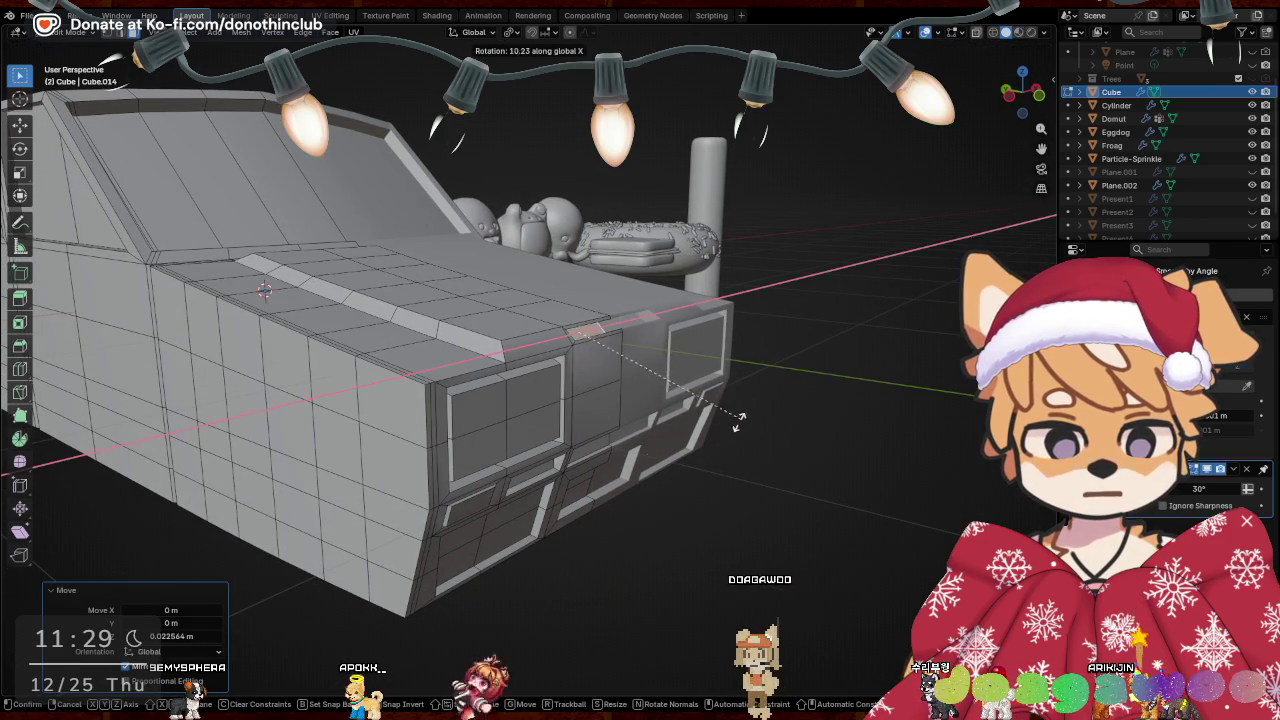
click(671, 462)
middle_drag(671, 462, 708, 334)
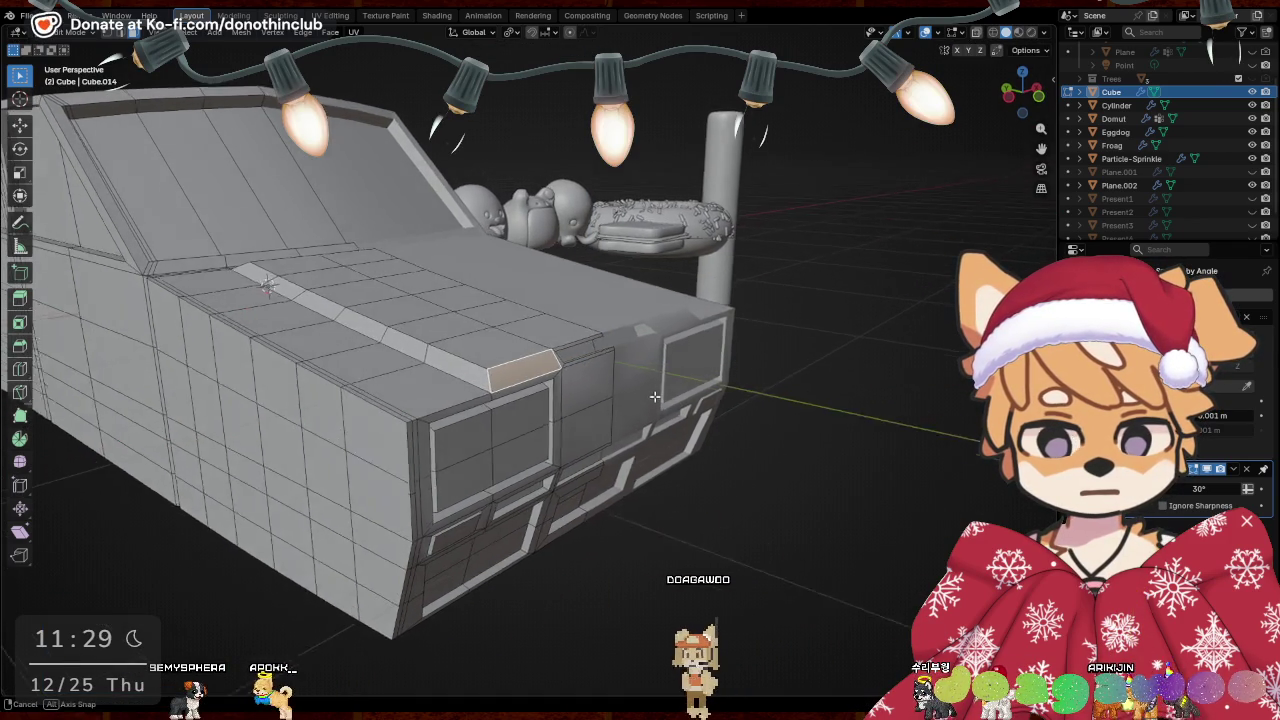
Duplicate the tilted face in place, flatten it to 0.707 on Z, and extrude it inward
key(g)
key(z)
key(z)
key(Escape)
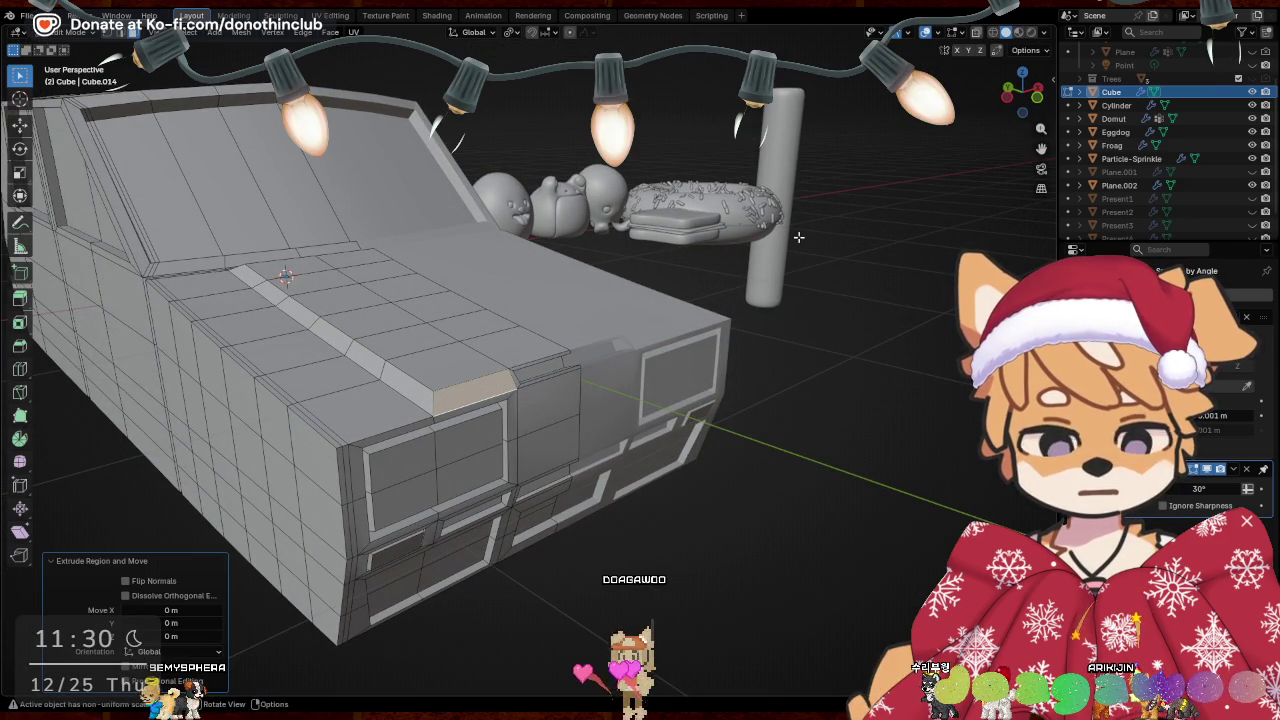
key(s)
key(z)
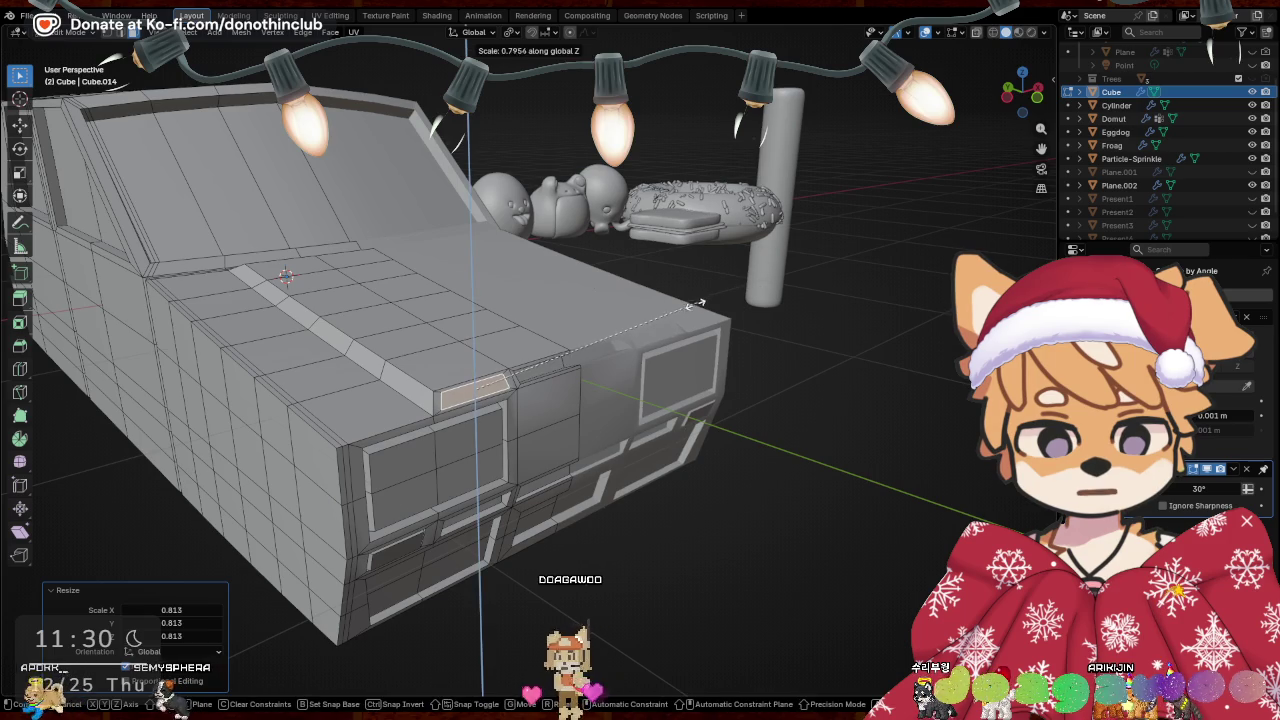
key(Return)
mouse_move(610, 560)
middle_down()
mouse_move(639, 580)
mouse_move(618, 526)
mouse_move(768, 541)
middle_up()
key(e)
click(622, 581)
Check the car in Object Mode, then re-enter Edit Mode and select hood edges toward the windscreen
key(Tab)
mouse_move(671, 533)
middle_down()
mouse_move(735, 512)
mouse_move(574, 365)
mouse_move(681, 389)
middle_up()
key(Tab)
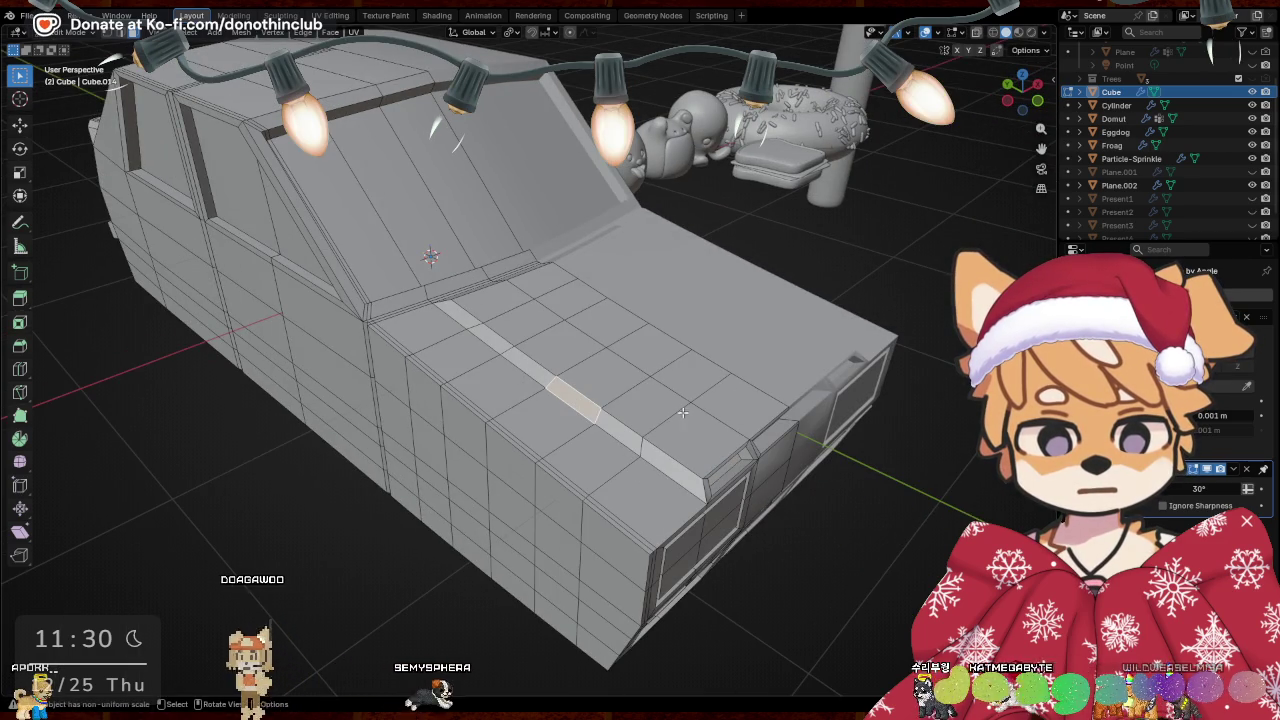
shift+click(614, 428)
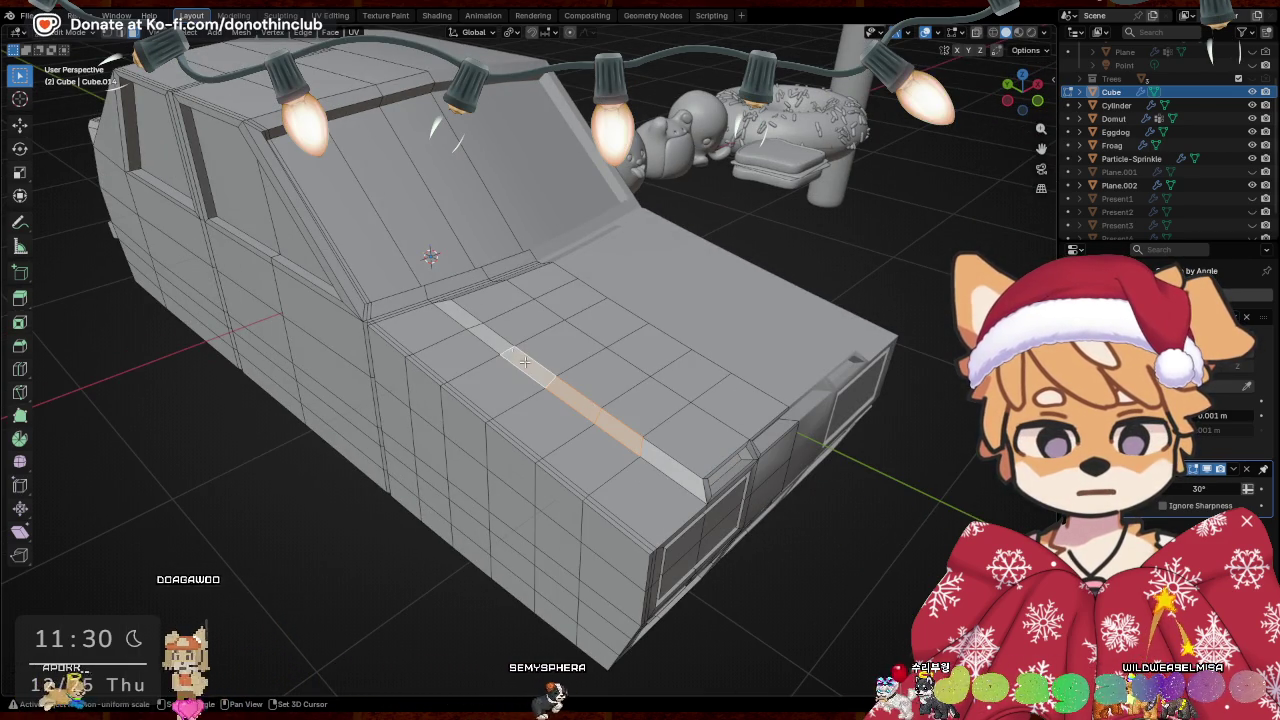
shift+click(530, 367)
middle_drag(773, 393, 843, 385)
scroll(790, 398, up, 2)
scroll(799, 402, up, 2)
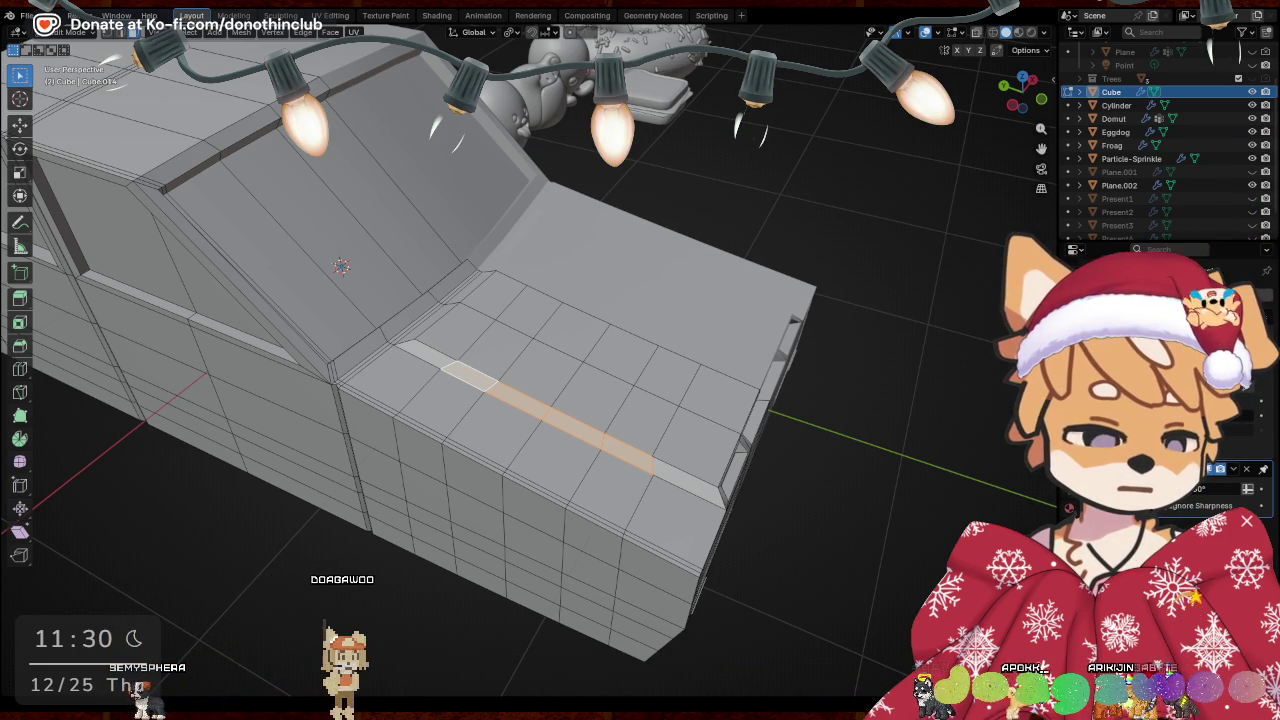
Orbit from a low front angle to a high three-quarter view and return to Object Mode
mouse_move(700, 420)
middle_down()
mouse_move(779, 410)
mouse_move(893, 442)
middle_up()
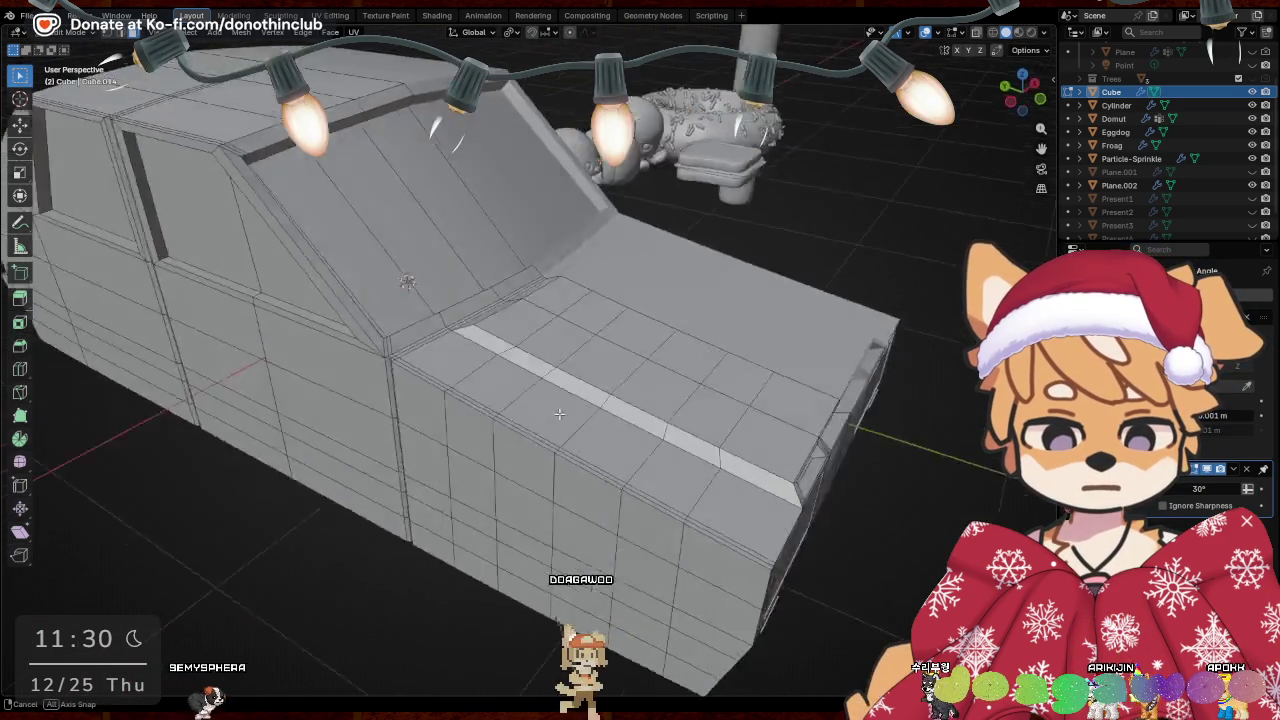
mouse_move(893, 442)
middle_down()
mouse_move(510, 399)
mouse_move(560, 365)
mouse_move(521, 358)
mouse_move(600, 355)
mouse_move(441, 383)
mouse_move(574, 380)
mouse_move(531, 408)
mouse_move(608, 414)
mouse_move(163, 395)
mouse_move(379, 375)
middle_up()
key(Tab)
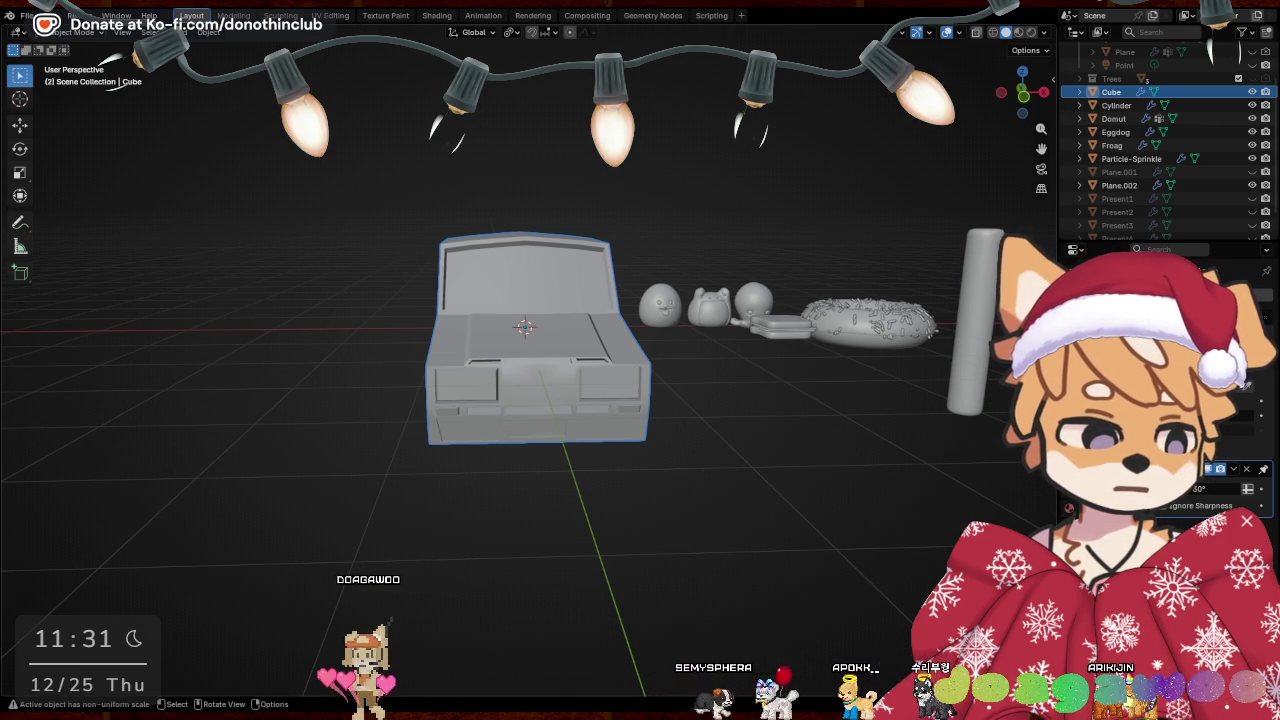
Re-enter Edit Mode and shift the car's side band of faces along X
scroll(719, 411, up, 5)
key(Tab)
middle_drag(719, 411, 606, 372)
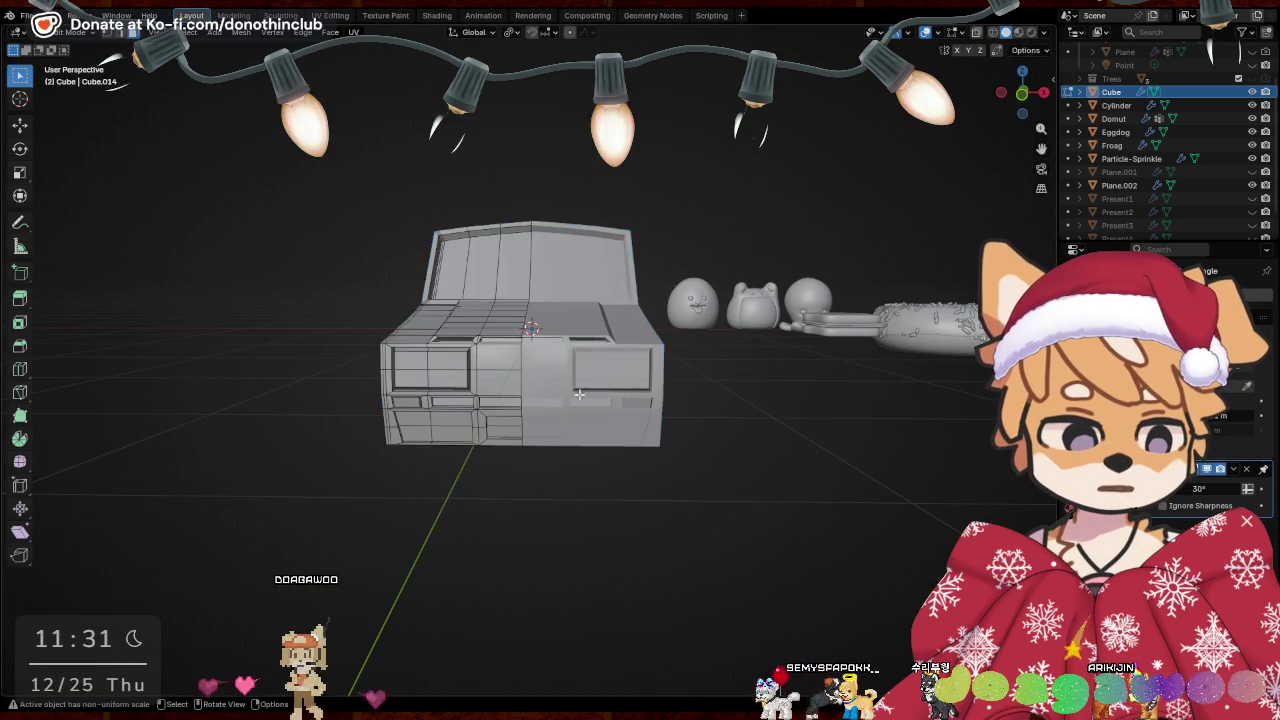
middle_drag(688, 385, 652, 349)
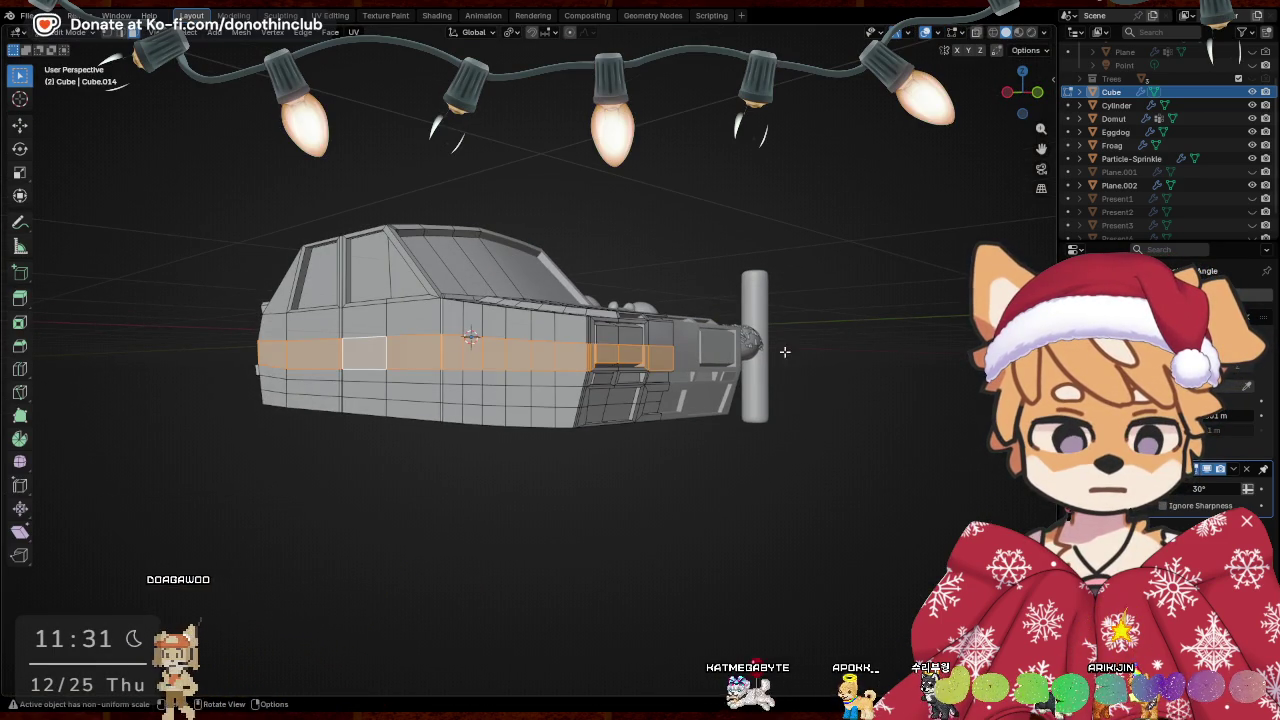
middle_drag(771, 353, 690, 382)
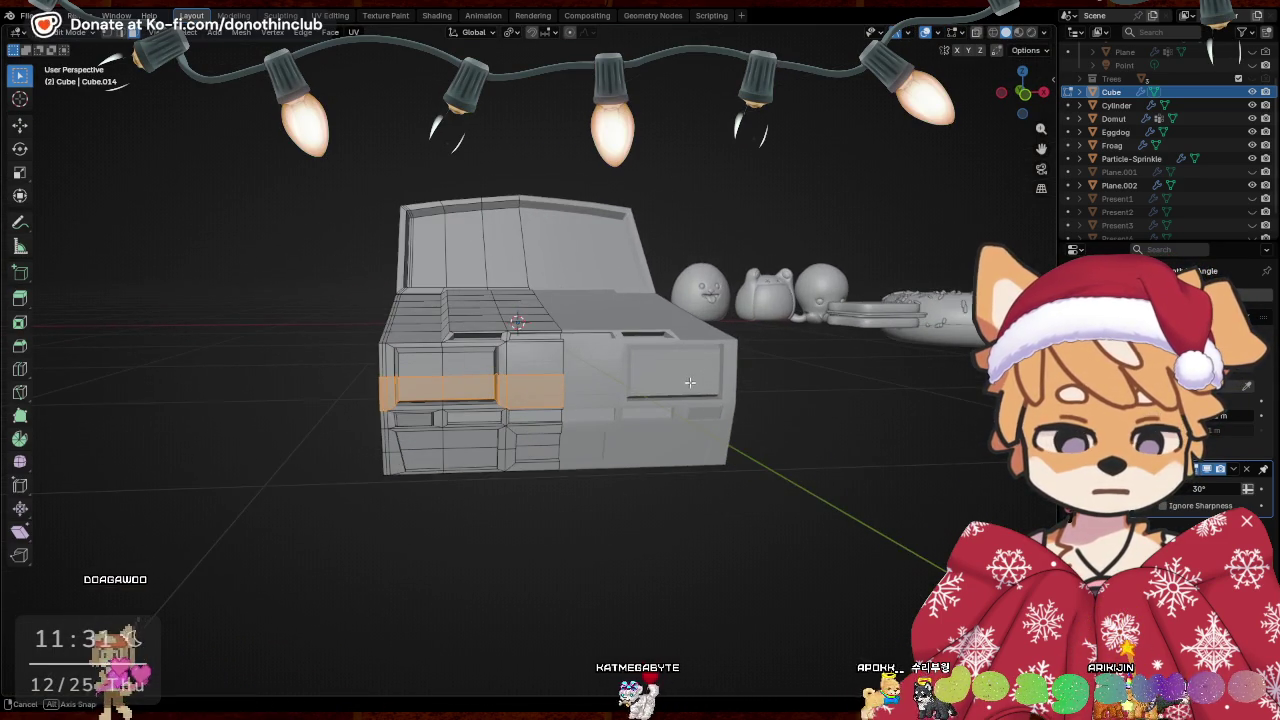
key(g)
key(x)
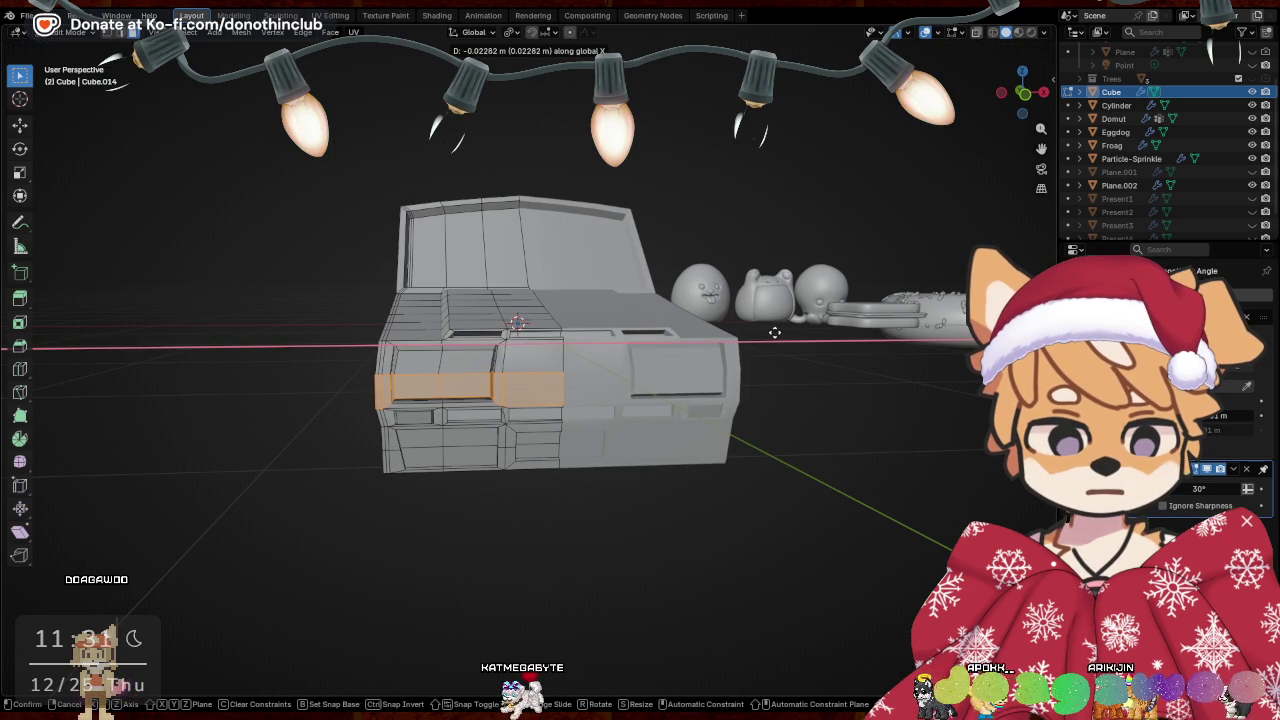
click(774, 333)
Select the two front fender faces and shift them sideways along X
mouse_move(774, 333)
middle_down()
mouse_move(594, 369)
mouse_move(655, 367)
middle_up()
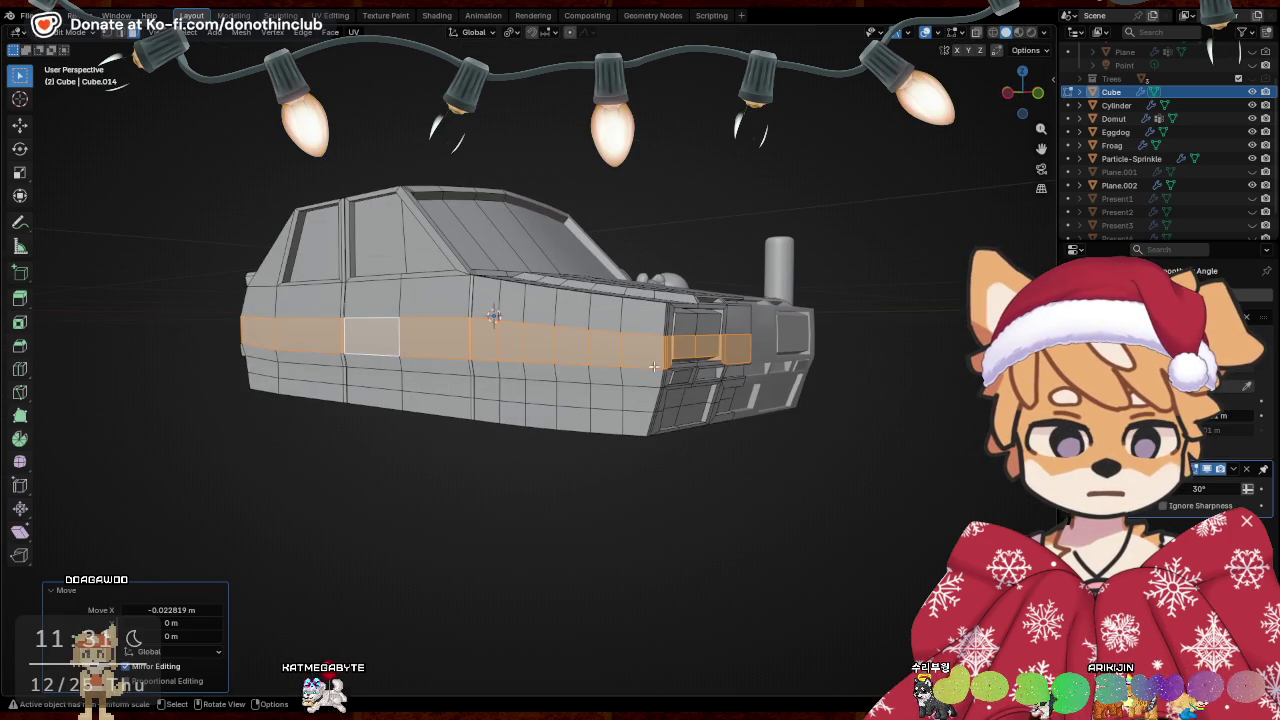
click(567, 346)
middle_drag(567, 346, 752, 252)
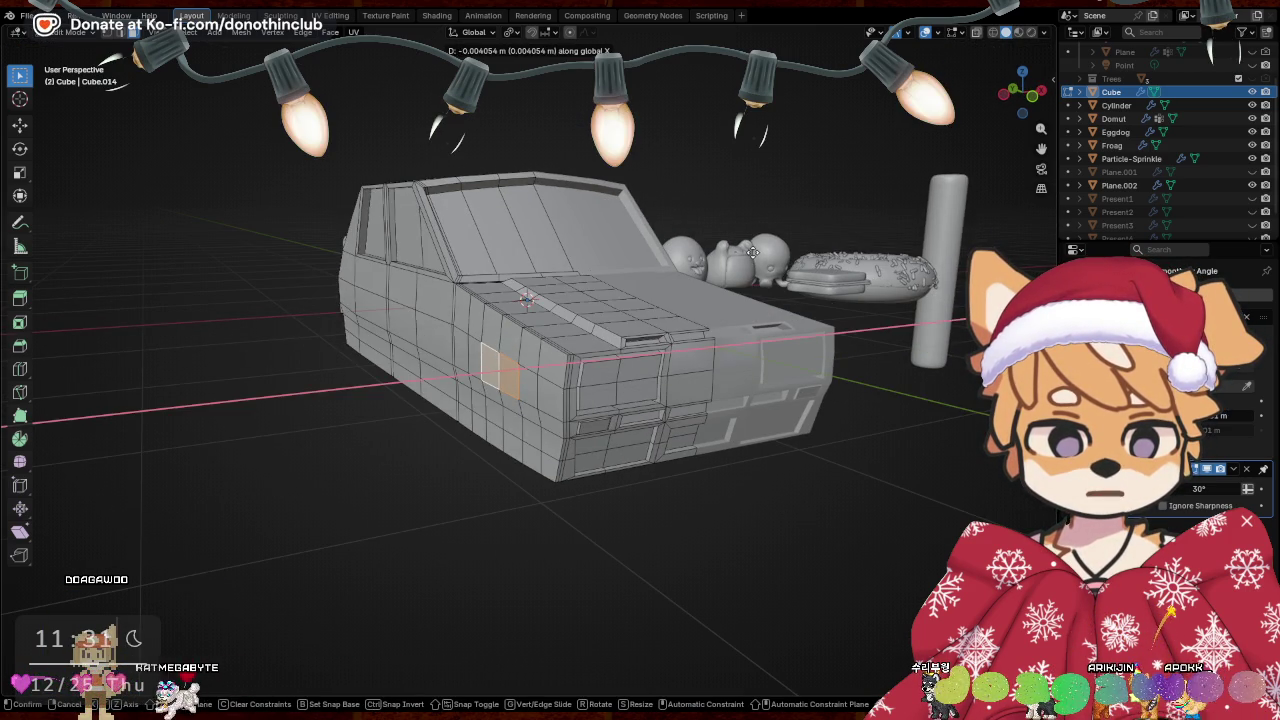
click(749, 253)
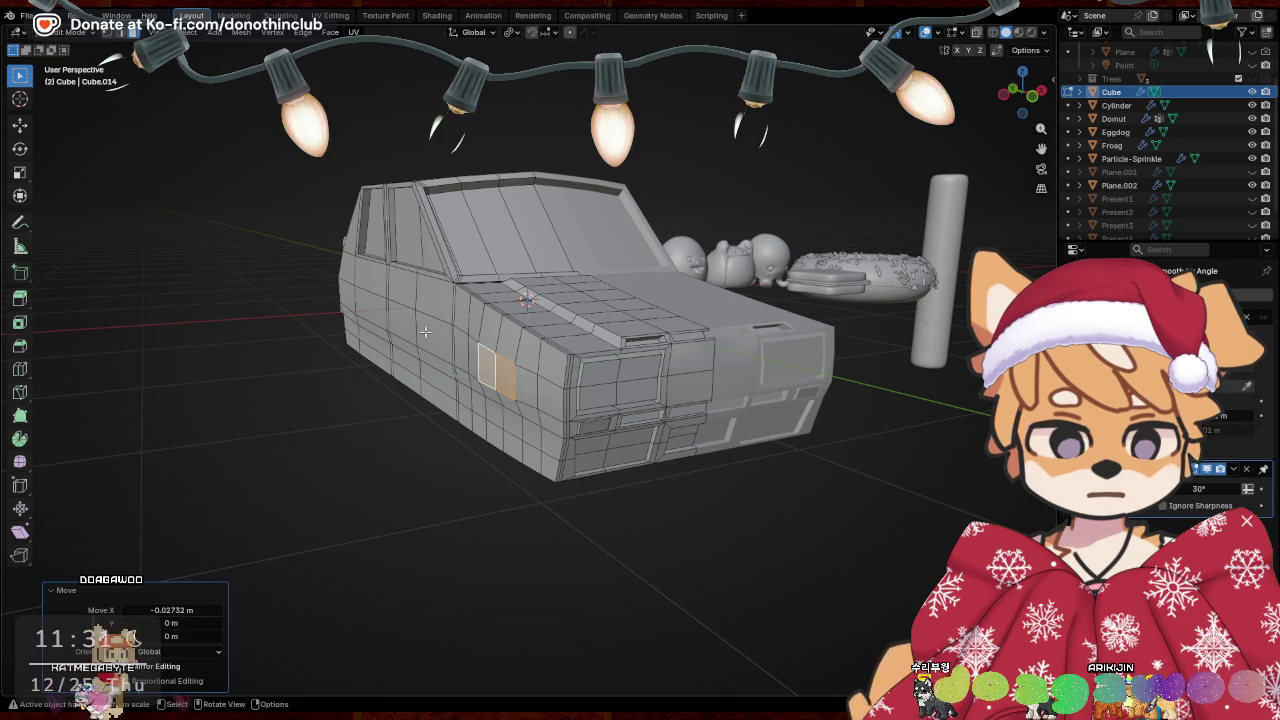
shift+click(473, 352)
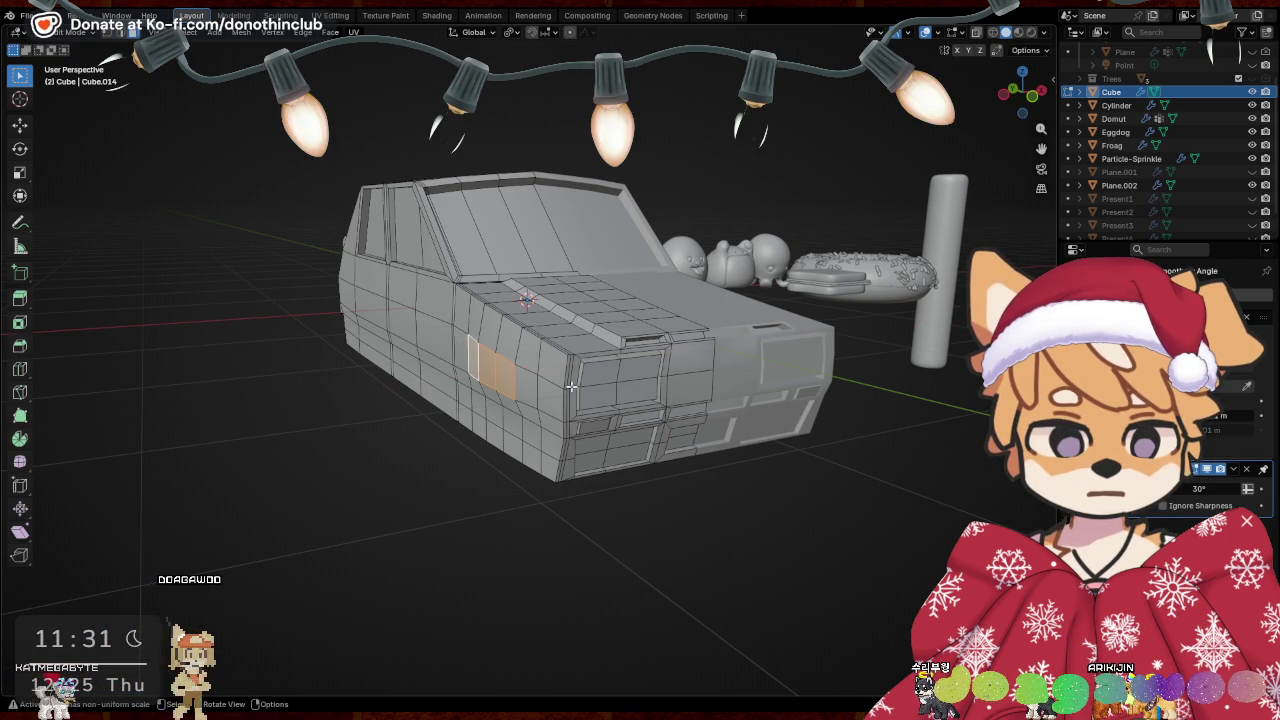
key(x)
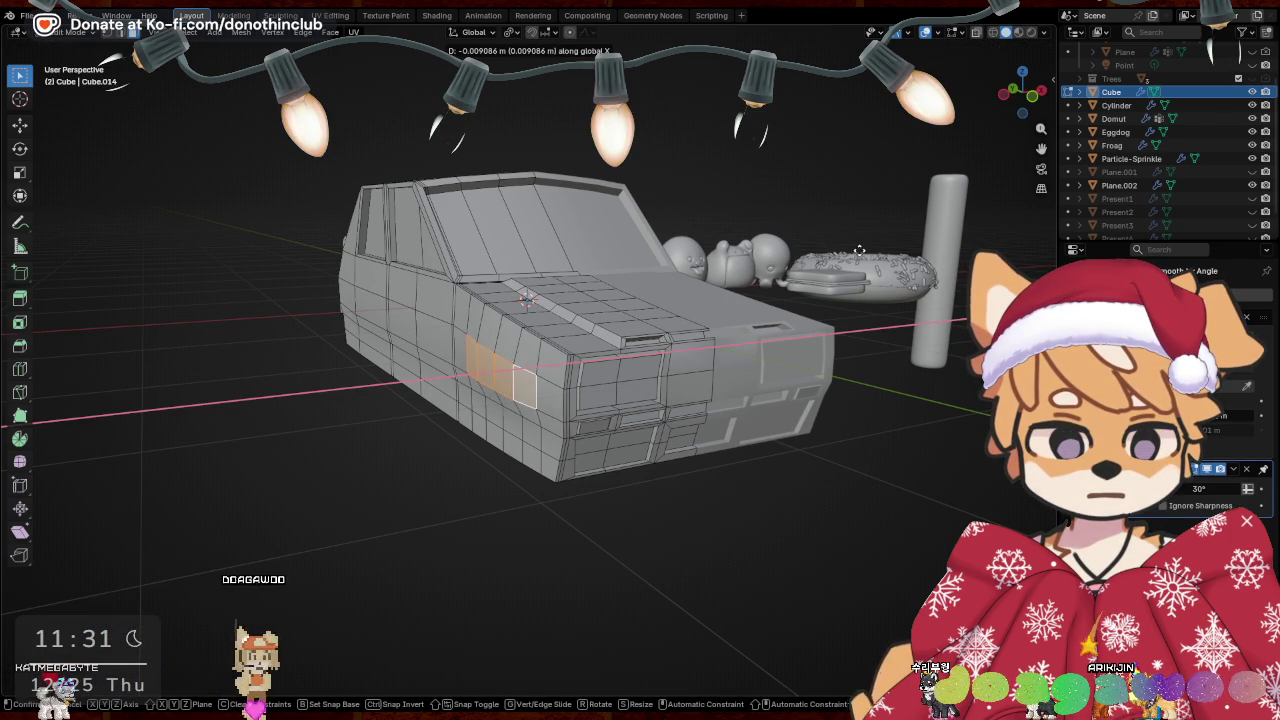
click(523, 523)
Select a lower body face and orbit to a flat side view
middle_drag(520, 494, 534, 420)
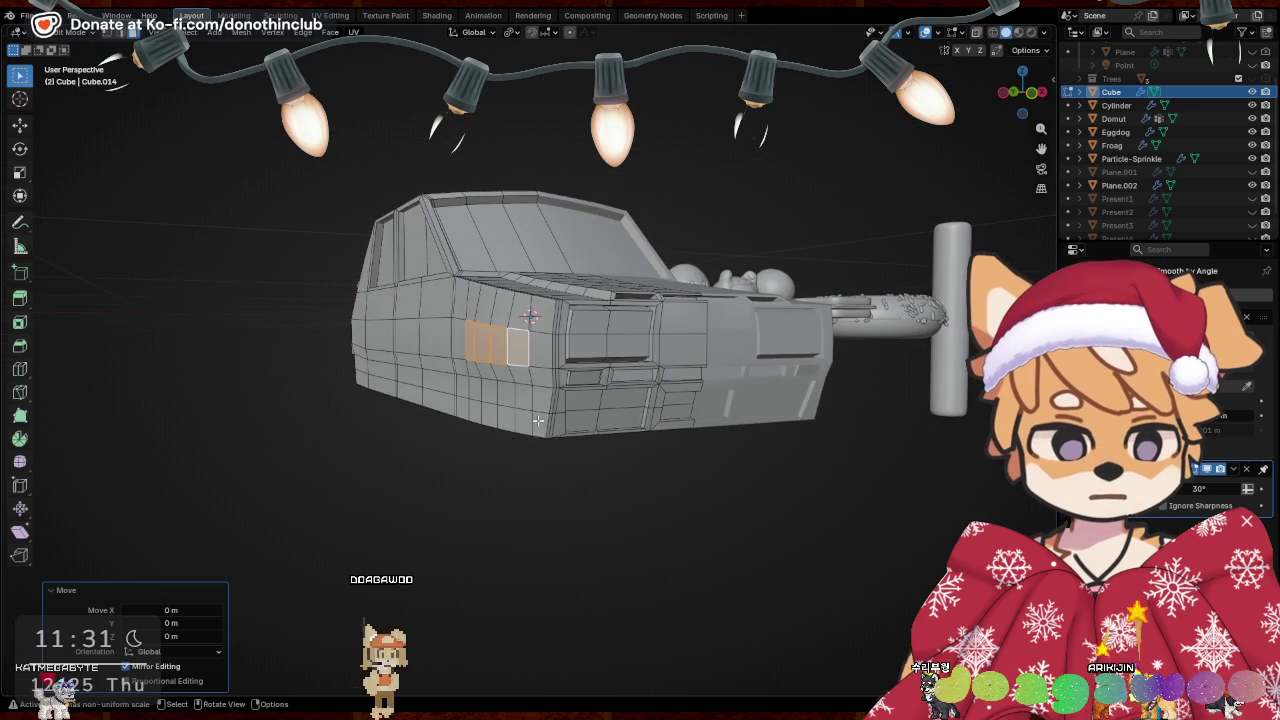
click(531, 422)
mouse_move(724, 428)
middle_down()
mouse_move(800, 411)
mouse_move(580, 446)
mouse_move(257, 453)
middle_up()
scroll(580, 446, up, 2)
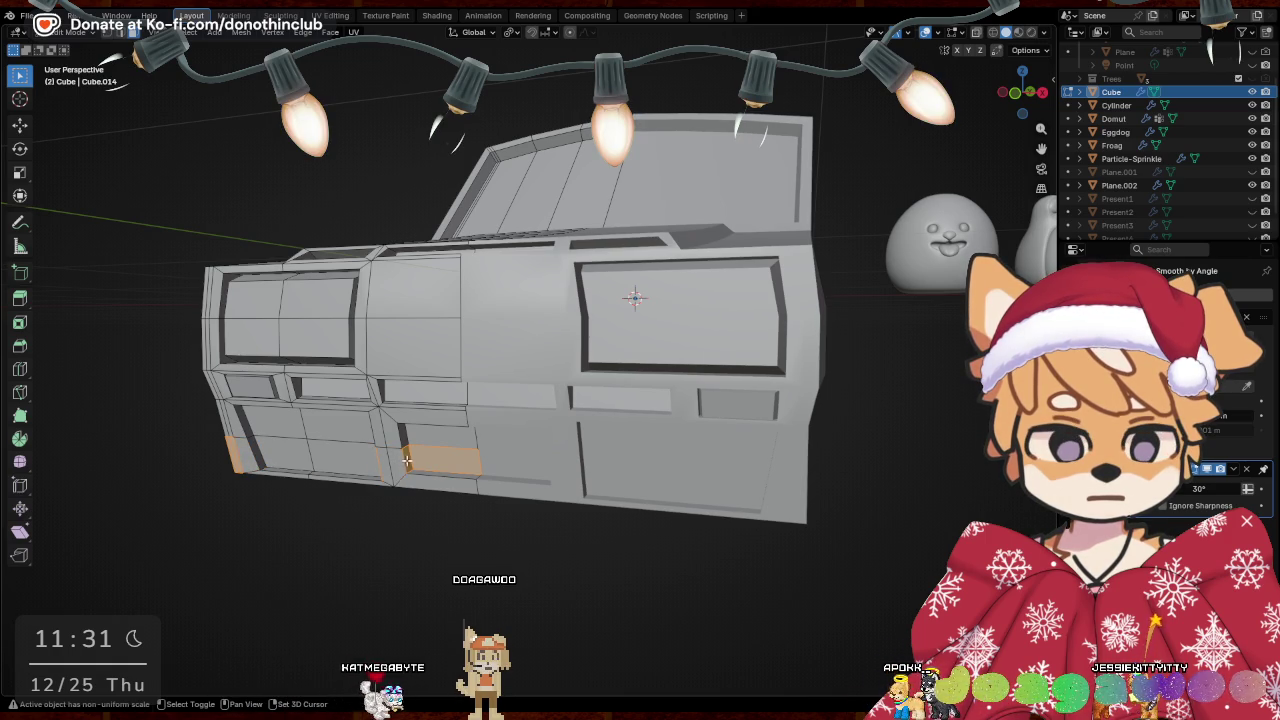
Trim the bottom sill strip selection and move it -0.037 m along X
middle_drag(496, 458, 664, 431)
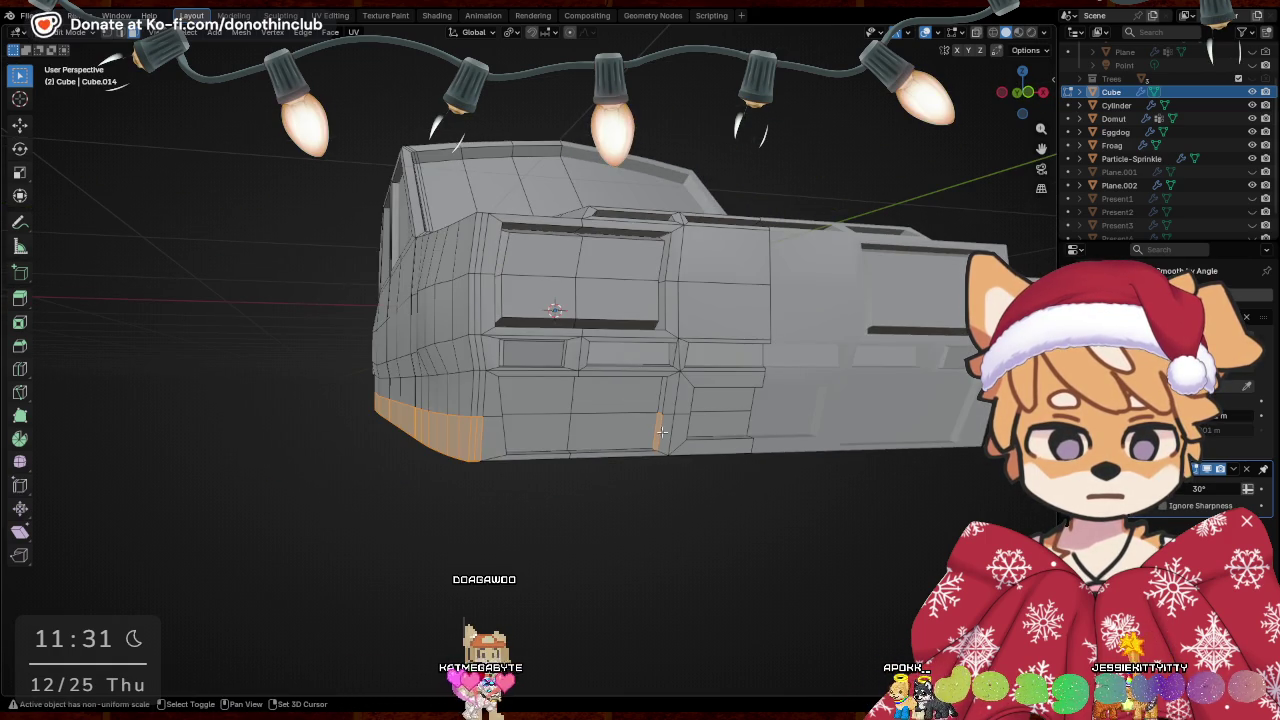
middle_drag(595, 453, 765, 441)
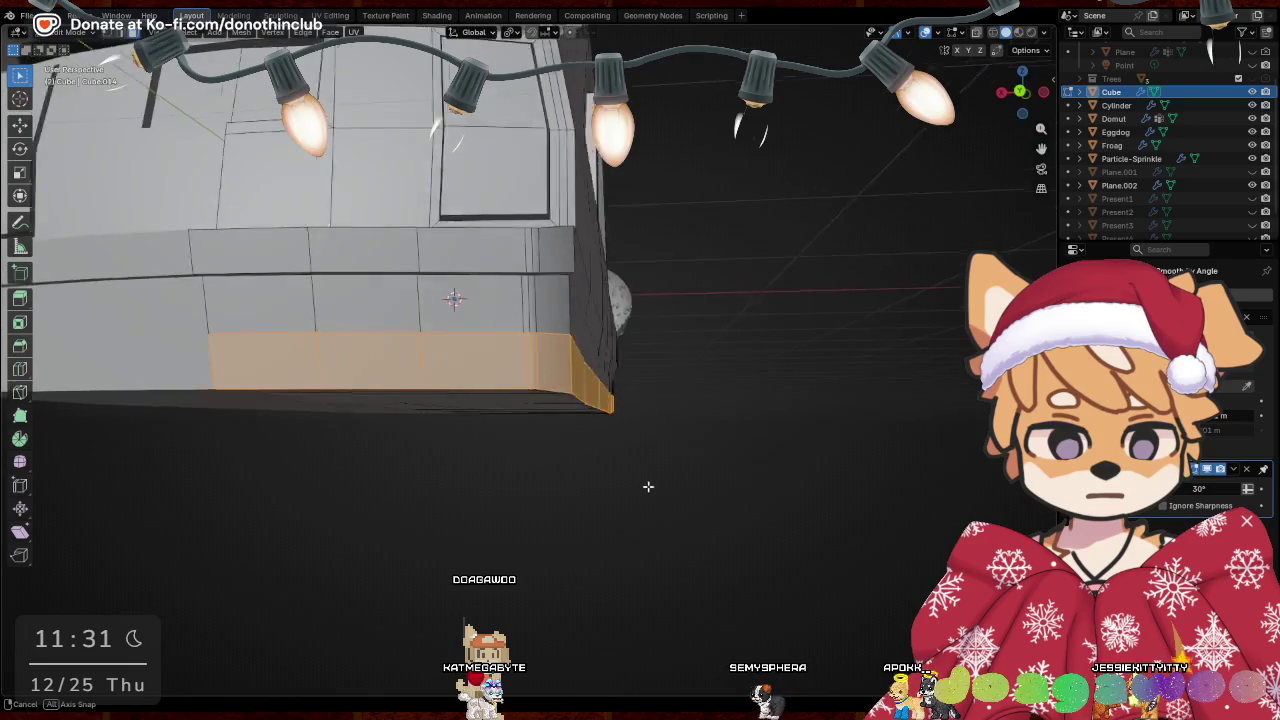
middle_drag(765, 441, 577, 393)
shift+click(410, 378)
mouse_move(497, 398)
middle_down()
mouse_move(677, 426)
mouse_move(660, 428)
middle_up()
key(g)
key(x)
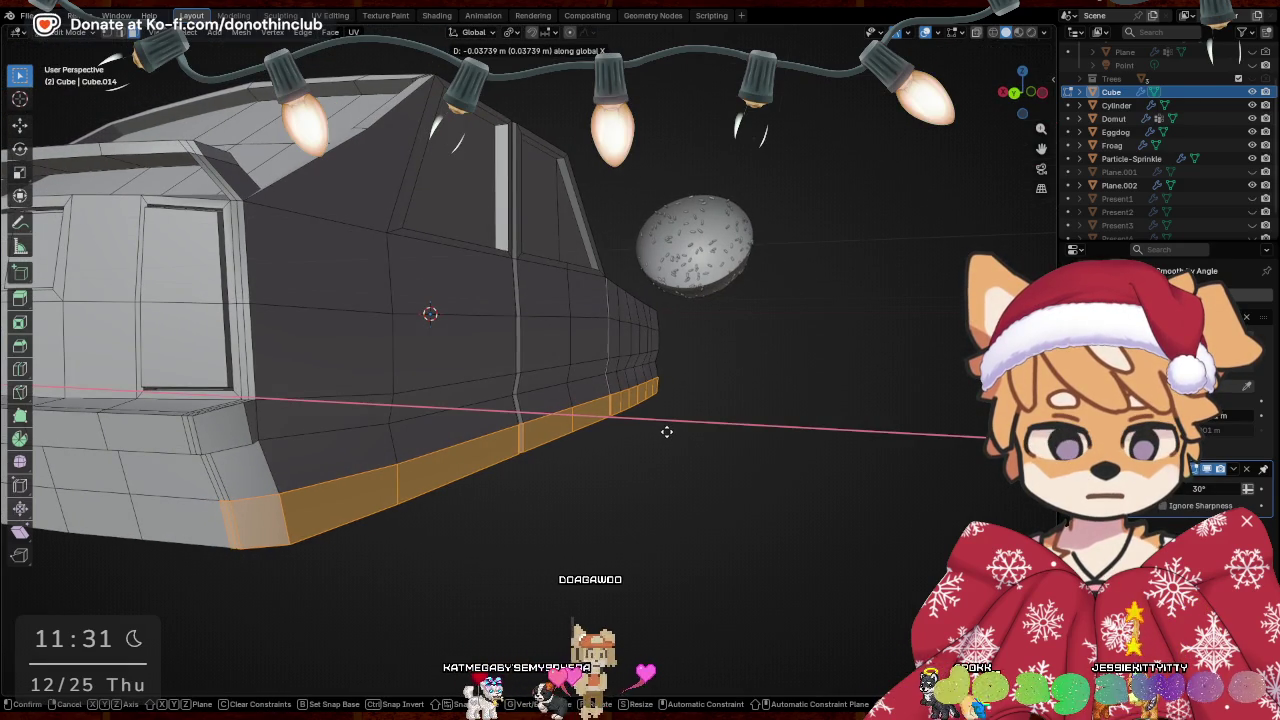
click(666, 431)
Tilt the sill strip 13.8° about the Y axis
key(r)
key(x)
key(y)
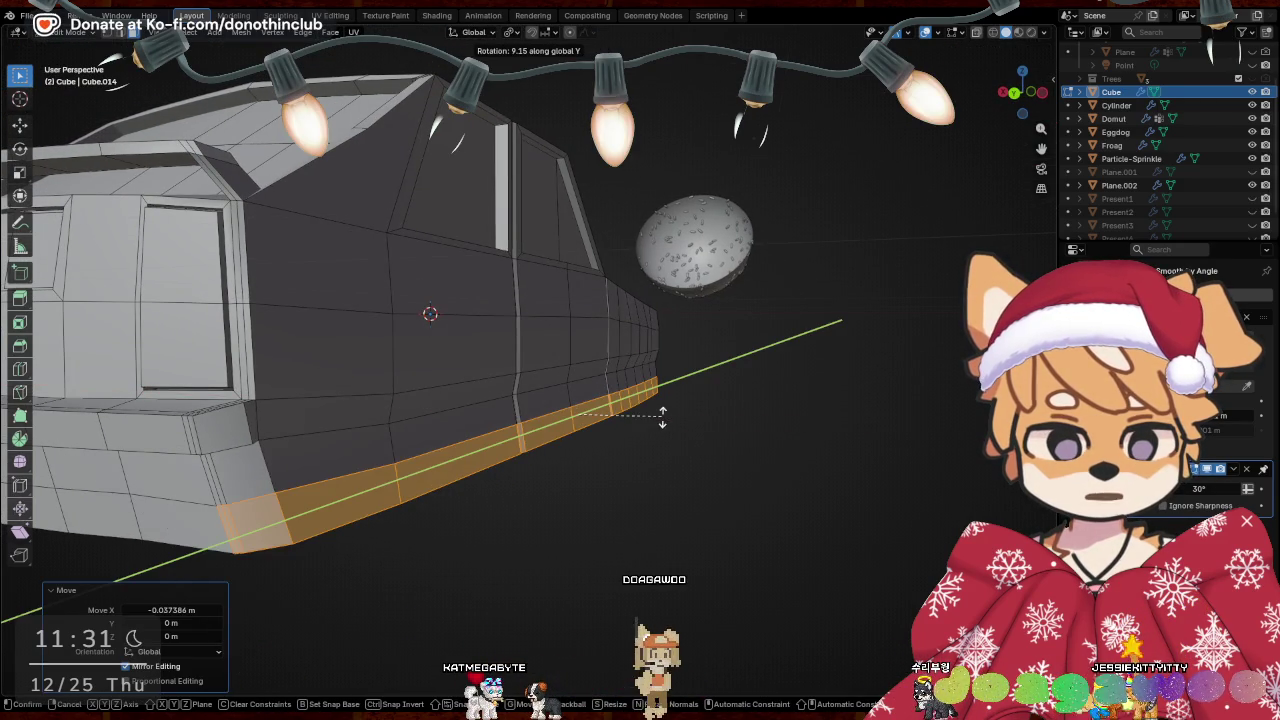
click(663, 411)
mouse_move(663, 411)
middle_down()
mouse_move(691, 400)
mouse_move(675, 347)
mouse_move(450, 315)
mouse_move(429, 423)
mouse_move(404, 418)
mouse_move(507, 425)
middle_up()
Select the lower door faces and recess them -0.036451 m along X
alt+click(407, 347)
click(470, 347)
middle_drag(470, 347, 361, 374)
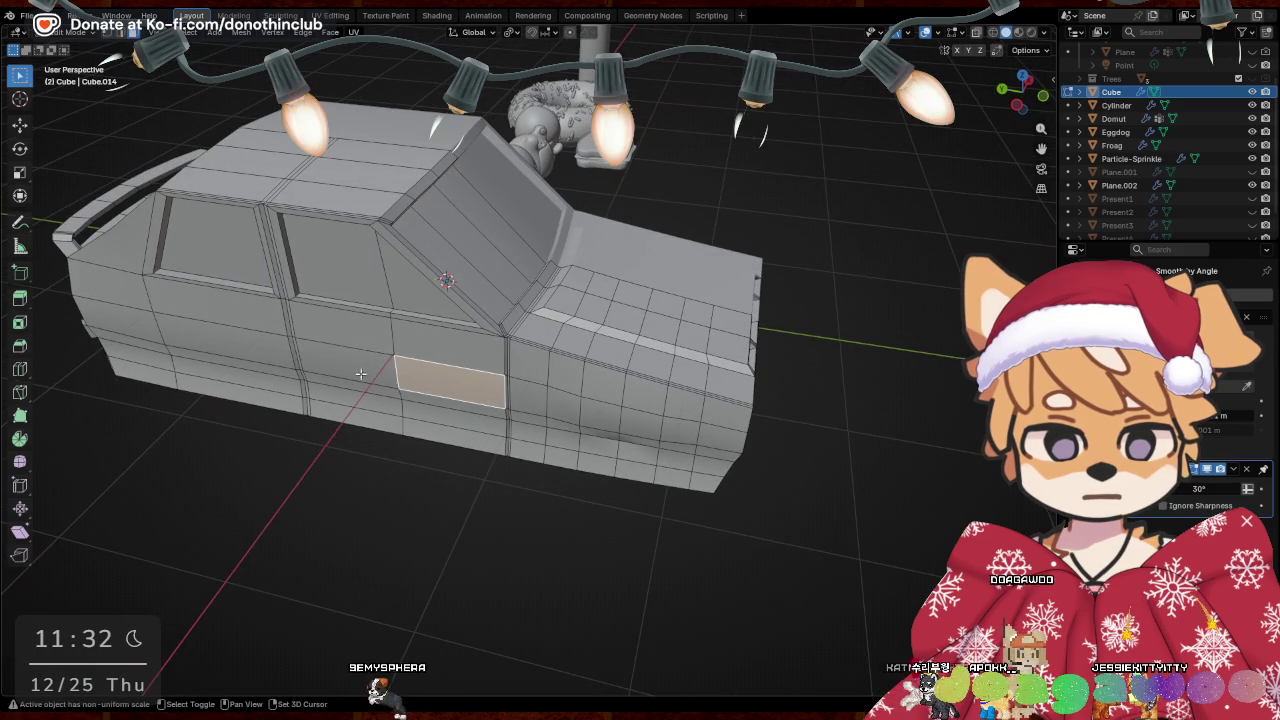
shift+click(271, 350)
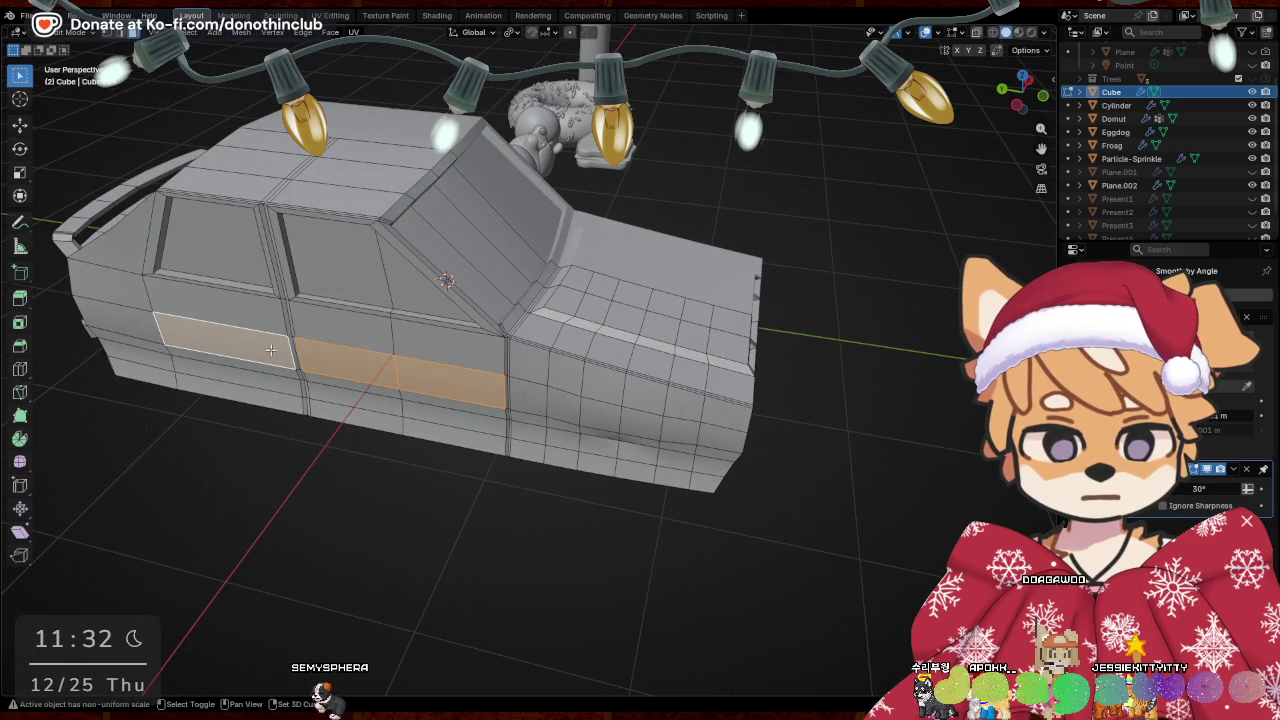
shift+click(340, 318)
middle_drag(340, 318, 387, 343)
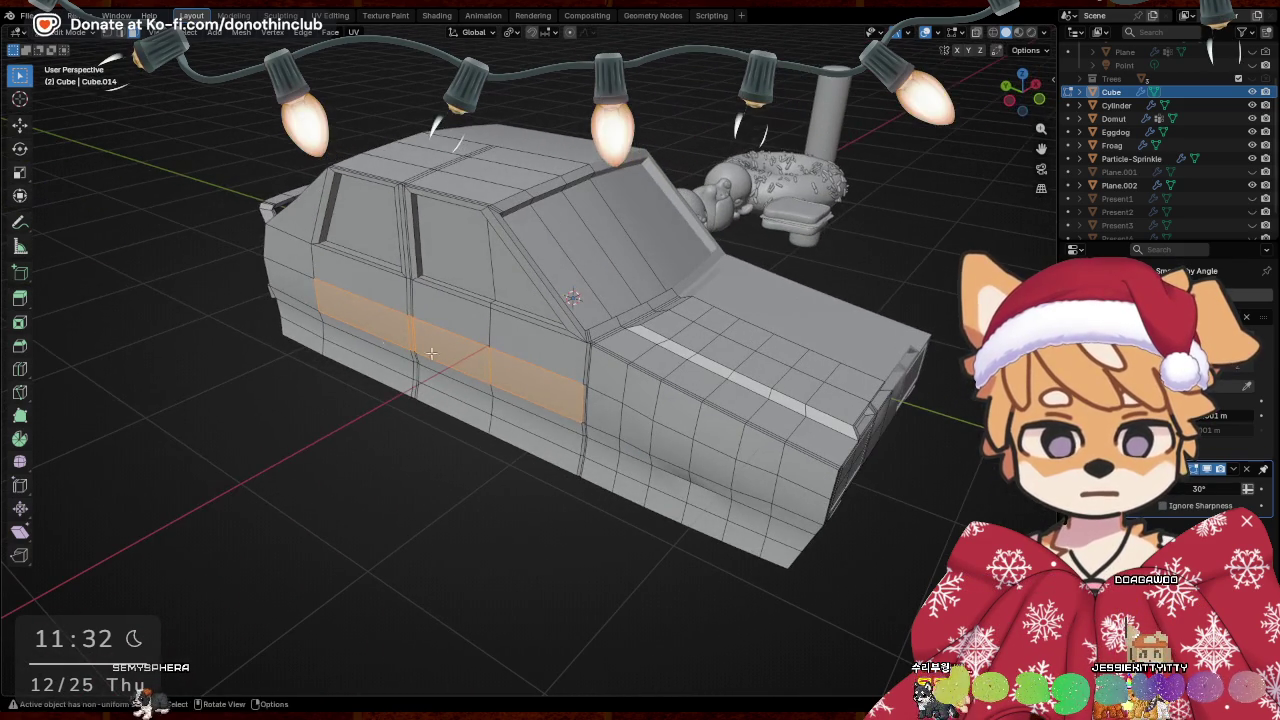
mouse_move(615, 404)
middle_down()
mouse_move(716, 316)
mouse_move(641, 308)
middle_up()
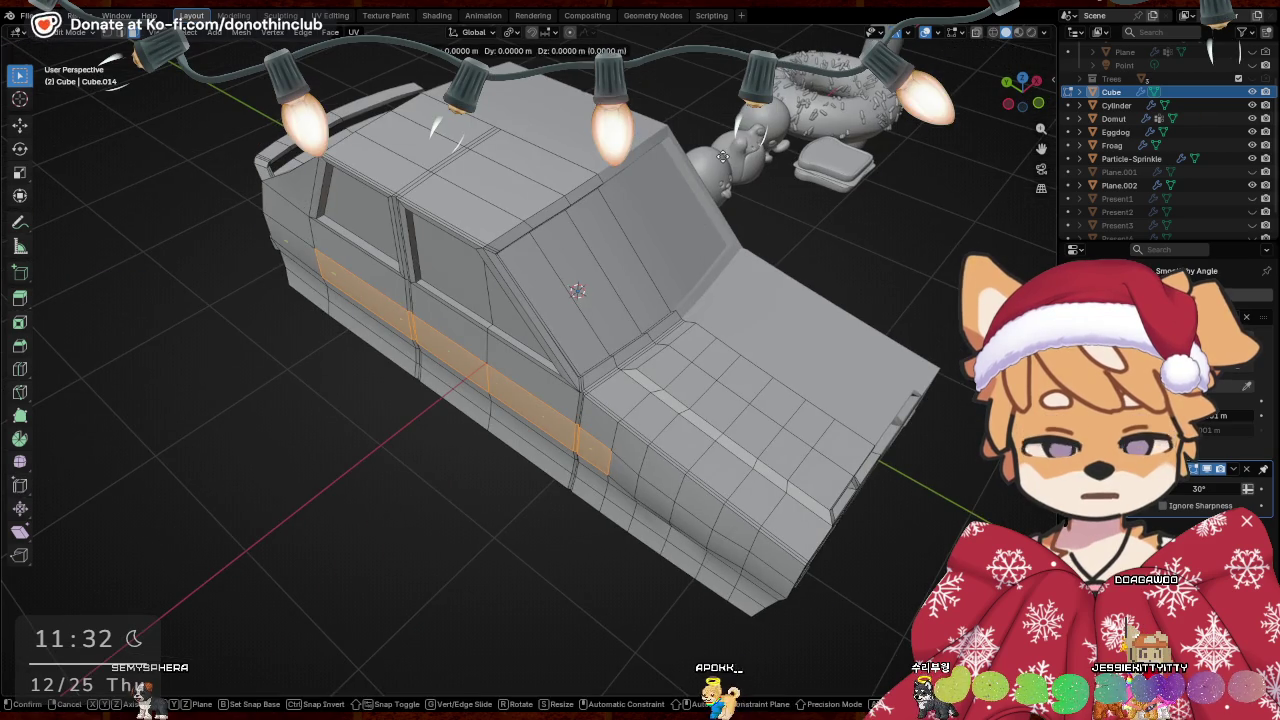
key(x)
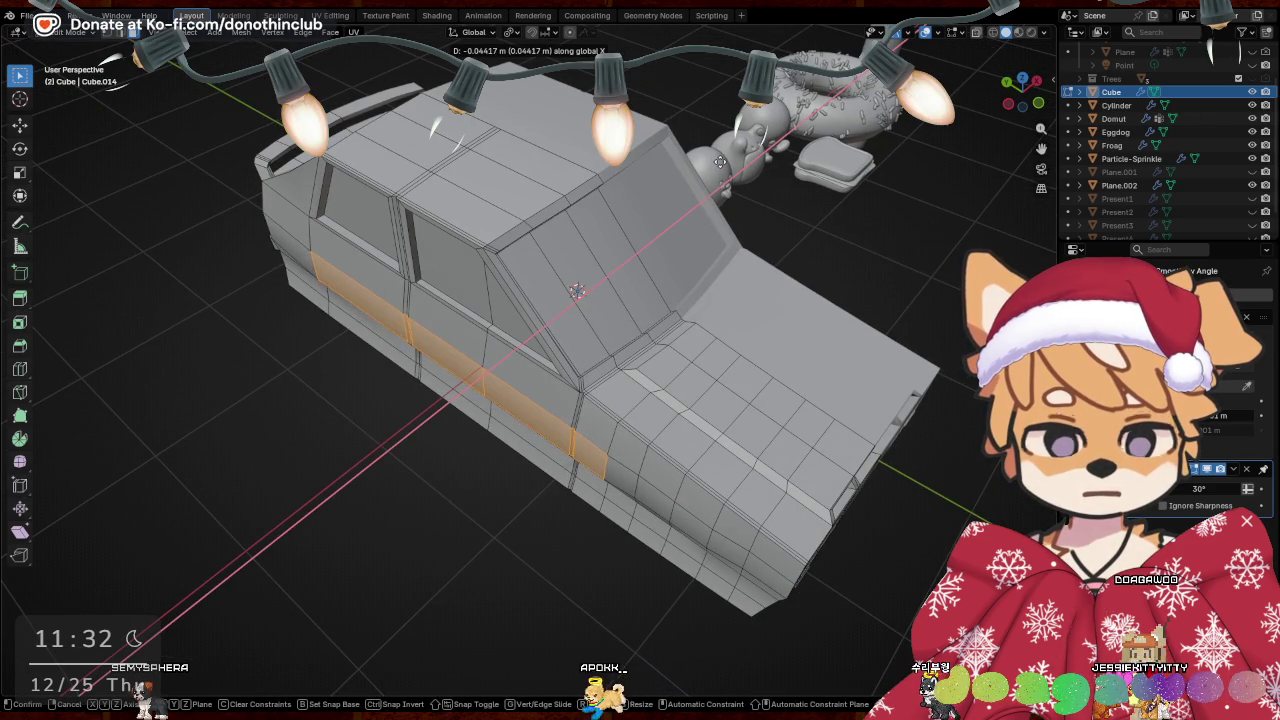
click(722, 163)
Select the face loops above and around the windows, then the vertical door-seam edge loop
mouse_move(722, 163)
middle_down()
mouse_move(427, 289)
mouse_move(543, 347)
middle_up()
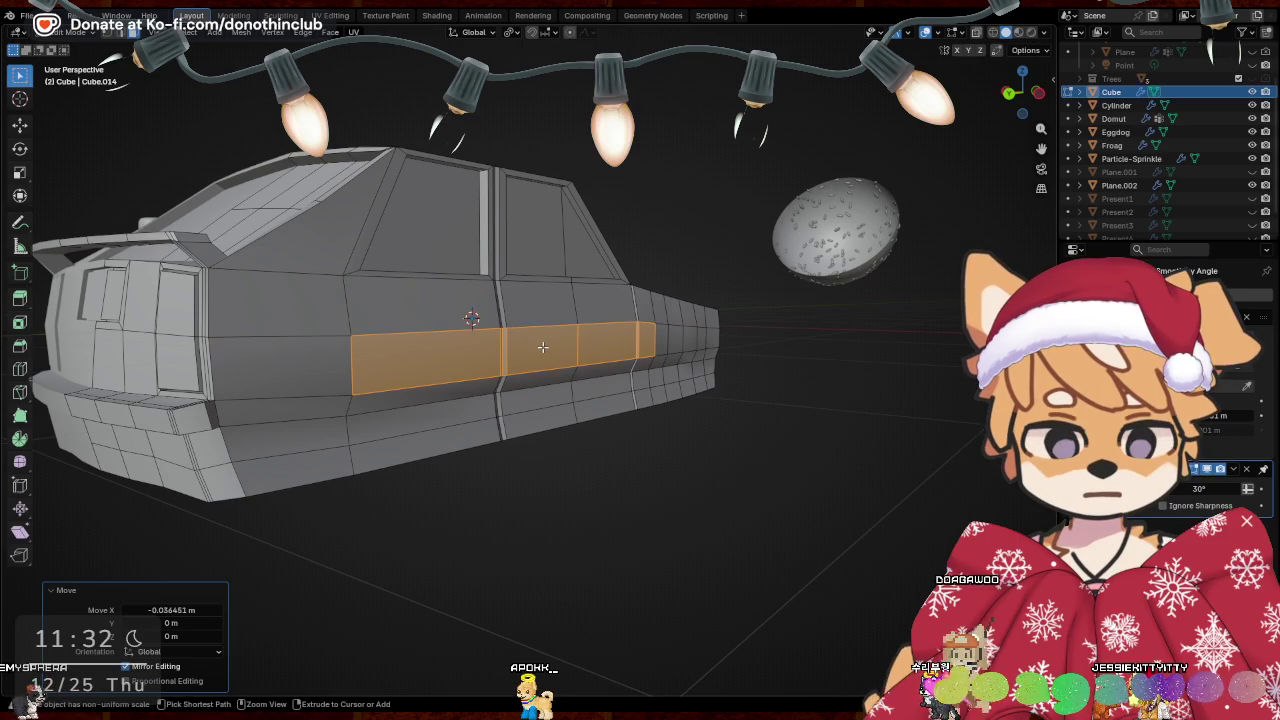
mouse_move(482, 387)
middle_down()
mouse_move(561, 495)
mouse_move(400, 236)
middle_up()
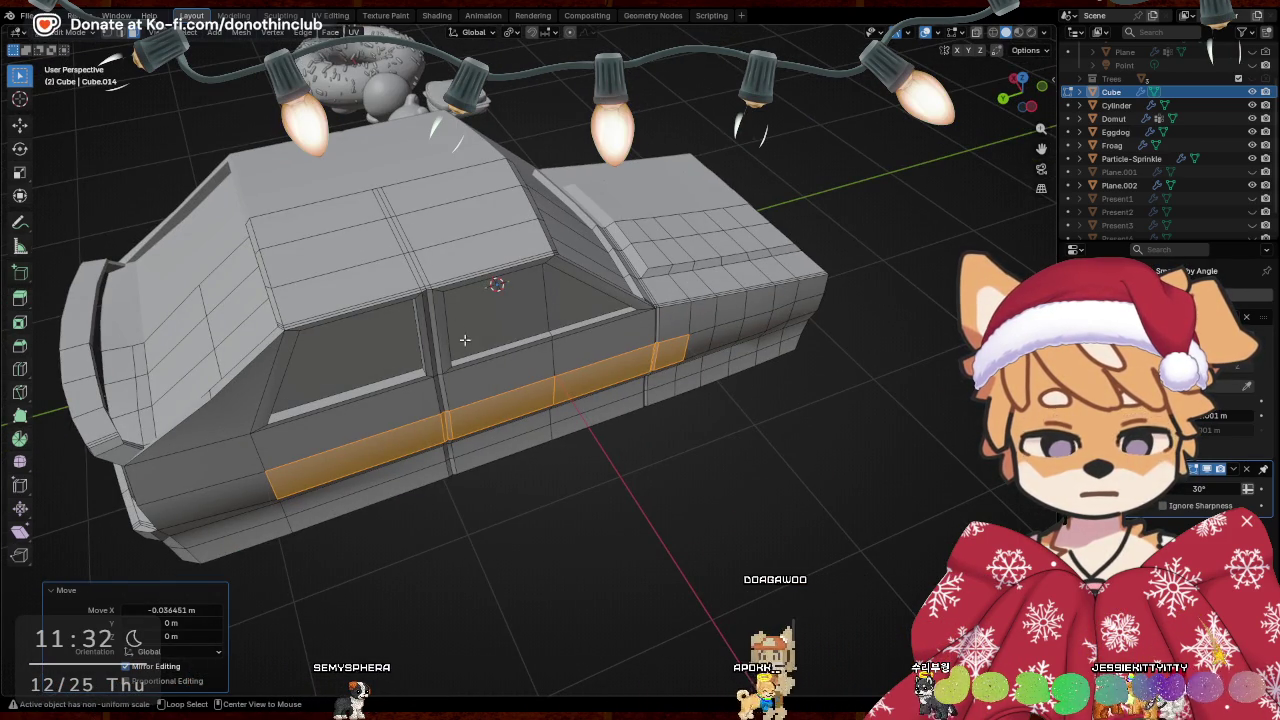
alt+click(420, 268)
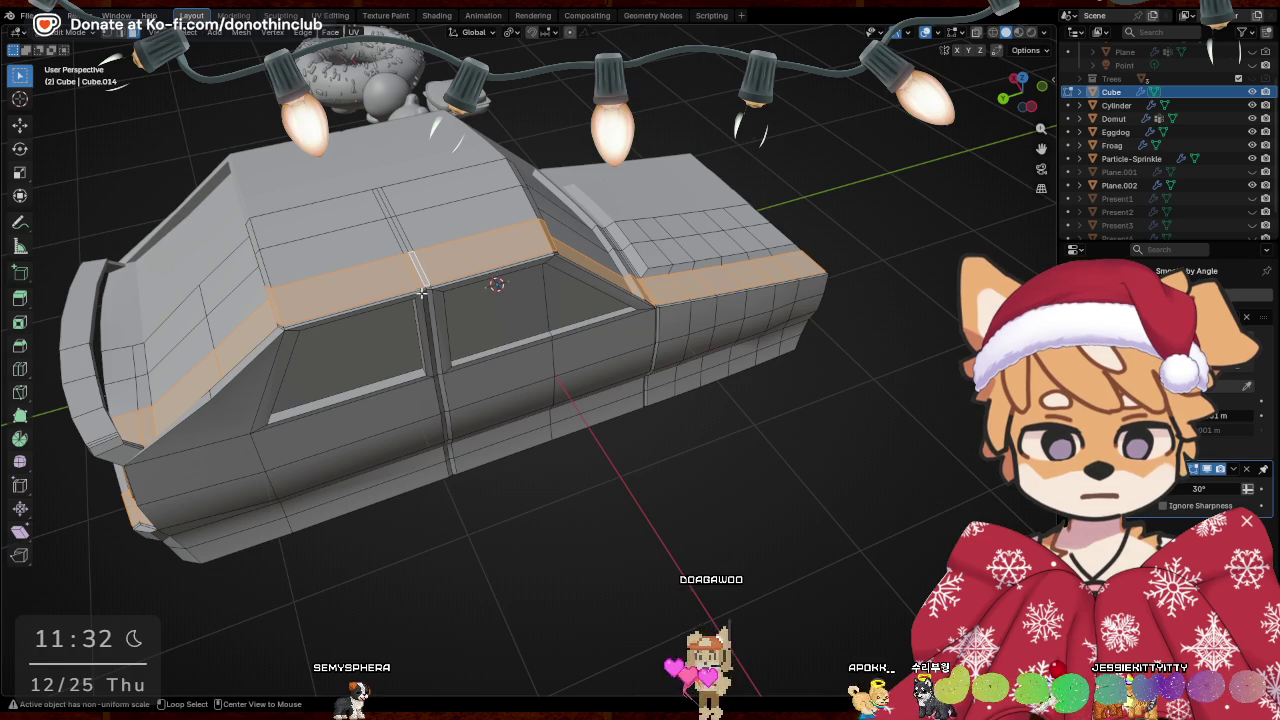
alt+click(426, 310)
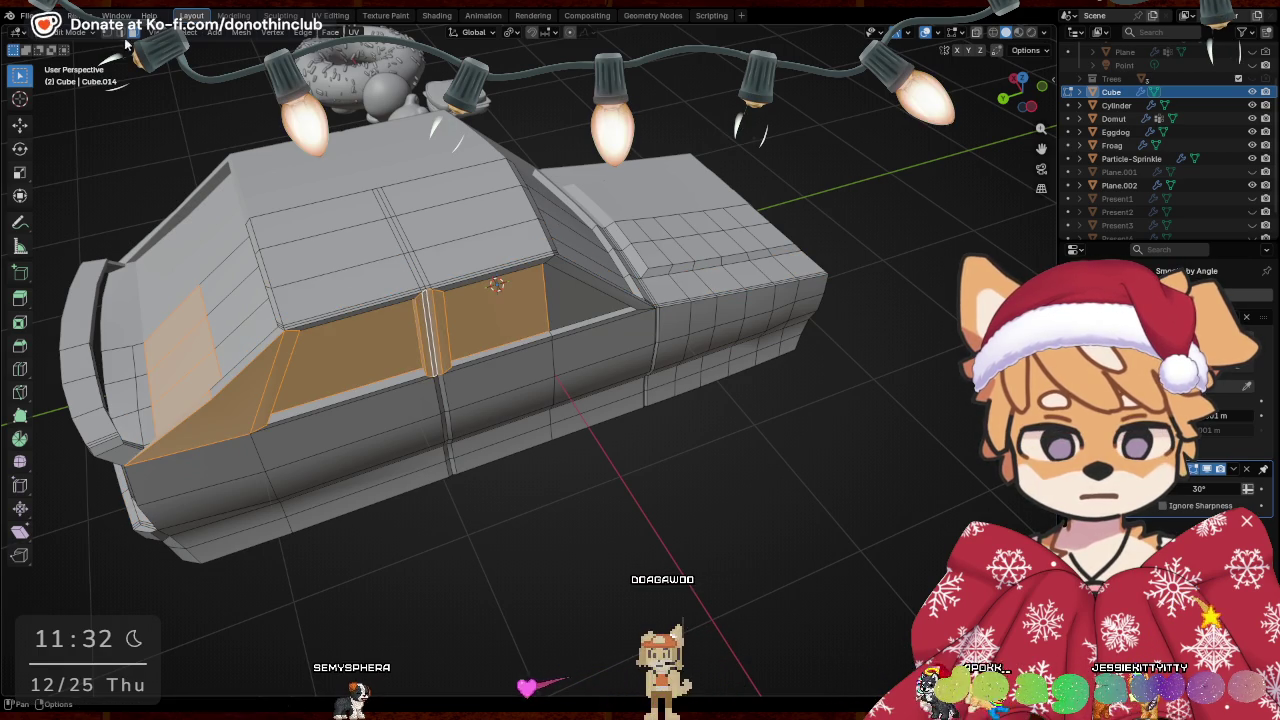
key(e)
alt+click(416, 262)
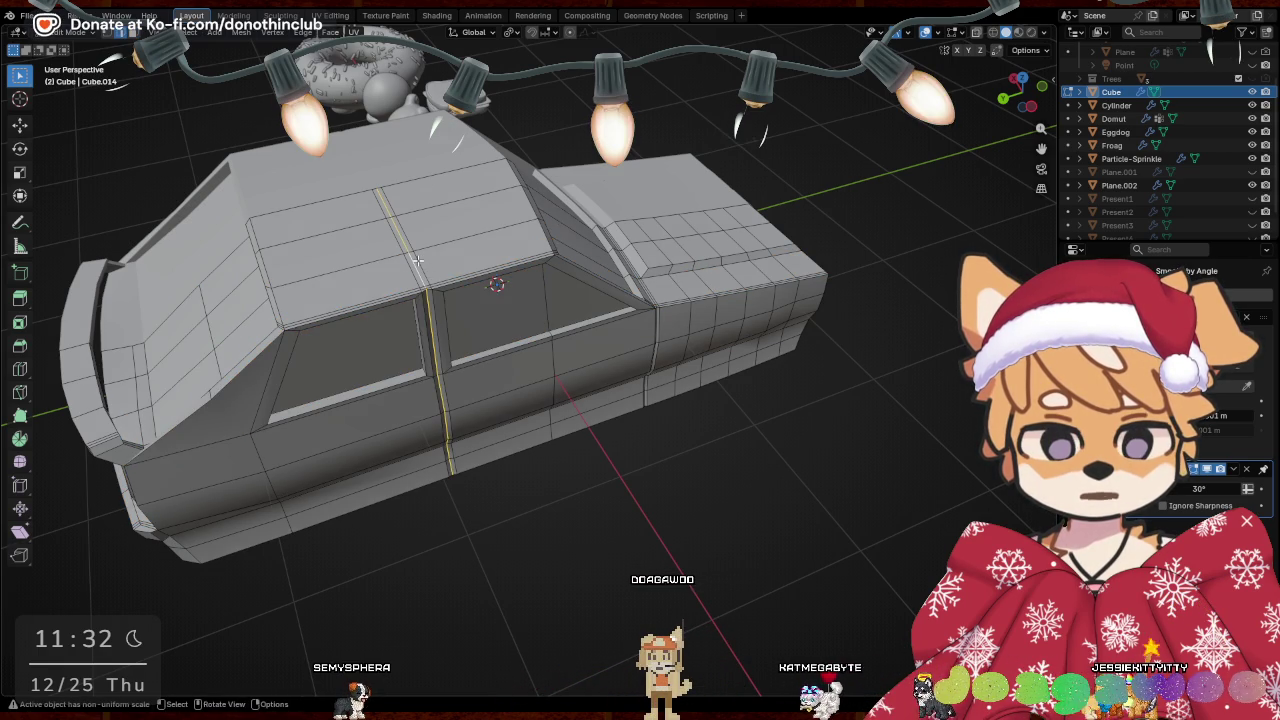
Enable proportional editing, move the door-seam loop along X, and pick the falloff type
click(569, 33)
key(g)
key(x)
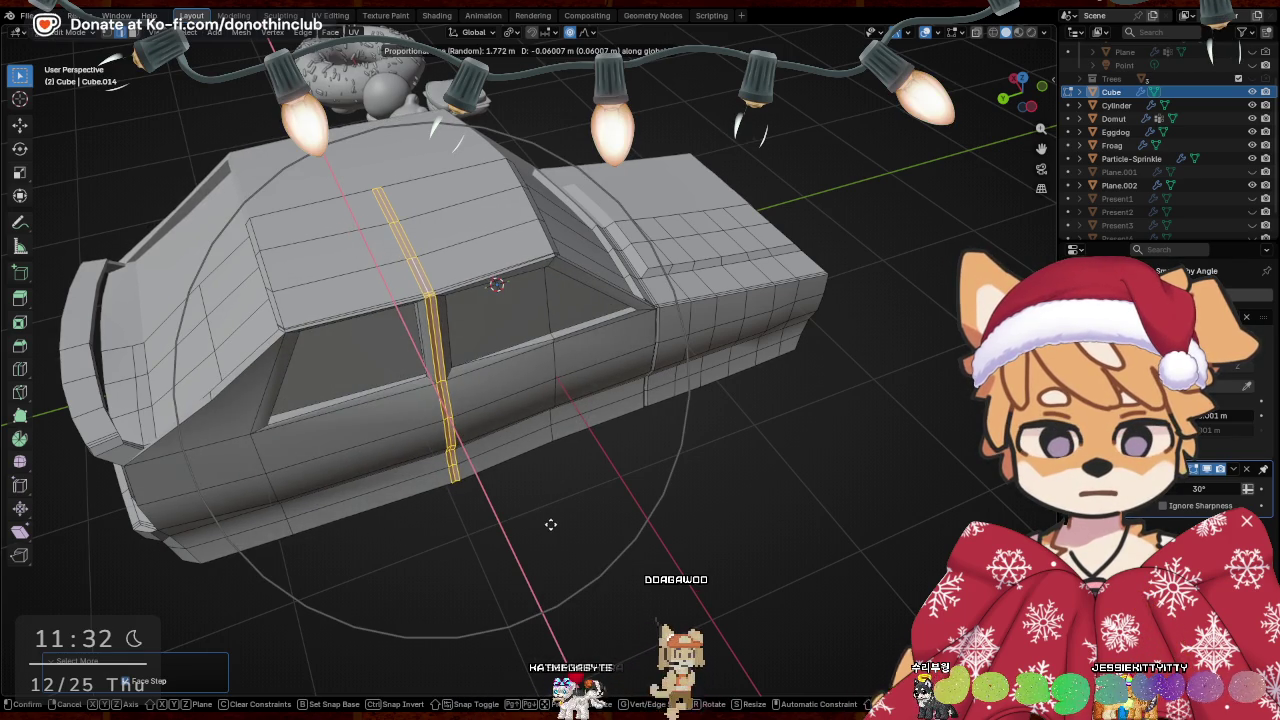
middle_drag(550, 524, 656, 570)
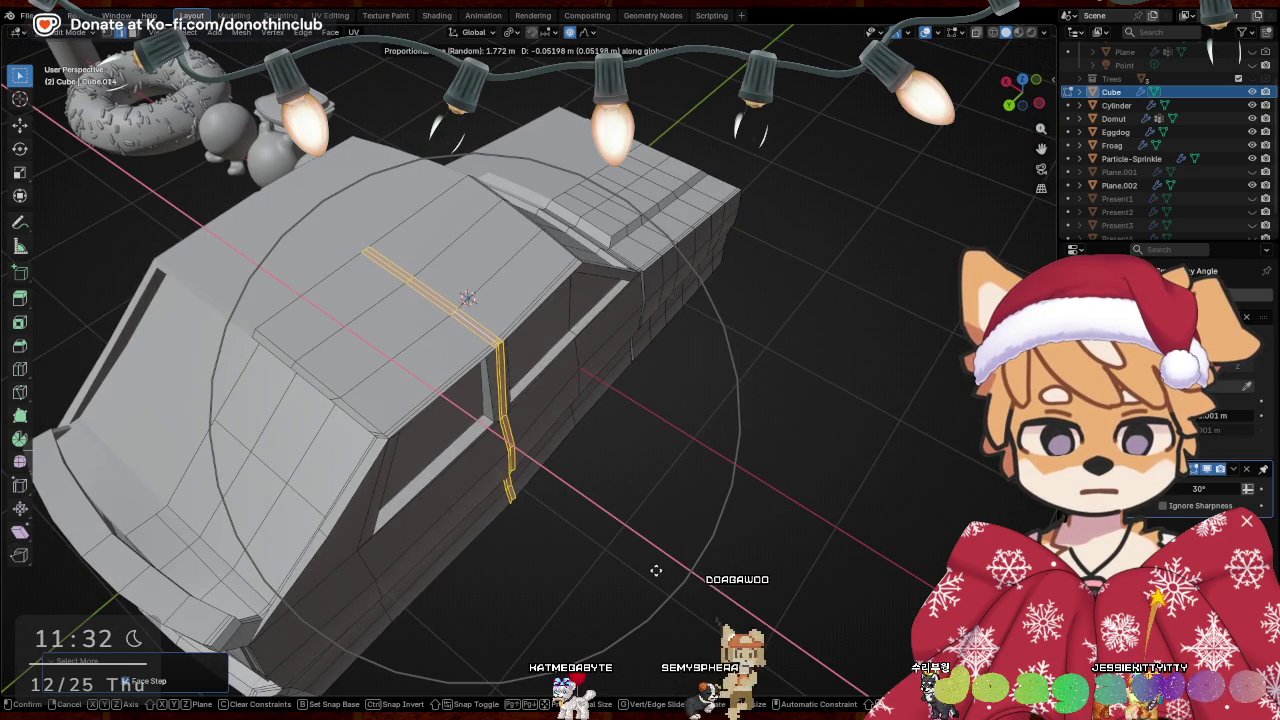
click(678, 570)
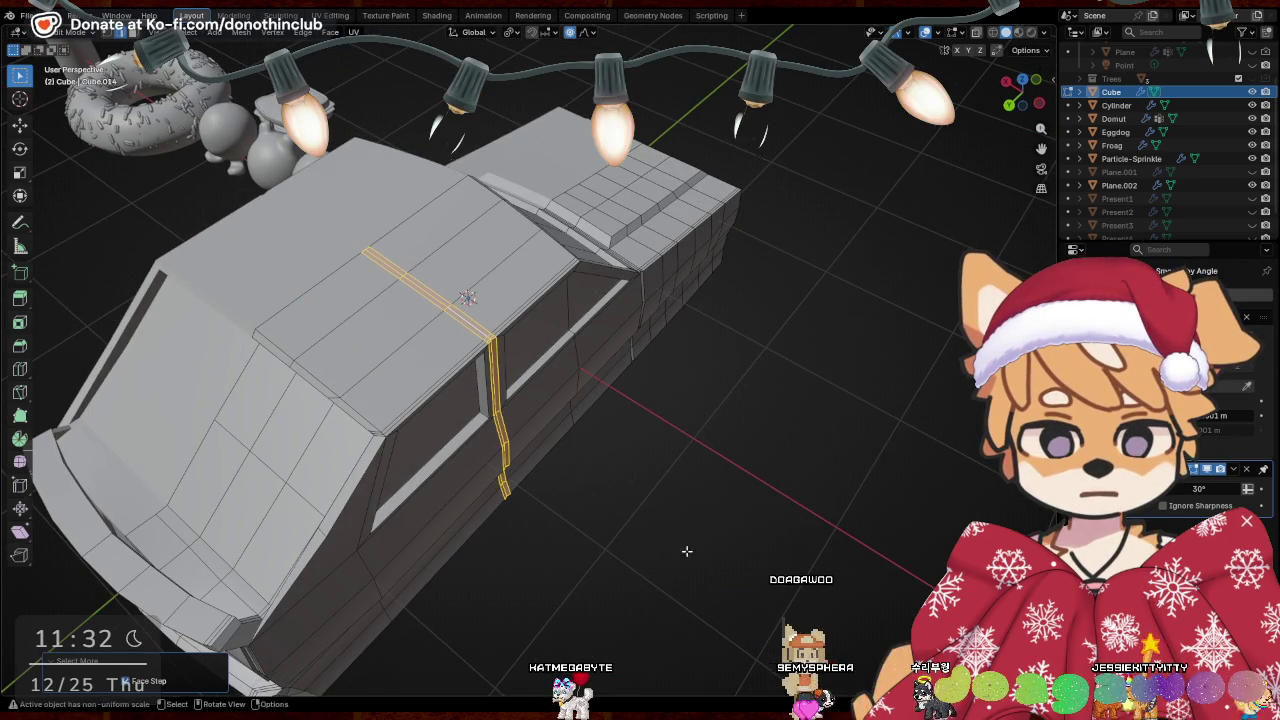
click(589, 32)
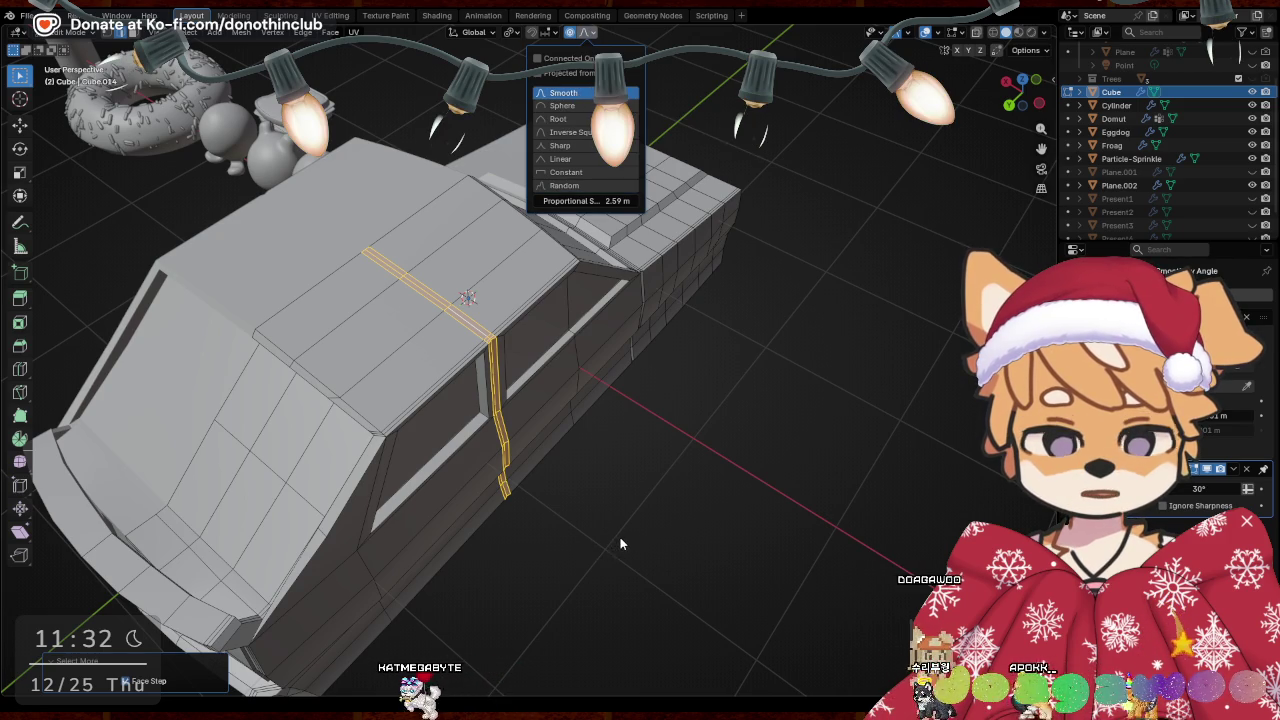
Move the seam loop along X again with Smooth falloff, cancelling a further attempt
key(g)
key(x)
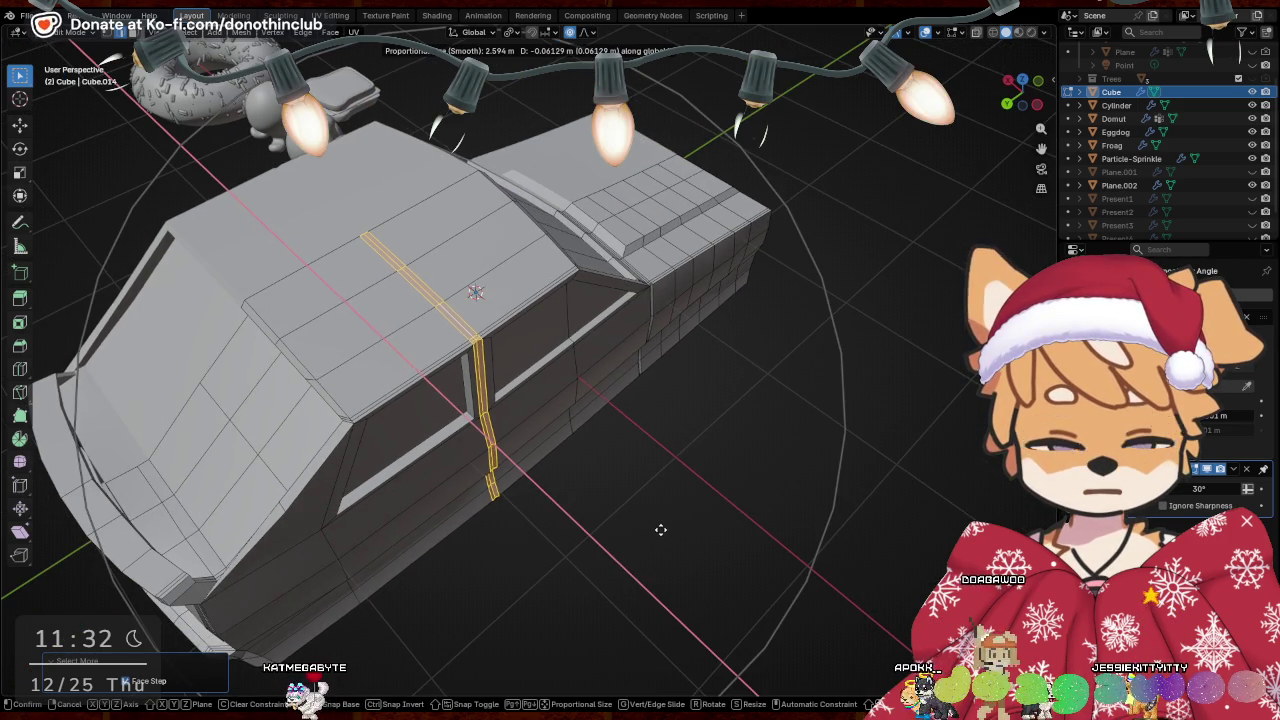
scroll(660, 529, up, 3)
click(663, 531)
mouse_move(663, 531)
middle_down()
mouse_move(534, 375)
mouse_move(531, 320)
mouse_move(560, 472)
mouse_move(503, 378)
middle_up()
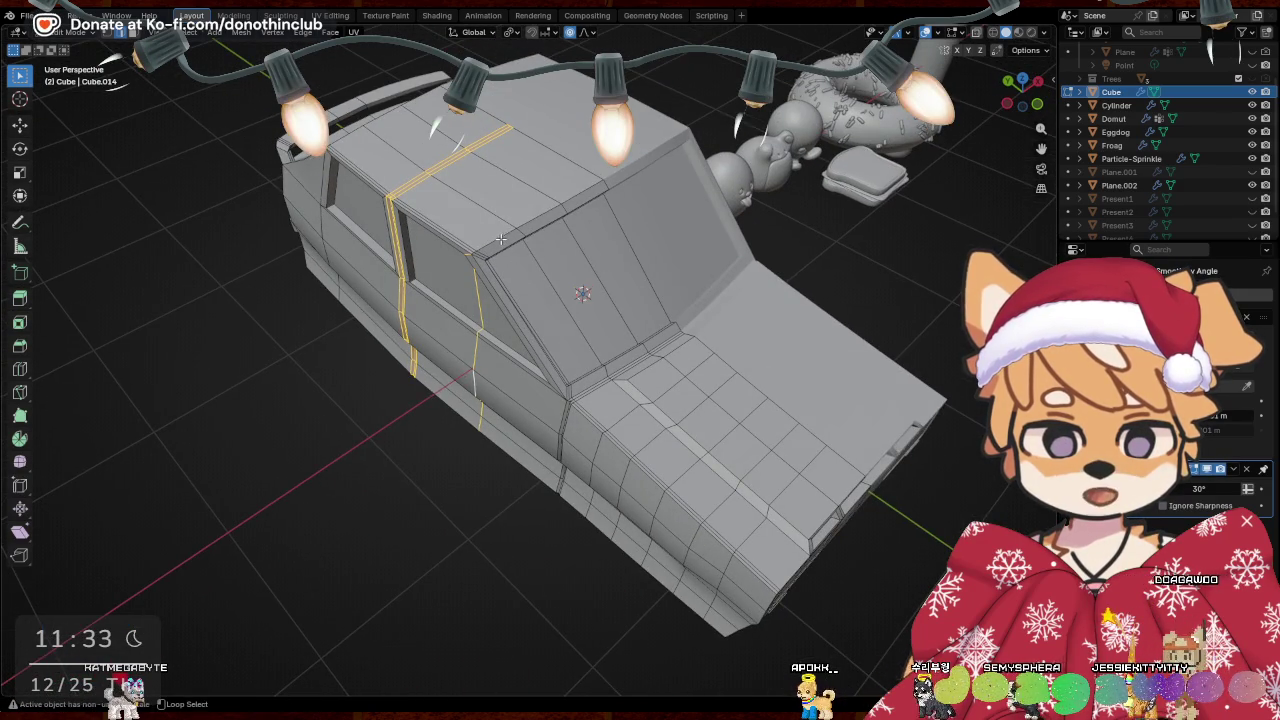
middle_drag(565, 211, 680, 201)
key(g)
key(x)
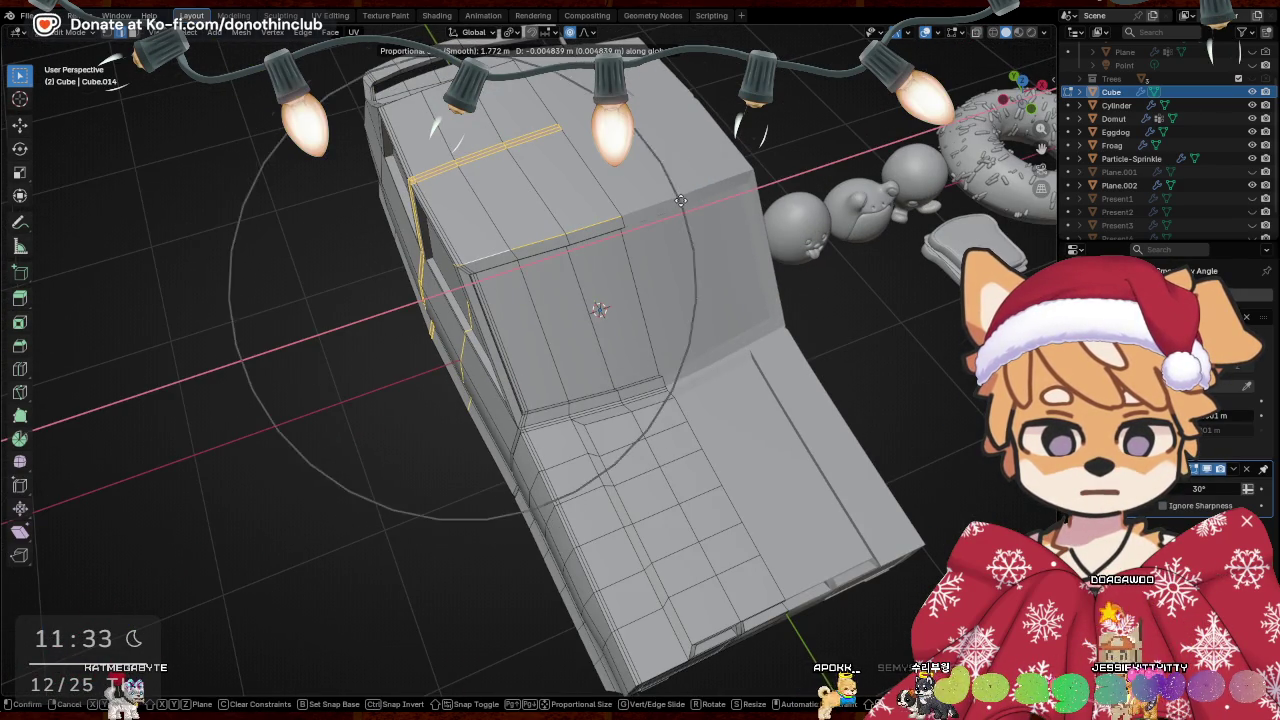
right_click(680, 201)
mouse_move(518, 265)
middle_down()
mouse_move(650, 230)
mouse_move(807, 162)
mouse_move(576, 292)
mouse_move(606, 323)
mouse_move(469, 220)
mouse_move(470, 240)
mouse_move(500, 250)
middle_up()
Shift the cabin seam -0.028582 m along X and select the roof edge loop
key(g)
key(x)
scroll(807, 162, up, 2)
click(807, 162)
alt+click(441, 213)
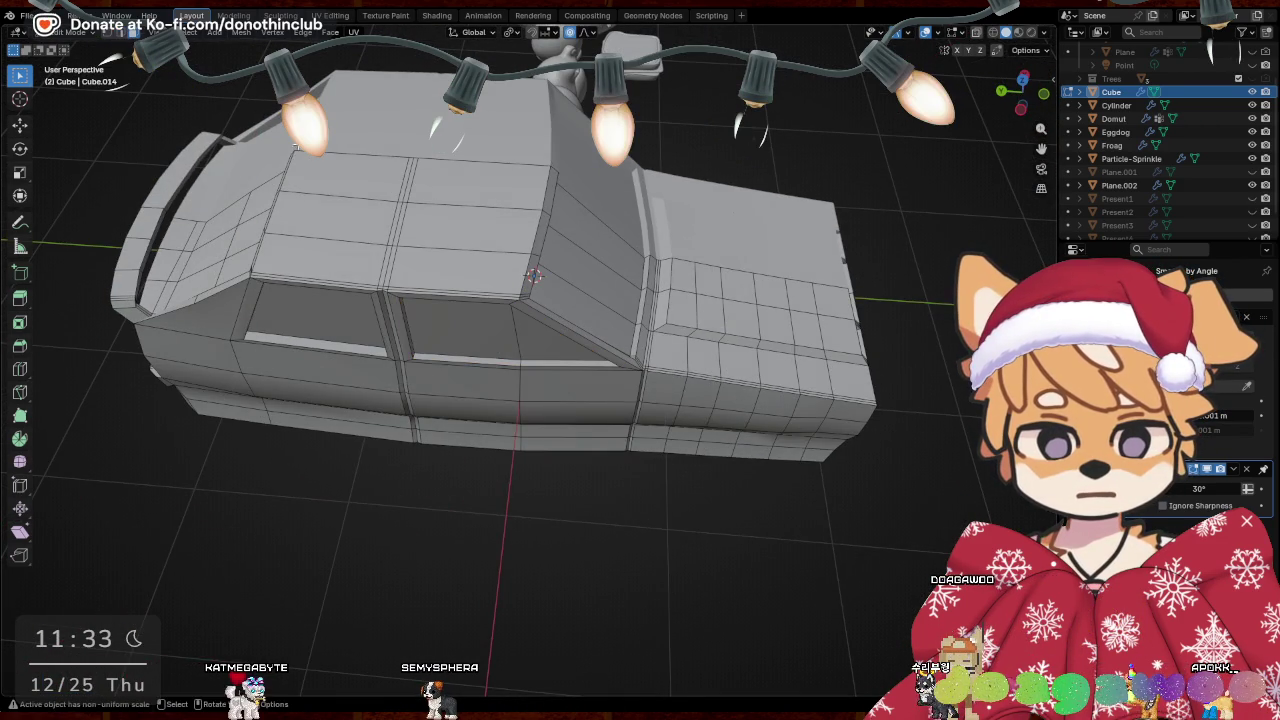
Shift the roof faces 0.20932 m along X with smooth proportional falloff
middle_drag(465, 306, 727, 261)
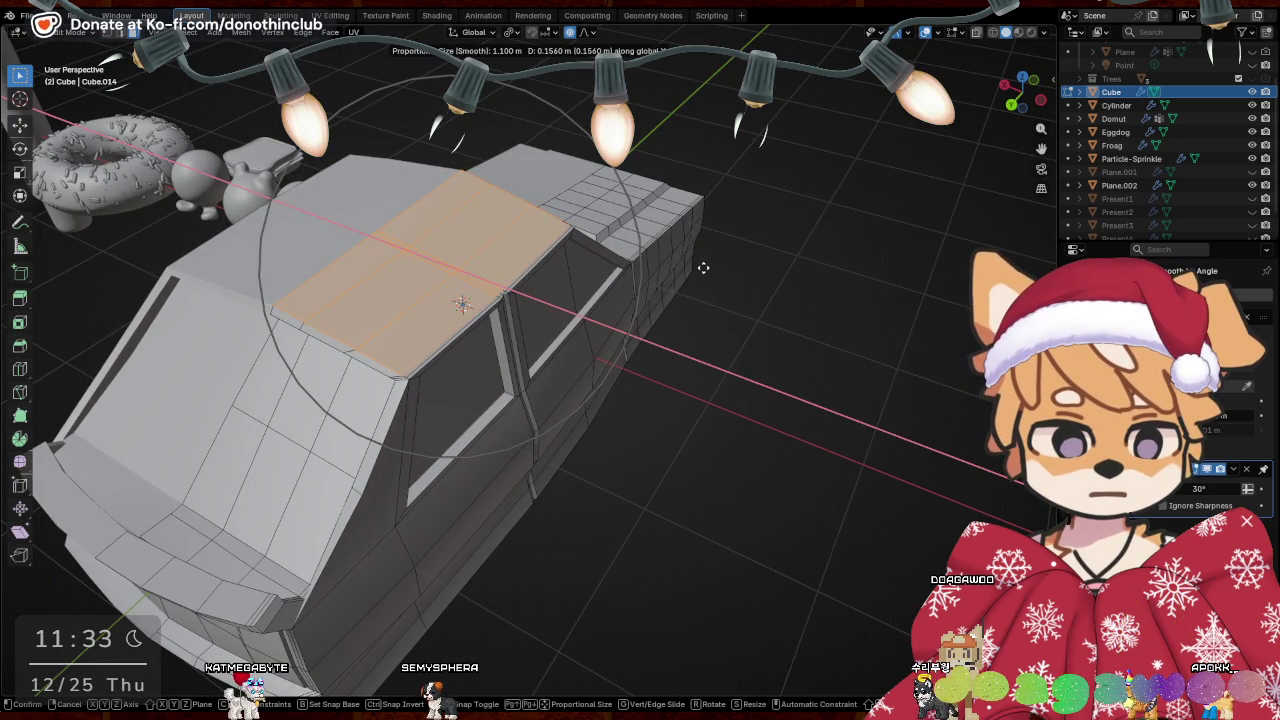
scroll(695, 271, up, 3)
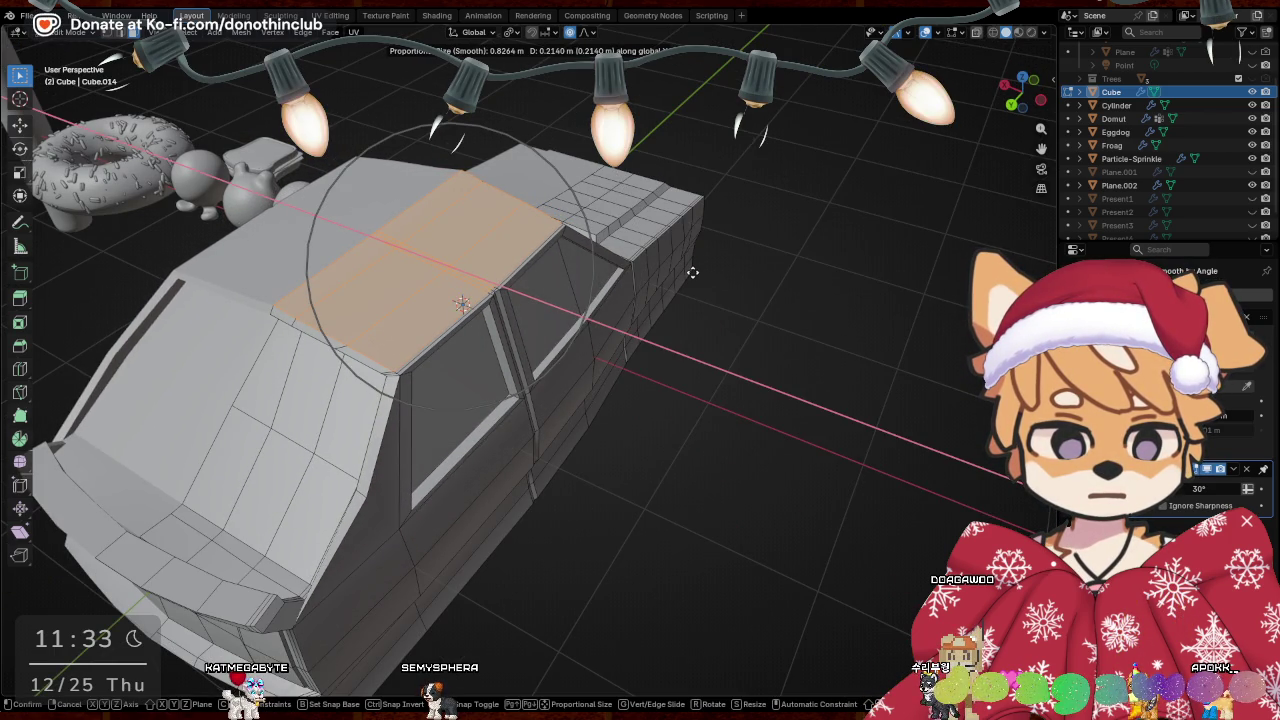
click(692, 274)
mouse_move(692, 274)
middle_down()
mouse_move(401, 291)
mouse_move(429, 286)
middle_up()
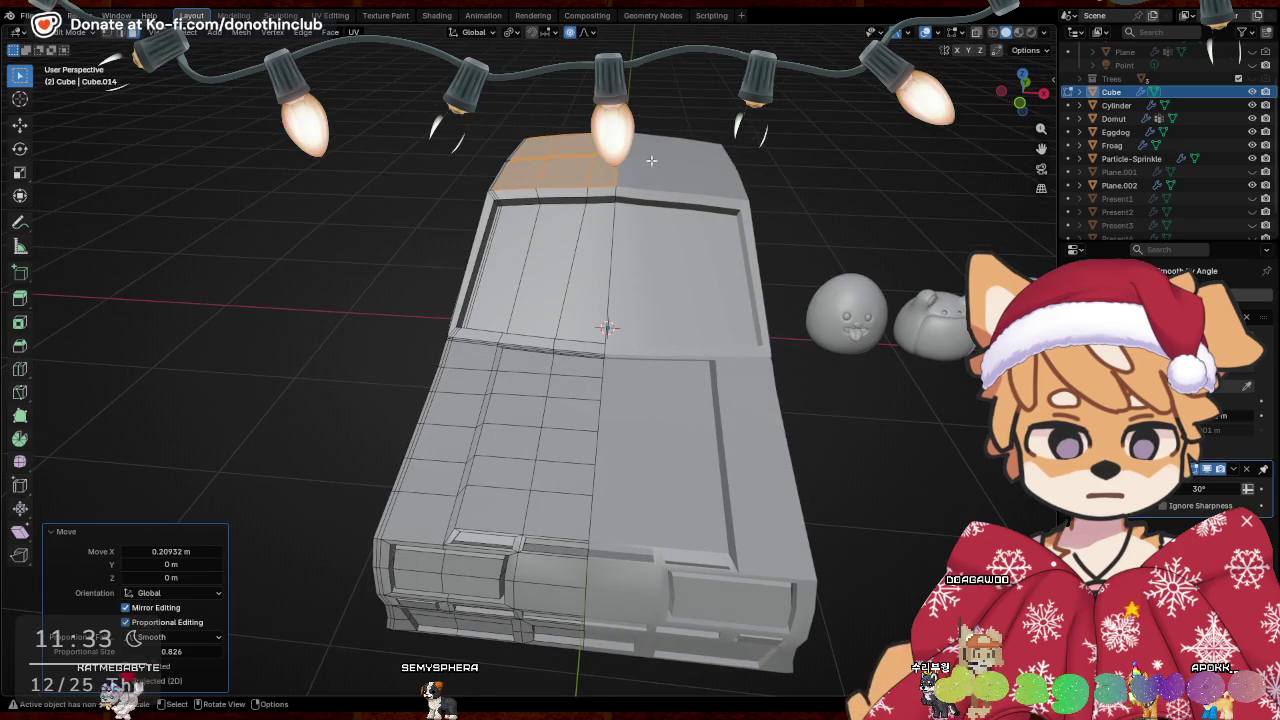
Flatten the small face at the roof's front edge by scaling it on Z
click(600, 165)
middle_drag(600, 165, 620, 200)
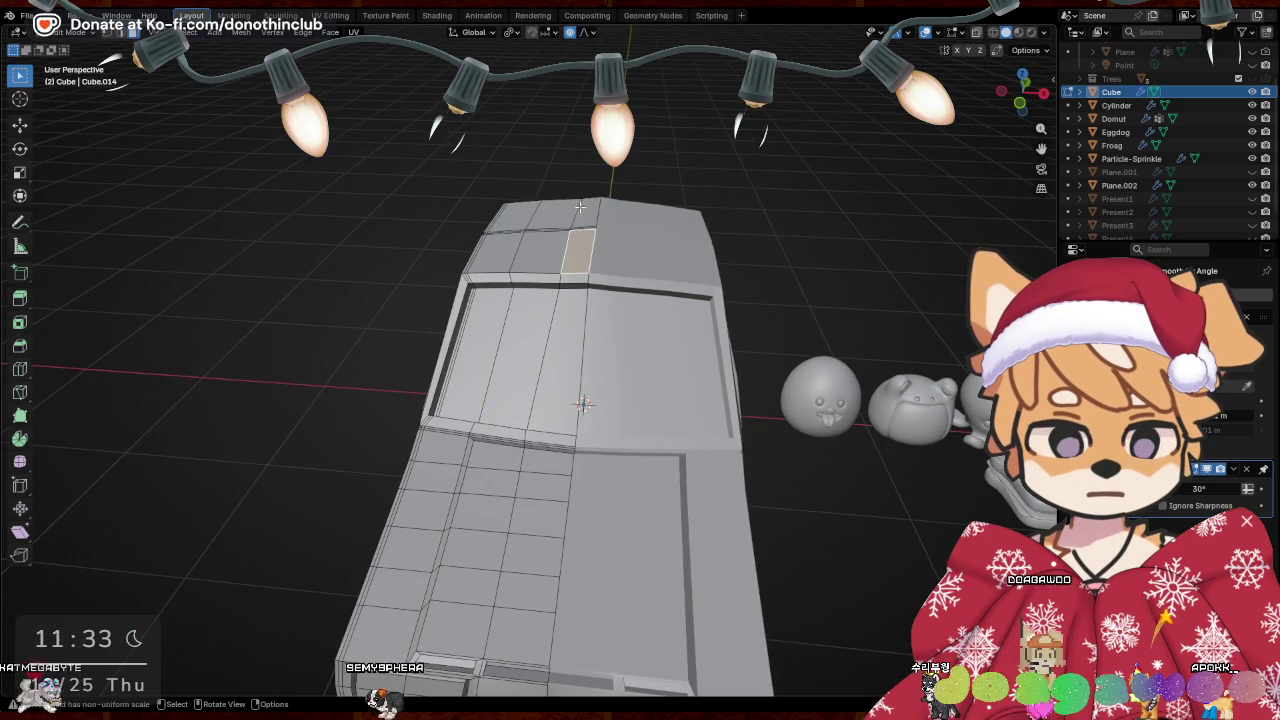
key(s)
key(z)
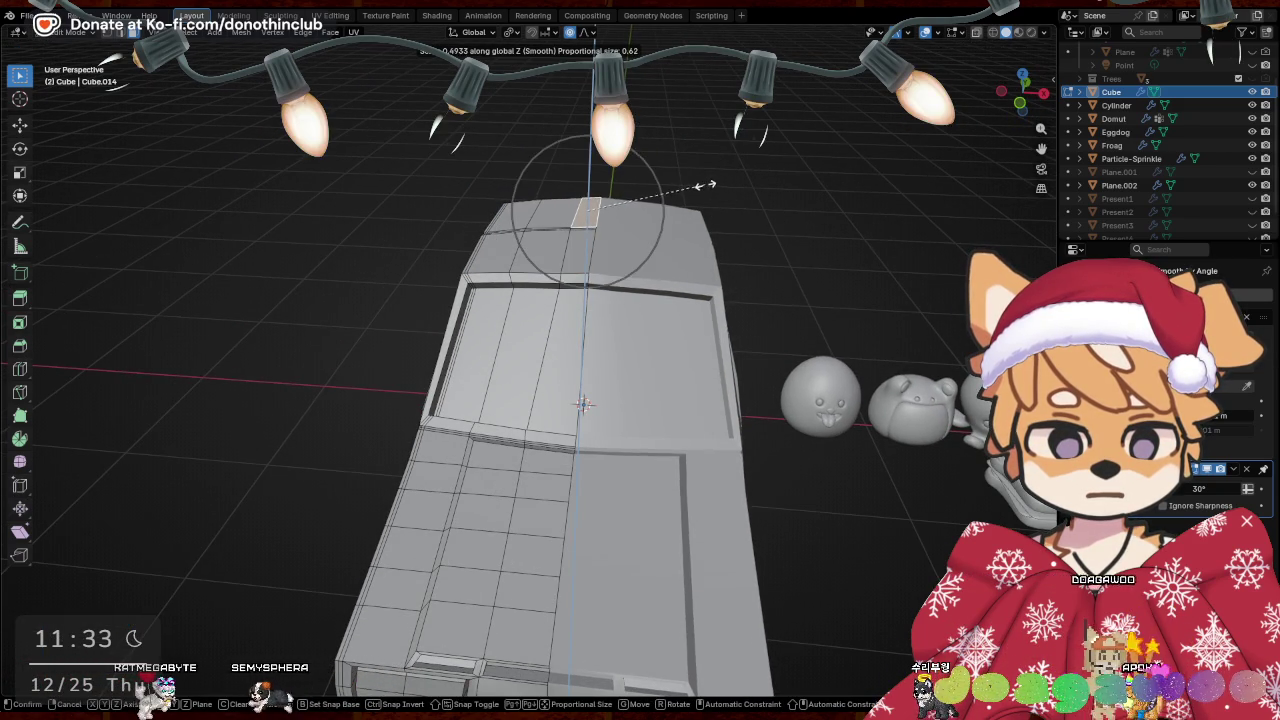
click(583, 403)
middle_drag(583, 403, 556, 483)
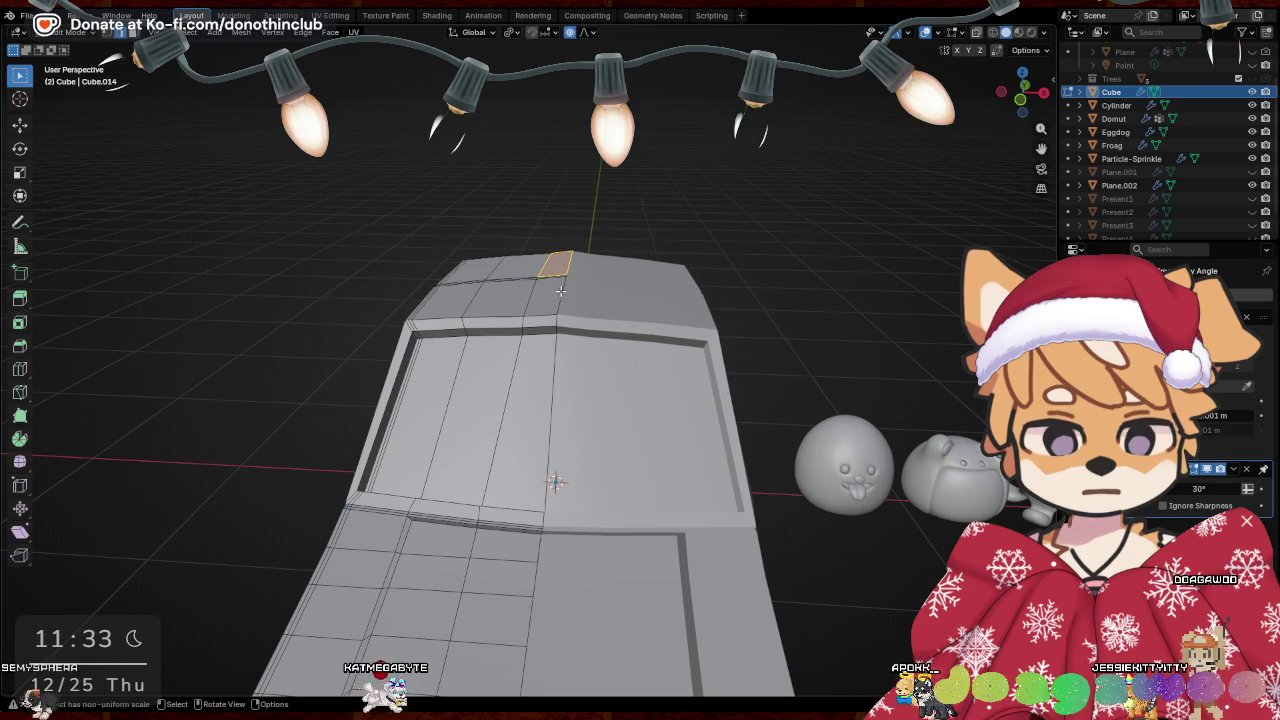
Nudge the roof's front edge vertically with a soft proportional falloff
scroll(557, 290, up, 1)
scroll(570, 288, up, 3)
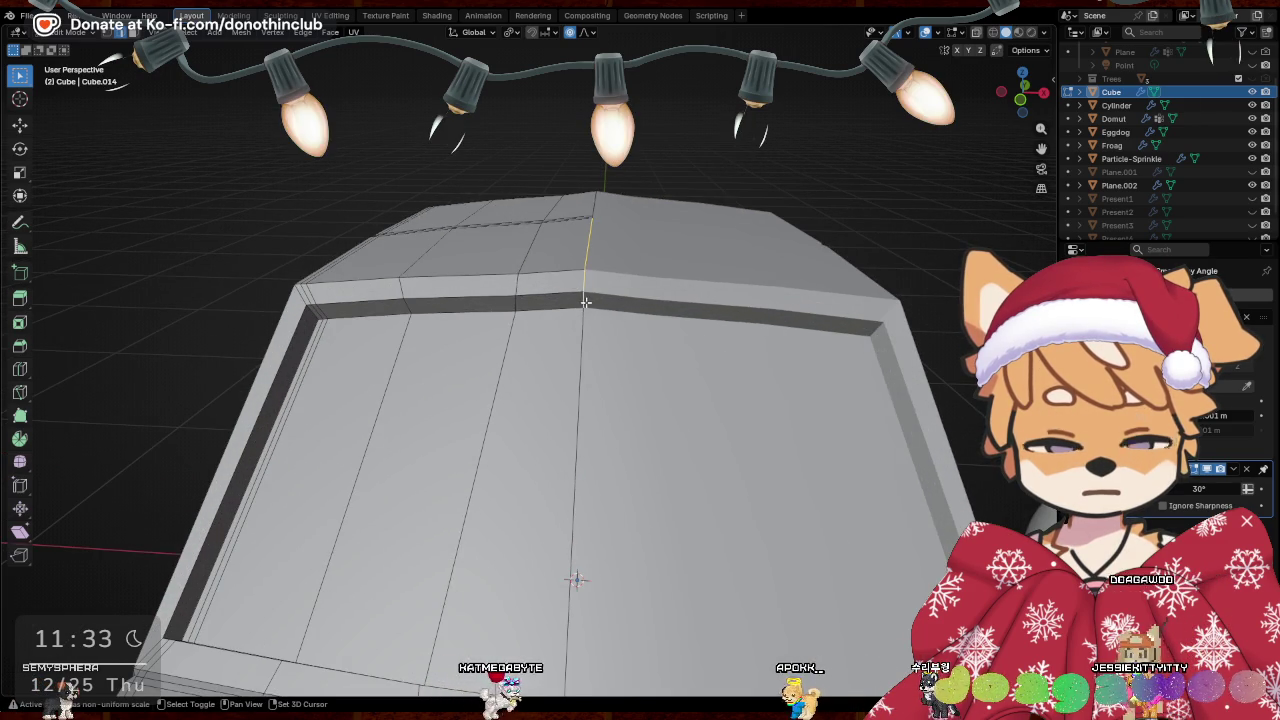
middle_drag(586, 302, 522, 358)
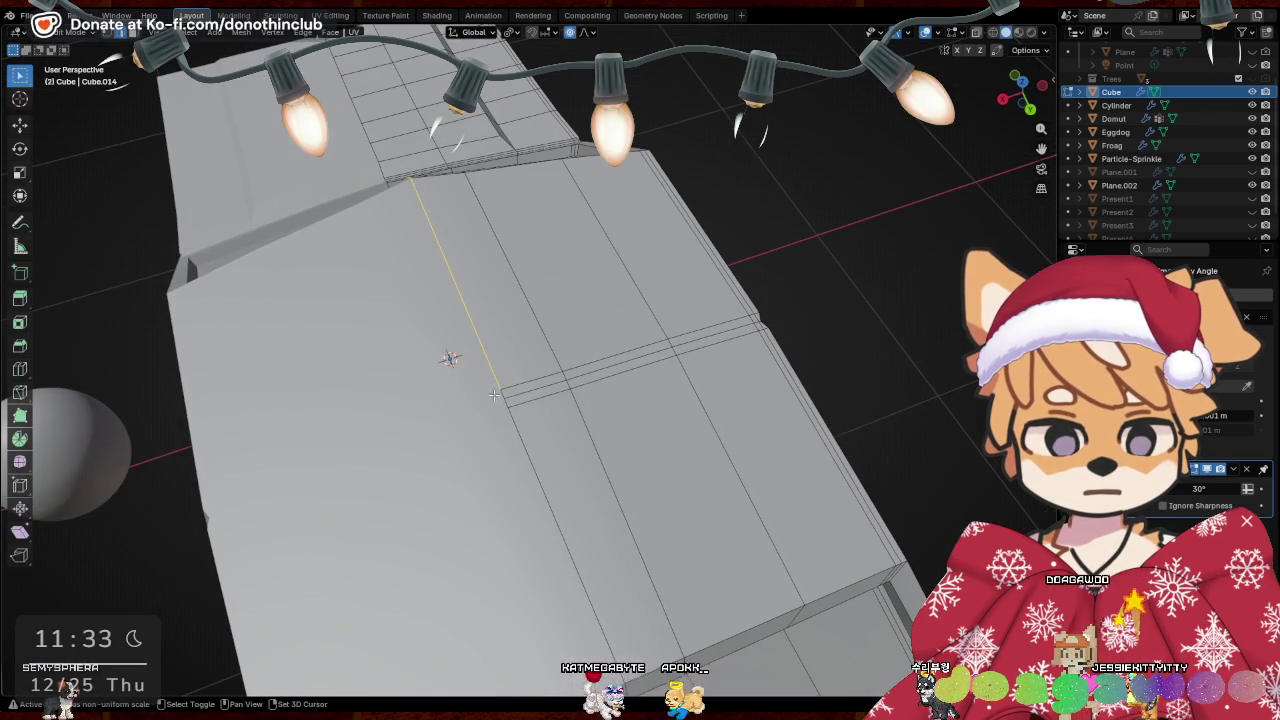
mouse_move(523, 428)
middle_down()
mouse_move(457, 380)
mouse_move(543, 395)
mouse_move(440, 362)
middle_up()
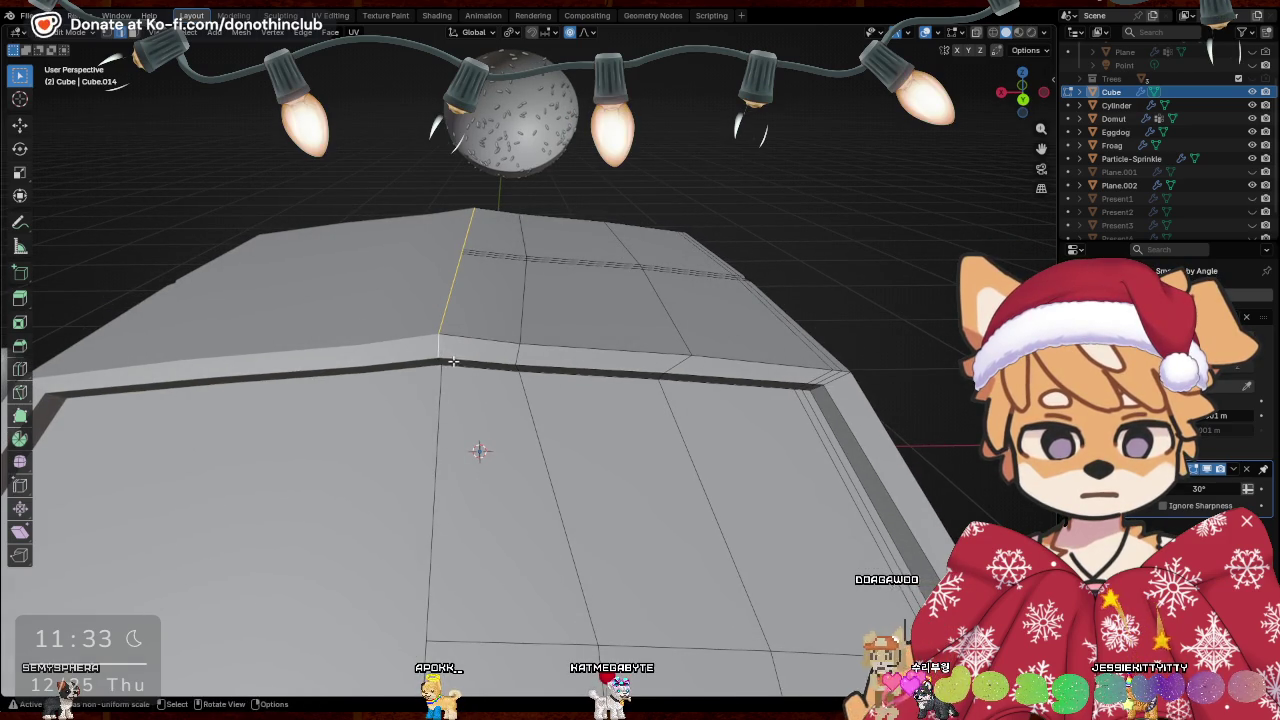
key(g)
key(z)
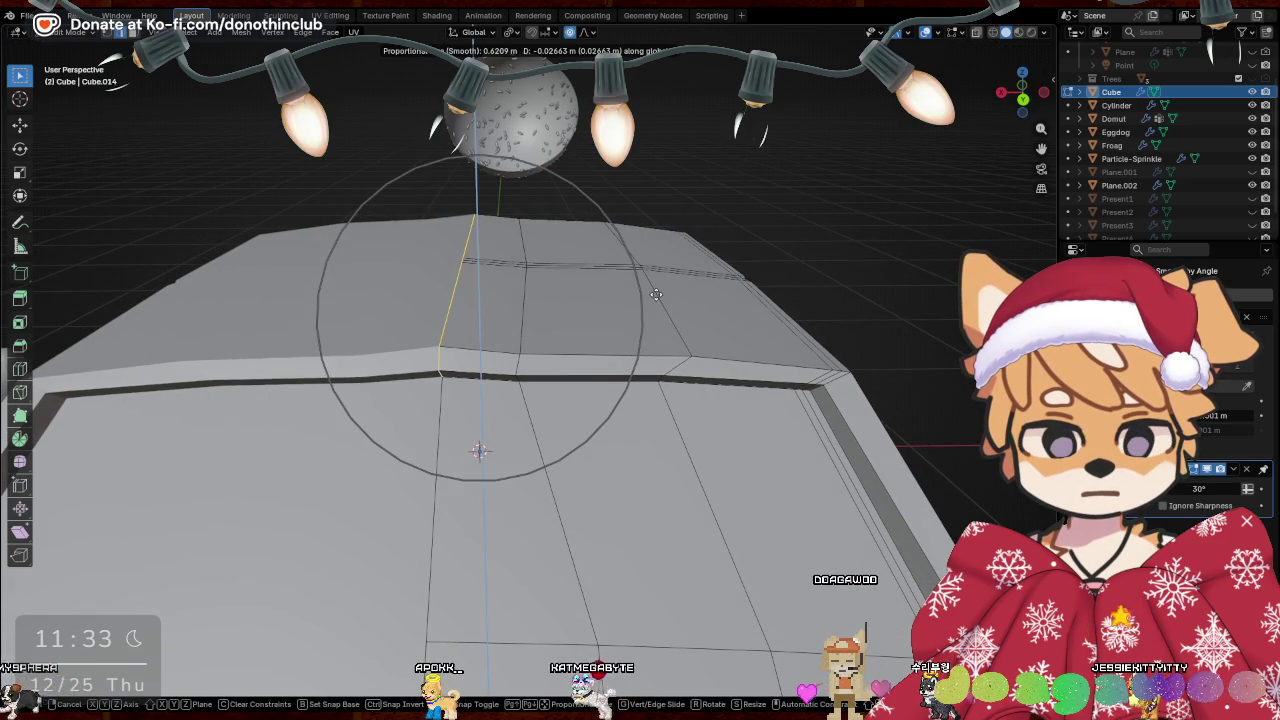
scroll(655, 294, up, 5)
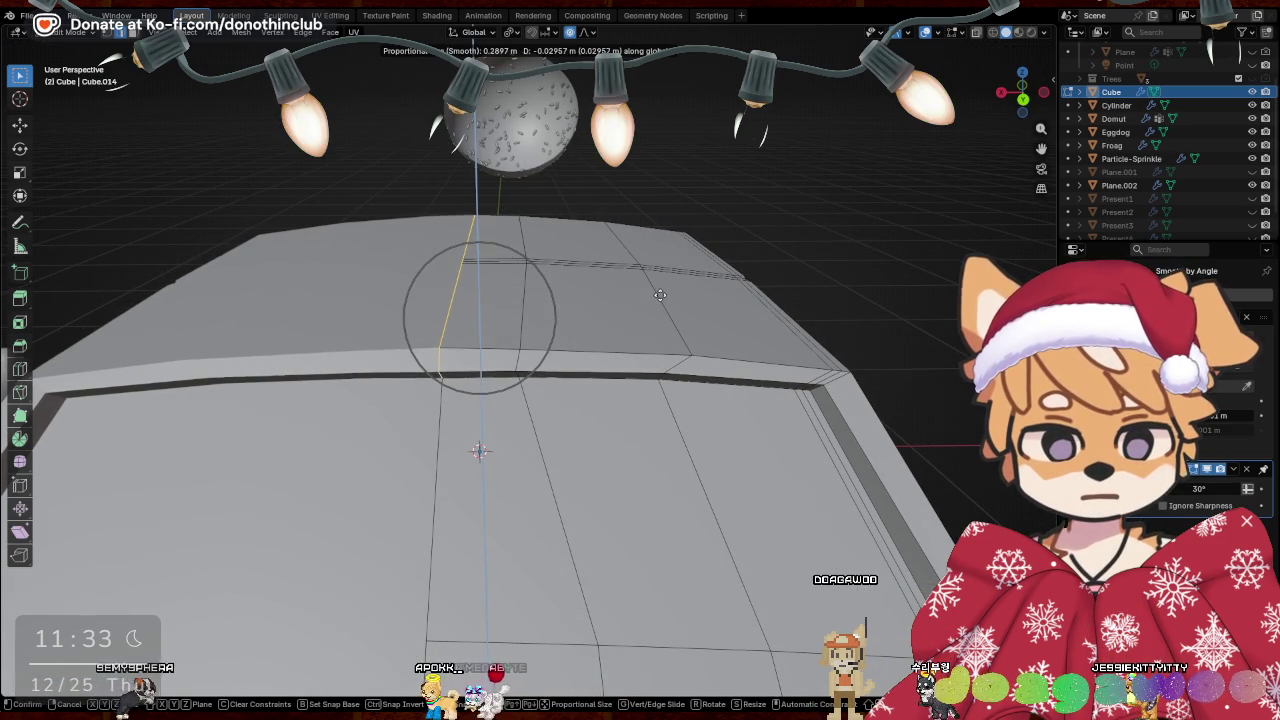
click(659, 295)
mouse_move(659, 295)
middle_down()
mouse_move(339, 308)
mouse_move(649, 323)
middle_up()
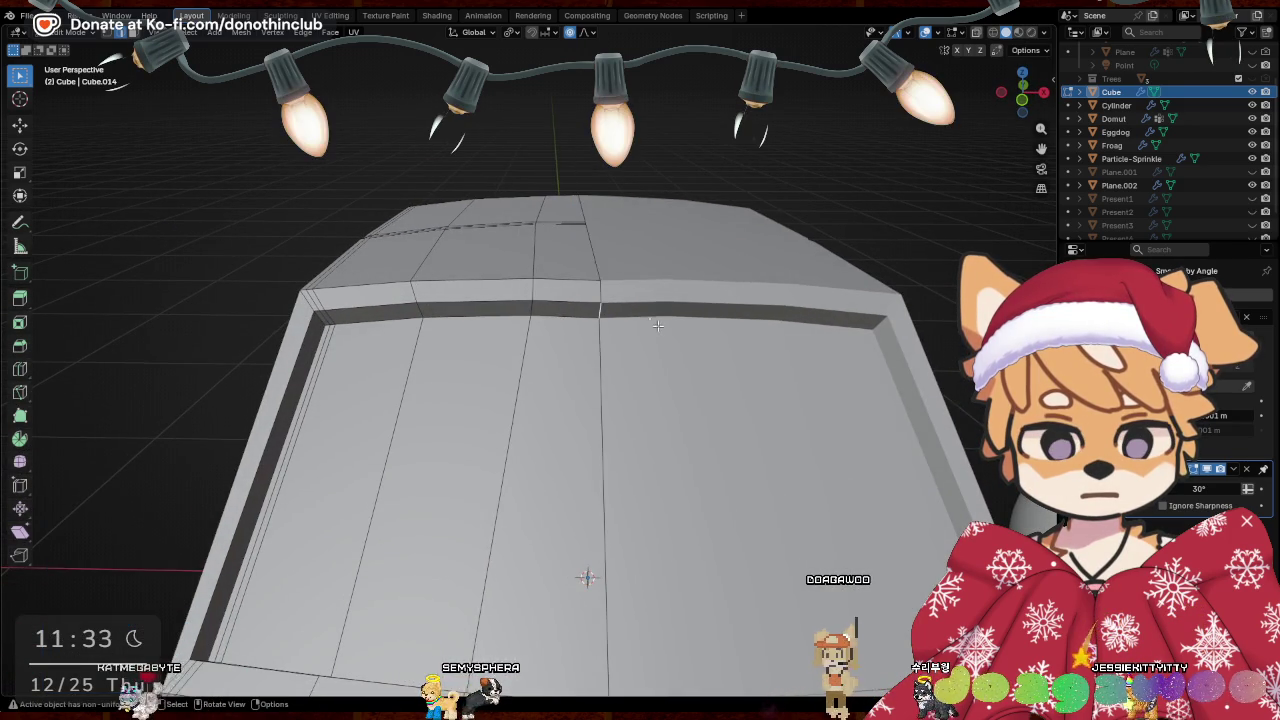
Make two more small vertical proportional nudges to the roof-edge vertices
key(g)
key(z)
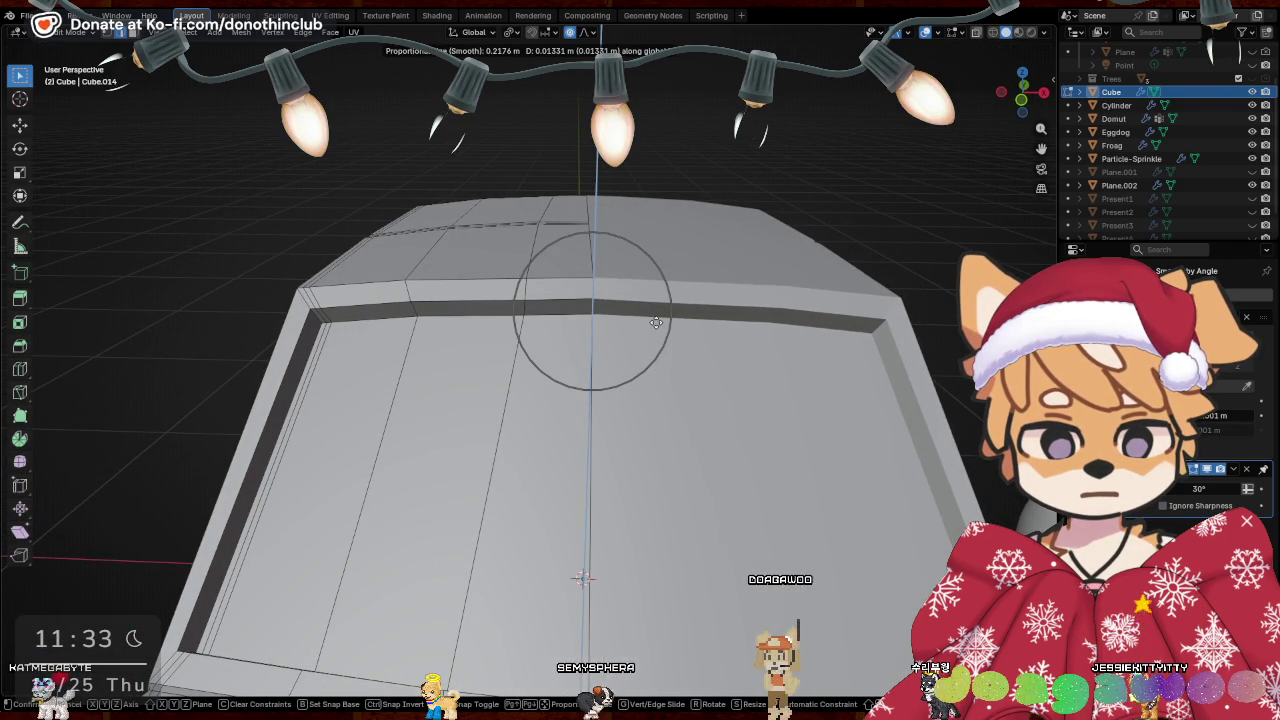
click(655, 322)
mouse_move(655, 322)
middle_down()
mouse_move(591, 361)
mouse_move(627, 384)
mouse_move(640, 375)
middle_up()
key(g)
key(z)
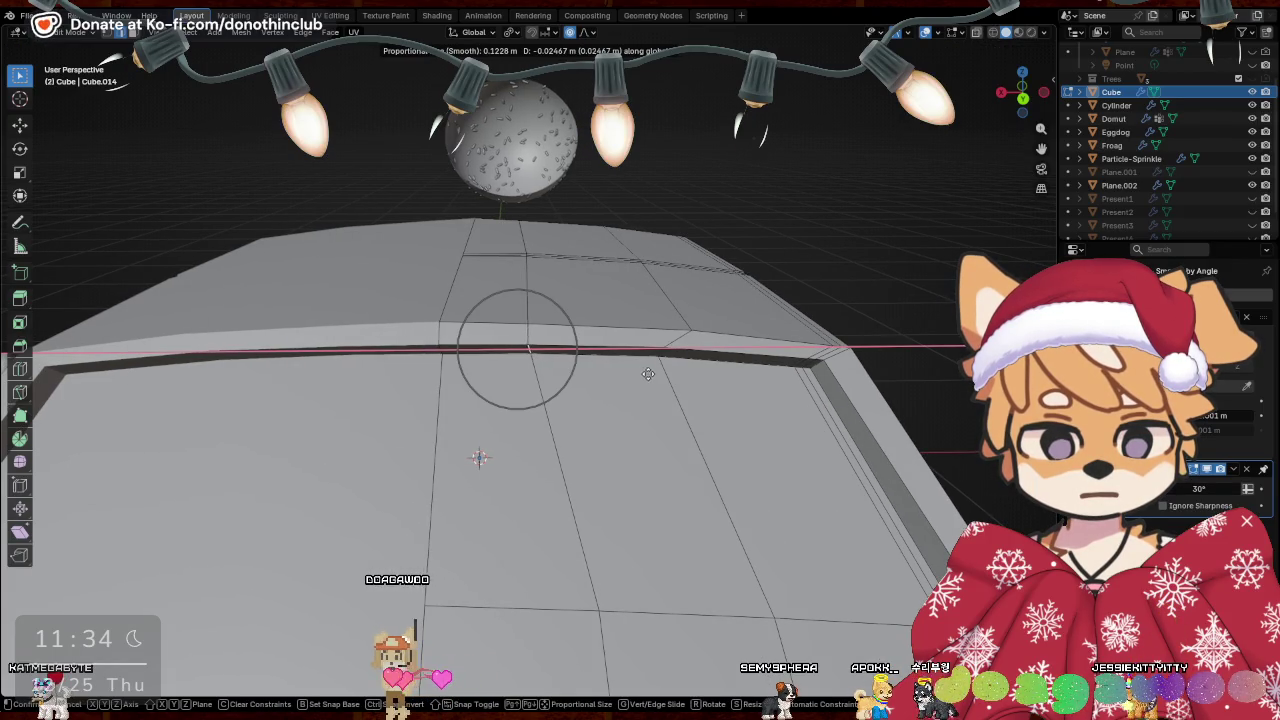
click(650, 372)
Nudge the roof edge -0.009384 m along X and return to Object Mode
mouse_move(650, 372)
middle_down()
mouse_move(494, 389)
mouse_move(567, 428)
mouse_move(537, 287)
middle_up()
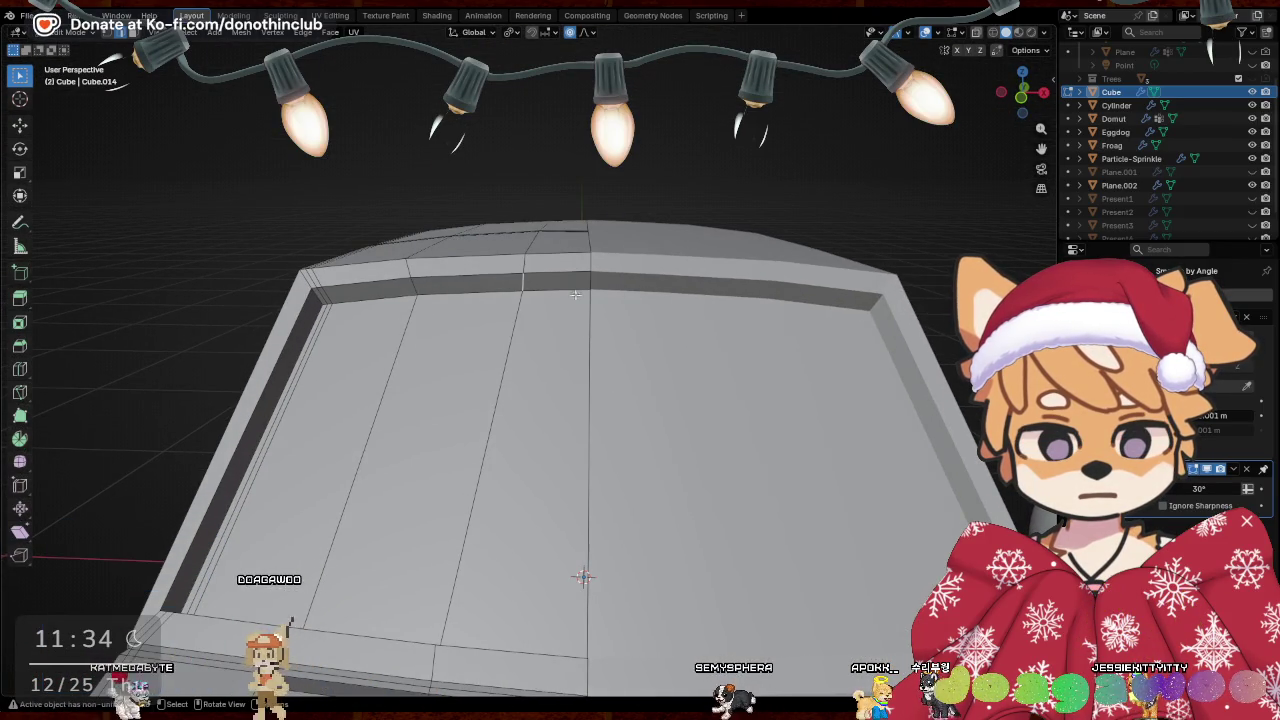
key(g)
key(x)
click(727, 320)
mouse_move(727, 320)
middle_down()
mouse_move(677, 400)
mouse_move(472, 313)
middle_up()
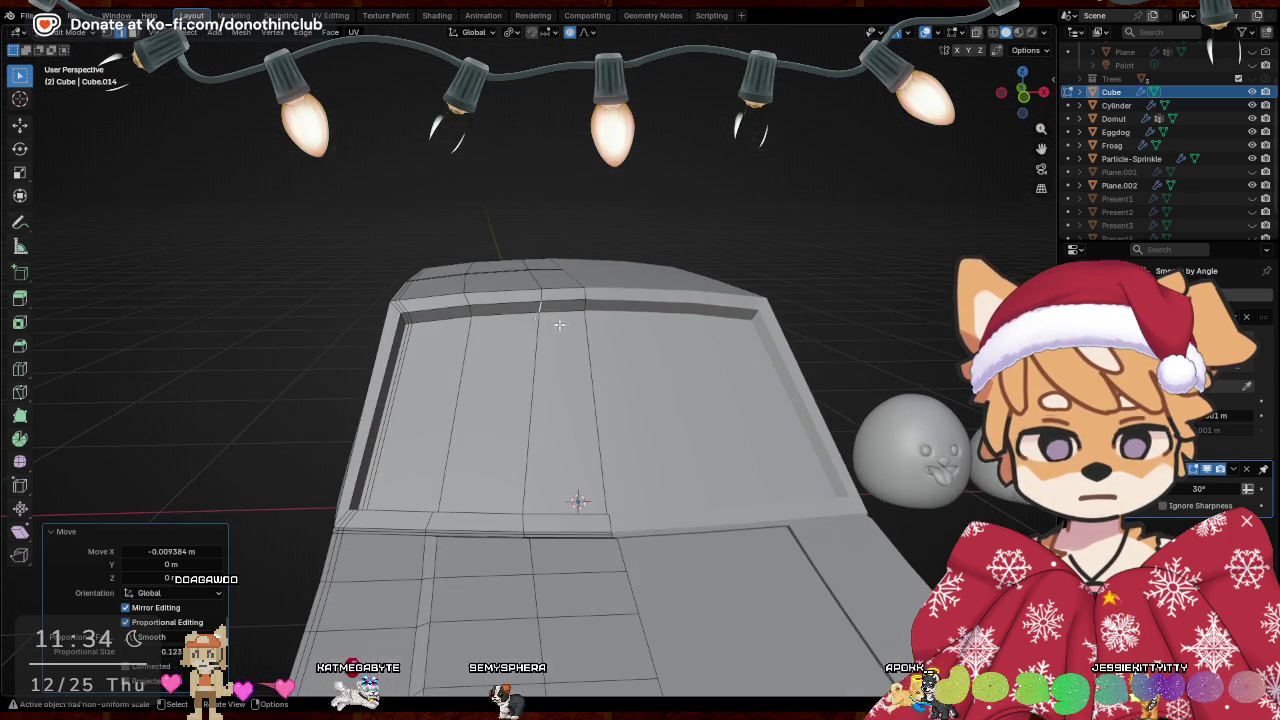
scroll(691, 289, down, 3)
middle_drag(691, 289, 512, 319)
key(Tab)
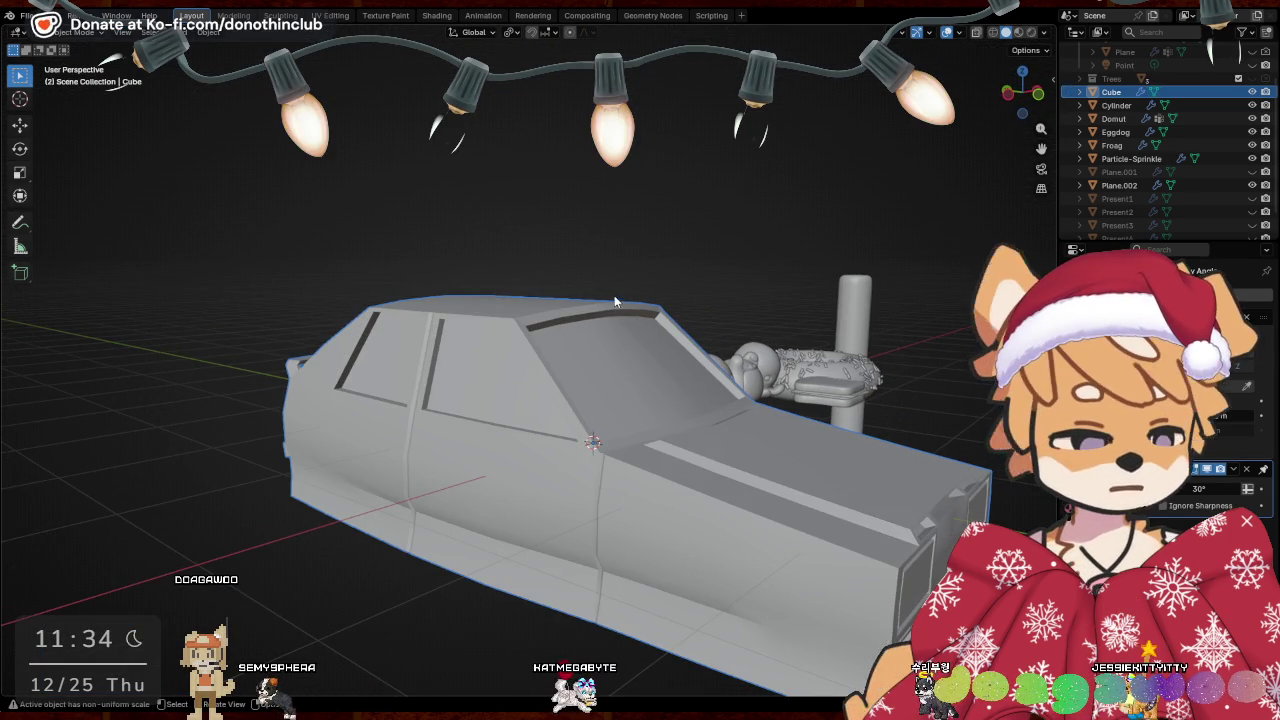
Orbit from a side-on view round to the front of the car body
middle_drag(624, 295, 632, 286)
mouse_move(523, 390)
middle_down()
mouse_move(480, 425)
mouse_move(622, 407)
mouse_move(643, 373)
mouse_move(643, 411)
mouse_move(751, 417)
mouse_move(760, 396)
mouse_move(595, 425)
mouse_move(520, 417)
mouse_move(552, 346)
mouse_move(424, 334)
mouse_move(480, 348)
mouse_move(426, 229)
mouse_move(494, 277)
mouse_move(586, 209)
mouse_move(579, 234)
mouse_move(506, 270)
mouse_move(612, 254)
mouse_move(658, 310)
middle_up()
Switch the car to Edit Mode and shift the selected part slightly along X
key(z)
click(817, 342)
middle_drag(817, 342, 592, 271)
mouse_move(523, 229)
middle_down()
mouse_move(623, 263)
mouse_move(477, 250)
mouse_move(597, 257)
middle_up()
key(g)
key(x)
click(553, 255)
Box-select the band of faces across the car's underside
scroll(597, 257, up, 3)
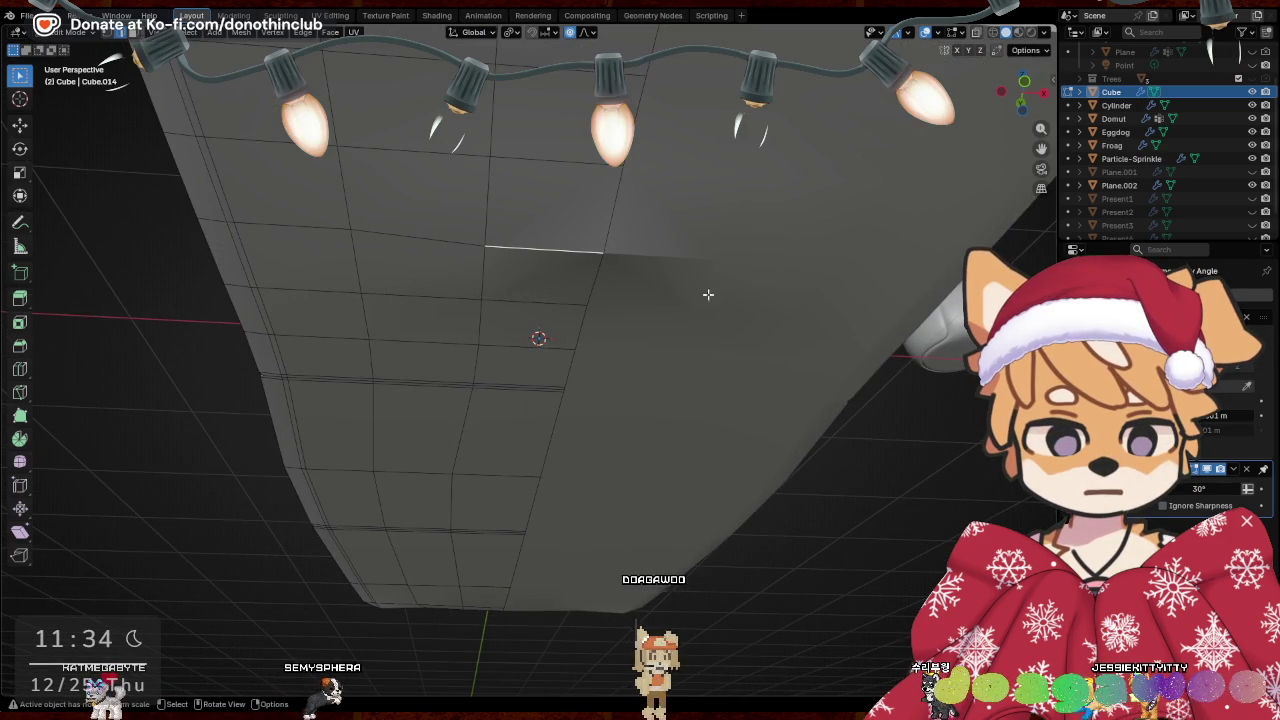
scroll(538, 300, down, 2)
mouse_move(538, 300)
middle_down()
mouse_move(351, 266)
mouse_move(442, 210)
middle_up()
drag(419, 136, 503, 530)
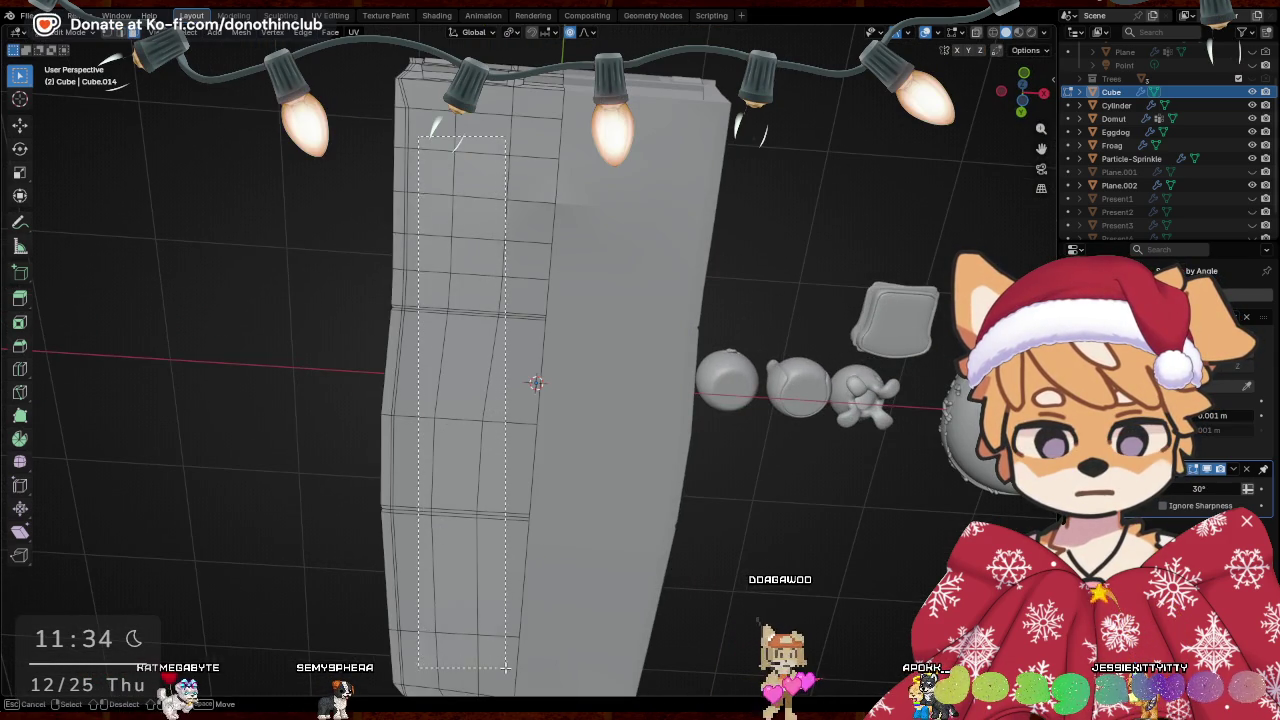
drag(505, 667, 506, 668)
shift+drag(500, 141, 533, 205)
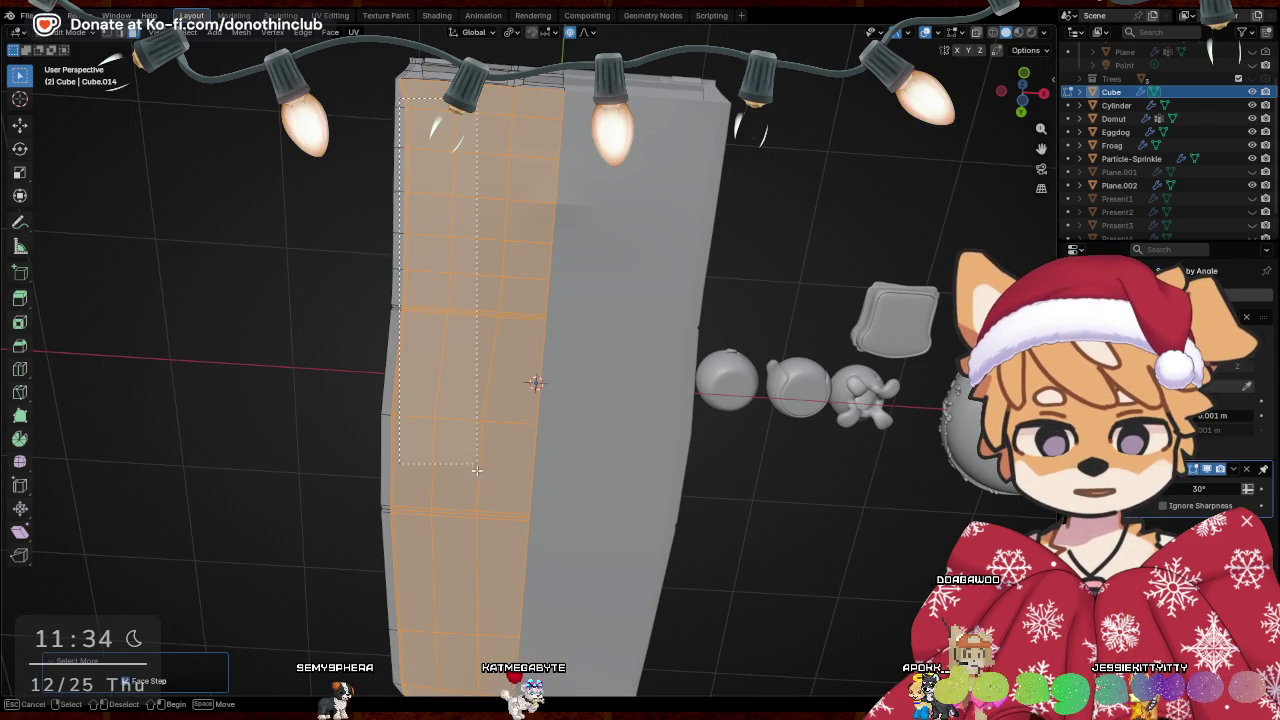
drag(476, 456, 472, 454)
drag(385, 443, 407, 511)
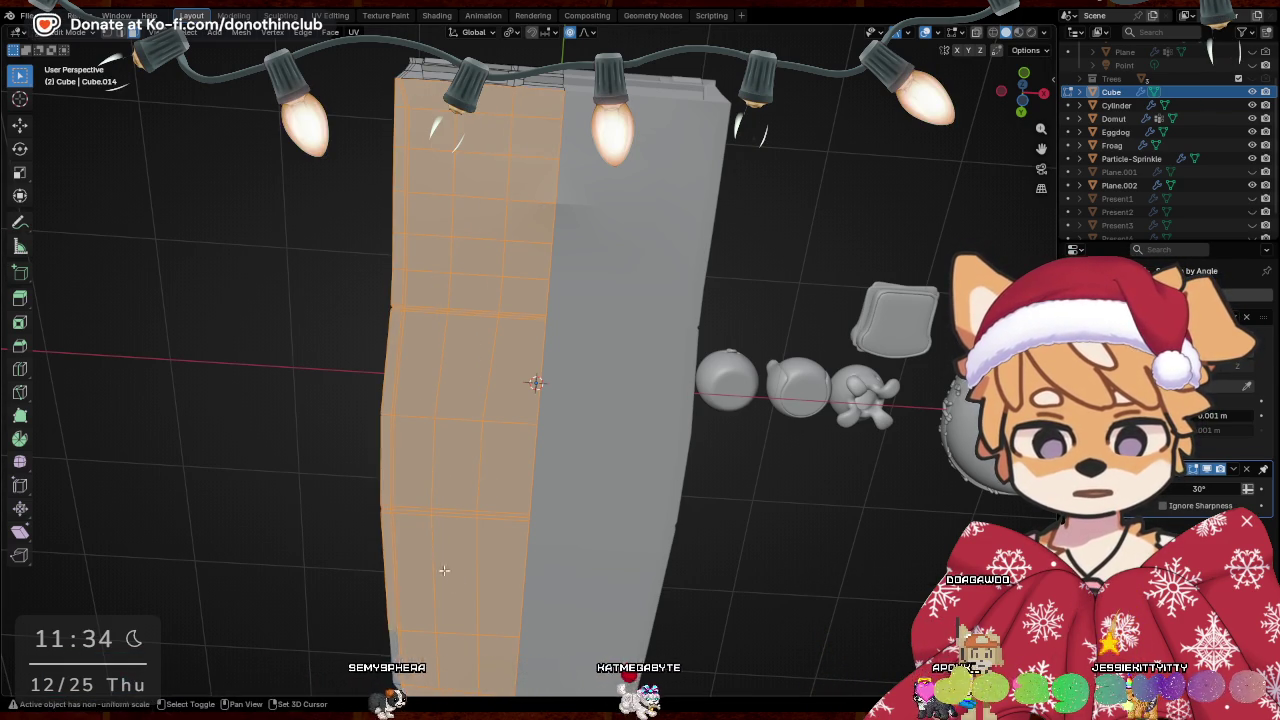
shift+middle_drag(440, 568, 385, 465)
key(b)
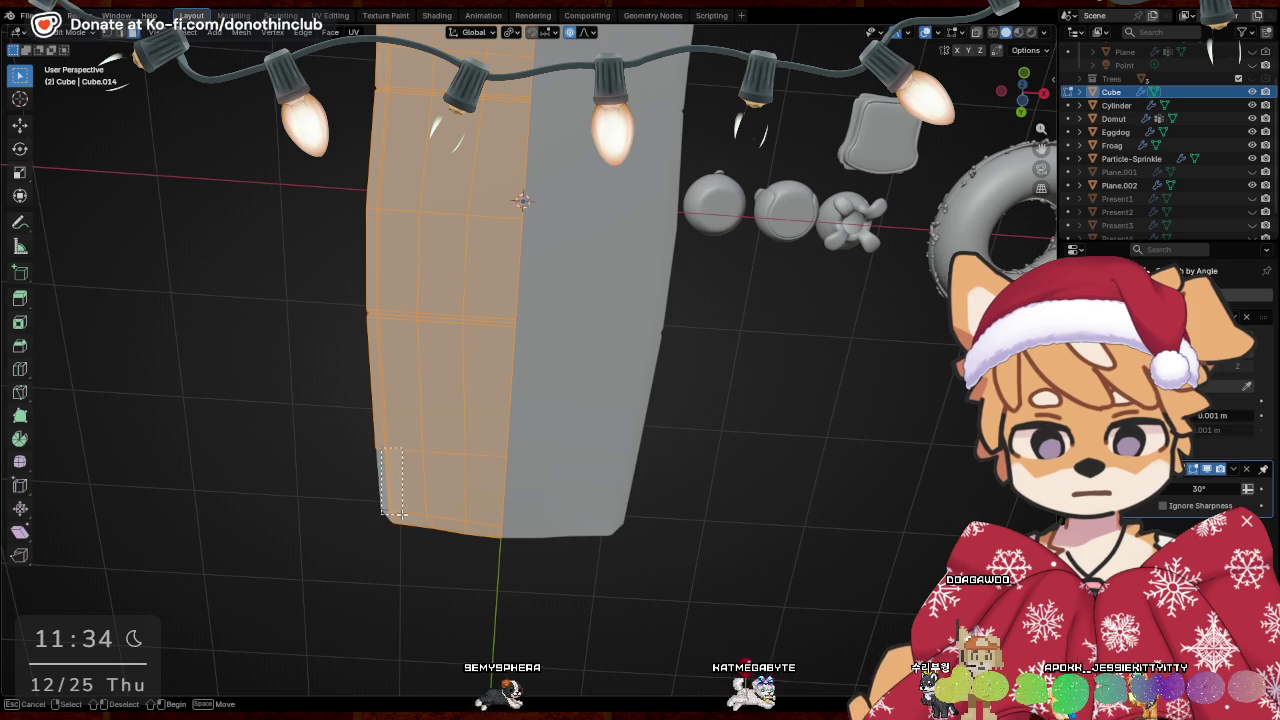
drag(400, 513, 401, 514)
Scale the selected underside faces to zero along Z to flatten the bottom
key(Escape)
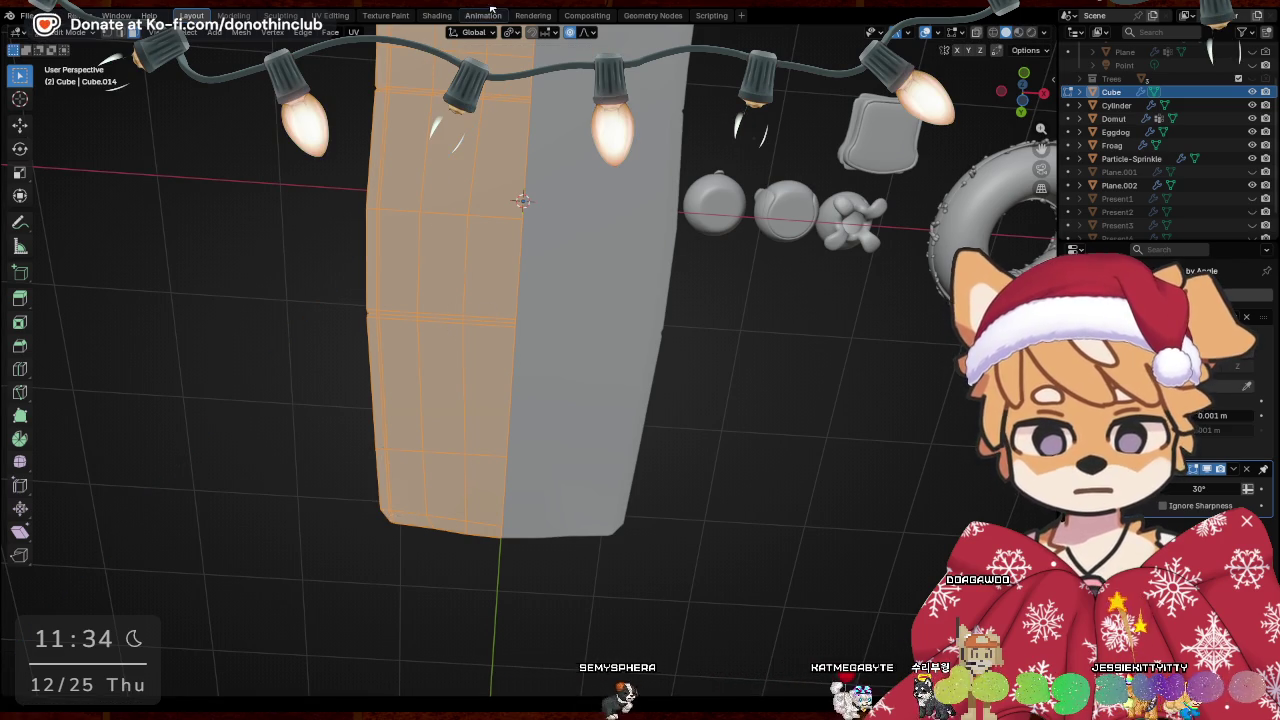
key(s)
key(z)
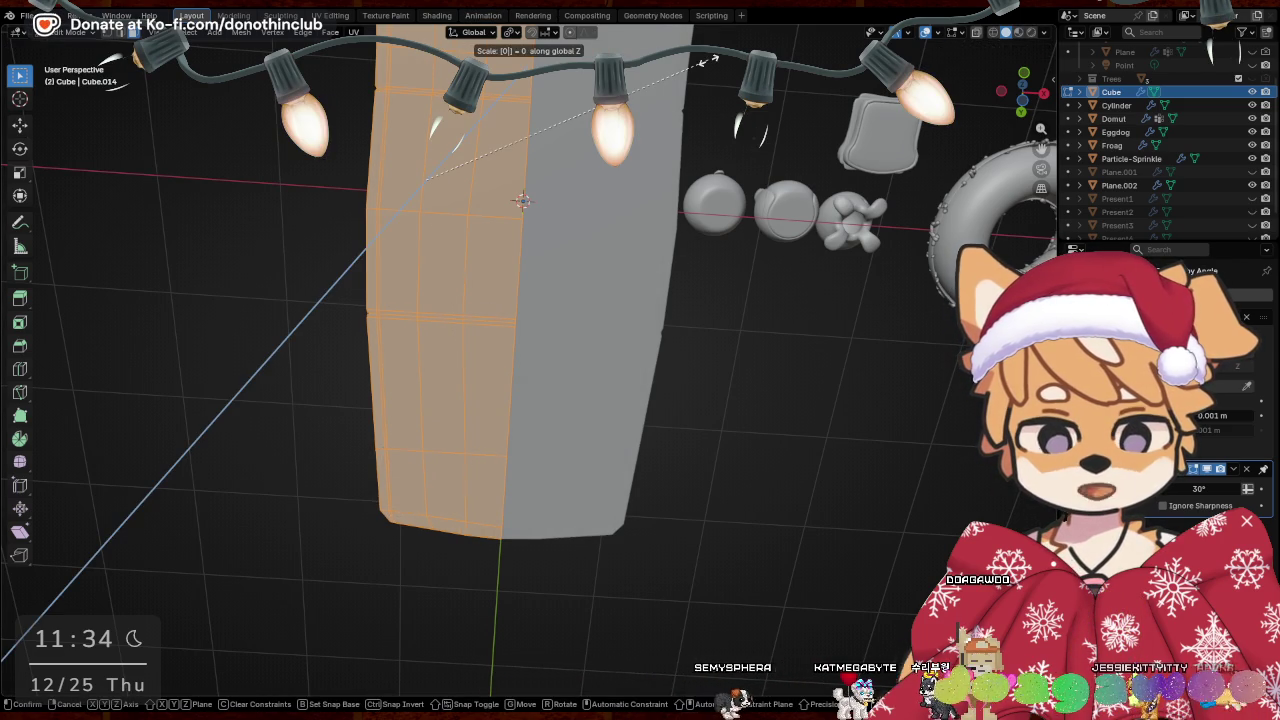
key(Return)
mouse_move(572, 212)
middle_down()
mouse_move(710, 469)
mouse_move(417, 334)
mouse_move(530, 367)
middle_up()
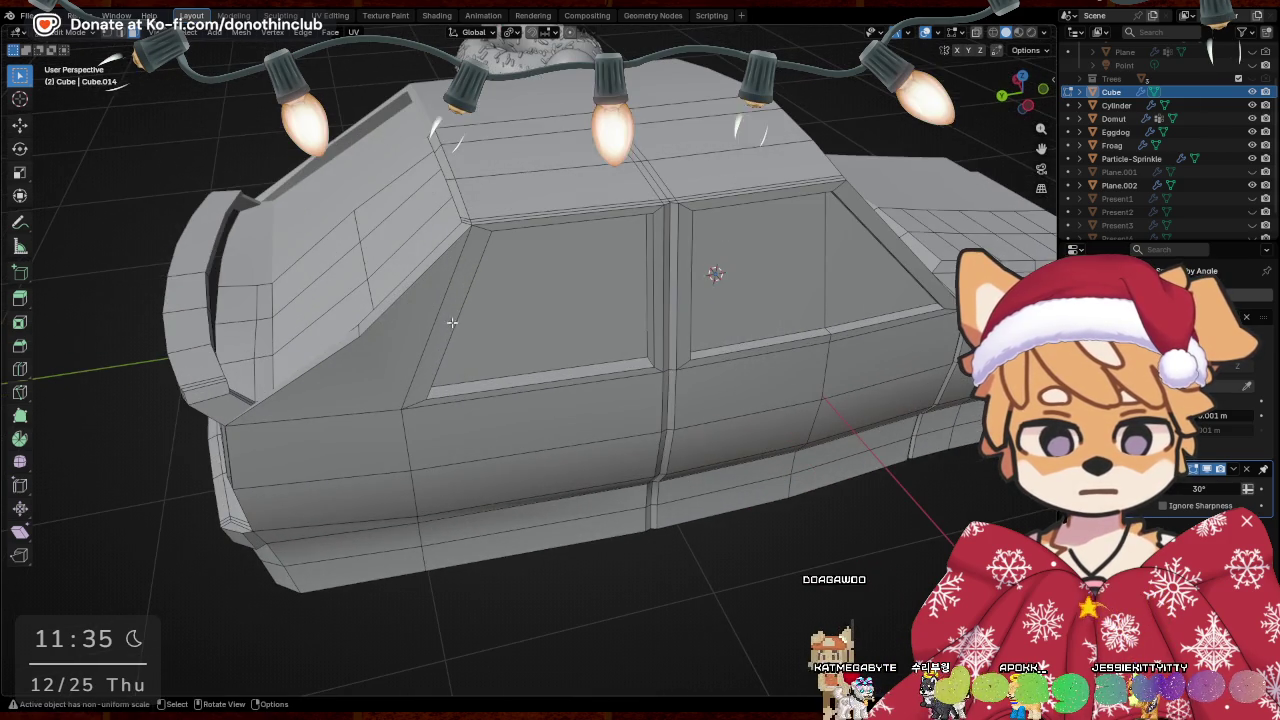
Switch to edge mode and slide the front pillar edge along Y
alt+click(530, 367)
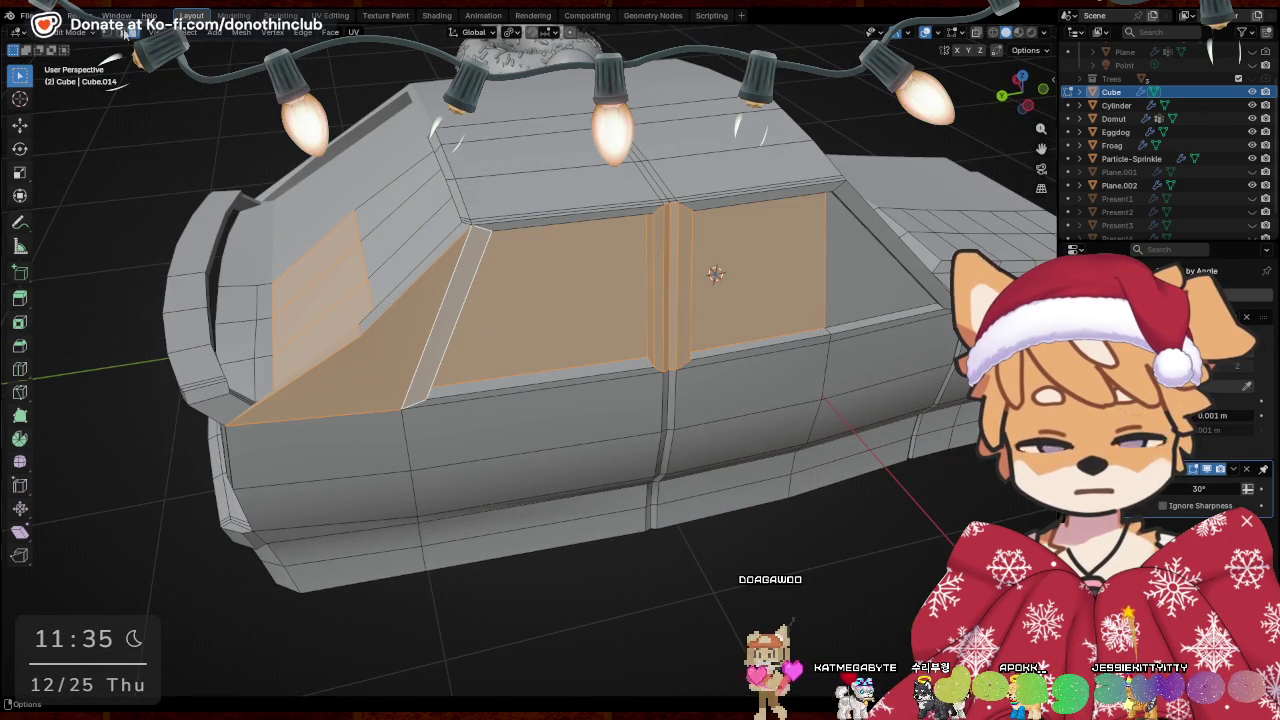
key(2)
key(alt+a)
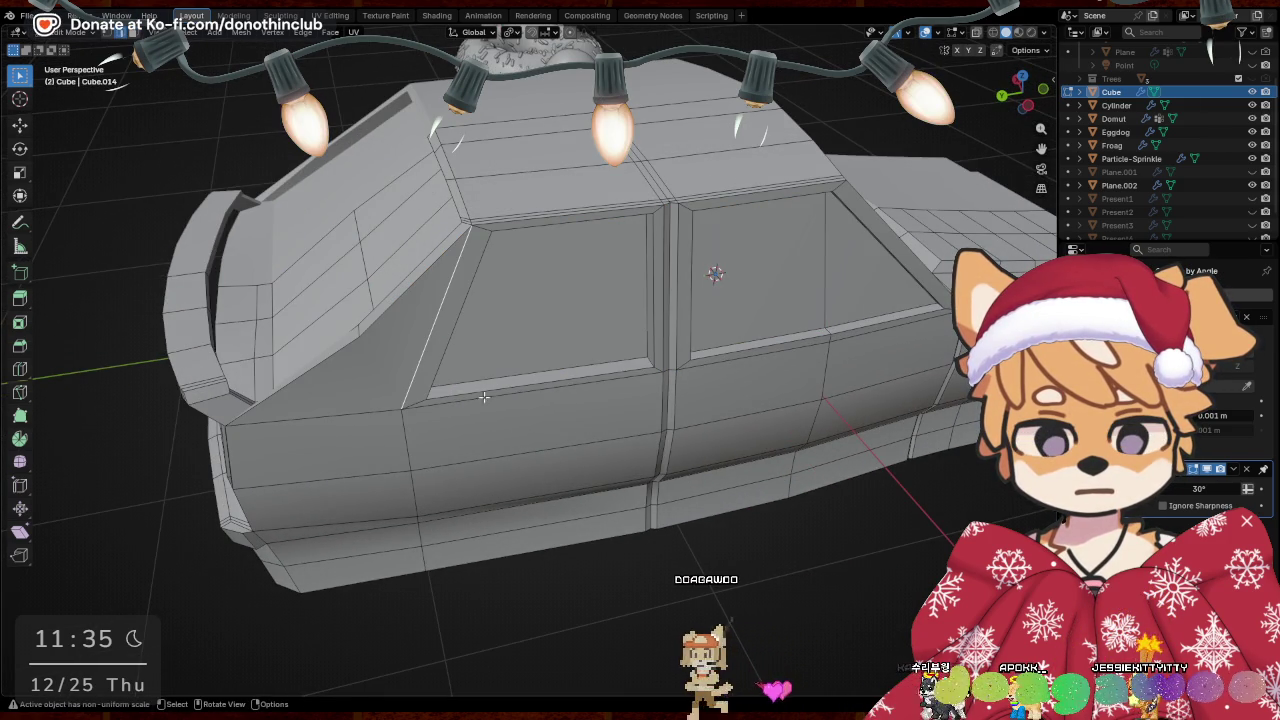
middle_drag(441, 413, 462, 327)
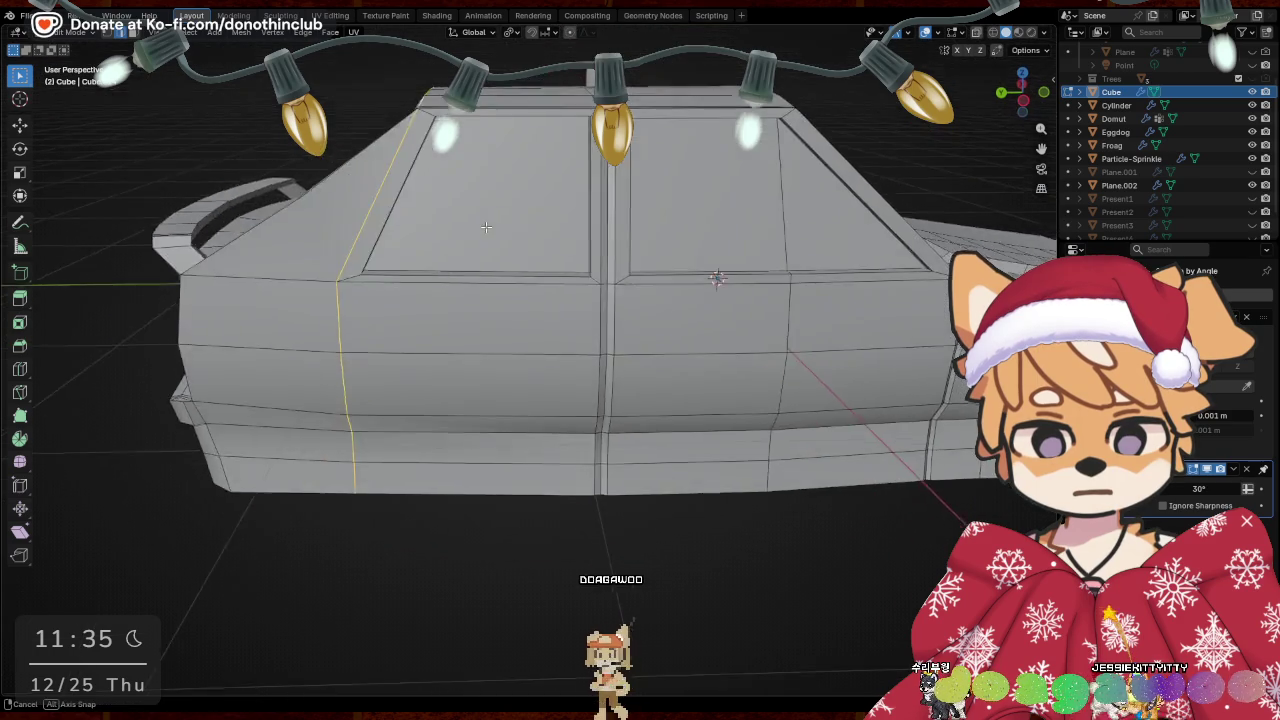
middle_drag(417, 258, 530, 328)
key(g)
key(x)
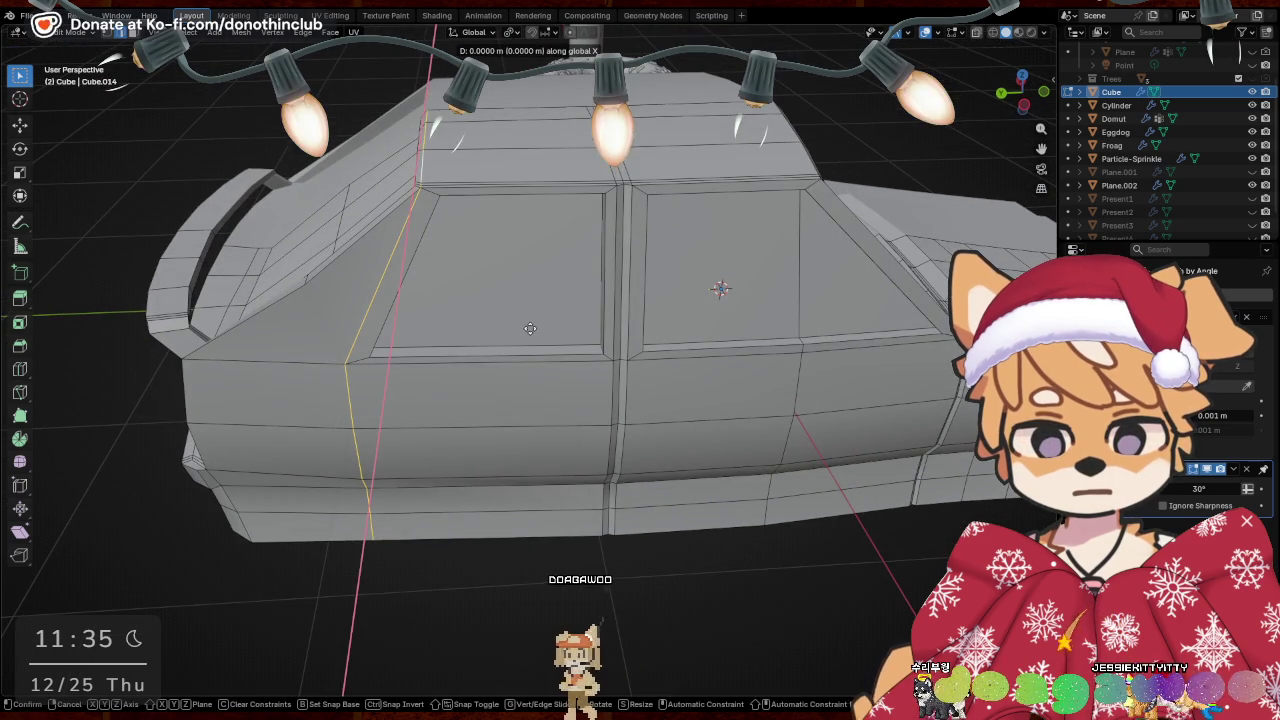
key(y)
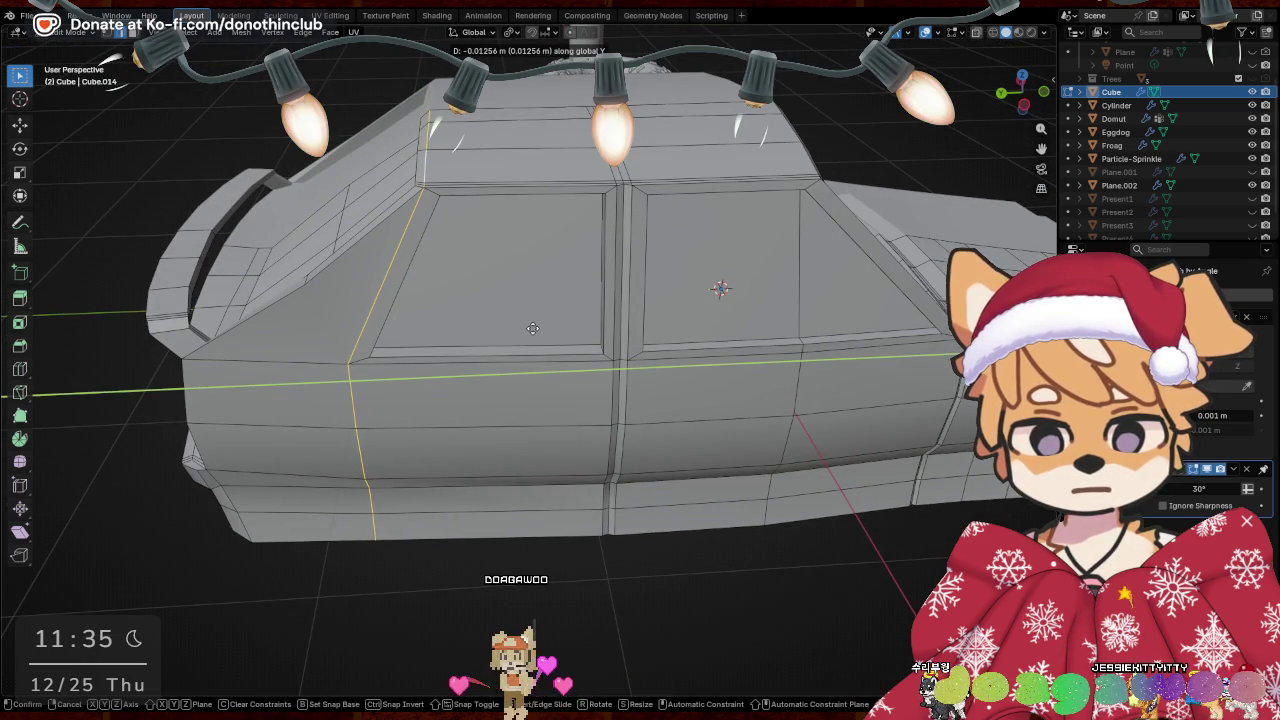
click(532, 328)
Cut an edge loop at the front door edge and bevel it with 2 segments
mouse_move(532, 328)
middle_down()
mouse_move(545, 329)
mouse_move(536, 309)
middle_up()
key(ctrl+r)
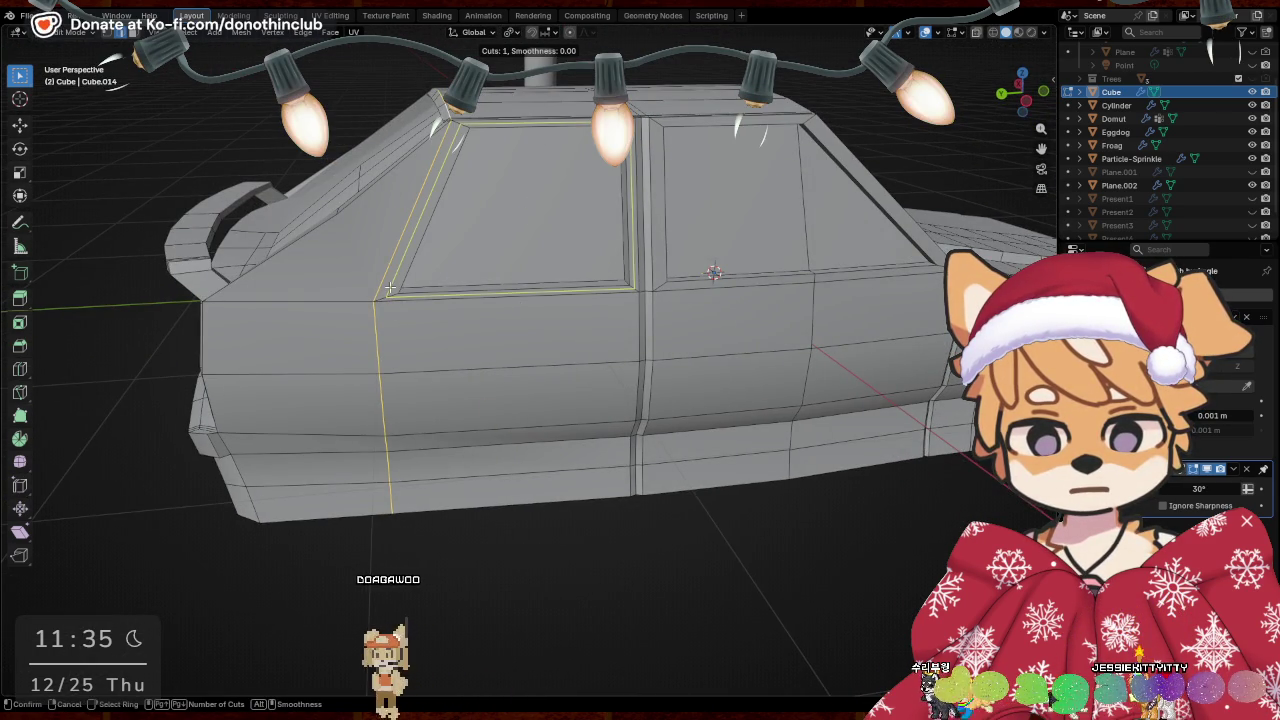
click(390, 288)
middle_drag(390, 288, 429, 267)
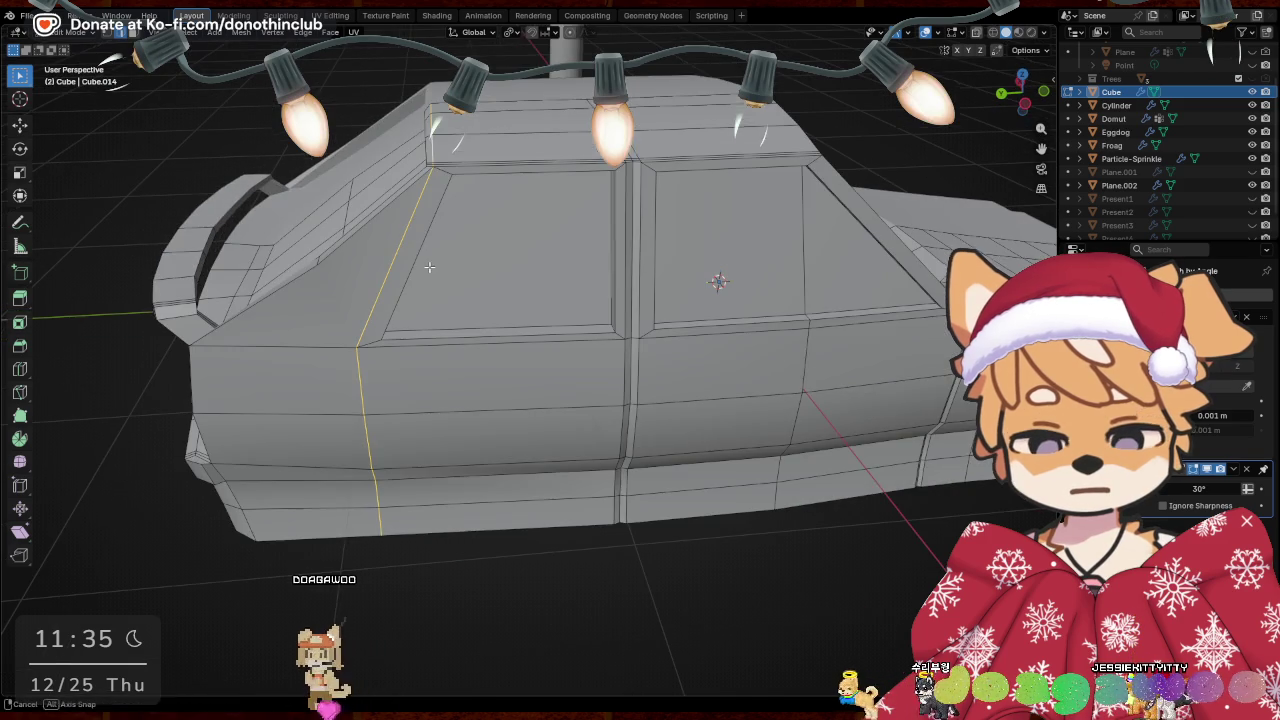
key(ctrl+b)
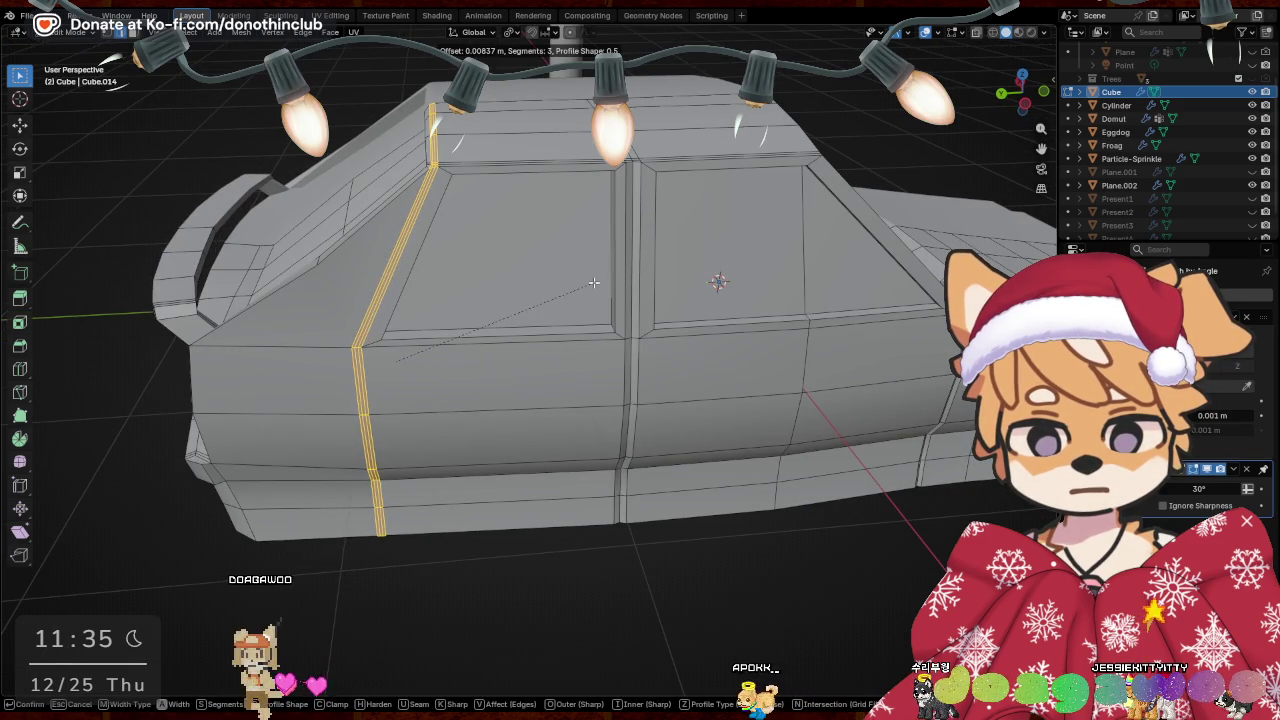
scroll(594, 283, down, 1)
click(594, 283)
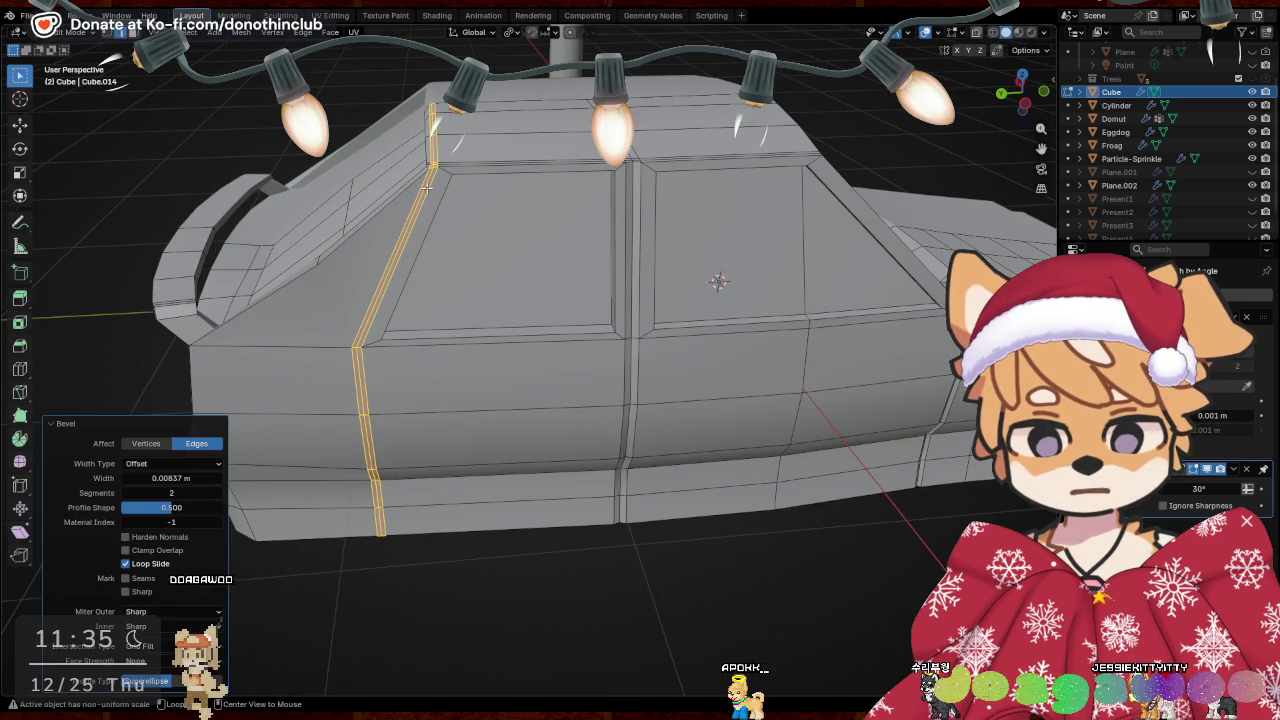
Shift the door-seam edges 0.009244 m along X
key(alt+a)
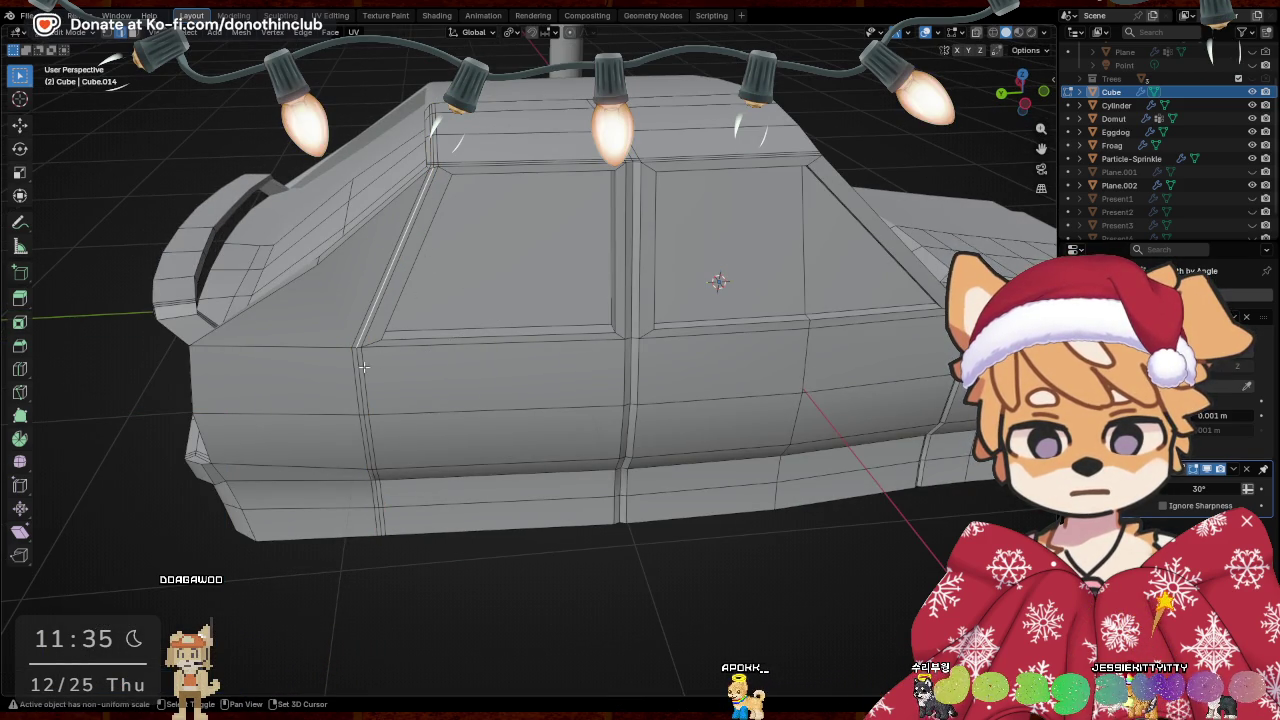
shift+scroll(374, 393, down, 3)
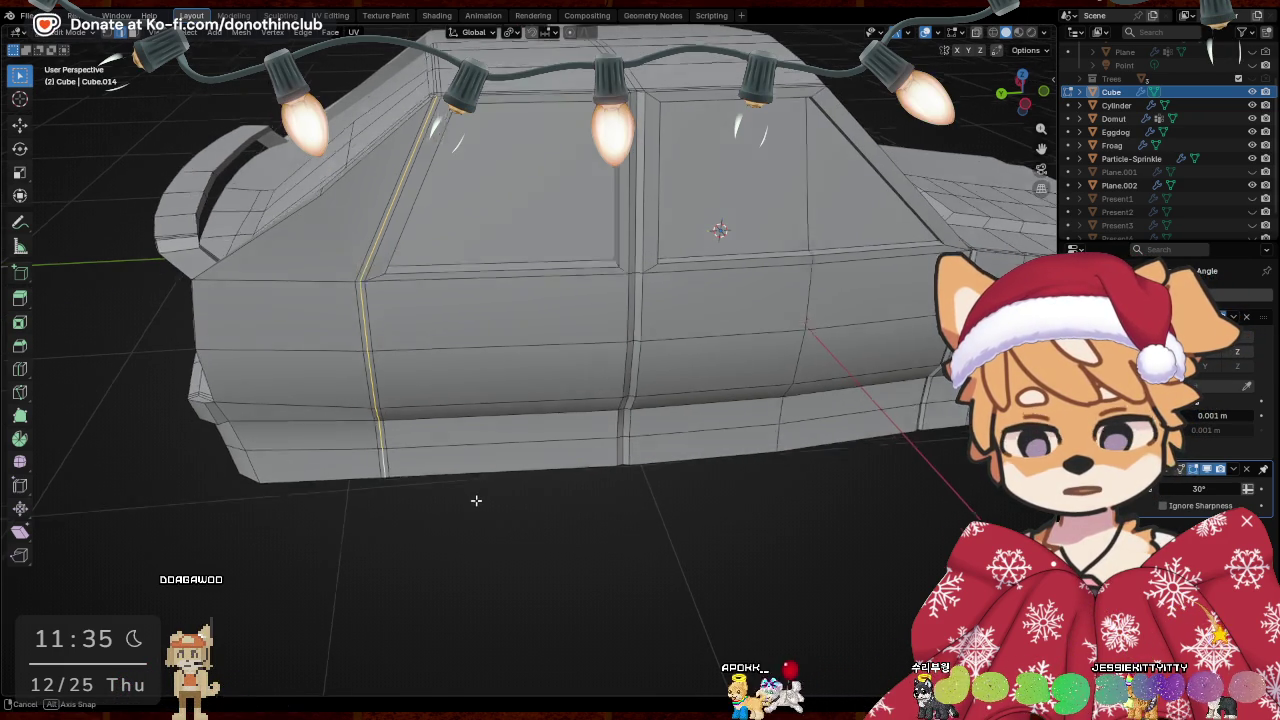
middle_drag(475, 496, 495, 512)
key(g)
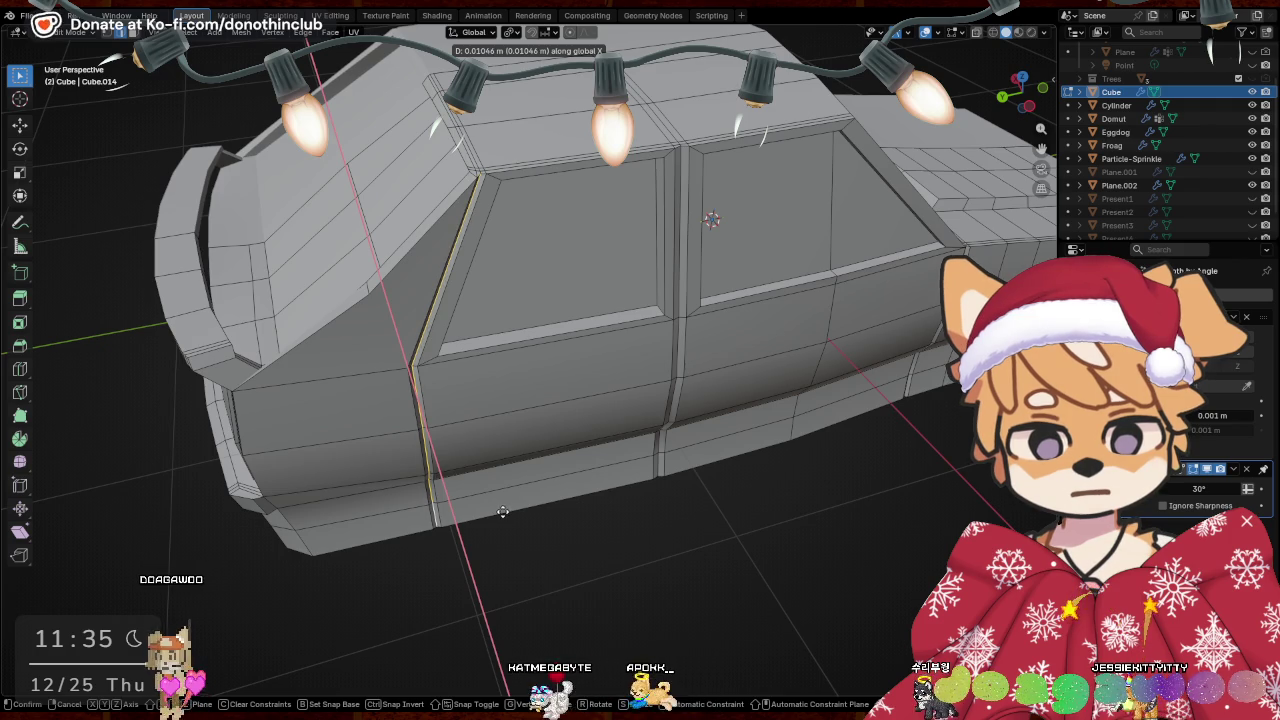
click(503, 511)
middle_drag(503, 511, 737, 480)
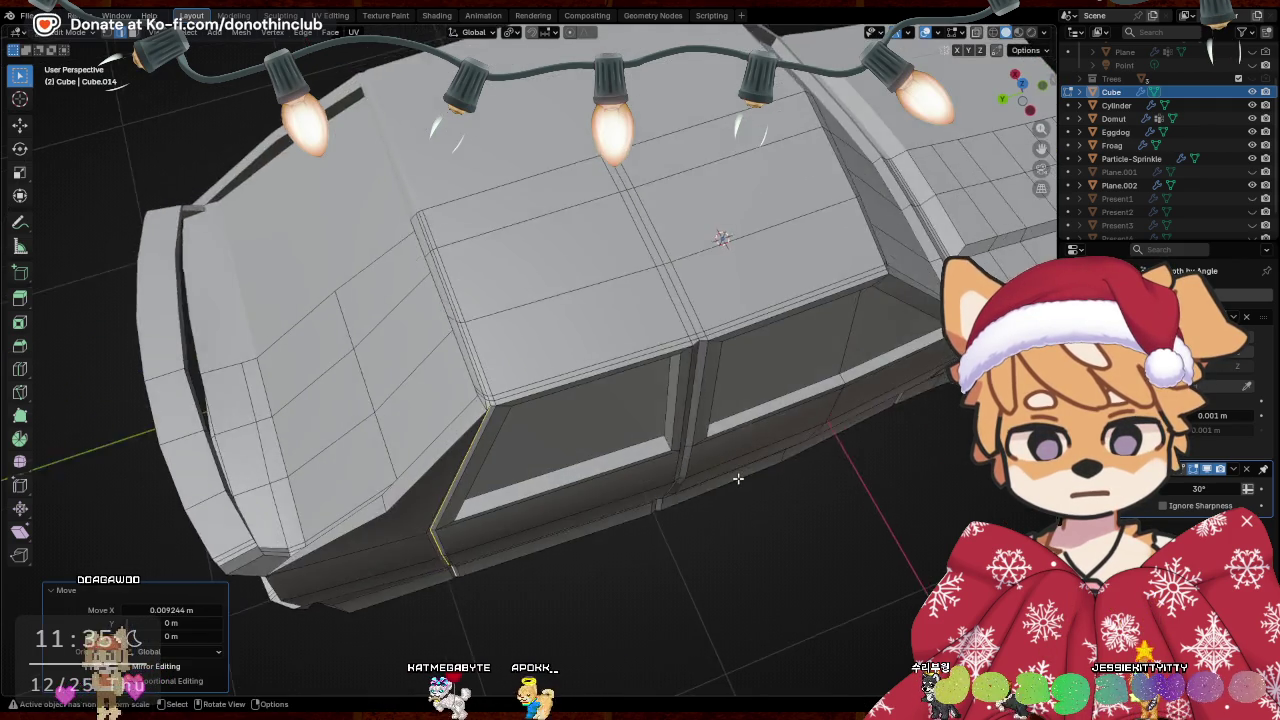
scroll(737, 486, up, 2)
scroll(736, 490, up, 2)
Check the whole car in Object Mode, then return to Edit Mode on its side
key(Tab)
scroll(503, 420, down, 6)
mouse_move(666, 440)
middle_down()
mouse_move(594, 466)
mouse_move(489, 389)
mouse_move(804, 319)
mouse_move(677, 322)
middle_up()
key(Tab)
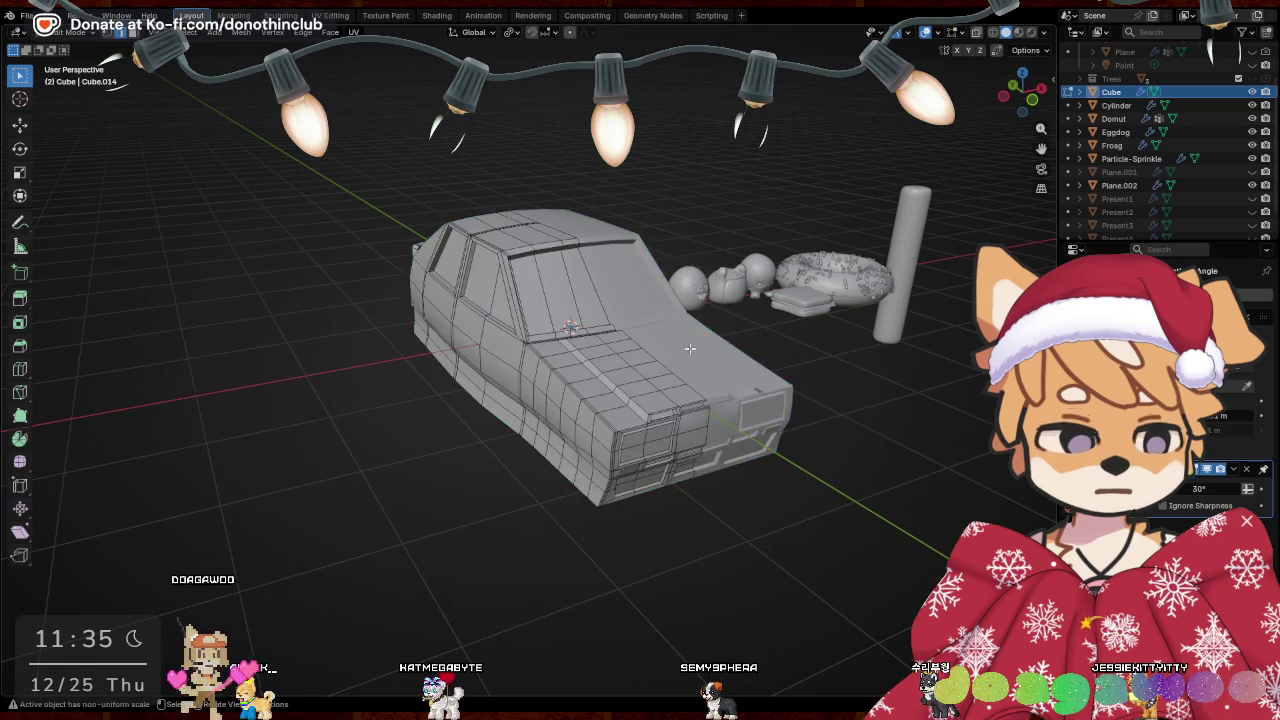
middle_drag(588, 325, 700, 340)
scroll(723, 347, up, 4)
mouse_move(666, 294)
shift+middle_down()
mouse_move(690, 300)
mouse_move(589, 379)
shift+middle_up()
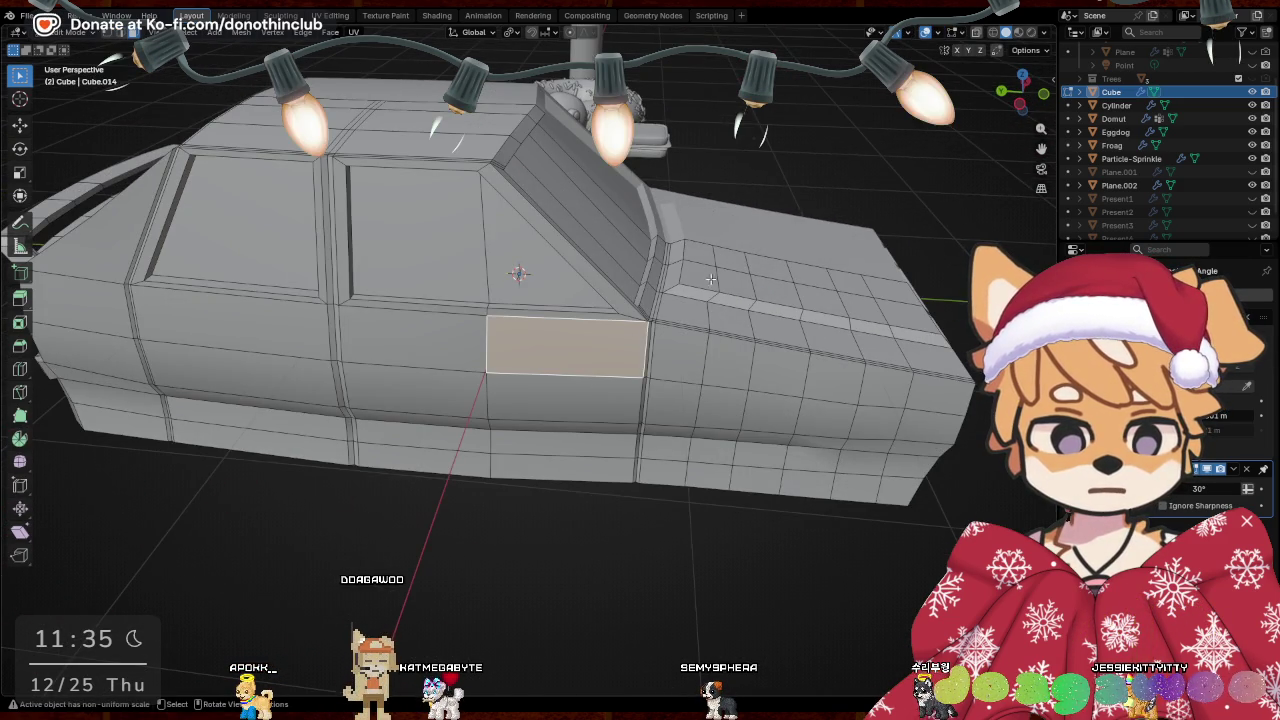
Inset the front door face and shrink the inset patch
key(i)
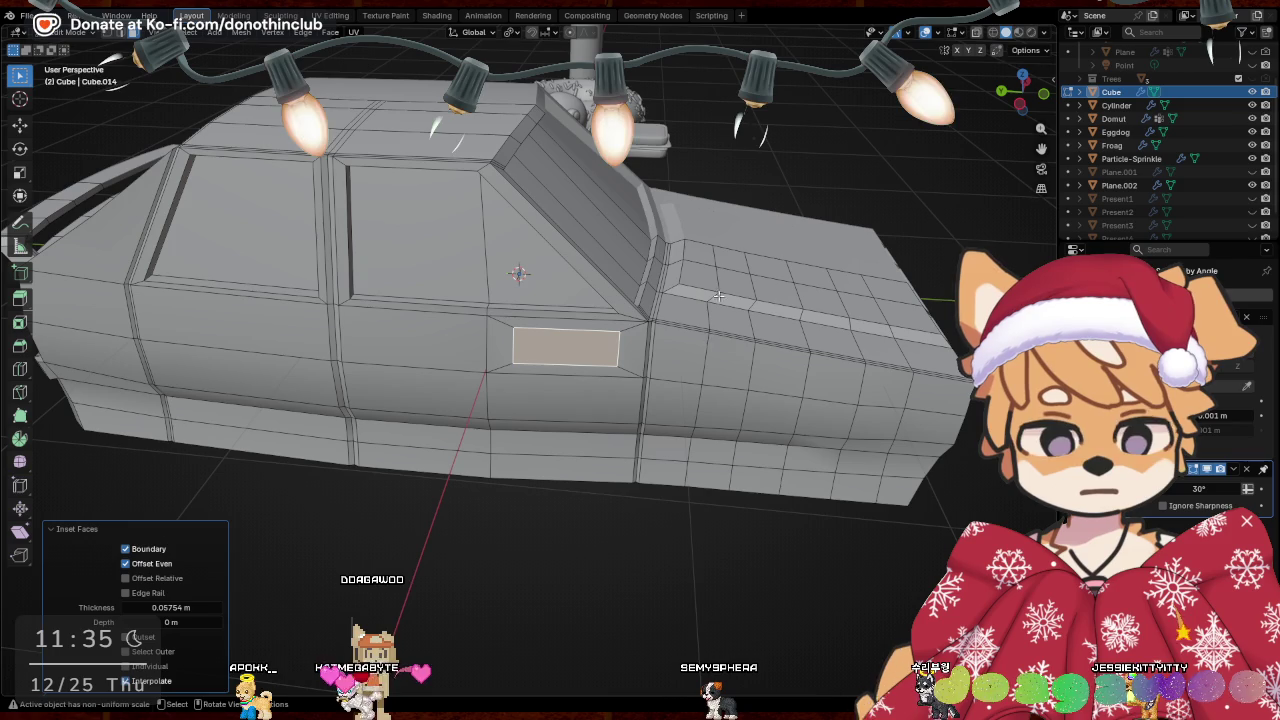
key(s)
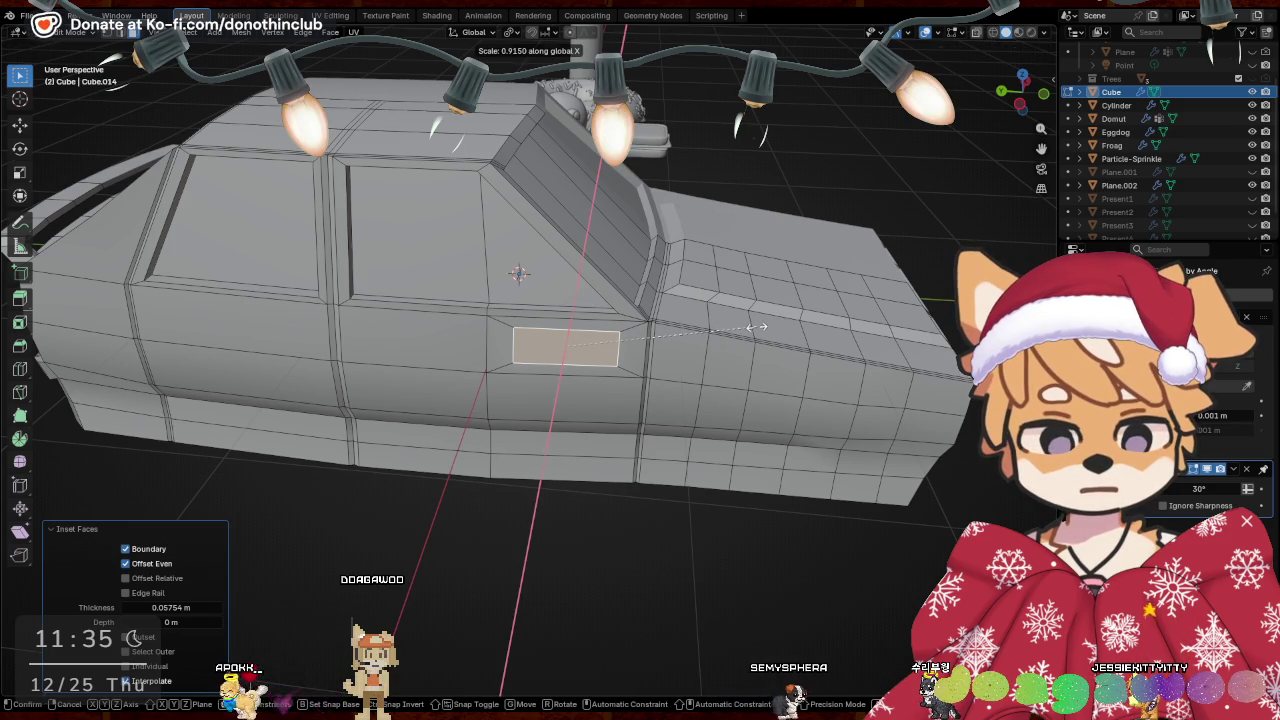
click(757, 326)
middle_drag(757, 326, 638, 325)
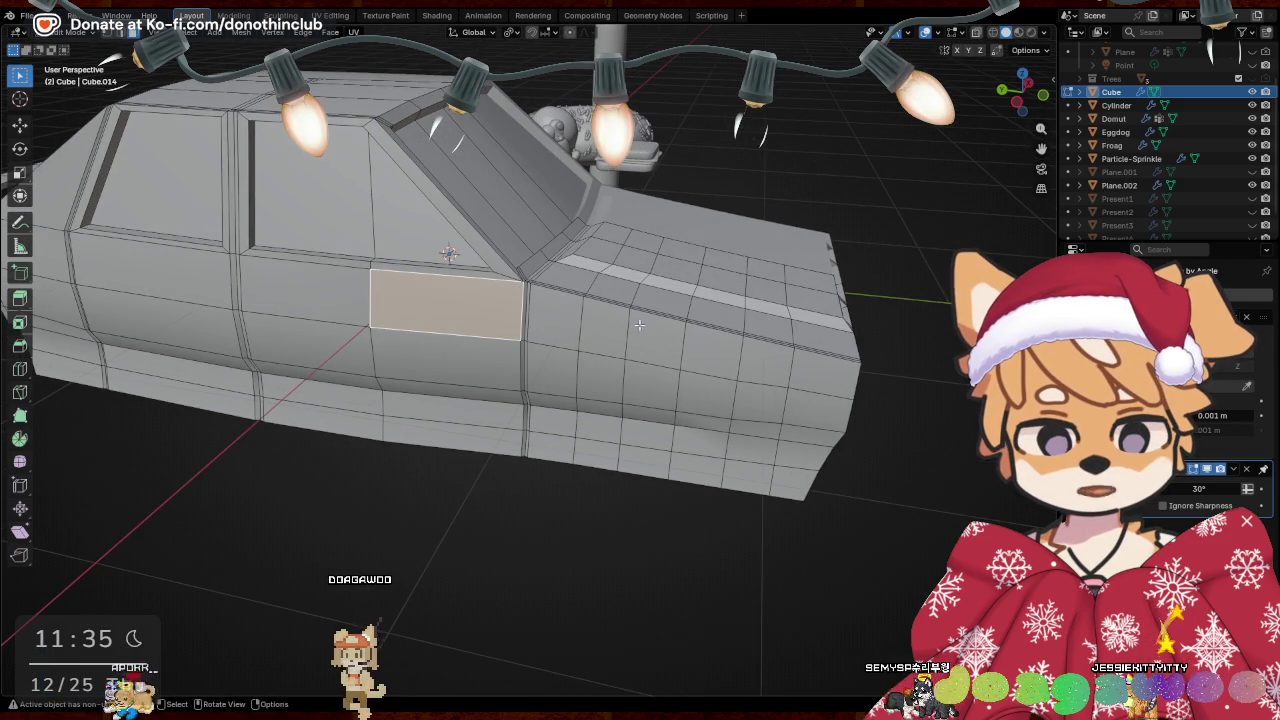
key(e)
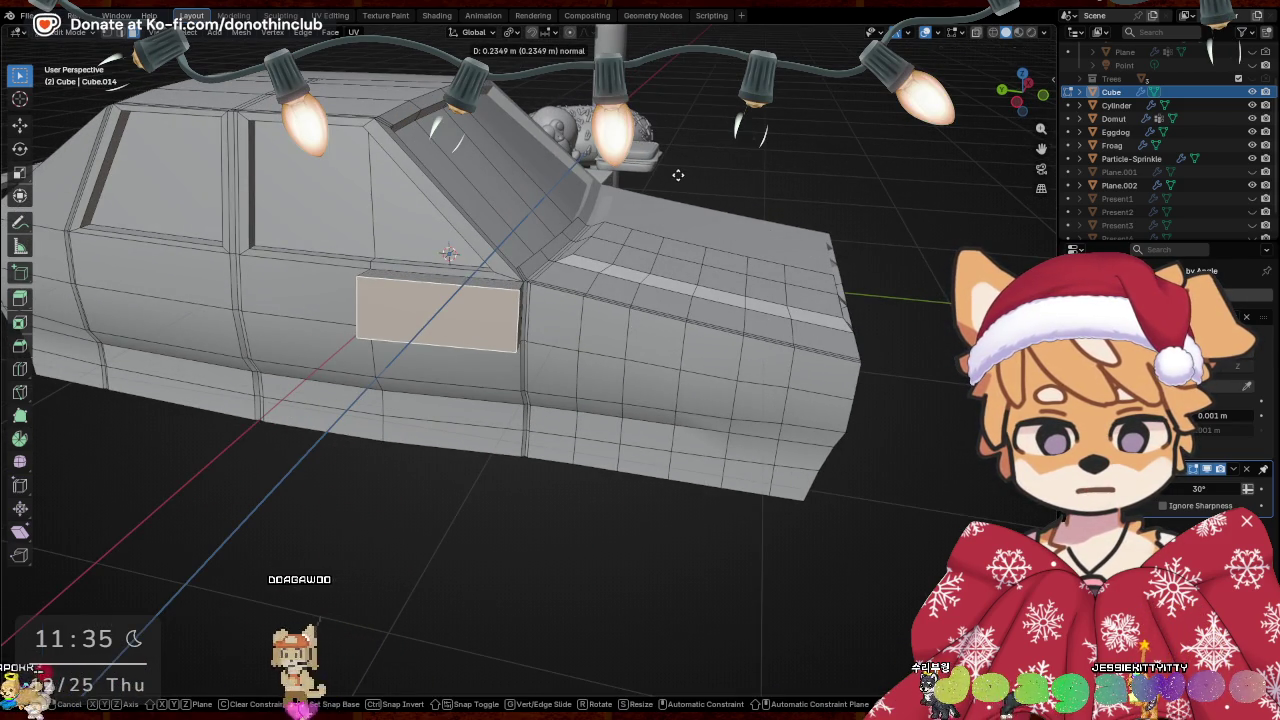
right_click(721, 229)
Set the inset to a smaller thickness, zoomed in close on the door patch
scroll(742, 207, up, 4)
mouse_move(742, 207)
middle_down()
mouse_move(812, 338)
mouse_move(855, 187)
middle_up()
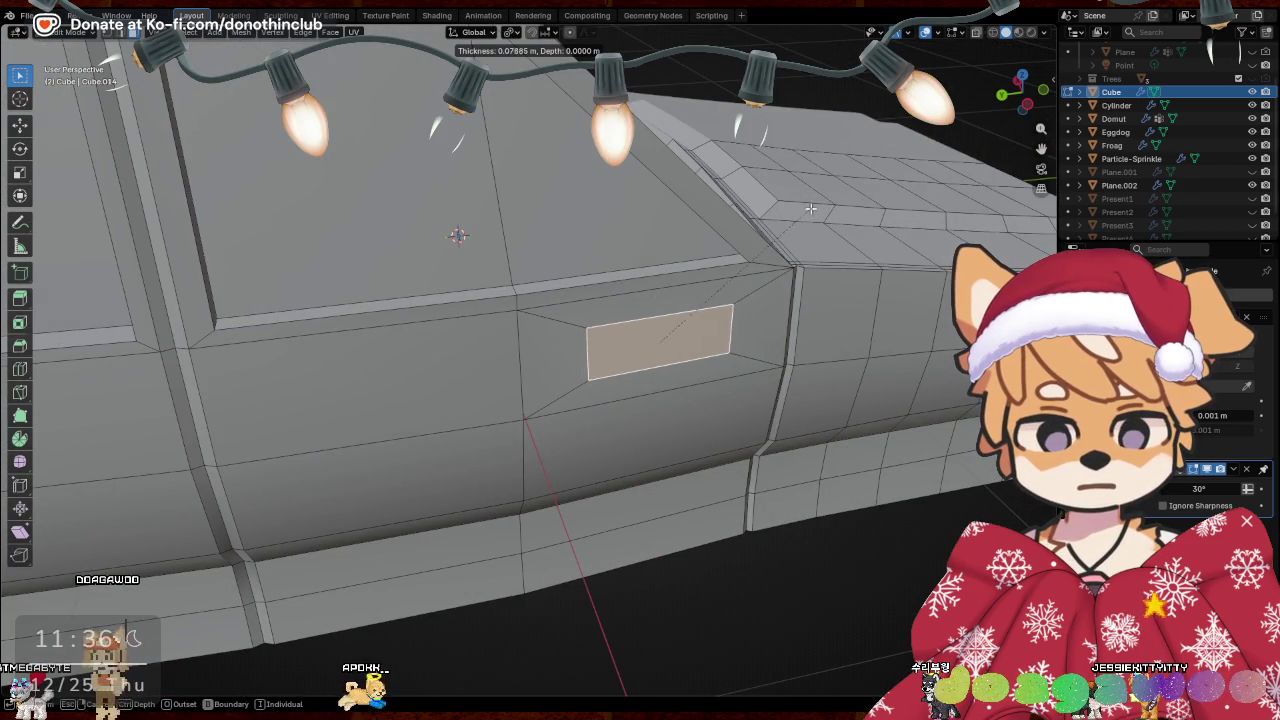
click(743, 391)
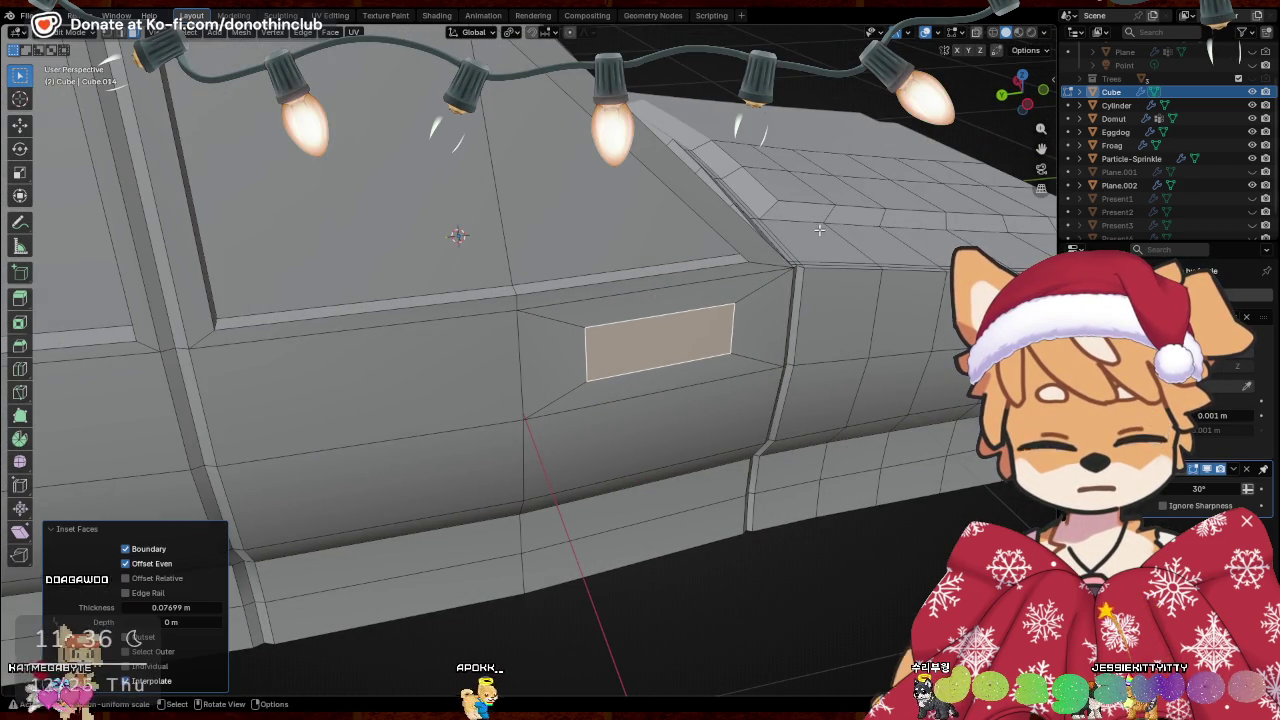
key(g)
right_click(757, 388)
middle_drag(757, 388, 130, 37)
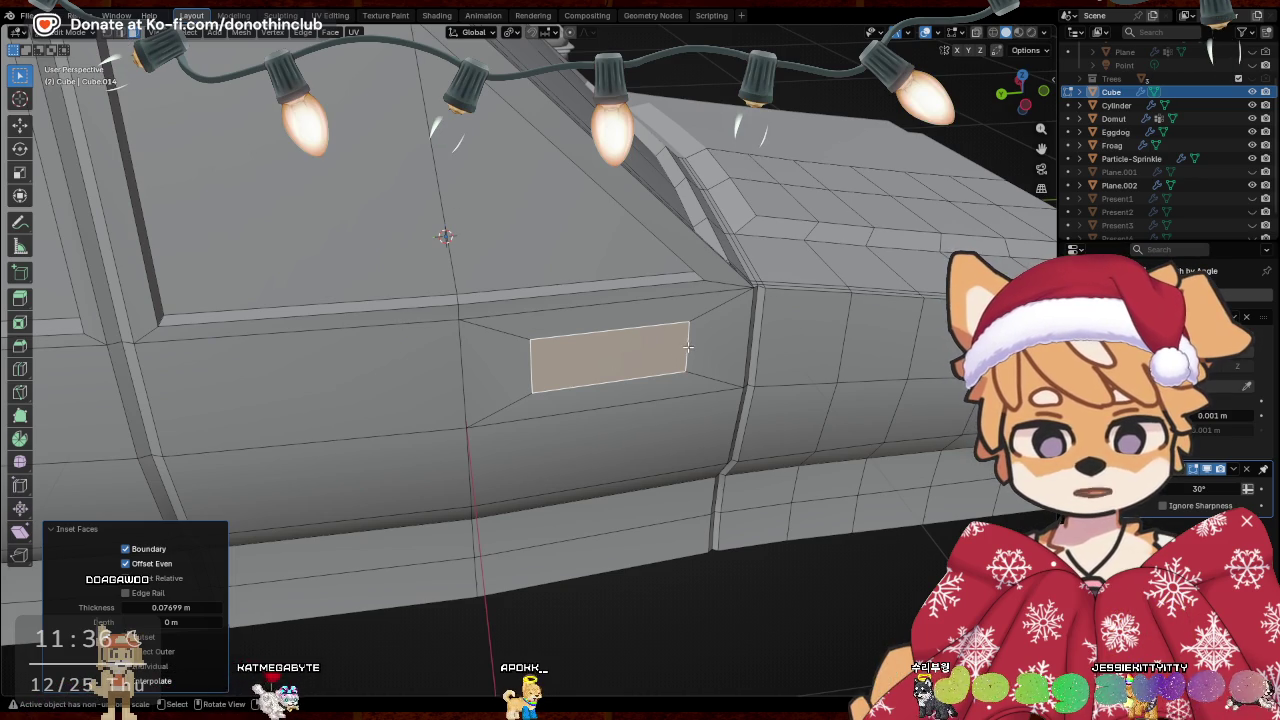
middle_drag(688, 347, 781, 387)
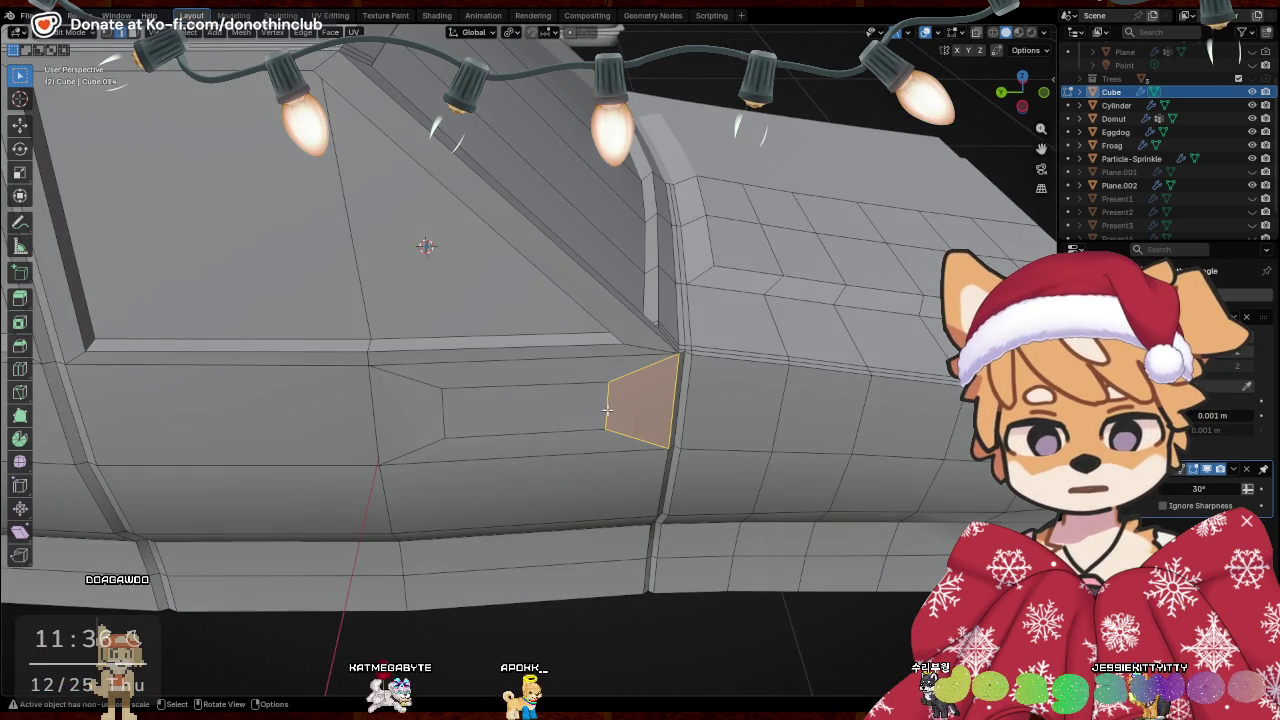
Add an edge loop across the door panel and slide it into place
key(ctrl+r)
click(750, 408)
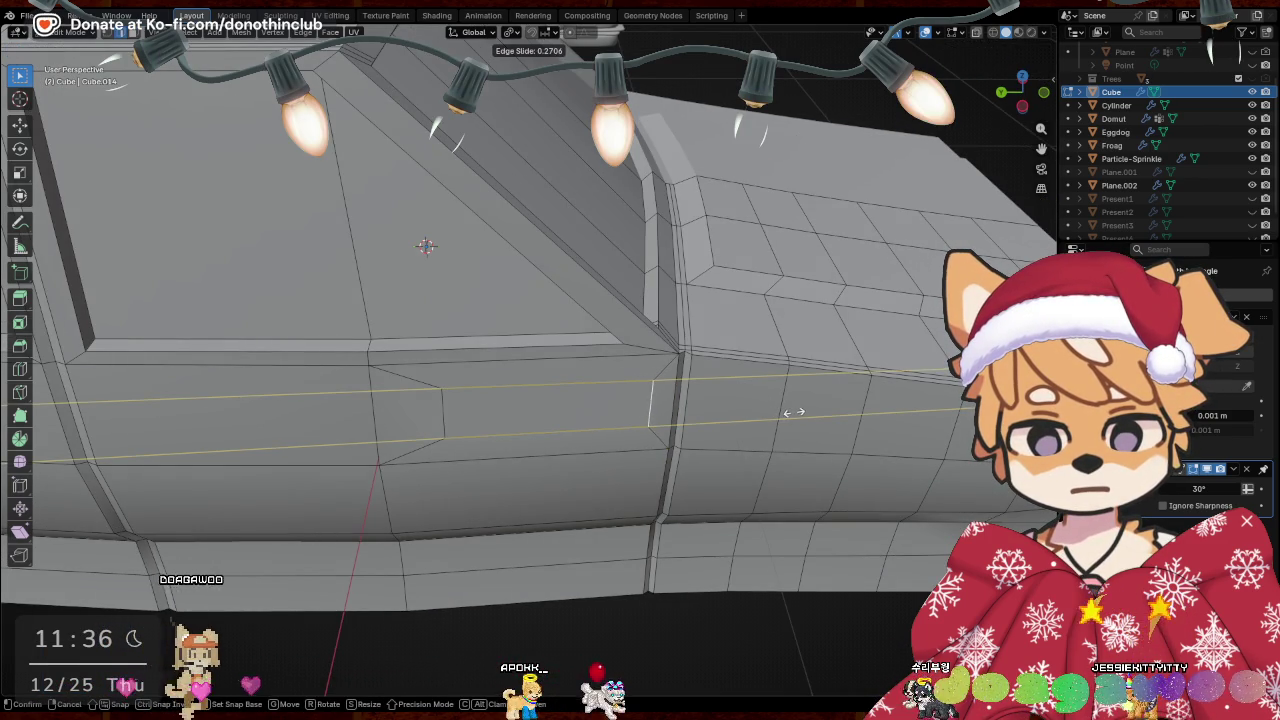
click(793, 412)
key(g)
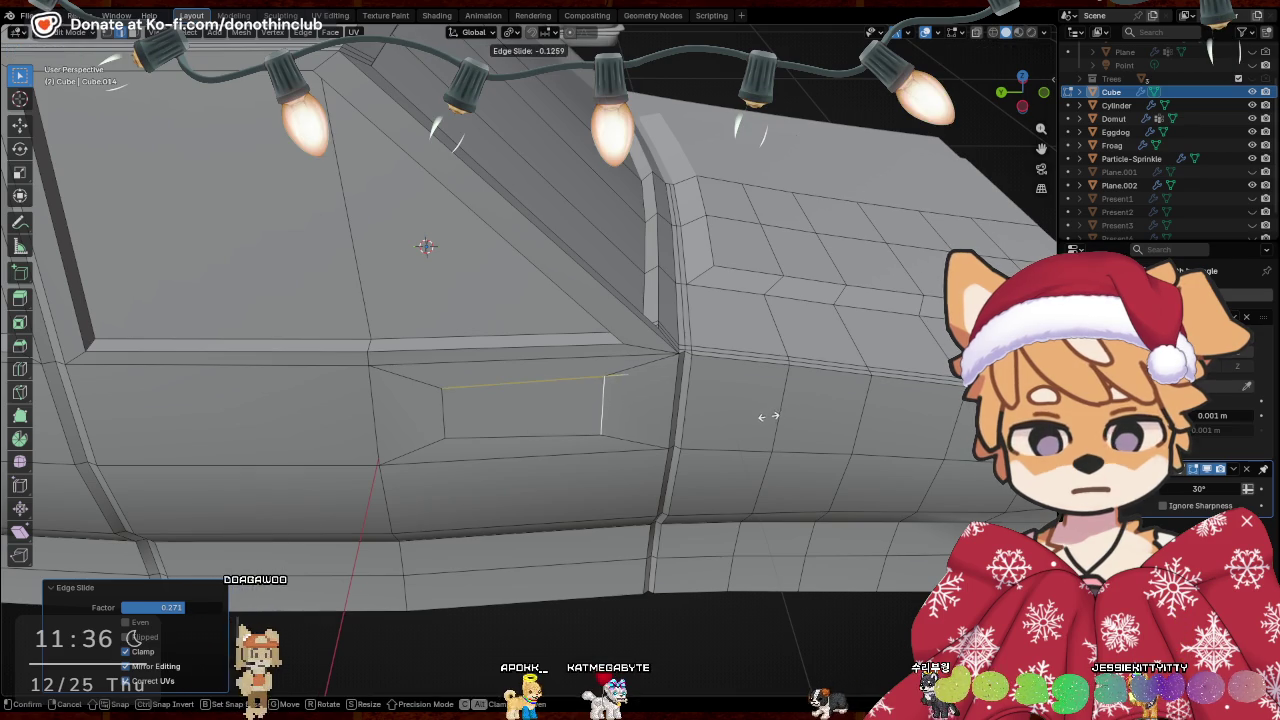
click(806, 418)
middle_drag(806, 418, 610, 433)
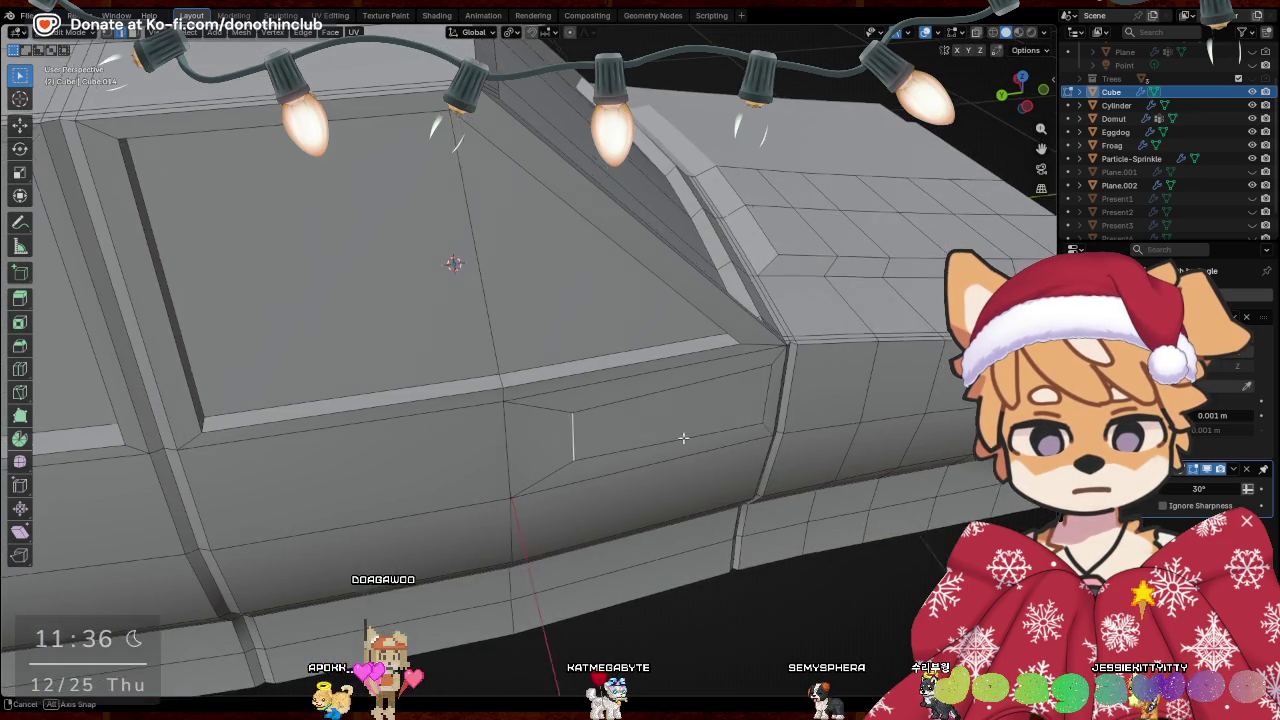
middle_drag(610, 433, 700, 432)
Edge-slide the patch's horizontal and top edges, the last by factor 0.163
key(g)
key(g)
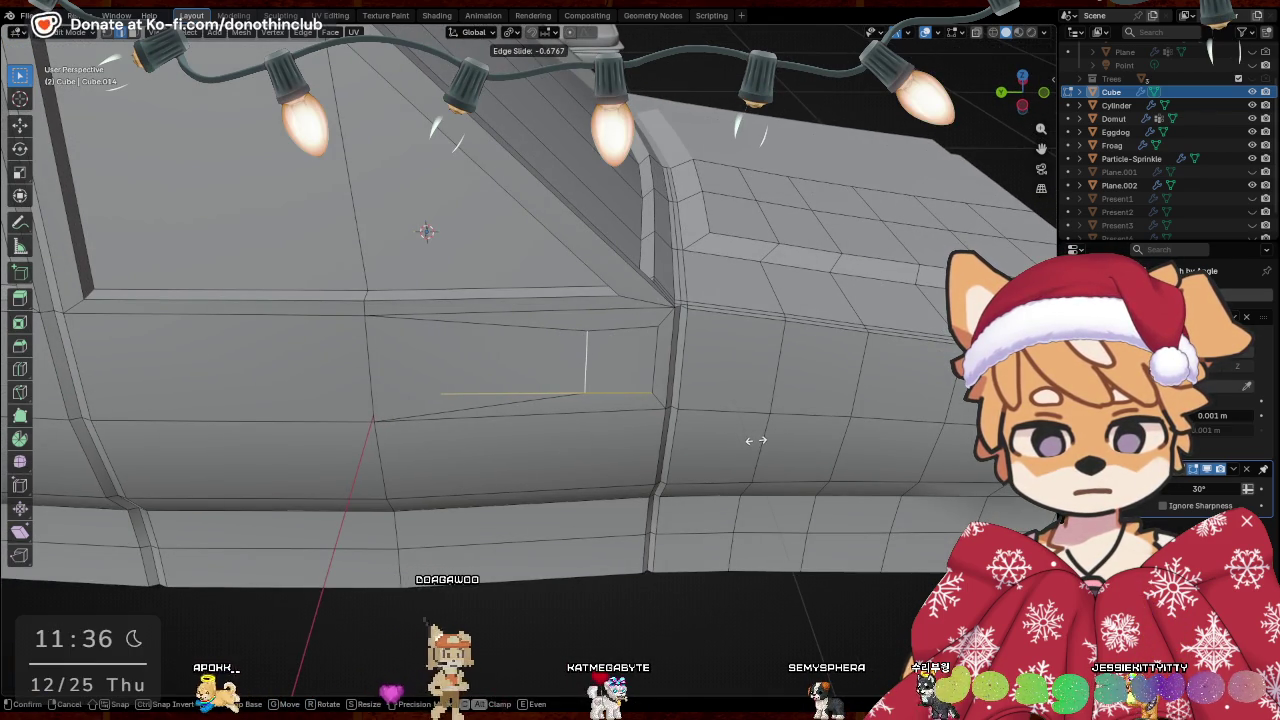
click(756, 440)
click(634, 388)
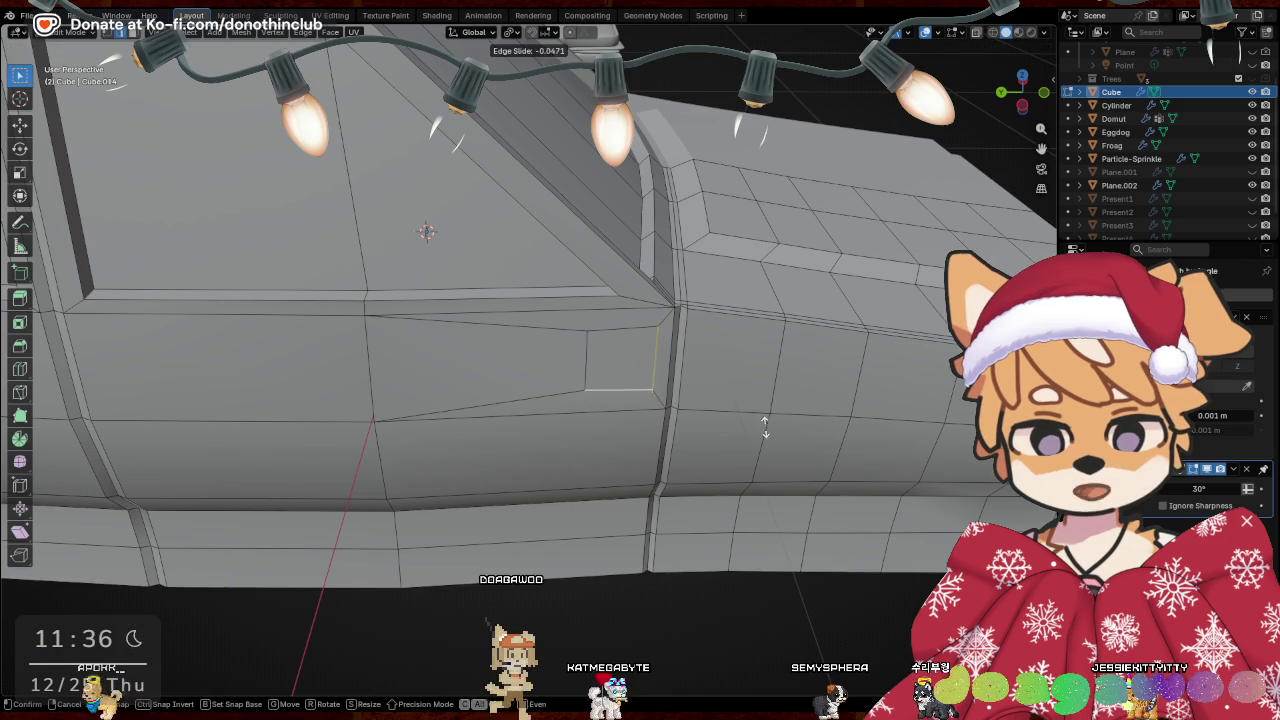
click(680, 400)
mouse_move(674, 391)
middle_down()
mouse_move(368, 307)
mouse_move(504, 337)
middle_up()
click(491, 358)
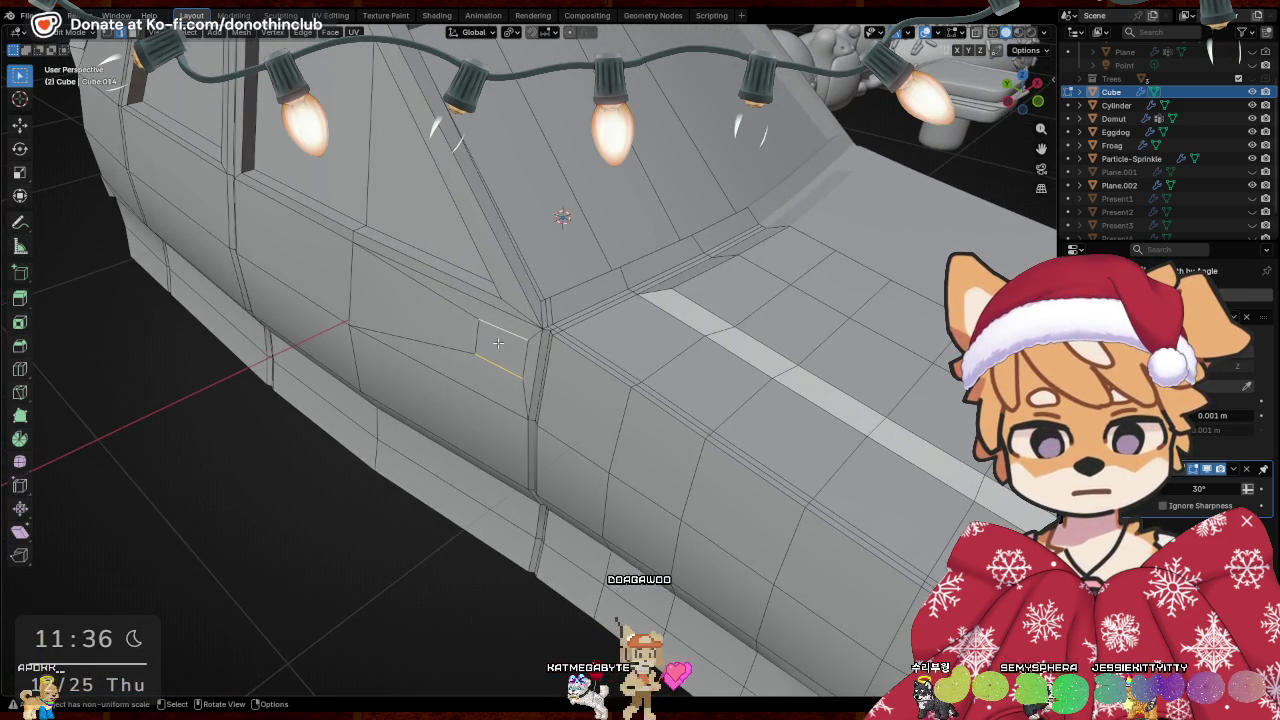
click(506, 328)
key(g)
key(g)
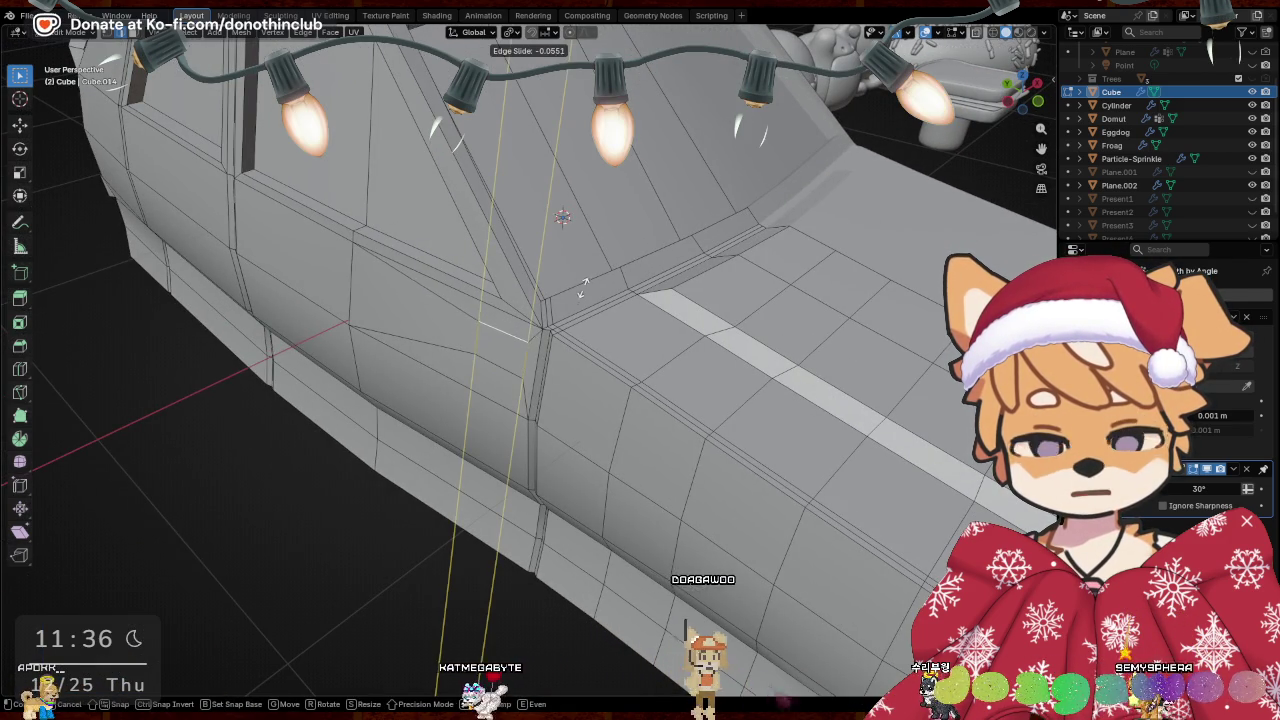
click(586, 283)
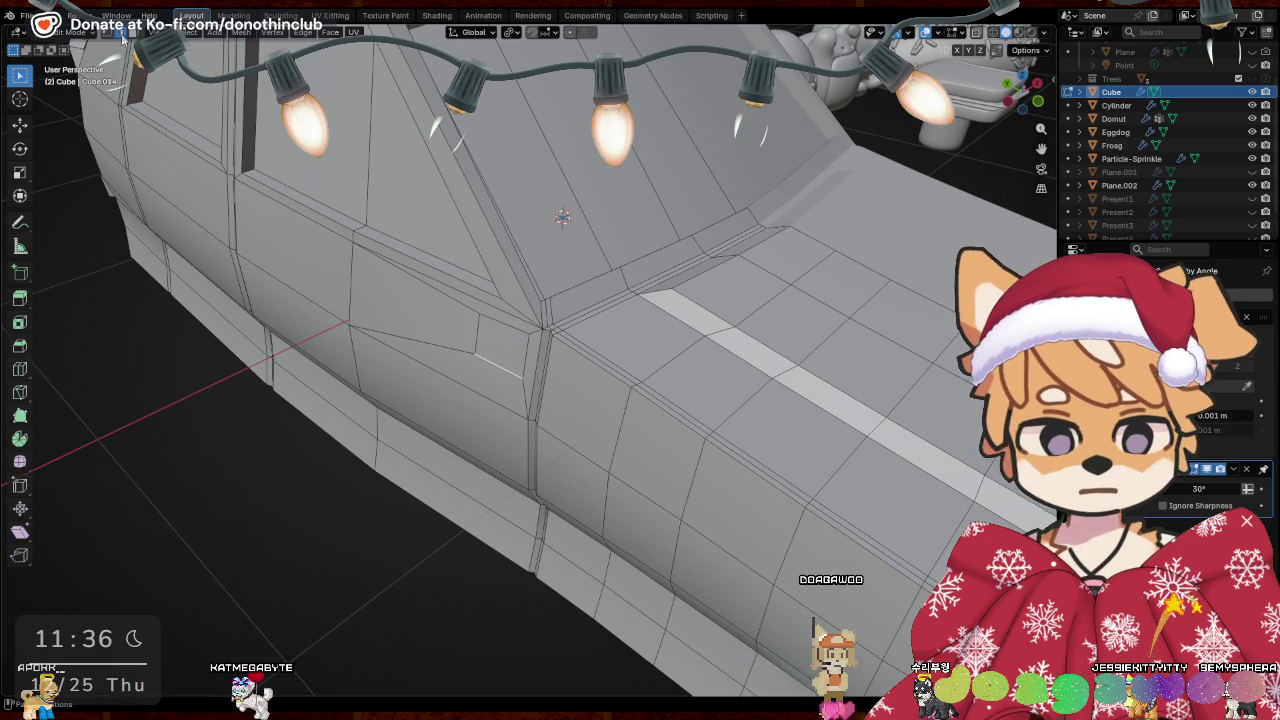
middle_drag(498, 340, 620, 300)
key(e)
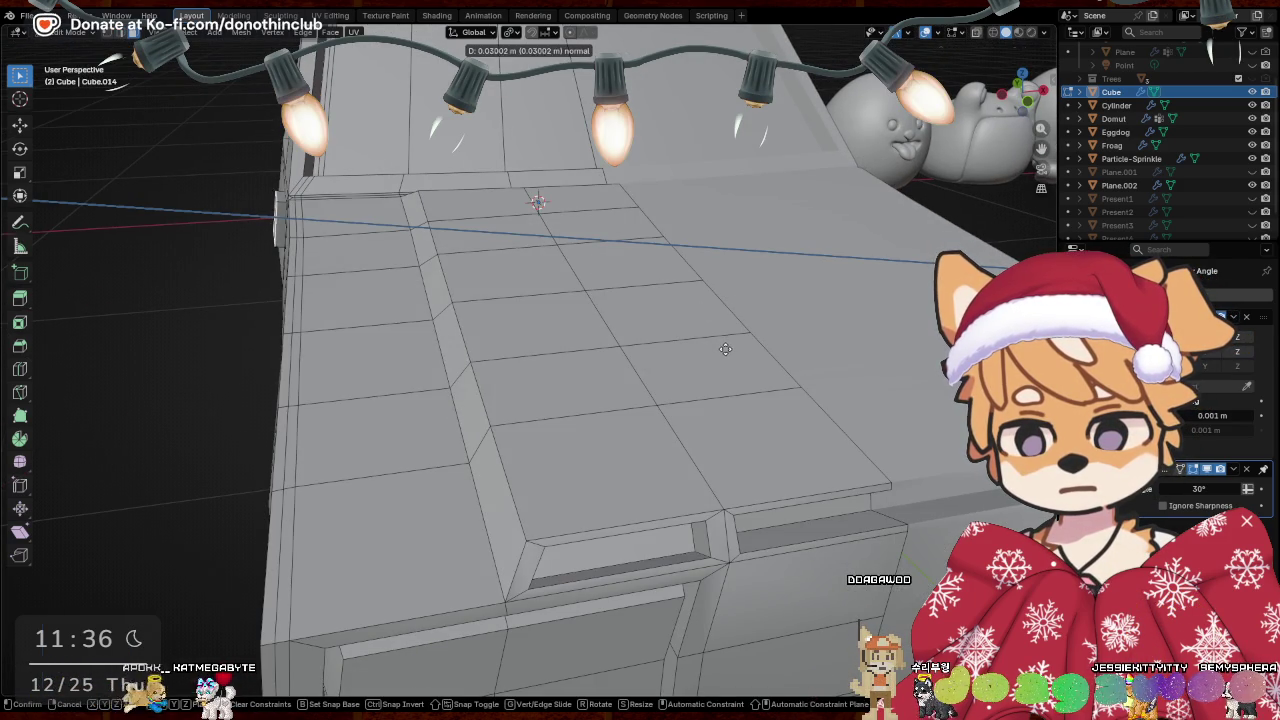
Extrude the door patch twice along its normal into a box jutting from the side
click(730, 347)
key(e)
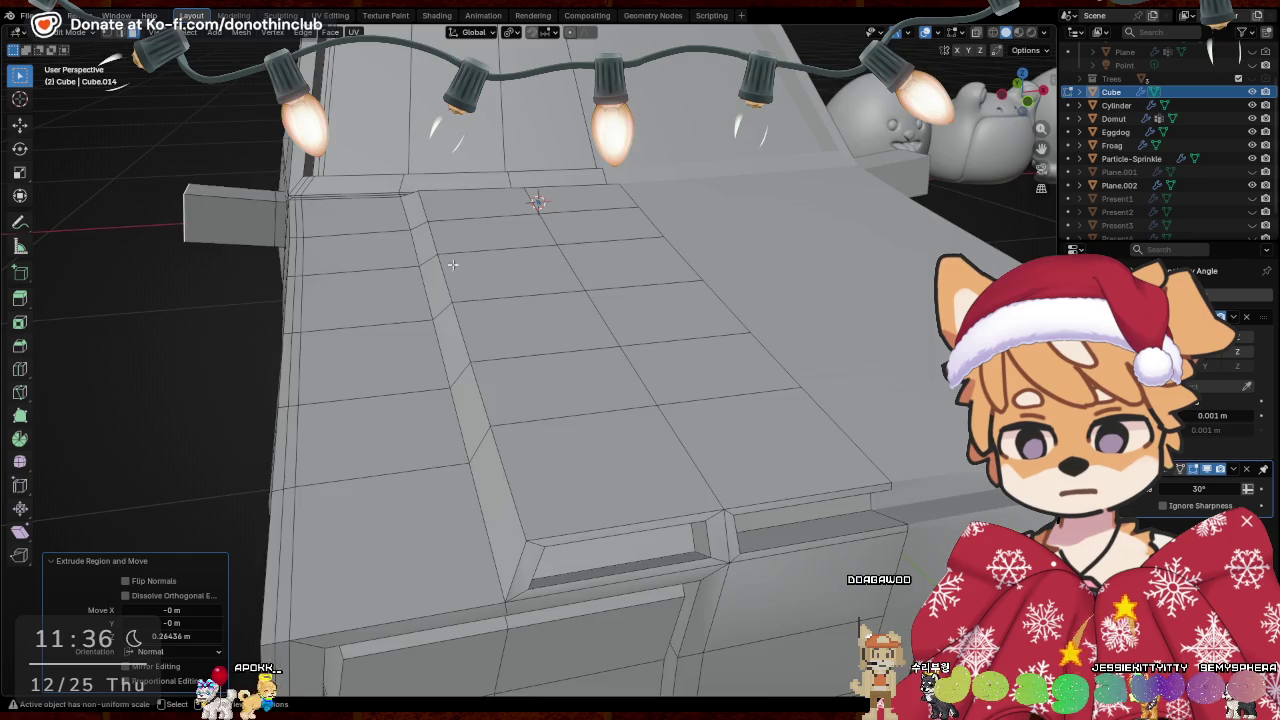
middle_drag(570, 318, 474, 161)
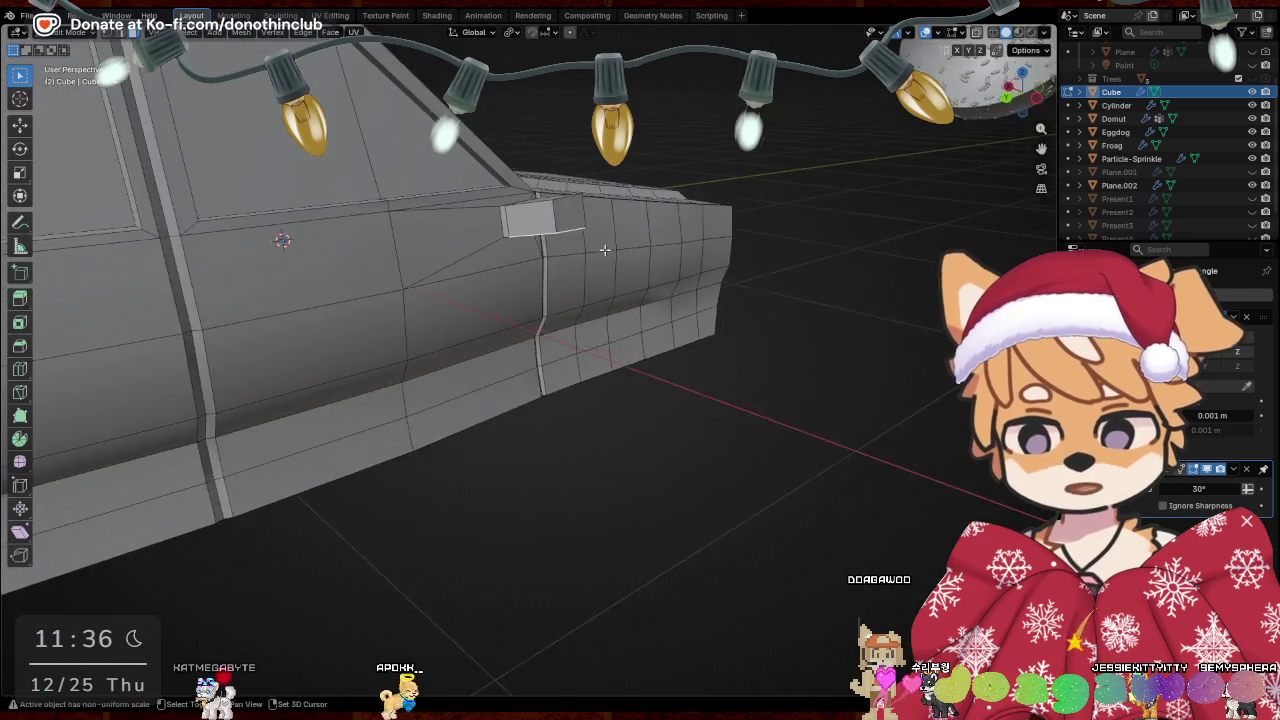
middle_drag(561, 190, 664, 252)
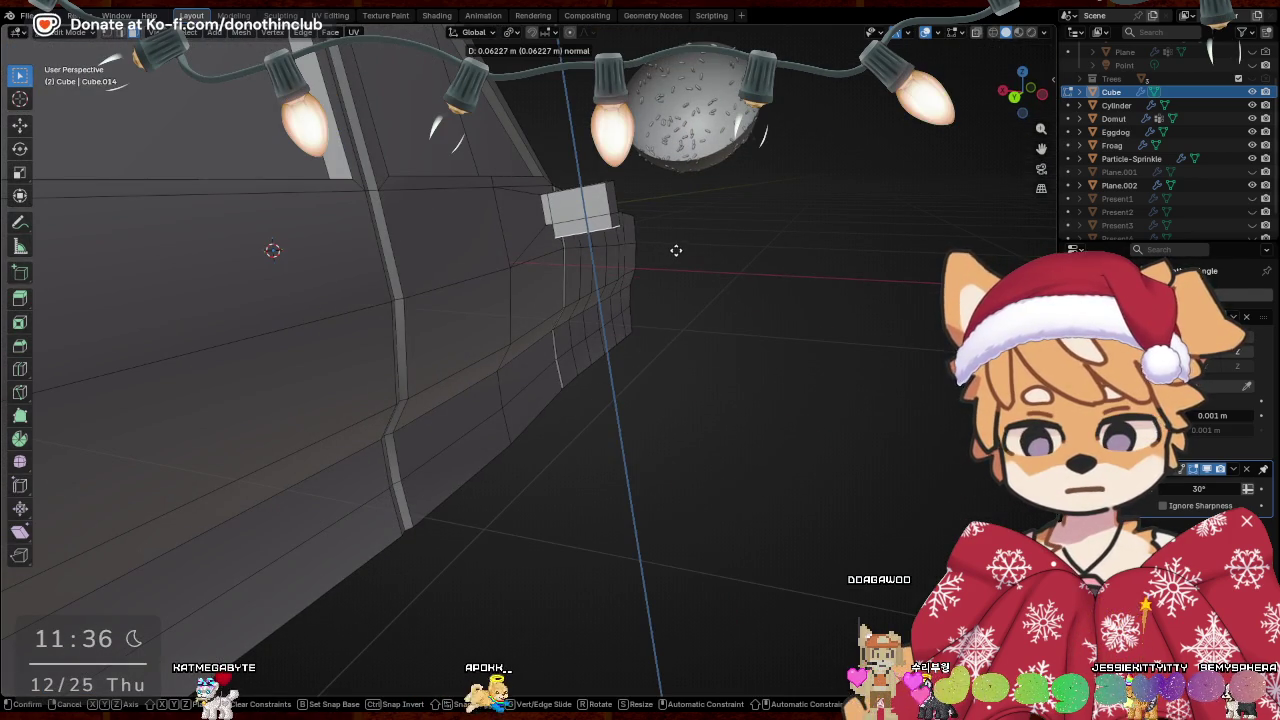
click(698, 237)
middle_drag(698, 237, 600, 266)
scroll(600, 266, up, 3)
mouse_move(620, 206)
middle_down()
mouse_move(684, 289)
mouse_move(666, 274)
mouse_move(744, 146)
mouse_move(817, 264)
mouse_move(649, 293)
middle_up()
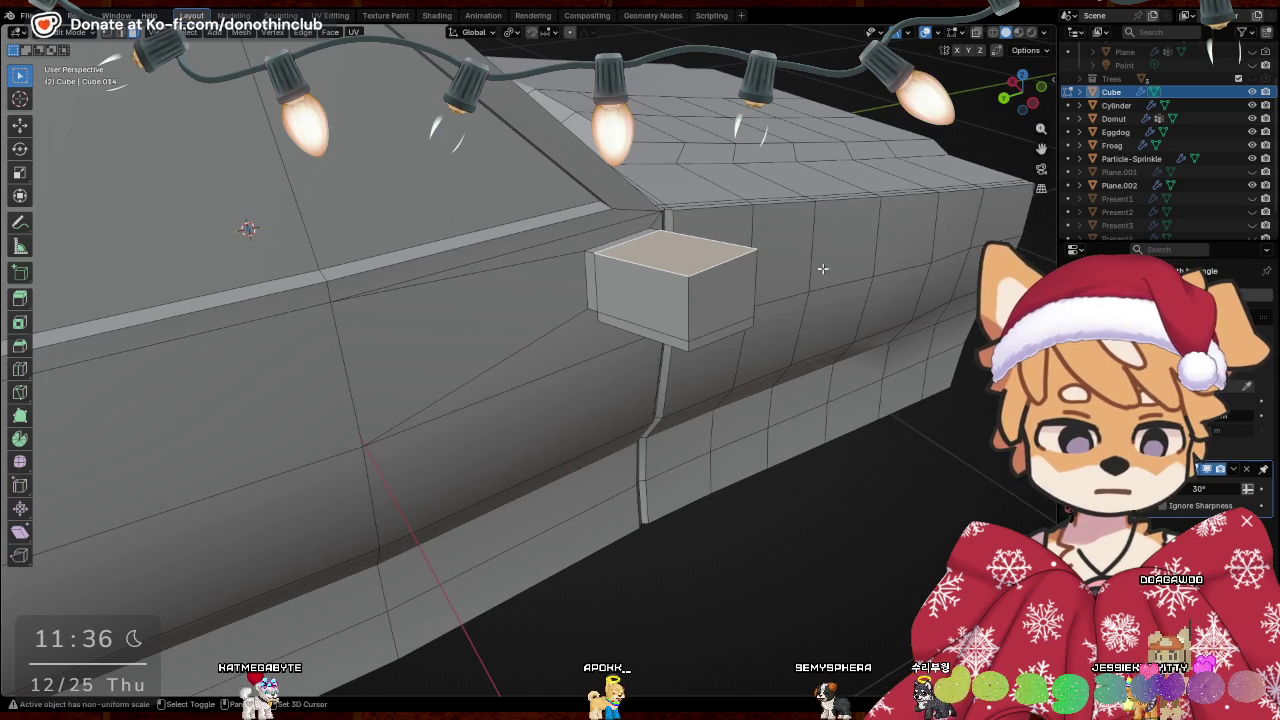
middle_drag(822, 269, 723, 260)
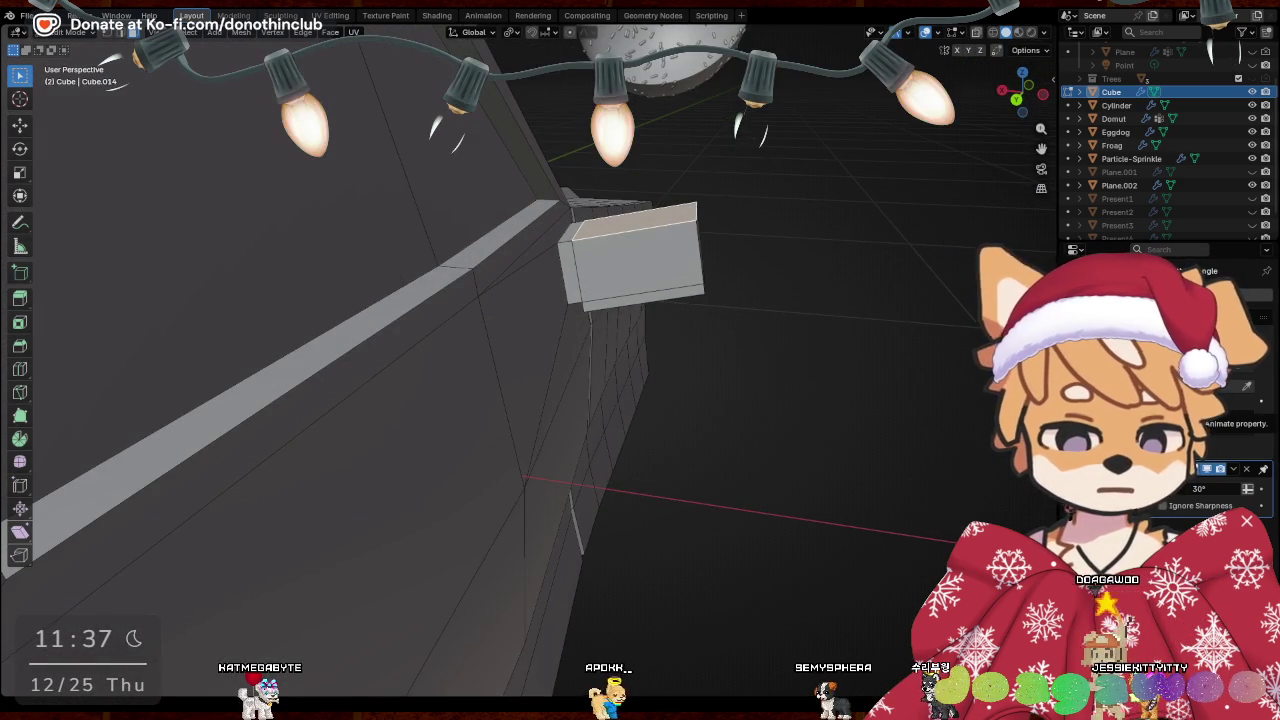
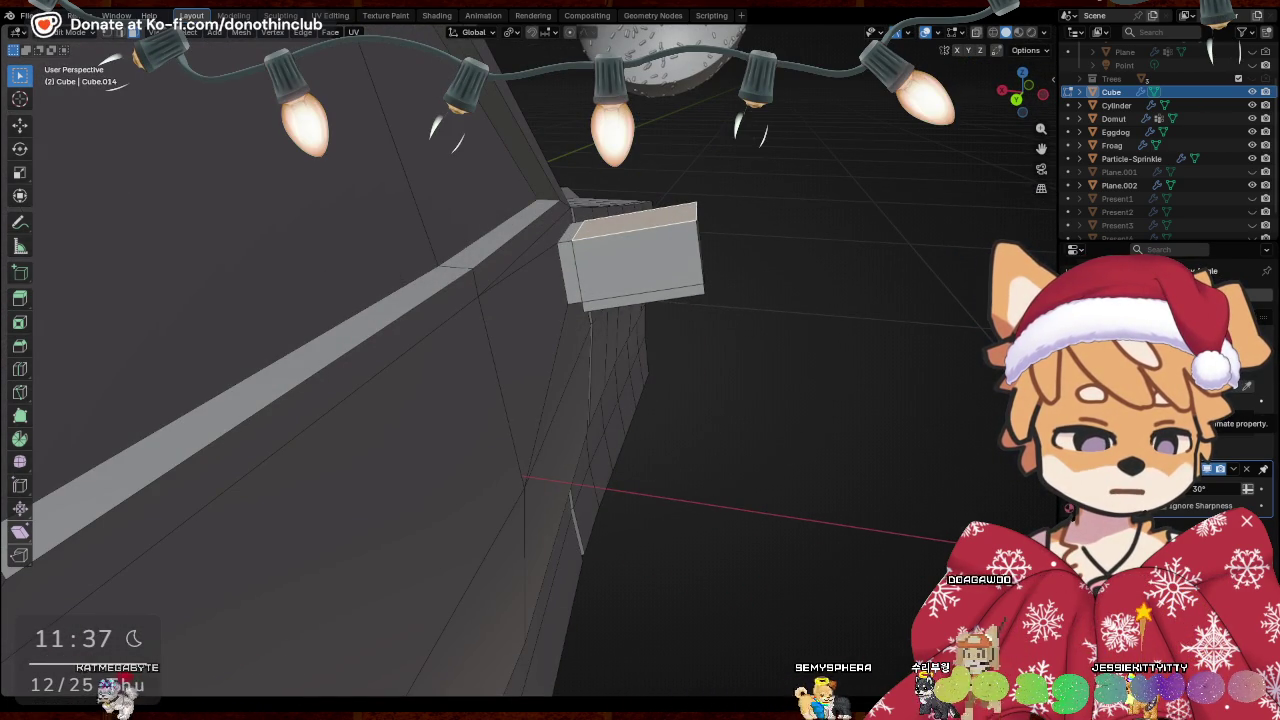
Select the side-mirror box's outer face and slide it along X
mouse_move(781, 262)
middle_down()
mouse_move(485, 378)
mouse_move(443, 342)
mouse_move(678, 410)
middle_up()
click(443, 342)
key(g)
key(x)
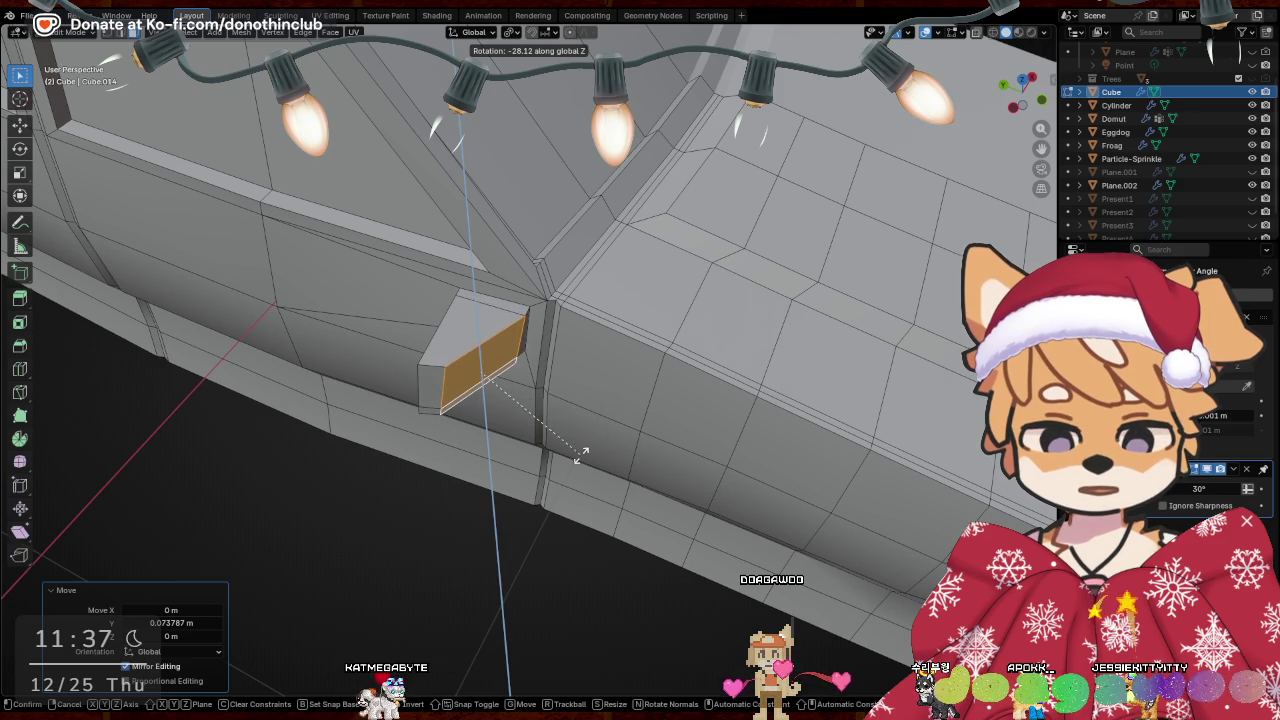
mouse_move(585, 455)
middle_down()
mouse_move(567, 353)
mouse_move(605, 268)
mouse_move(620, 280)
middle_up()
click(608, 268)
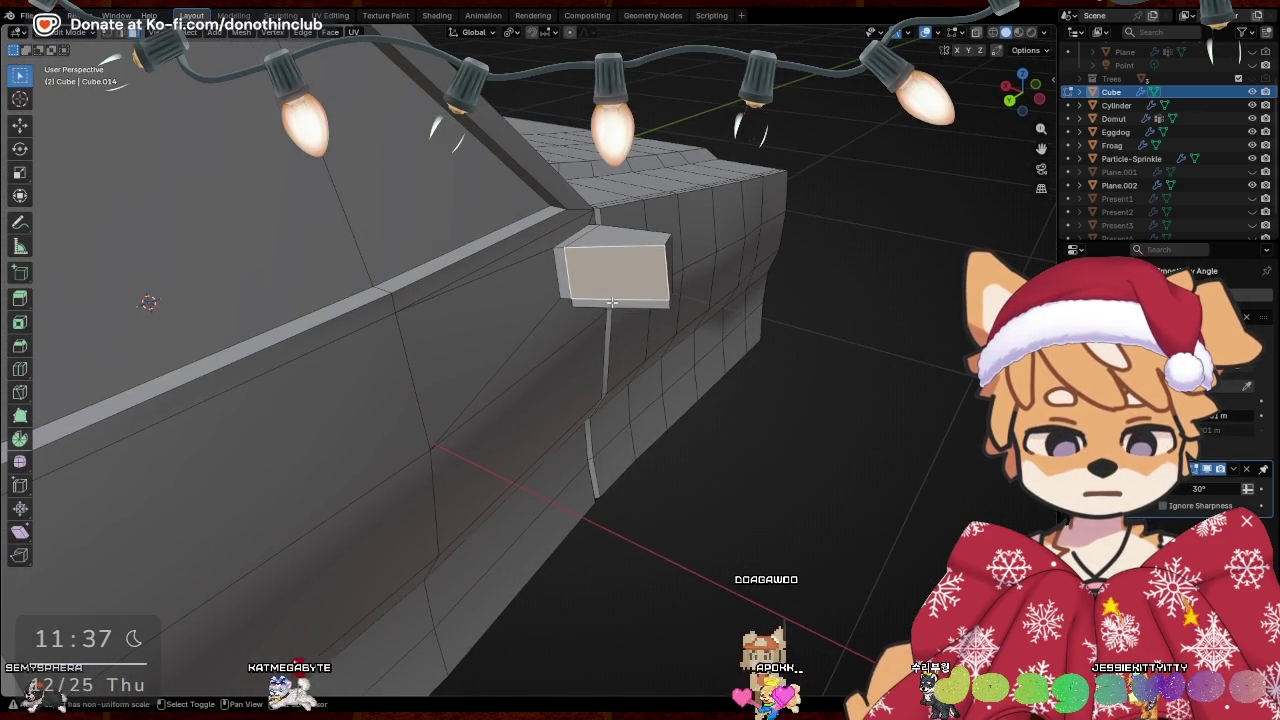
Inset the outer face and push it inward along its normal into a recess
mouse_move(733, 241)
middle_down()
mouse_move(683, 294)
mouse_move(772, 200)
middle_up()
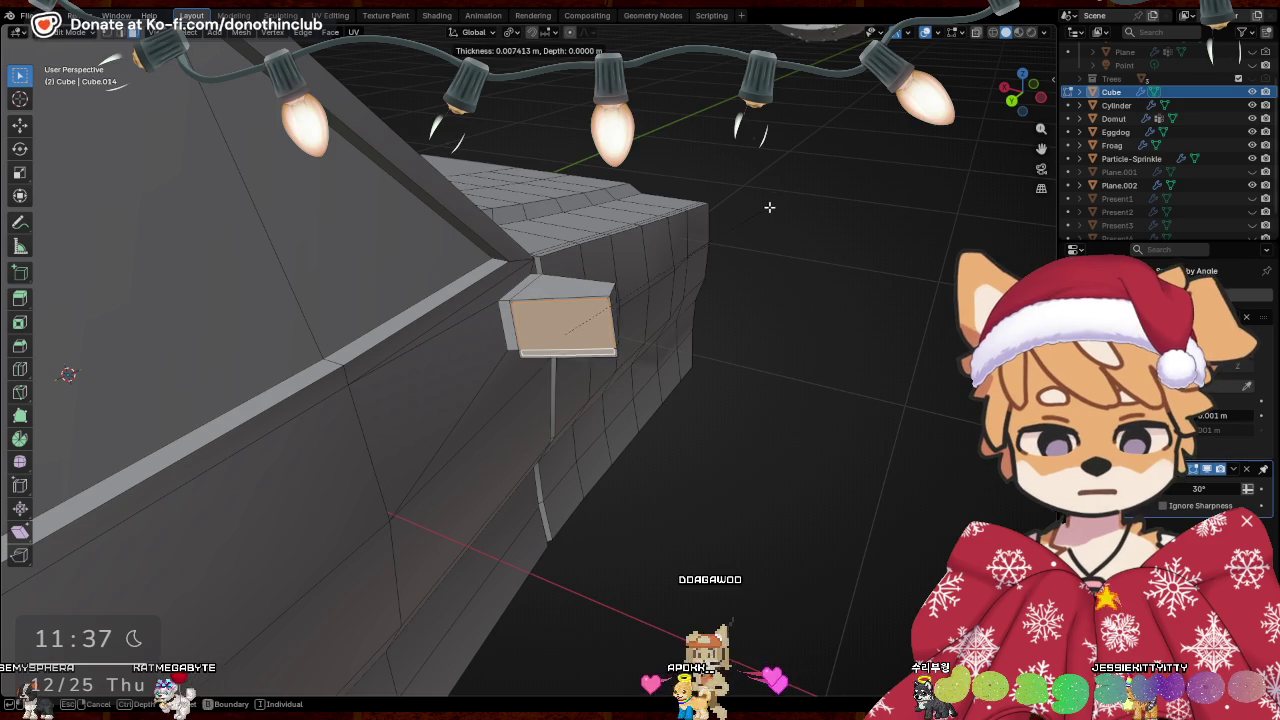
click(766, 209)
key(g)
key(z)
key(z)
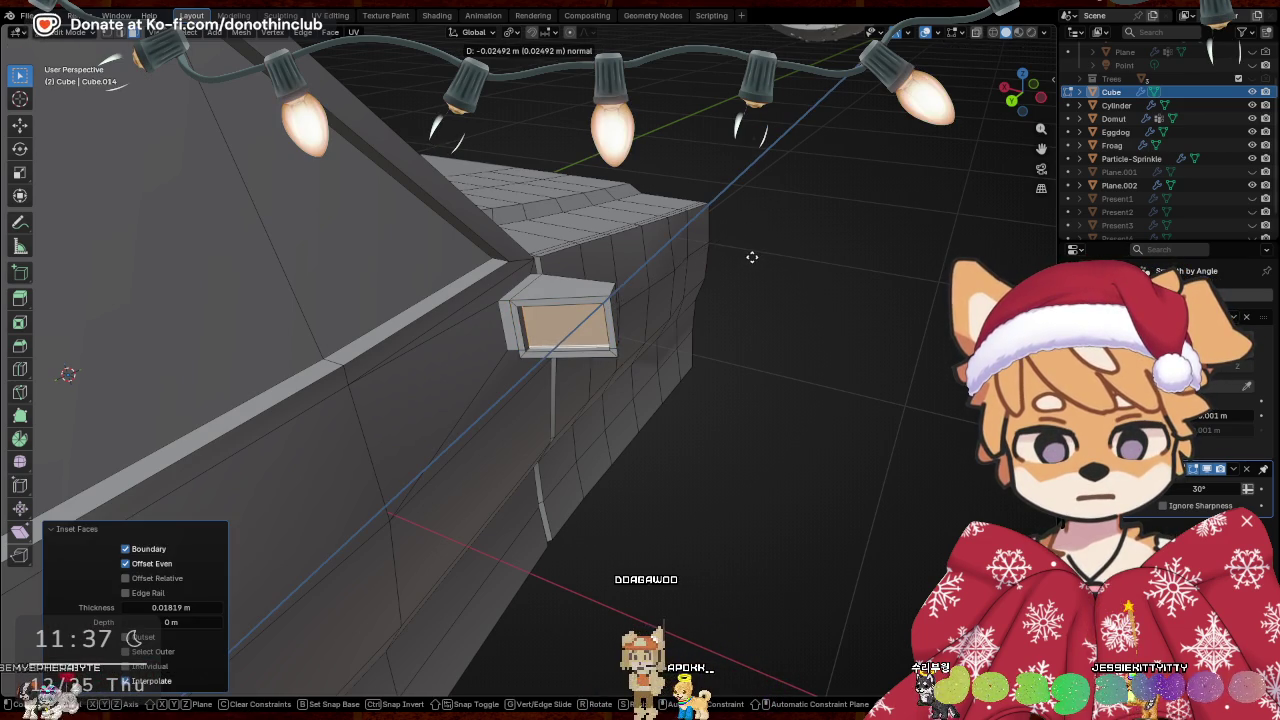
click(752, 257)
mouse_move(752, 257)
middle_down()
mouse_move(869, 397)
mouse_move(799, 497)
mouse_move(526, 460)
mouse_move(728, 457)
mouse_move(537, 353)
middle_up()
Return to Object Mode, then go back into mesh editing on the car
key(Tab)
scroll(612, 468, down, 5)
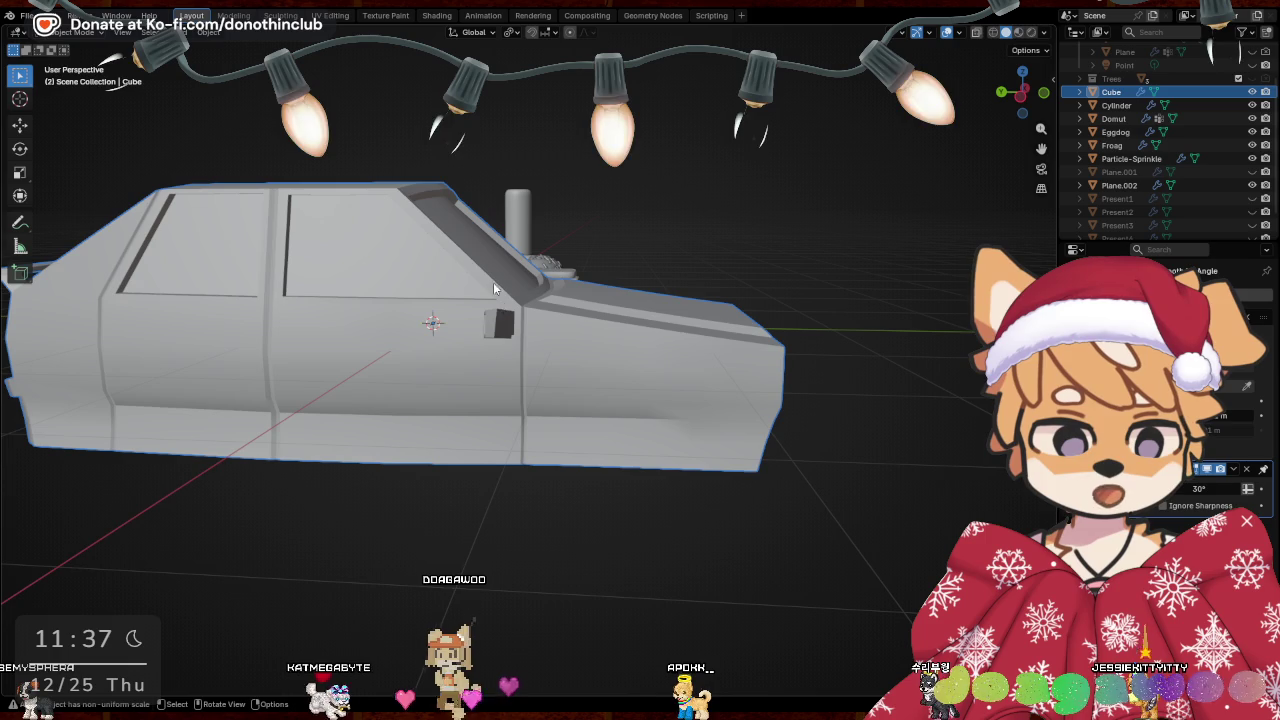
click(661, 342)
mouse_move(661, 342)
middle_down()
mouse_move(694, 366)
mouse_move(661, 343)
middle_up()
Clear the leftover stray faces near the mirror box
scroll(676, 330, up, 2)
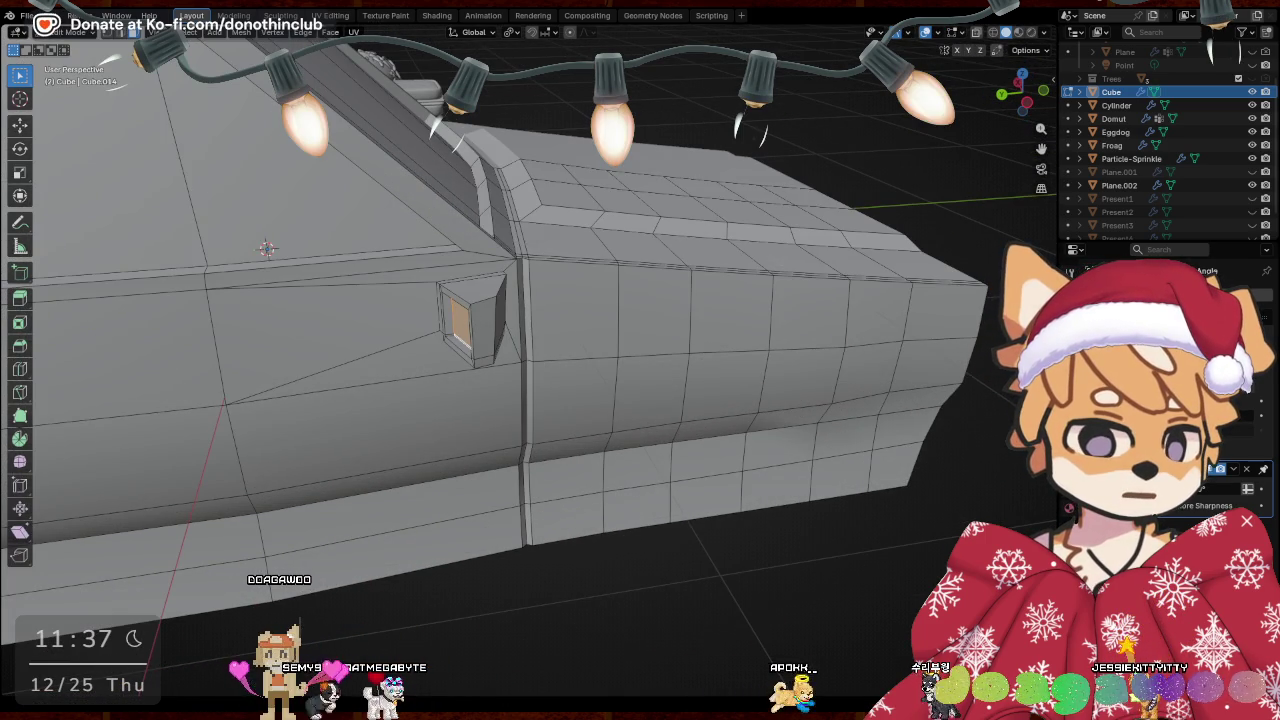
scroll(748, 443, down, 2)
scroll(829, 351, up, 5)
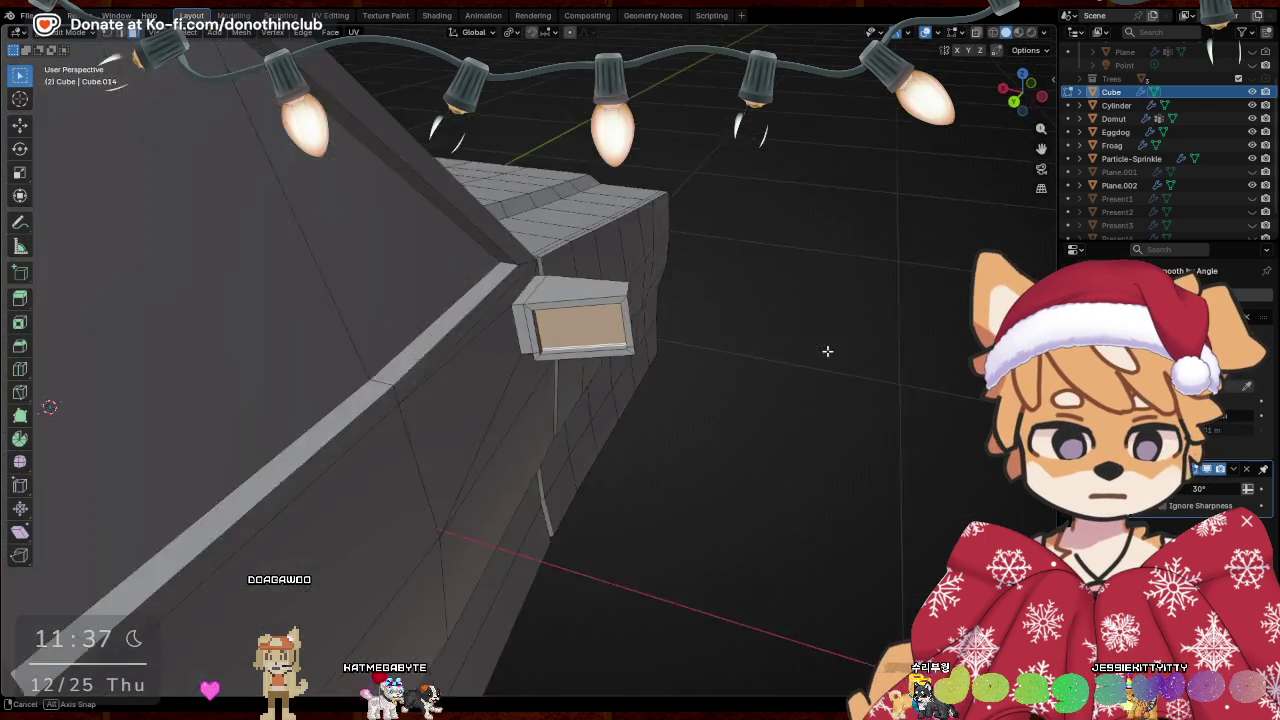
mouse_move(817, 351)
middle_down()
mouse_move(657, 345)
mouse_move(804, 317)
mouse_move(810, 351)
mouse_move(498, 273)
middle_up()
key(Tab)
key(Tab)
key(l)
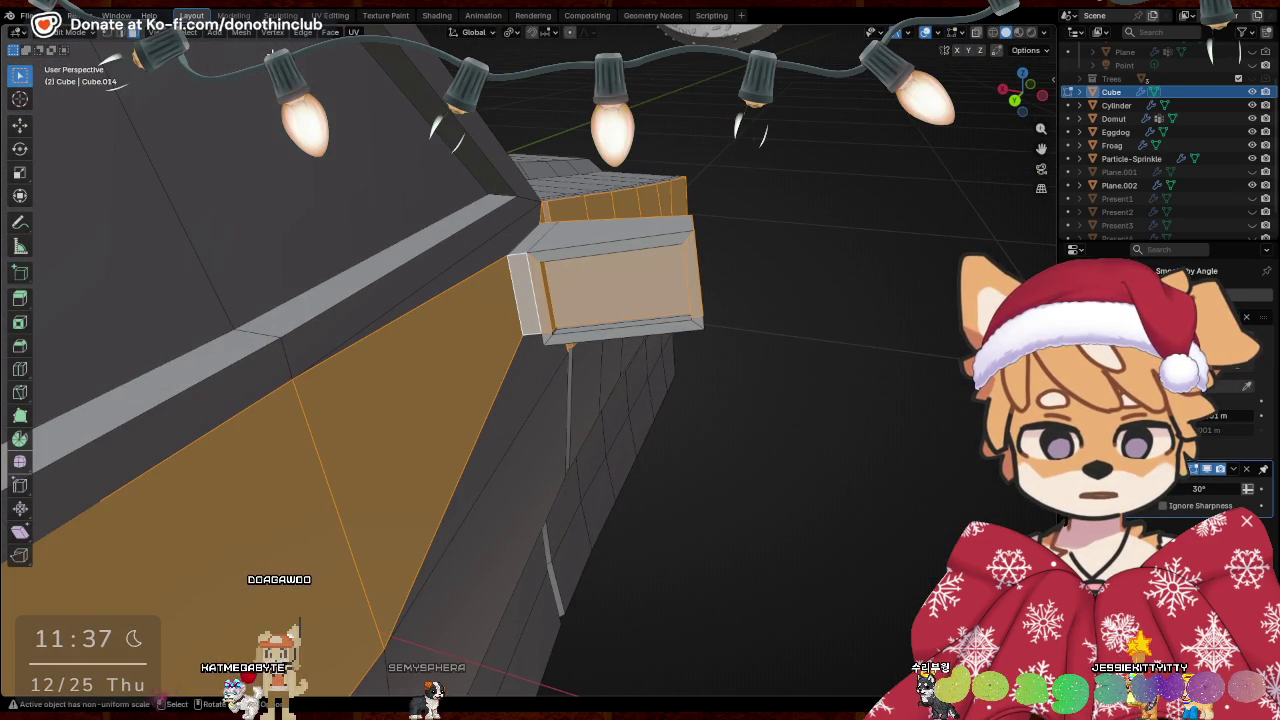
mouse_move(560, 300)
middle_down()
mouse_move(634, 231)
mouse_move(497, 291)
middle_up()
key(x)
click(634, 231)
key(ctrl+z)
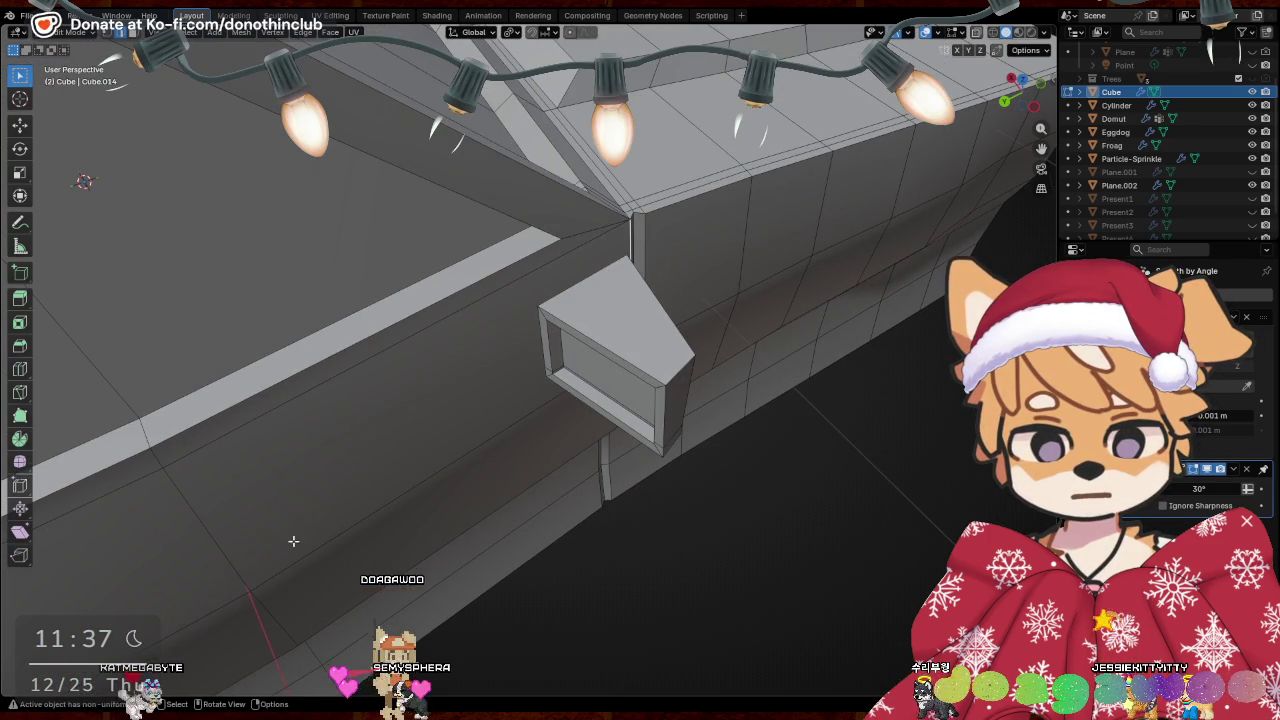
Select the whole mirror box, raise it along Z and slide it along X
key(l)
mouse_move(649, 353)
middle_down()
mouse_move(520, 420)
mouse_move(556, 370)
middle_up()
key(g)
key(z)
click(500, 420)
key(g)
key(x)
click(505, 351)
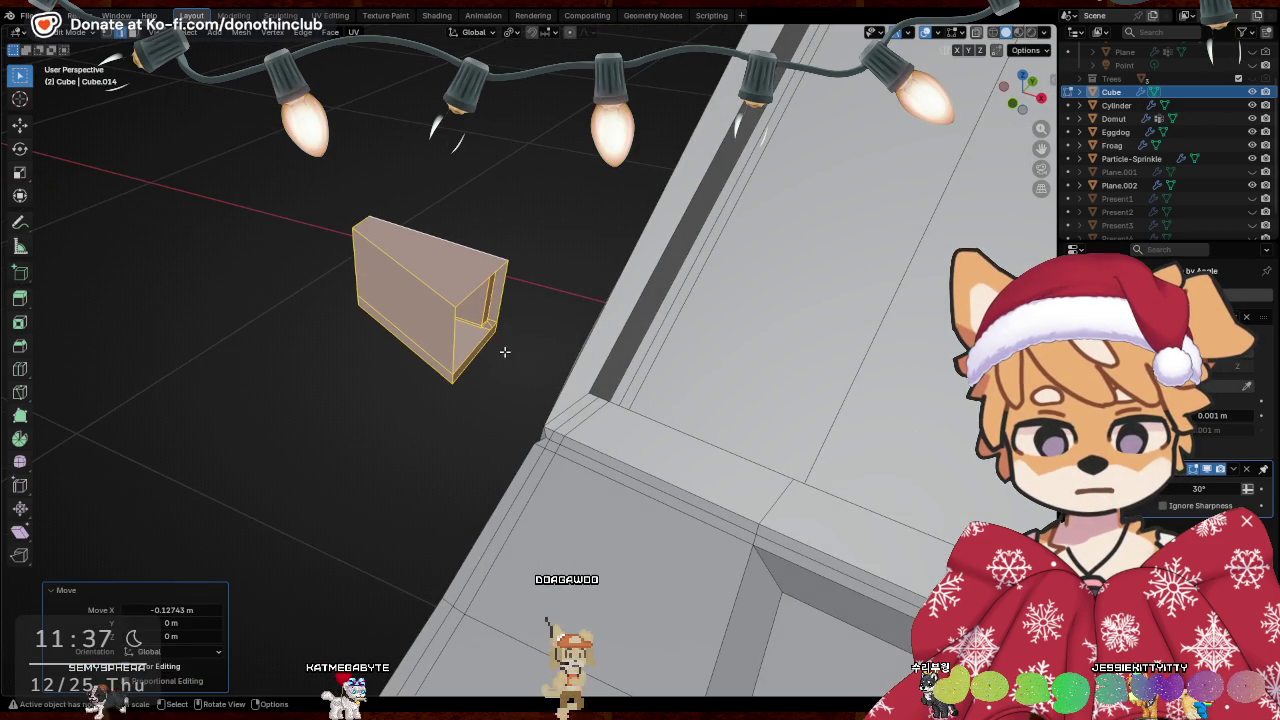
key(alt+a)
Extrude the box's inner back face along X into an arm toward the body
middle_drag(446, 327, 466, 309)
click(466, 309)
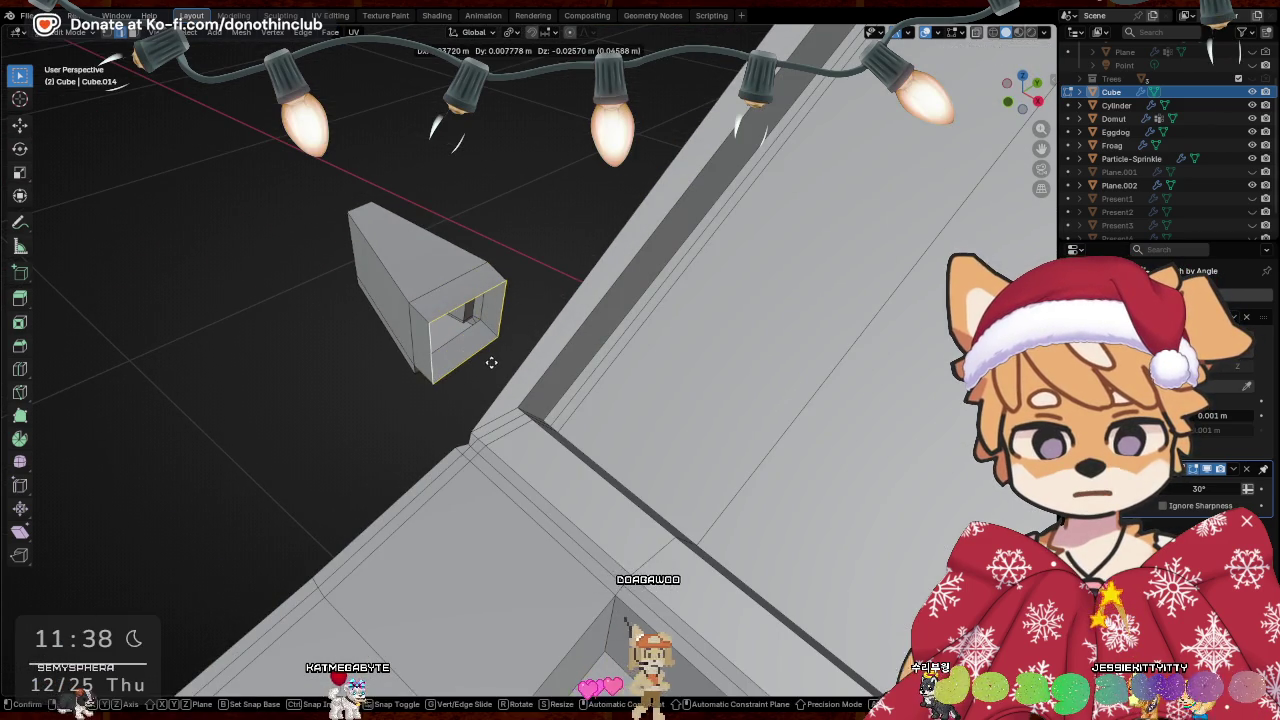
click(491, 362)
mouse_move(562, 320)
middle_down()
mouse_move(590, 440)
mouse_move(513, 207)
mouse_move(728, 452)
middle_up()
key(e)
key(x)
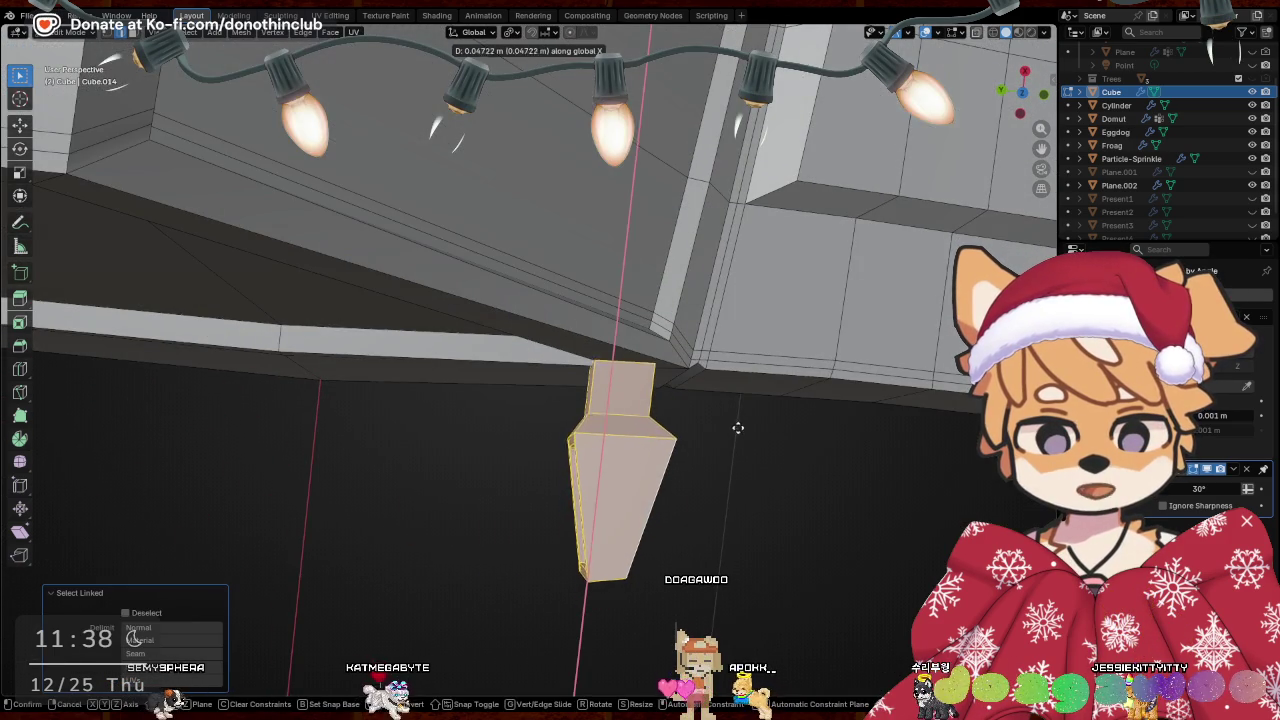
click(744, 426)
mouse_move(744, 426)
middle_down()
mouse_move(639, 260)
mouse_move(580, 335)
mouse_move(596, 362)
middle_up()
key(alt+a)
Shift the mirror along Y and tilt it 11.4° to sit against the door
key(r)
key(z)
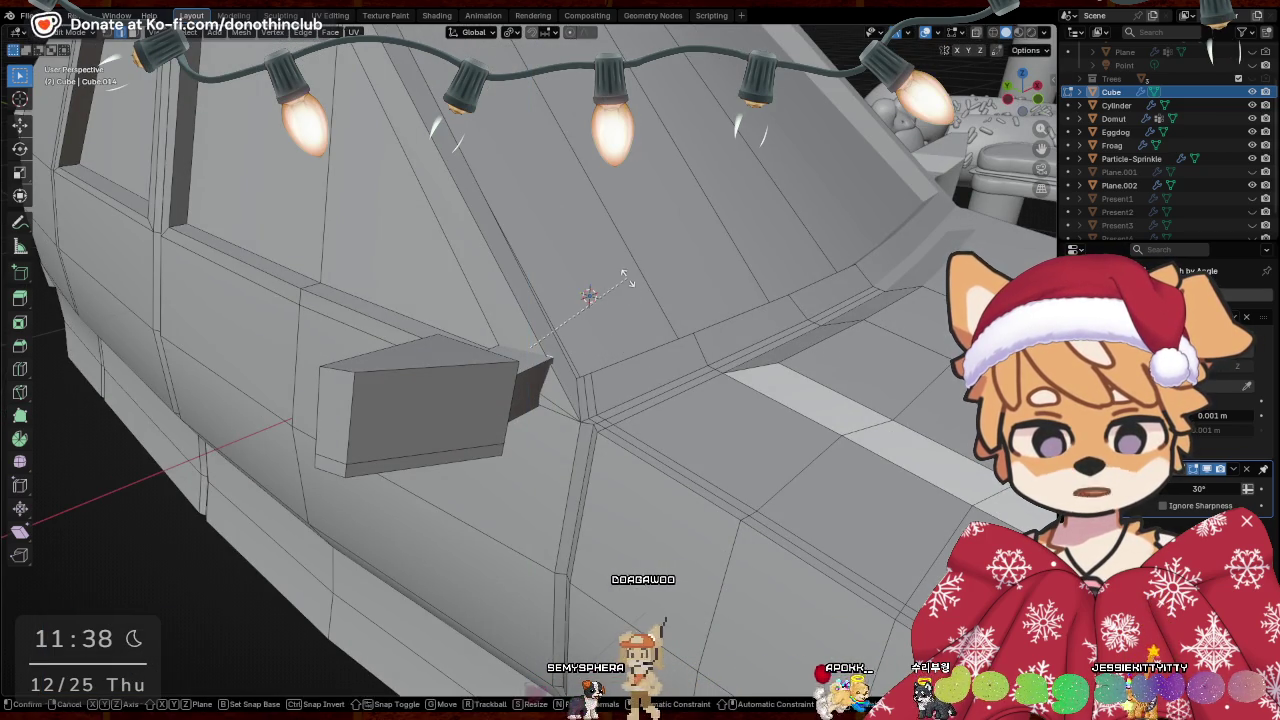
key(r)
key(x)
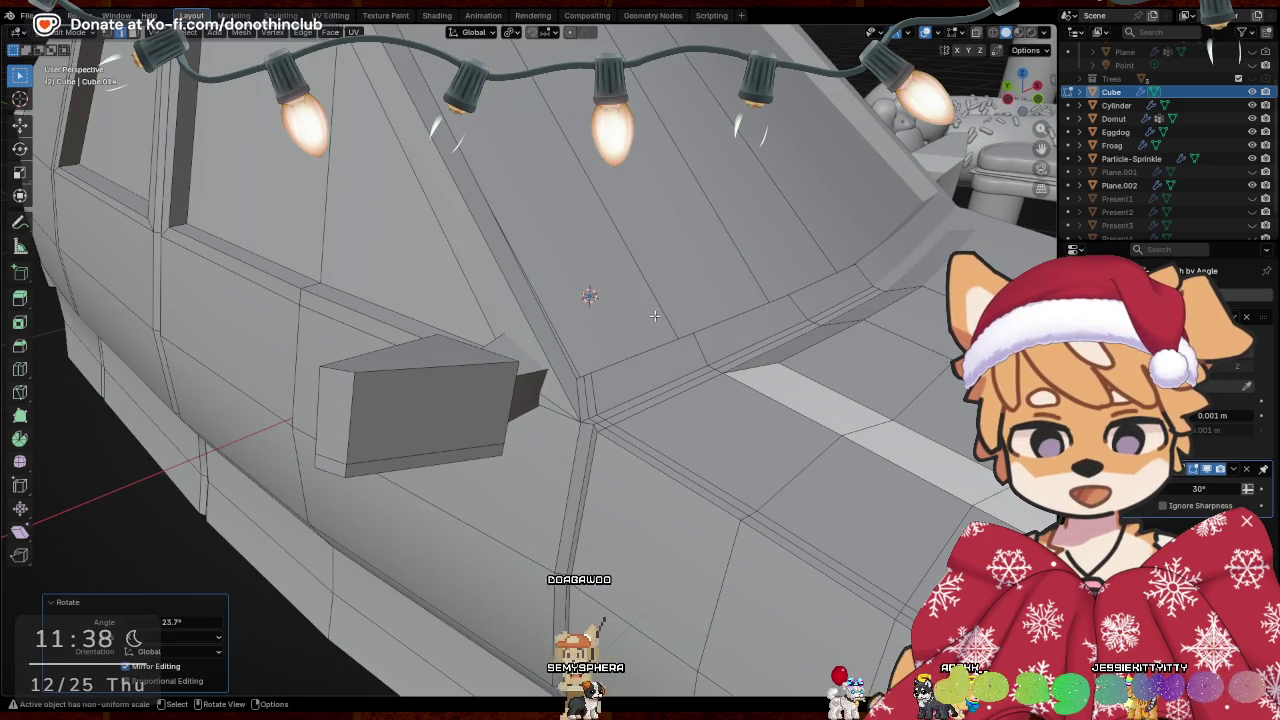
key(r)
key(x)
key(g)
key(y)
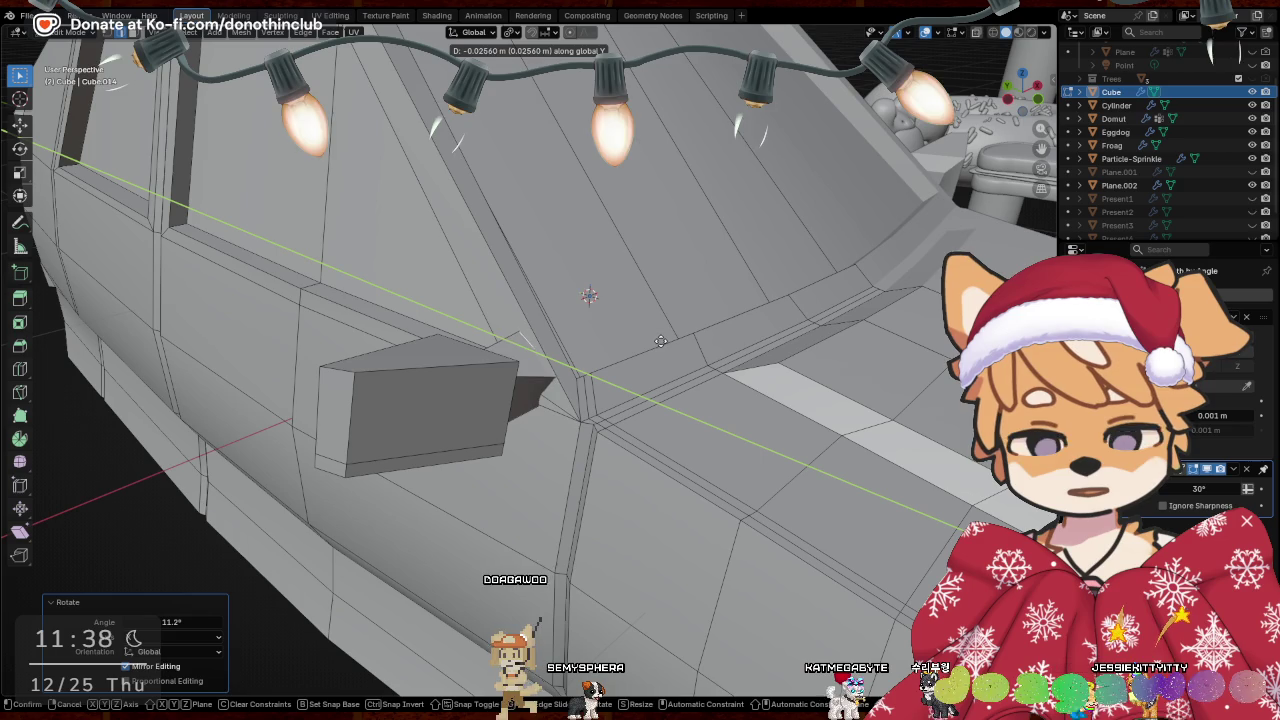
click(660, 340)
key(r)
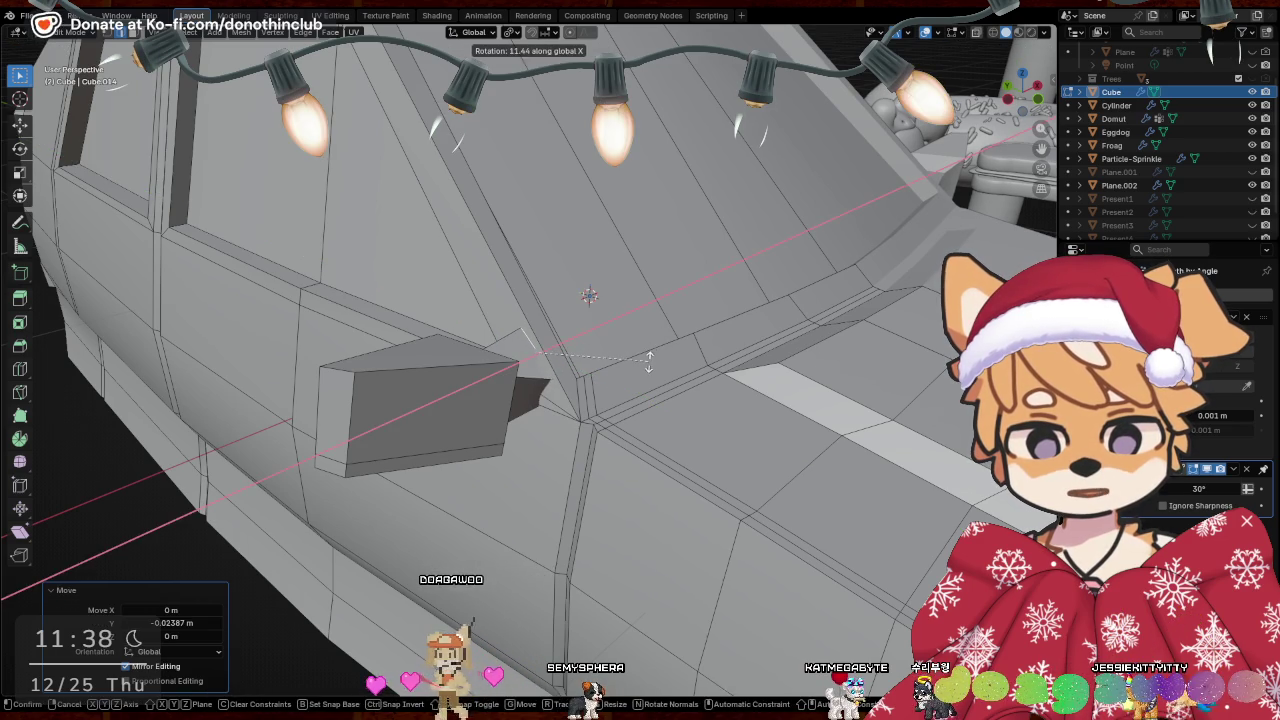
click(649, 360)
mouse_move(649, 360)
middle_down()
mouse_move(793, 333)
mouse_move(740, 303)
middle_up()
Preview the mirror with material shading, then switch to wireframe shading
key(z)
click(610, 319)
mouse_move(613, 301)
middle_down()
mouse_move(620, 357)
mouse_move(520, 377)
mouse_move(594, 411)
mouse_move(571, 443)
mouse_move(531, 374)
middle_up()
key(z)
click(374, 371)
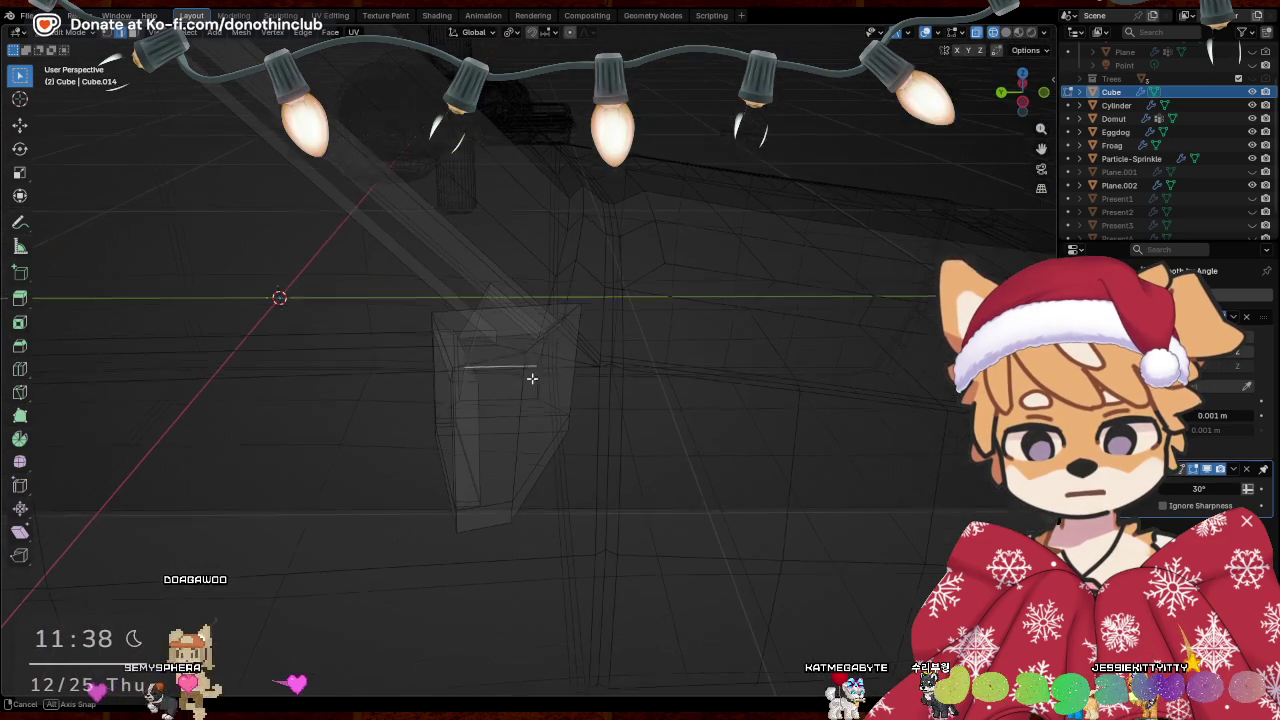
Nudge the mirror arm along Z, rotate it about X and shift it along Y
key(g)
key(z)
click(542, 348)
key(r)
key(x)
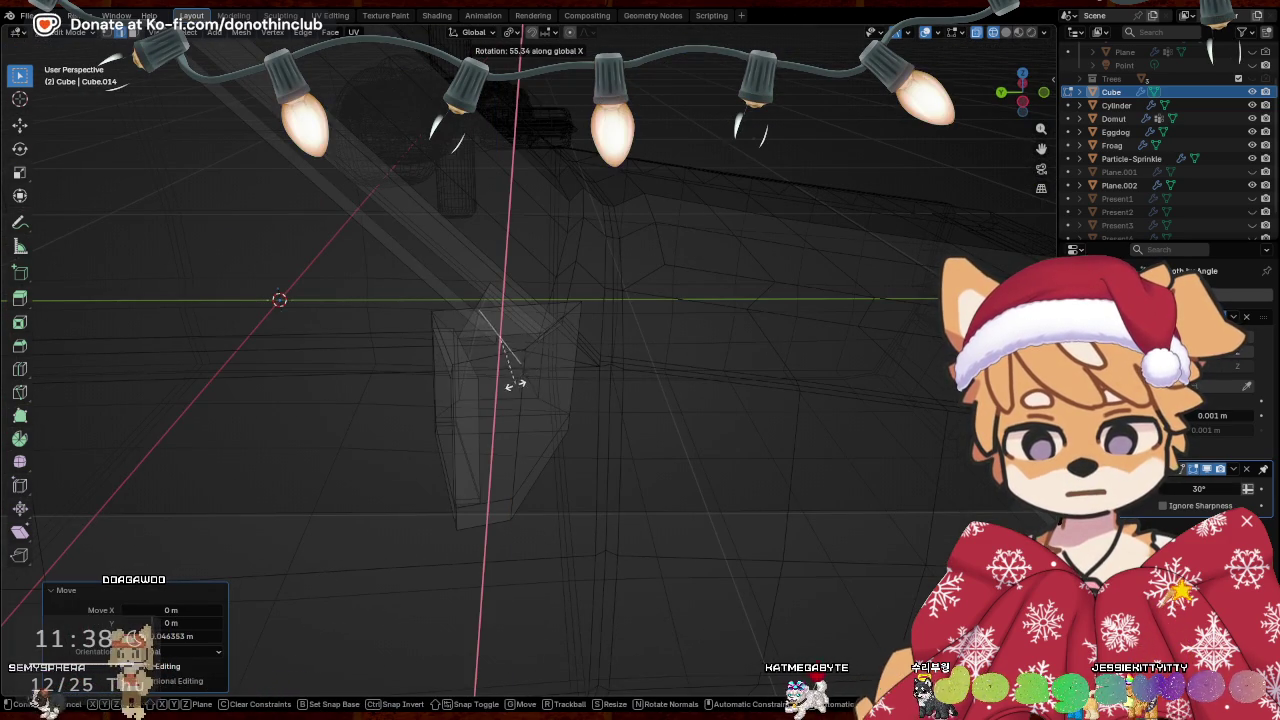
key(g)
key(y)
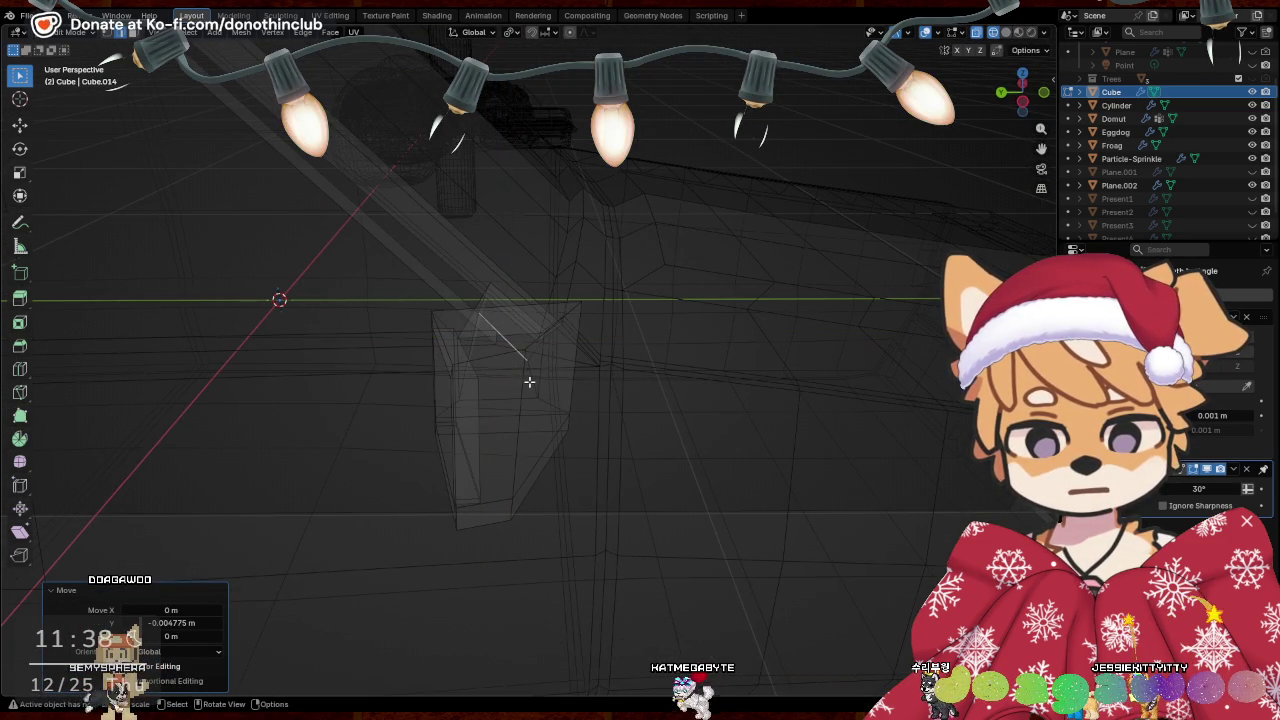
Return to solid shading and re-enter Edit Mode on the car
key(Tab)
scroll(522, 436, down, 3)
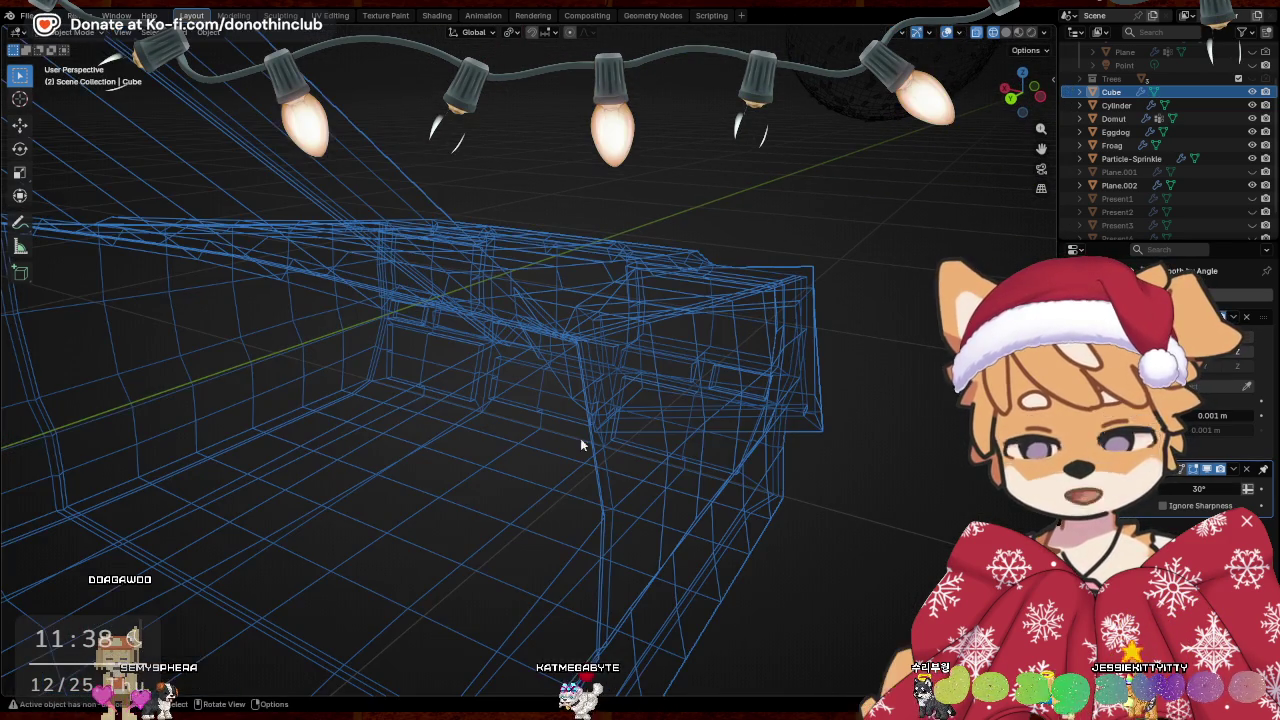
key(shift+z)
key(ctrl+Tab)
click(600, 417)
scroll(540, 425, up, 3)
Reposition the selected arm part and rotate it 17.7°
mouse_move(441, 348)
middle_down()
mouse_move(650, 175)
mouse_move(686, 90)
mouse_move(522, 271)
middle_up()
key(g)
click(478, 310)
key(r)
click(603, 162)
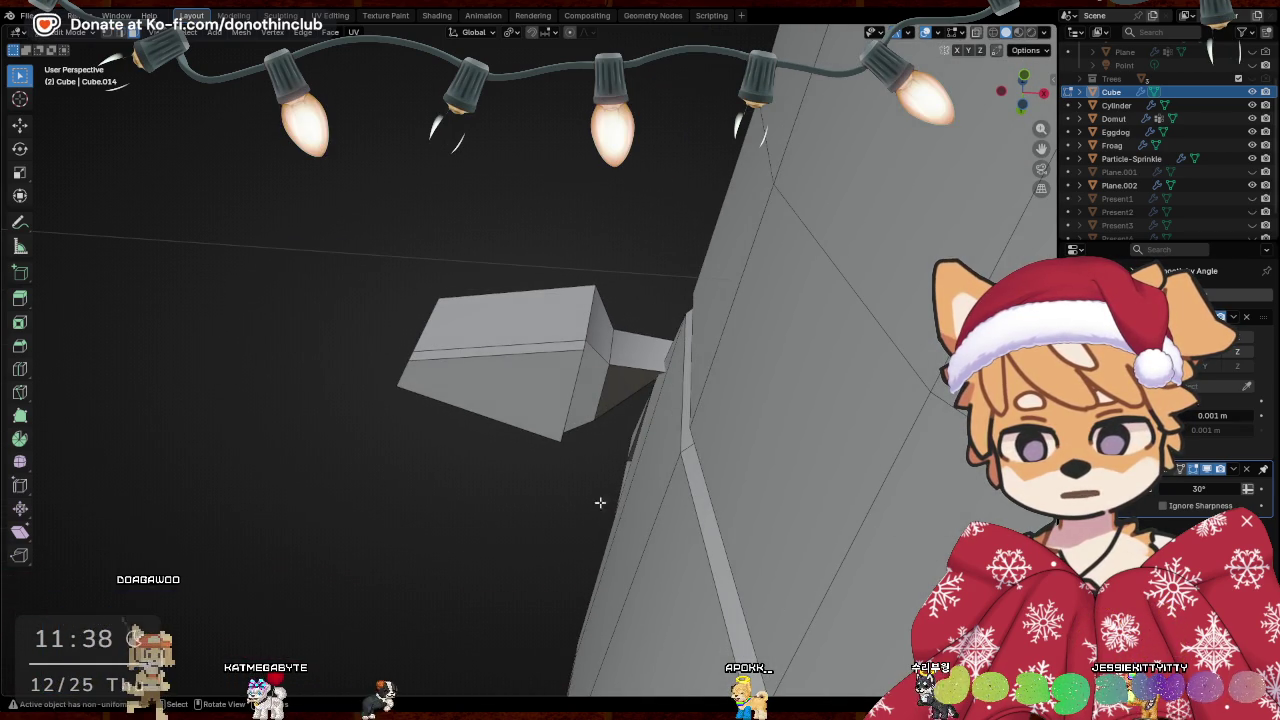
Delete the arm's hidden end face and inspect the mirror from below
key(x)
click(486, 368)
middle_drag(486, 368, 310, 209)
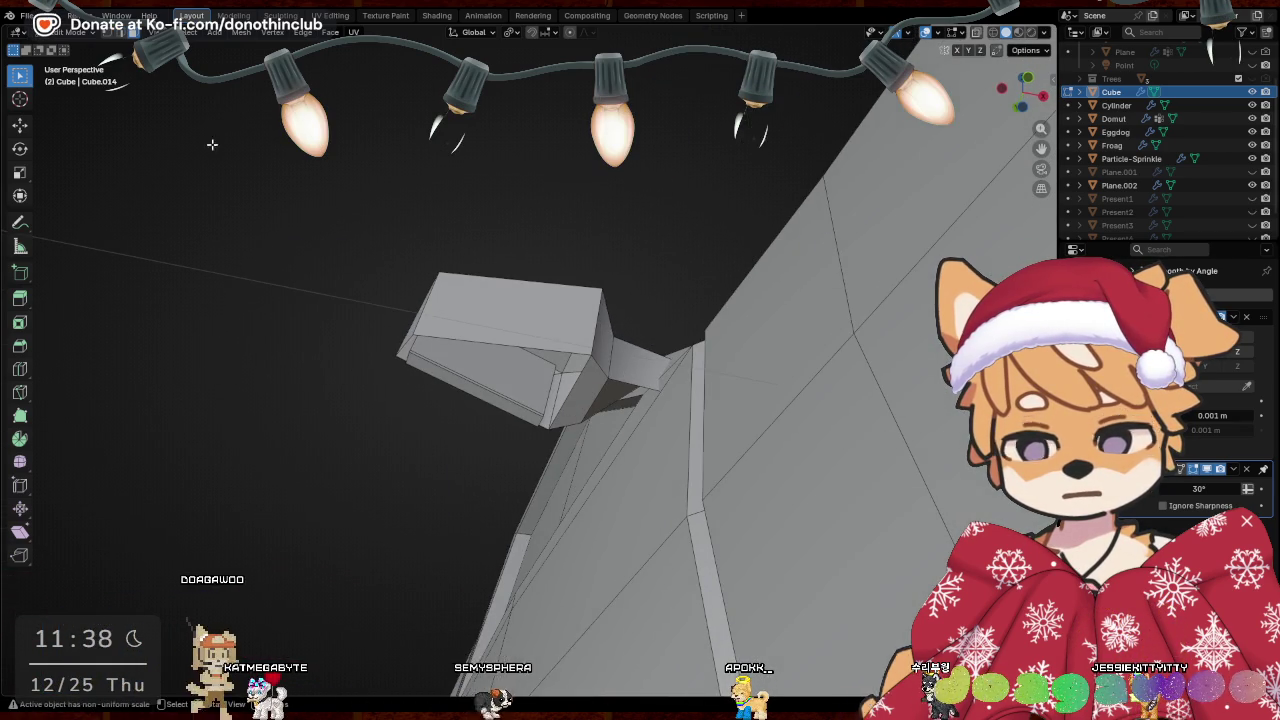
mouse_move(120, 35)
middle_down()
mouse_move(635, 382)
mouse_move(663, 429)
mouse_move(603, 476)
middle_up()
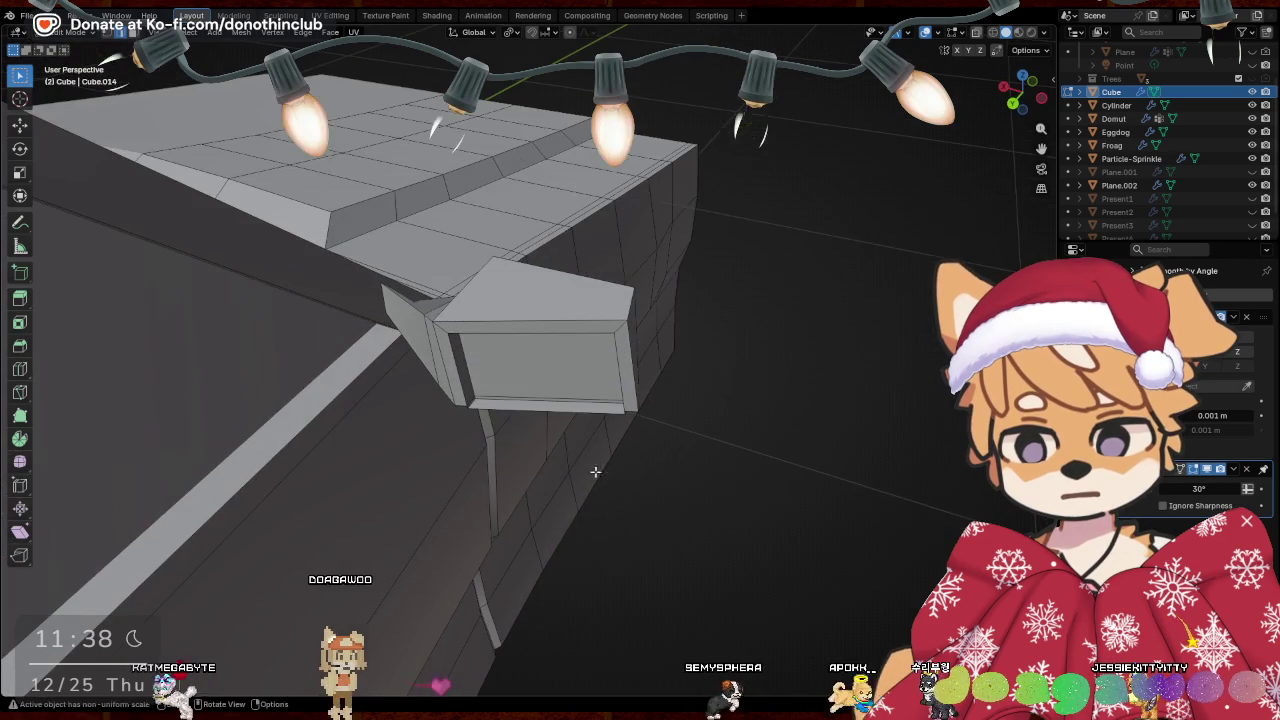
right_click(529, 402)
key(Escape)
mouse_move(563, 423)
middle_down()
mouse_move(494, 249)
mouse_move(457, 280)
mouse_move(448, 246)
mouse_move(586, 371)
middle_up()
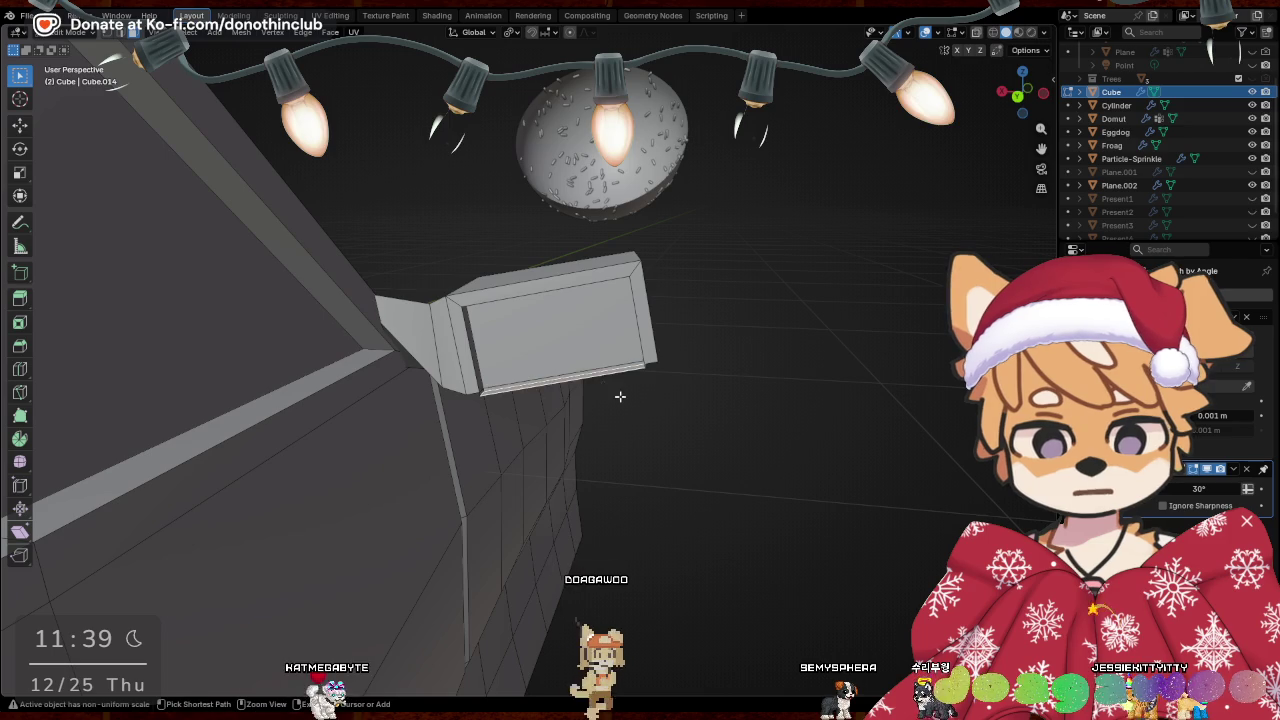
mouse_move(794, 491)
middle_down()
mouse_move(686, 434)
mouse_move(483, 500)
mouse_move(277, 463)
middle_up()
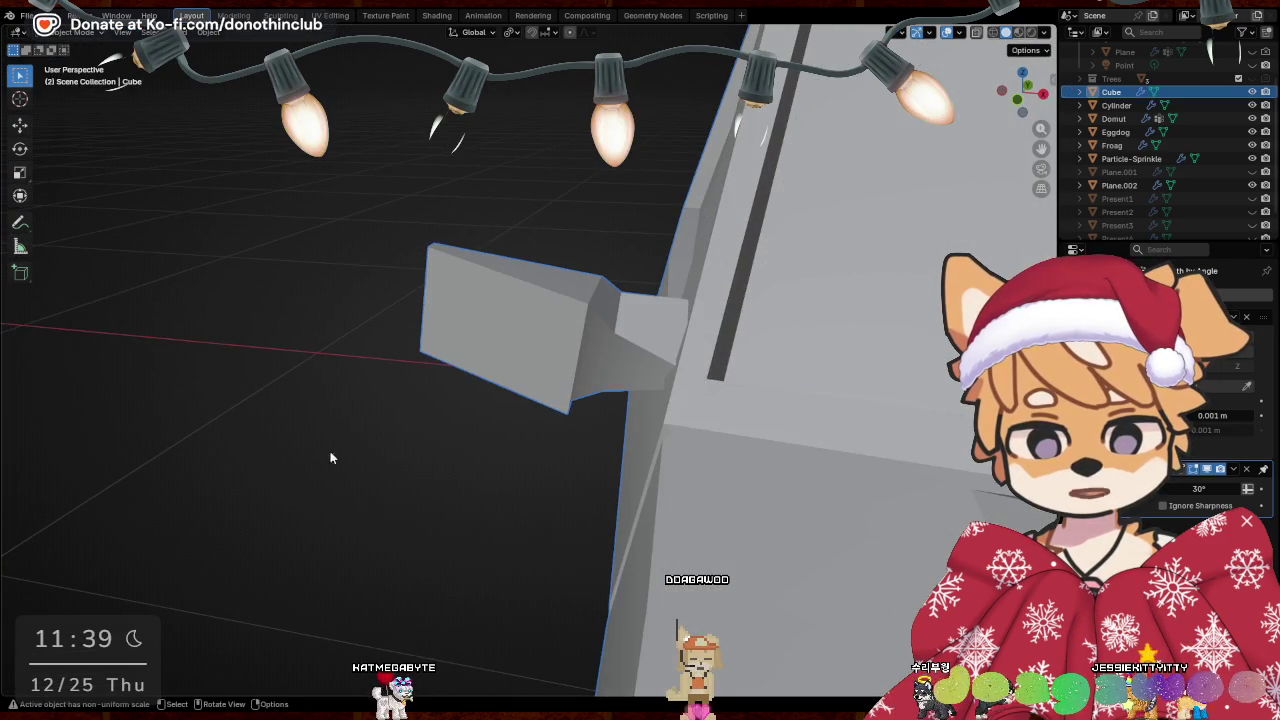
Add a simple subdivision to the car body and go back into Edit Mode
key(Tab)
mouse_move(491, 346)
middle_down()
mouse_move(548, 484)
mouse_move(634, 523)
mouse_move(634, 451)
mouse_move(706, 391)
mouse_move(678, 436)
mouse_move(560, 440)
middle_up()
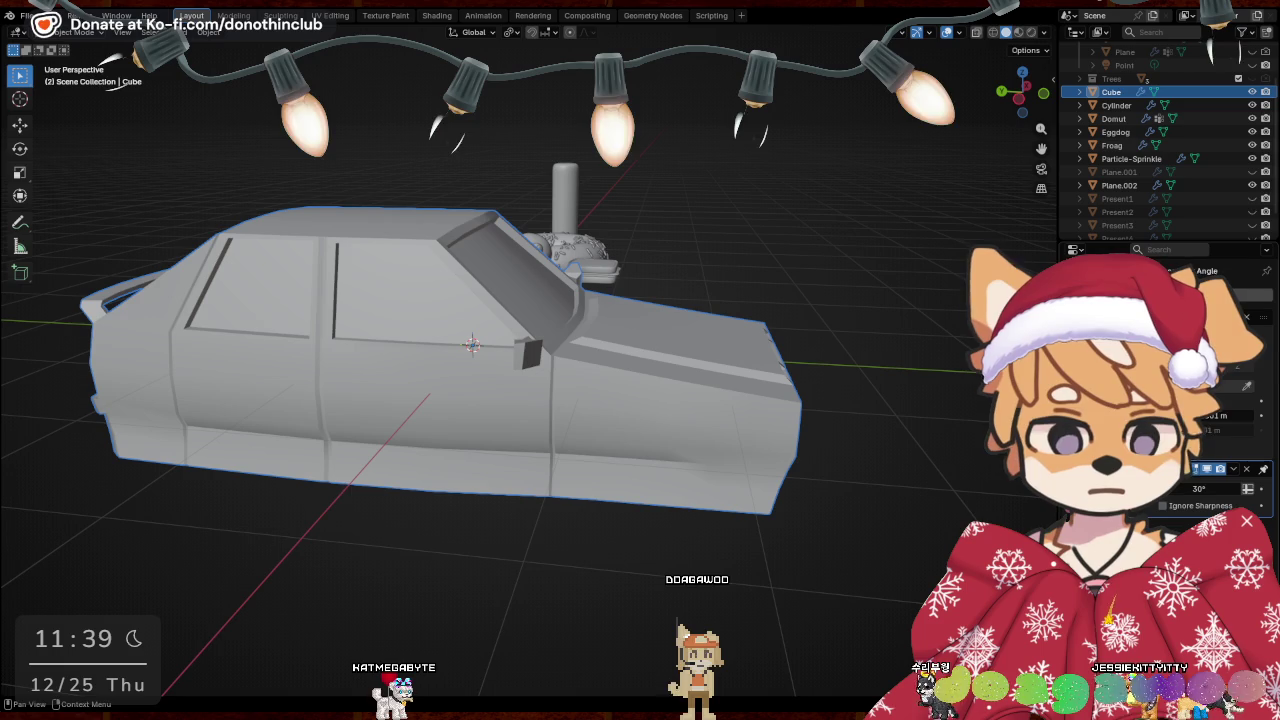
key(Return)
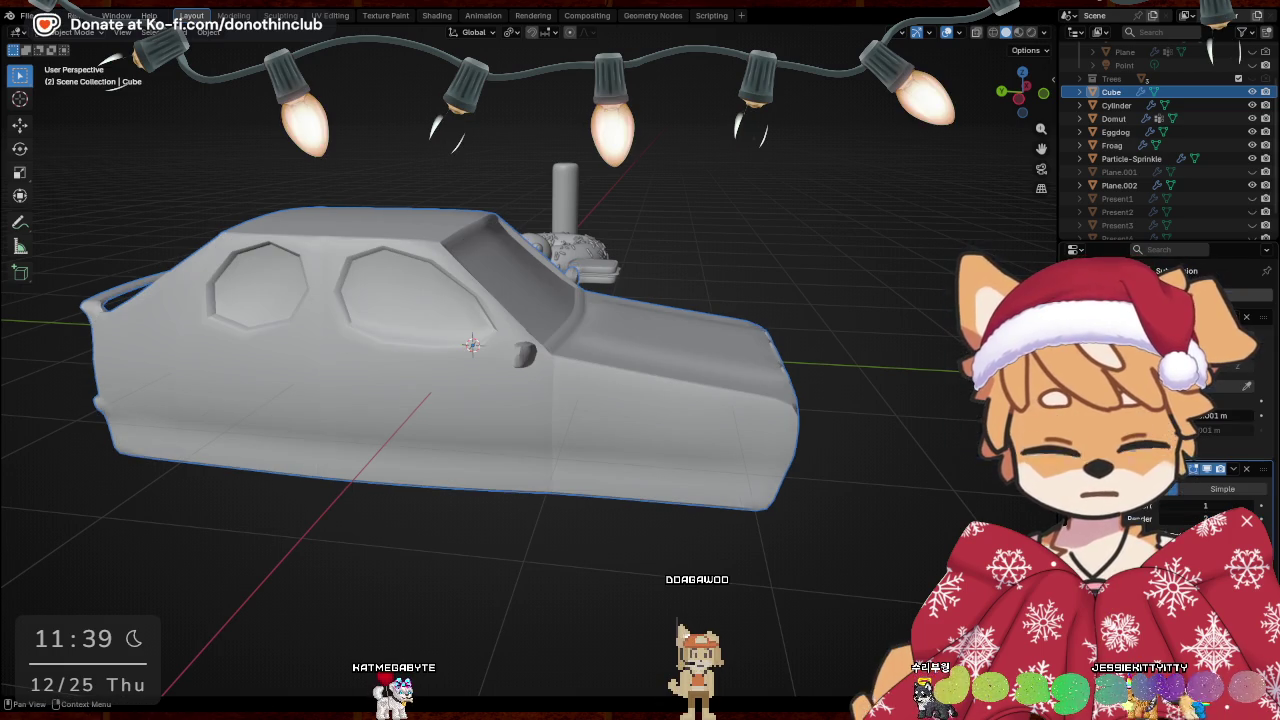
key(Tab)
middle_drag(498, 434, 439, 341)
scroll(439, 341, up, 2)
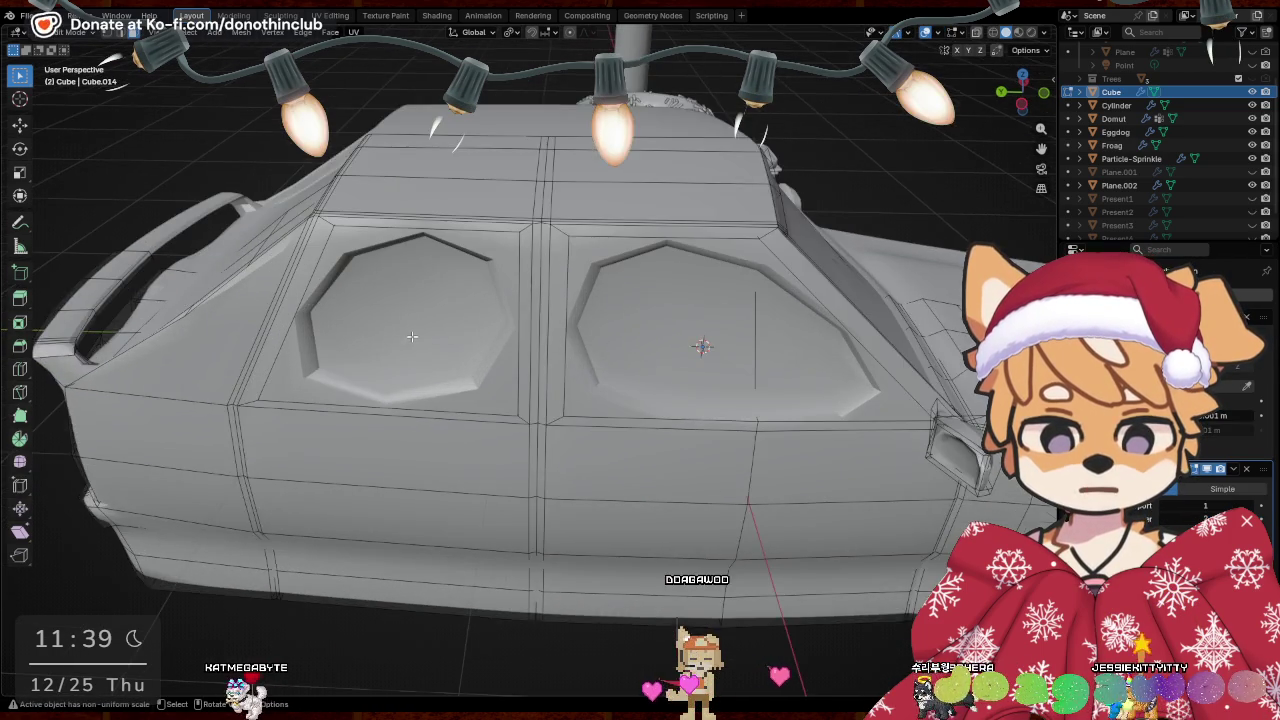
scroll(271, 315, up, 2)
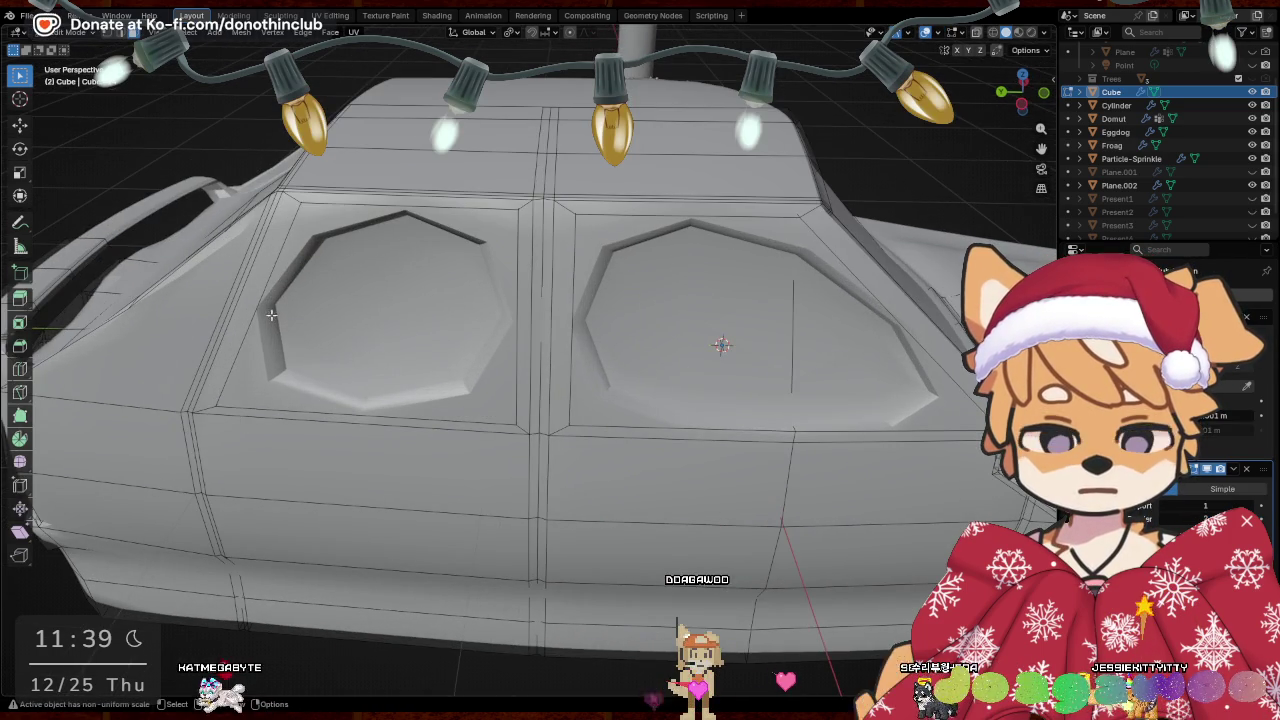
click(215, 405)
middle_drag(215, 405, 620, 404)
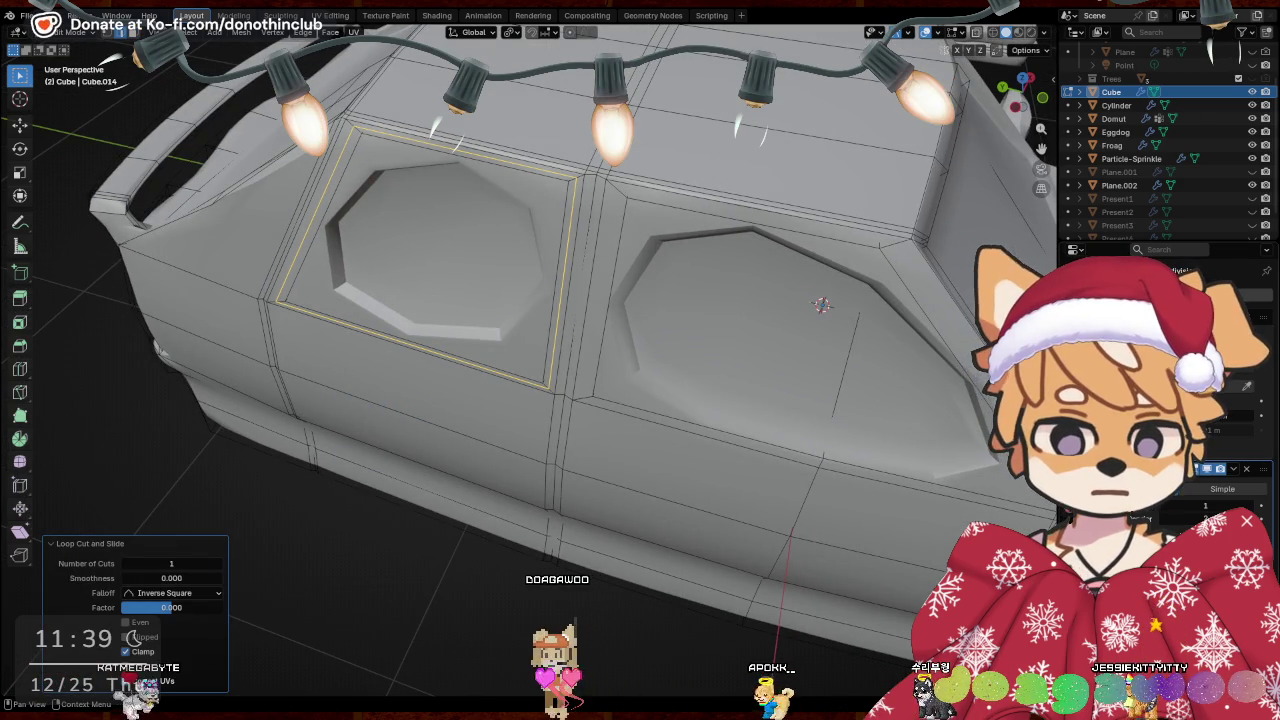
With the subdivision display hidden, loop-cut and bevel beside the front window edge
click(1209, 469)
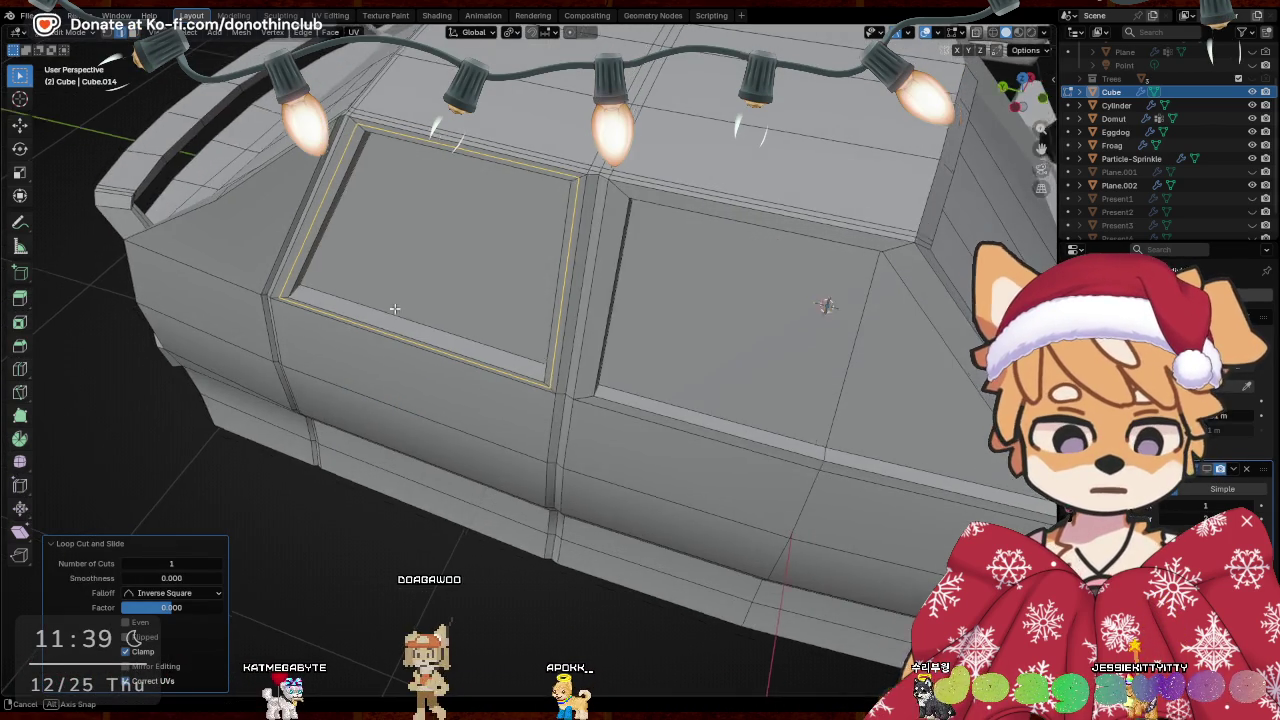
middle_drag(402, 306, 497, 300)
key(ctrl+r)
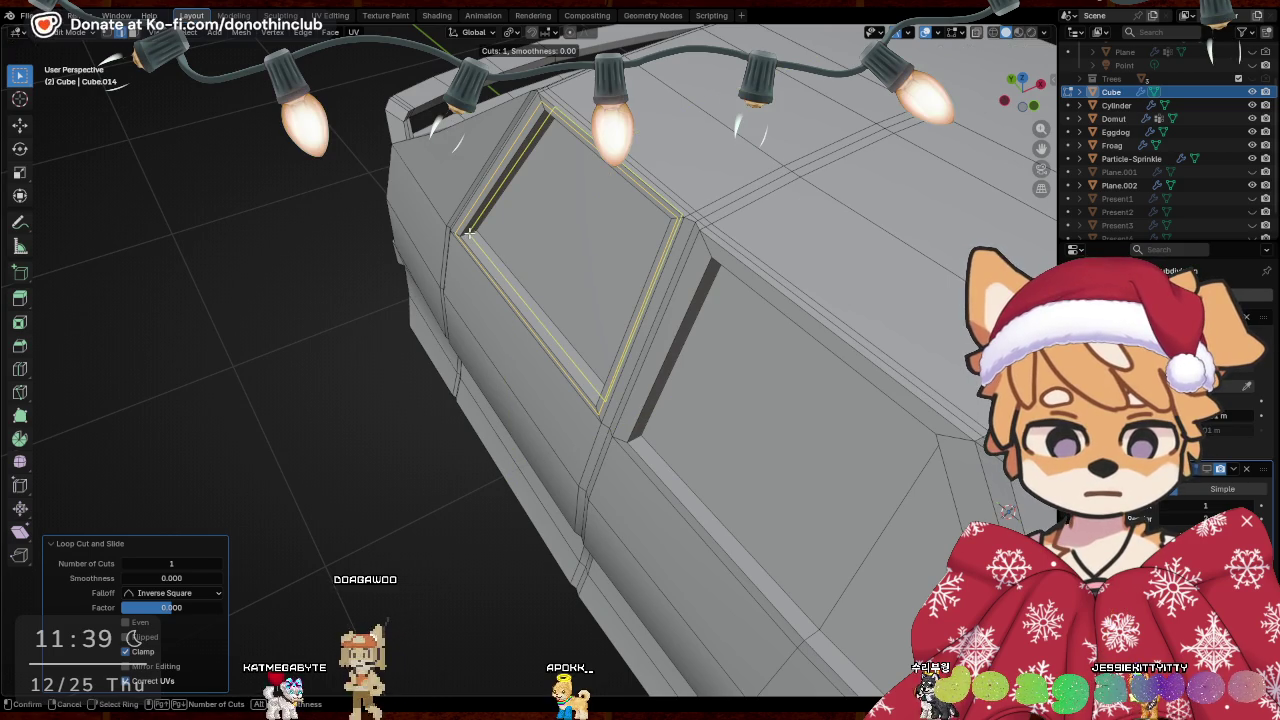
click(469, 233)
right_click(472, 233)
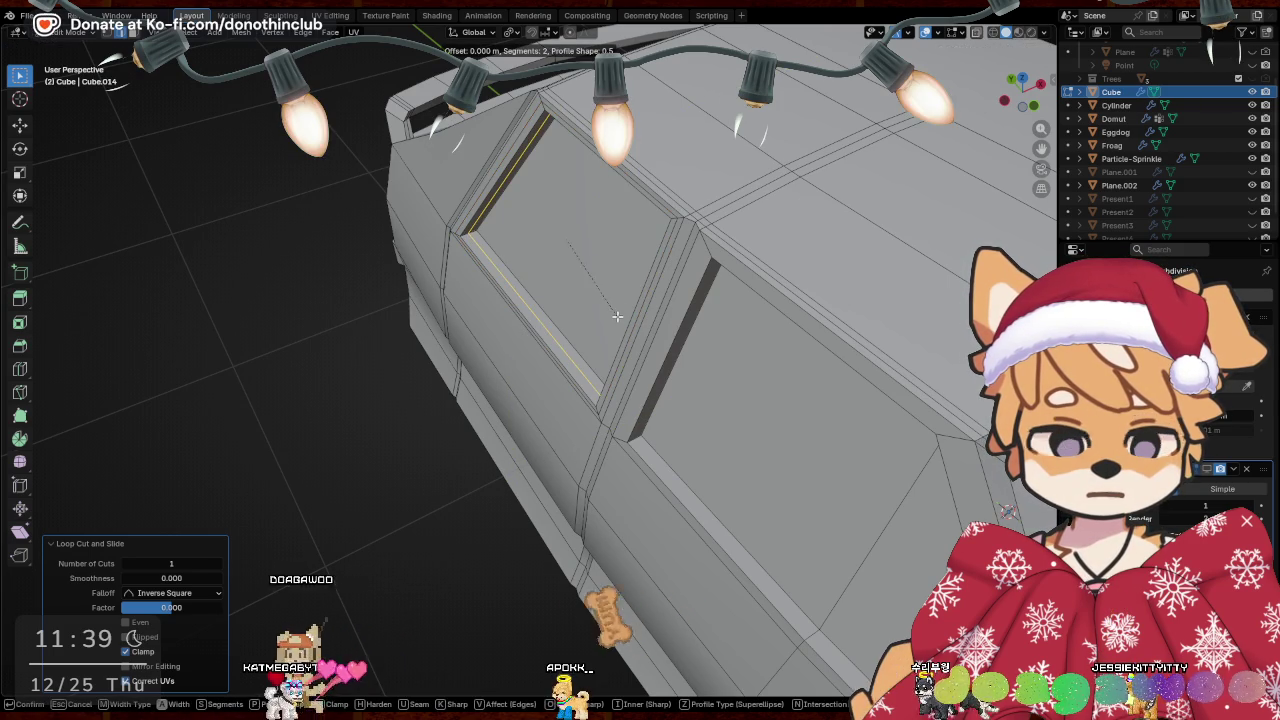
click(632, 445)
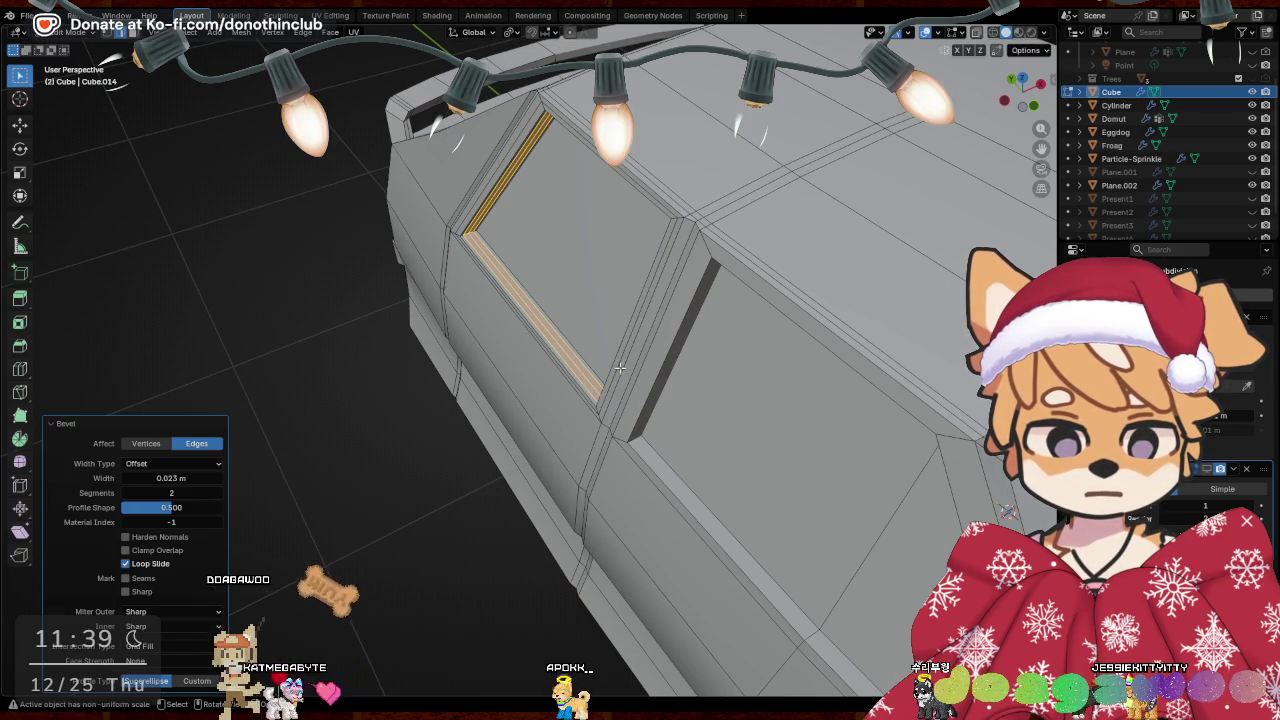
Loop-cut and bevel the rear window edge, restore the smoothing preview, exit Edit Mode
click(634, 443)
right_click(660, 443)
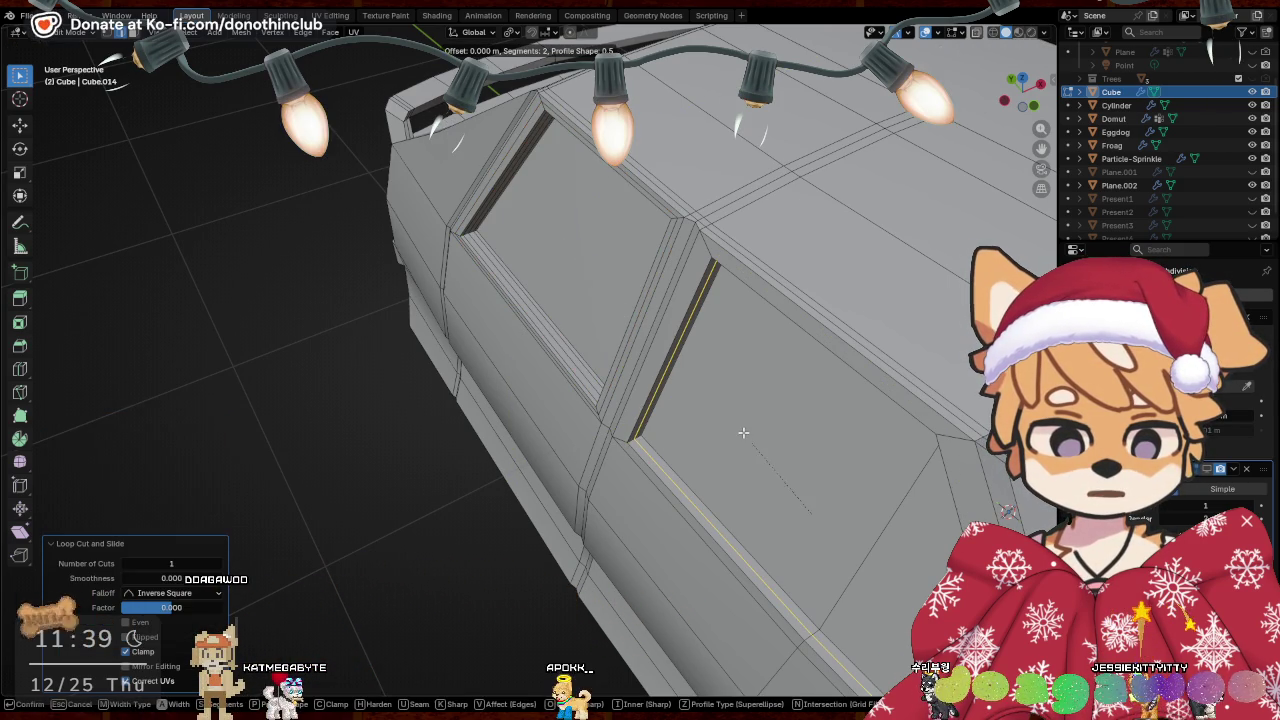
click(694, 490)
middle_drag(694, 490, 721, 450)
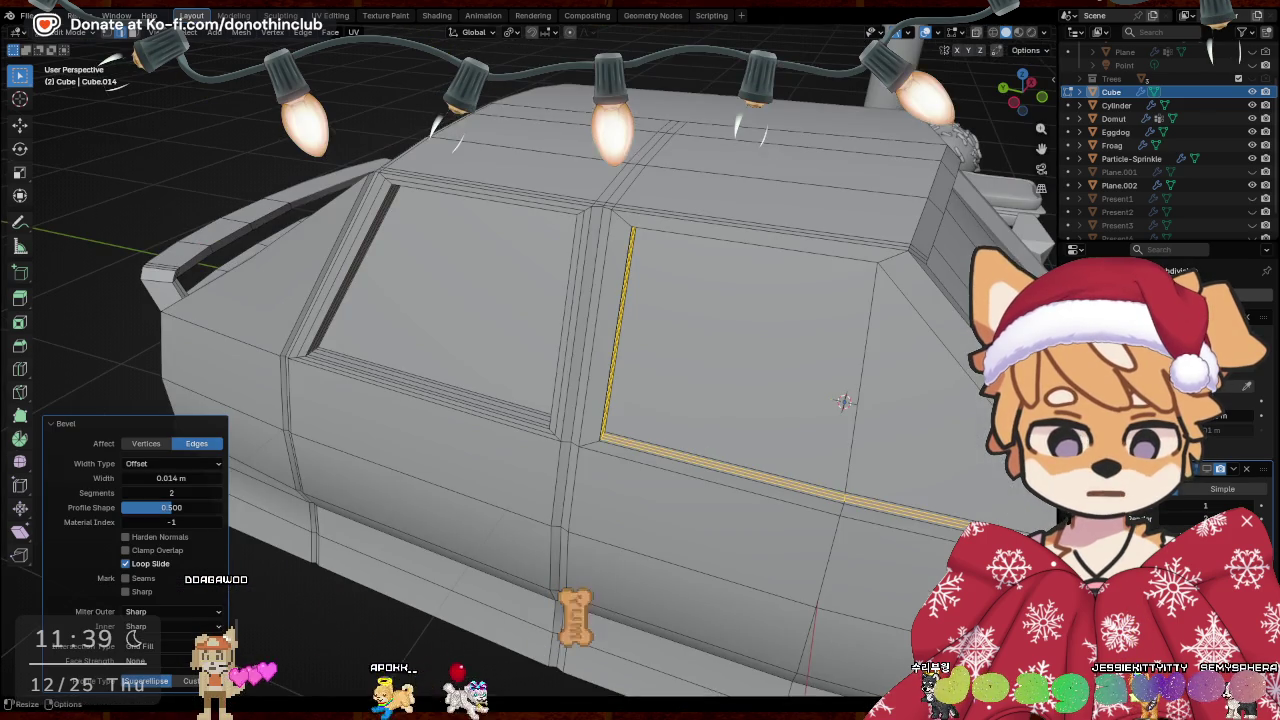
click(1207, 469)
mouse_move(444, 418)
middle_down()
mouse_move(488, 330)
mouse_move(464, 398)
middle_up()
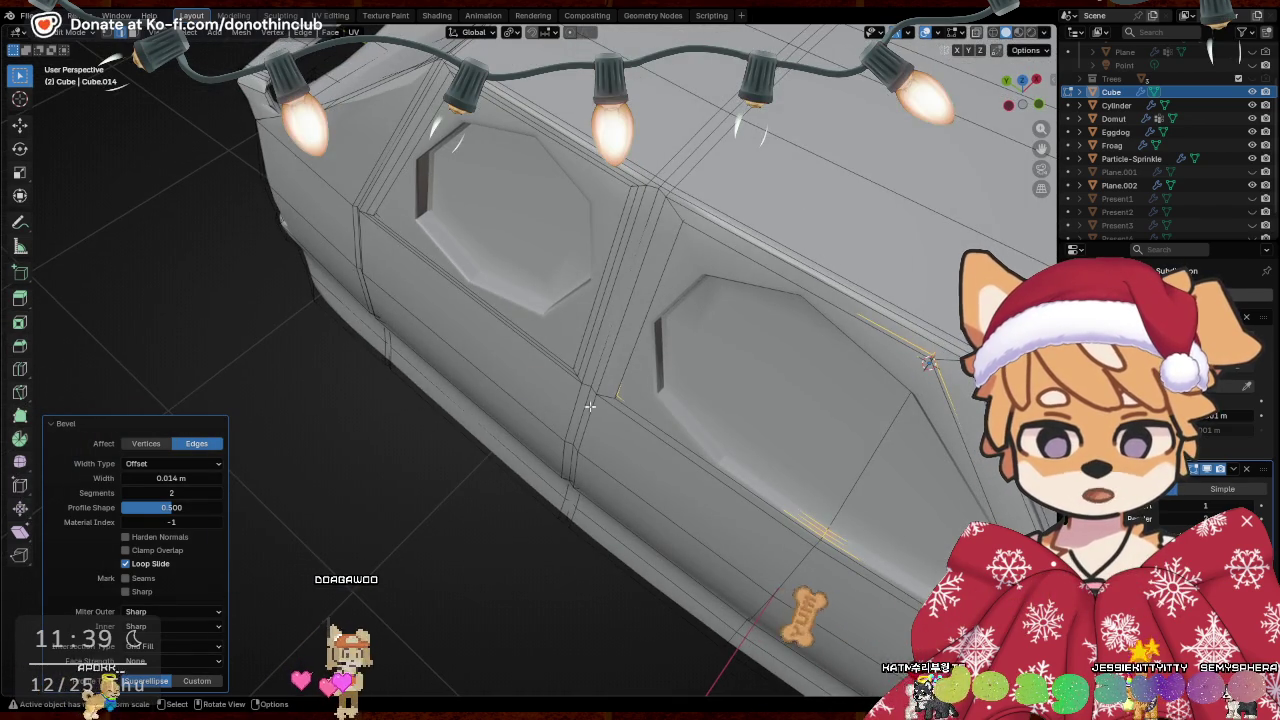
key(Tab)
mouse_move(413, 287)
middle_down()
mouse_move(429, 354)
mouse_move(474, 340)
middle_up()
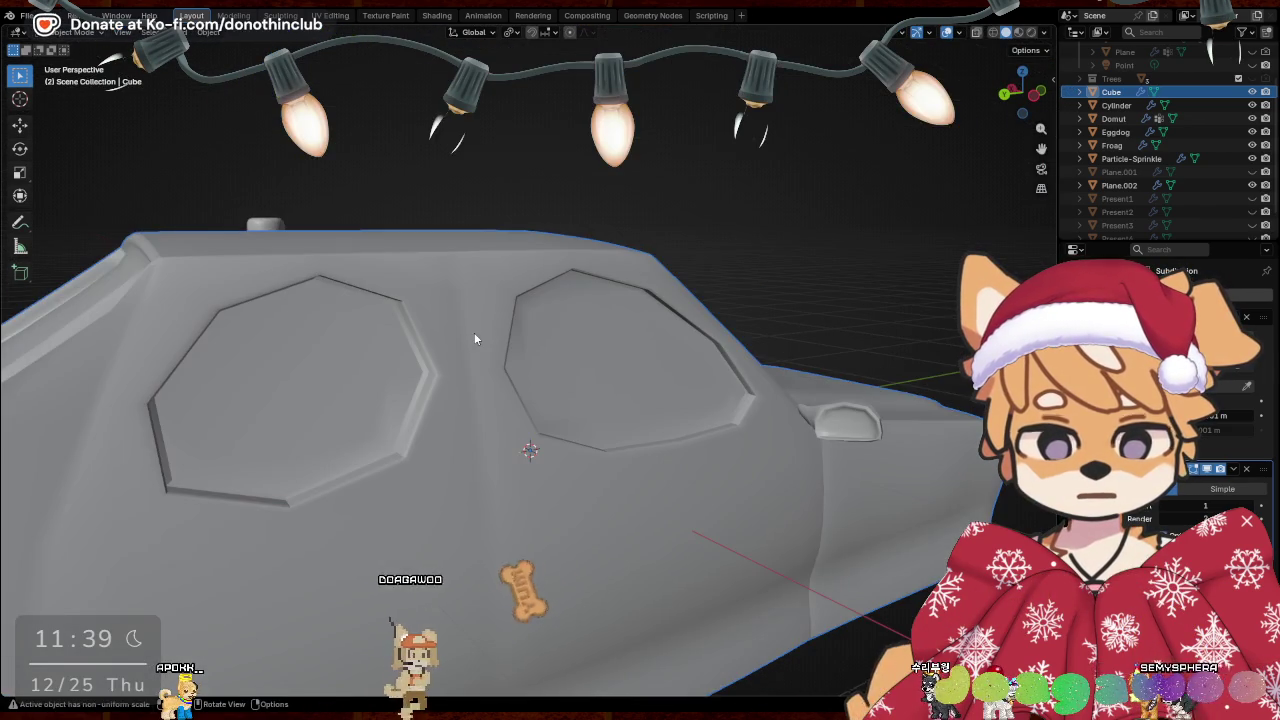
Inspect the car's front and nudge the selected front edges slightly in Edit Mode
mouse_move(491, 449)
ctrl+middle_down()
mouse_move(587, 190)
mouse_move(457, 306)
mouse_move(609, 337)
mouse_move(409, 351)
mouse_move(281, 319)
mouse_move(380, 314)
mouse_move(427, 221)
mouse_move(568, 313)
mouse_move(602, 306)
mouse_move(391, 323)
ctrl+middle_up()
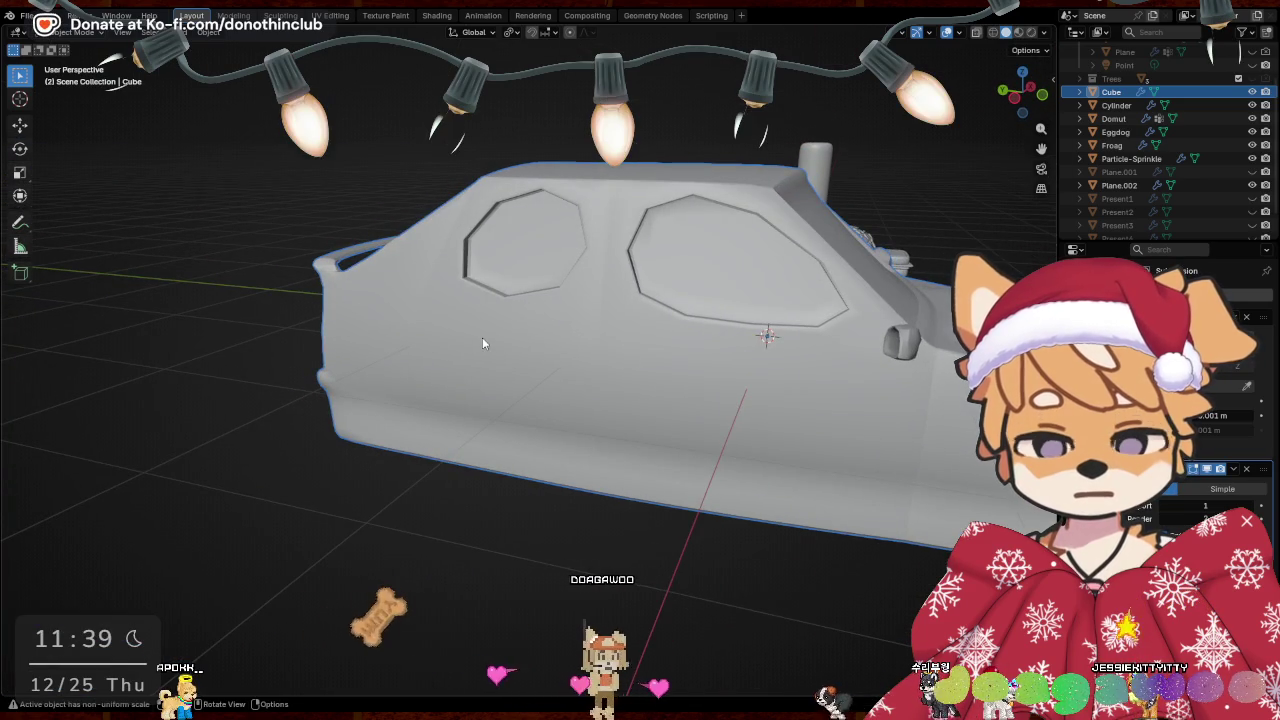
mouse_move(1246, 473)
middle_down()
mouse_move(877, 381)
mouse_move(302, 285)
mouse_move(614, 378)
mouse_move(564, 392)
mouse_move(615, 365)
middle_up()
key(Tab)
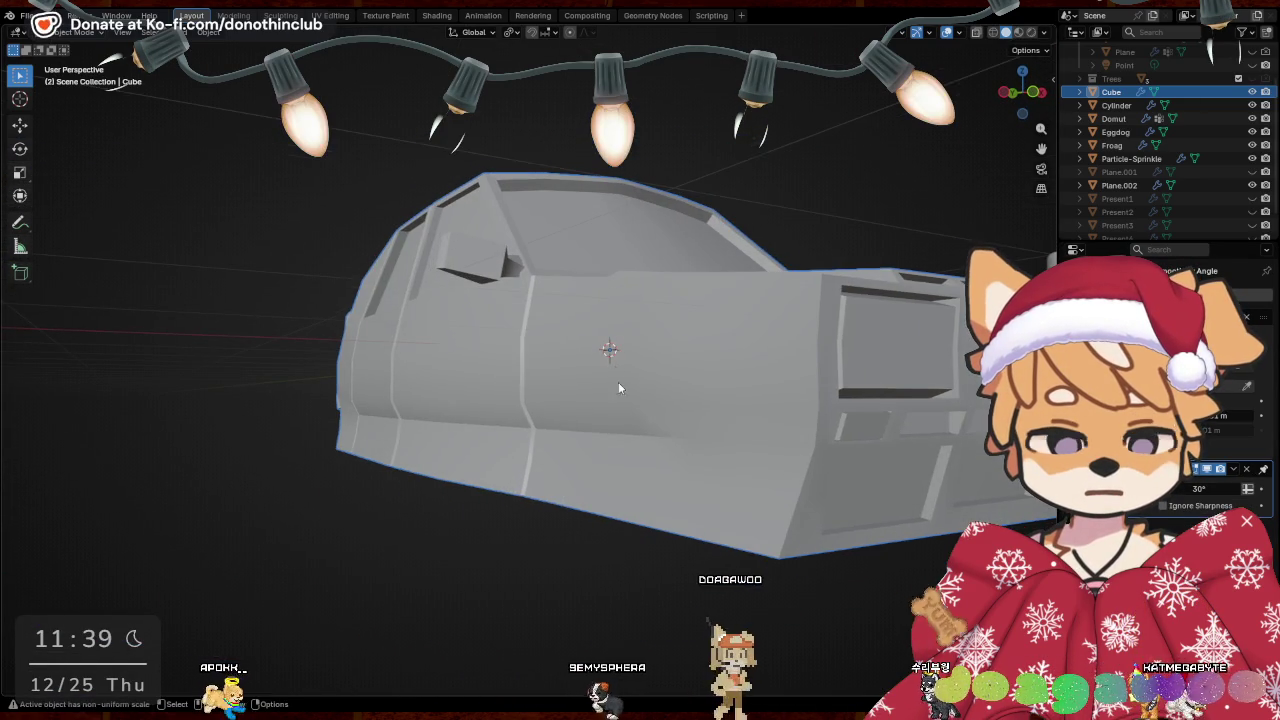
middle_drag(813, 455, 635, 460)
key(g)
click(640, 458)
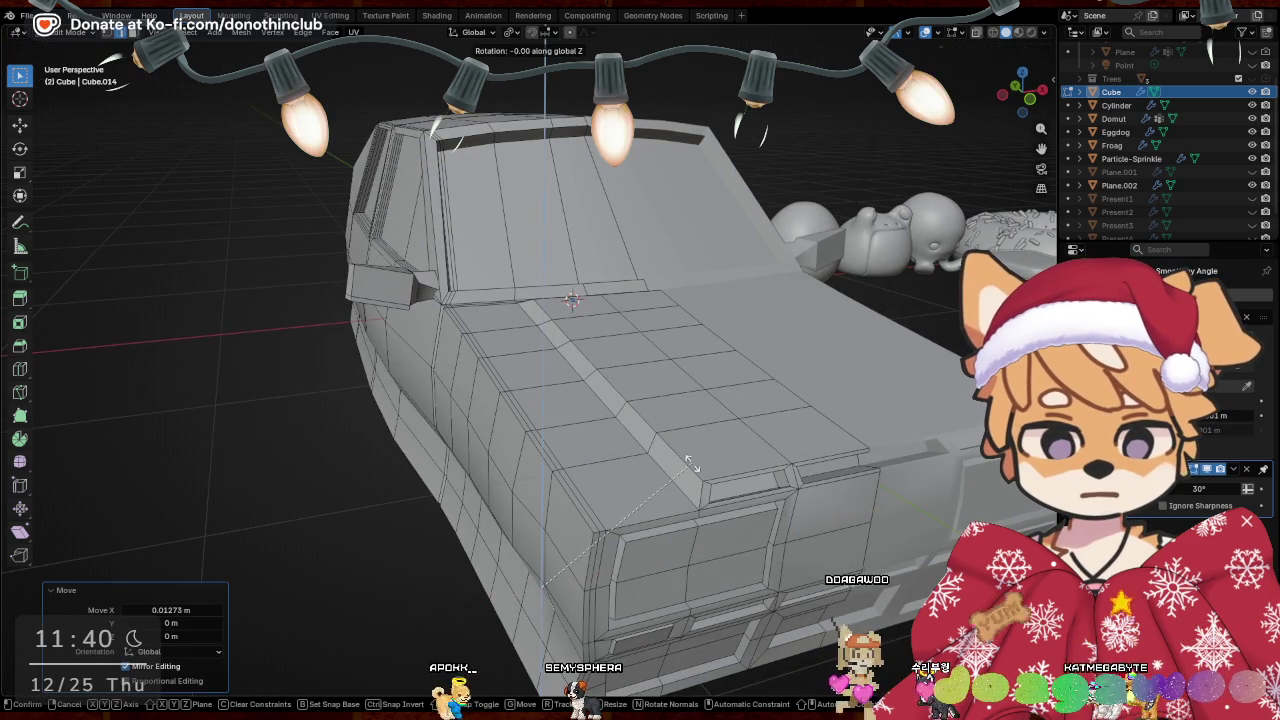
Rotate the selected edges around Z, add another edge, and shift them along X
key(r)
key(z)
middle_drag(701, 450, 679, 446)
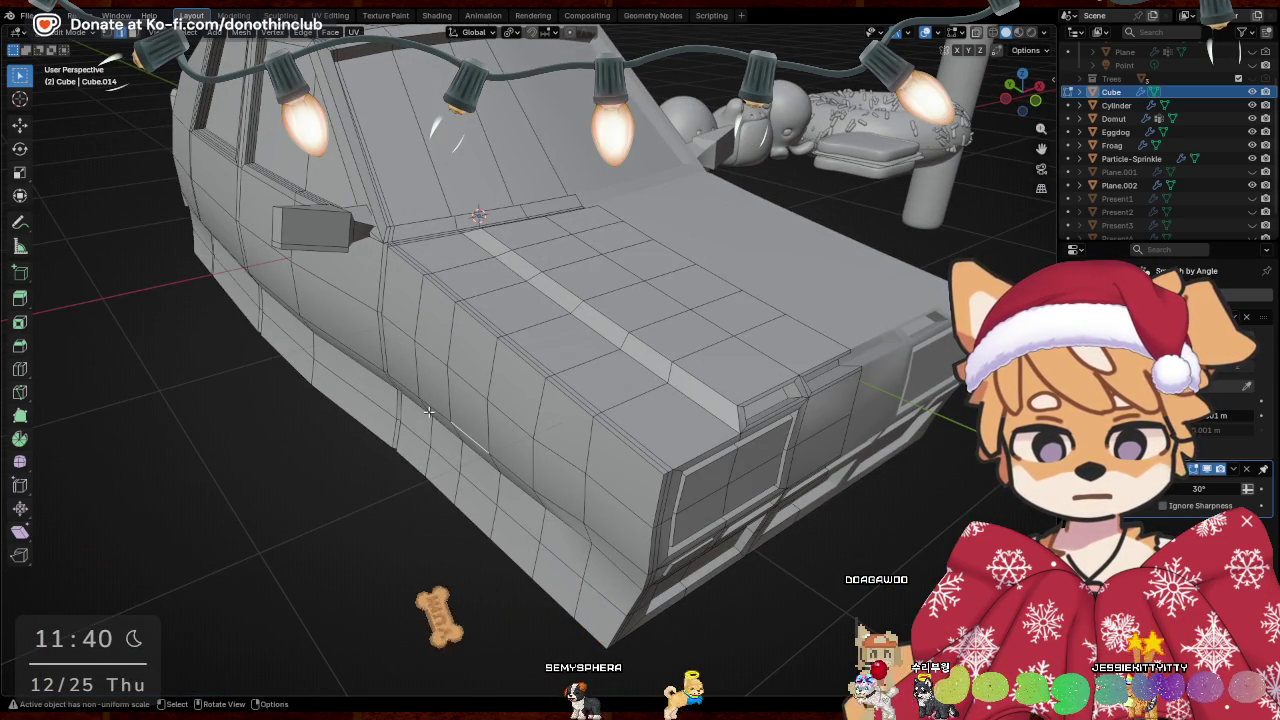
shift+click(420, 401)
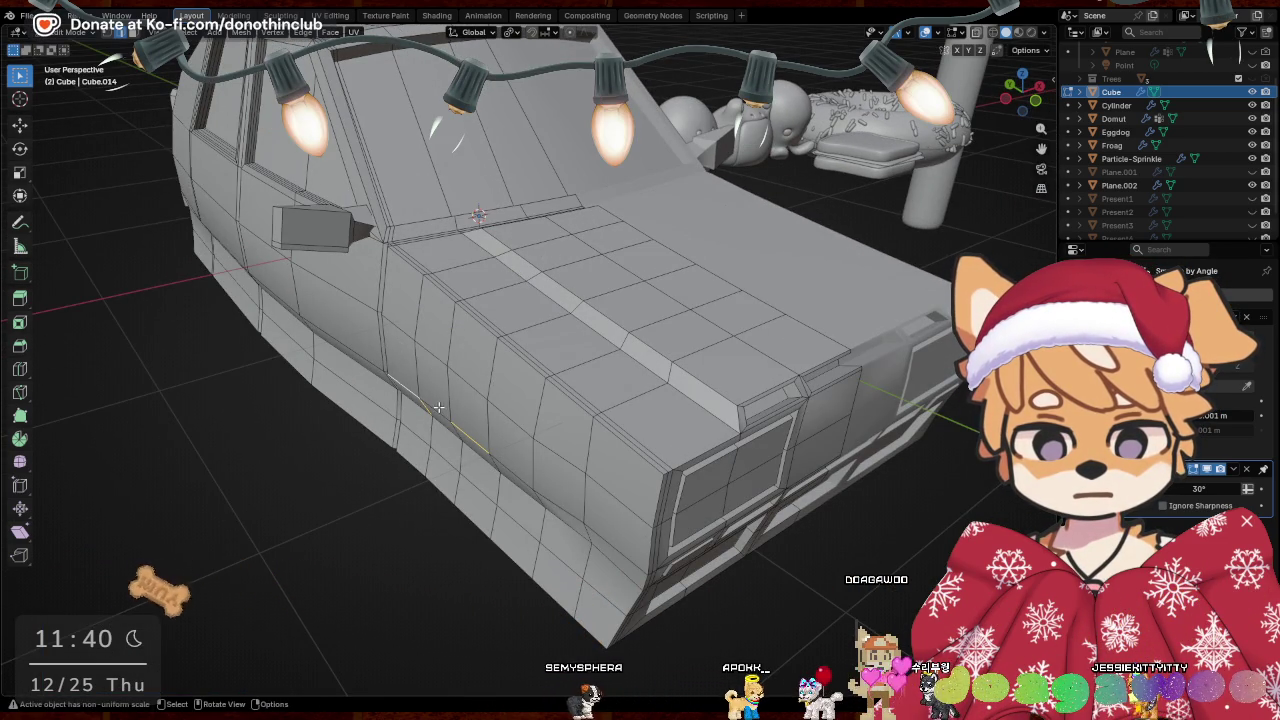
mouse_move(467, 438)
middle_down()
mouse_move(686, 303)
mouse_move(520, 352)
middle_up()
key(g)
key(x)
click(684, 305)
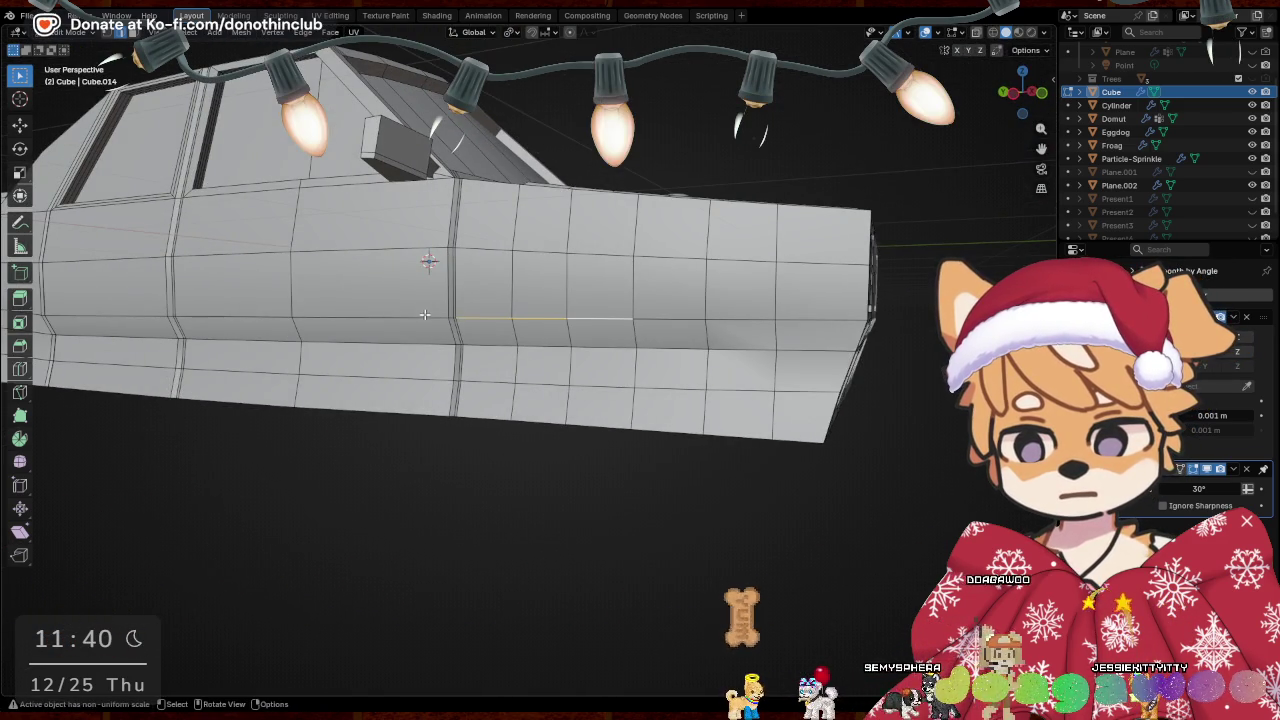
Narrow the selected front edges along X to 0.958 and return to Object Mode
middle_drag(425, 314, 590, 343)
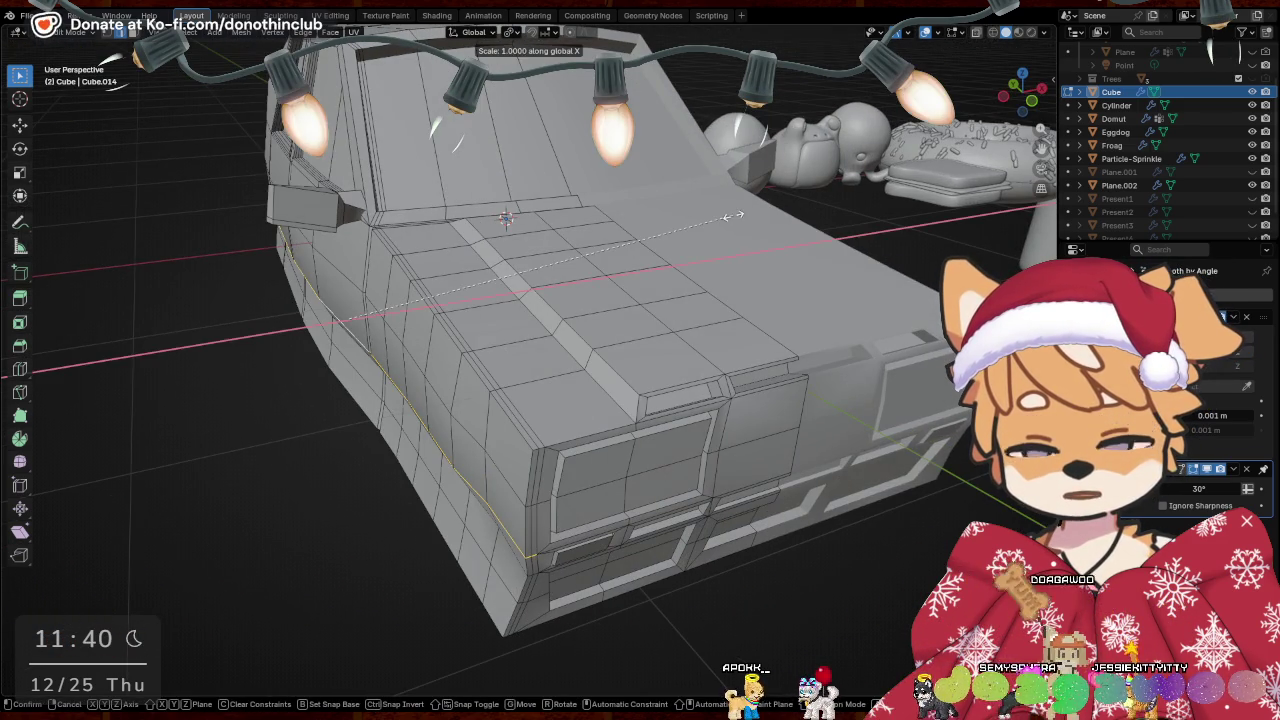
click(717, 220)
key(g)
key(x)
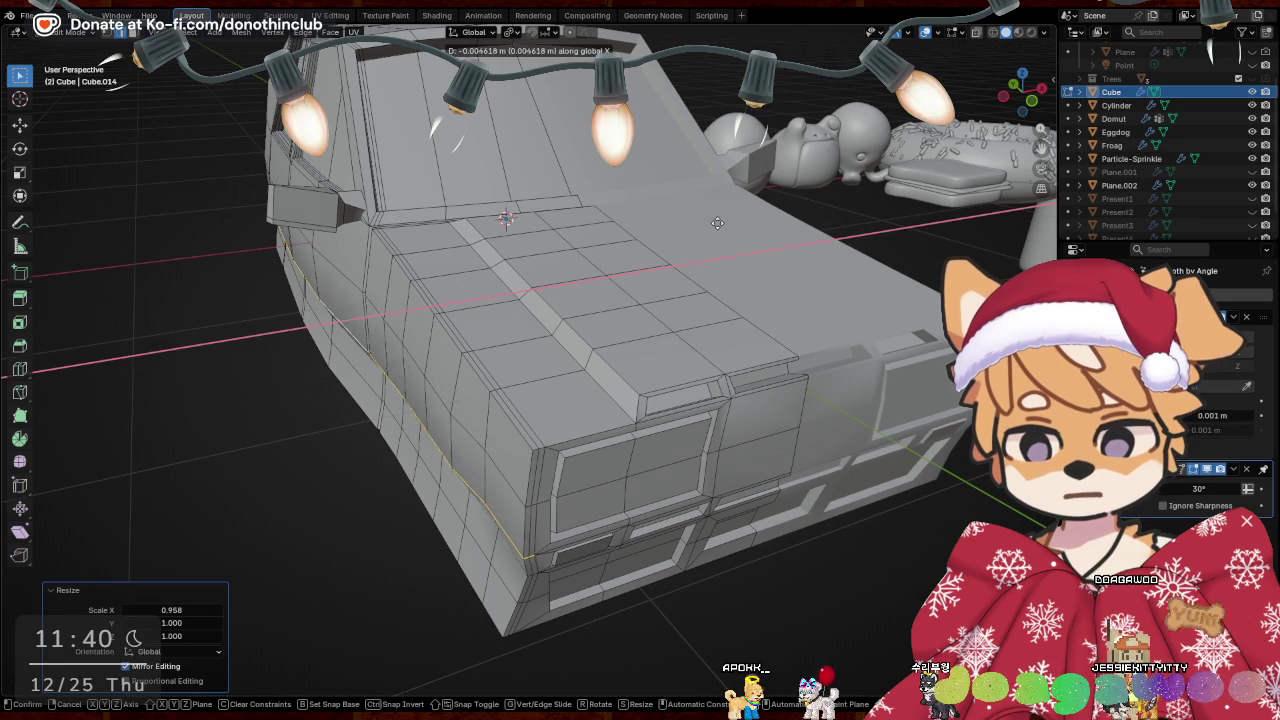
key(Tab)
Shift the front edges a bit more along X and return to Object Mode
mouse_move(172, 448)
middle_down()
mouse_move(458, 431)
mouse_move(506, 366)
mouse_move(536, 410)
middle_up()
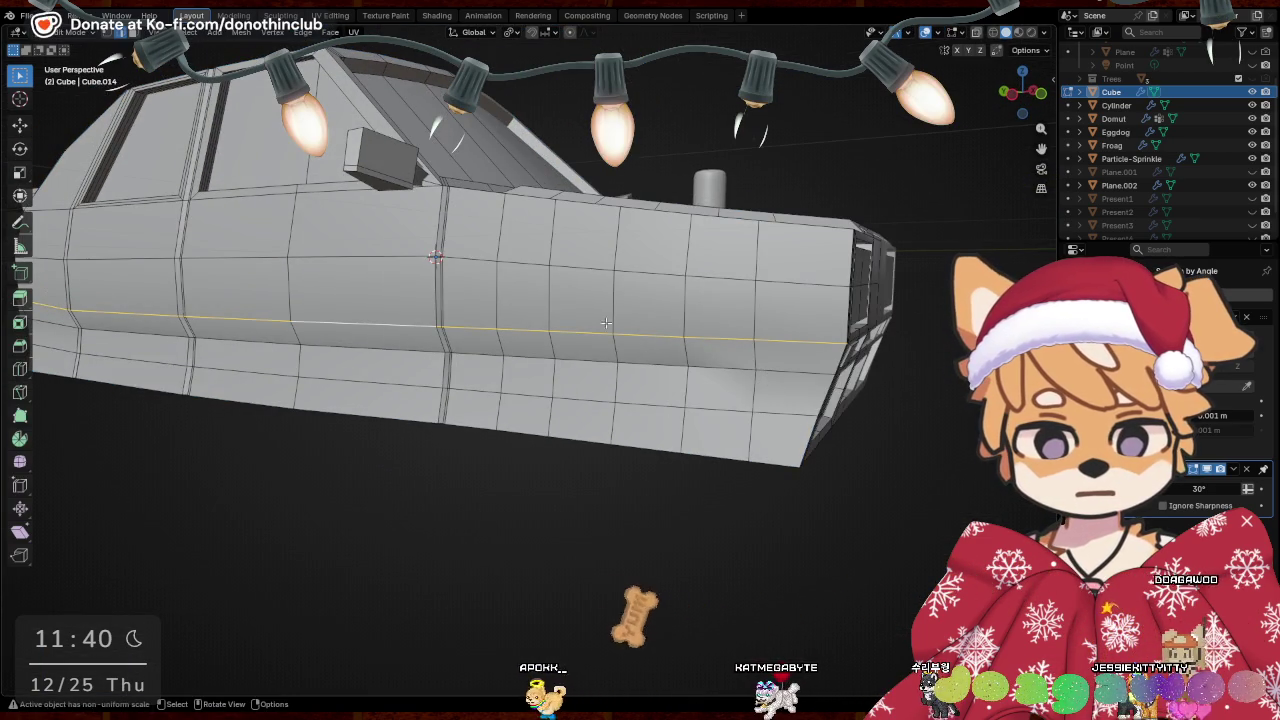
mouse_move(560, 330)
middle_down()
mouse_move(780, 400)
mouse_move(556, 451)
mouse_move(520, 494)
mouse_move(597, 489)
mouse_move(777, 434)
middle_up()
key(g)
key(x)
click(785, 405)
key(Tab)
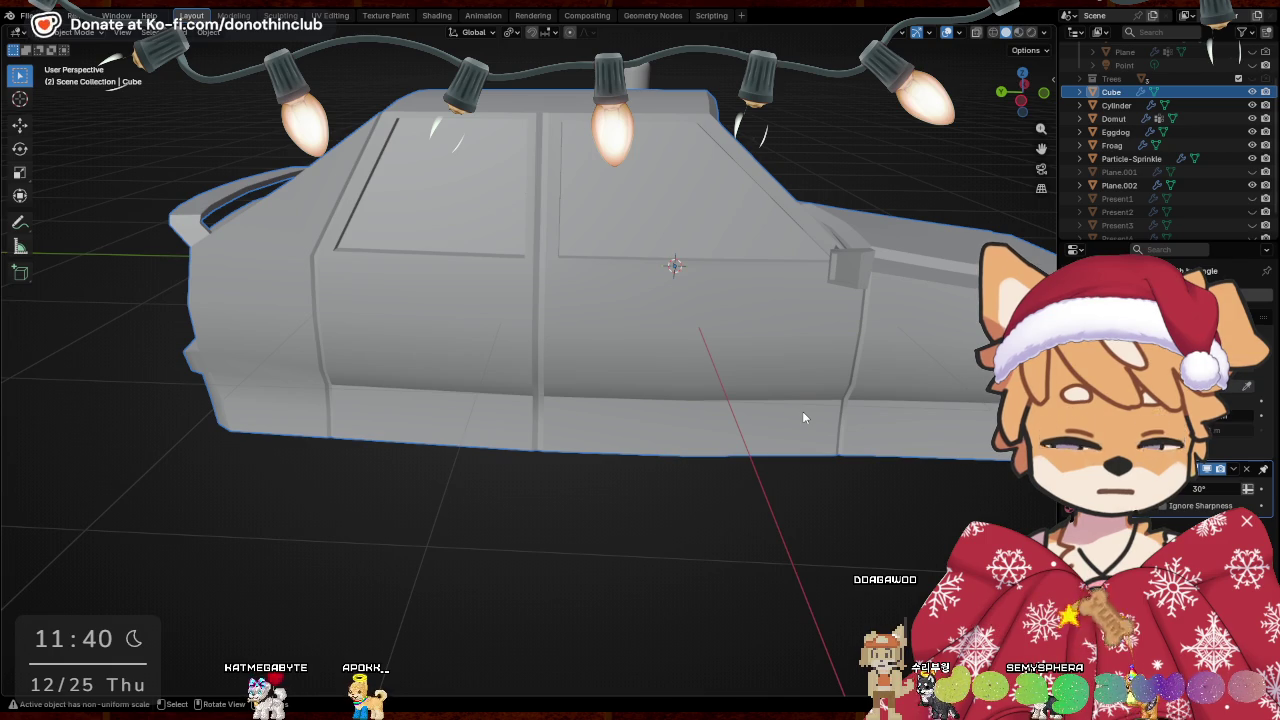
Switch to Edit Mode and add a vertical edge loop across the door panel
mouse_move(792, 410)
middle_down()
mouse_move(472, 319)
mouse_move(507, 317)
middle_up()
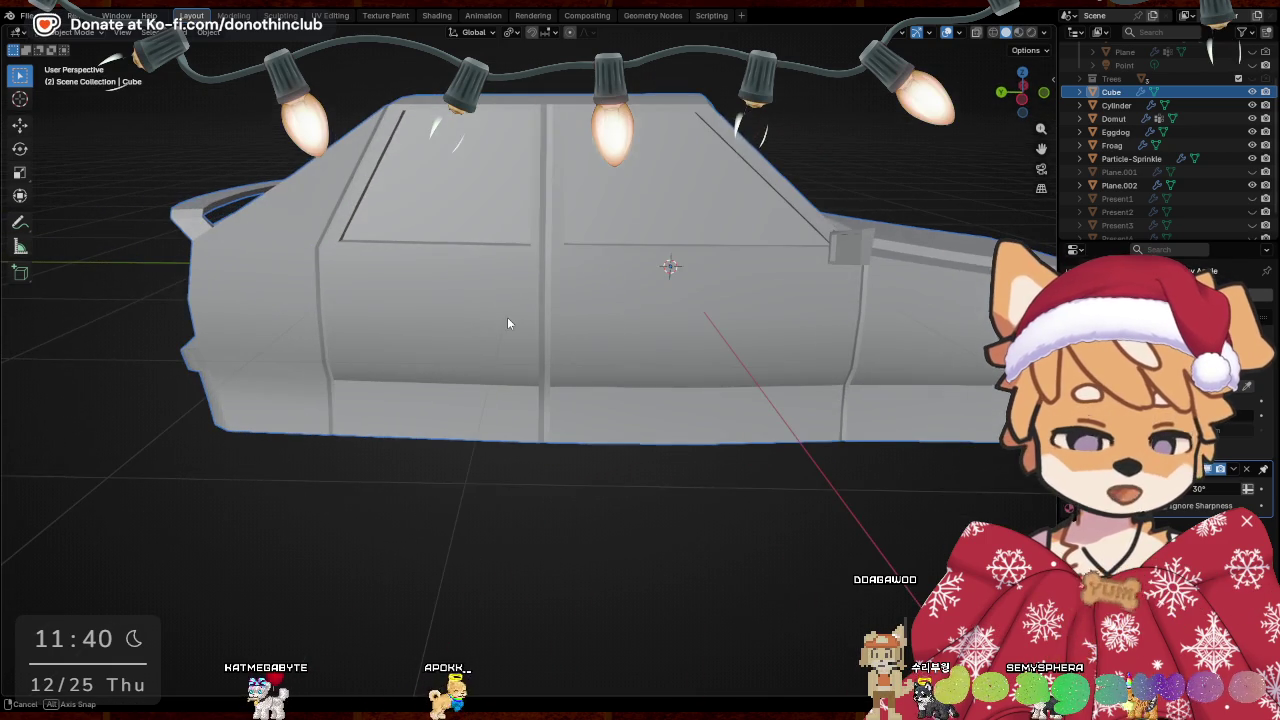
mouse_move(310, 256)
middle_down()
mouse_move(362, 358)
mouse_move(433, 337)
mouse_move(505, 355)
mouse_move(497, 366)
middle_up()
key(ctrl+Tab)
click(505, 370)
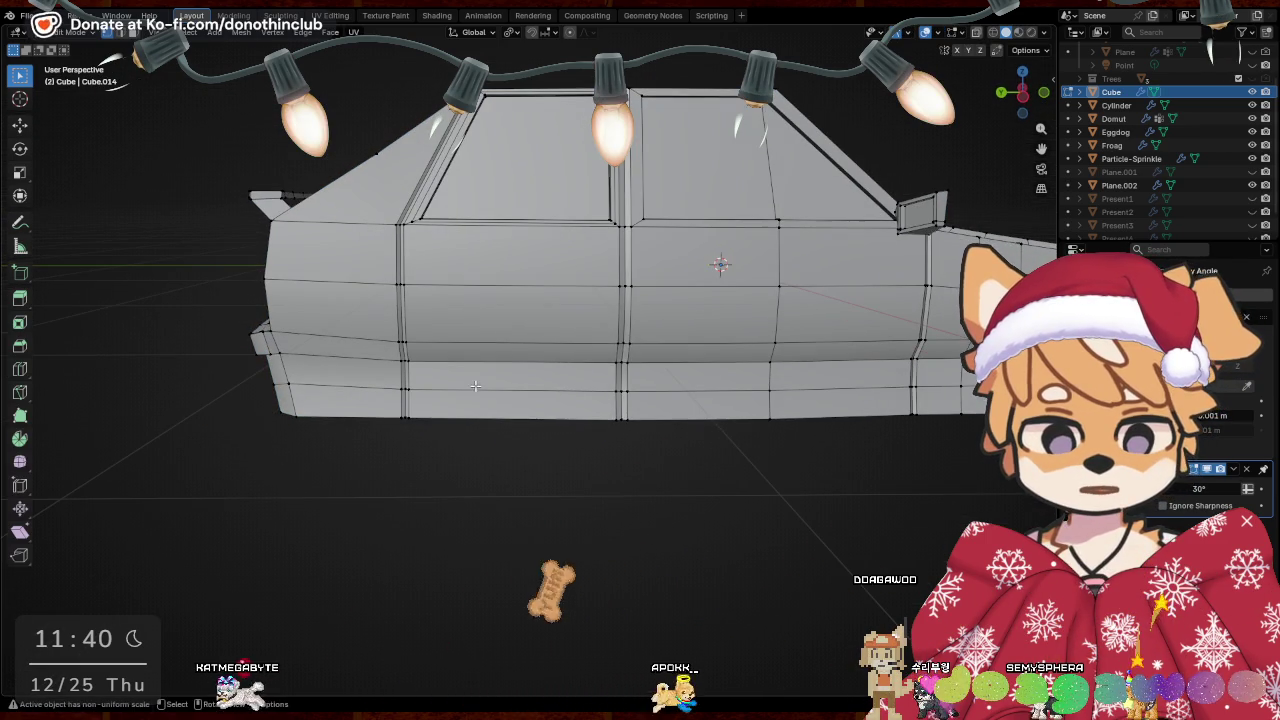
key(ctrl+r)
click(513, 427)
Bevel the new door loop into a 0.105 m wide strip
click(513, 427)
middle_drag(651, 443, 654, 440)
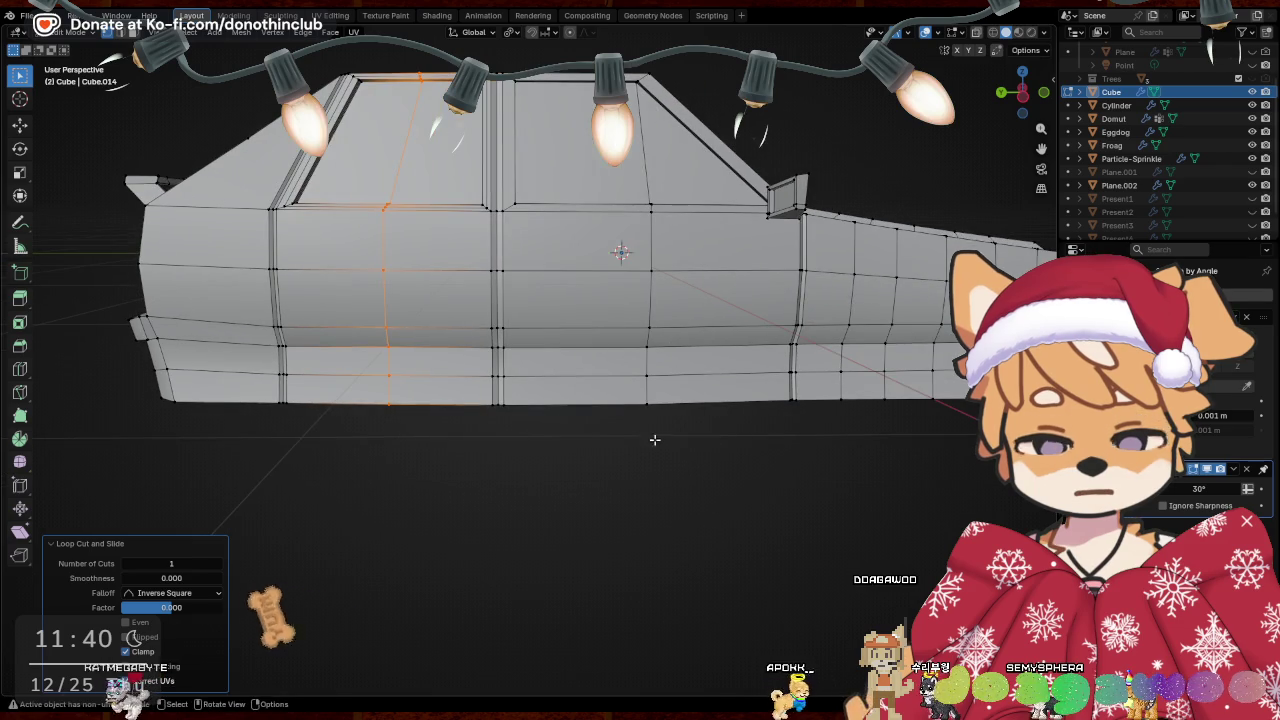
key(ctrl+b)
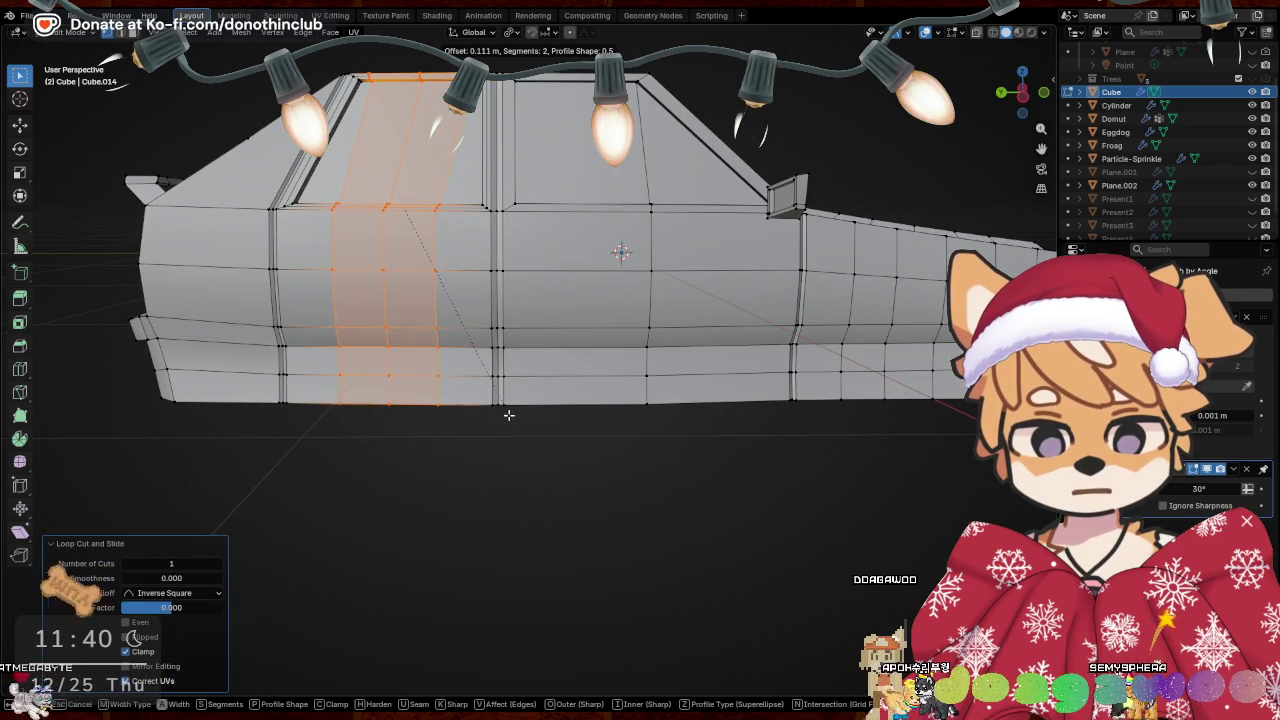
click(504, 415)
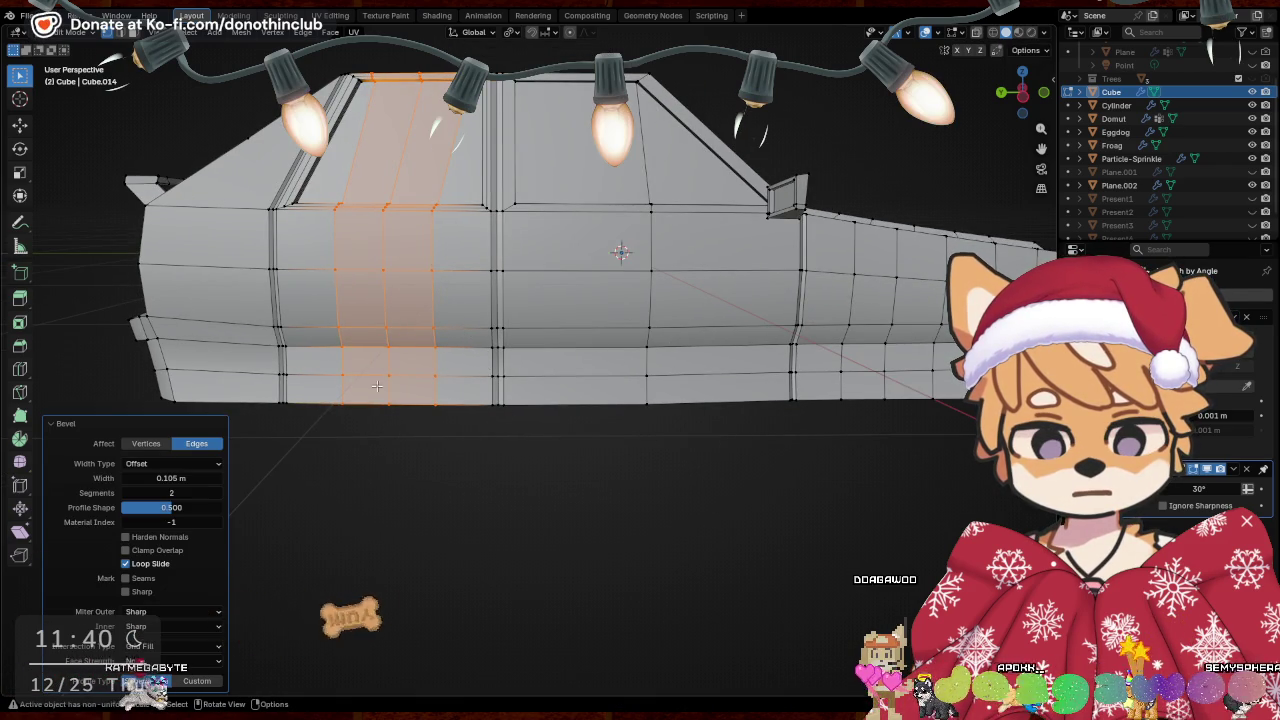
Delete the faces of the bevelled strip, leaving a hole in the side
mouse_move(378, 385)
middle_down()
mouse_move(498, 303)
mouse_move(430, 262)
middle_up()
drag(427, 258, 469, 316)
mouse_move(510, 286)
middle_down()
mouse_move(576, 331)
mouse_move(543, 349)
mouse_move(553, 358)
mouse_move(619, 343)
mouse_move(589, 337)
middle_up()
key(x)
click(576, 331)
Move the edge loop around the hole along X
alt+click(549, 340)
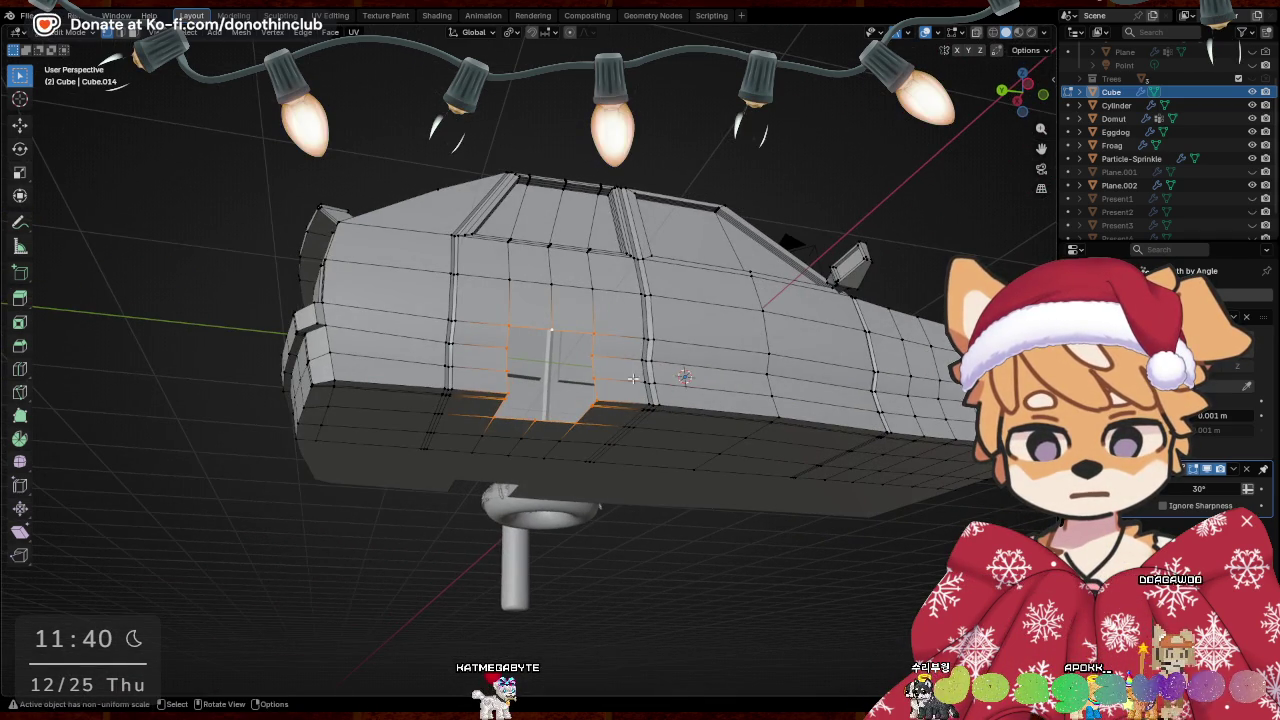
middle_drag(632, 386, 641, 349)
scroll(641, 349, up, 3)
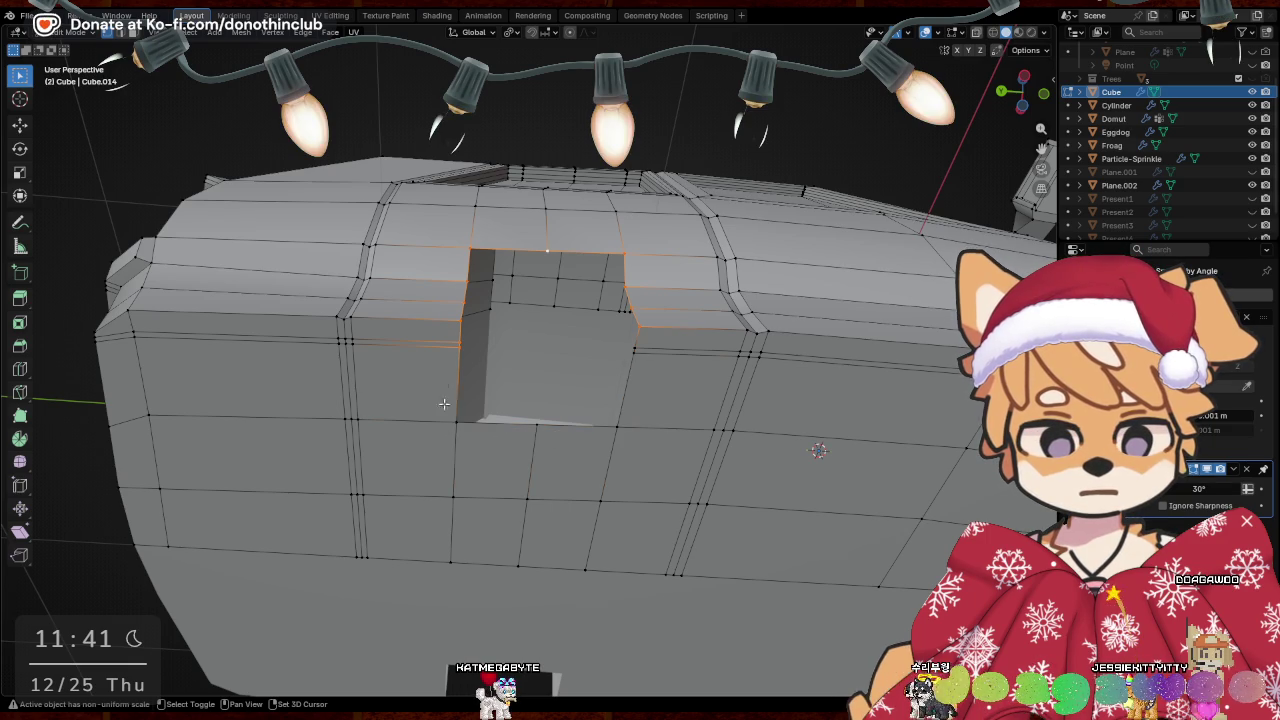
middle_drag(491, 355, 767, 362)
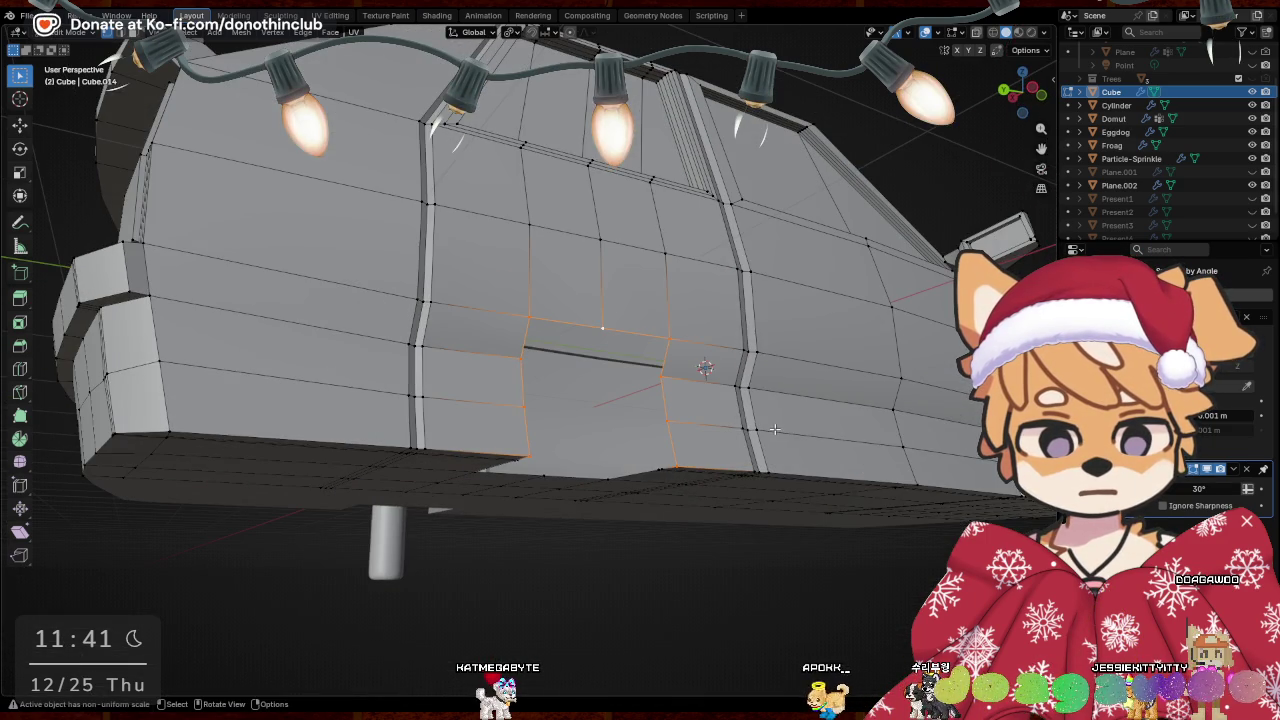
key(g)
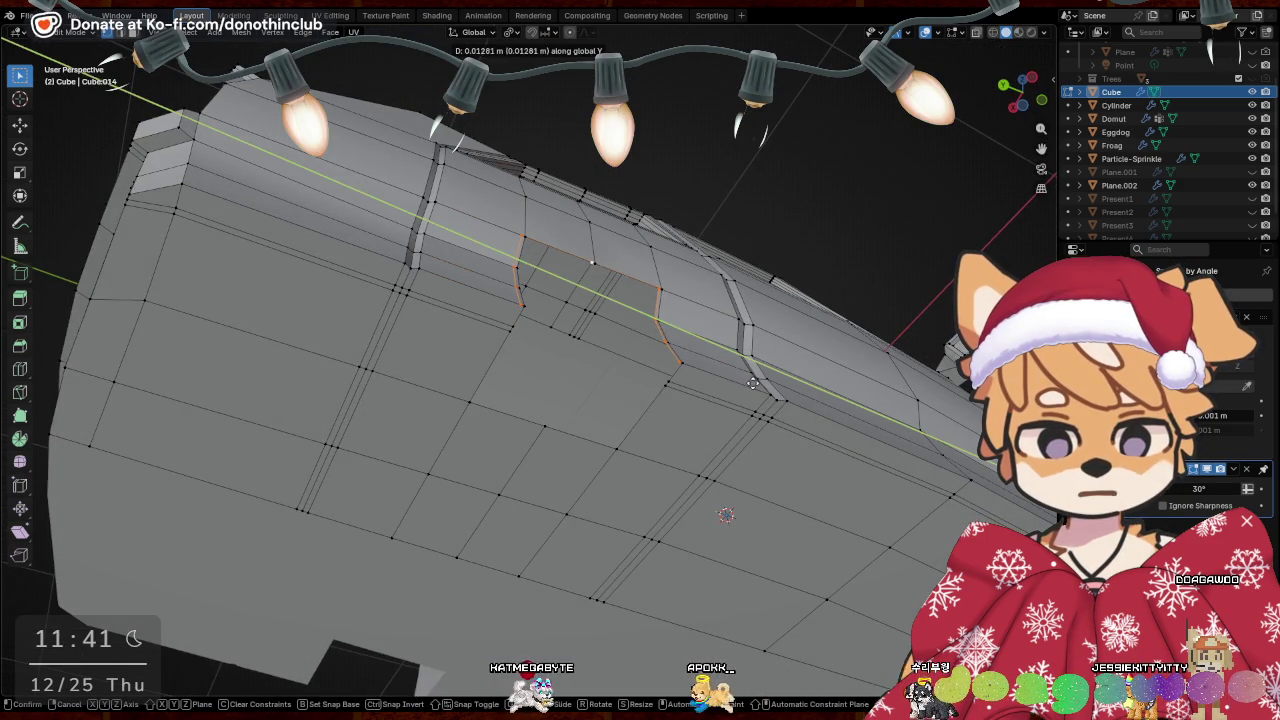
key(x)
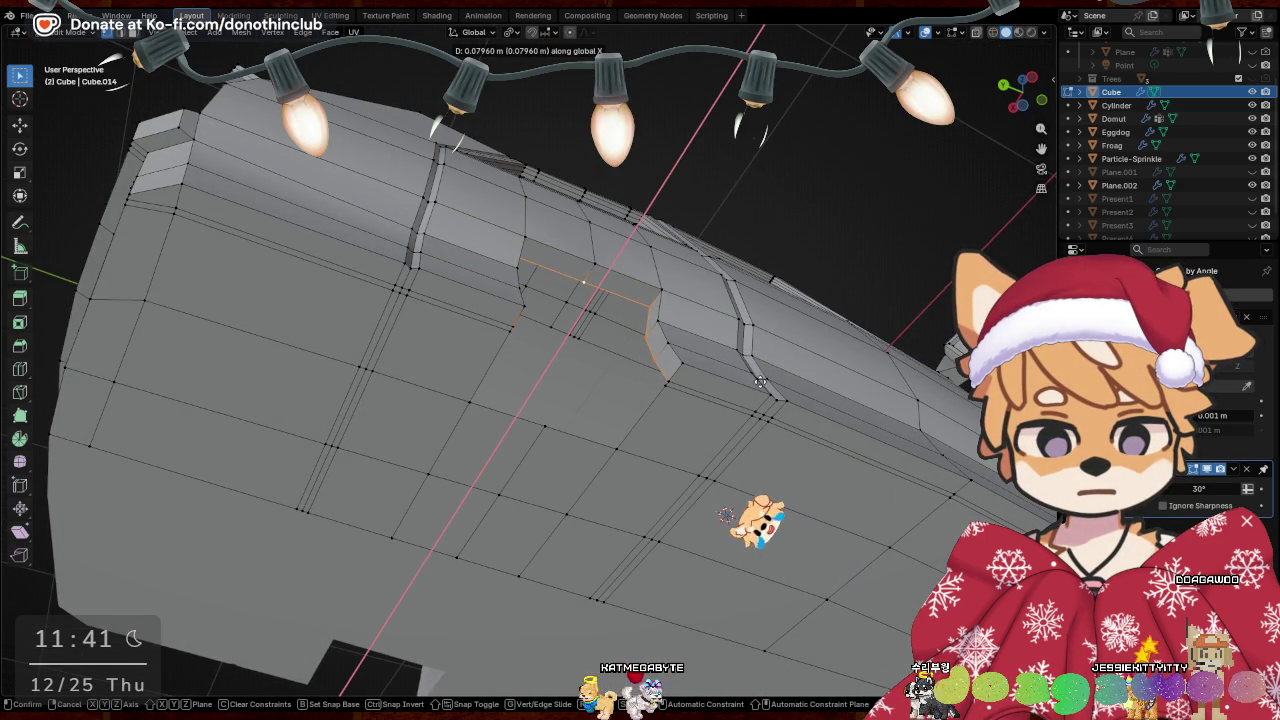
click(761, 381)
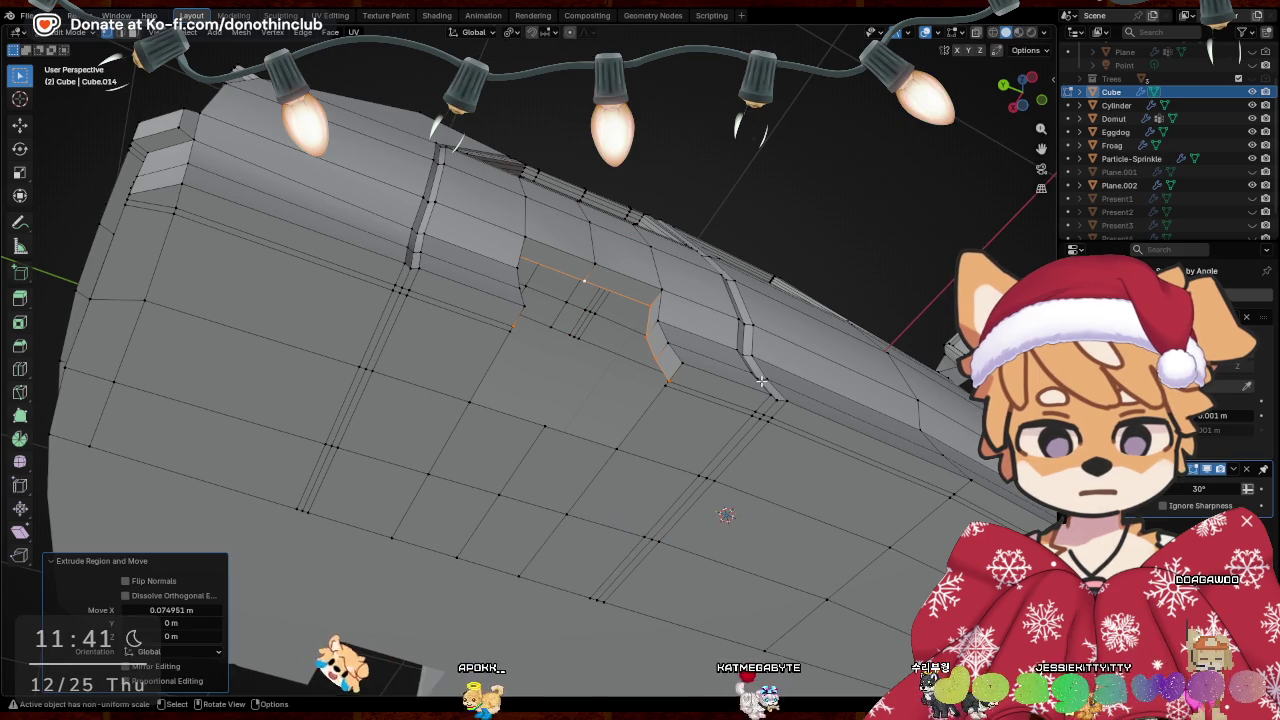
Shift the extruded faces further along X to deepen the notch
key(g)
key(y)
key(x)
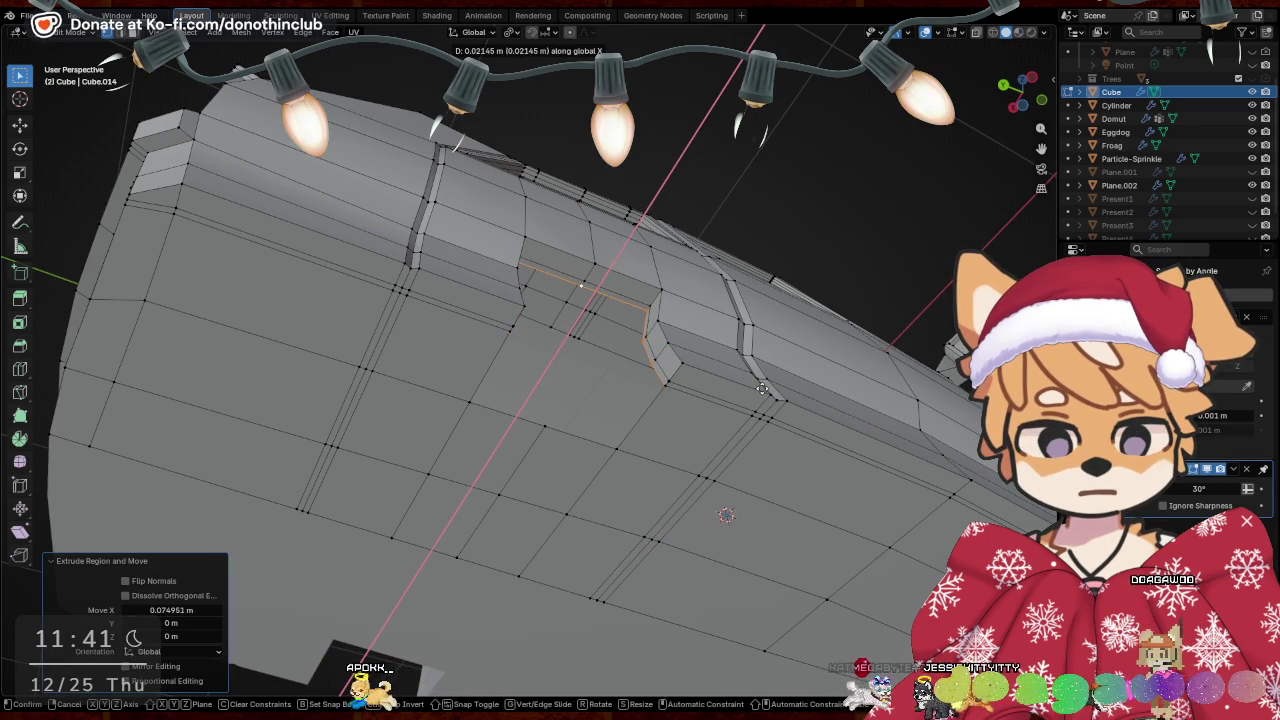
click(760, 390)
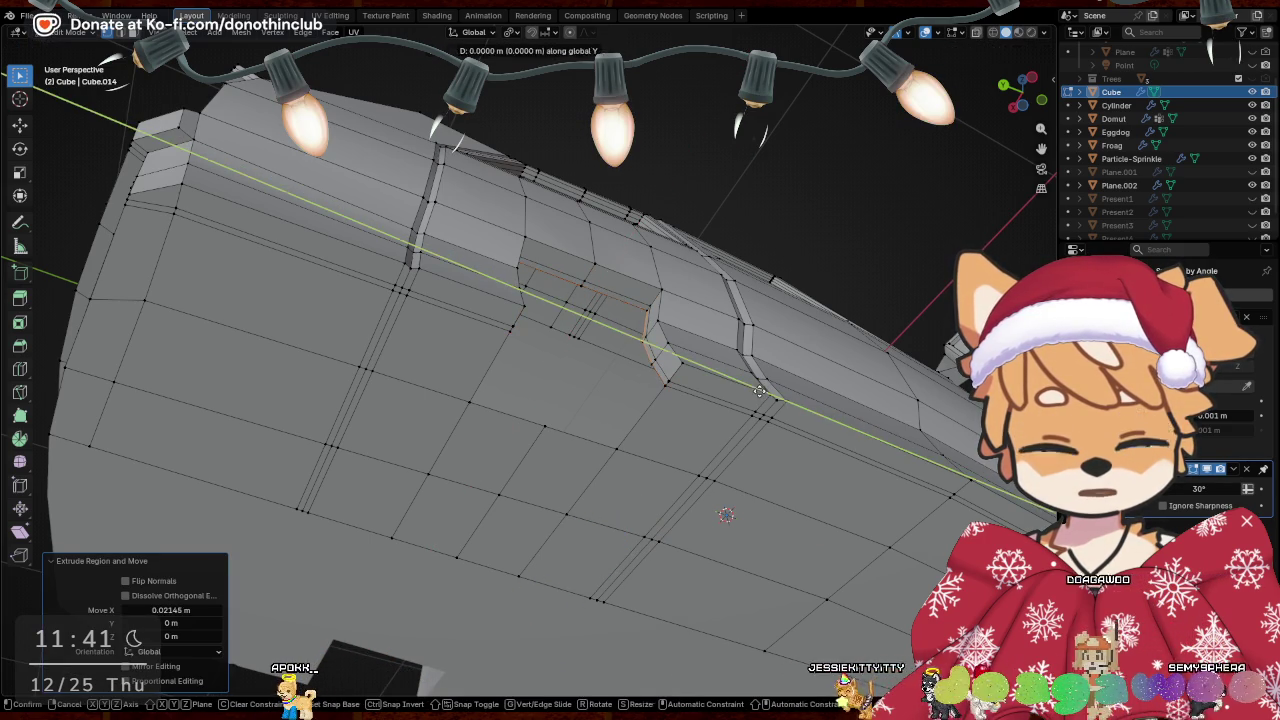
key(x)
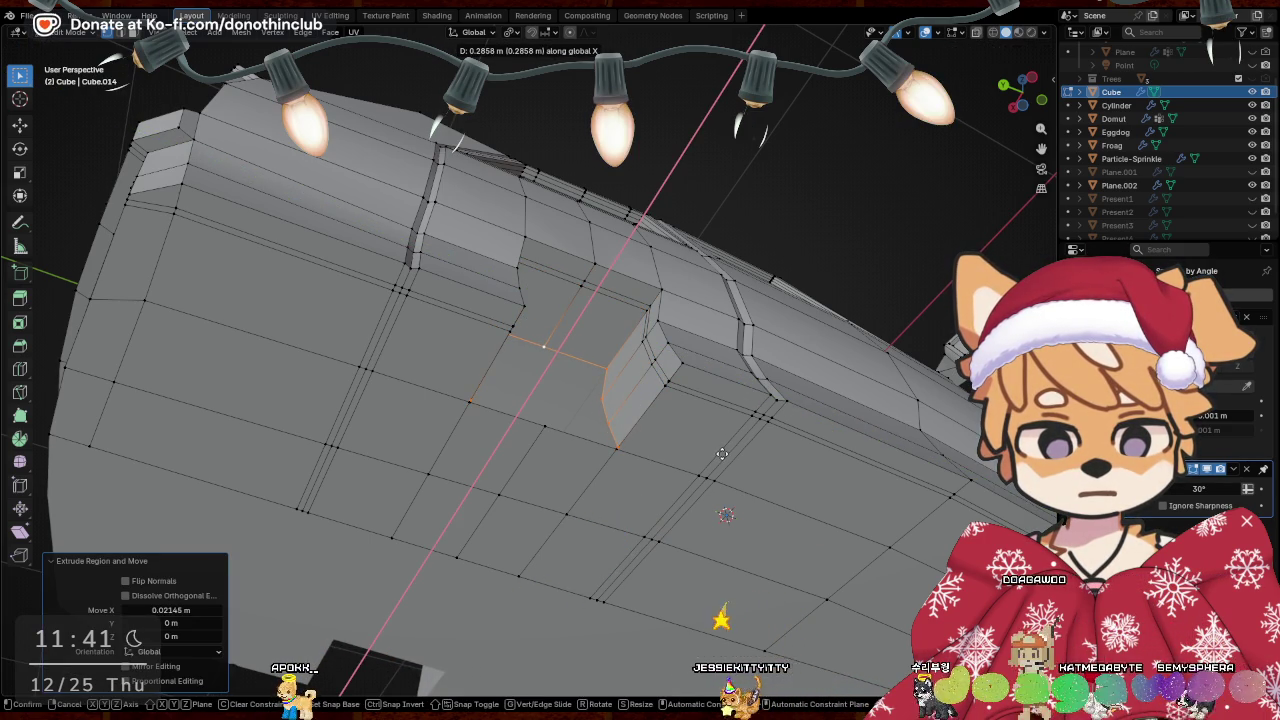
key(Escape)
click(632, 453)
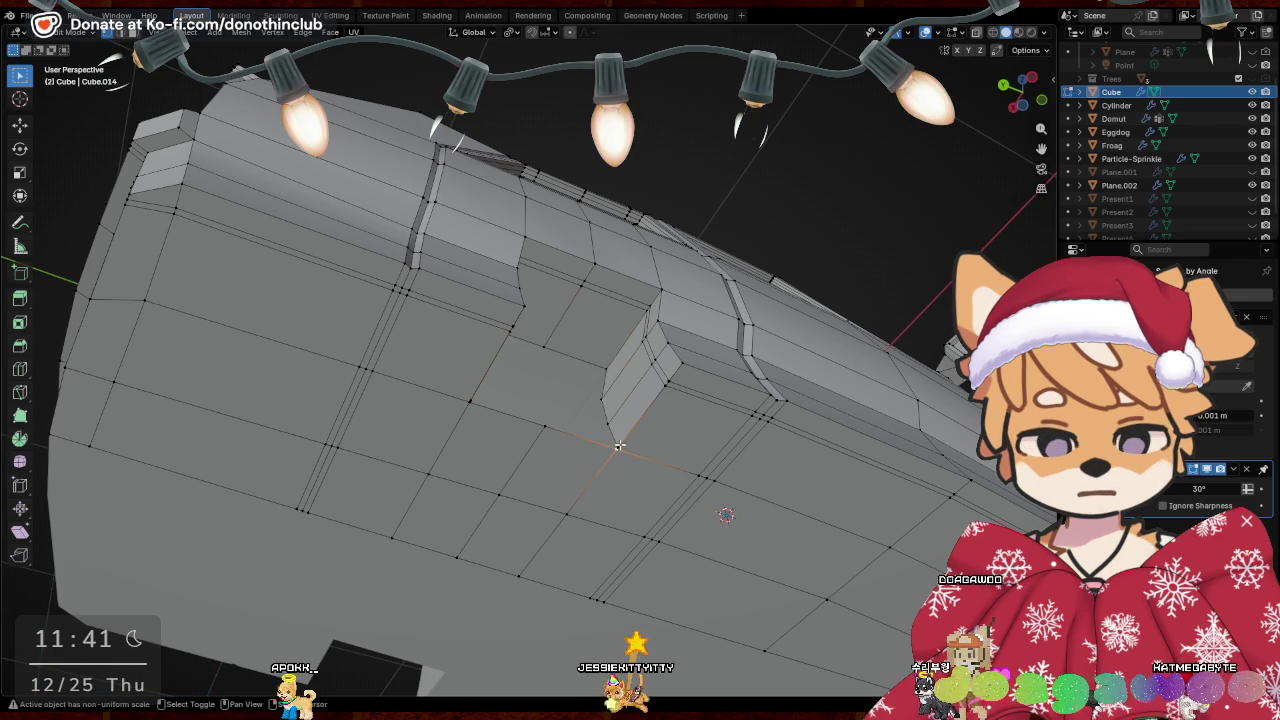
Merge the stray corner vertices of the notch At Last
mouse_move(619, 446)
middle_down()
mouse_move(668, 478)
mouse_move(619, 459)
middle_up()
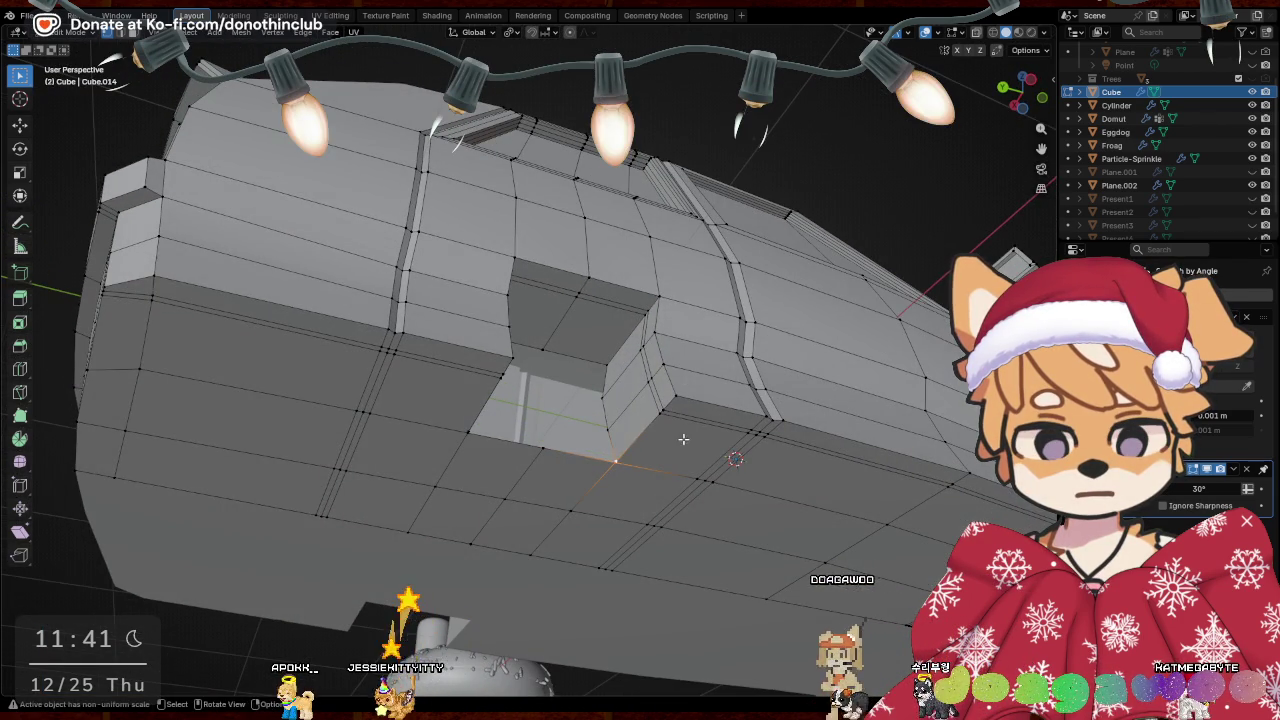
key(m)
click(652, 446)
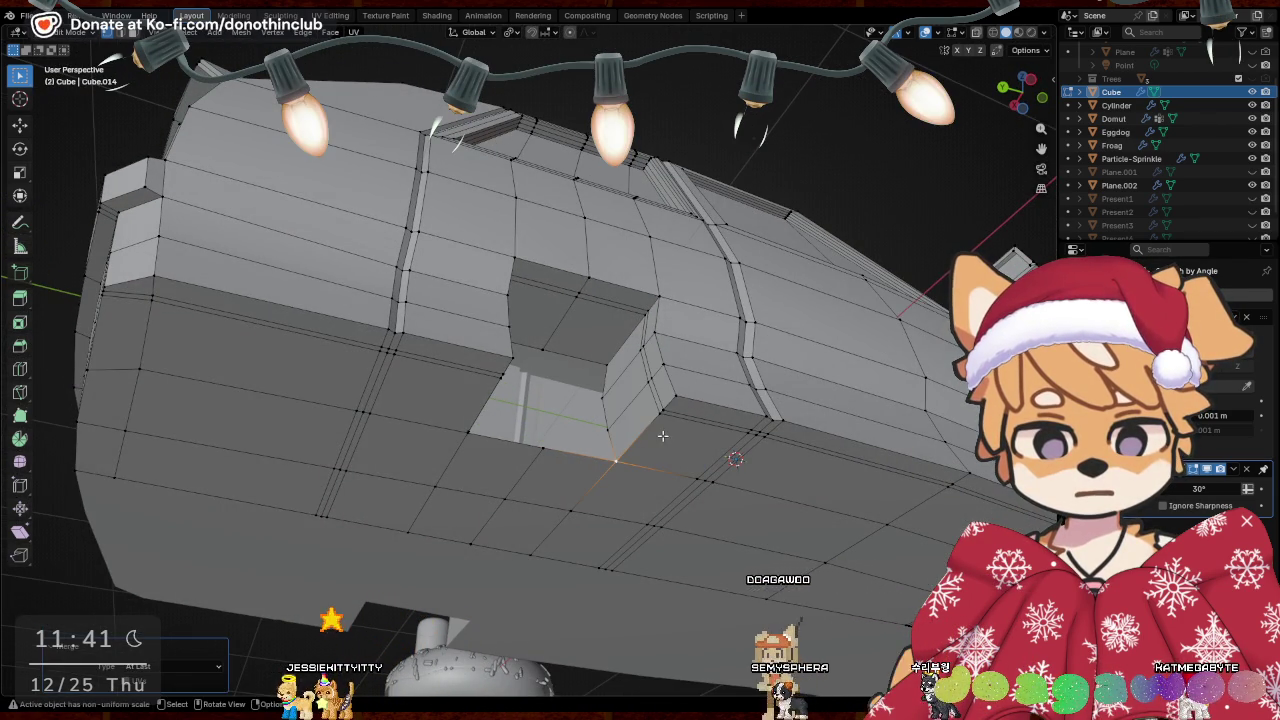
scroll(697, 405, up, 3)
scroll(640, 395, up, 4)
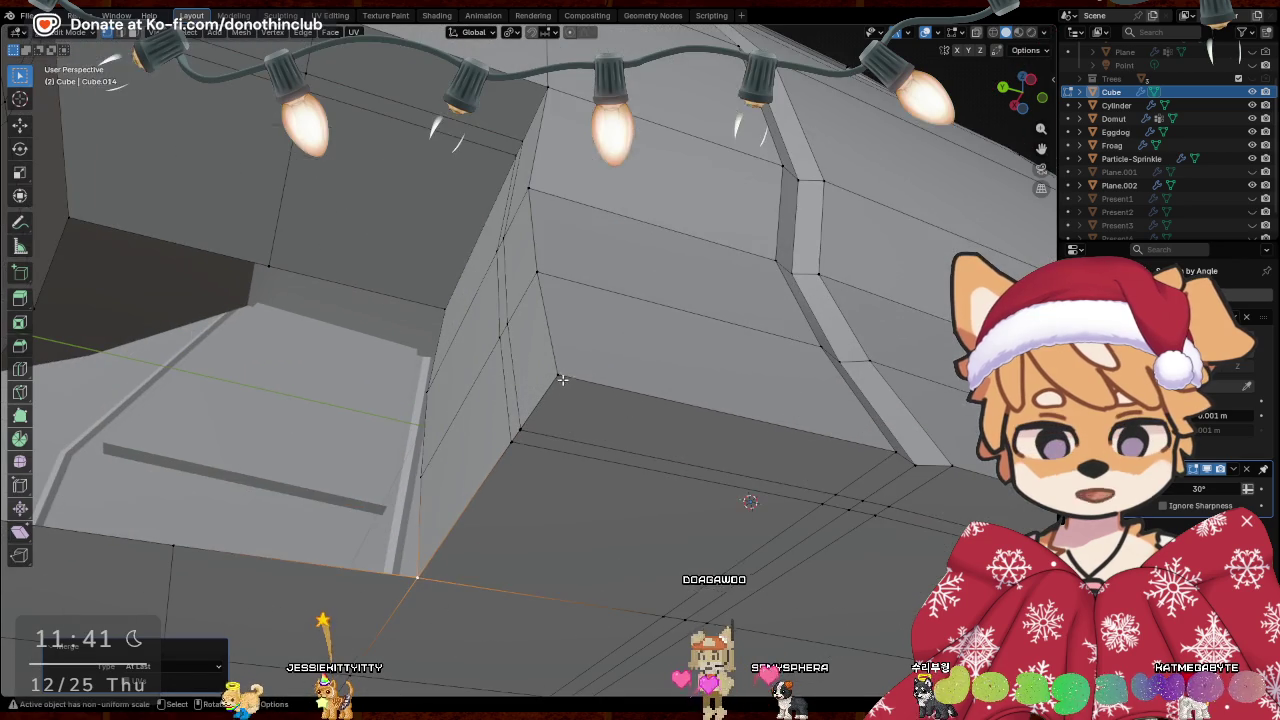
Merge the whole mesh's vertices by distance, setting the threshold to 0.01 m
key(m)
key(Escape)
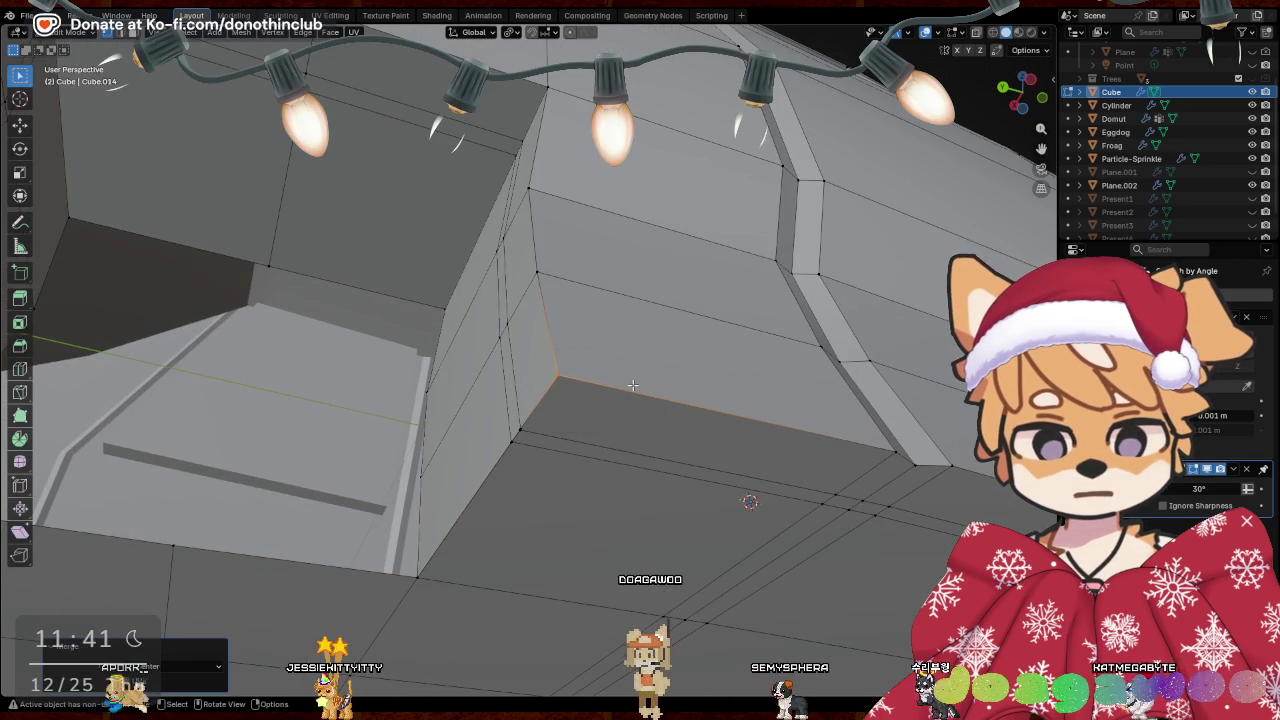
key(a)
key(m)
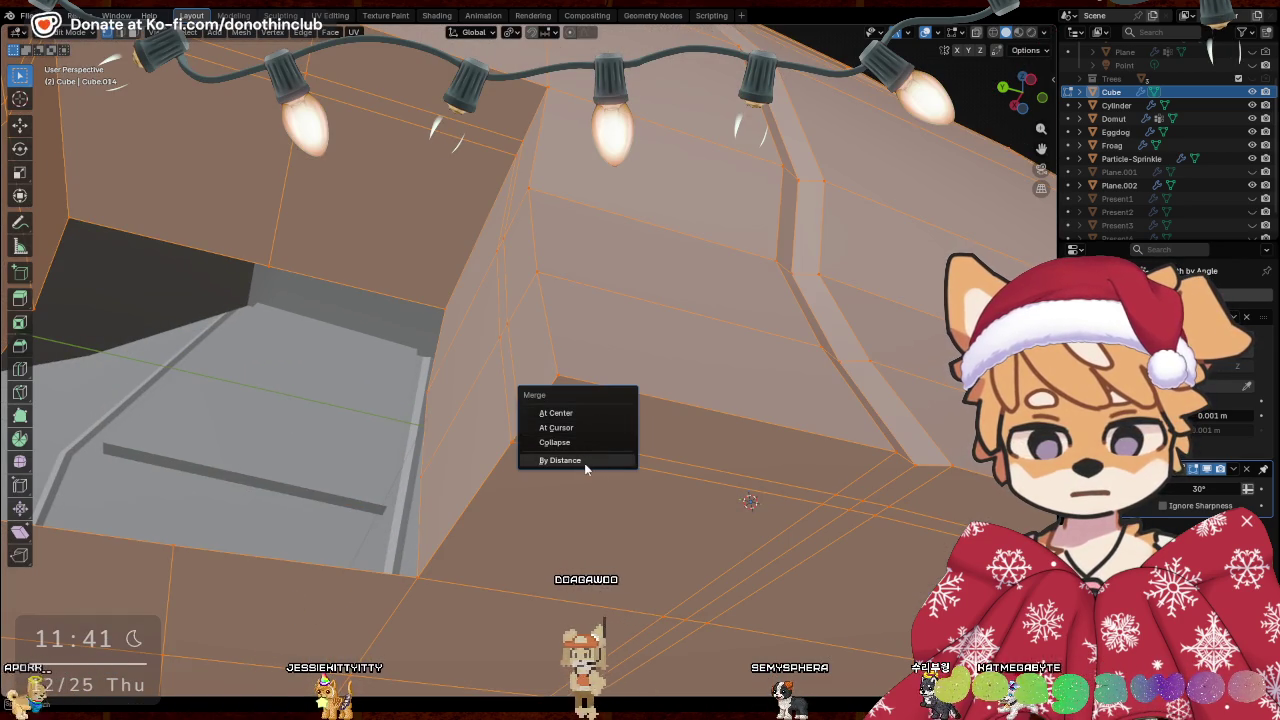
click(587, 461)
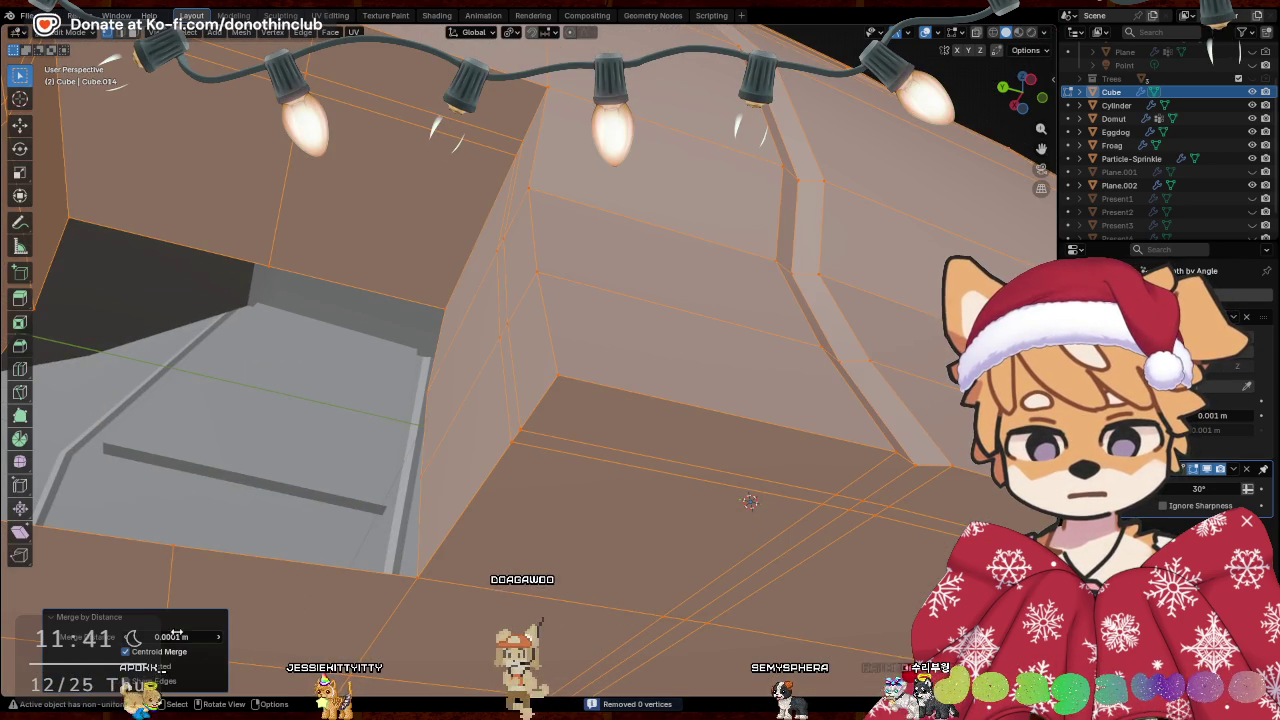
click(172, 636)
text(0.00001)
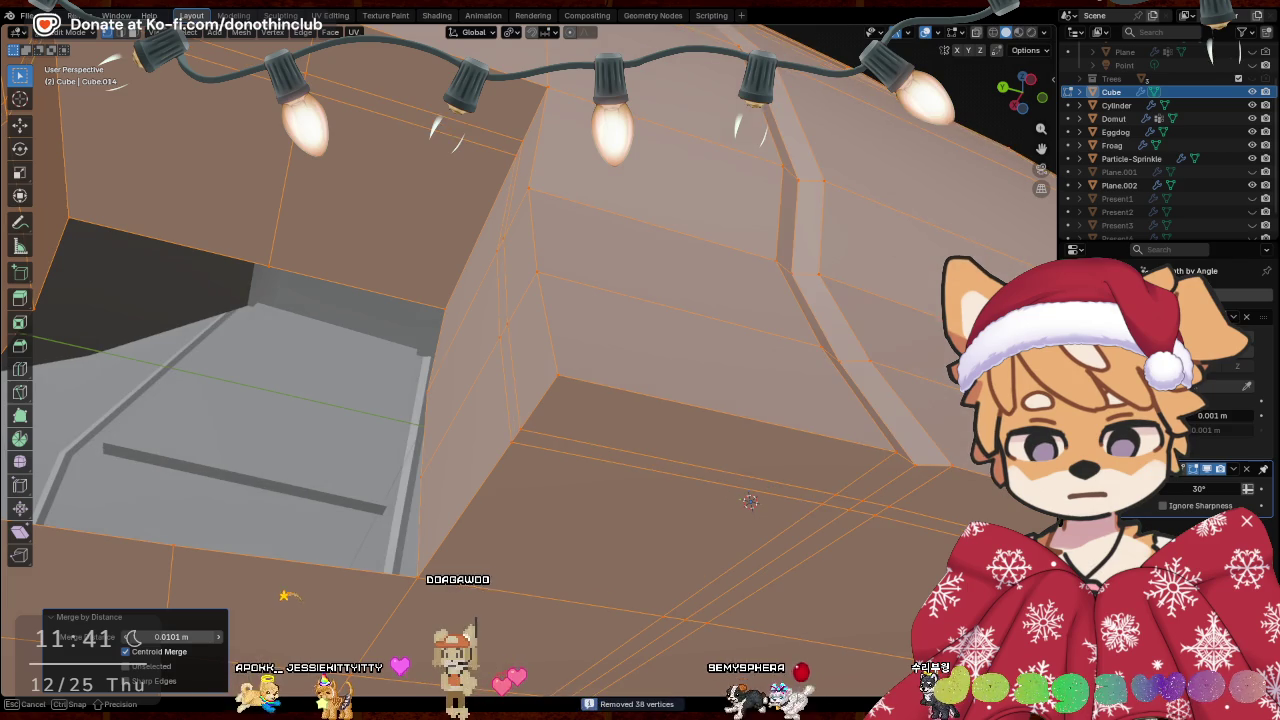
key(Return)
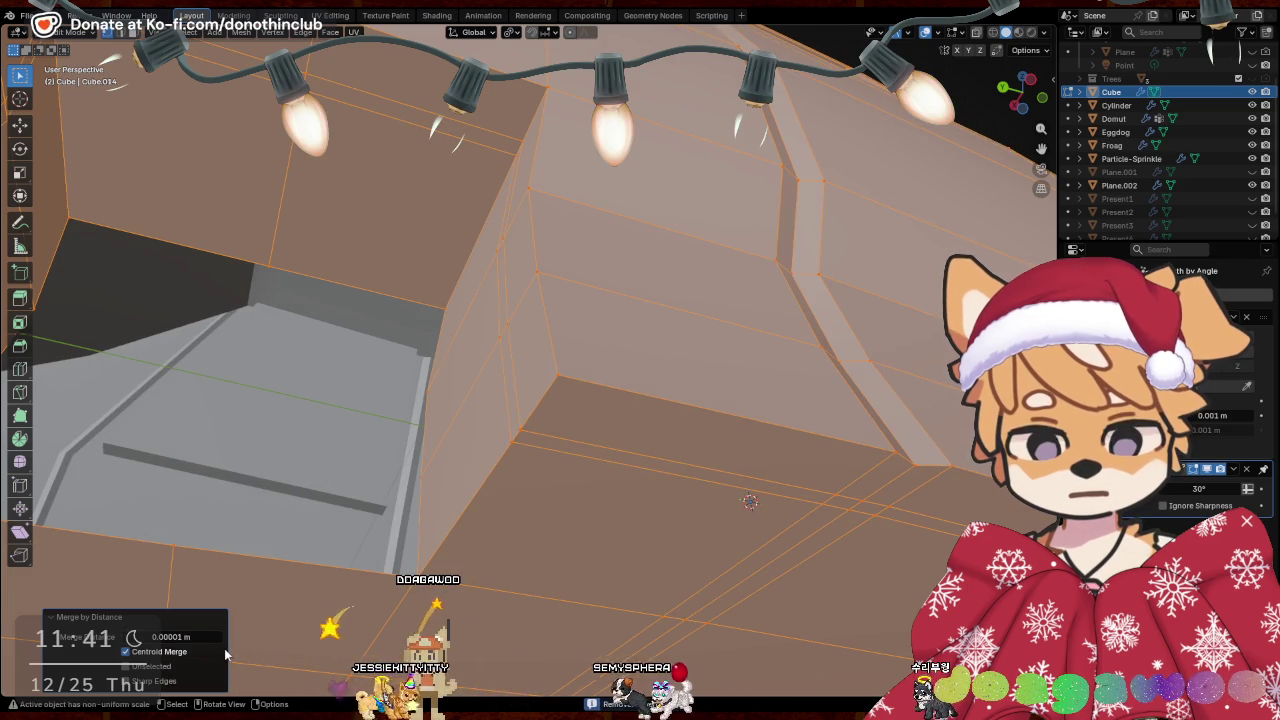
click(220, 637)
mouse_move(220, 641)
middle_down()
mouse_move(589, 575)
mouse_move(712, 613)
mouse_move(744, 588)
mouse_move(460, 624)
mouse_move(484, 562)
mouse_move(170, 678)
middle_up()
Select the open hole's boundary loop and close it with Grid Fill
key(a)
key(alt+a)
mouse_move(396, 573)
middle_down()
mouse_move(640, 460)
mouse_move(519, 395)
mouse_move(605, 501)
mouse_move(490, 384)
middle_up()
alt+click(393, 400)
key(ctrl+f)
click(526, 397)
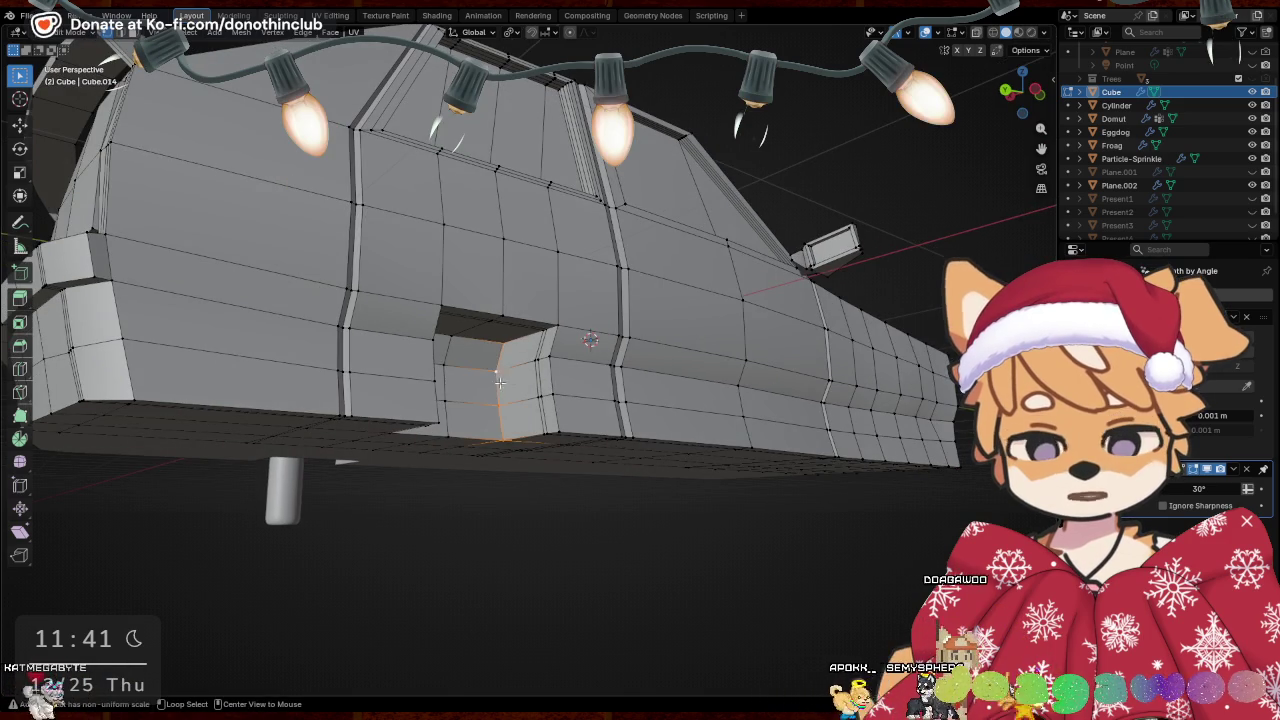
Push the cut-out's lower corner edge along Y
drag(558, 407, 557, 406)
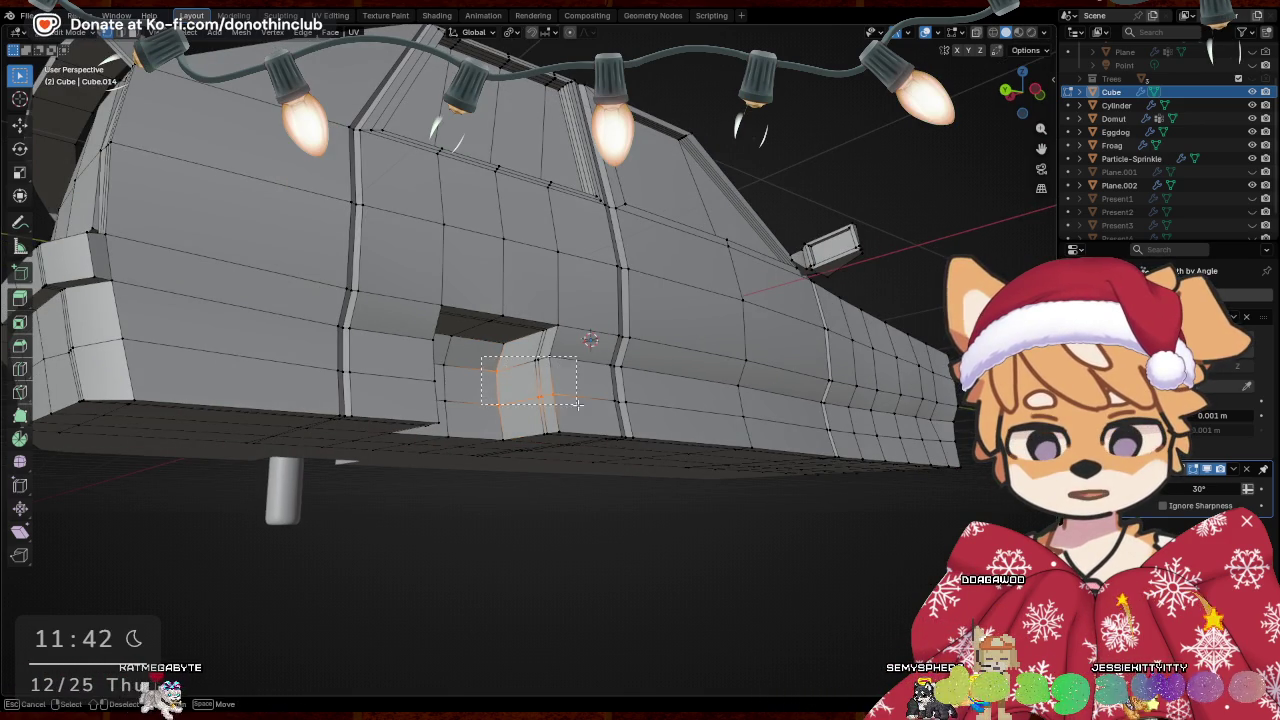
middle_drag(574, 403, 552, 417)
key(g)
key(x)
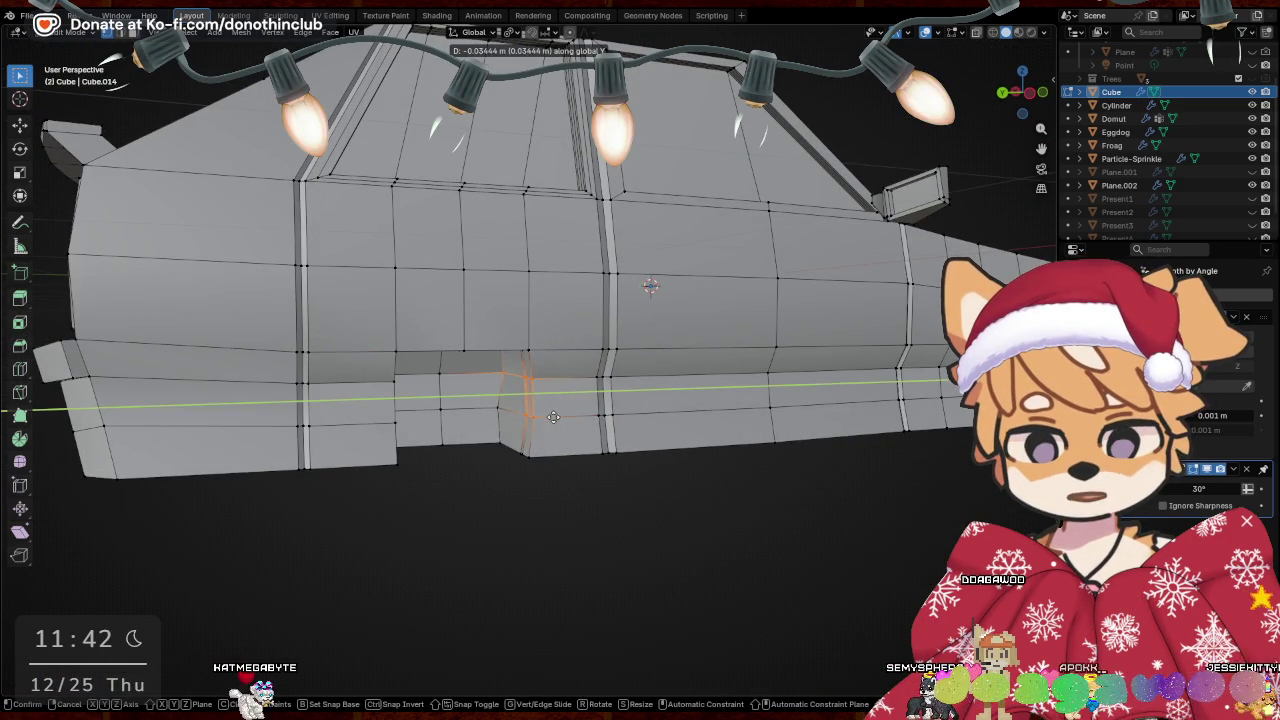
key(g)
mouse_move(550, 416)
middle_down()
mouse_move(590, 422)
mouse_move(462, 412)
middle_up()
key(y)
click(603, 424)
Box-select the cut-out's next edge and move it along Y
key(b)
drag(462, 412, 462, 412)
mouse_move(462, 412)
middle_down()
mouse_move(630, 422)
mouse_move(528, 334)
middle_up()
key(g)
key(y)
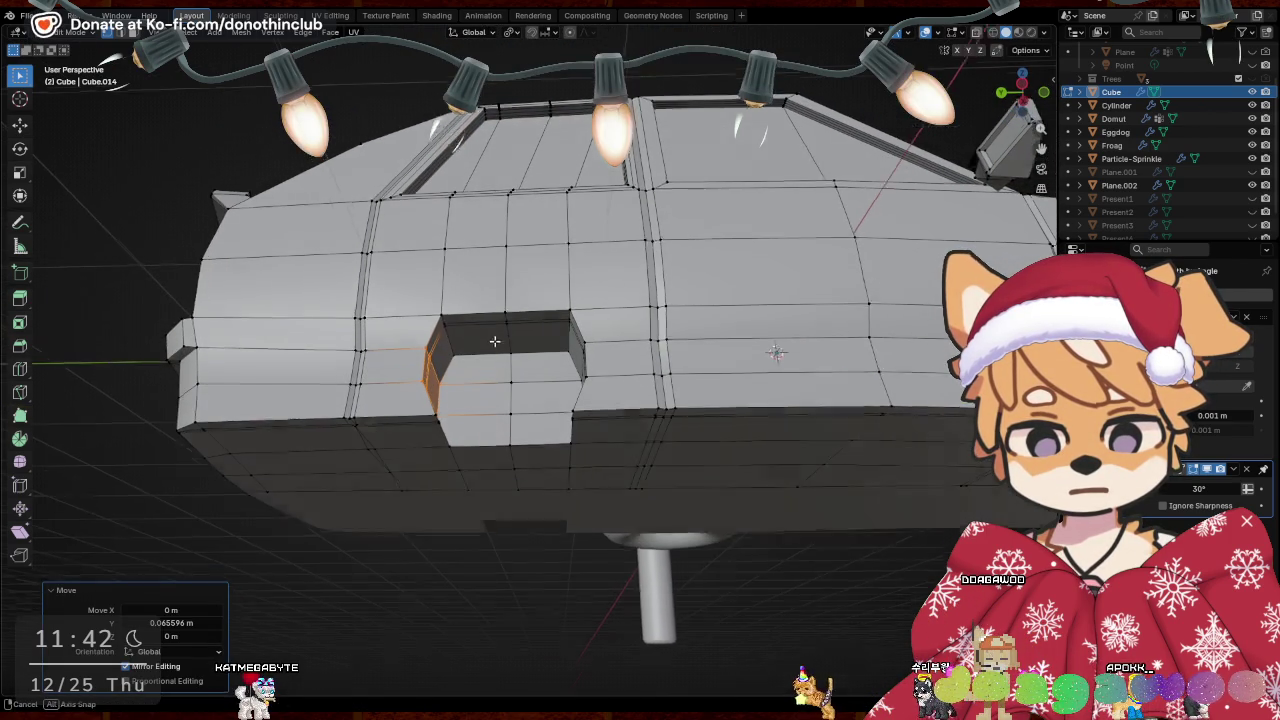
Raise the cut-out's top edge along Z
key(b)
drag(540, 361, 541, 360)
key(g)
key(z)
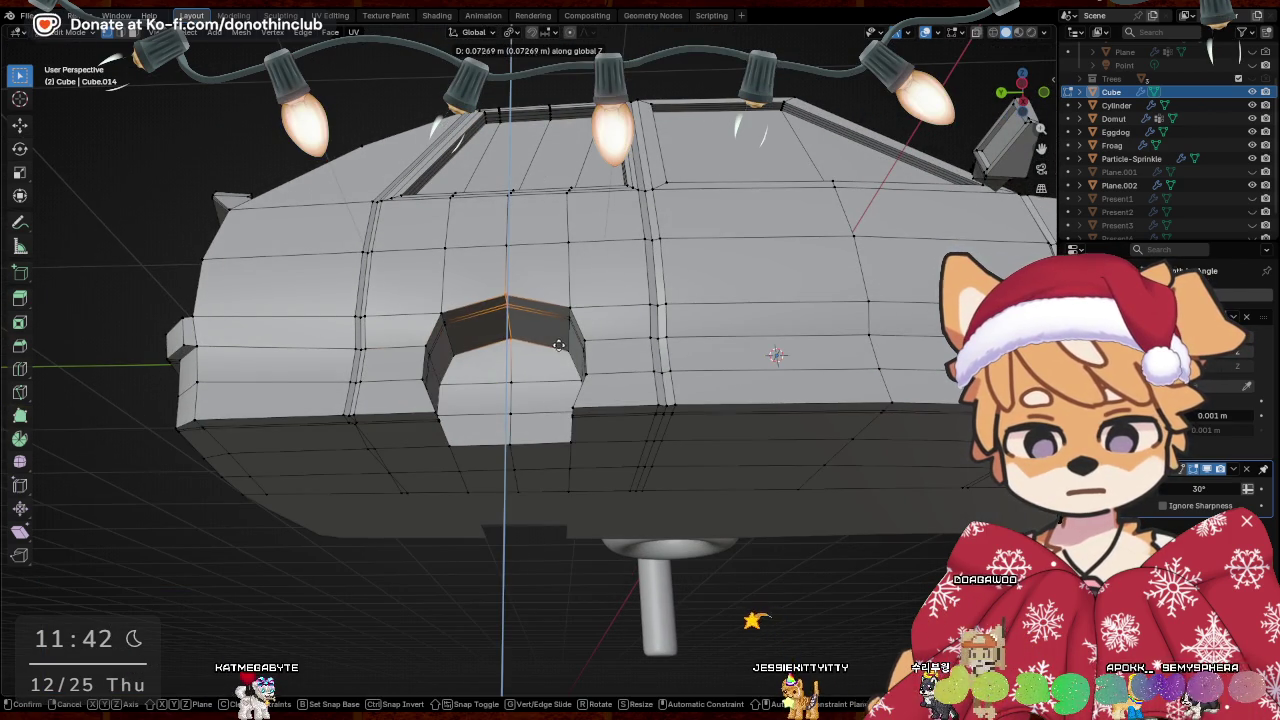
click(563, 341)
middle_drag(716, 437, 560, 420)
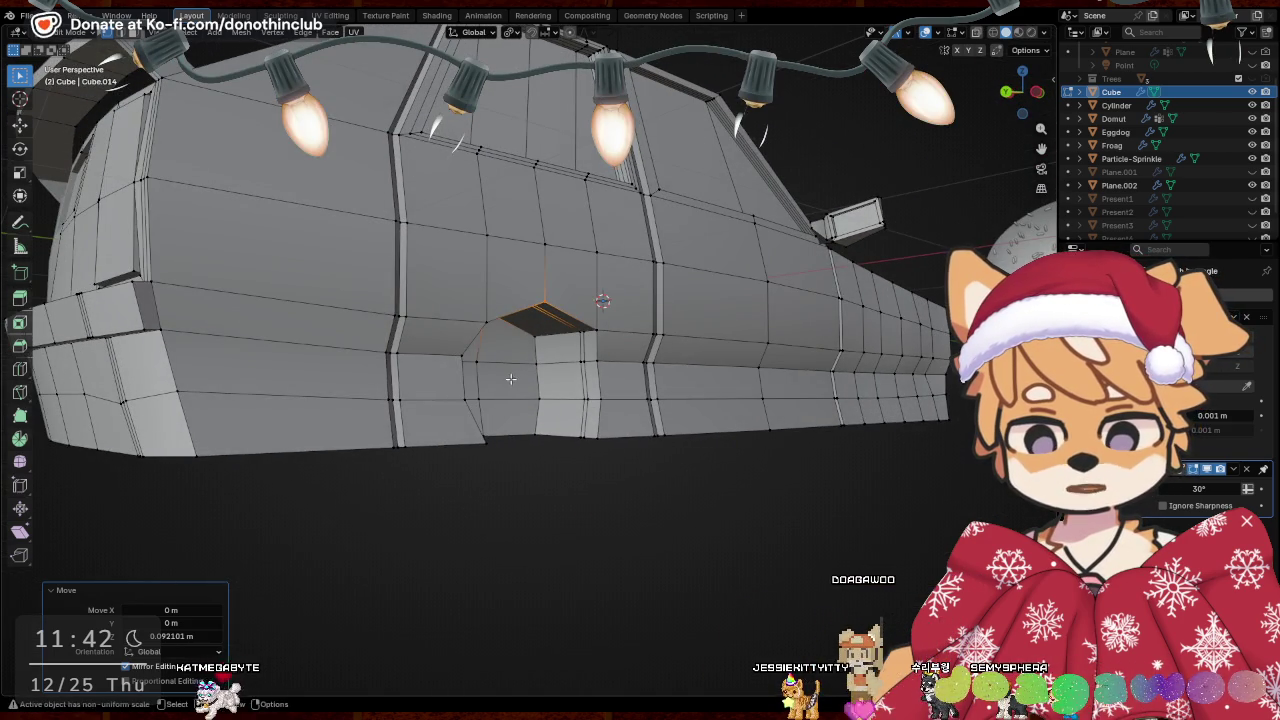
Slide the cut-out's bottom and side face strips along Y to angle the arch
drag(518, 372, 610, 448)
mouse_move(610, 448)
middle_down()
mouse_move(584, 433)
mouse_move(520, 323)
middle_up()
middle_drag(594, 376, 350, 326)
key(g)
key(y)
click(584, 385)
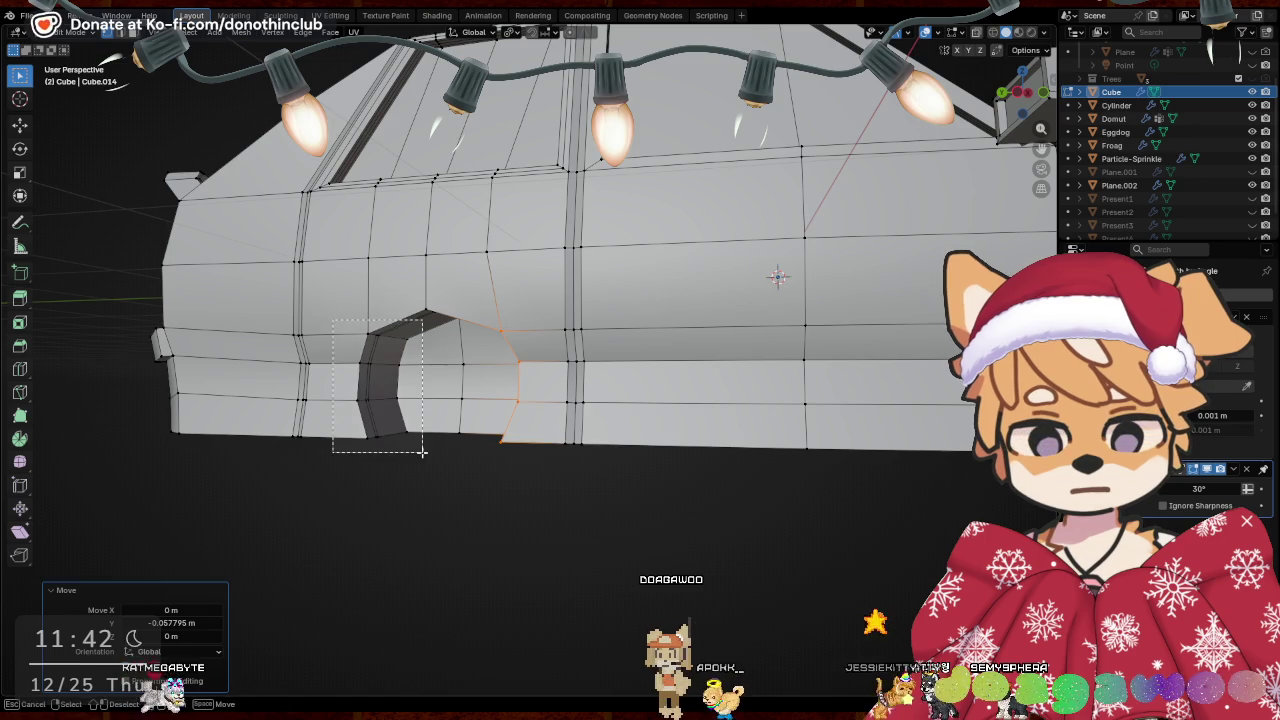
drag(421, 451, 421, 451)
middle_drag(421, 451, 440, 430)
key(g)
key(y)
key(Return)
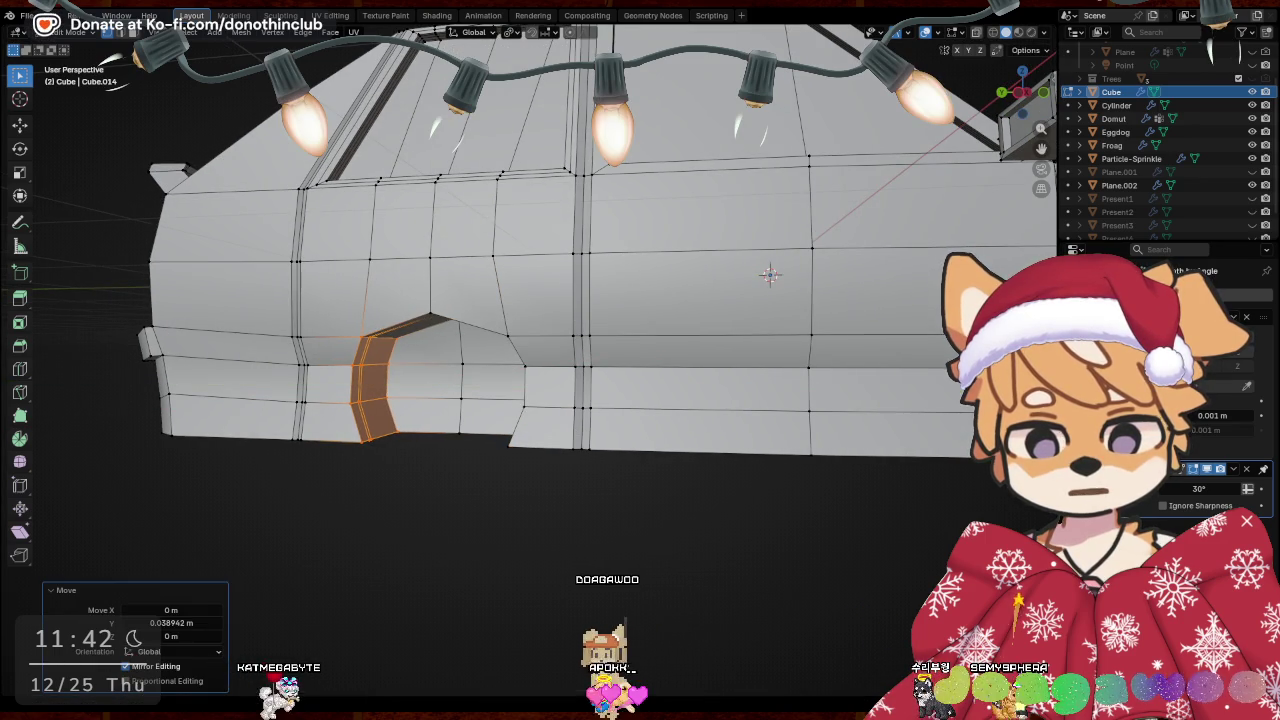
Raise the arch-top faces about 0.05 m along Z into a peak
middle_drag(534, 505, 367, 258)
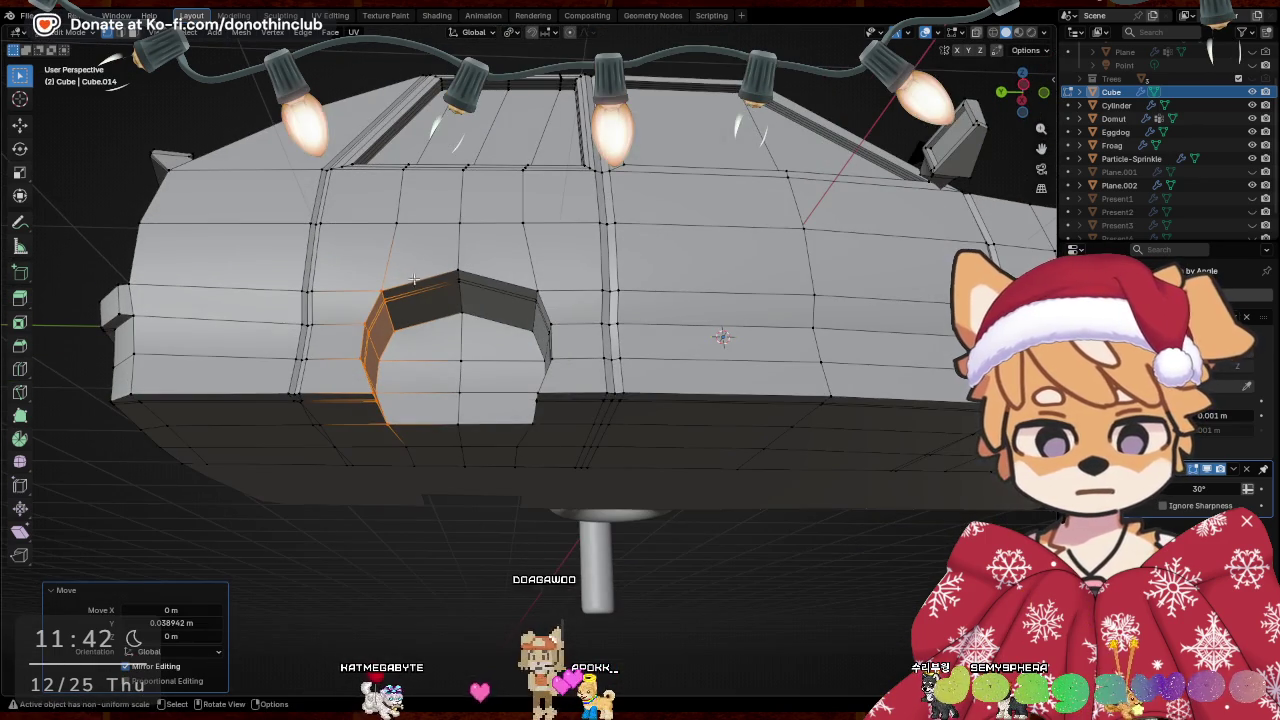
key(b)
drag(541, 323, 545, 340)
click(435, 342)
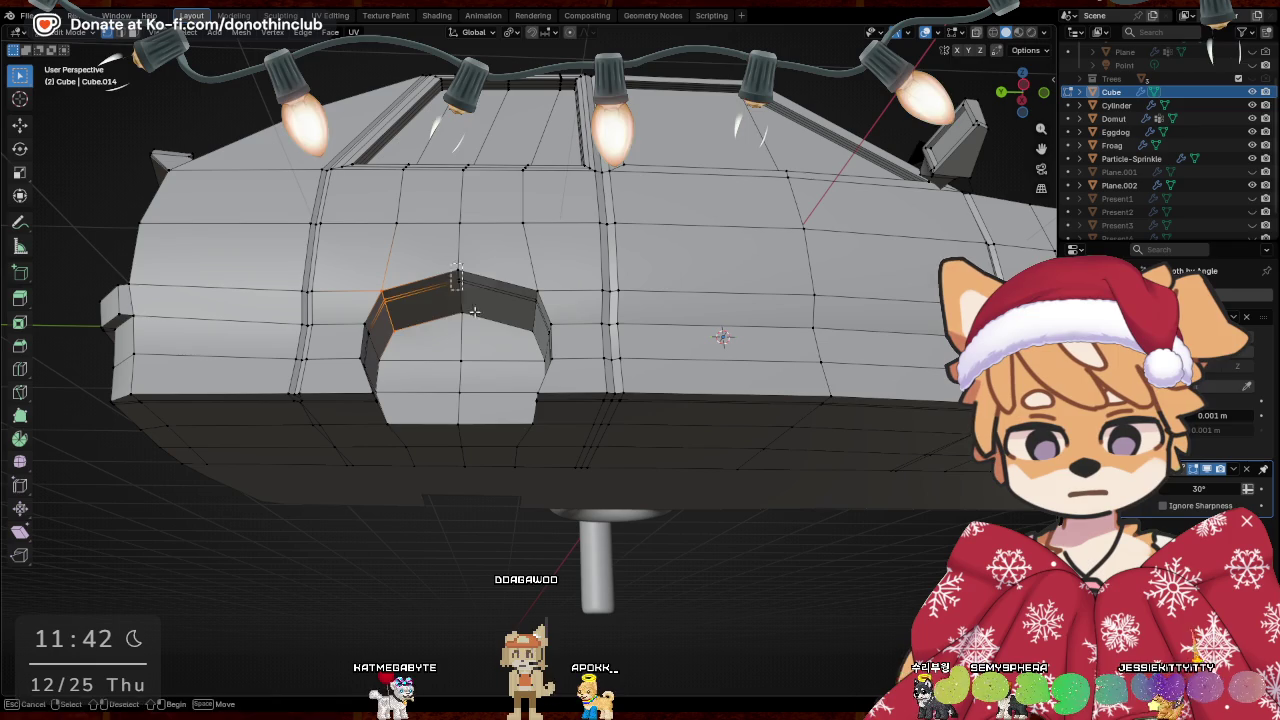
drag(457, 280, 458, 281)
key(g)
key(z)
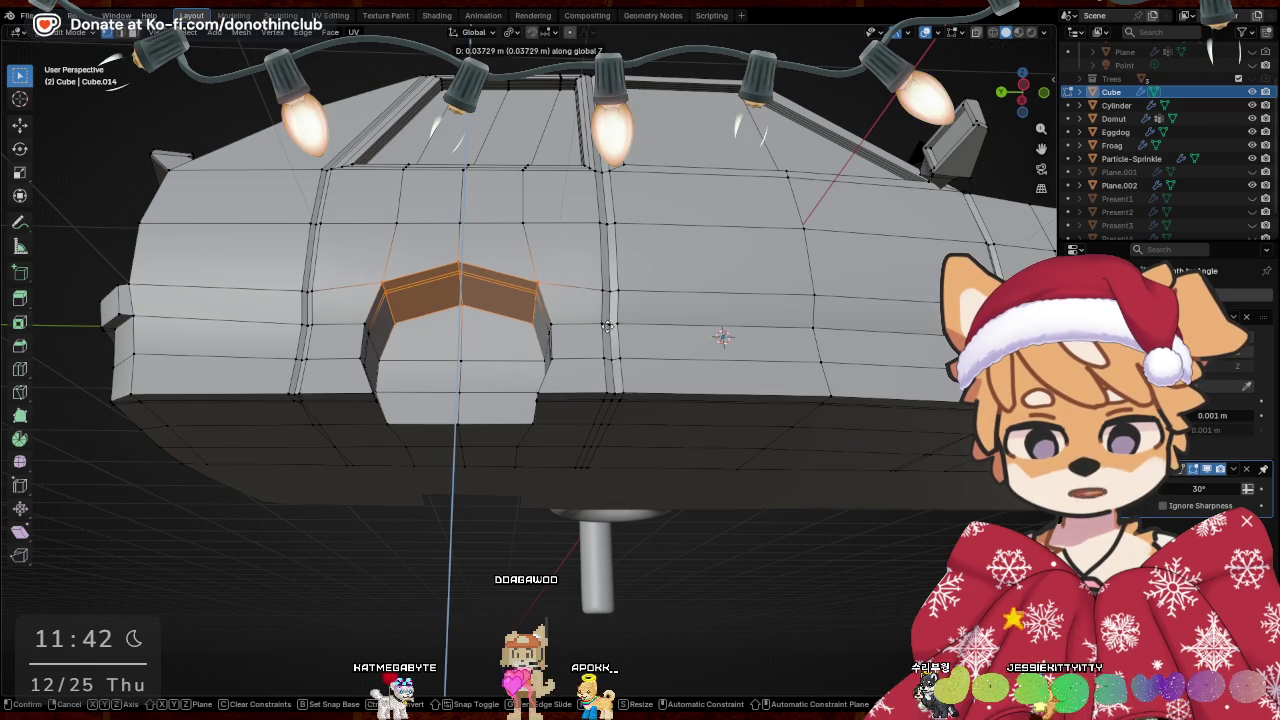
click(540, 325)
mouse_move(540, 325)
middle_down()
mouse_move(609, 357)
mouse_move(447, 416)
mouse_move(500, 400)
mouse_move(469, 404)
middle_up()
scroll(609, 357, down, 4)
scroll(609, 357, down, 3)
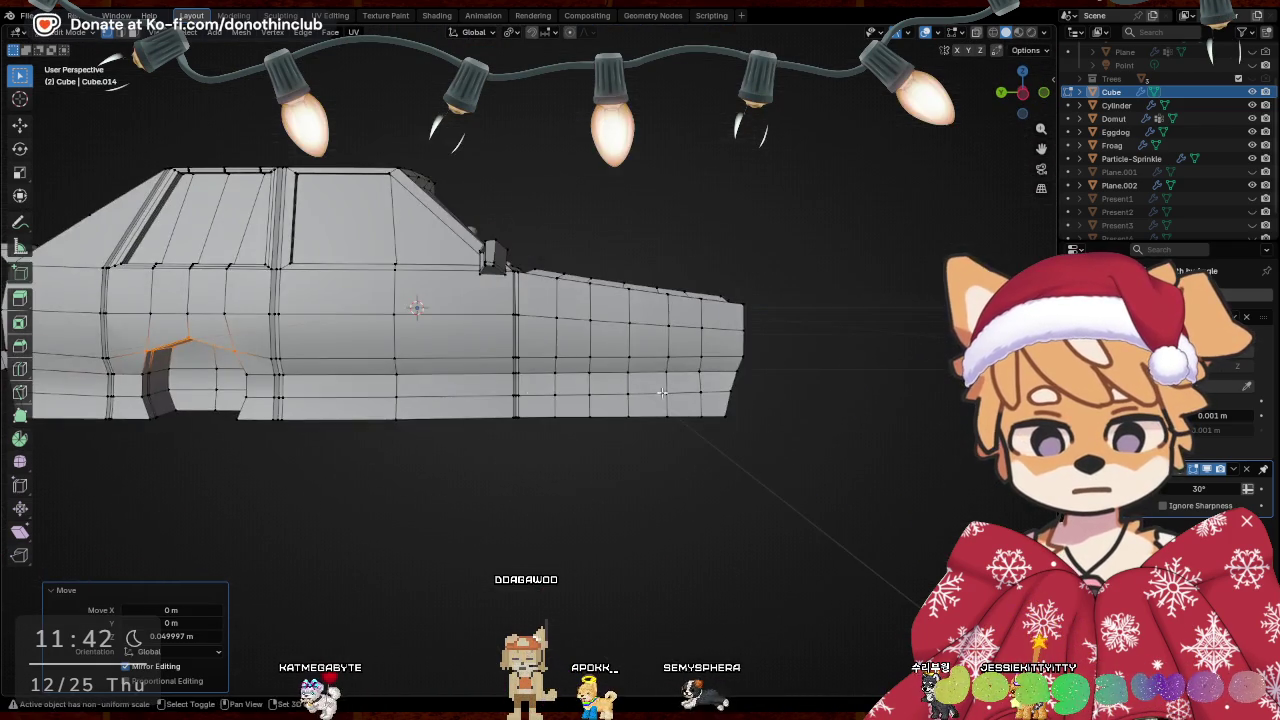
scroll(469, 404, up, 3)
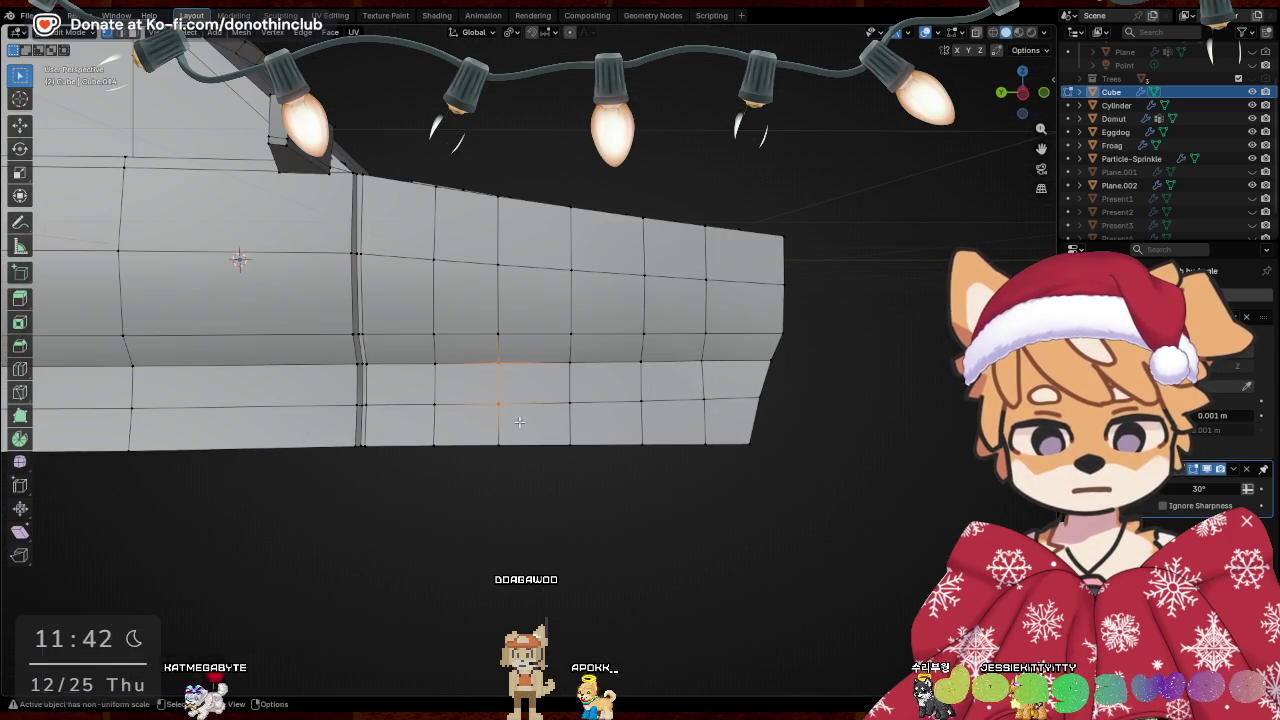
Extrude the selected front faces of the car body inward into a recess
drag(519, 421, 519, 421)
middle_drag(519, 421, 499, 368)
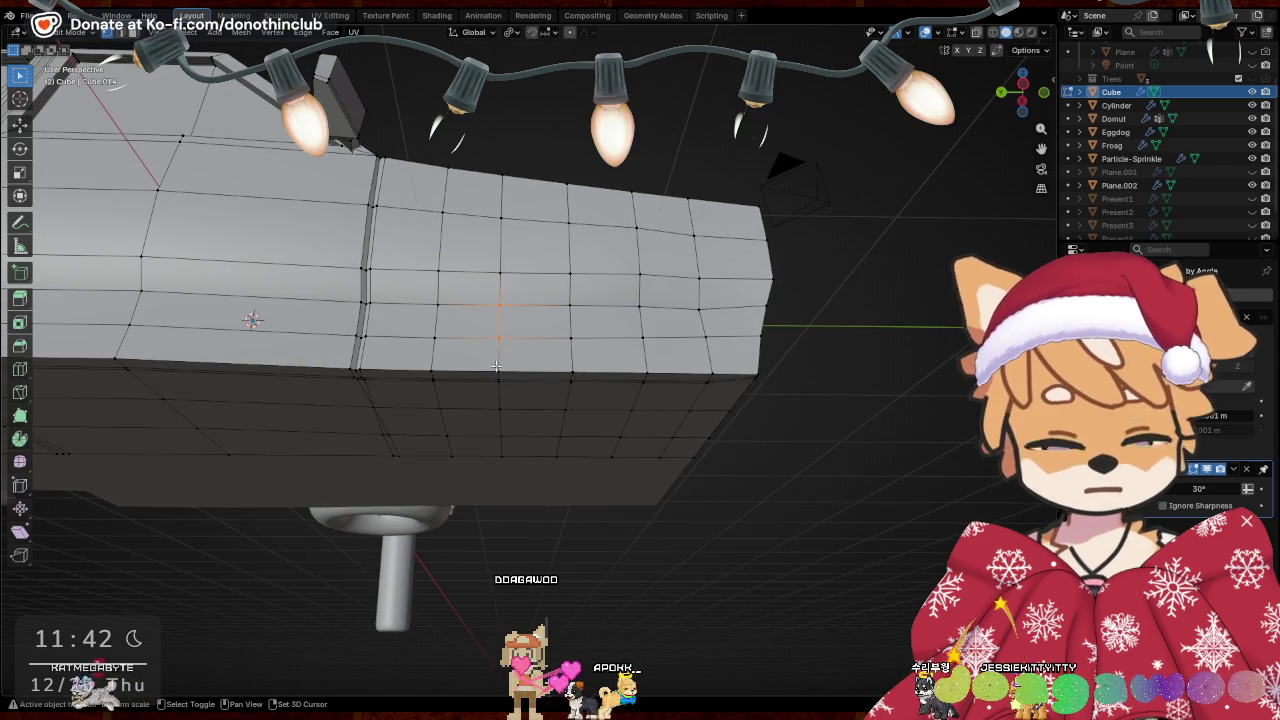
right_click(600, 350)
click(616, 320)
click(598, 376)
middle_drag(598, 376, 582, 376)
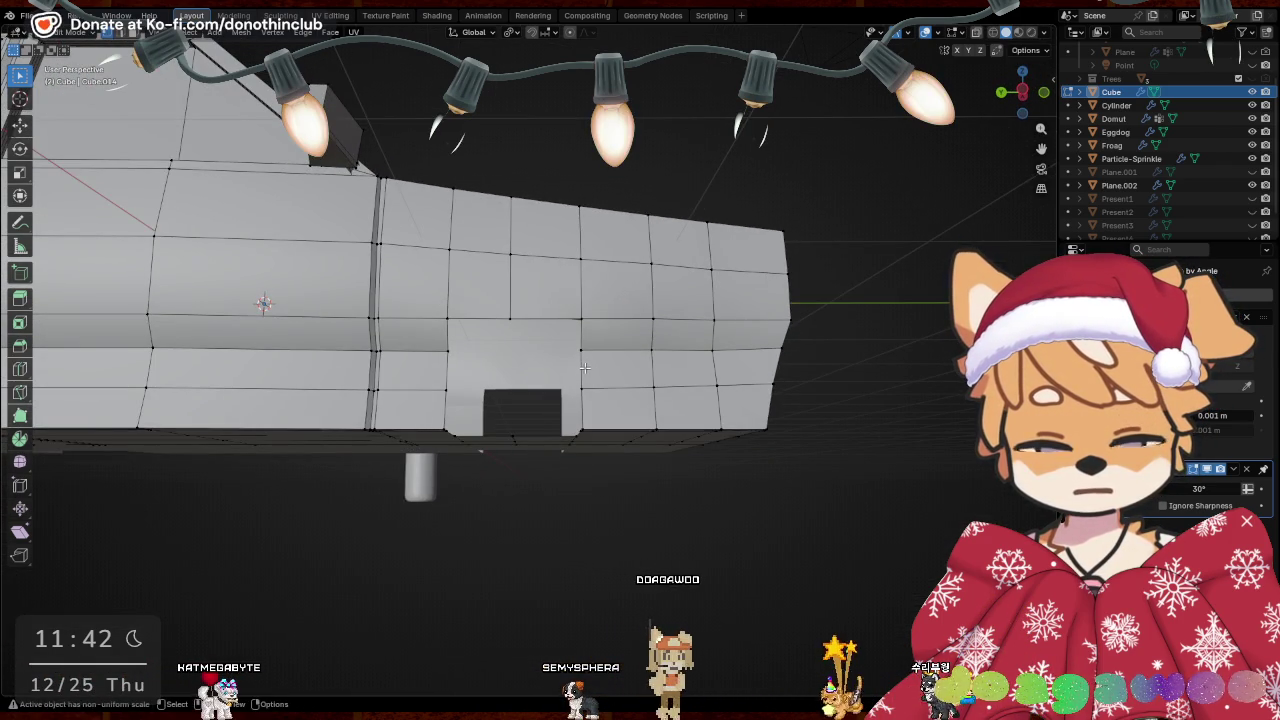
alt+click(584, 369)
middle_drag(584, 380, 578, 330)
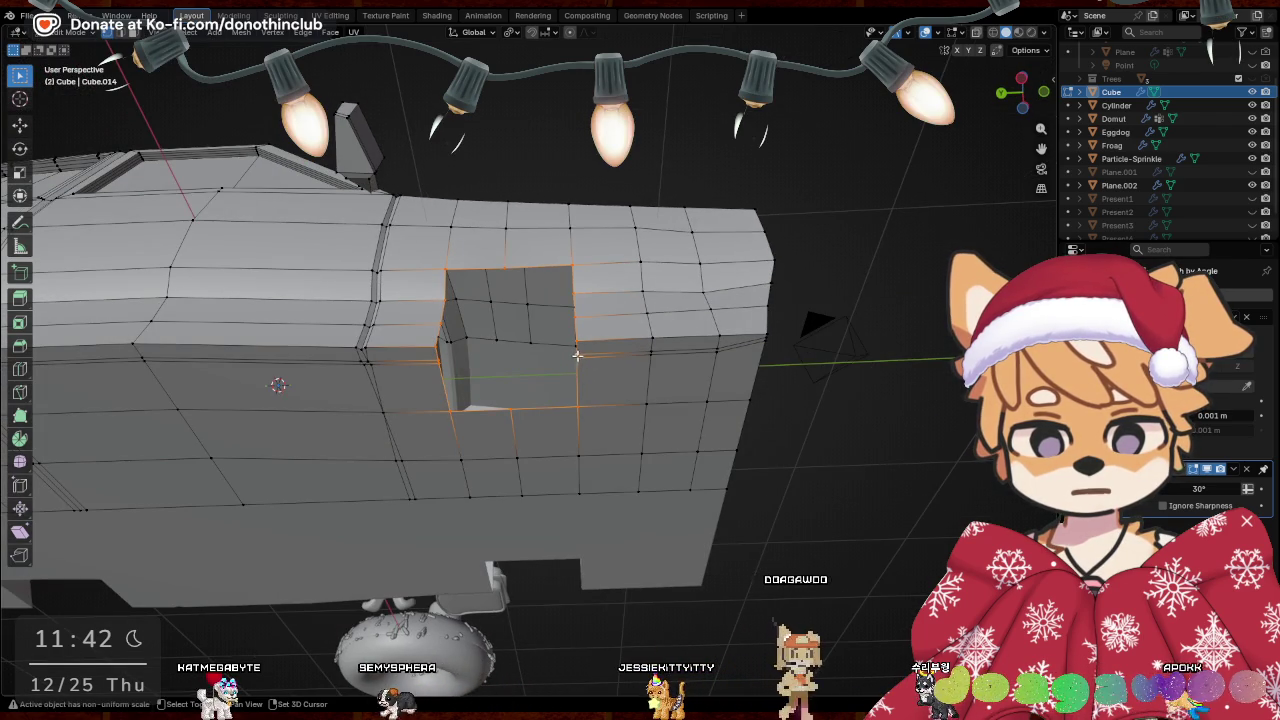
middle_drag(581, 361, 581, 444)
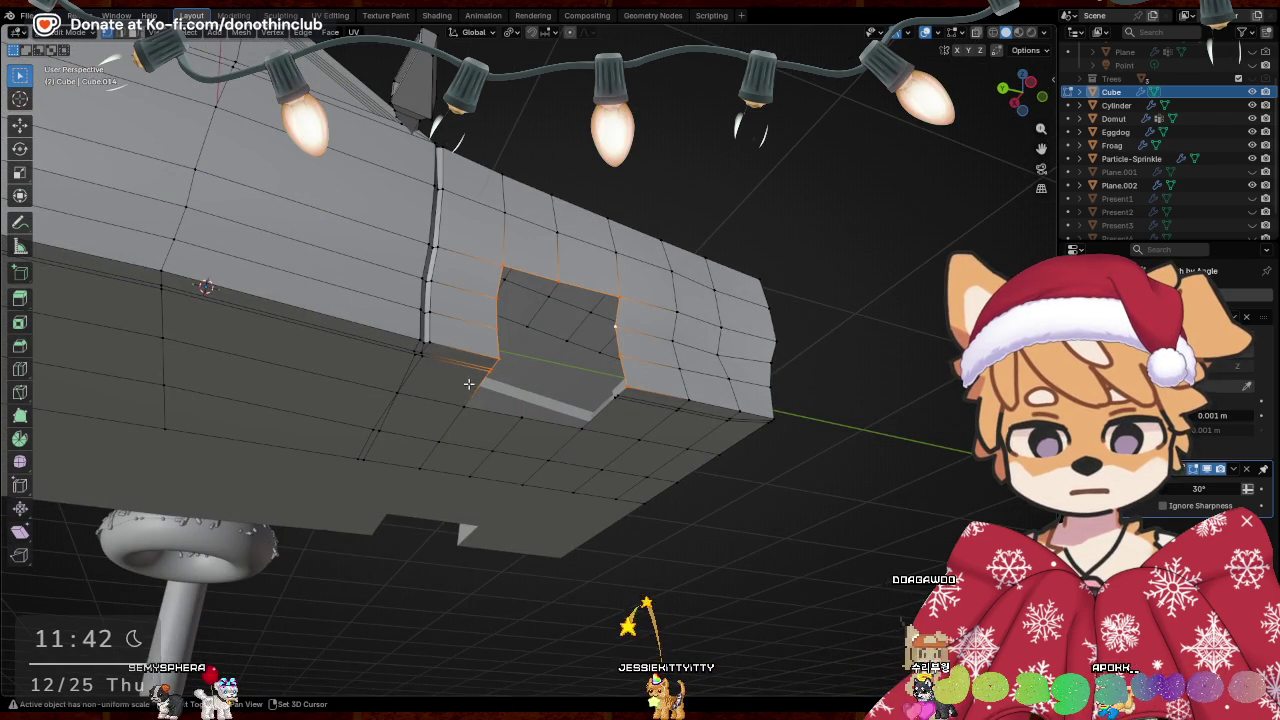
mouse_move(619, 399)
middle_down()
mouse_move(632, 412)
mouse_move(612, 318)
middle_up()
Shift the notch faces along X and Y, then extrude them outward along X
key(g)
key(x)
click(640, 424)
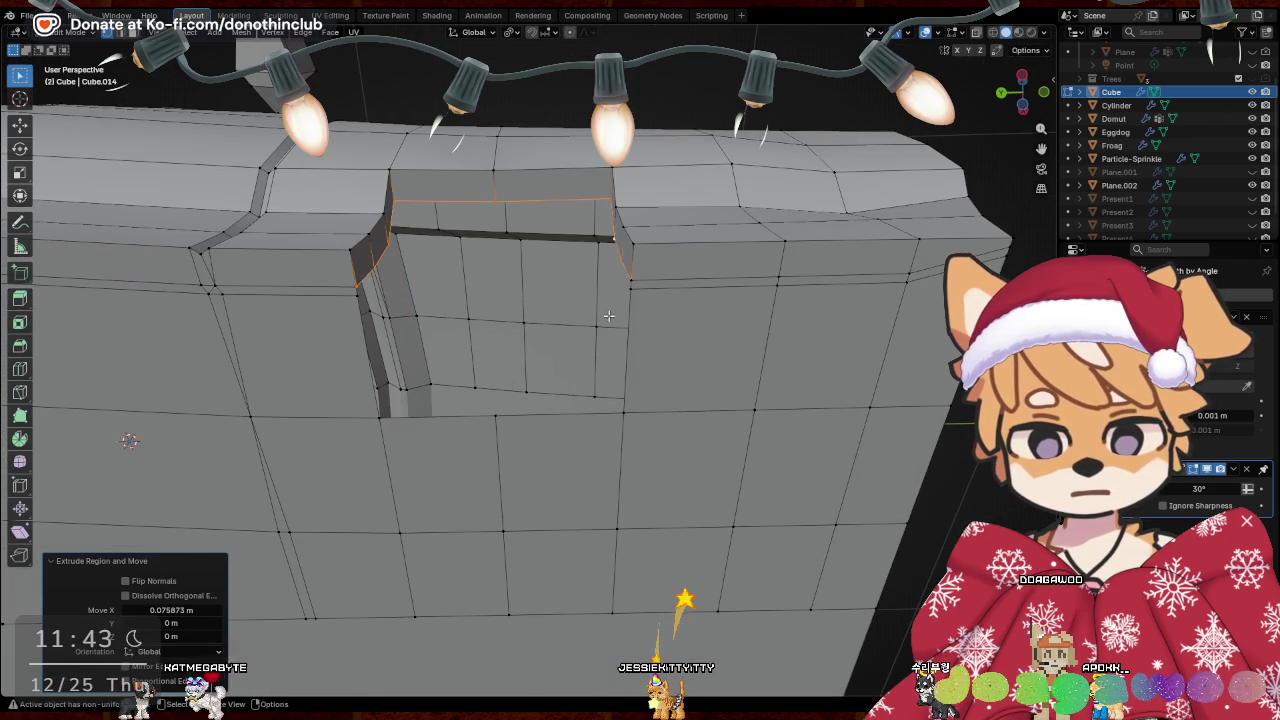
key(g)
key(y)
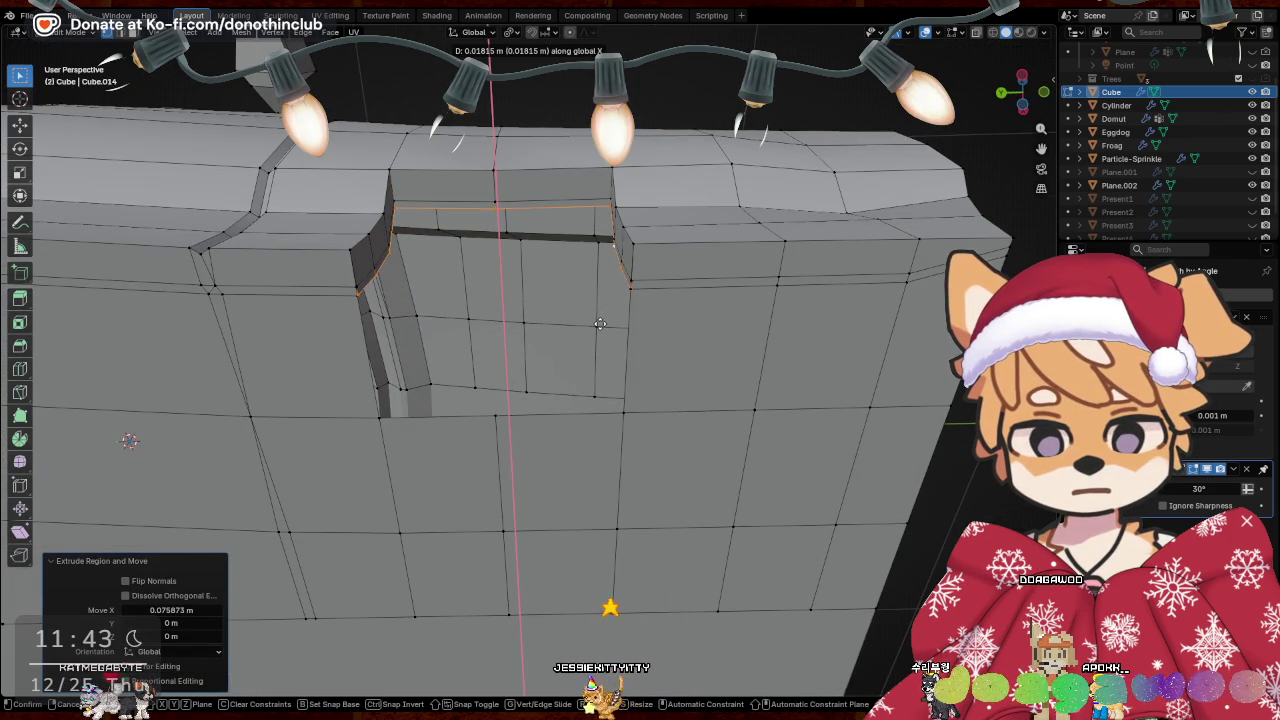
click(600, 323)
key(e)
key(x)
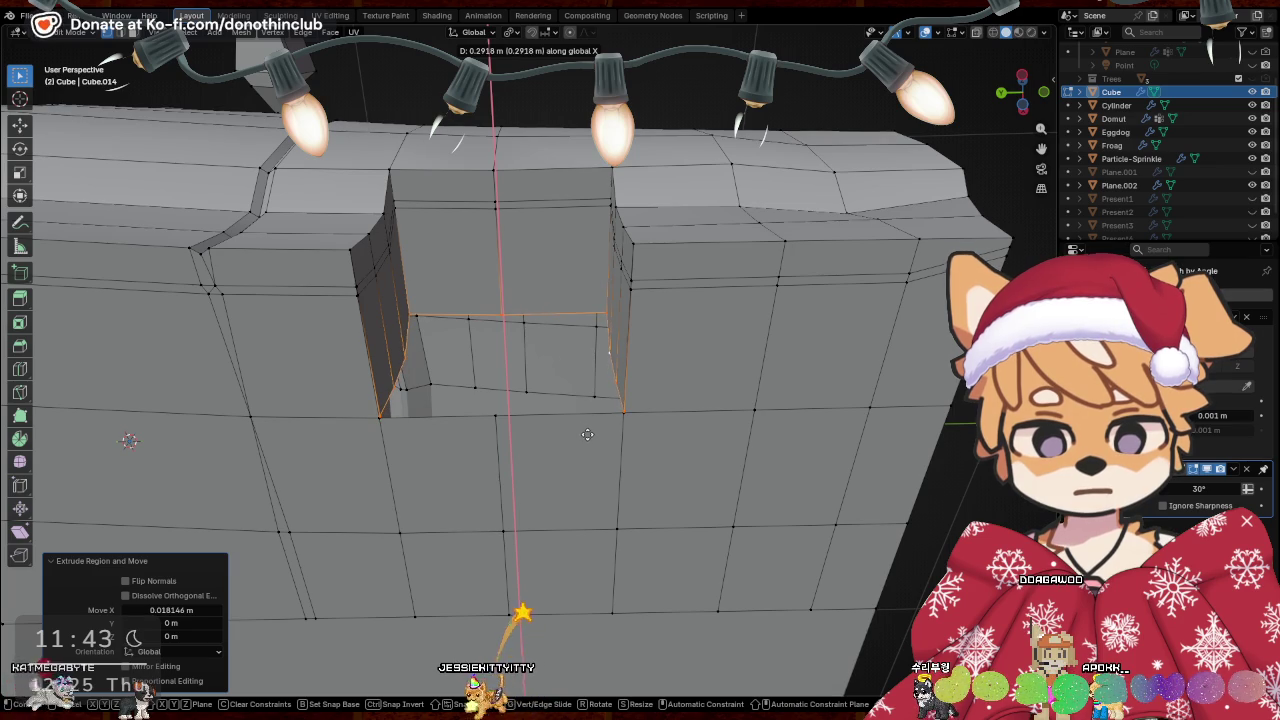
click(587, 434)
Try Merge by Distance on the notch, then on the whole mesh, ending at 0.00001 m
key(m)
click(719, 395)
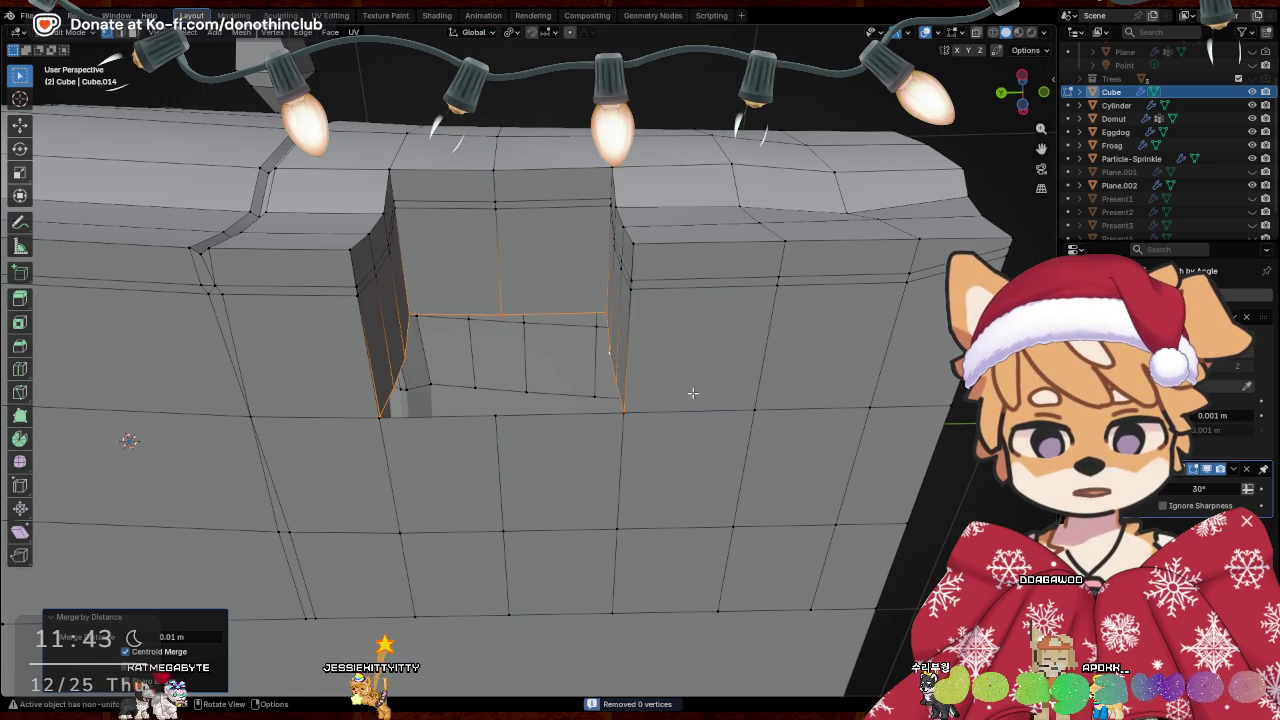
drag(222, 638, 222, 640)
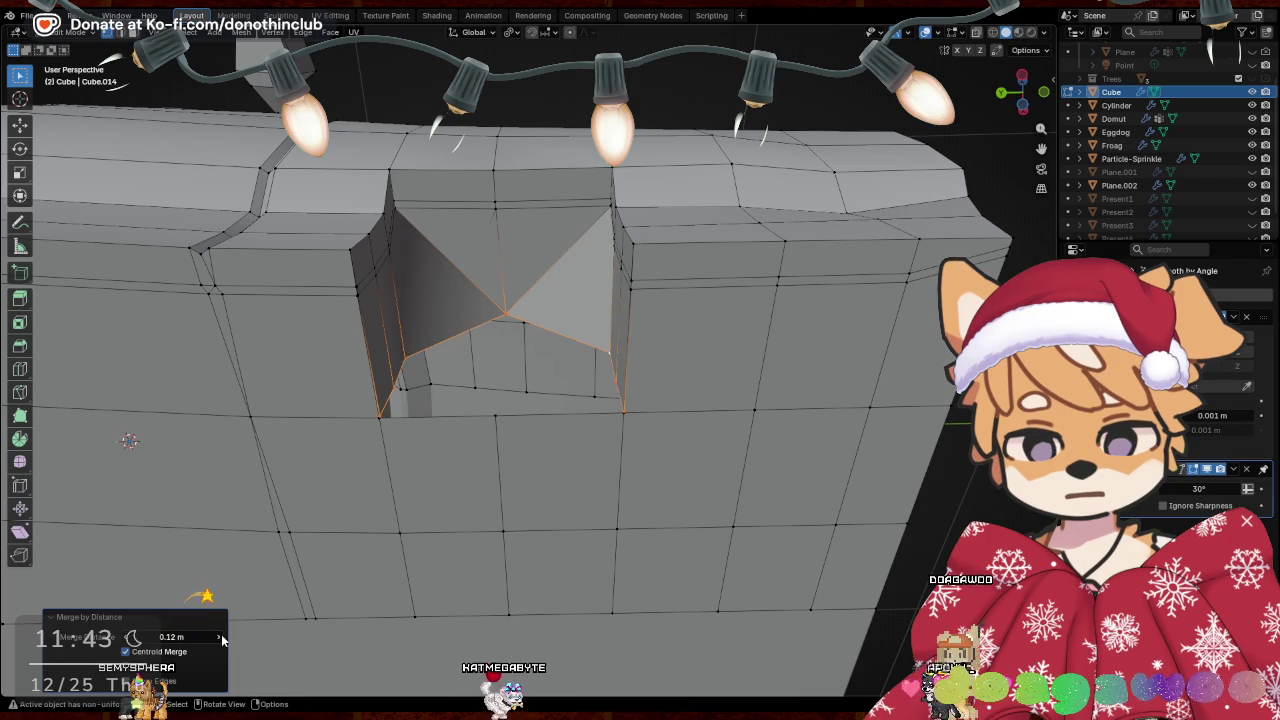
key(ctrl+z)
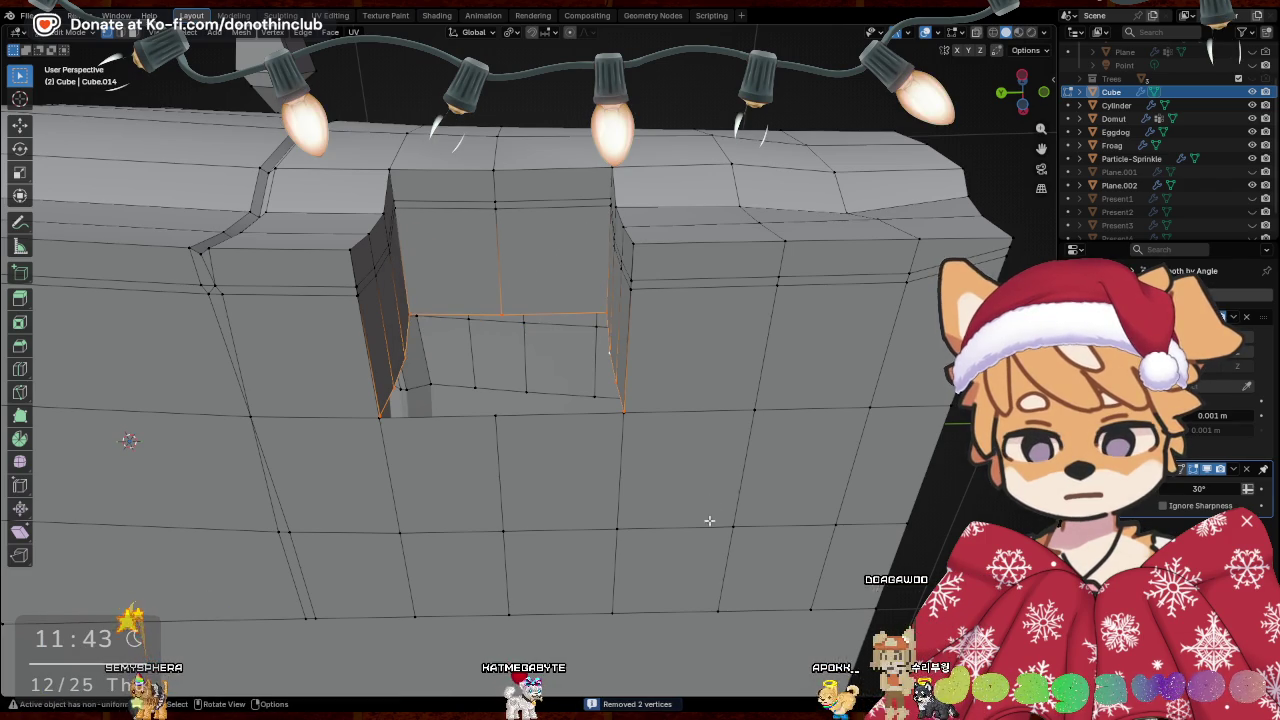
middle_drag(709, 518, 662, 397)
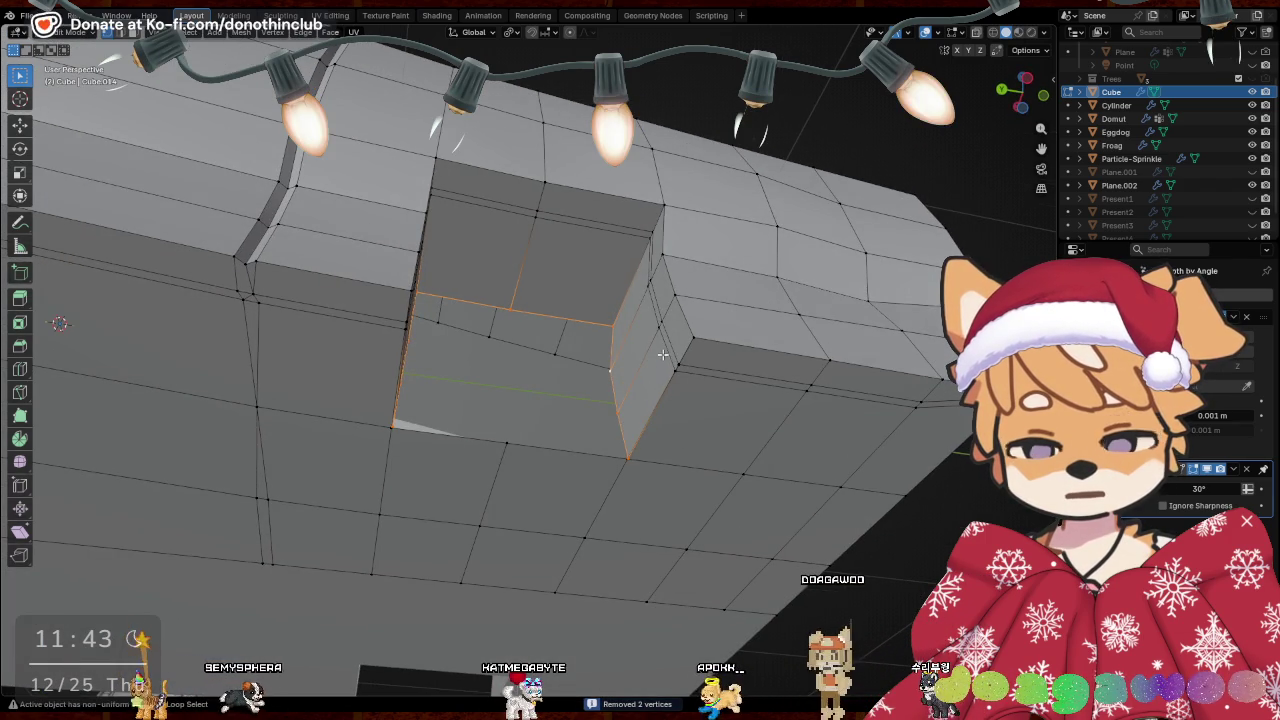
key(a)
key(m)
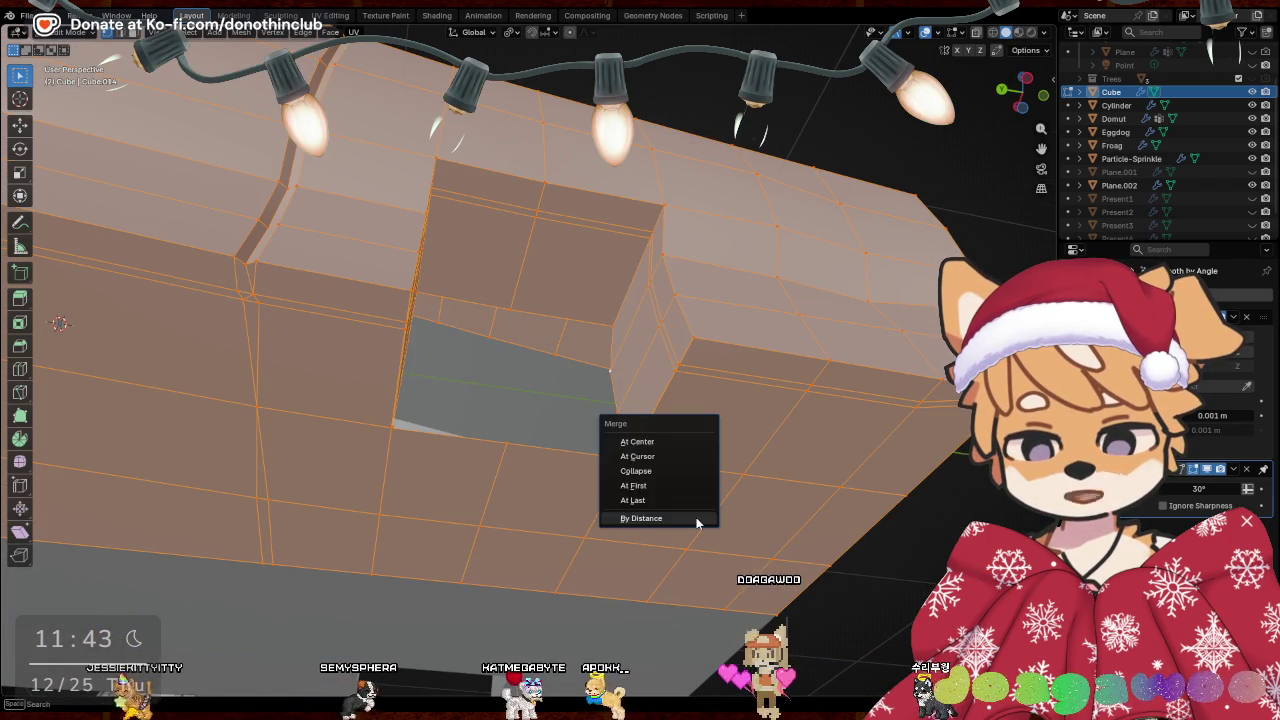
click(696, 517)
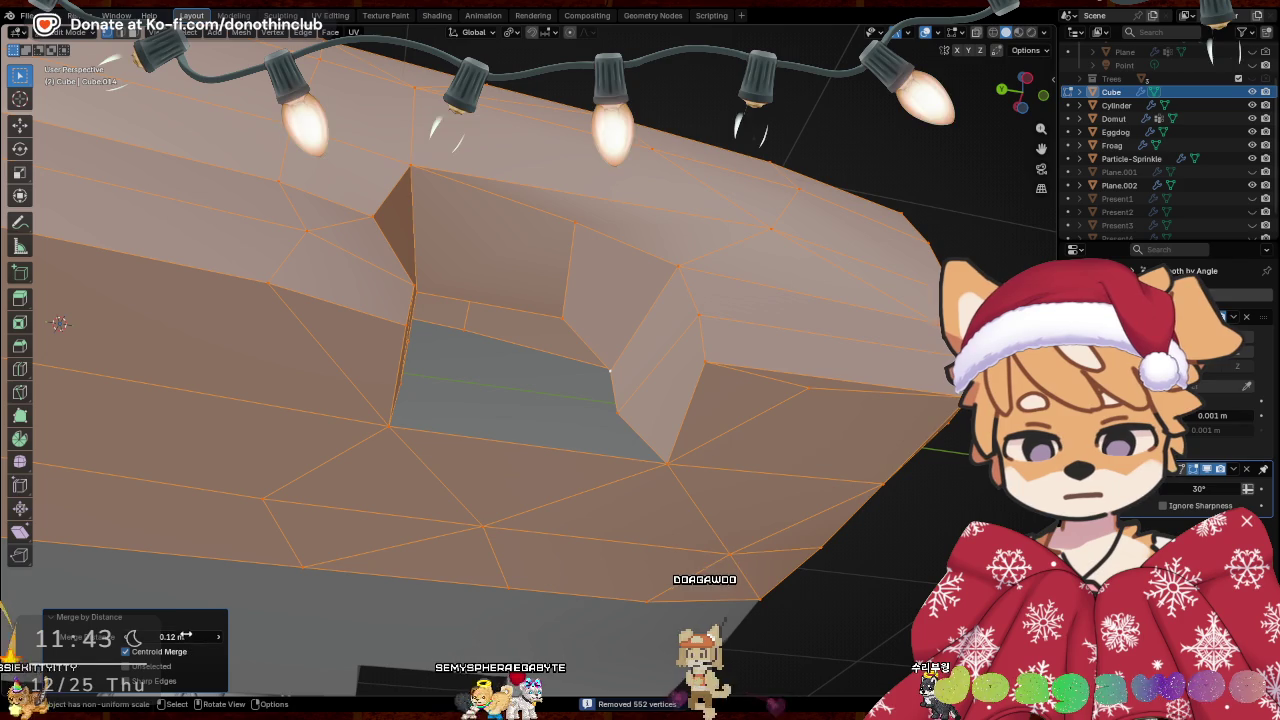
drag(185, 636, 160, 636)
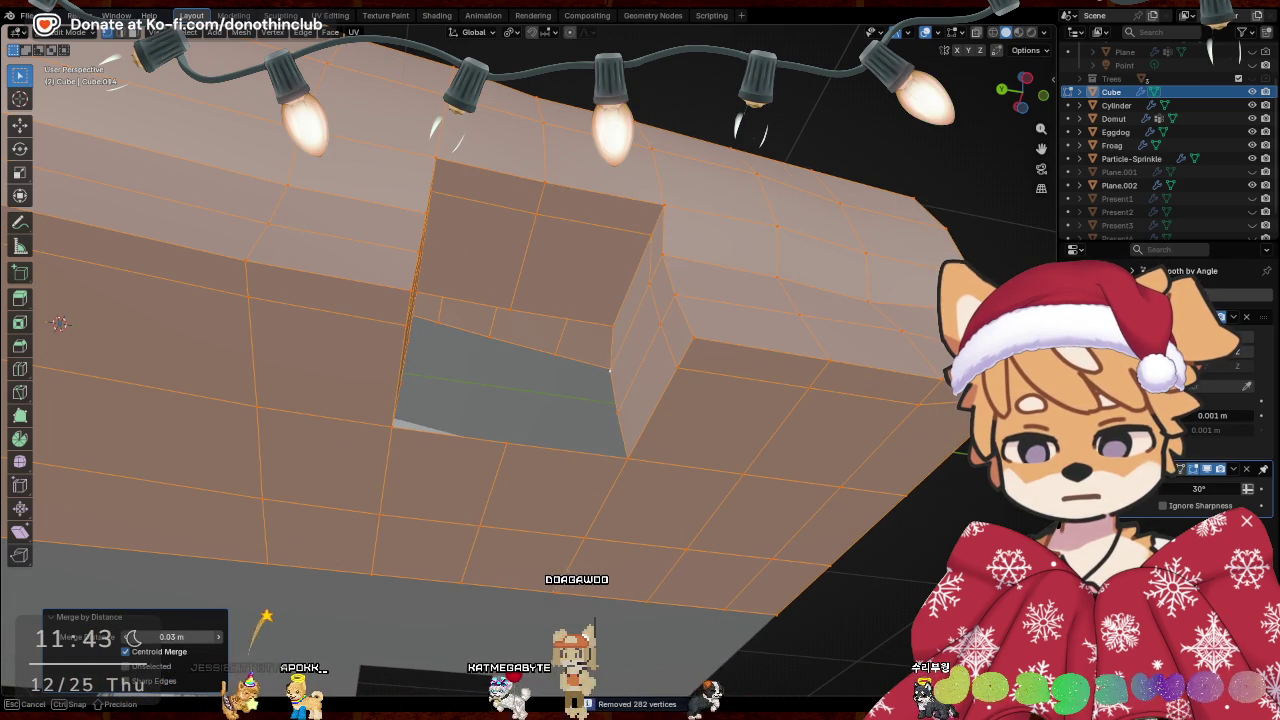
drag(170, 636, 150, 636)
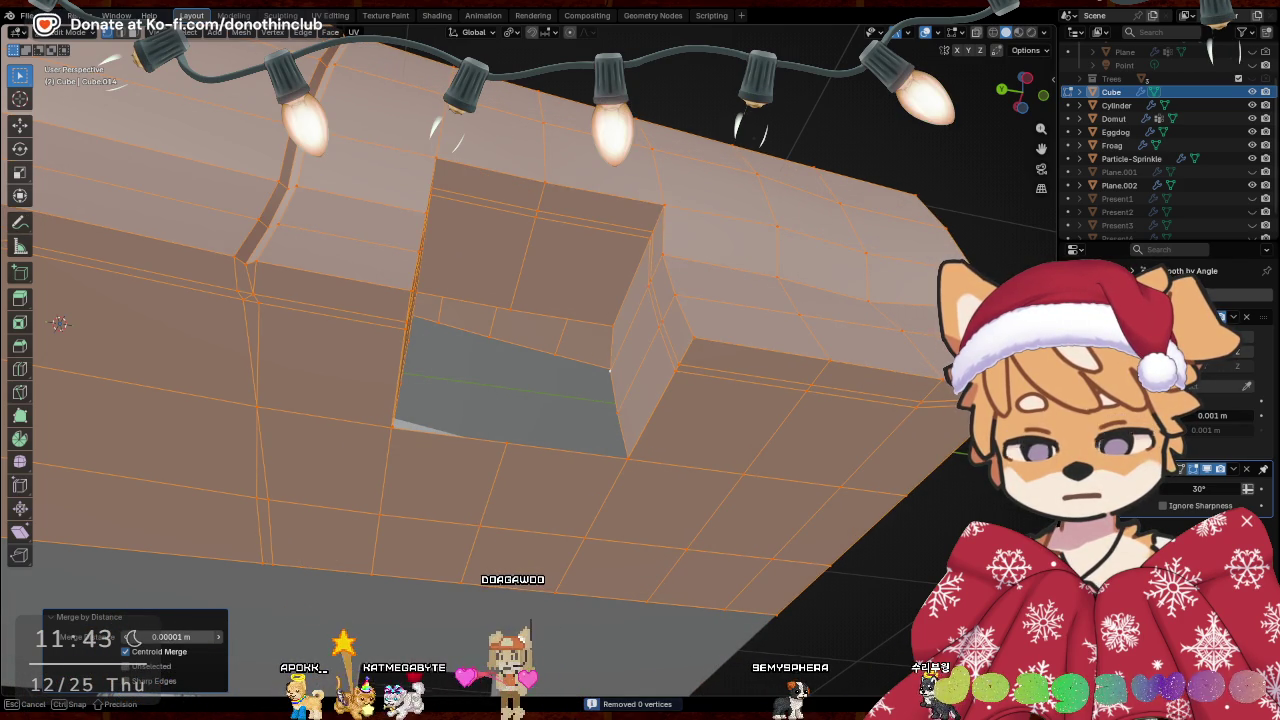
Deselect everything and undo the notch edits back to the original body
key(alt+a)
middle_drag(410, 537, 369, 472)
key(ctrl+z)
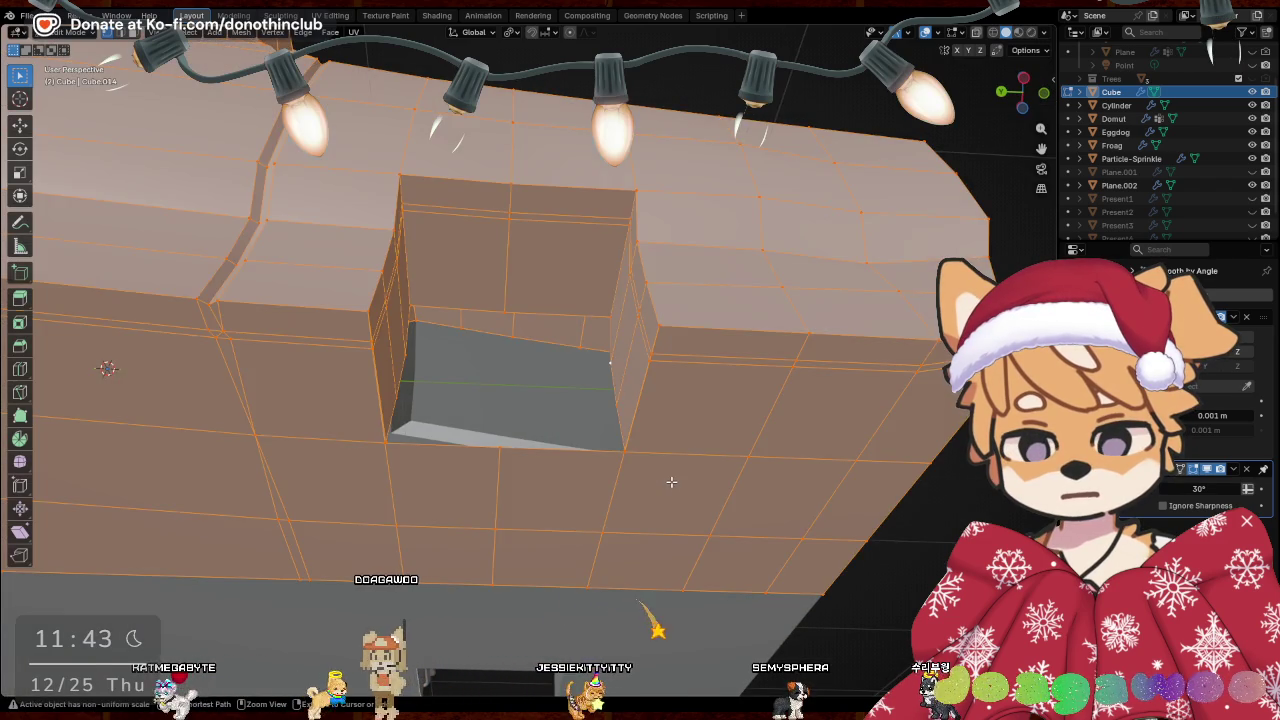
key(ctrl+z)
key(ctrl+z)
key(ctrl+z)
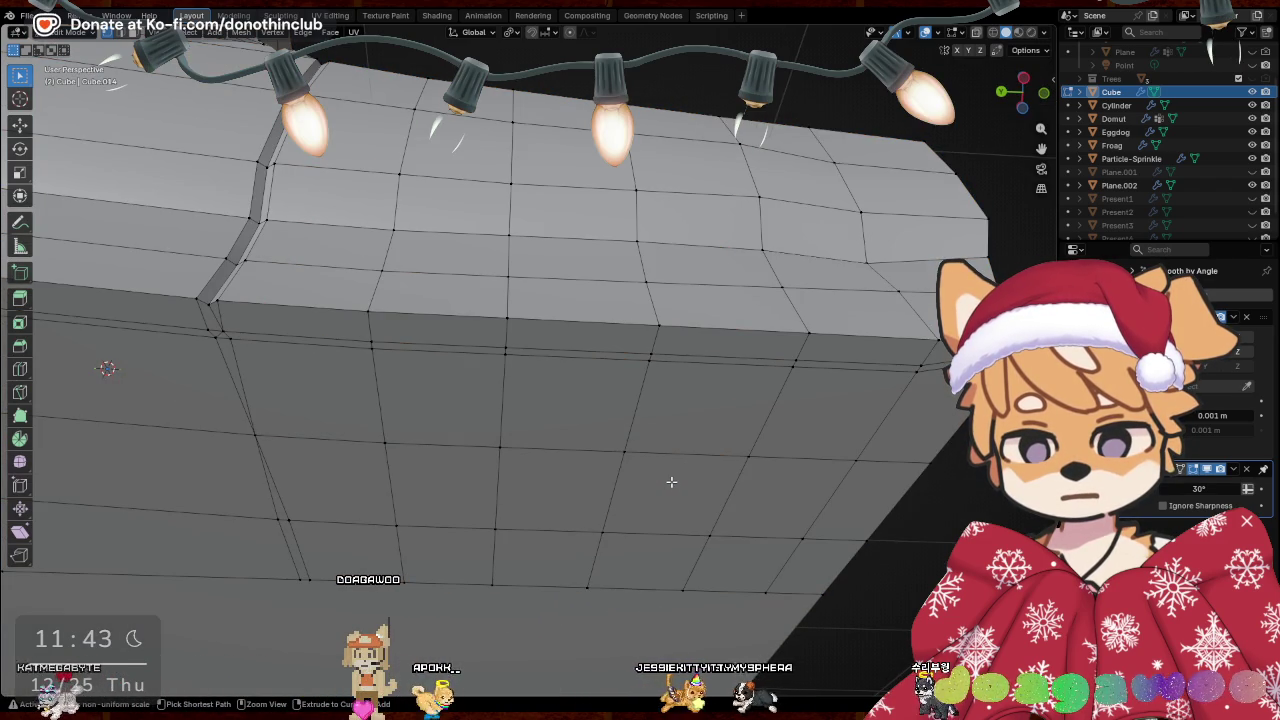
scroll(671, 482, down, 2)
Undo once more, then merge the first stray vertex pair on the side at center
scroll(671, 482, down, 4)
mouse_move(671, 482)
middle_down()
mouse_move(613, 557)
mouse_move(640, 564)
middle_up()
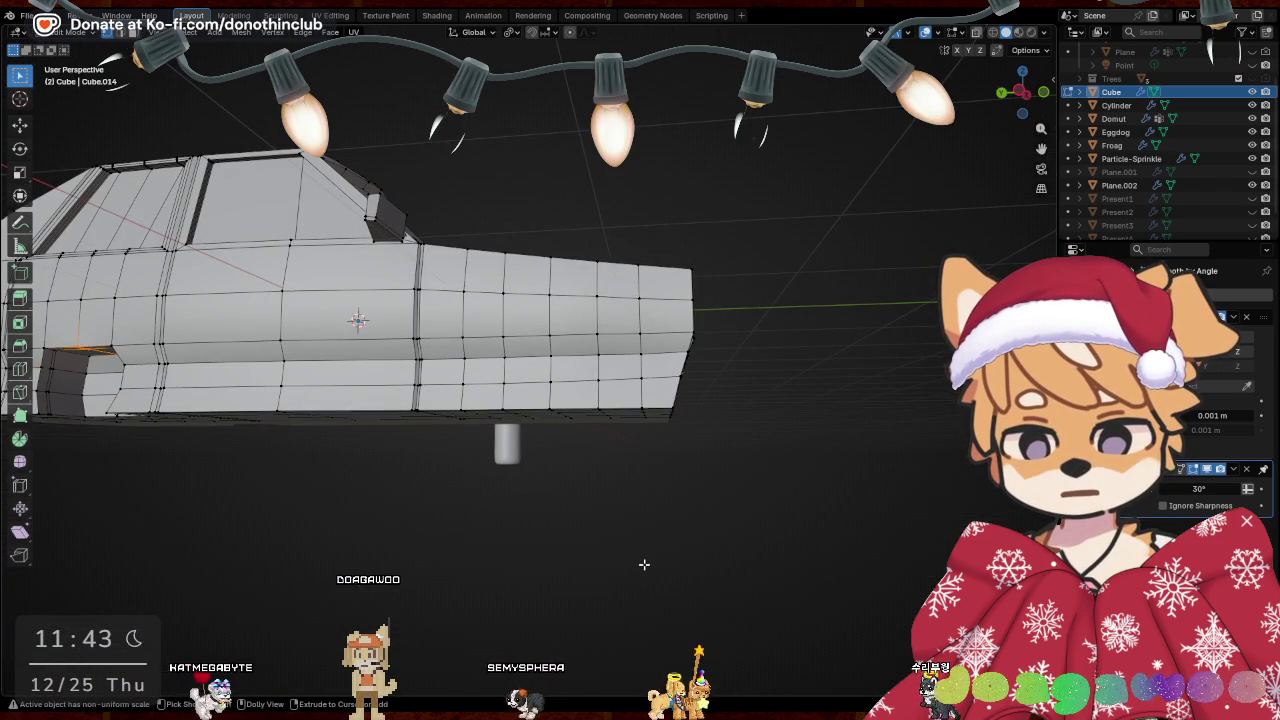
key(ctrl+z)
scroll(620, 514, up, 3)
mouse_move(620, 514)
middle_down()
mouse_move(628, 457)
mouse_move(424, 467)
mouse_move(317, 411)
middle_up()
middle_drag(407, 401, 447, 402)
key(m)
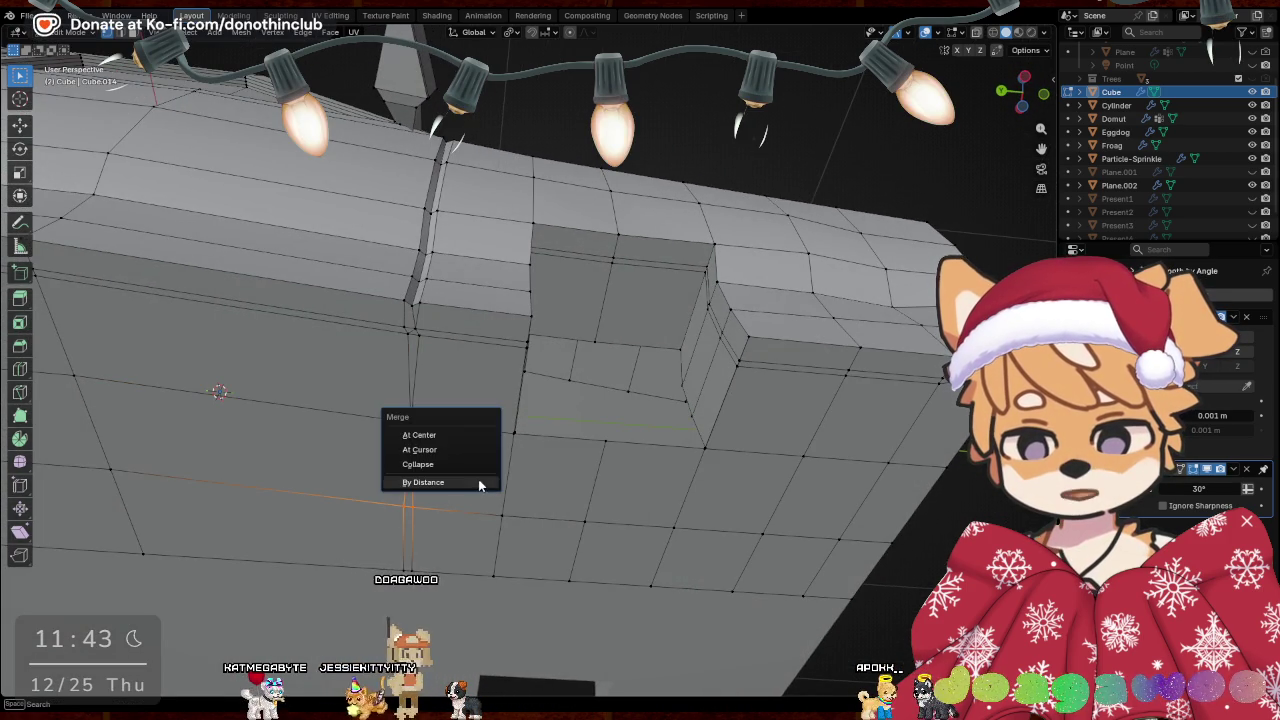
click(470, 432)
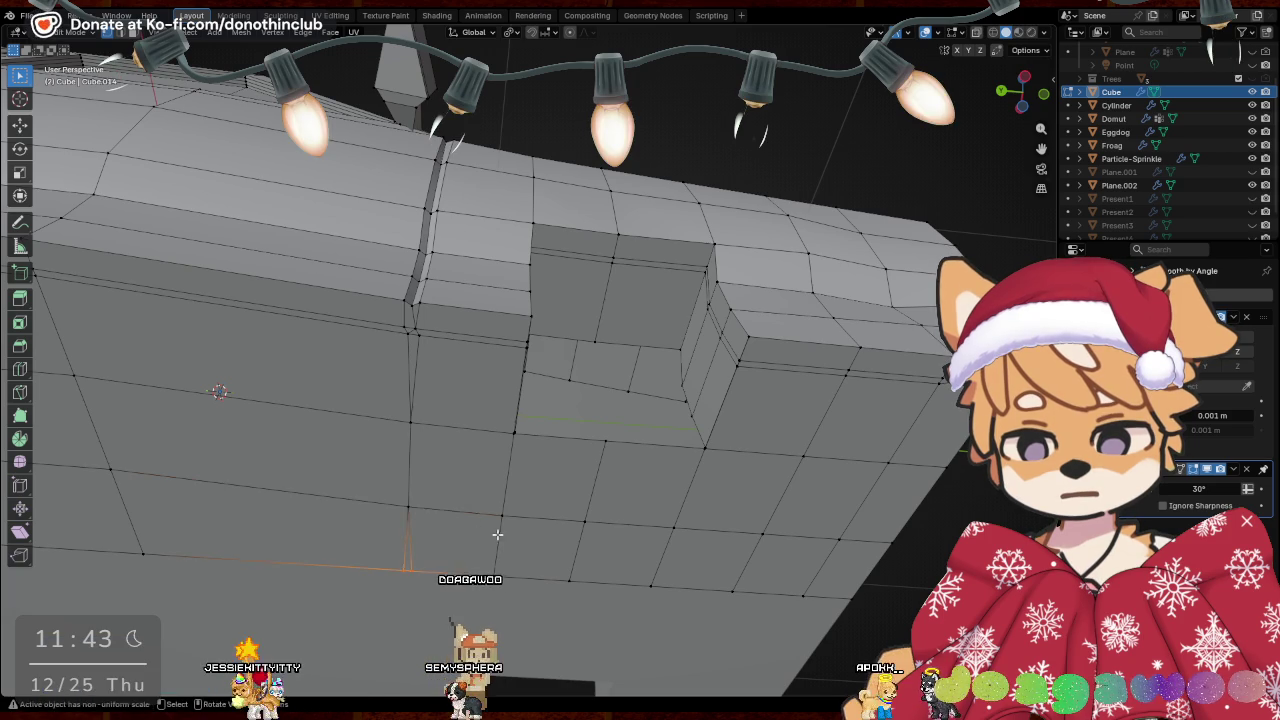
Box-select and merge the next side vertex pairs and lower clusters at center
key(m)
mouse_move(303, 466)
middle_down()
mouse_move(534, 394)
mouse_move(875, 472)
mouse_move(482, 373)
middle_up()
key(m)
click(569, 383)
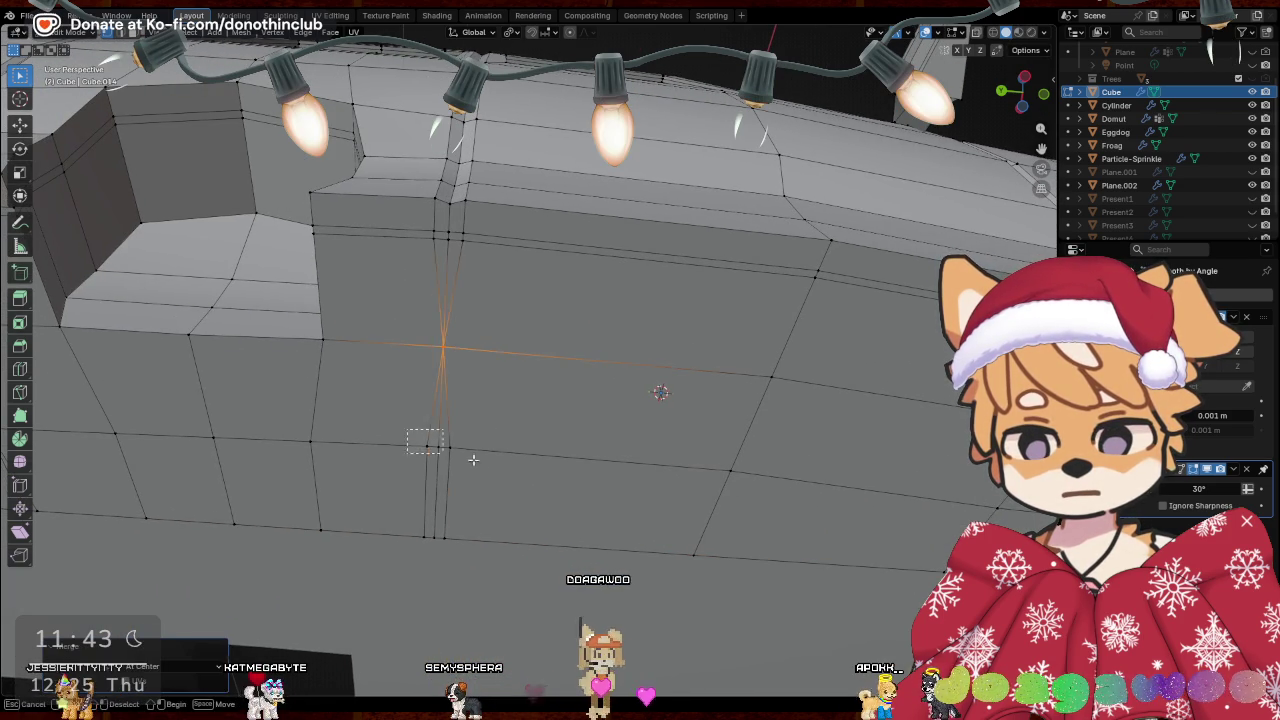
drag(400, 425, 480, 472)
key(m)
click(518, 450)
key(b)
drag(415, 508, 455, 545)
key(m)
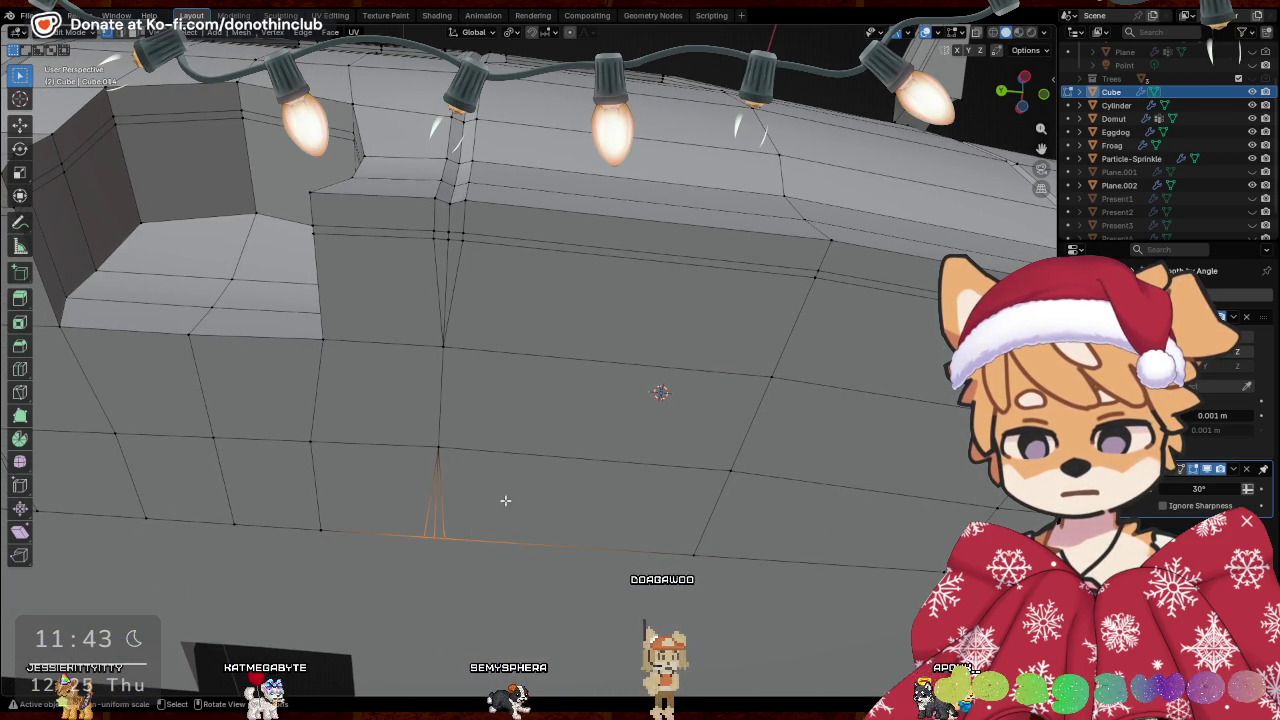
key(m)
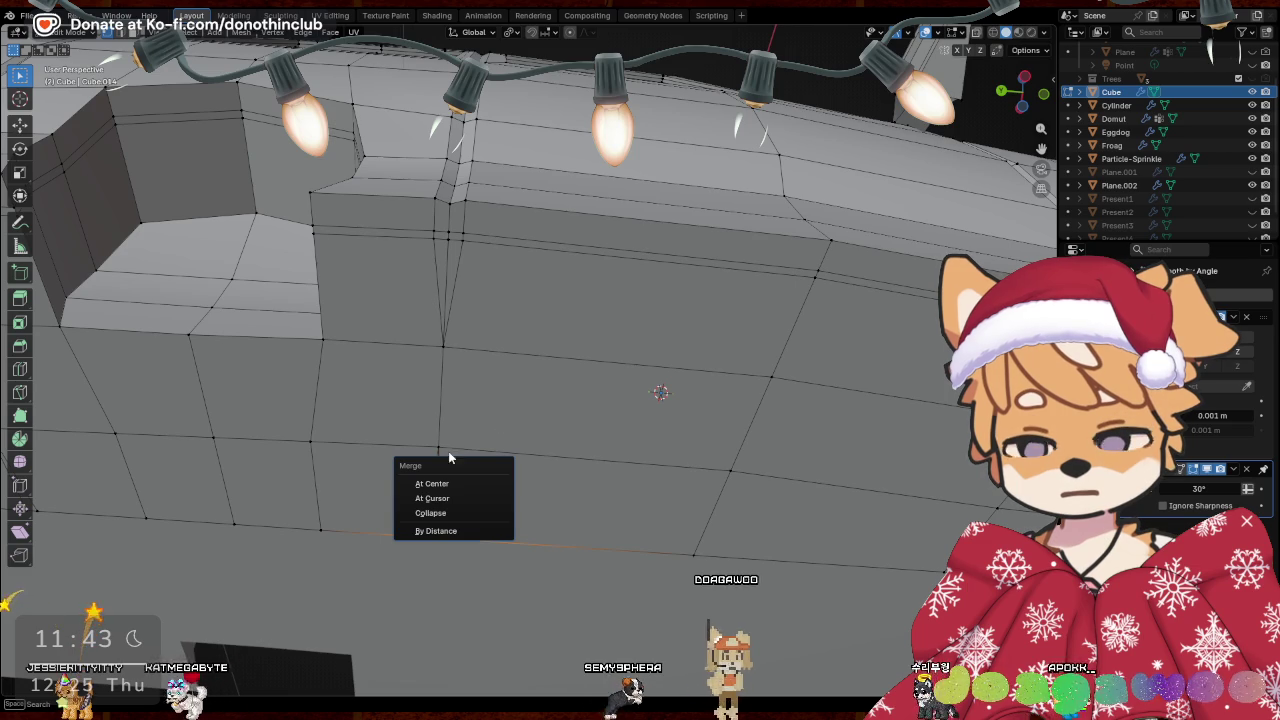
click(432, 483)
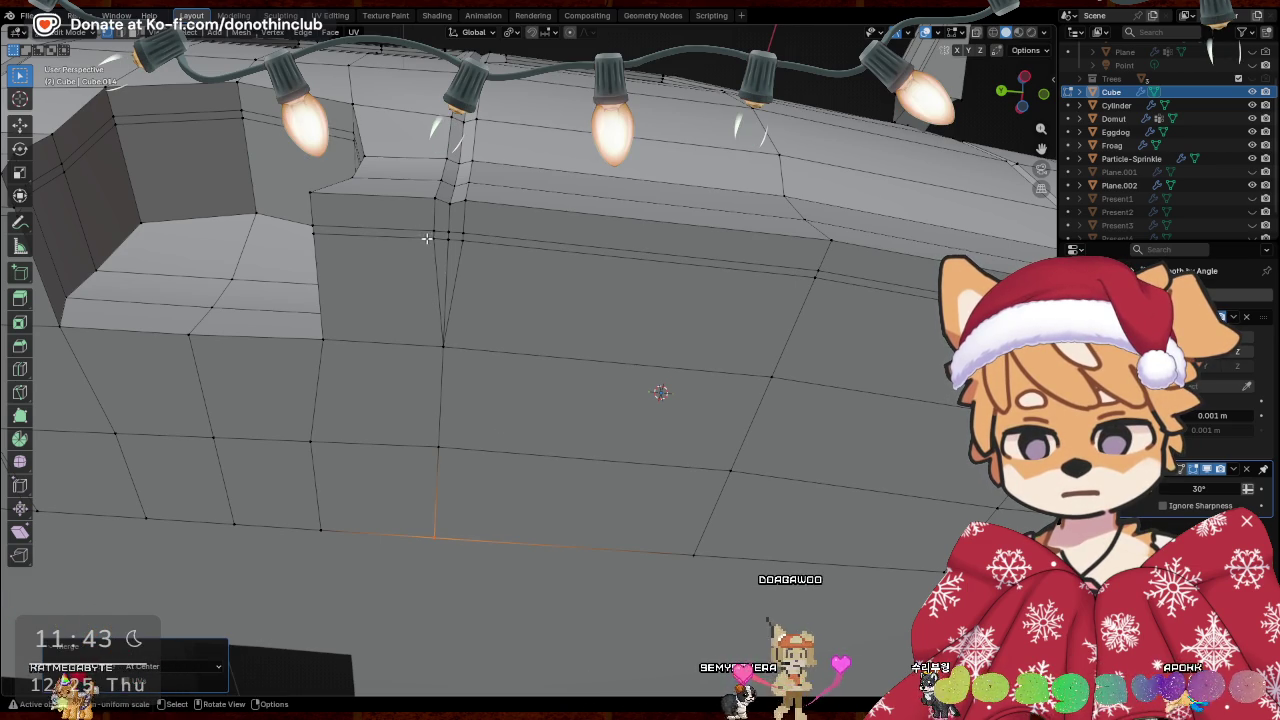
Merge the close vertex pairs at the top of the seam at center
drag(426, 238, 500, 251)
key(m)
click(500, 266)
drag(420, 223, 487, 237)
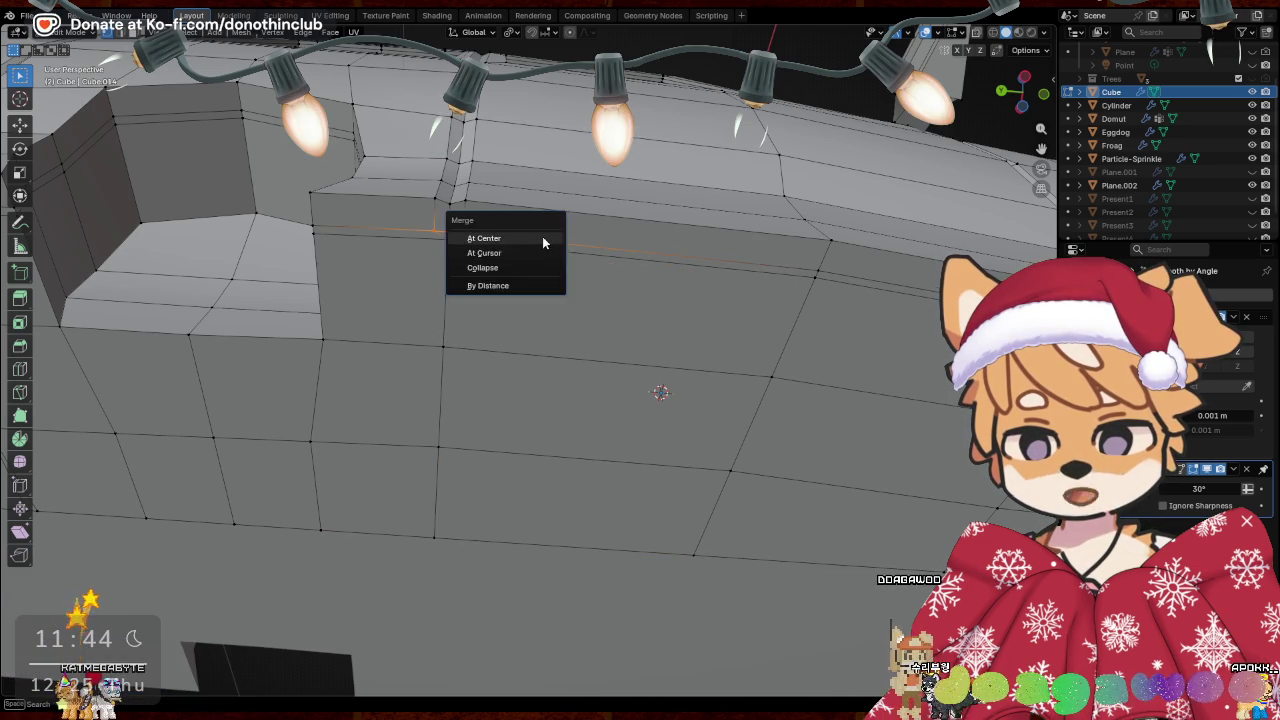
click(543, 243)
middle_drag(543, 243, 543, 297)
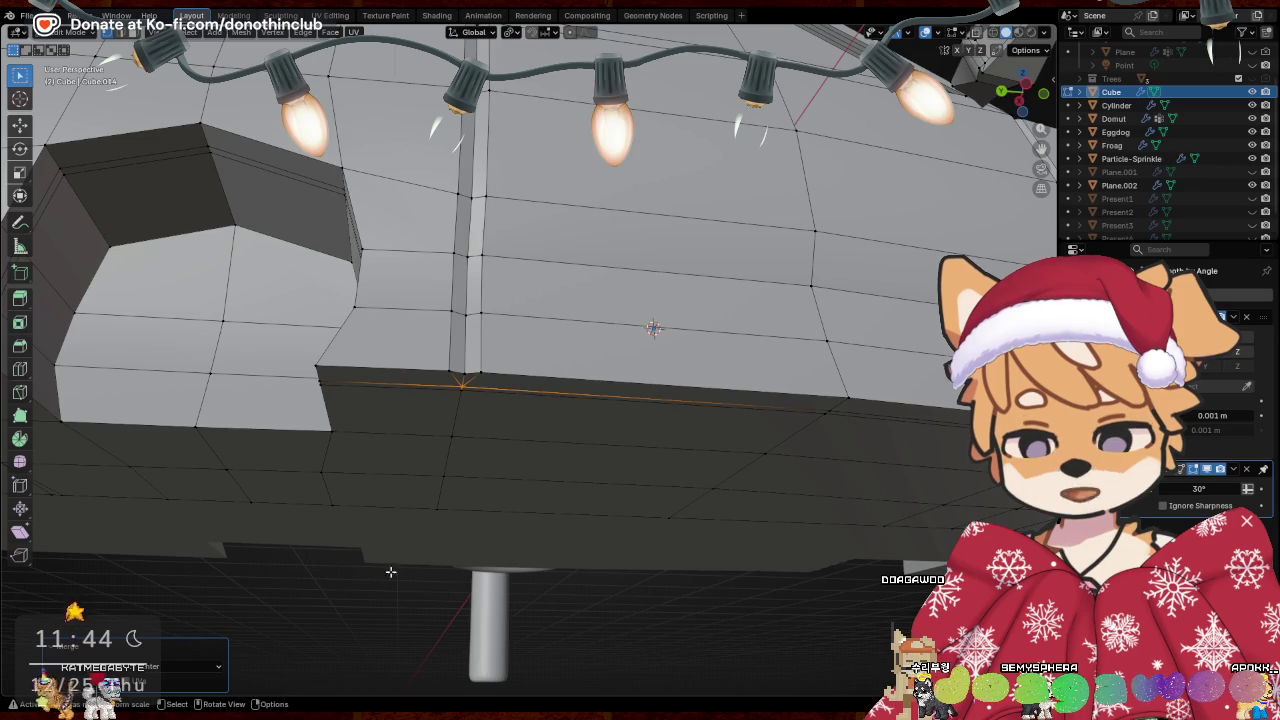
Merge the stray vertices along the body's lower edge at center
middle_drag(423, 569, 375, 398)
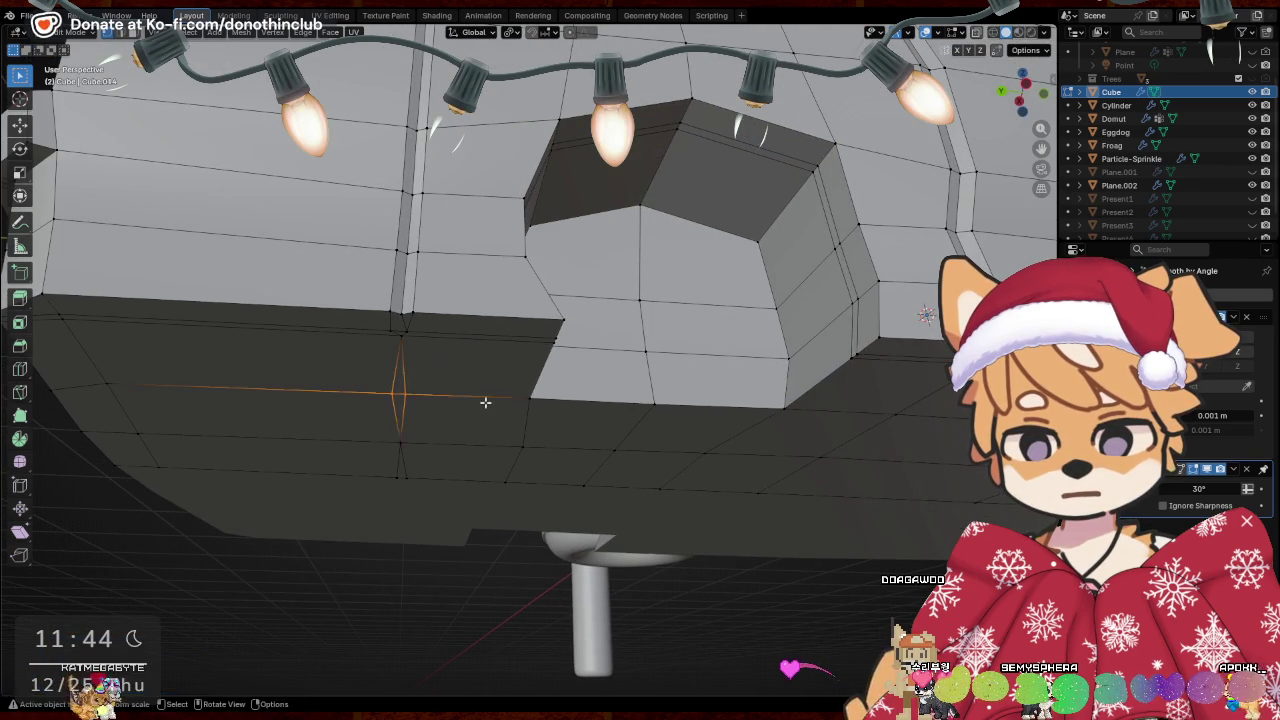
key(m)
click(485, 403)
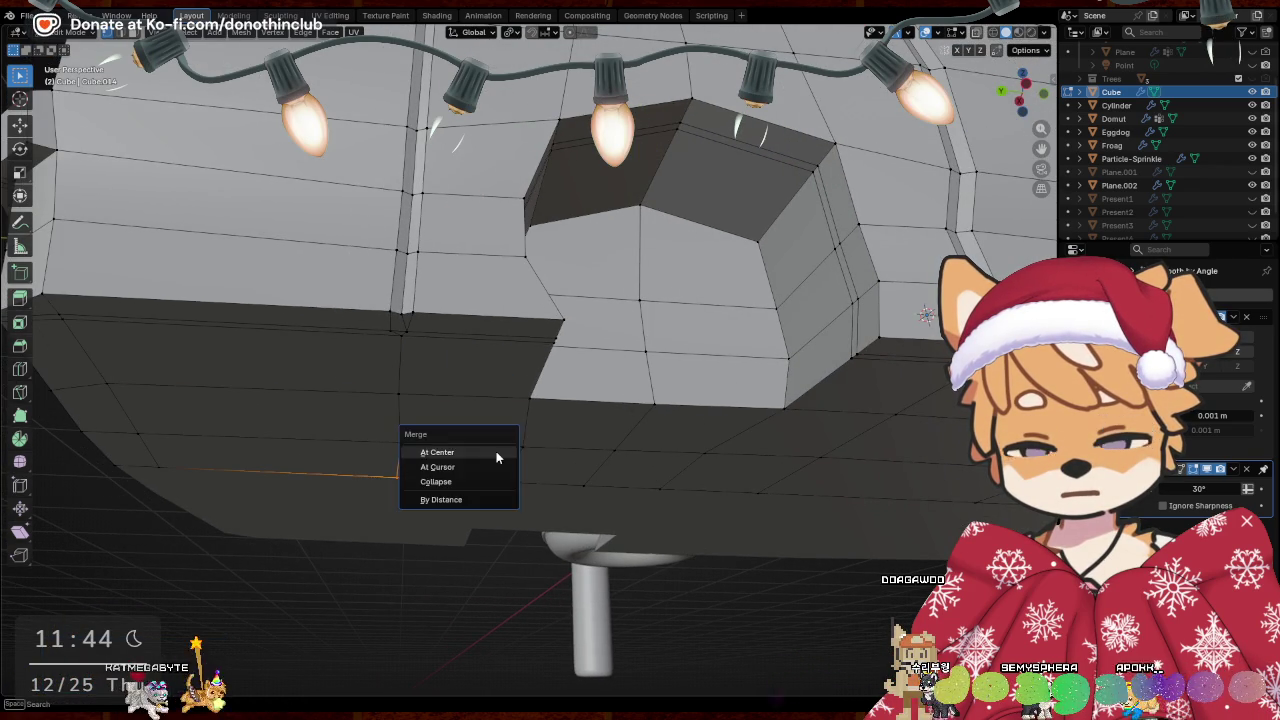
click(496, 453)
drag(382, 326, 534, 329)
key(m)
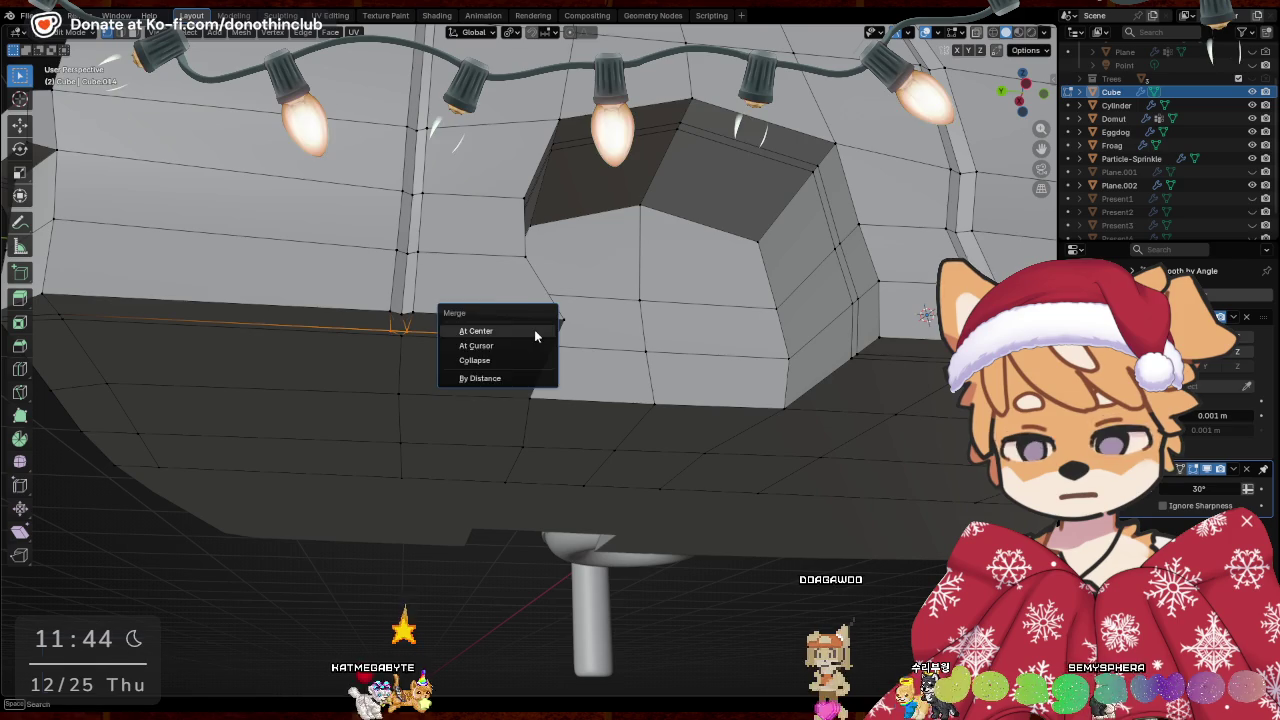
click(534, 329)
Flatten the seam's vertex column by scaling it to zero on Y
middle_drag(483, 423, 482, 397)
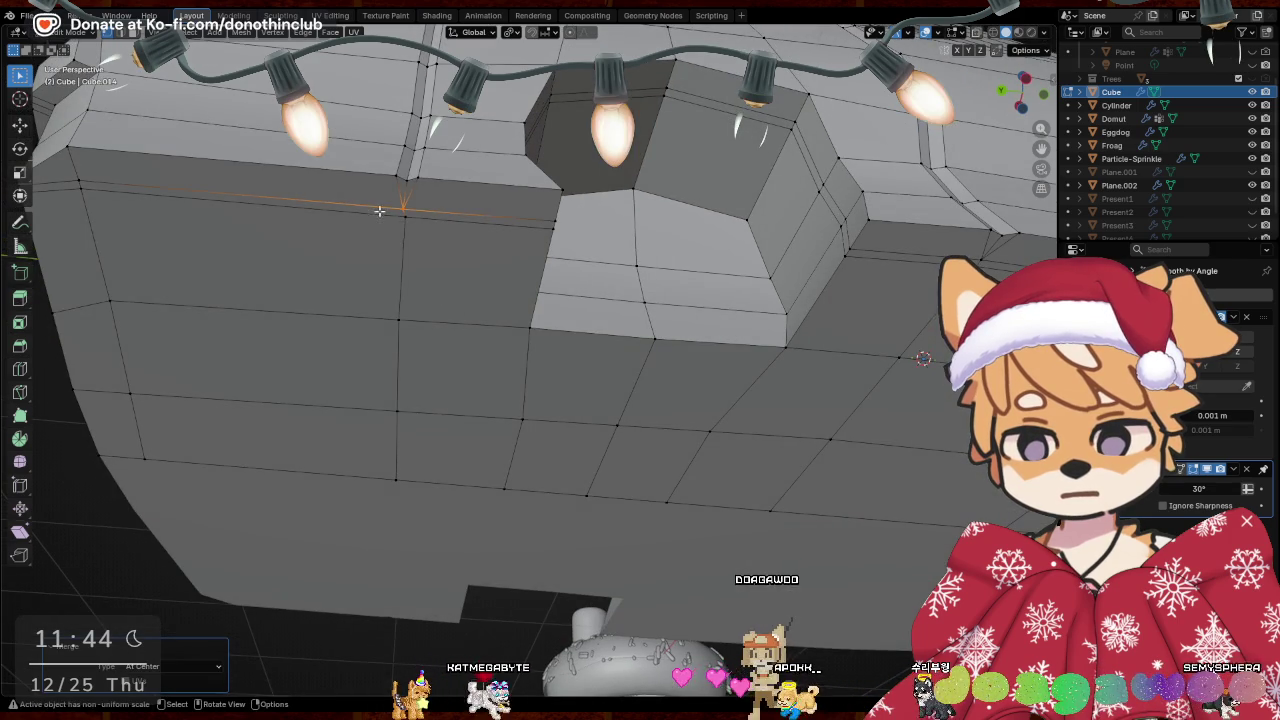
drag(379, 202, 437, 471)
key(s)
key(x)
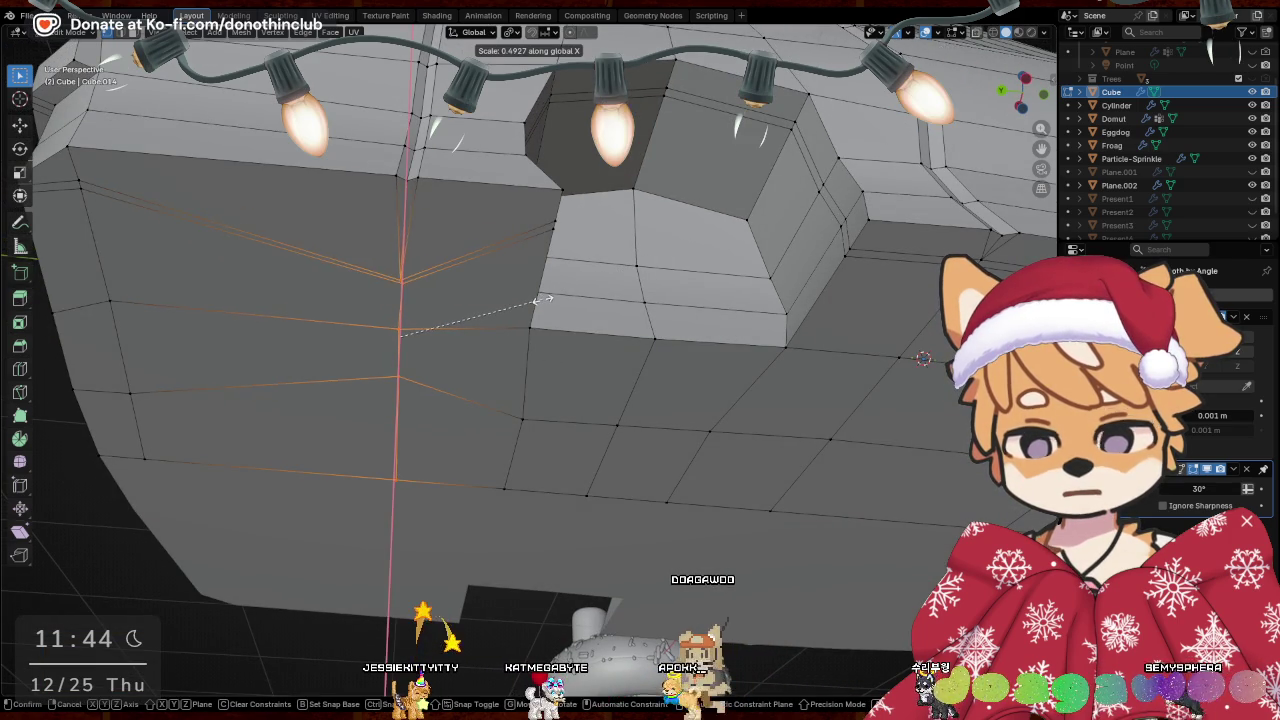
key(y)
click(417, 374)
mouse_move(417, 374)
middle_down()
mouse_move(731, 409)
mouse_move(748, 370)
mouse_move(557, 208)
middle_up()
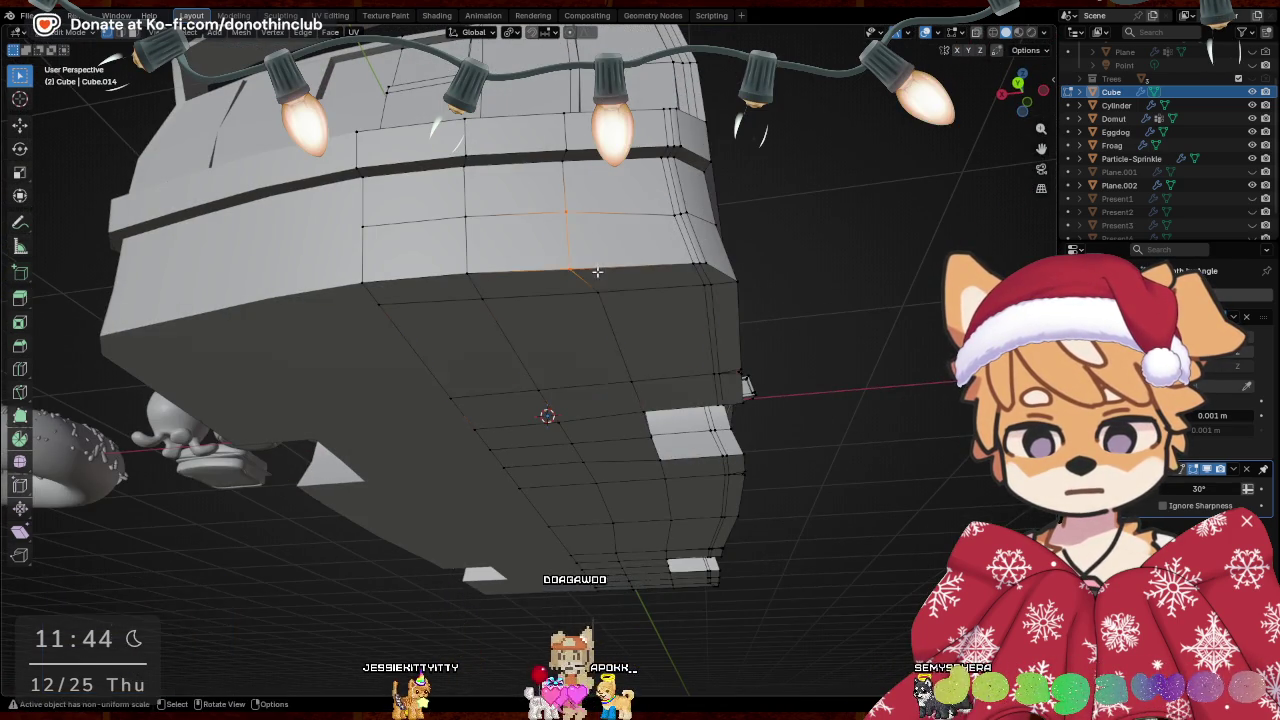
Edge-slide a loop on the underside by a factor of about 0.105
drag(597, 271, 597, 271)
middle_drag(597, 271, 648, 256)
click(663, 255)
mouse_move(760, 409)
middle_down()
mouse_move(606, 437)
mouse_move(670, 446)
mouse_move(600, 420)
middle_up()
scroll(600, 420, up, 3)
Select the protruding box's edge loops plus the face strips above and beside the opening
scroll(580, 405, up, 3)
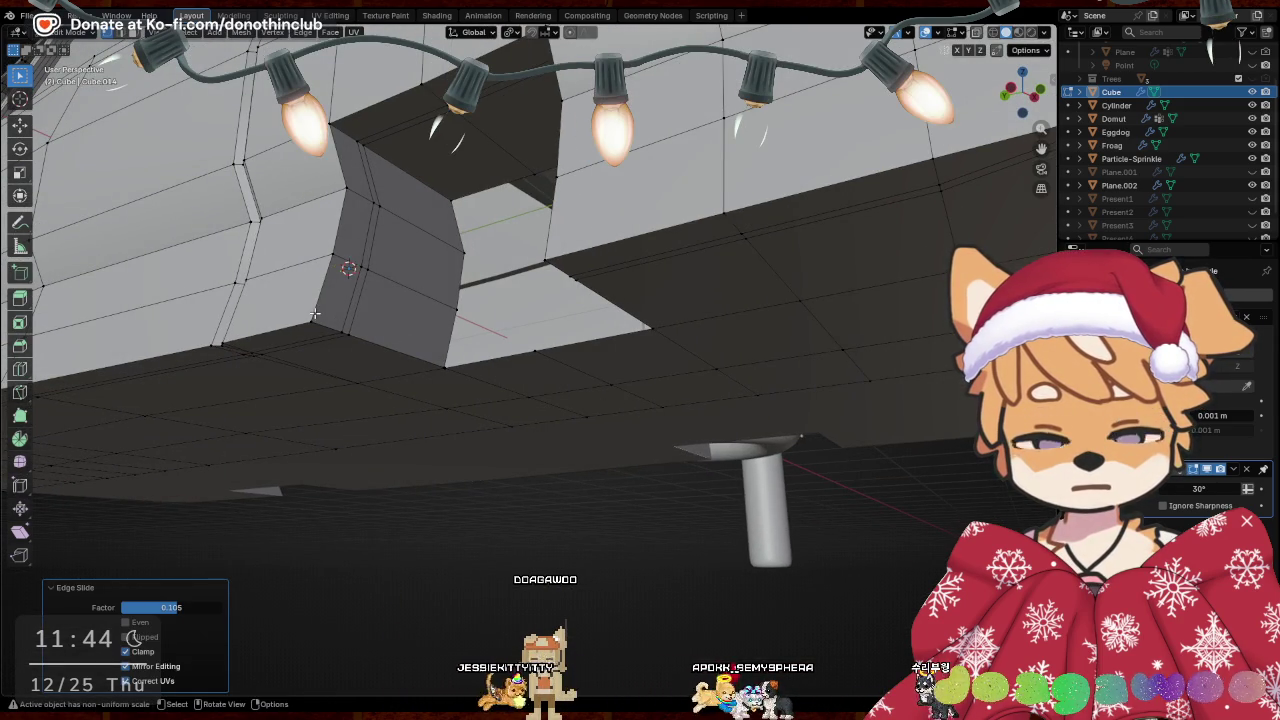
click(315, 314)
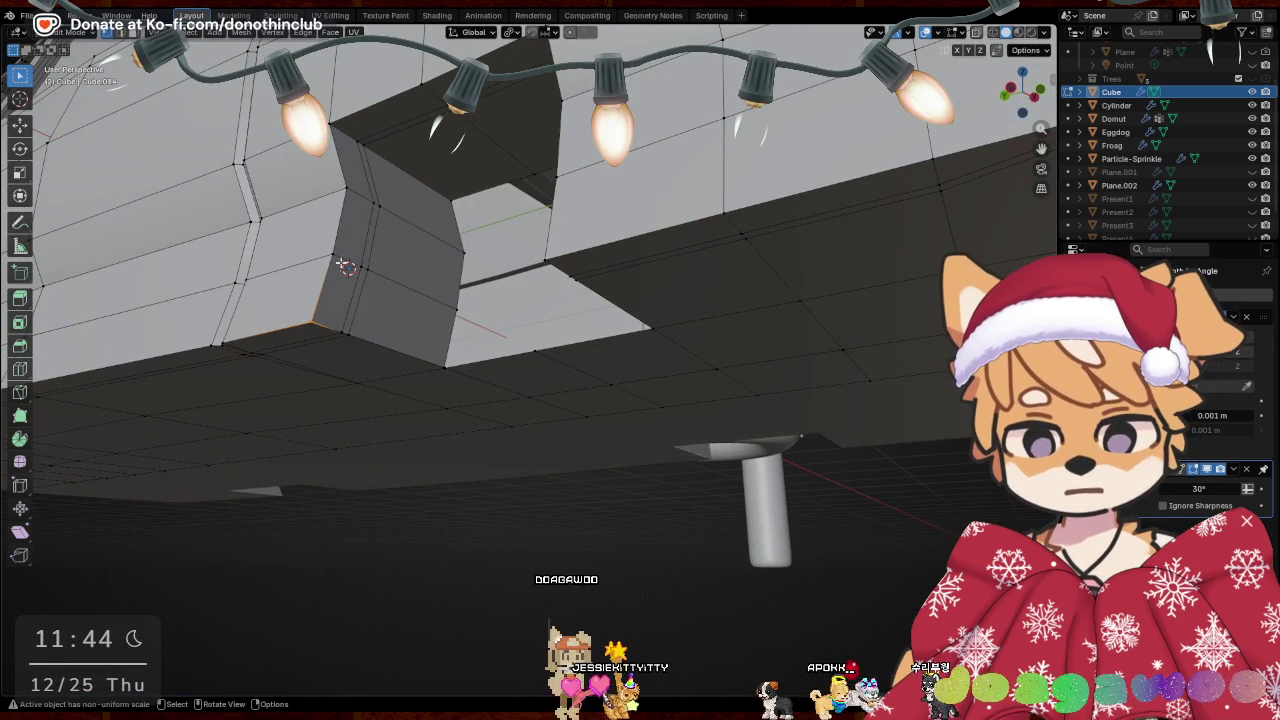
alt+click(321, 283)
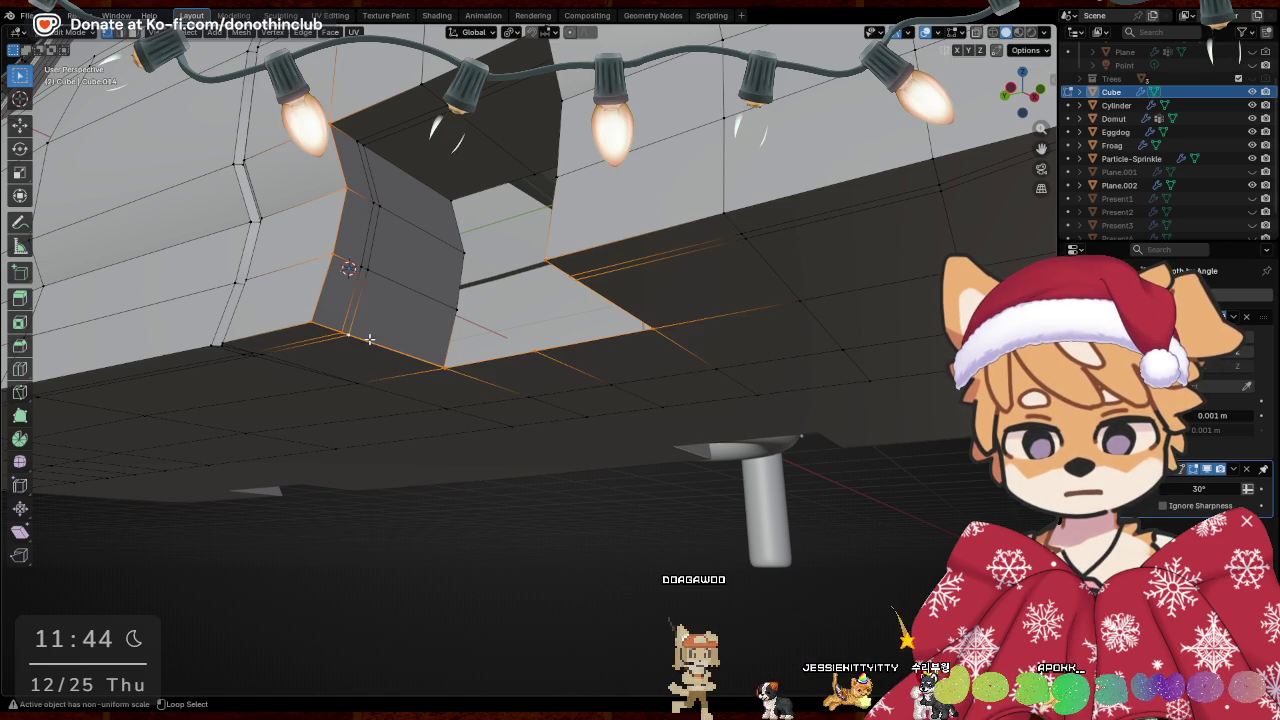
alt+shift+click(443, 330)
mouse_move(524, 318)
middle_down()
mouse_move(428, 291)
mouse_move(722, 322)
mouse_move(851, 157)
middle_up()
alt+shift+click(428, 291)
alt+shift+click(768, 150)
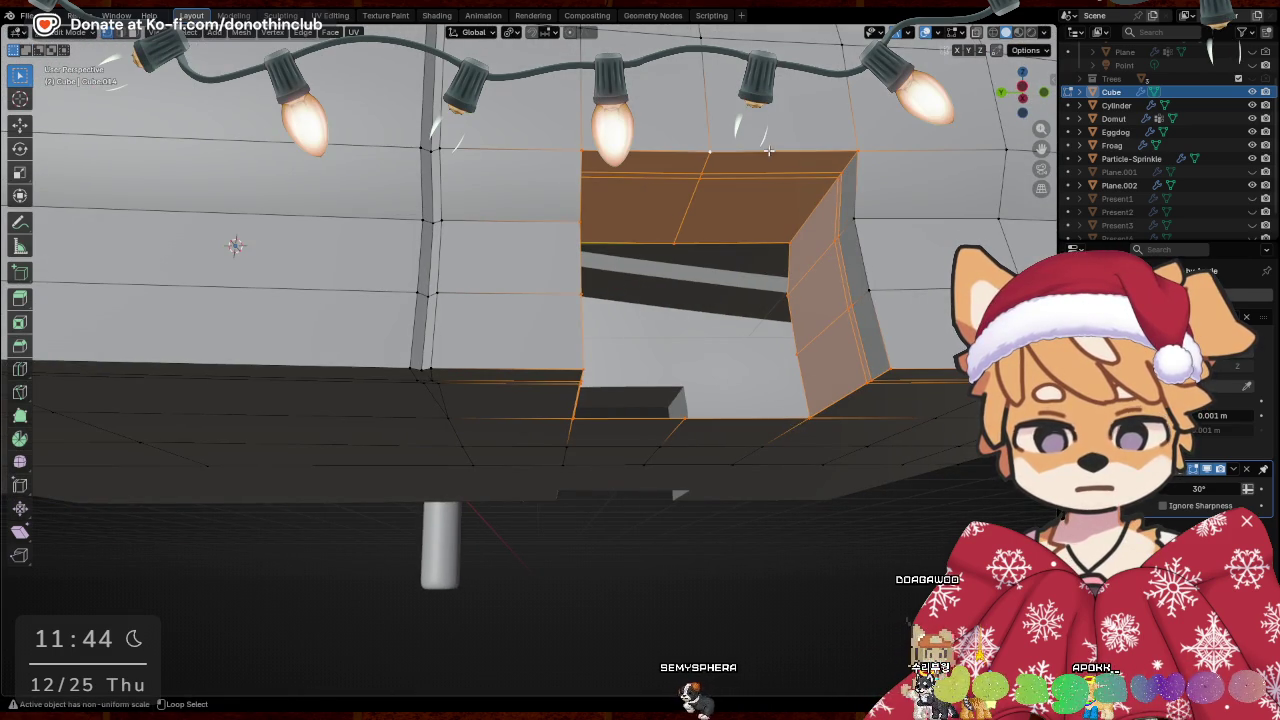
alt+shift+click(866, 258)
Merge the selection by distance with the distance raised to 0.04 m
key(m)
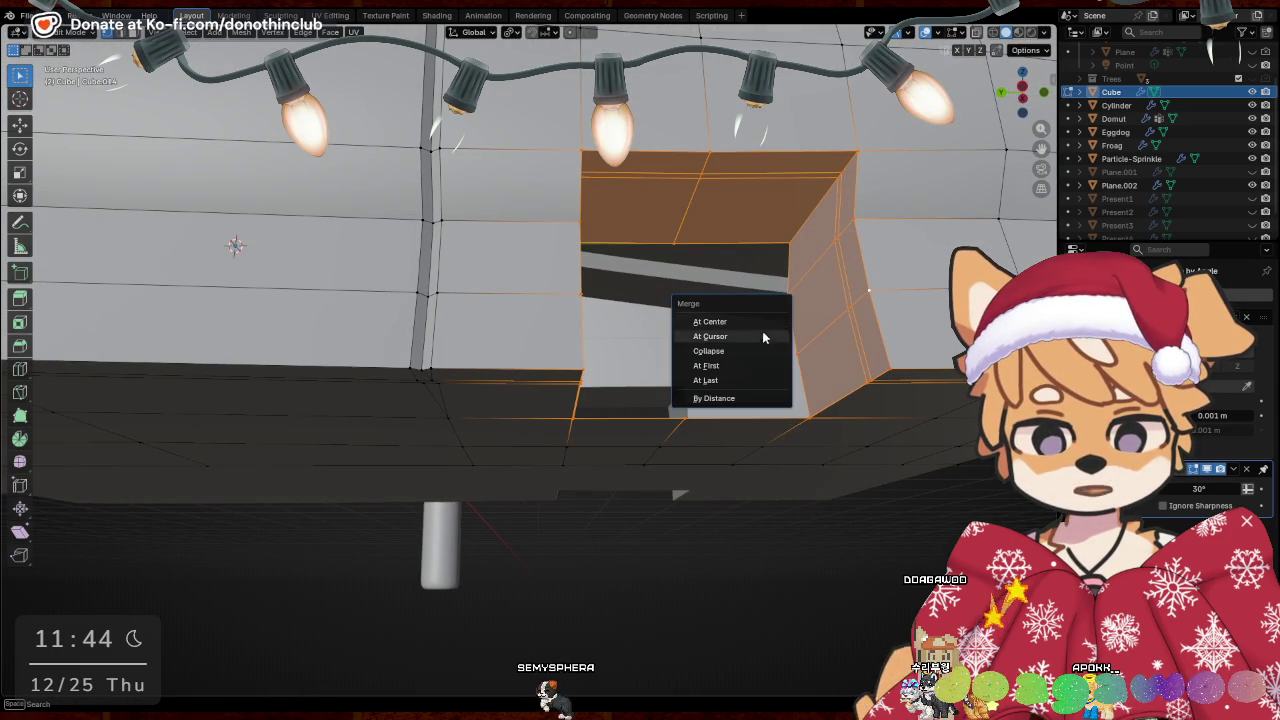
click(737, 398)
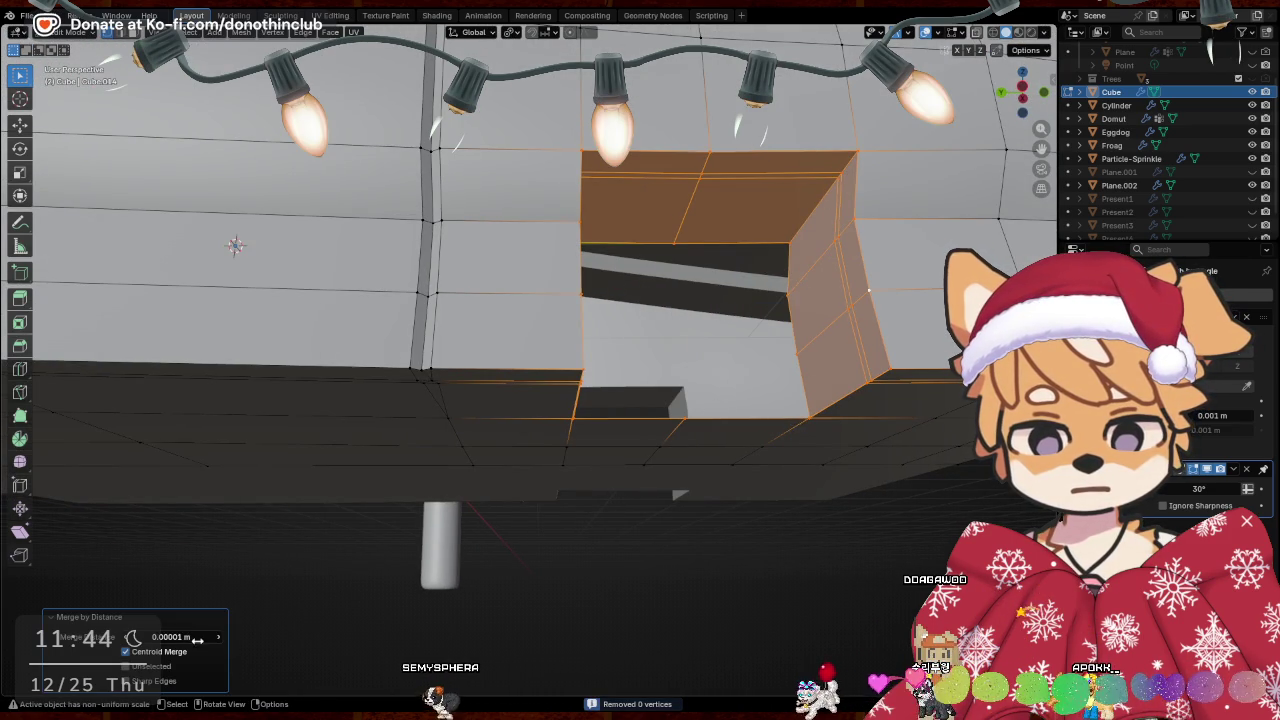
drag(171, 636, 185, 636)
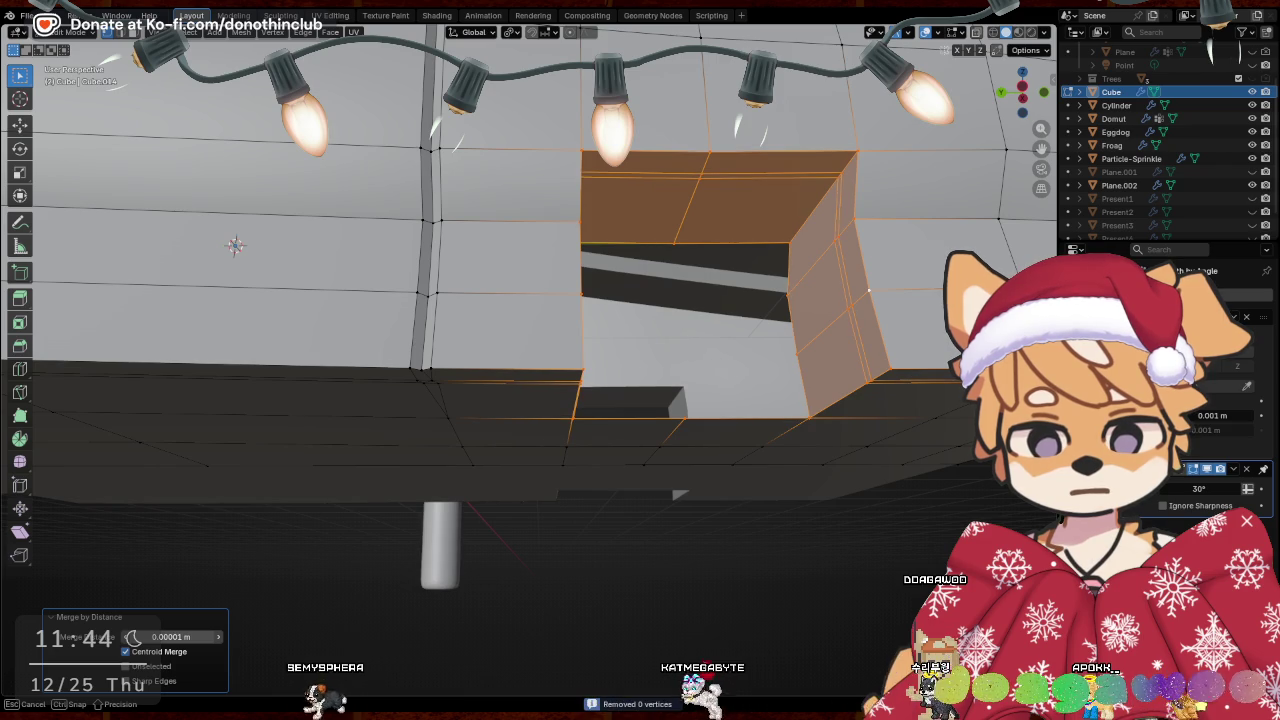
mouse_move(640, 400)
middle_down()
mouse_move(677, 491)
mouse_move(611, 529)
mouse_move(636, 538)
mouse_move(659, 523)
mouse_move(663, 580)
mouse_move(736, 526)
mouse_move(809, 366)
mouse_move(252, 174)
middle_up()
click(736, 526)
Merge the doubled vertices at three corners of the opening at center
key(m)
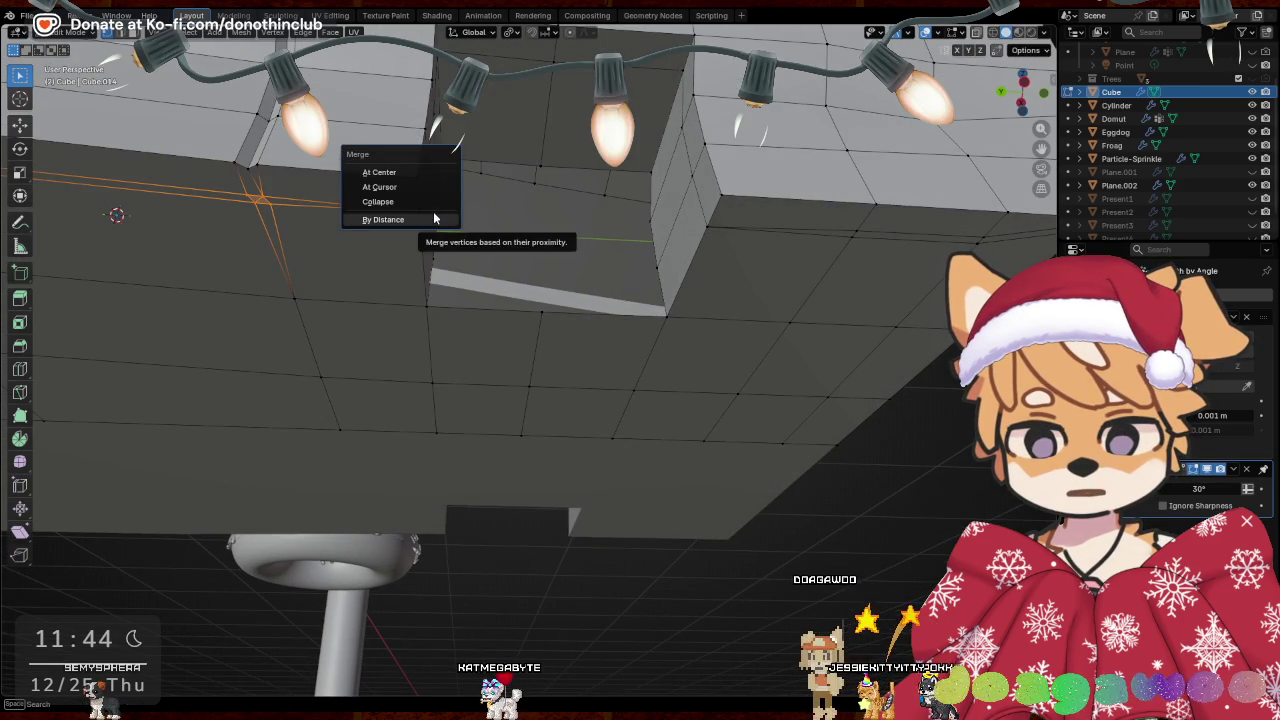
click(390, 173)
middle_drag(390, 173, 425, 265)
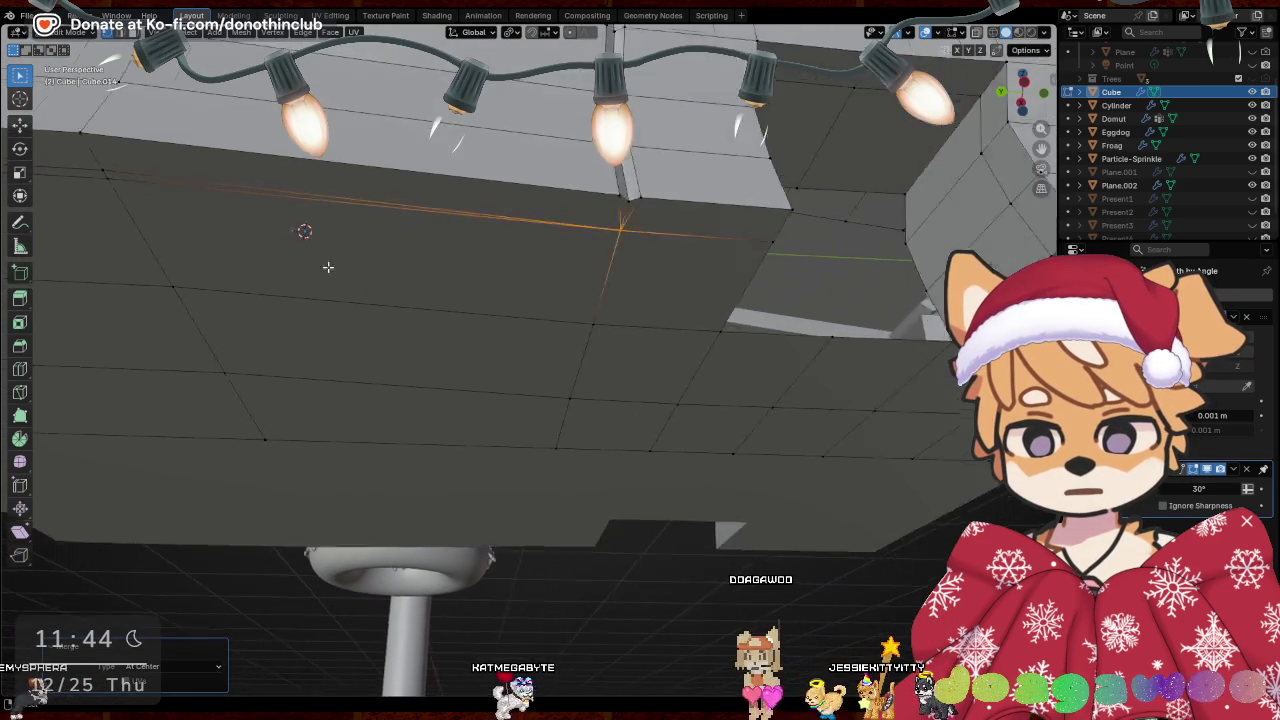
key(m)
click(500, 213)
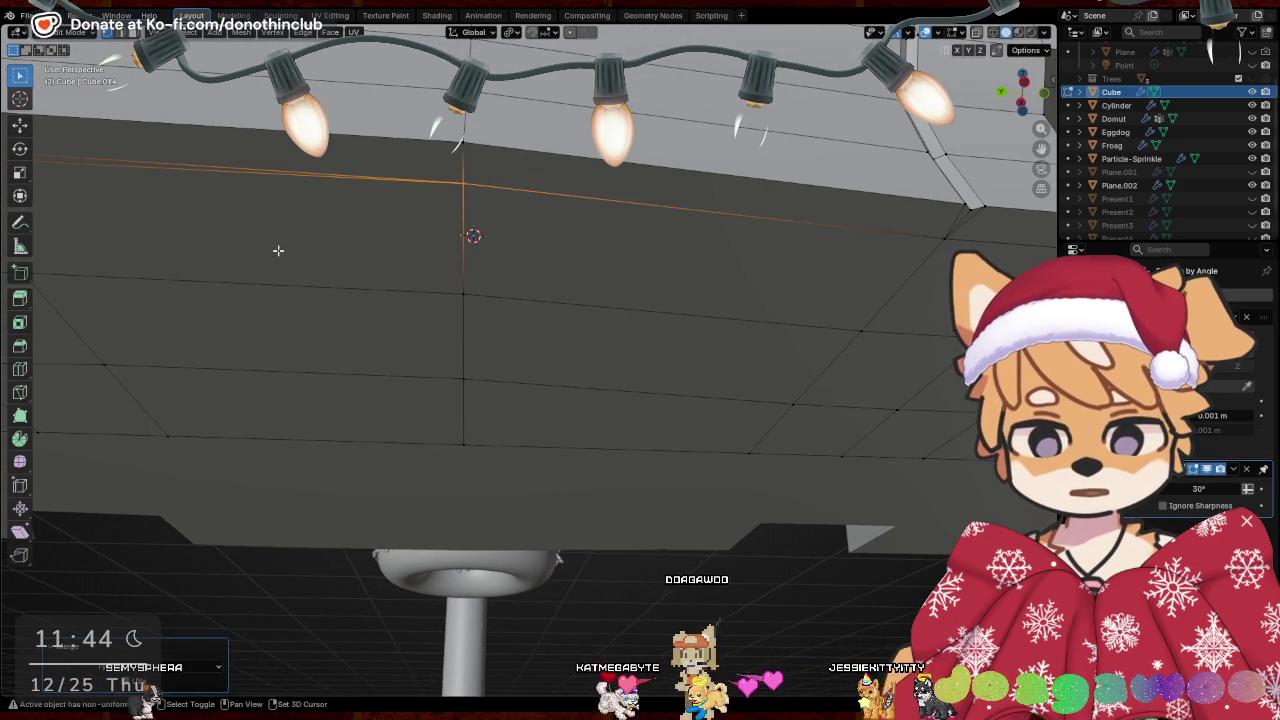
middle_drag(500, 213, 497, 263)
key(m)
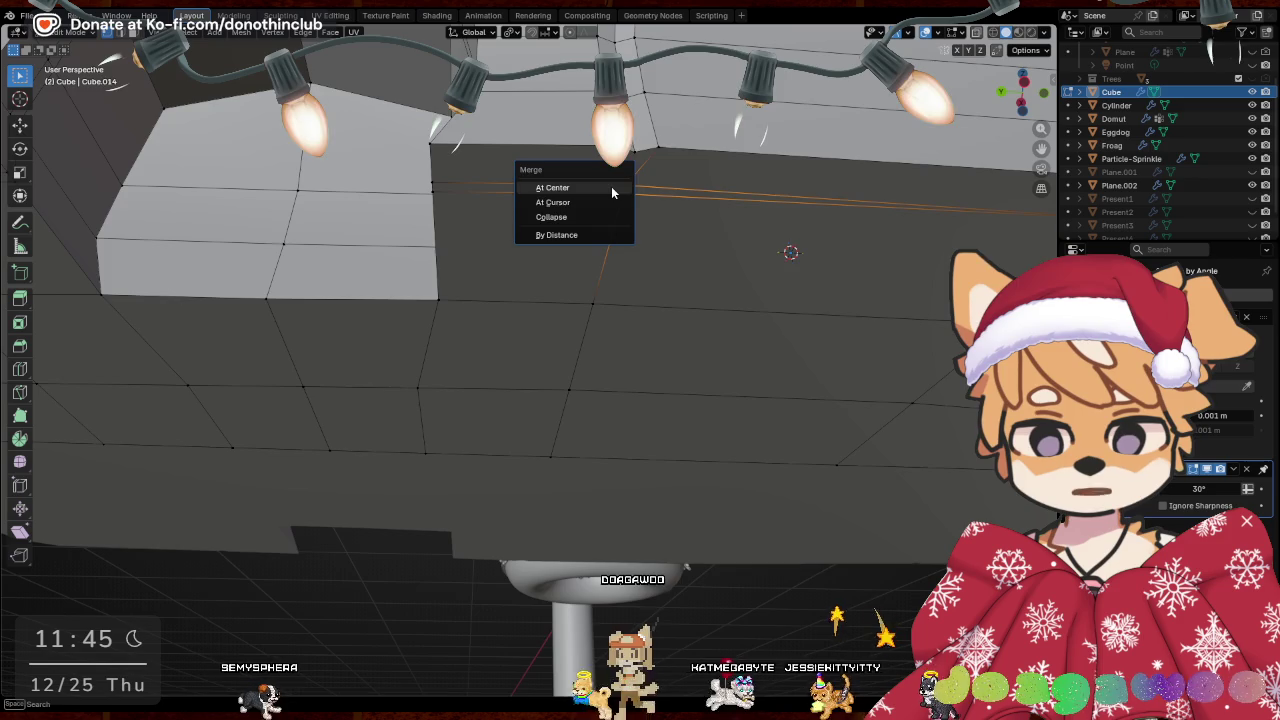
click(611, 186)
middle_drag(546, 217, 710, 311)
Merge the right and left inset corner vertices at center
click(826, 335)
key(n)
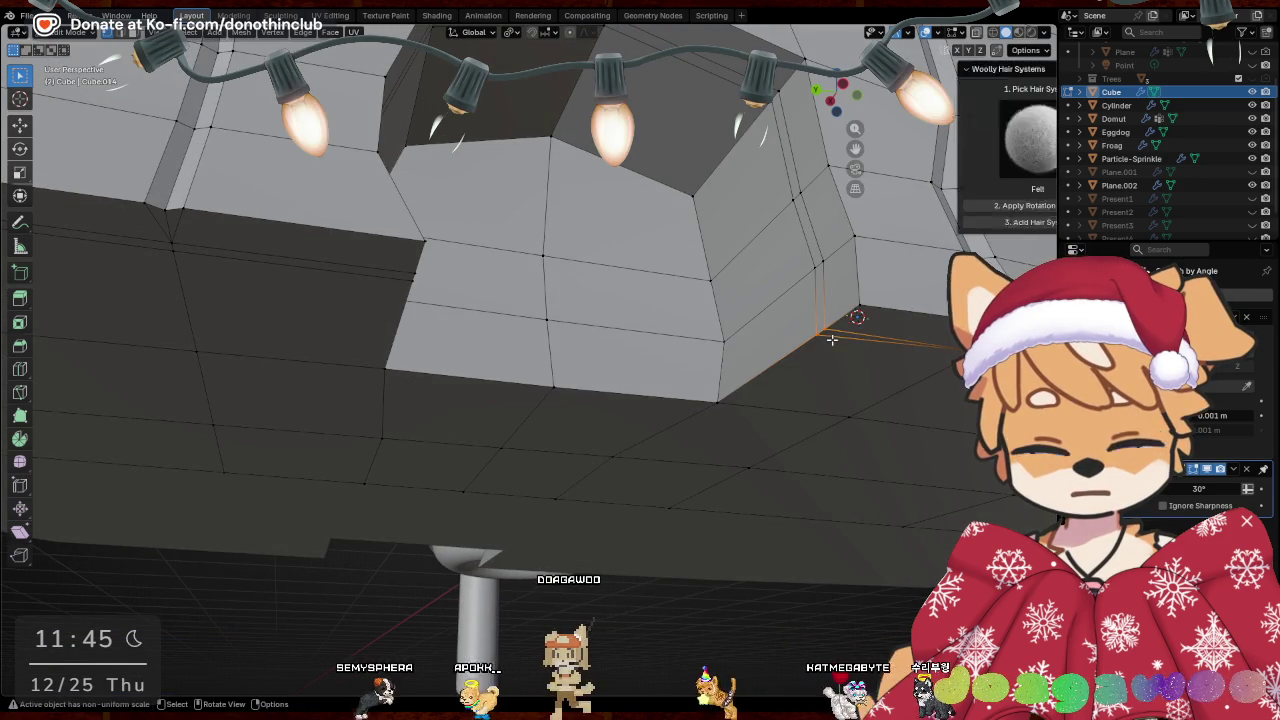
key(n)
key(m)
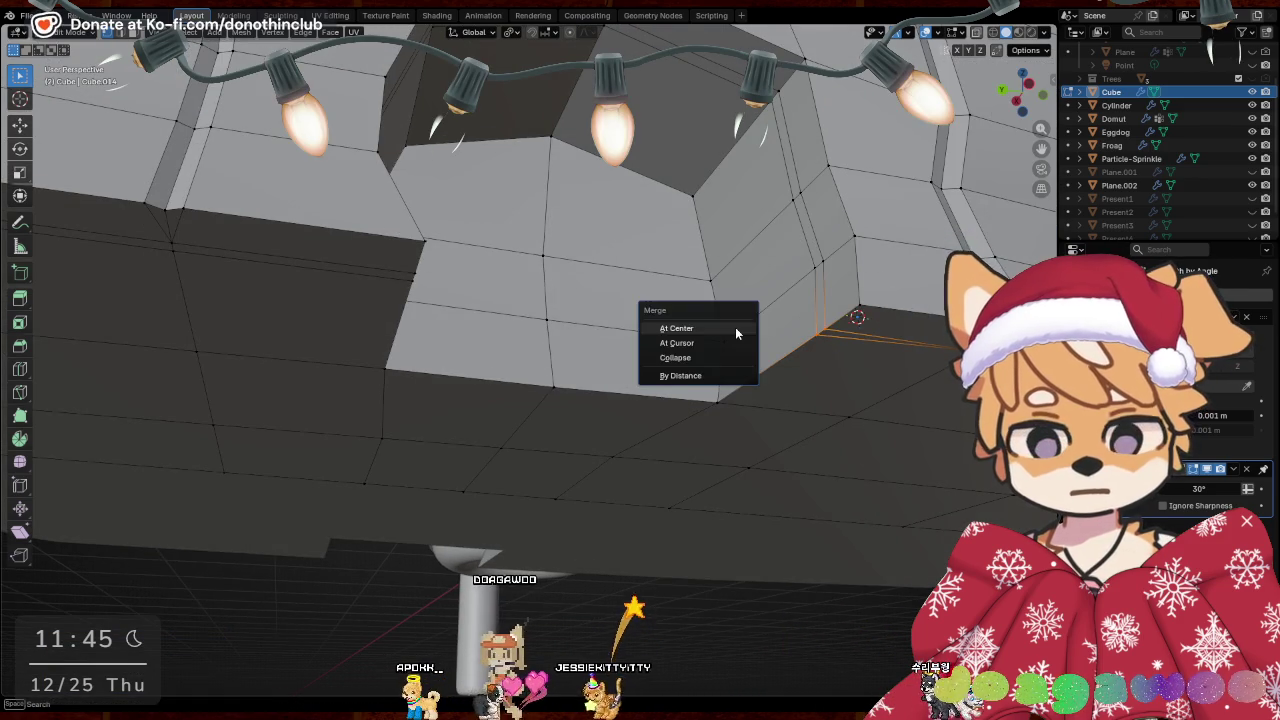
click(737, 334)
middle_drag(737, 334, 359, 316)
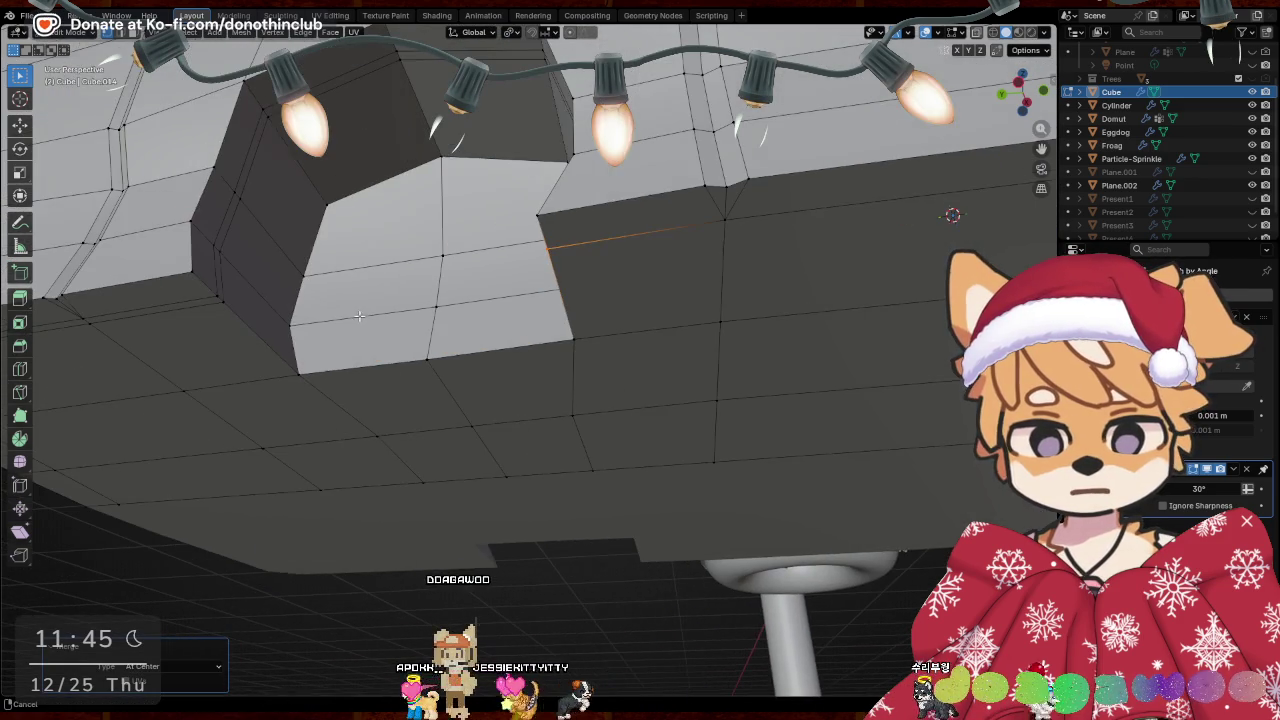
click(207, 287)
click(422, 273)
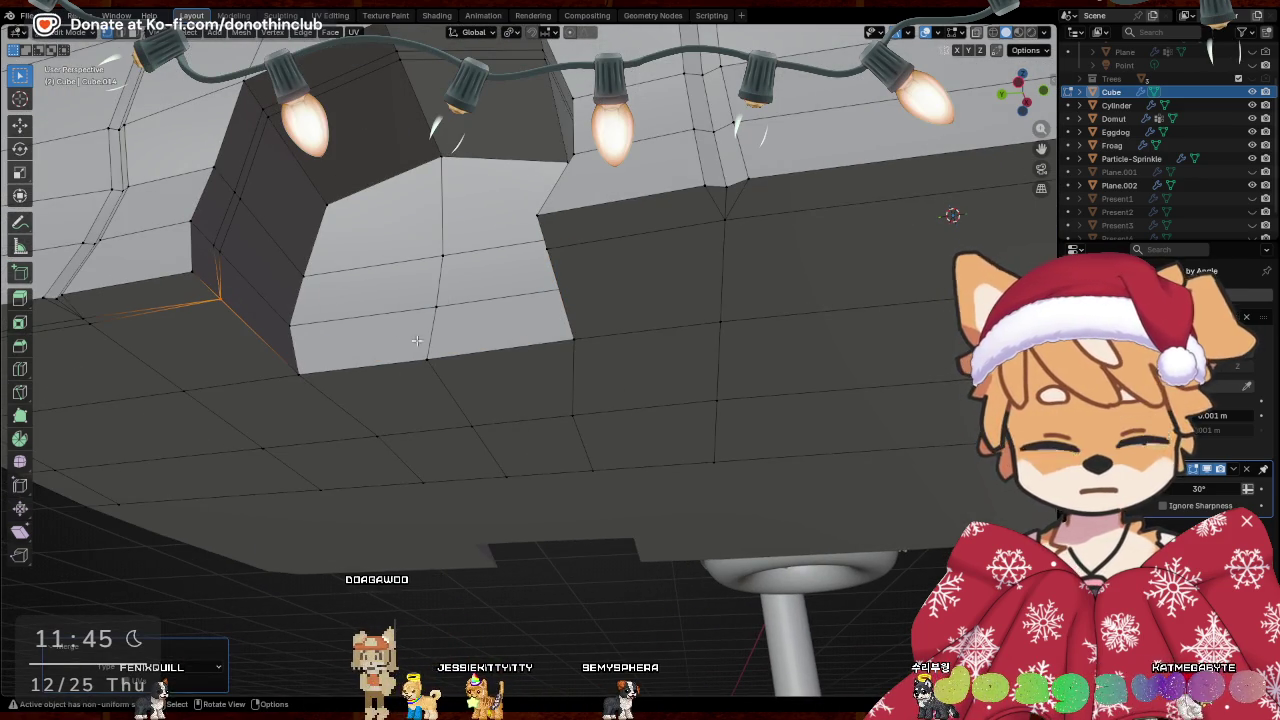
Merge the remaining underside corner vertices at center
middle_drag(426, 344, 577, 294)
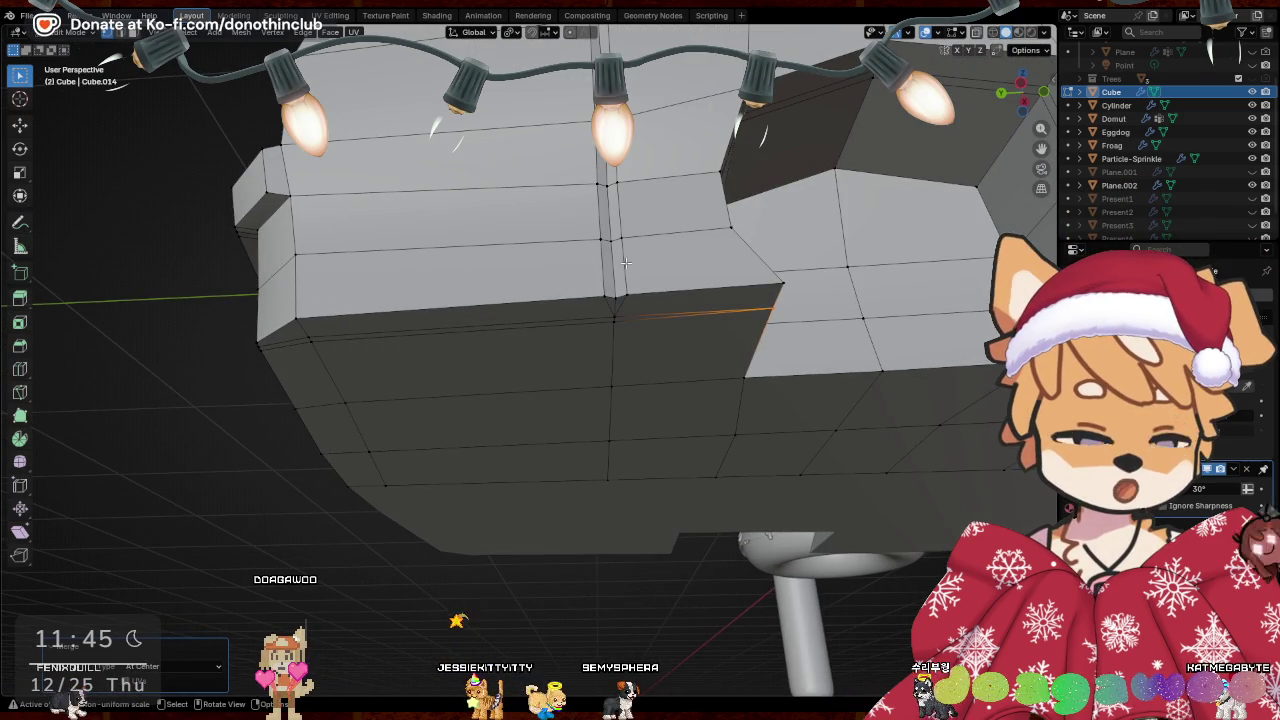
middle_drag(625, 263, 452, 282)
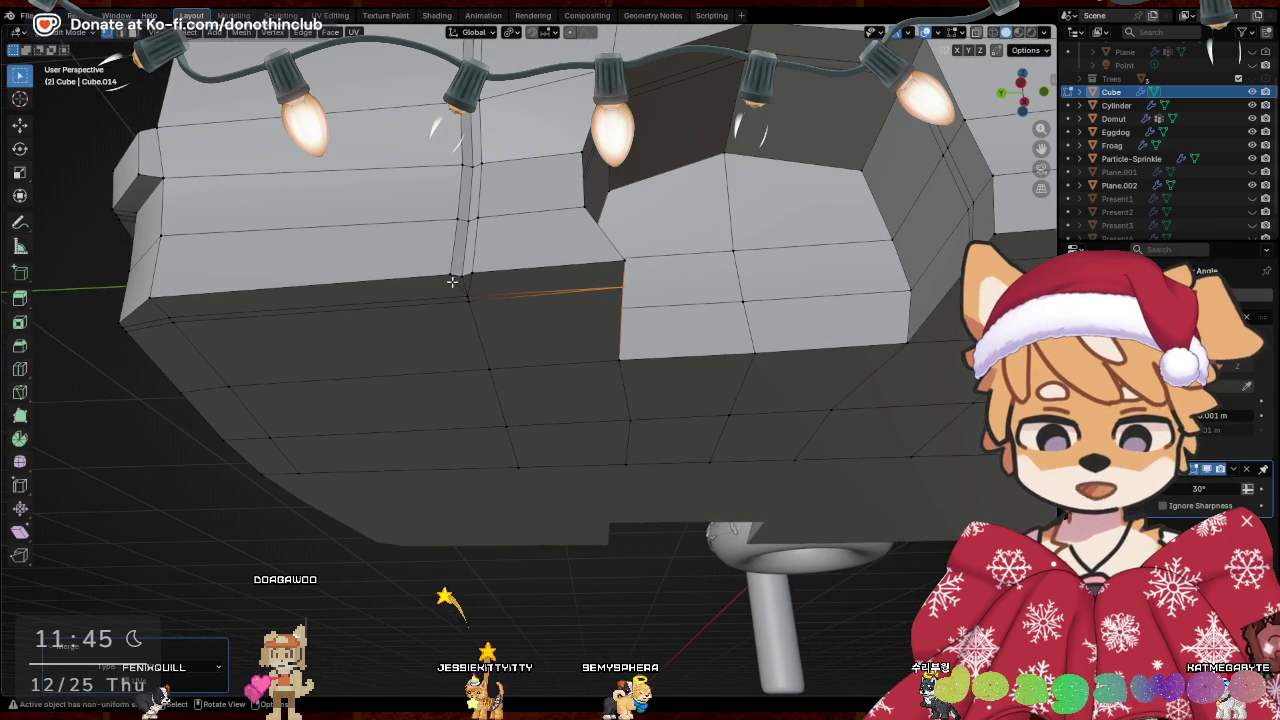
key(m)
click(576, 289)
middle_drag(414, 337, 439, 322)
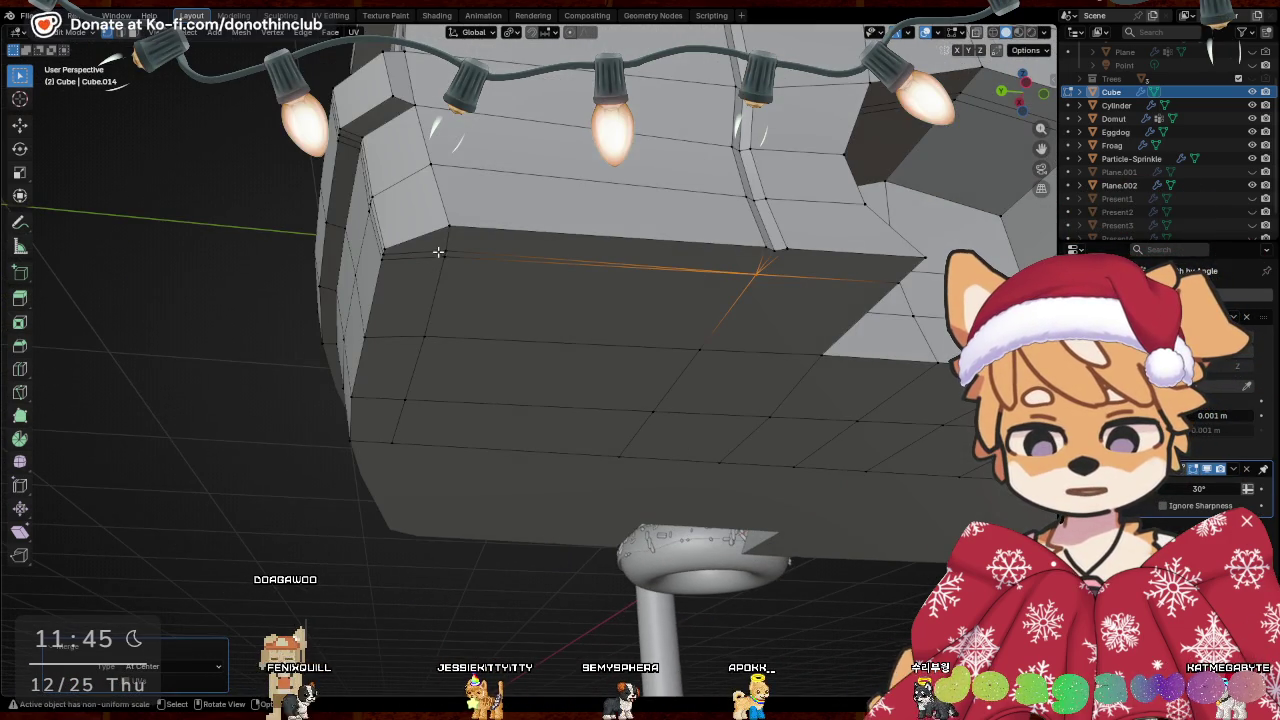
key(m)
click(479, 262)
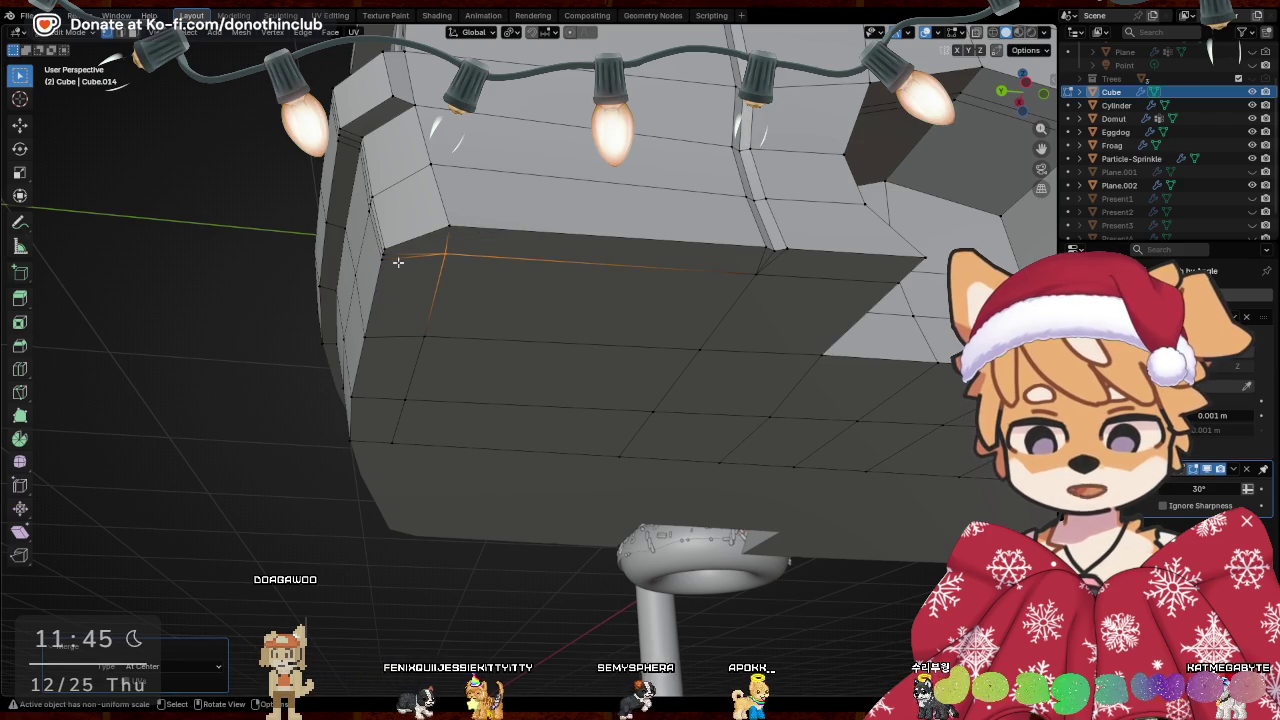
Grid Fill the hole at the back of the recessed opening
key(c)
mouse_move(680, 312)
middle_down()
mouse_move(472, 394)
mouse_move(700, 384)
middle_up()
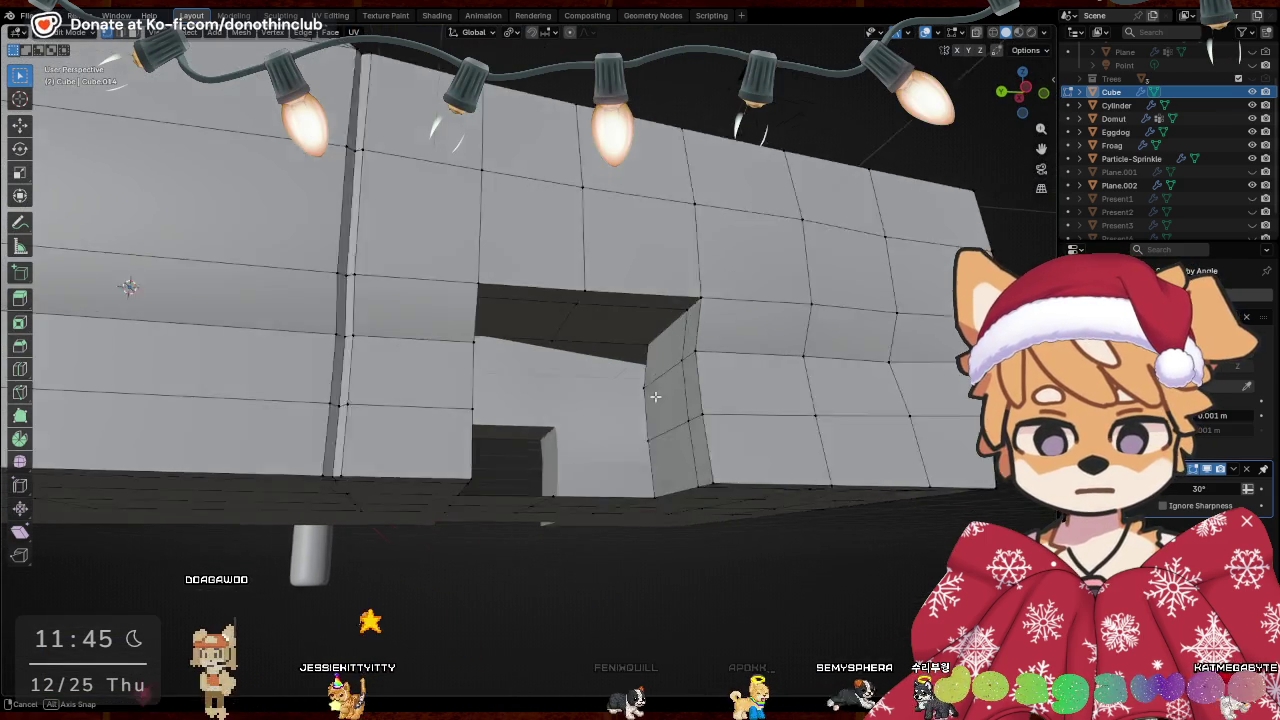
right_click(701, 386)
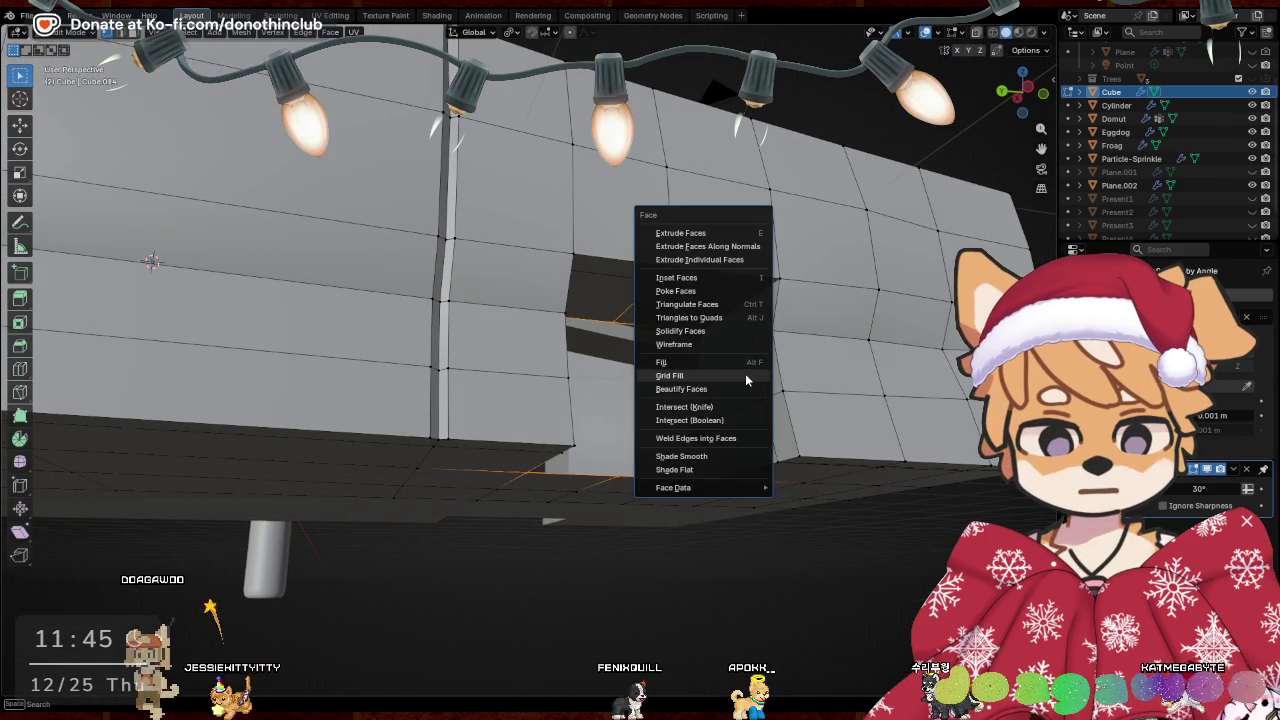
click(745, 374)
middle_drag(745, 374, 450, 519)
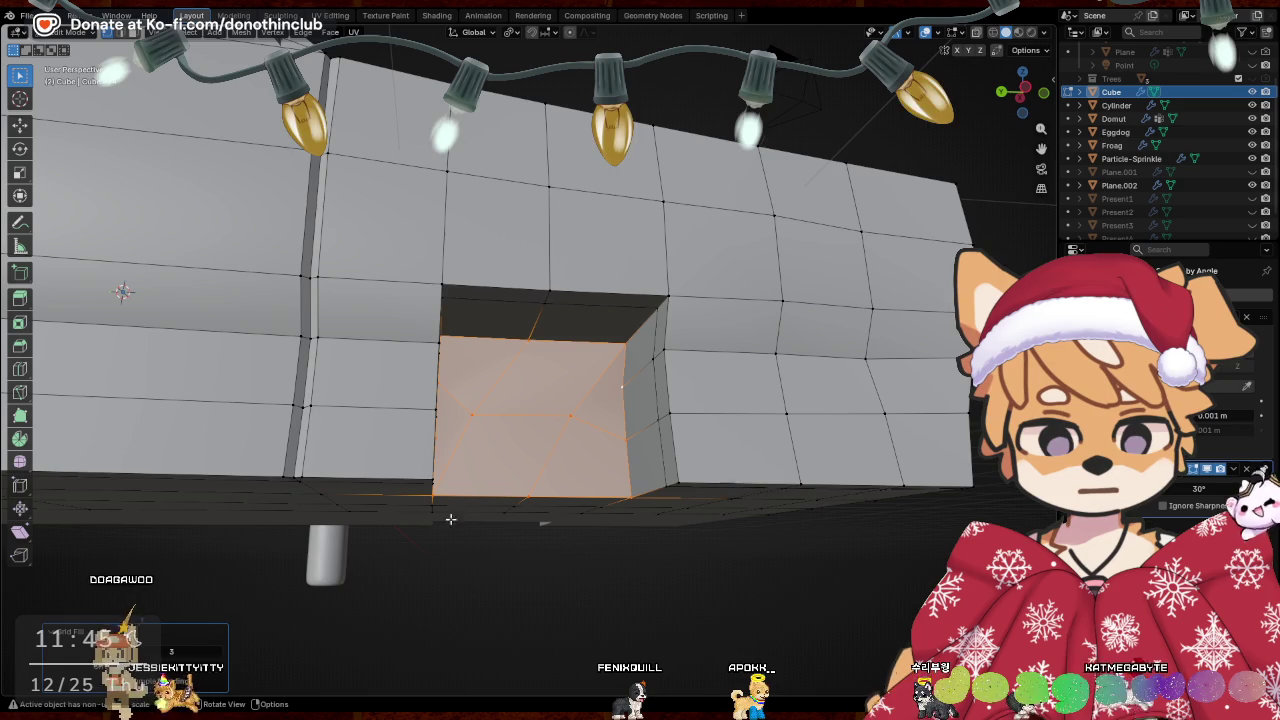
Tune the grid fill to span 2 and offset 7 for even quads
drag(220, 668, 220, 668)
click(220, 668)
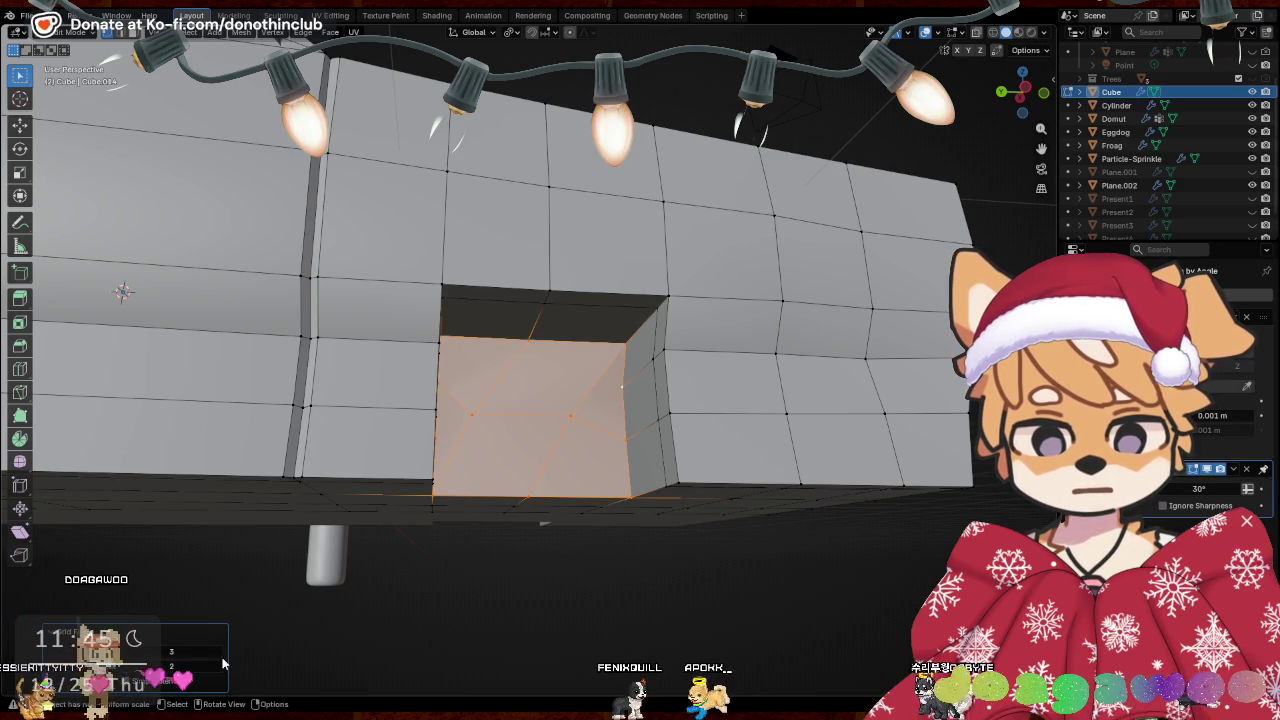
click(222, 665)
click(222, 665)
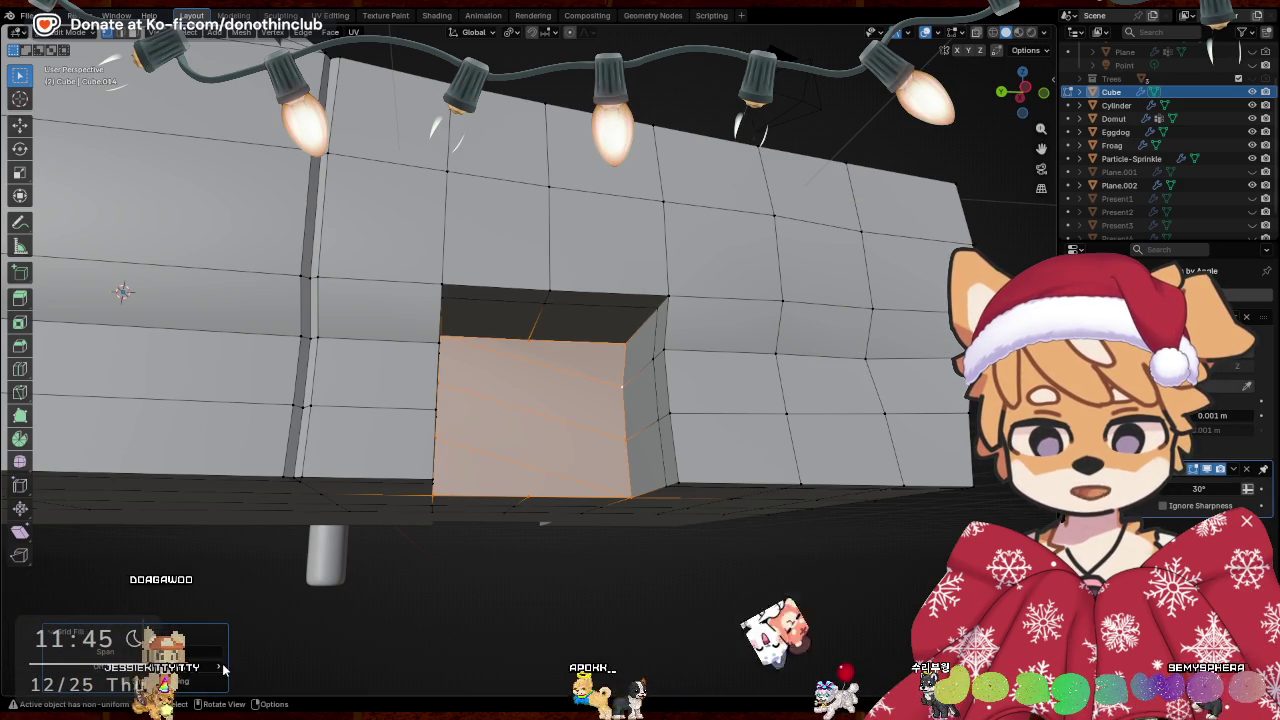
click(130, 651)
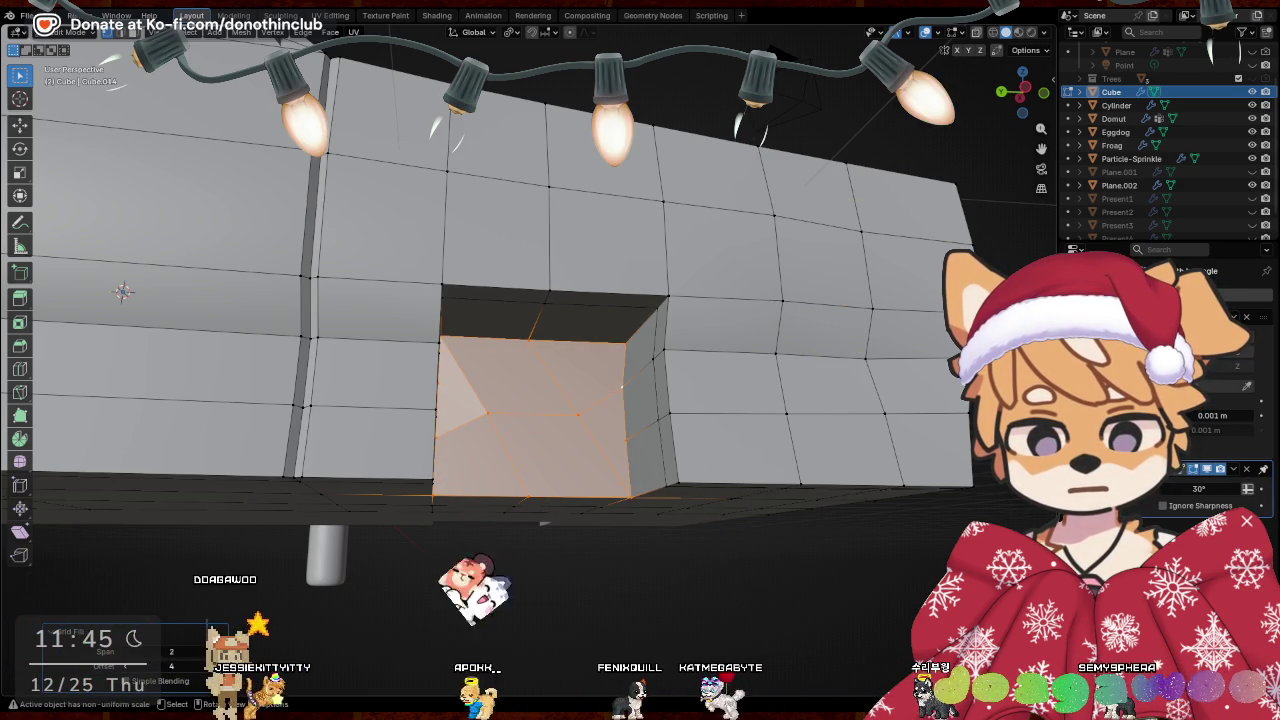
click(221, 666)
click(221, 666)
click(221, 666)
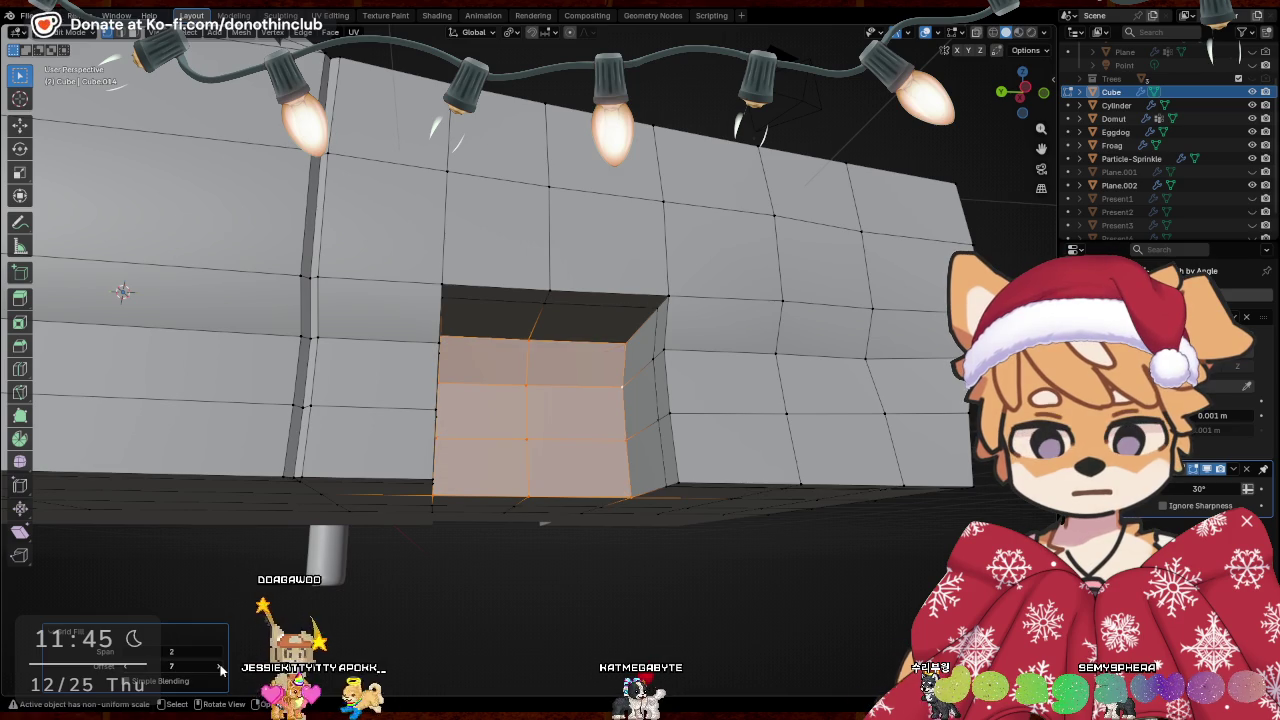
mouse_move(660, 543)
middle_down()
mouse_move(671, 534)
mouse_move(661, 438)
middle_up()
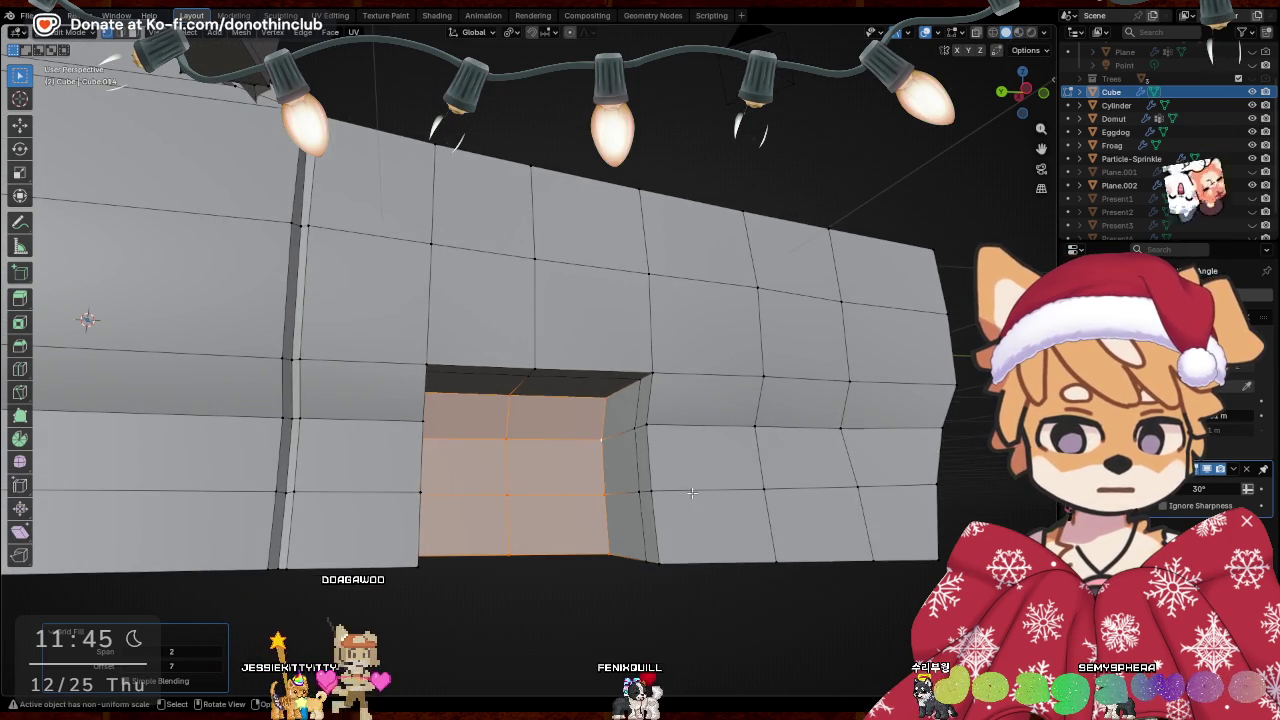
click(700, 458)
Widen the recess by pushing its right and left edge loops outward along Y and X
middle_drag(700, 458, 709, 462)
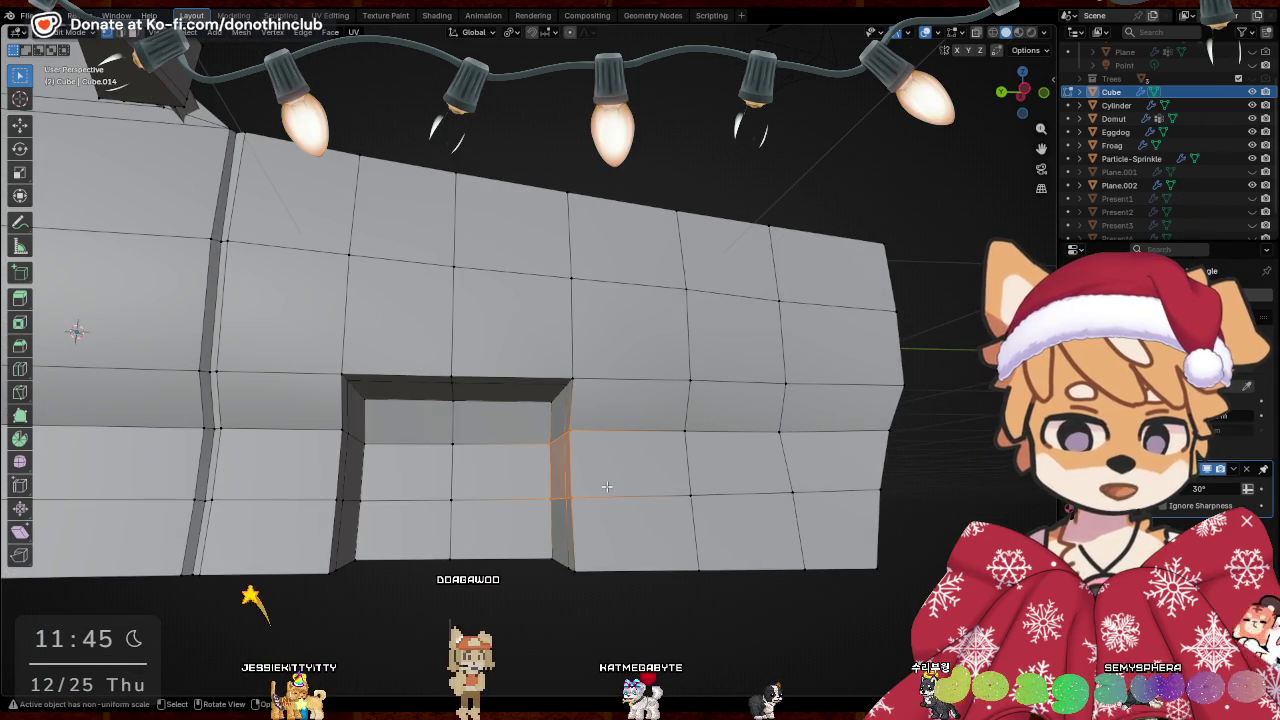
key(g)
key(y)
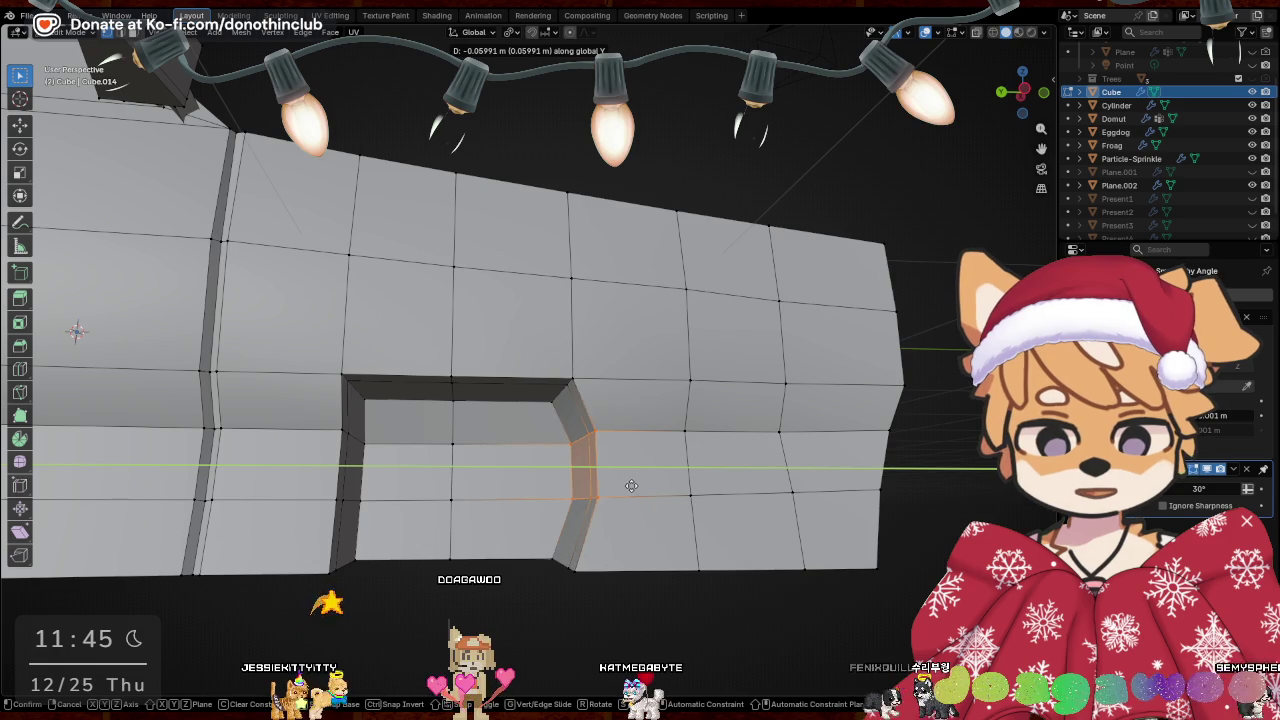
click(628, 484)
middle_drag(628, 484, 521, 430)
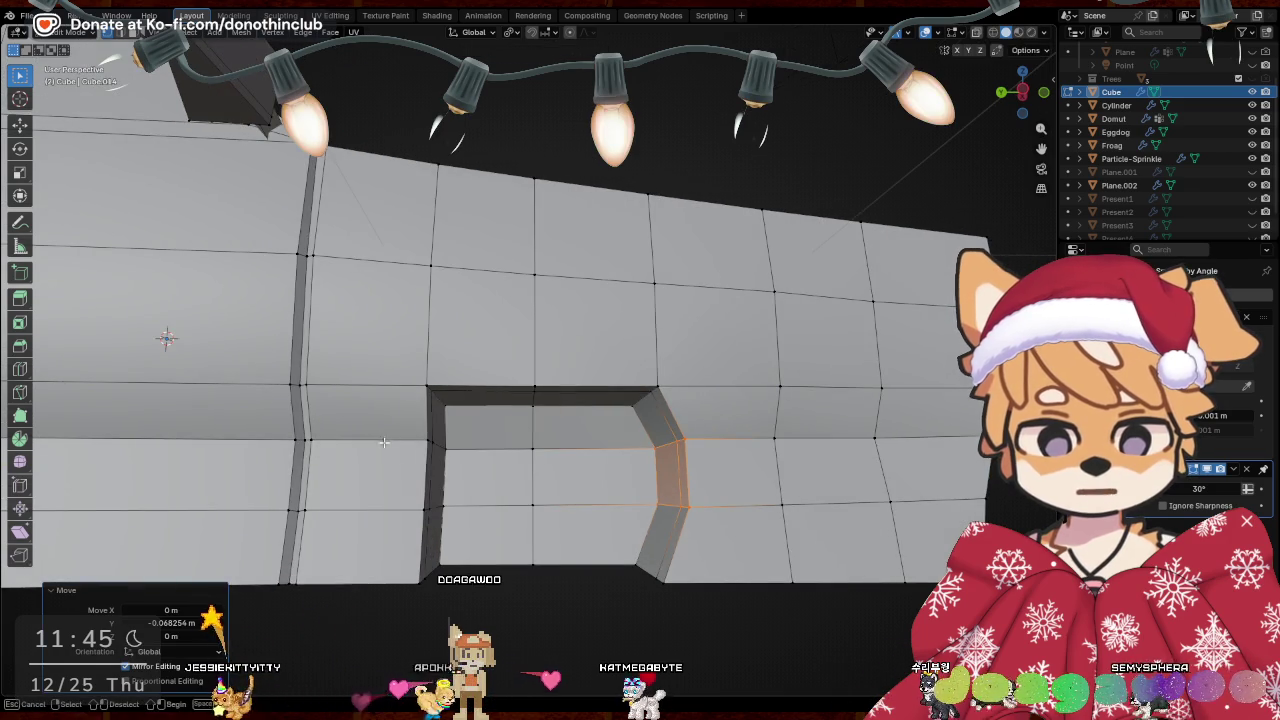
alt+click(430, 470)
key(g)
key(x)
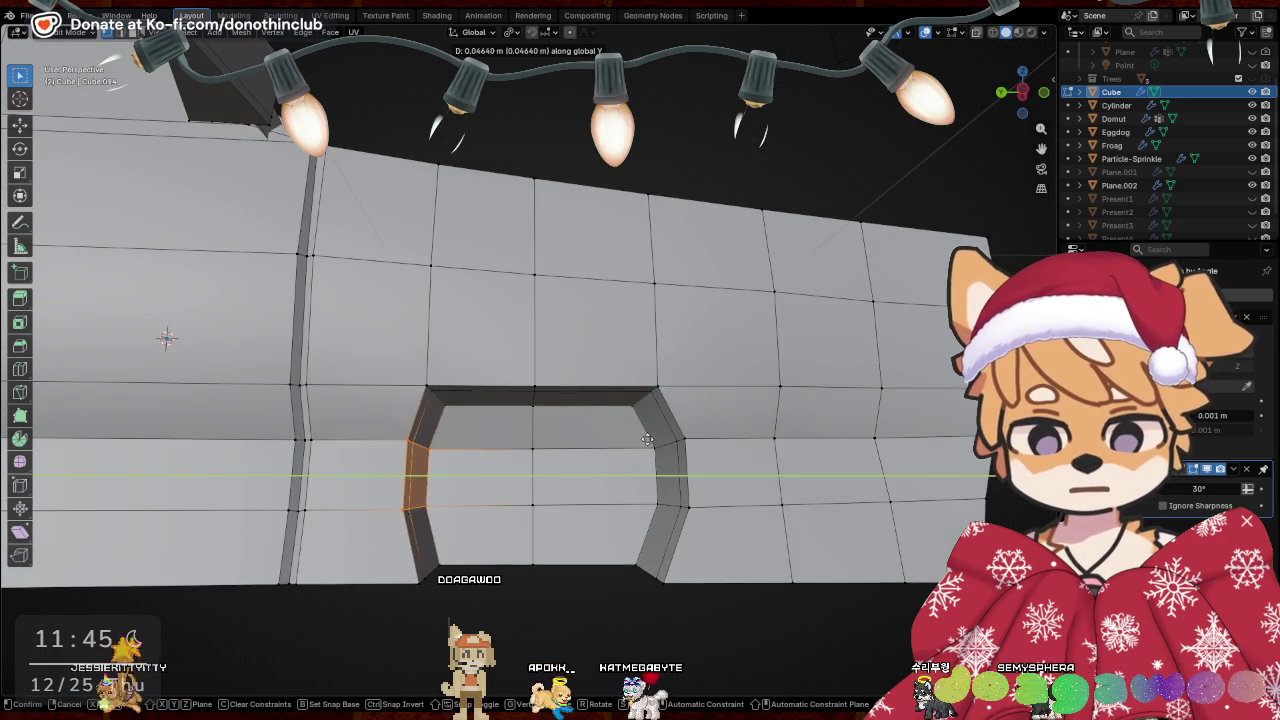
click(634, 447)
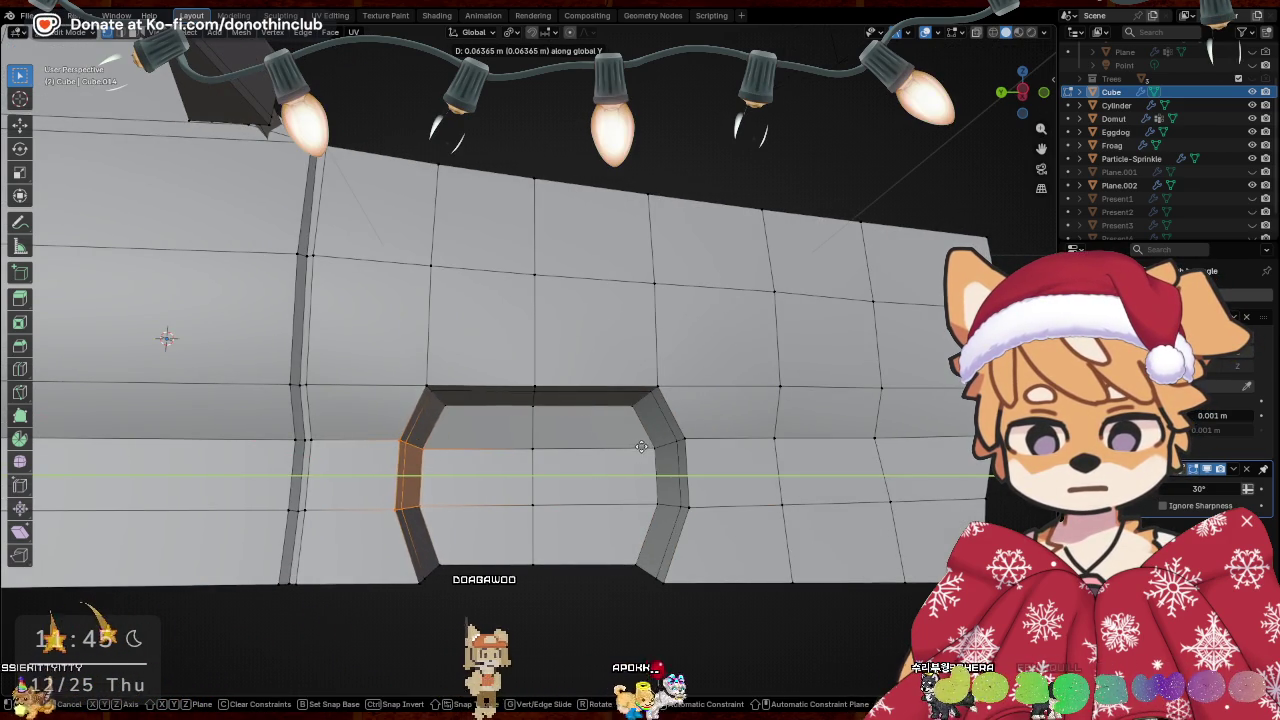
Raise the recess's top middle vertex into a pointed arch and return to Object Mode
click(536, 396)
key(g)
click(609, 380)
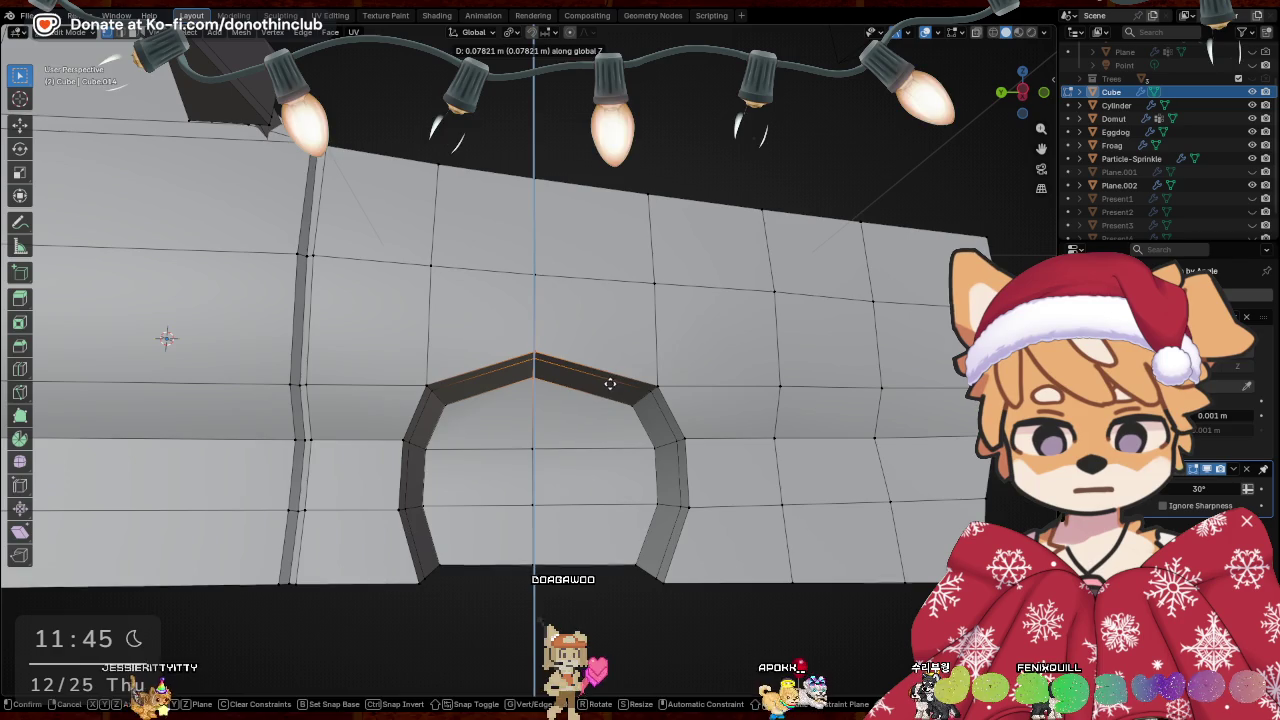
key(Tab)
Deselect the car and orbit around the whole scene
scroll(382, 418, down, 5)
click(467, 487)
mouse_move(467, 487)
middle_down()
mouse_move(566, 524)
mouse_move(518, 537)
middle_up()
mouse_move(588, 517)
middle_down()
mouse_move(422, 515)
mouse_move(521, 502)
middle_up()
key(shift+a)
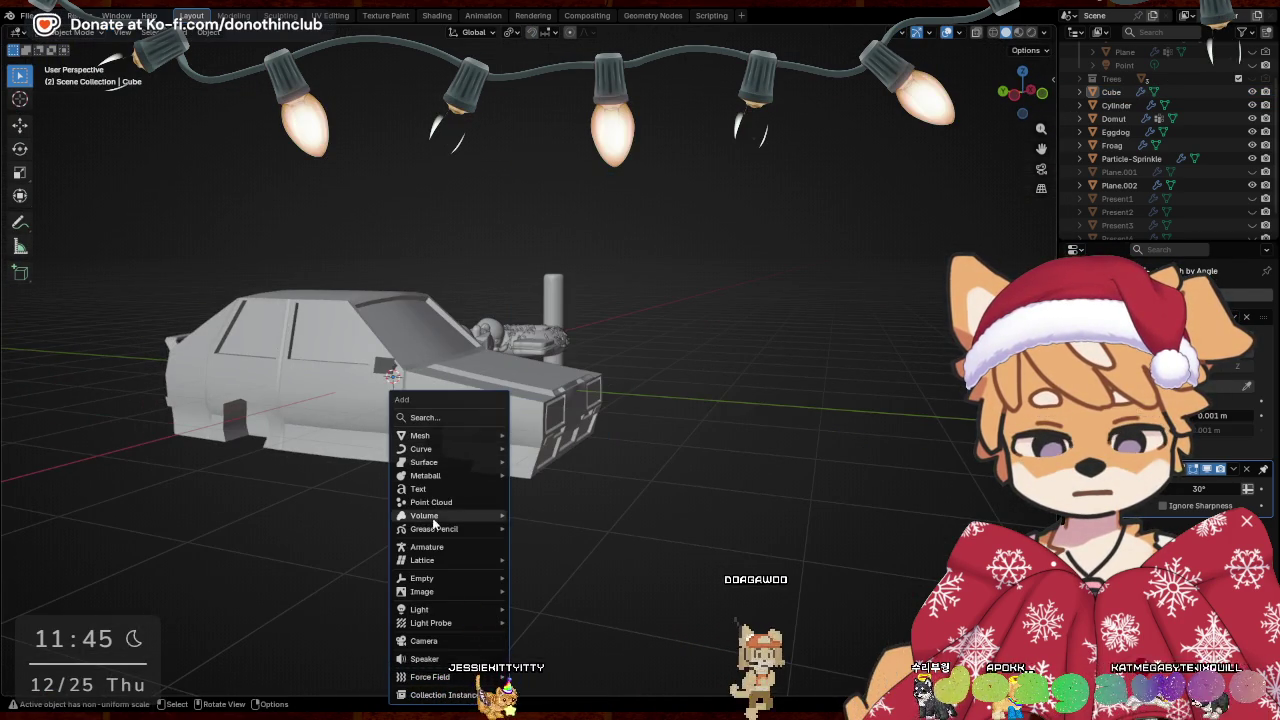
mouse_move(420, 435)
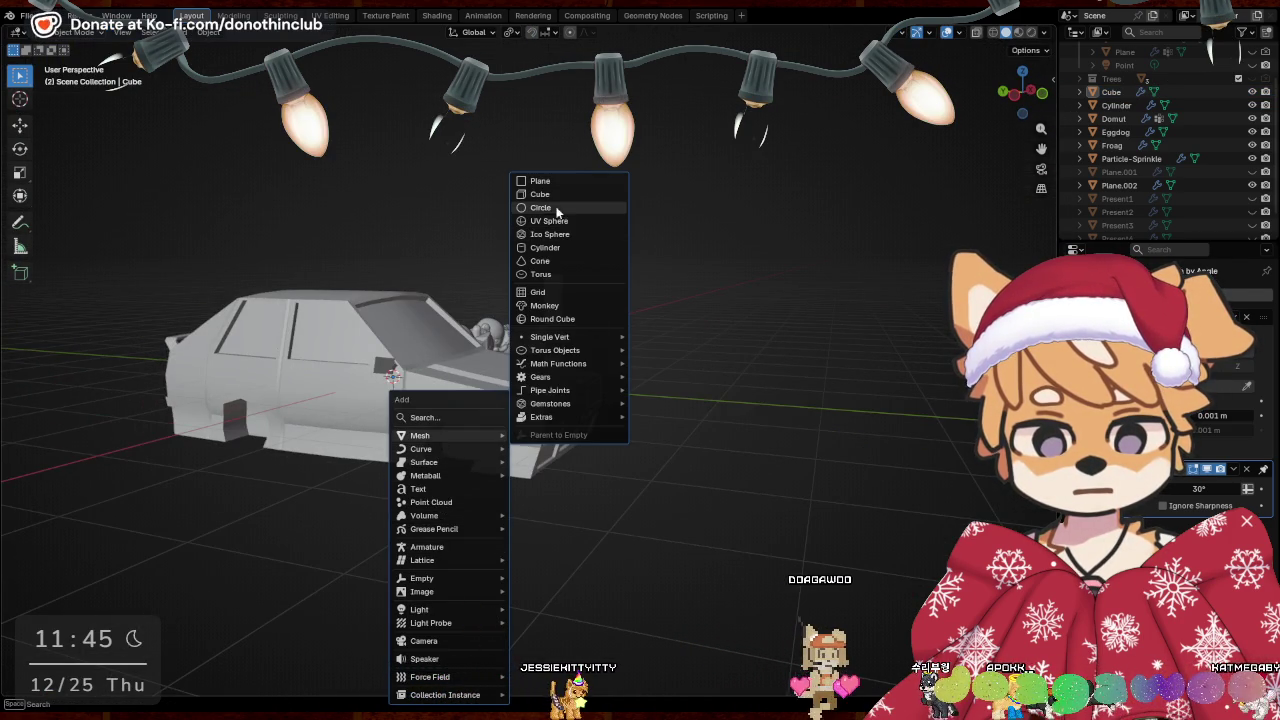
Add a circle then undo it, and hide and unhide the car body
click(548, 209)
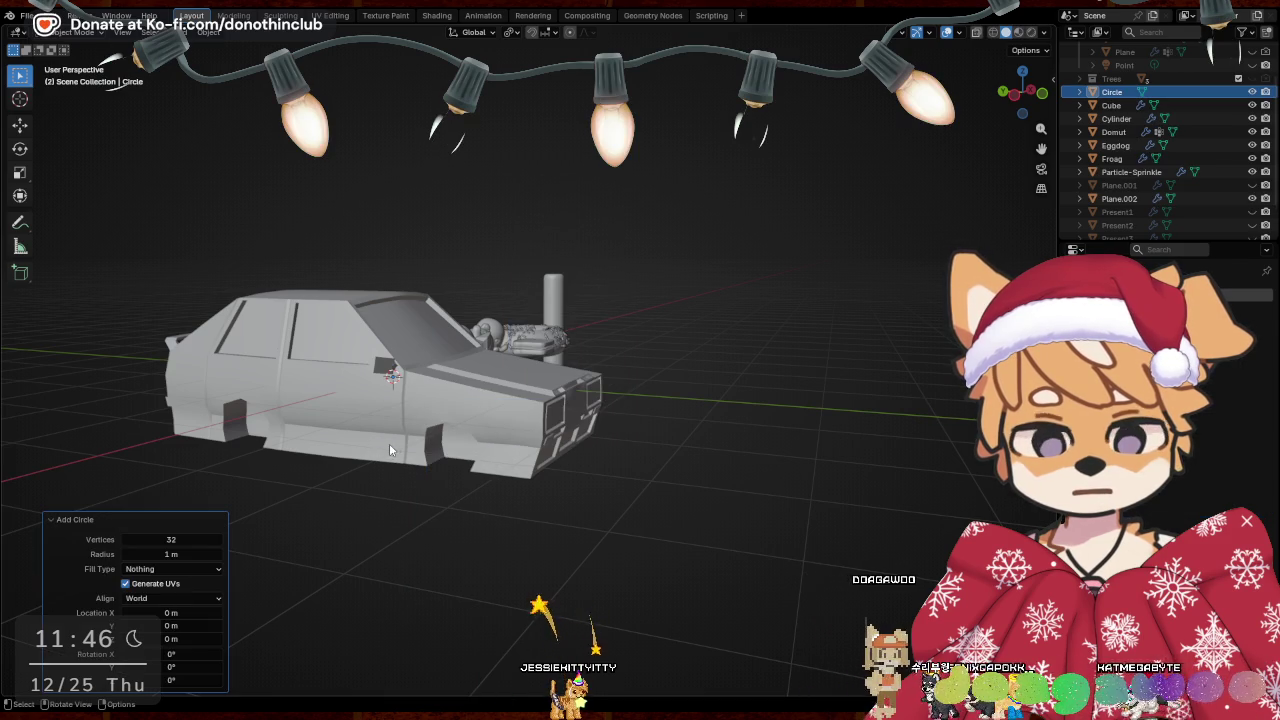
key(ctrl+z)
mouse_move(717, 473)
middle_down()
mouse_move(805, 486)
mouse_move(857, 513)
mouse_move(536, 436)
middle_up()
click(536, 436)
key(h)
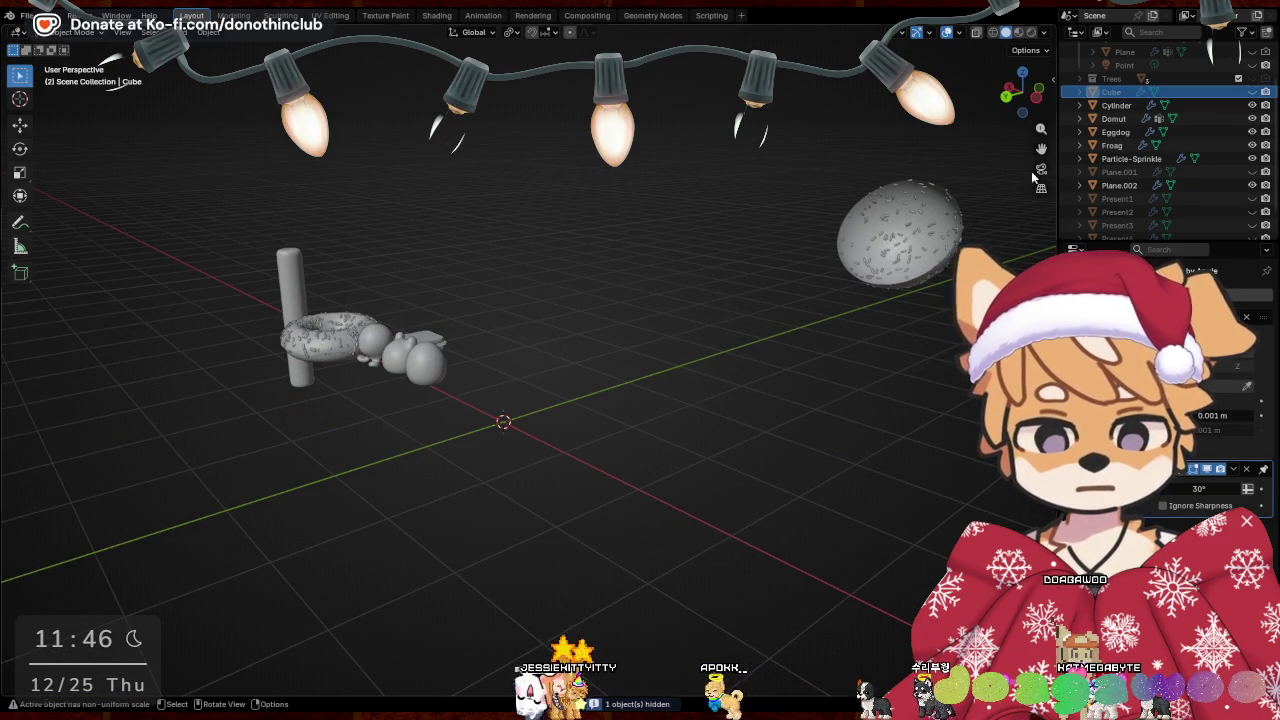
key(alt+h)
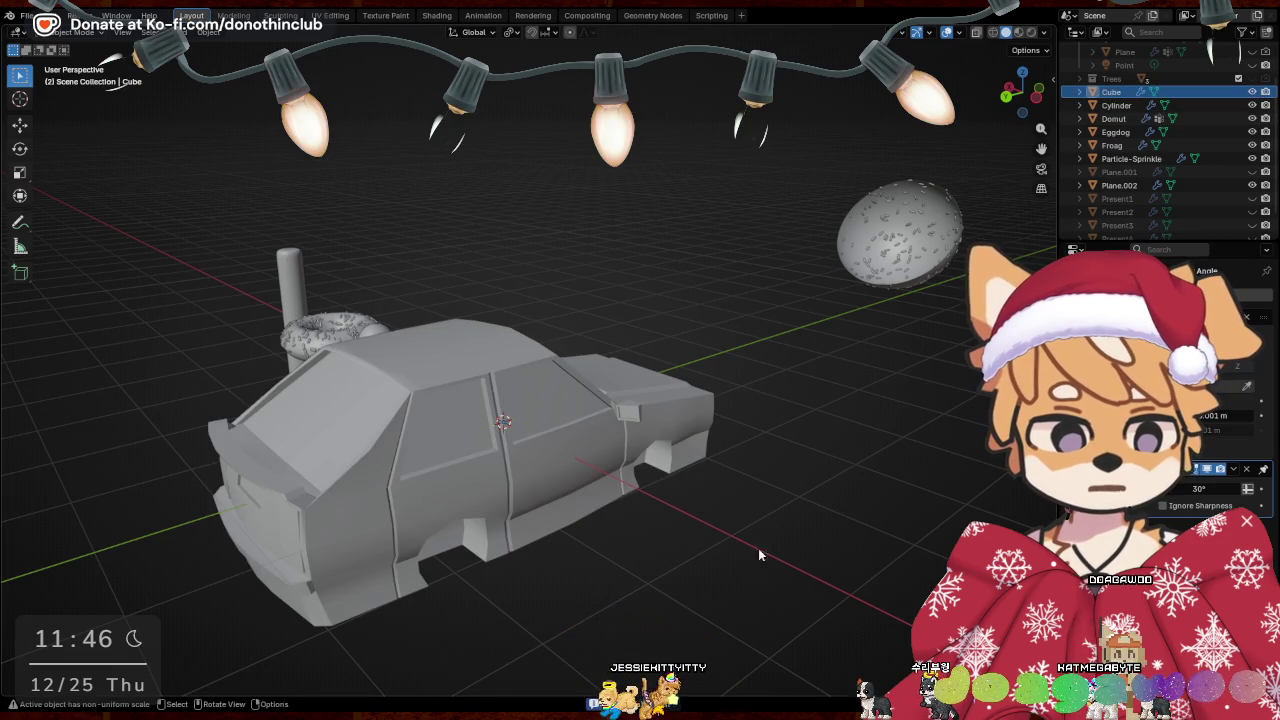
click(480, 466)
Rename the Cube object to 'Car' in the Outliner
double_click(1123, 91)
scroll(1123, 93, up, 2)
text(C)
key(Return)
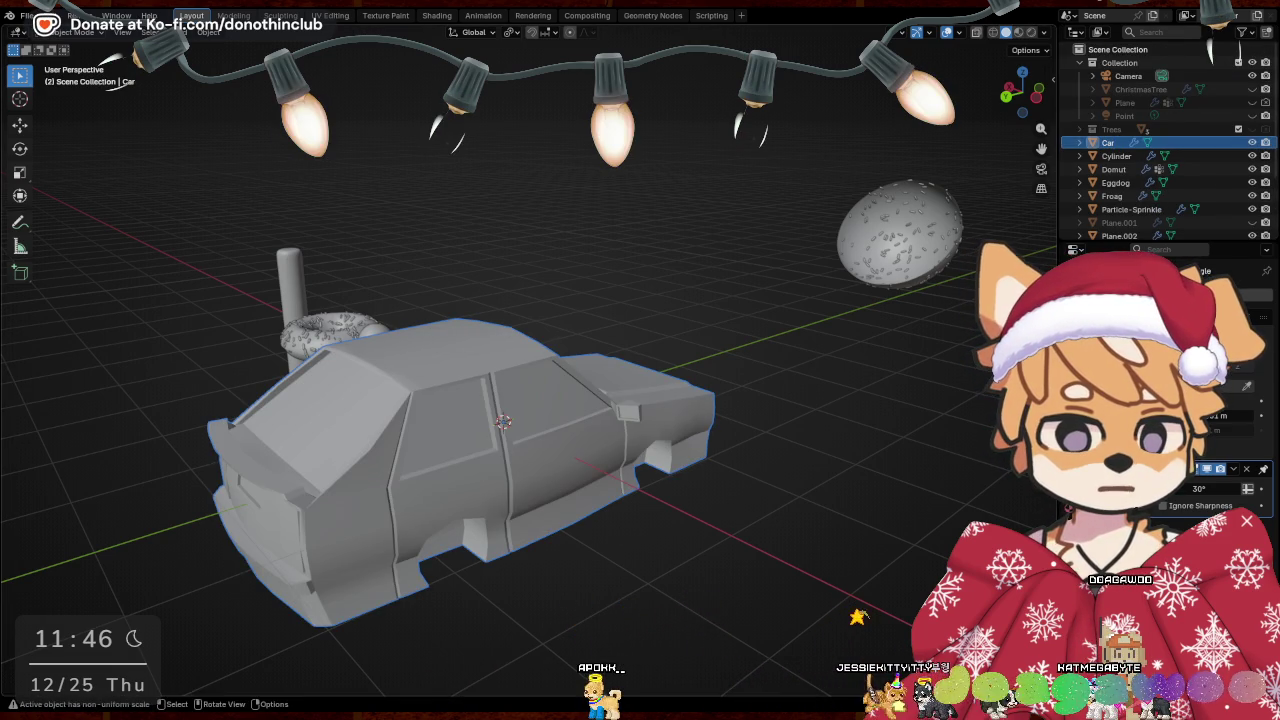
middle_drag(840, 500, 780, 524)
Add a cylinder for a wheel and rotate it 90° around X and Z
key(shift+a)
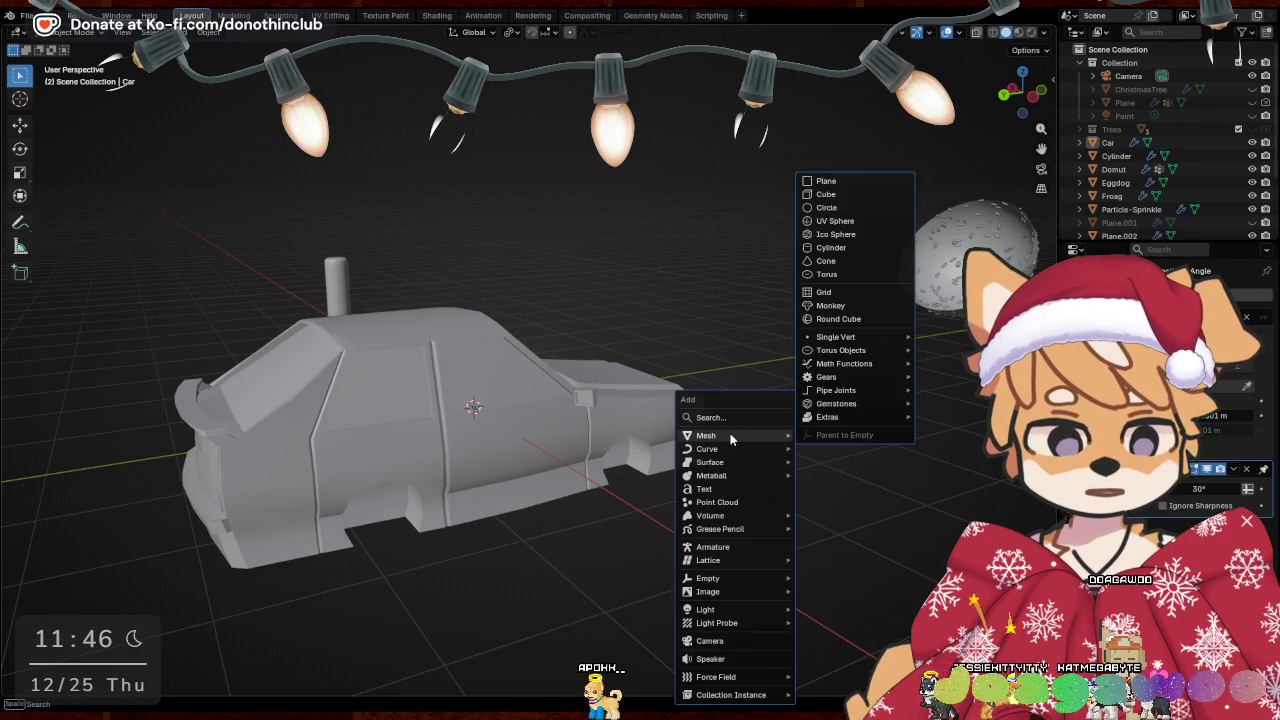
click(828, 248)
middle_drag(826, 255, 582, 373)
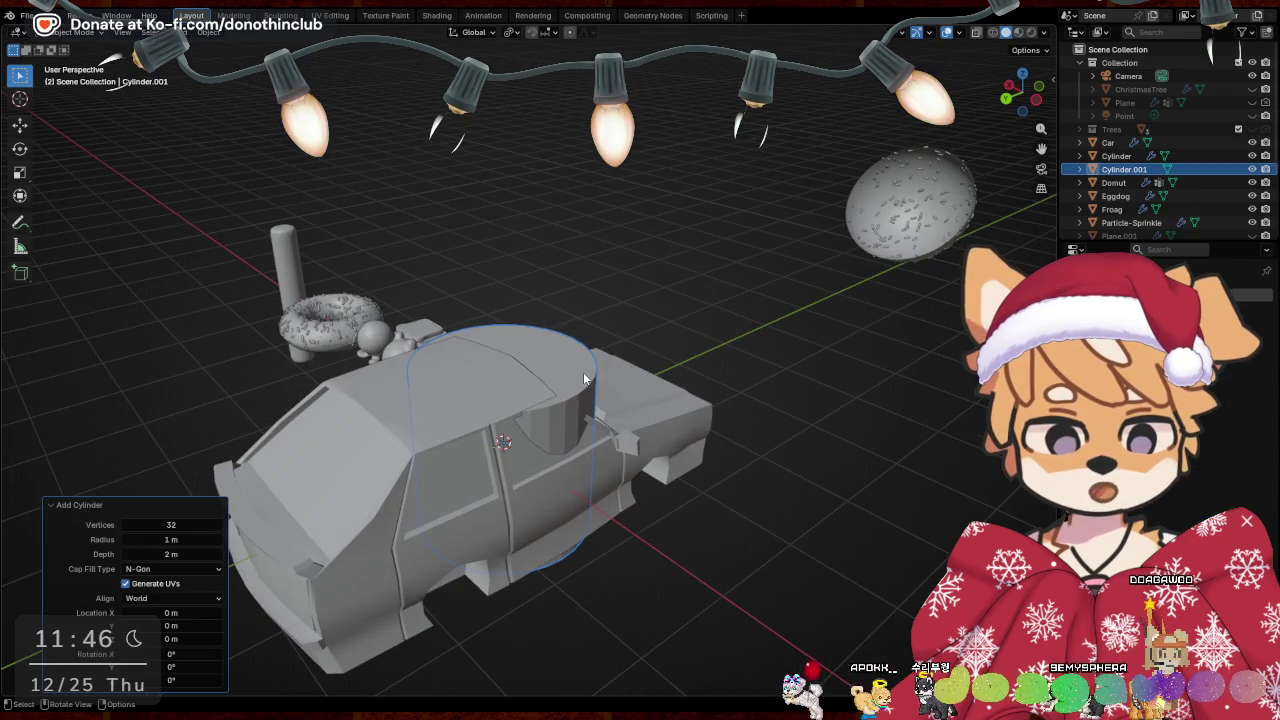
text(rx90)
key(Return)
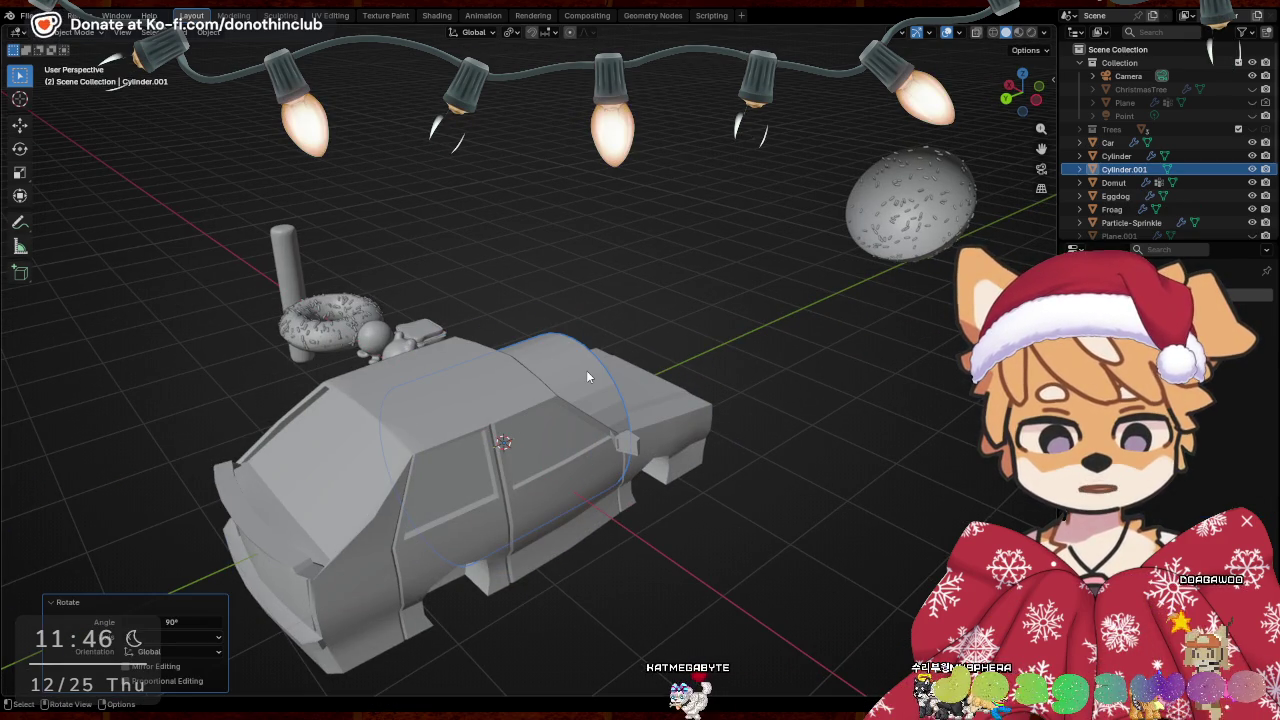
text(rz90)
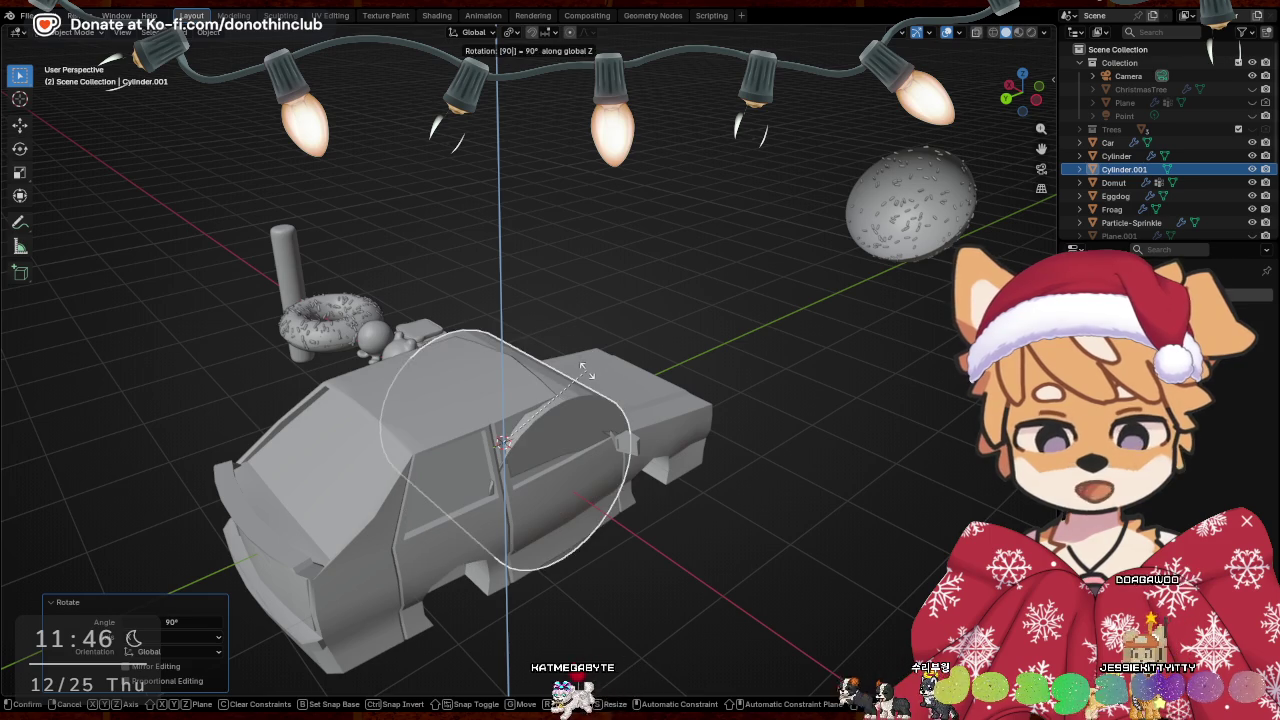
key(Return)
key(g)
key(y)
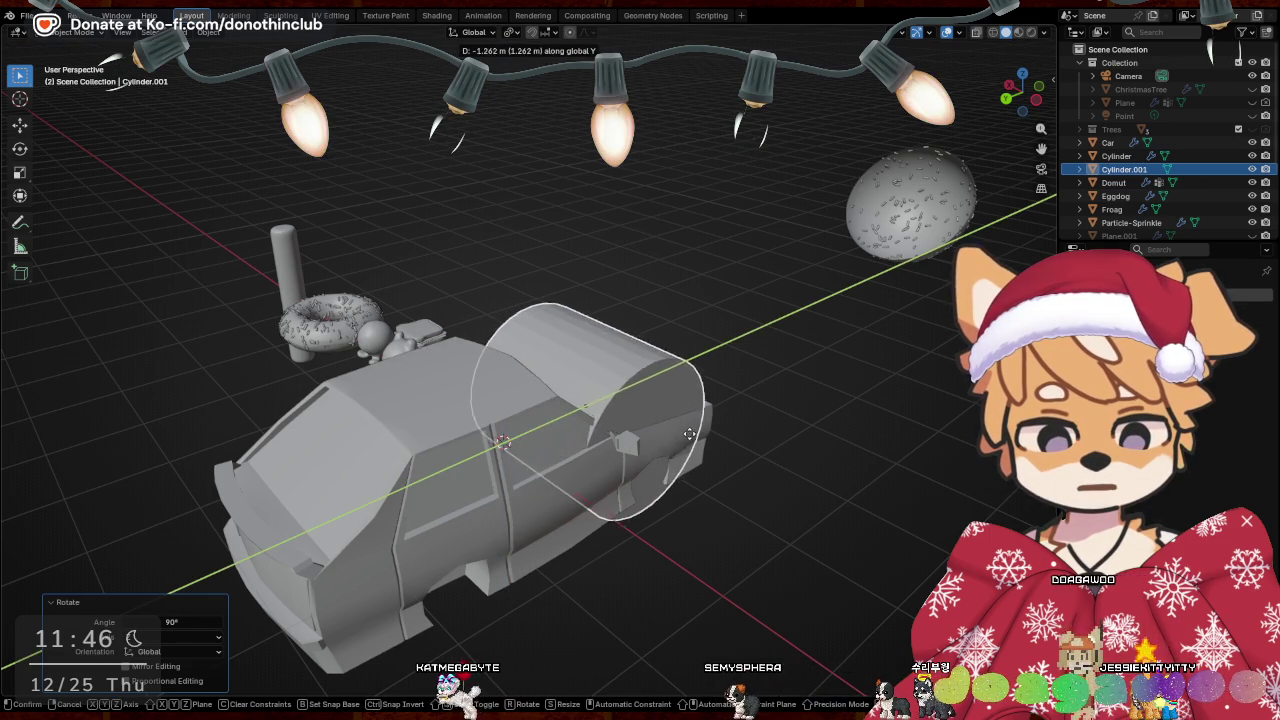
key(z)
key(Return)
Scale the cylinder to wheel size, thinning it along its axle to fit the well
middle_drag(775, 440, 729, 423)
key(s)
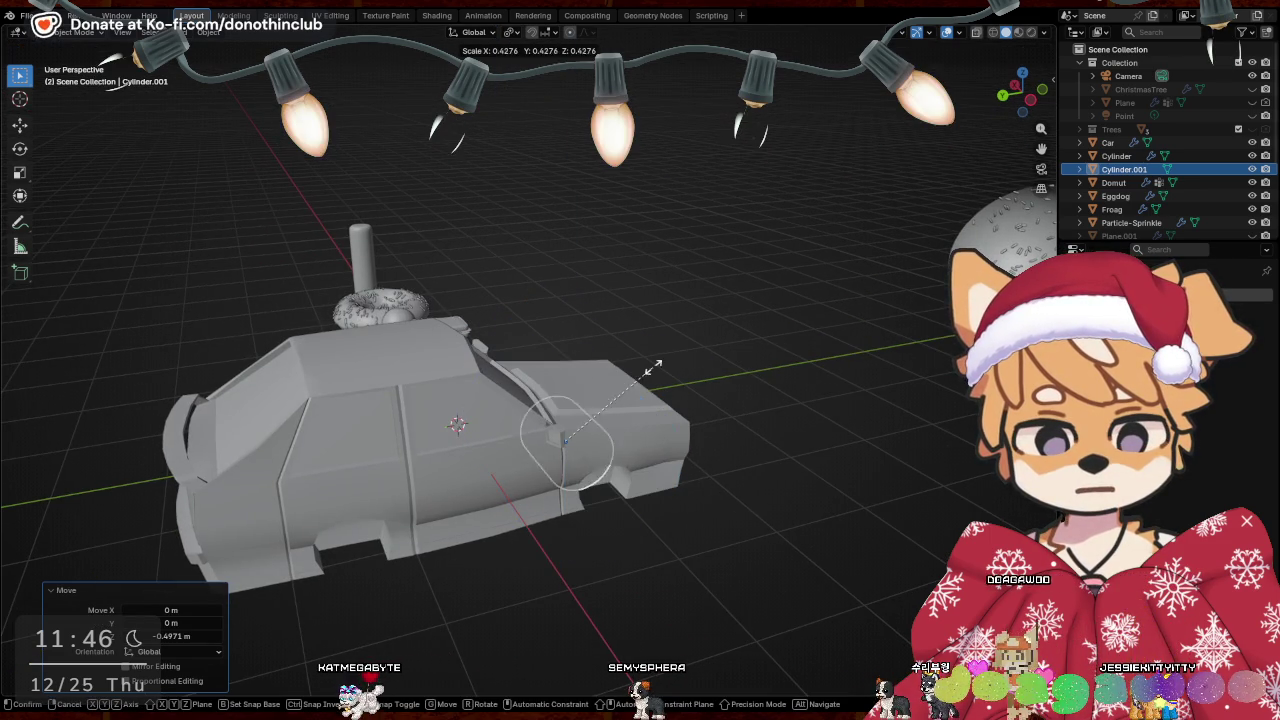
key(g)
key(y)
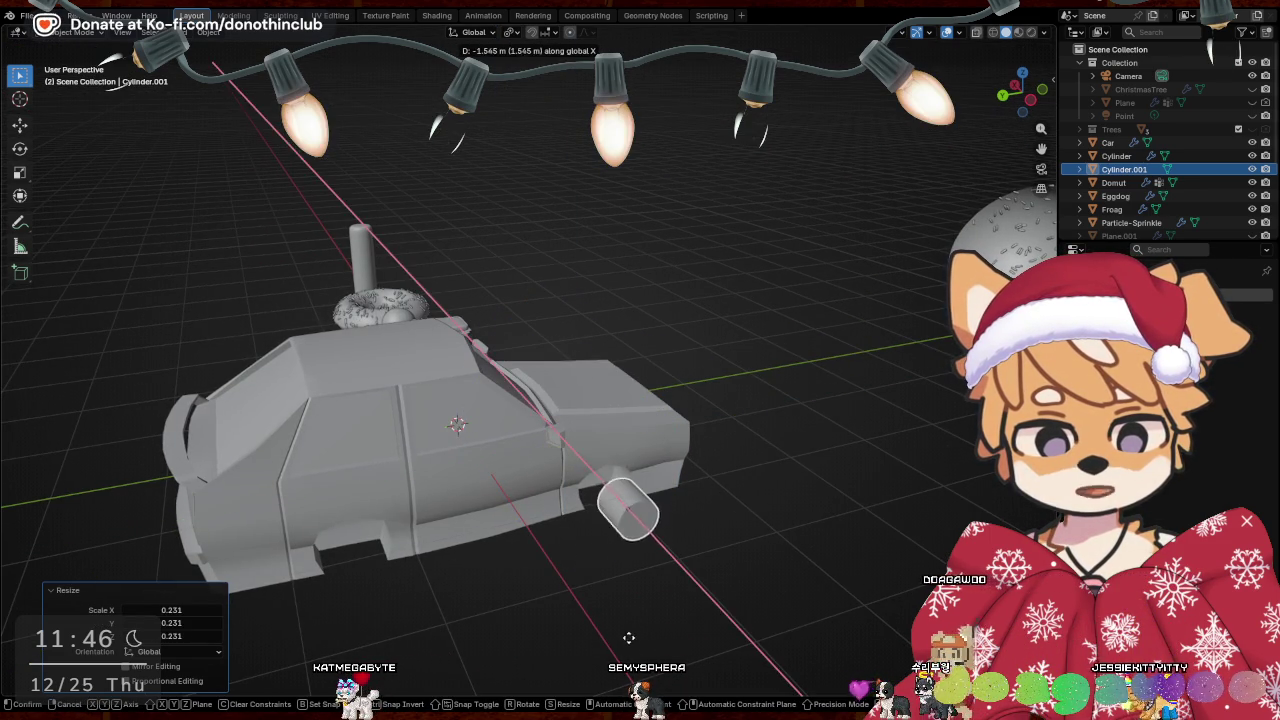
key(y)
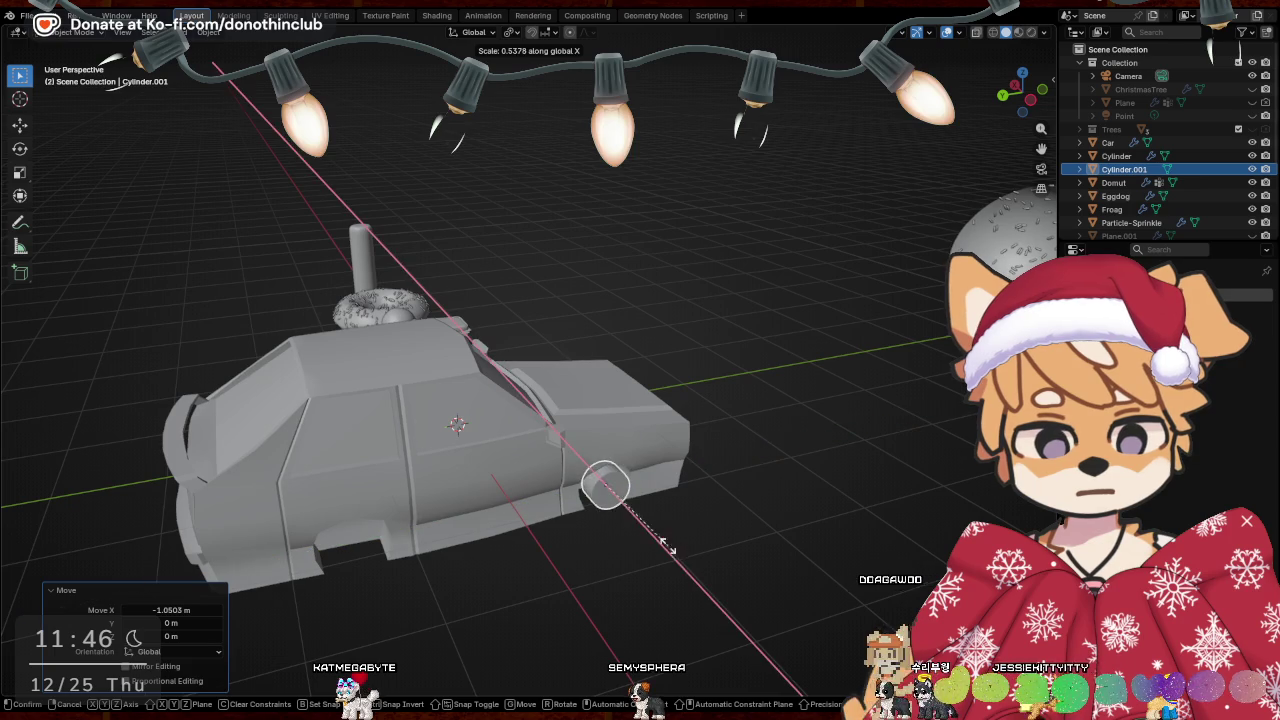
click(670, 546)
key(KP_3)
scroll(576, 547, up, 3)
key(s)
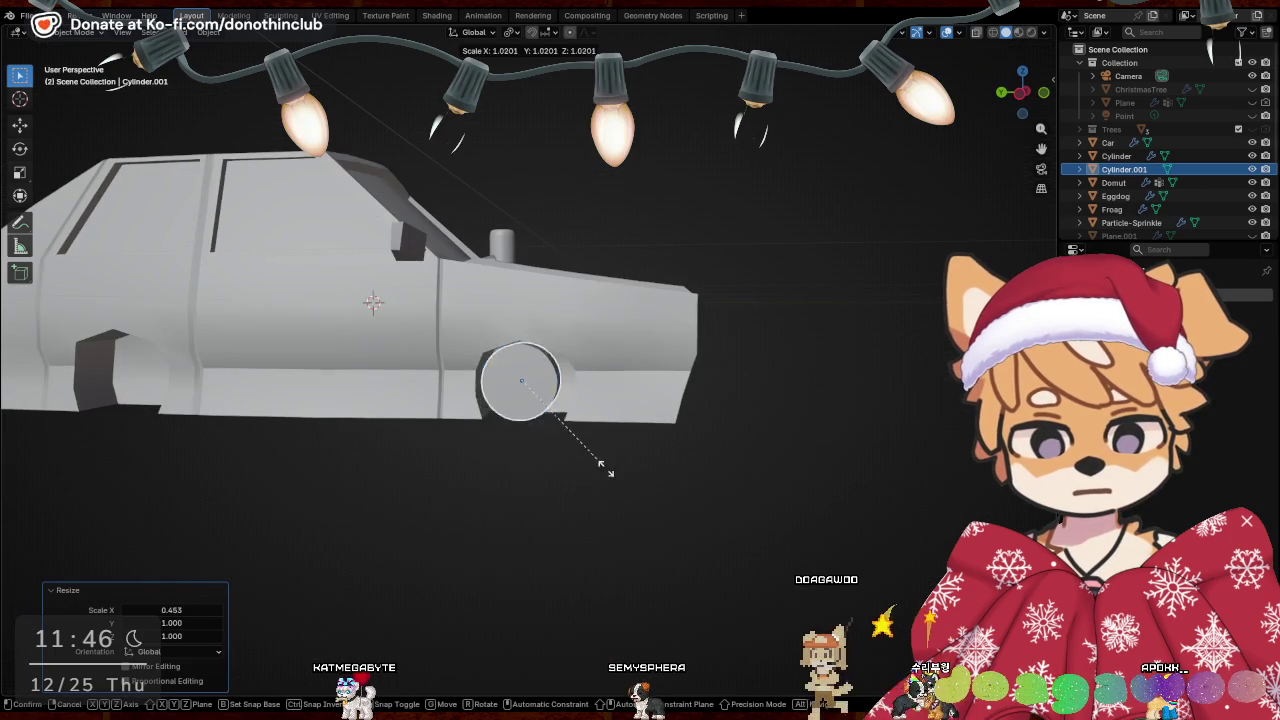
click(669, 494)
Position the wheel vertically within the front wheel well
mouse_move(587, 487)
middle_down()
mouse_move(614, 486)
mouse_move(632, 519)
middle_up()
key(g)
key(z)
click(637, 500)
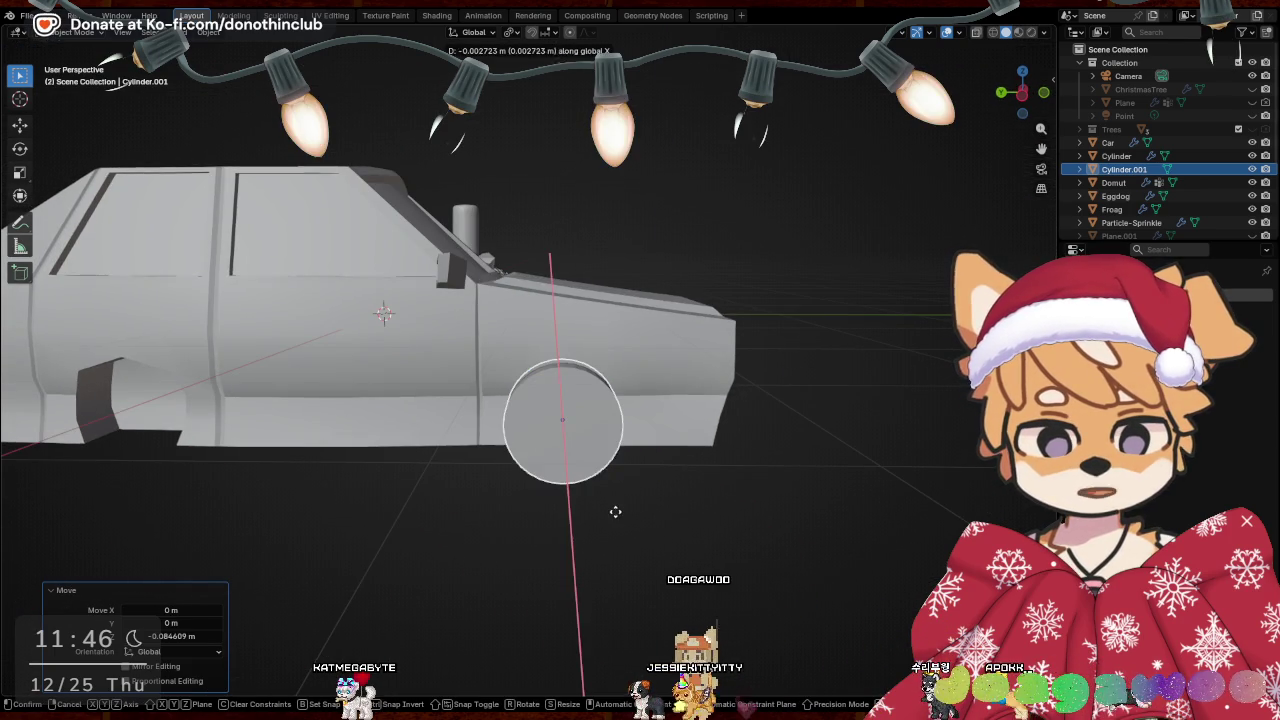
click(622, 510)
mouse_move(622, 510)
middle_down()
mouse_move(628, 521)
mouse_move(851, 480)
middle_up()
Duplicate the wheel along Y into the rear well and nudge it up and sideways
key(shift+d)
key(y)
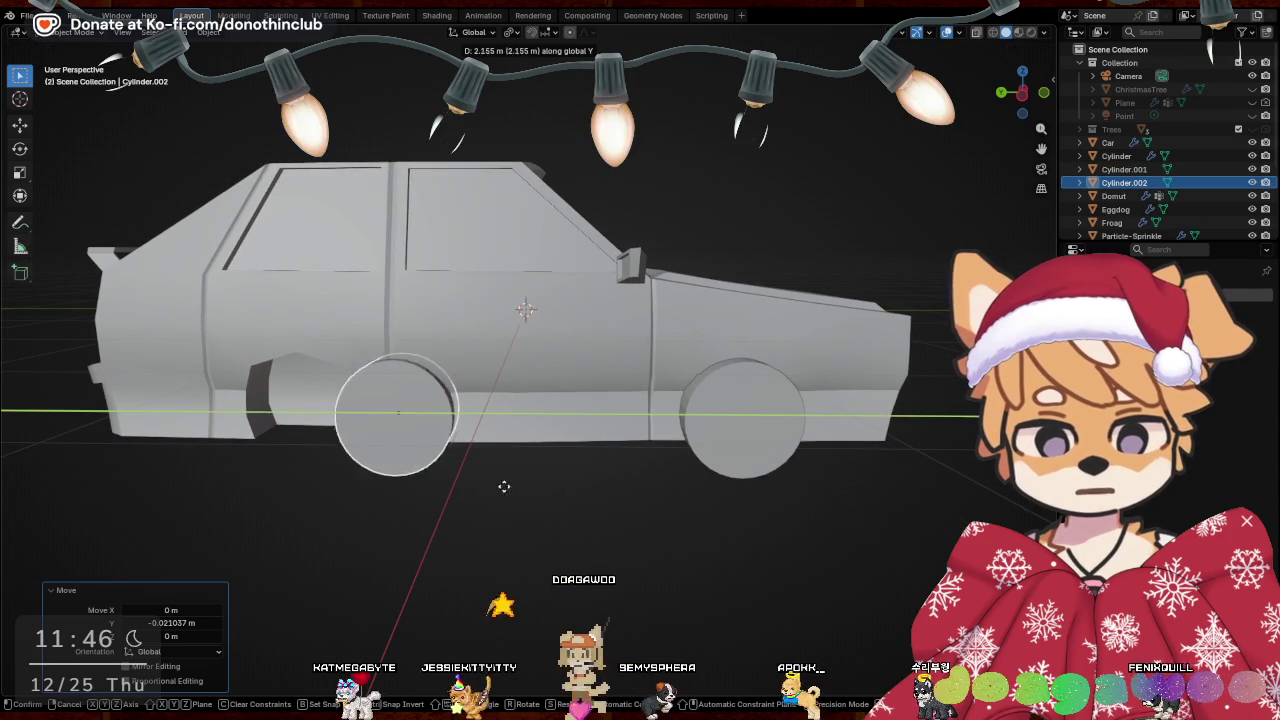
click(421, 489)
mouse_move(503, 500)
middle_down()
mouse_move(595, 487)
mouse_move(588, 511)
mouse_move(634, 480)
mouse_move(778, 307)
mouse_move(809, 341)
mouse_move(678, 375)
mouse_move(756, 413)
mouse_move(757, 430)
mouse_move(820, 433)
mouse_move(711, 420)
middle_up()
scroll(595, 487, up, 5)
key(g)
key(z)
click(603, 494)
key(g)
key(x)
click(795, 328)
Select the car body, enter Edit Mode, and switch to wireframe shading
shift+click(778, 377)
click(820, 433)
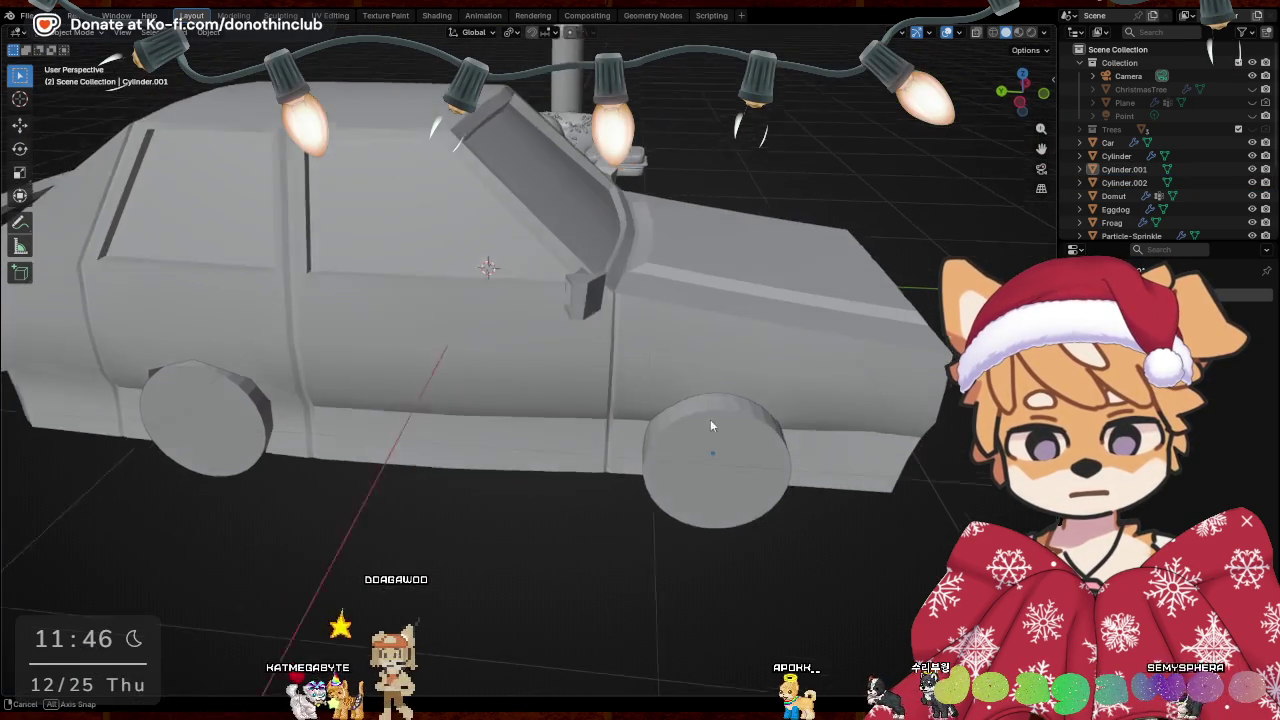
key(Tab)
mouse_move(706, 347)
middle_down()
mouse_move(928, 366)
mouse_move(566, 434)
mouse_move(491, 346)
mouse_move(464, 371)
mouse_move(514, 414)
mouse_move(525, 538)
middle_up()
scroll(597, 429, up, 2)
key(4)
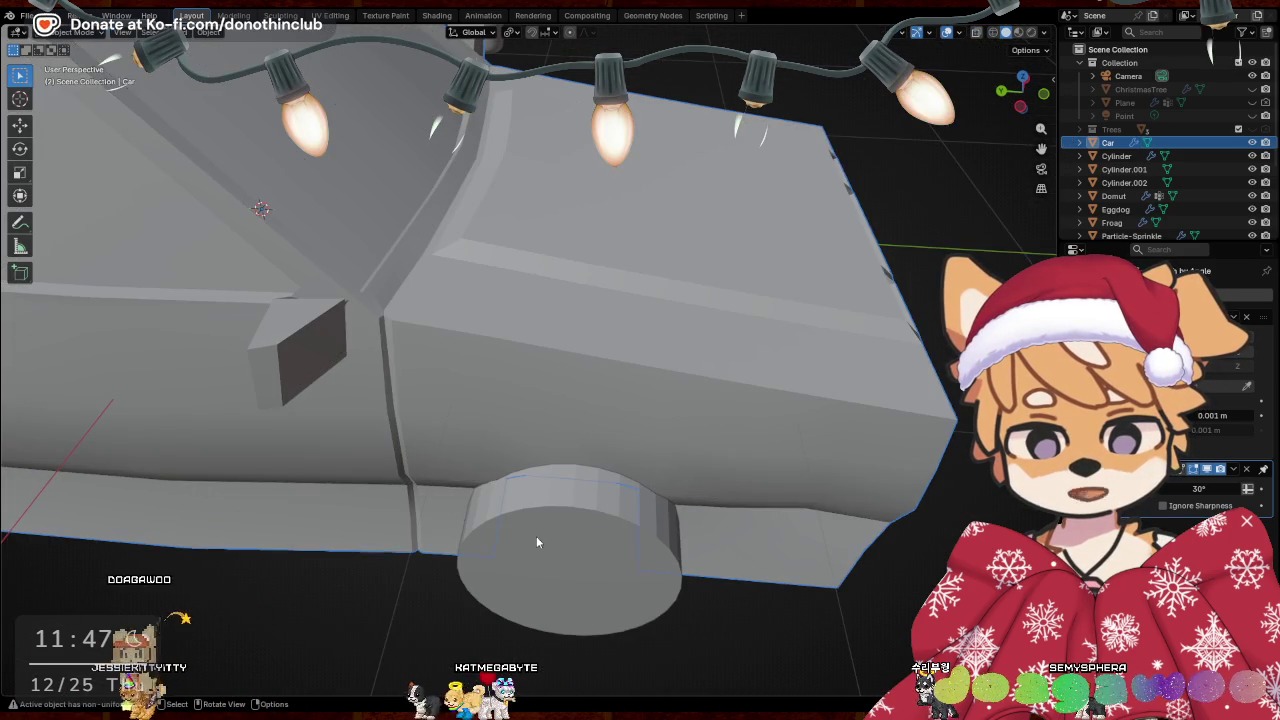
Hide the front wheel and widen the wheel-arch faces by 1.15 along X
key(h)
middle_drag(522, 432, 372, 250)
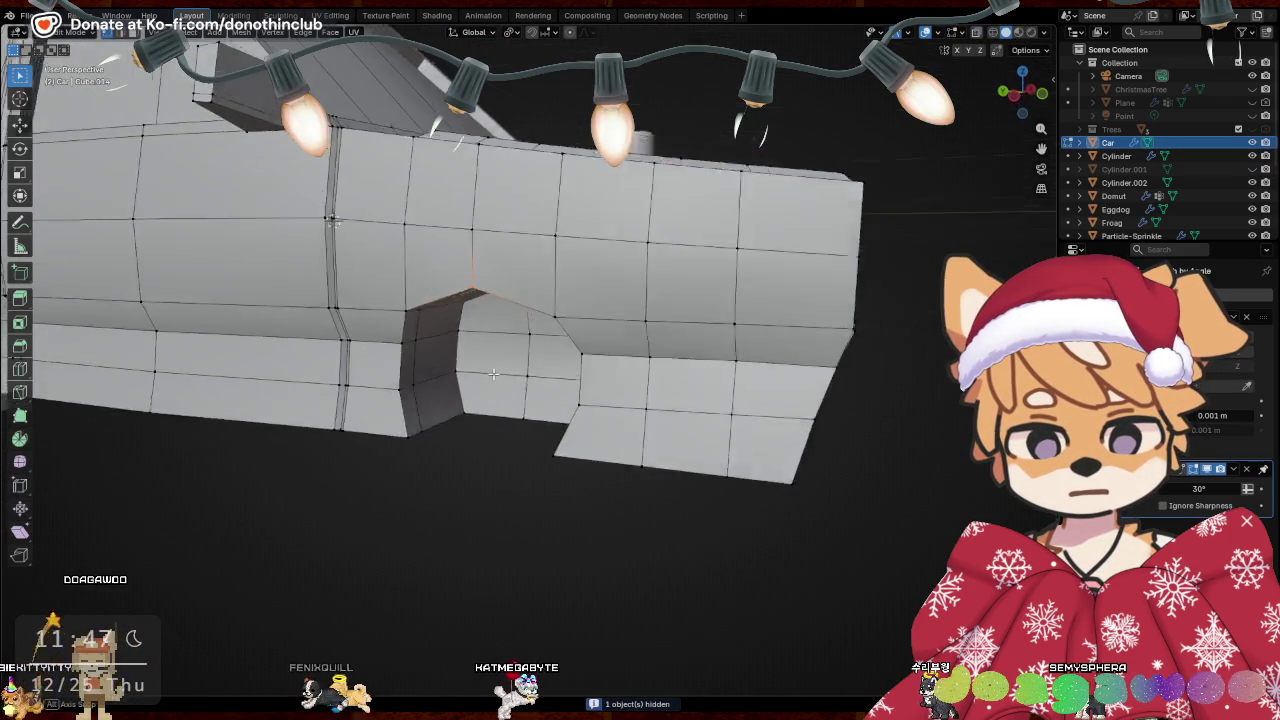
drag(352, 251, 460, 358)
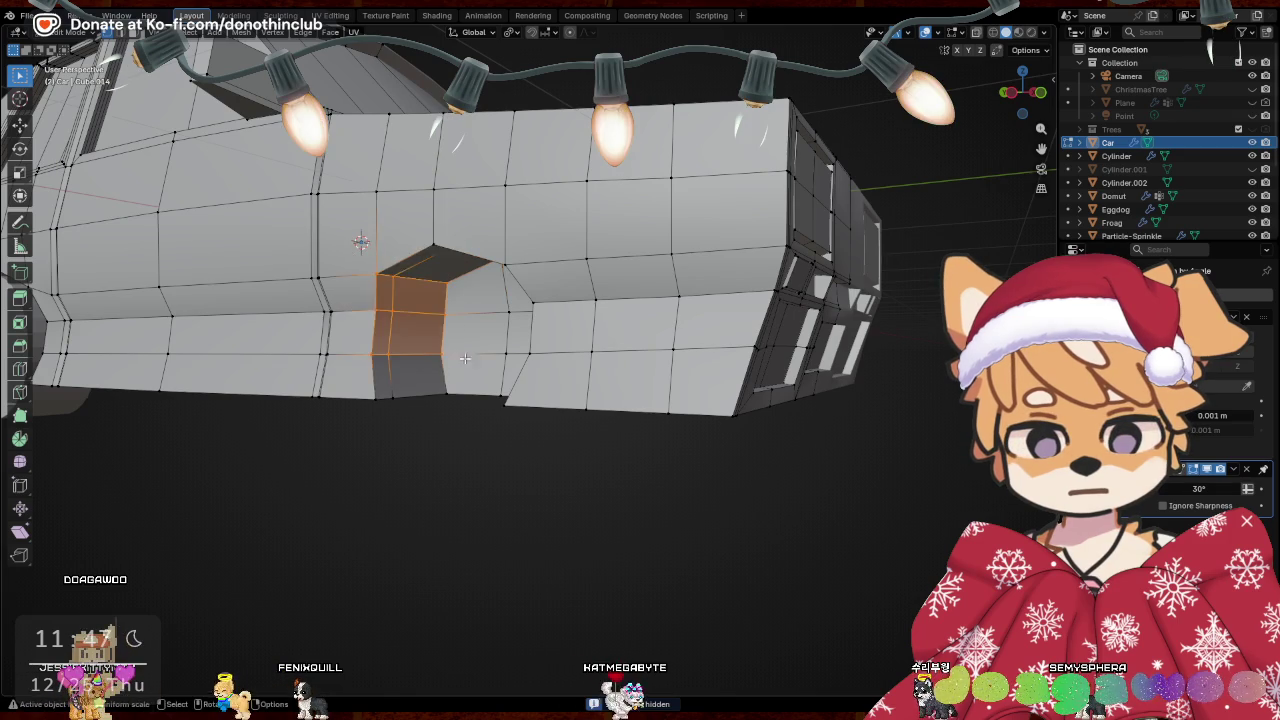
middle_drag(460, 358, 652, 265)
drag(652, 265, 741, 342)
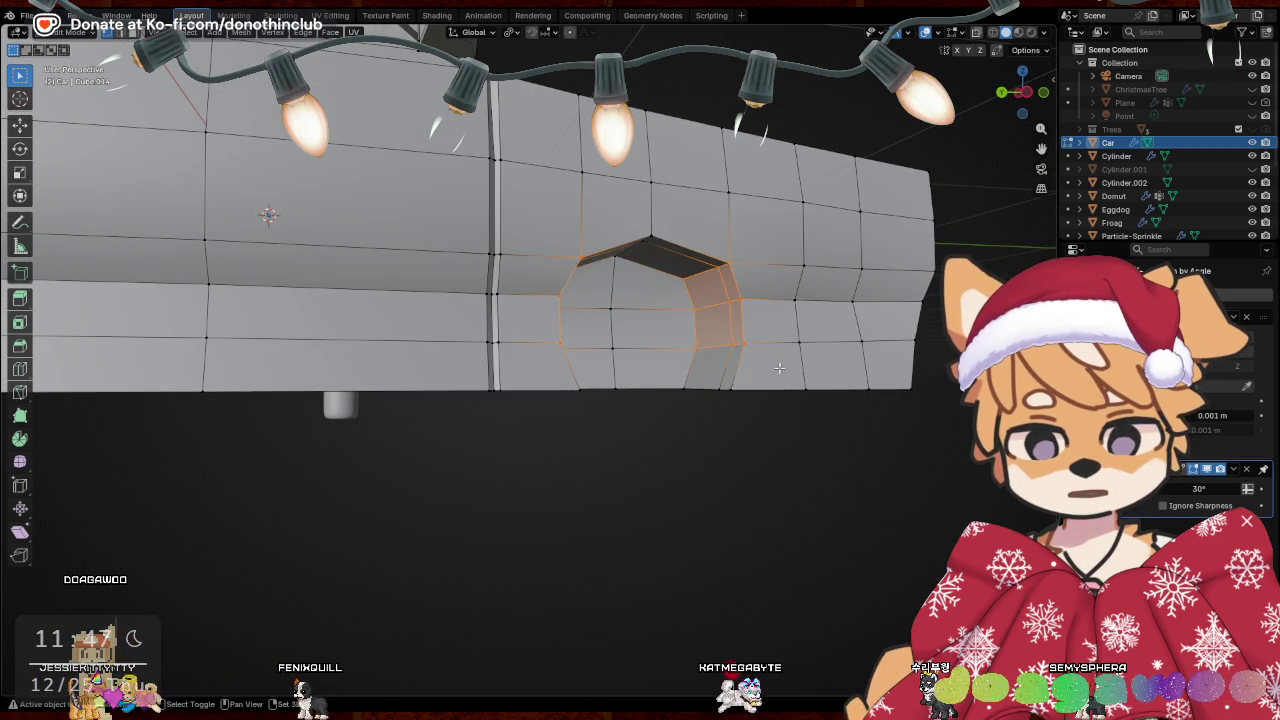
key(s)
key(Escape)
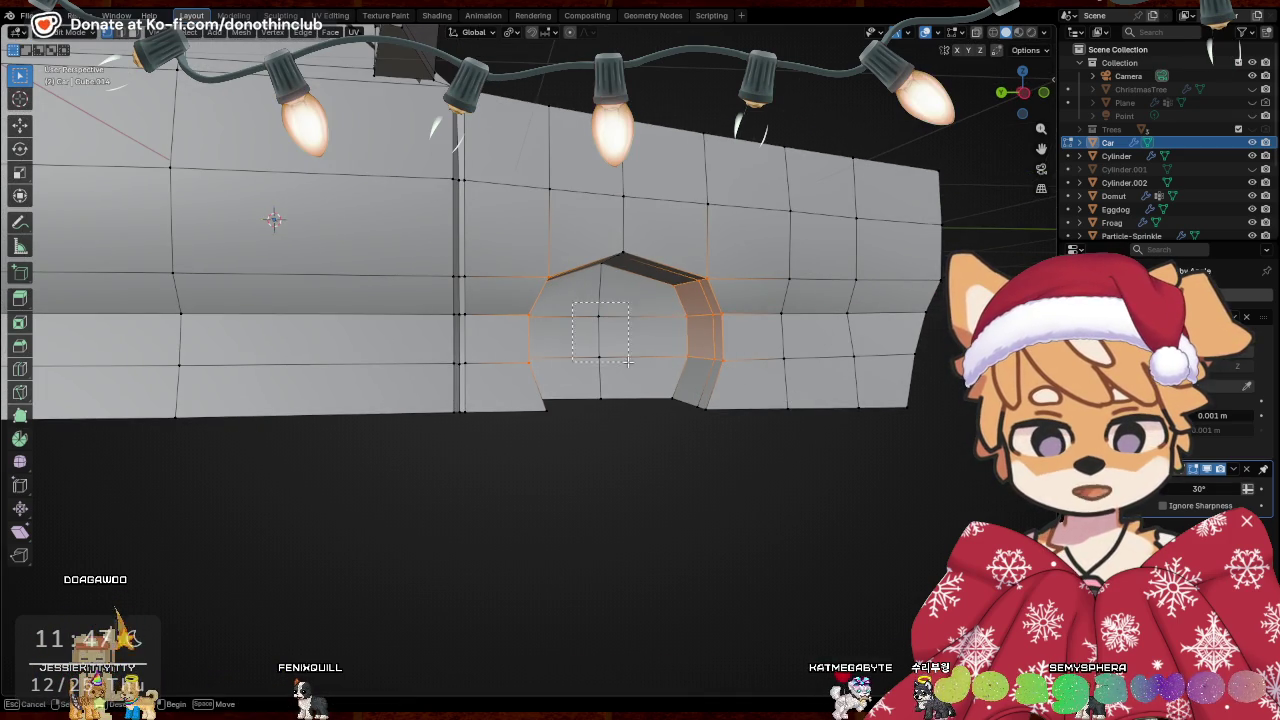
drag(627, 360, 627, 360)
key(s)
key(x)
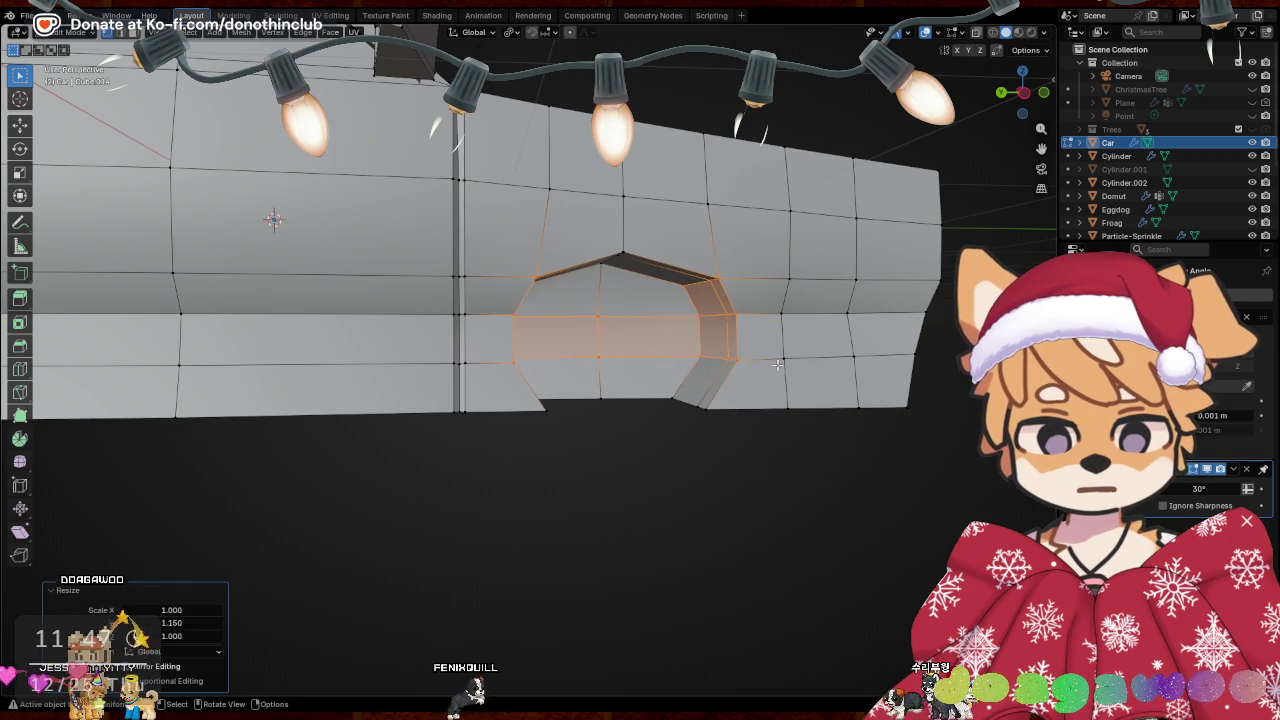
click(777, 364)
Widen the bottom edges of the wheel opening along Y
drag(711, 432, 694, 429)
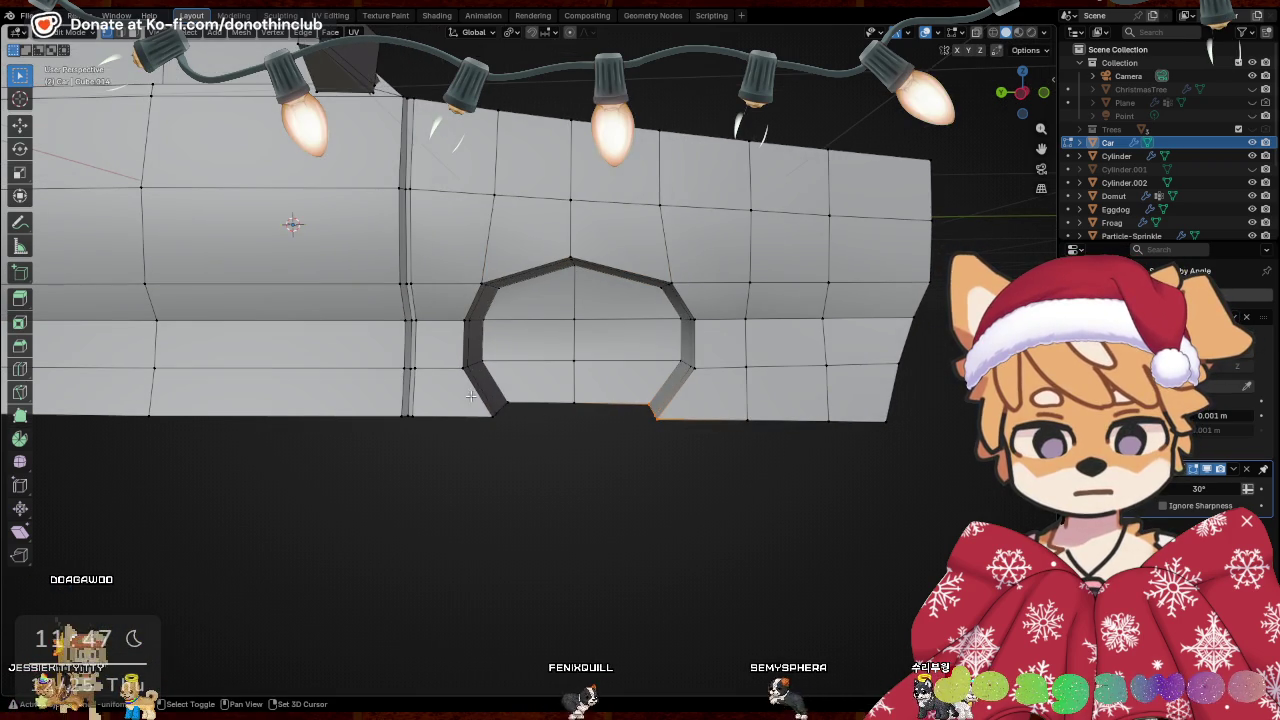
drag(466, 400, 614, 446)
key(s)
key(y)
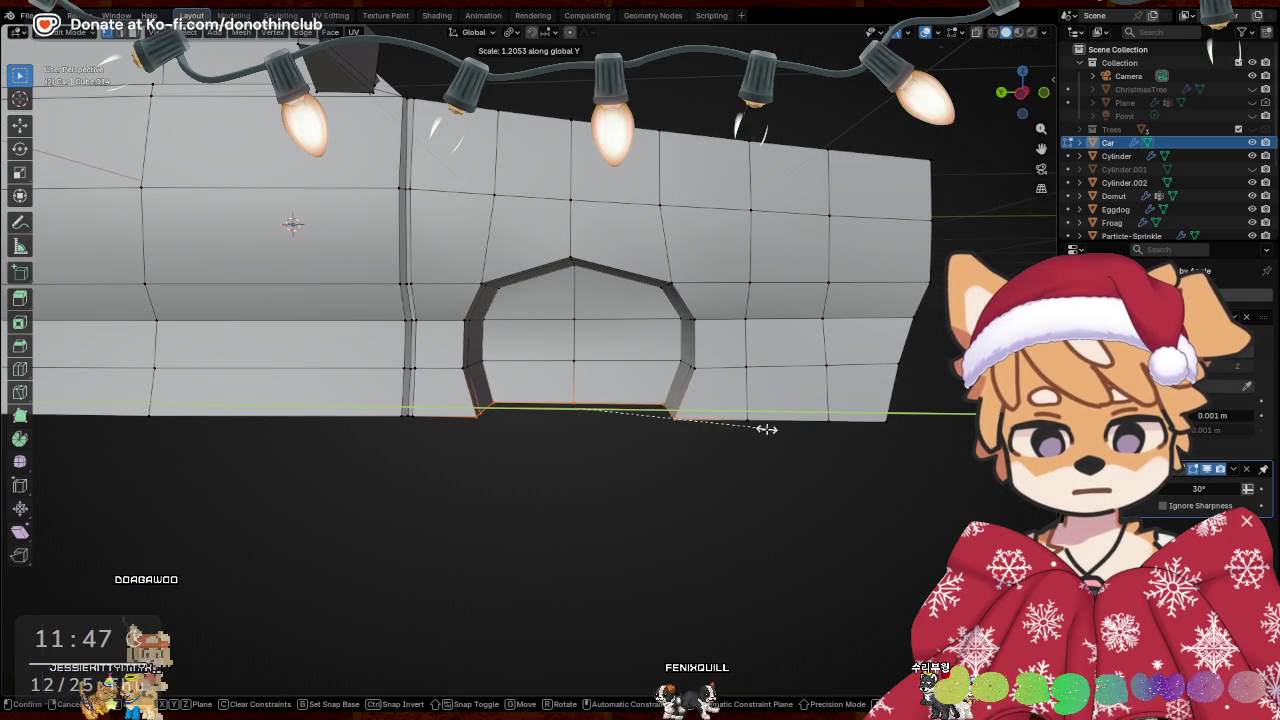
click(767, 428)
Raise the arch-top edges, extrude them upward into a lip, and lift them higher
middle_drag(767, 428, 474, 234)
drag(474, 234, 698, 286)
key(g)
key(z)
click(712, 276)
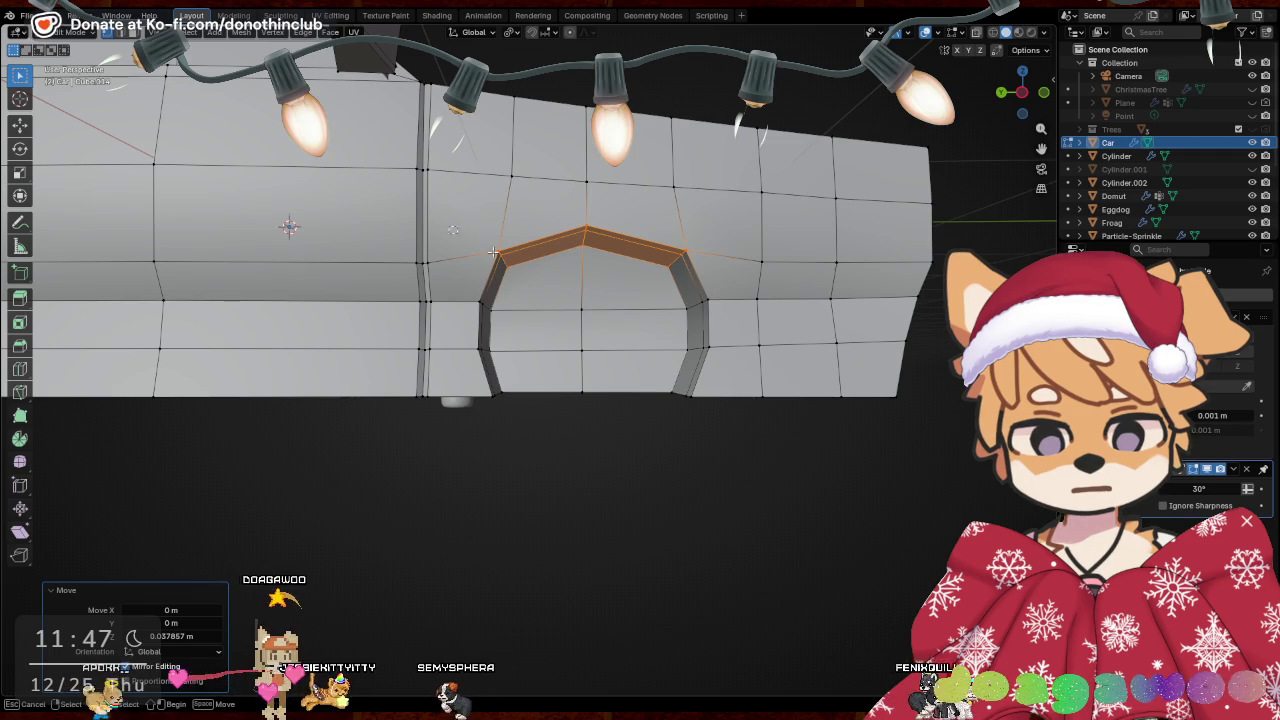
key(e)
key(z)
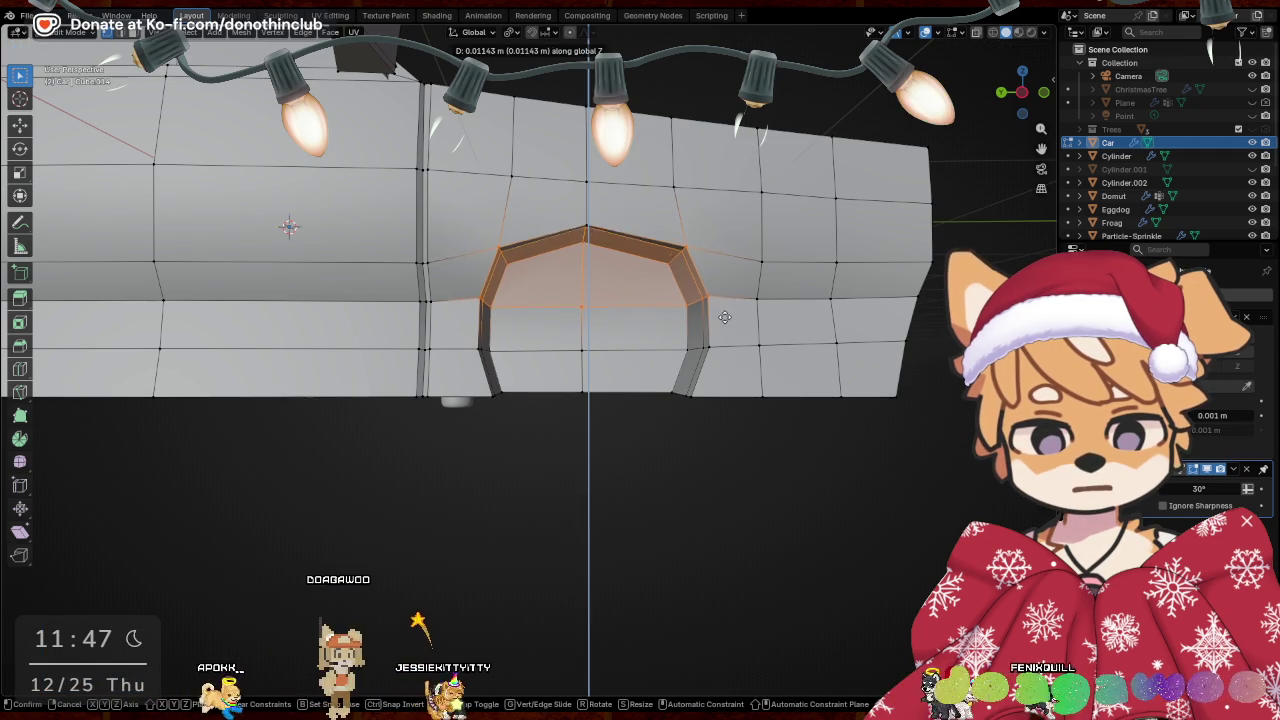
click(724, 316)
key(g)
key(z)
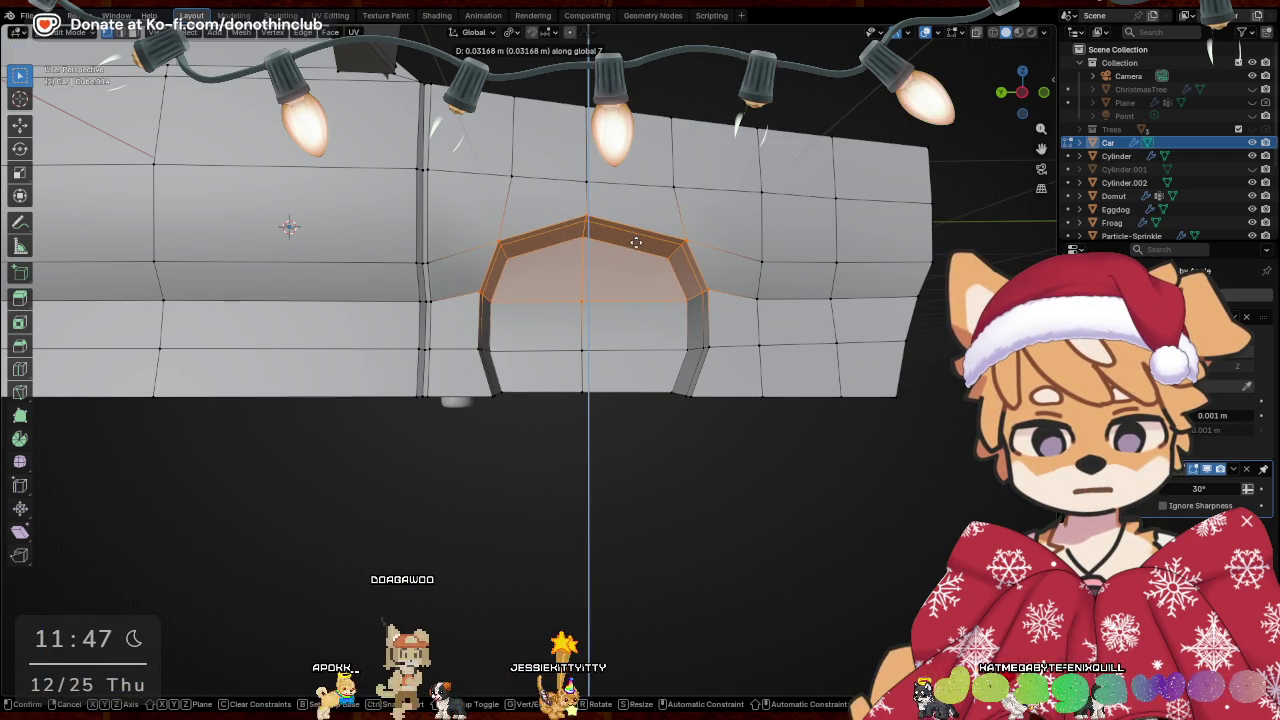
click(704, 395)
Return to Object Mode and unhide the front wheel
middle_drag(704, 395, 696, 408)
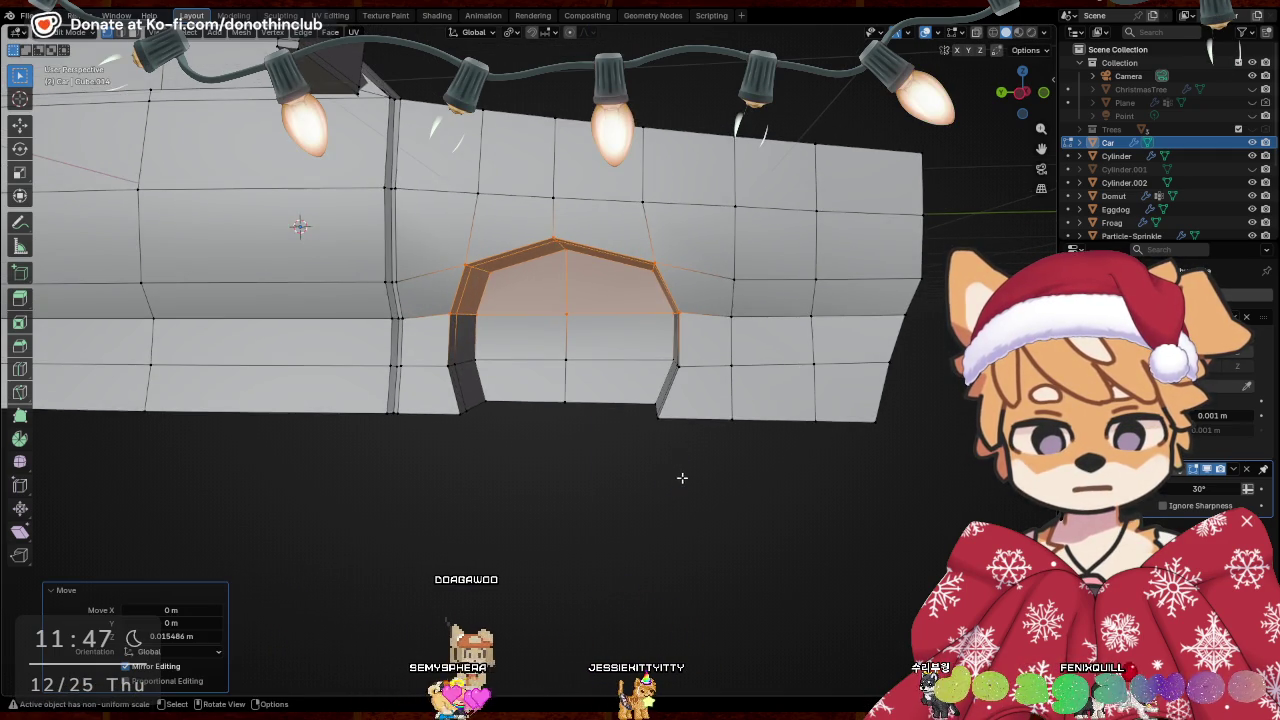
key(Tab)
click(1252, 169)
mouse_move(925, 328)
middle_down()
mouse_move(761, 387)
mouse_move(693, 359)
middle_up()
Adjust the front wheel's height and position along Z and Y
click(691, 405)
key(g)
key(z)
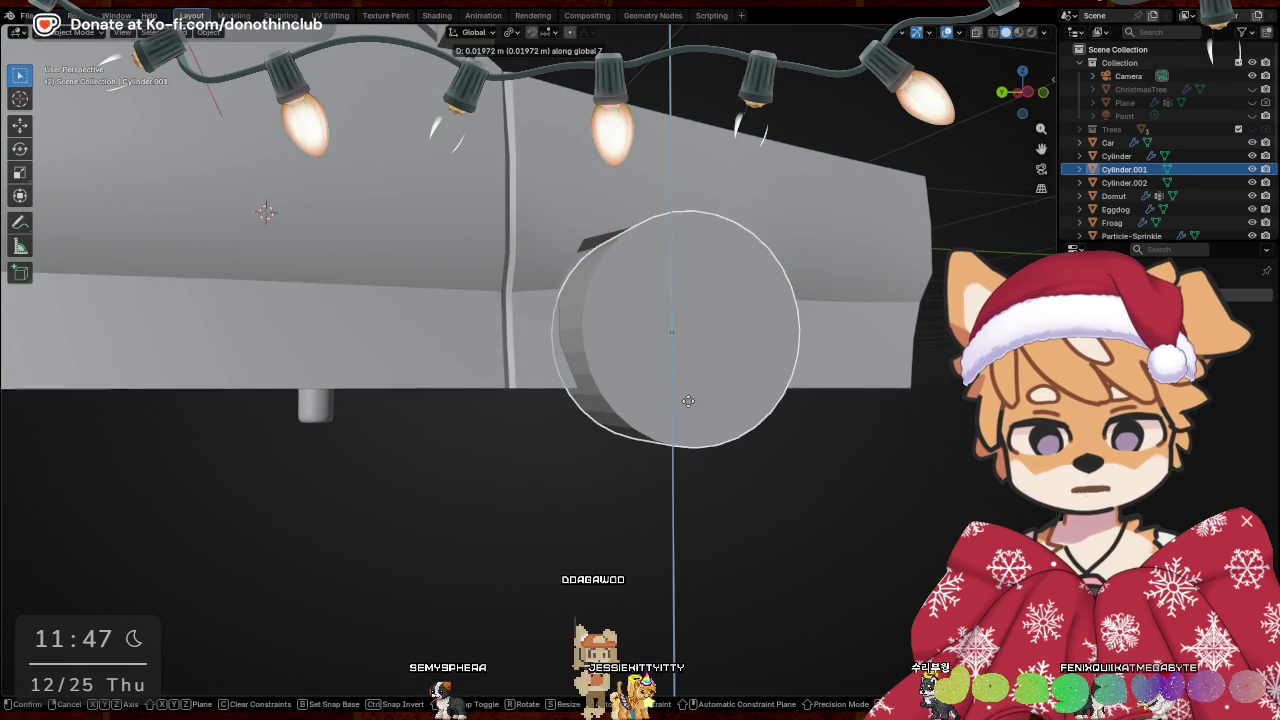
click(740, 416)
mouse_move(740, 416)
middle_down()
mouse_move(752, 481)
mouse_move(710, 488)
mouse_move(738, 366)
mouse_move(737, 288)
mouse_move(73, 433)
mouse_move(333, 448)
mouse_move(343, 514)
middle_up()
key(g)
key(y)
click(745, 481)
key(g)
key(z)
Select both wheel cylinders and scale them along X
click(738, 366)
key(Tab)
key(Tab)
click(333, 448)
key(z)
mouse_move(459, 500)
middle_down()
mouse_move(569, 546)
mouse_move(699, 541)
mouse_move(466, 536)
mouse_move(608, 541)
mouse_move(655, 579)
mouse_move(688, 423)
middle_up()
shift+click(696, 376)
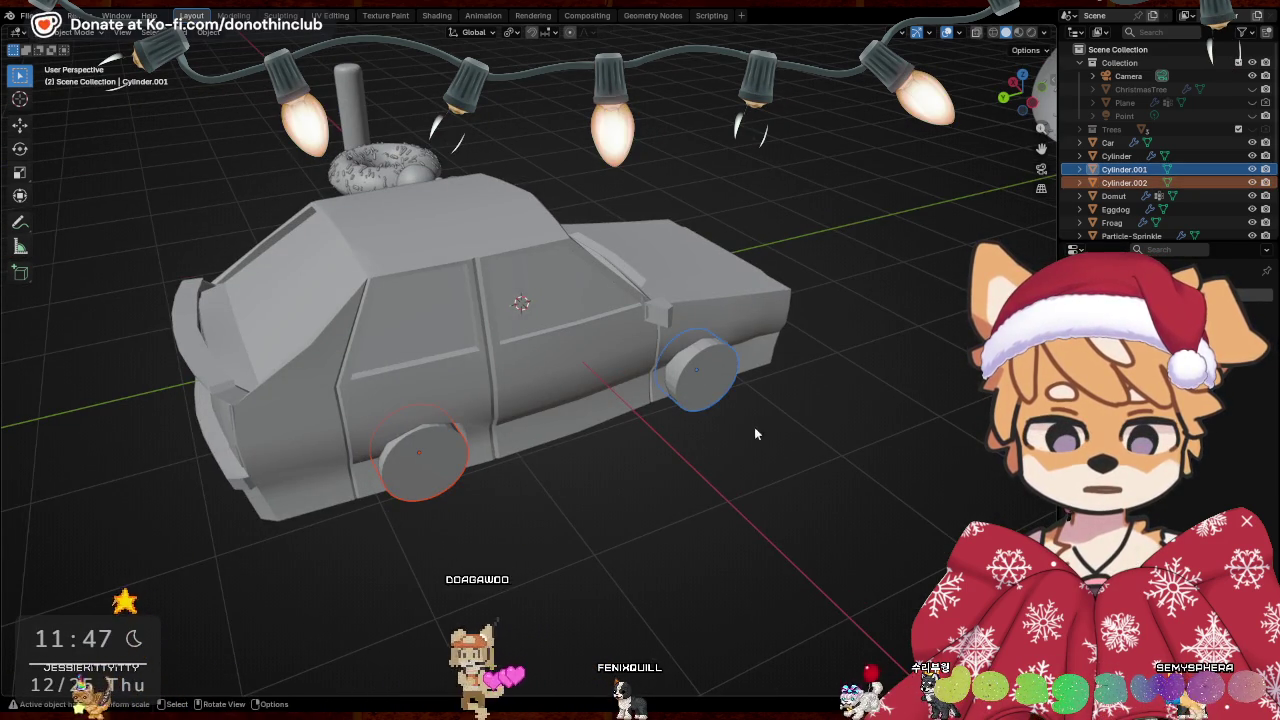
text(sx)
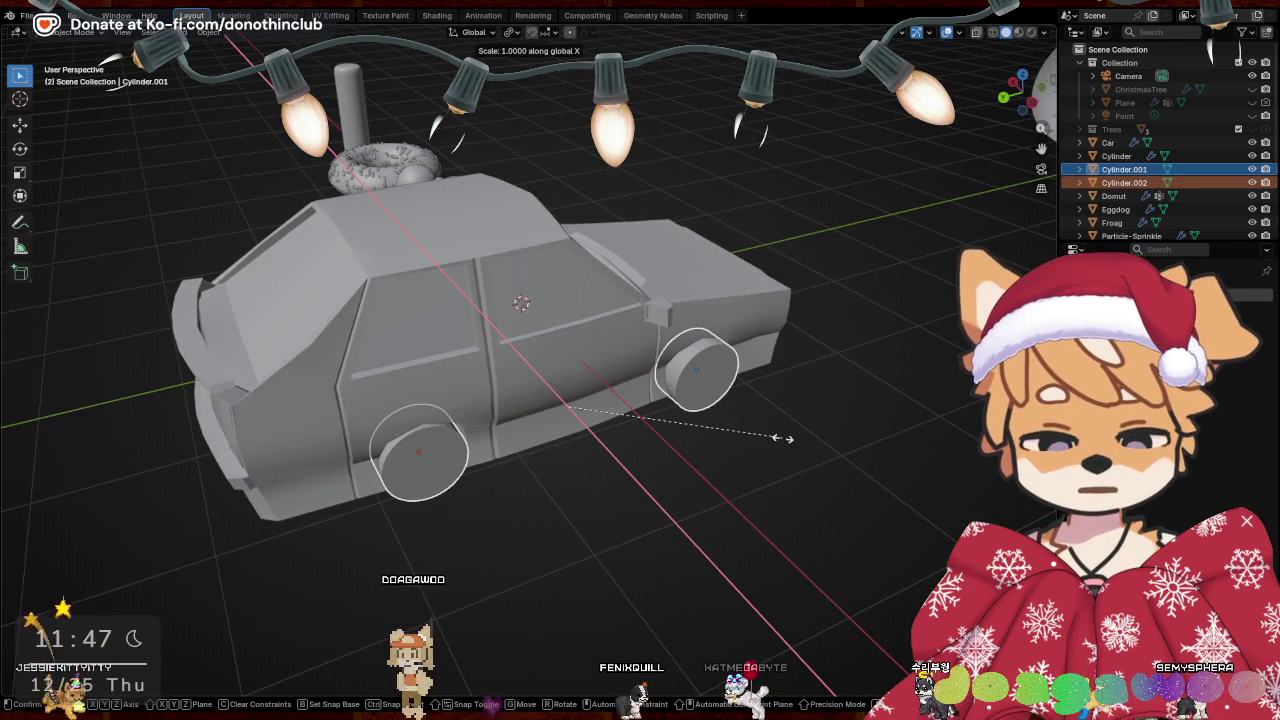
text(0)
key(Return)
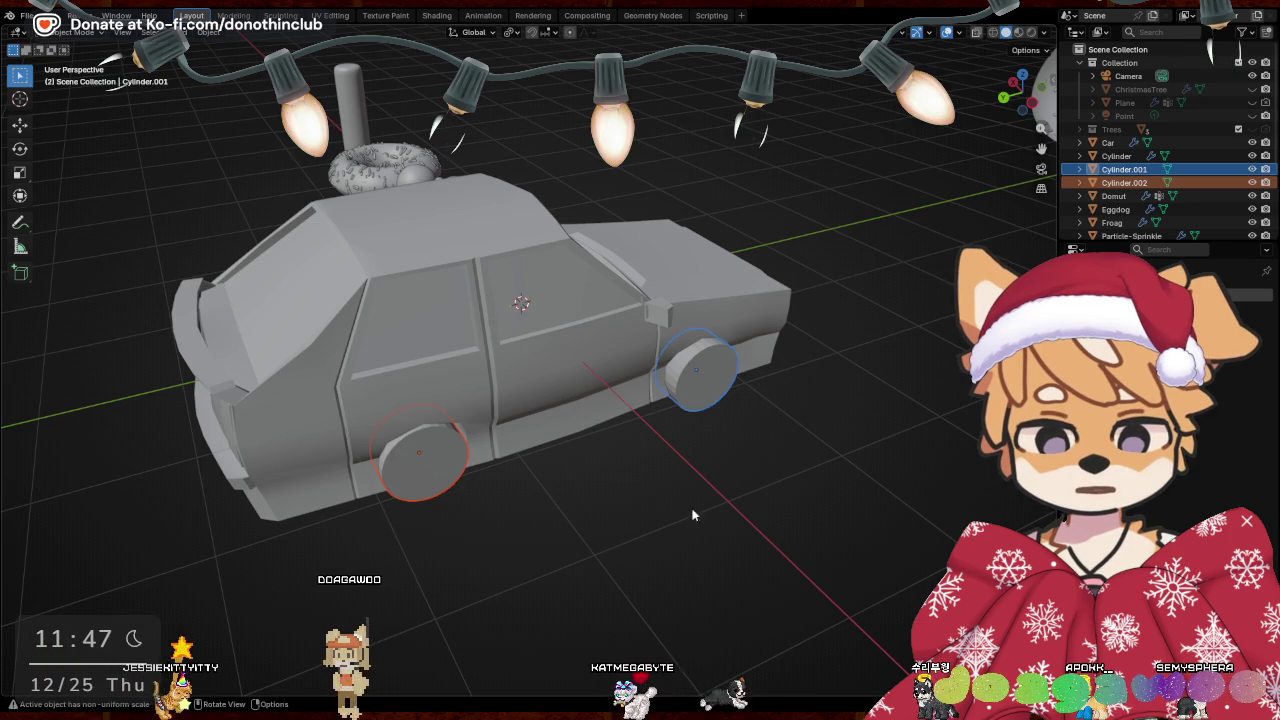
Deselect the wheels, then select Cylinder.001 and bring up its object context menu
middle_drag(679, 510, 828, 486)
click(828, 486)
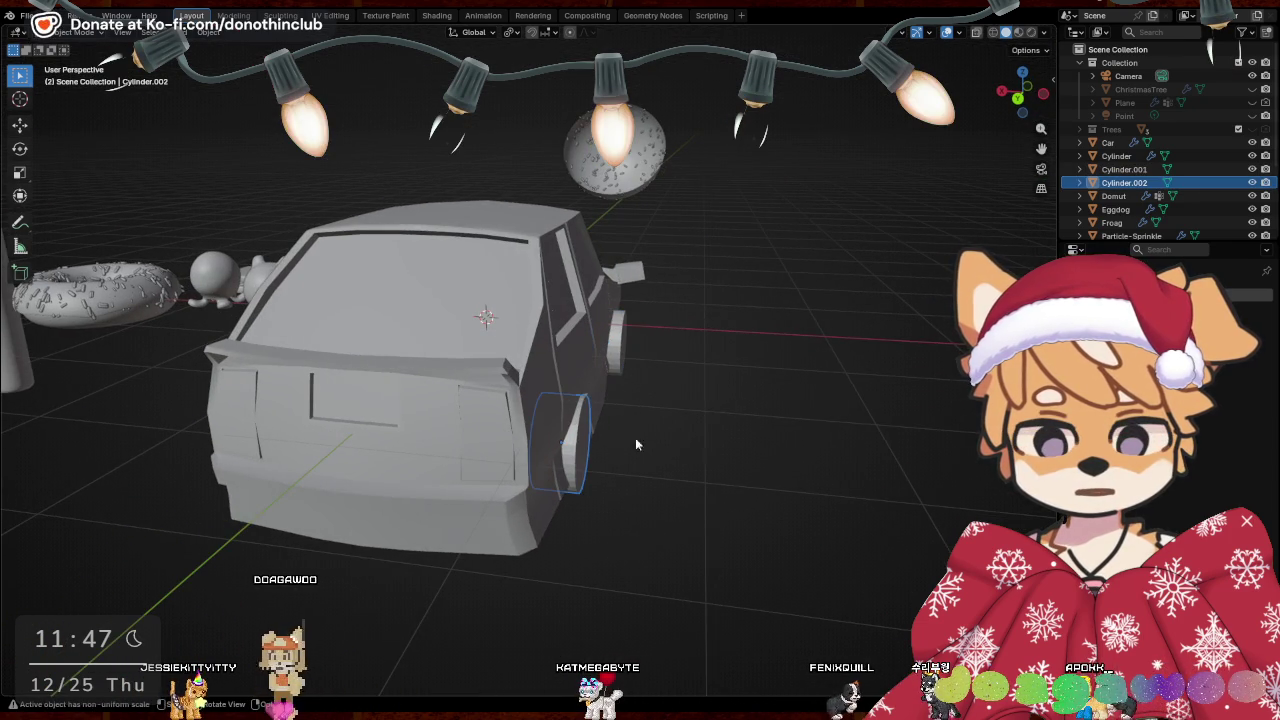
middle_drag(766, 457, 663, 363)
click(652, 335)
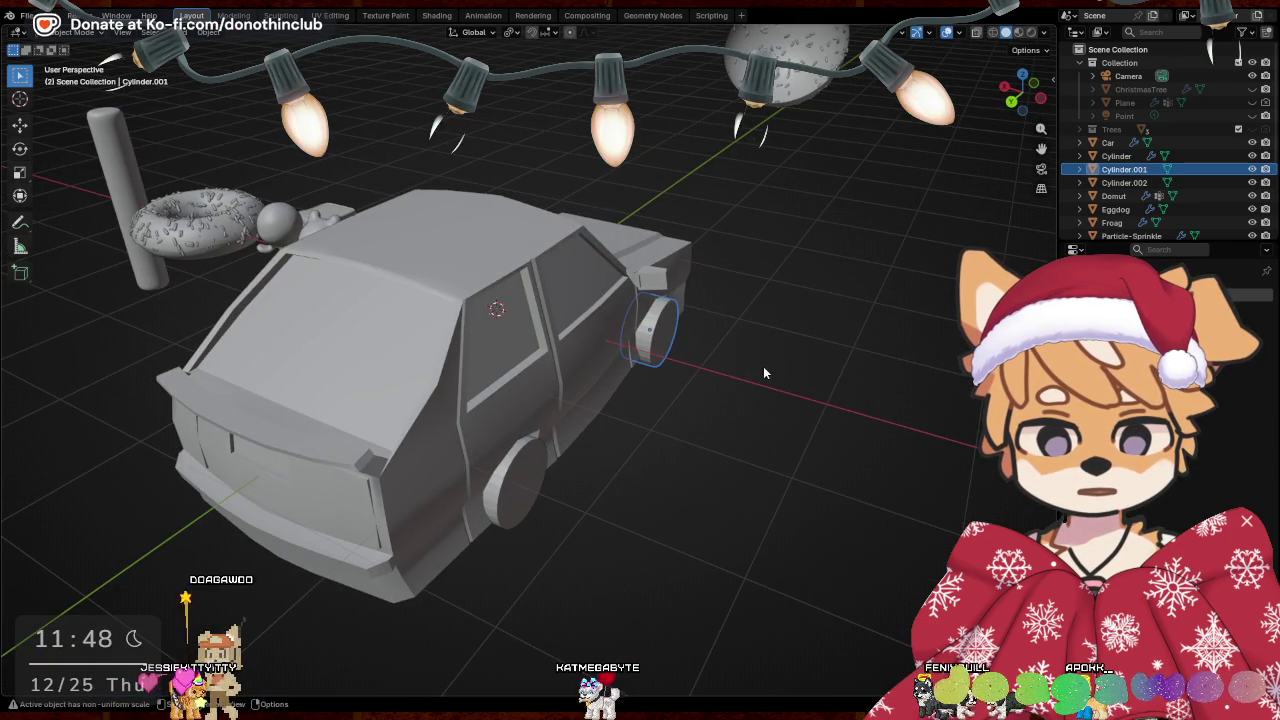
right_click(655, 329)
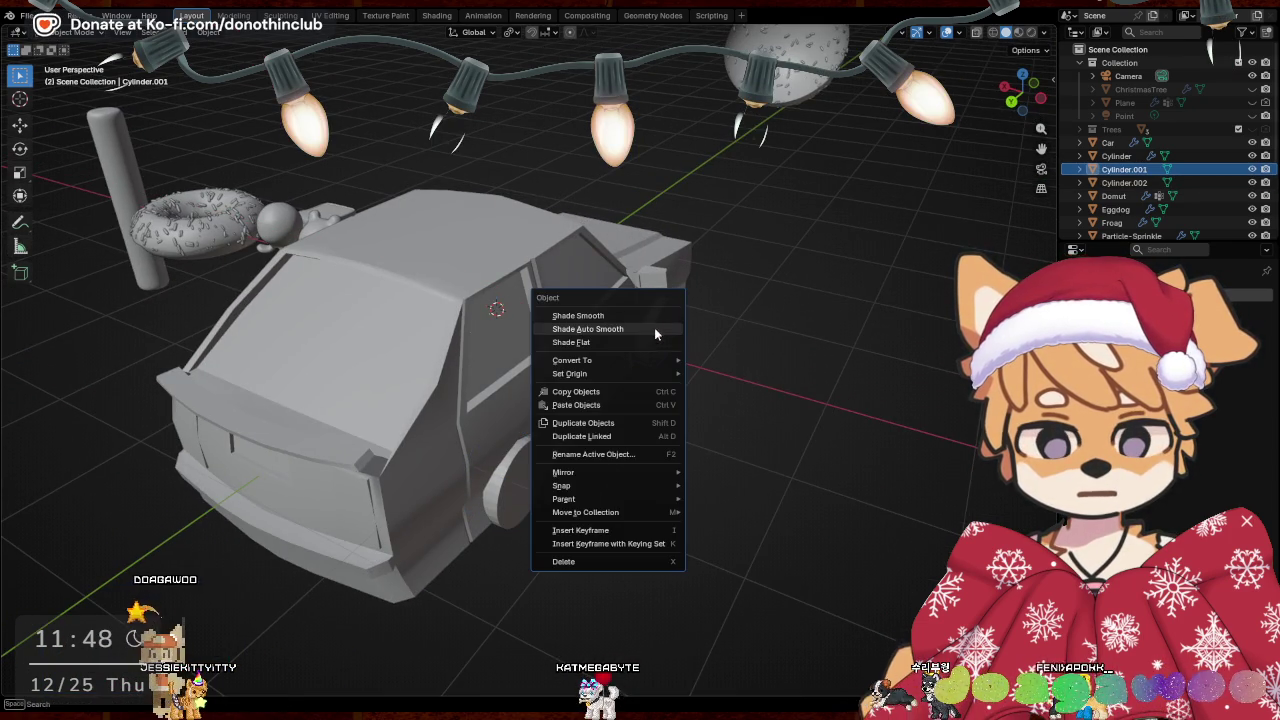
Shade both wheels smooth and join them into one object
click(589, 315)
click(478, 455)
right_click(476, 452)
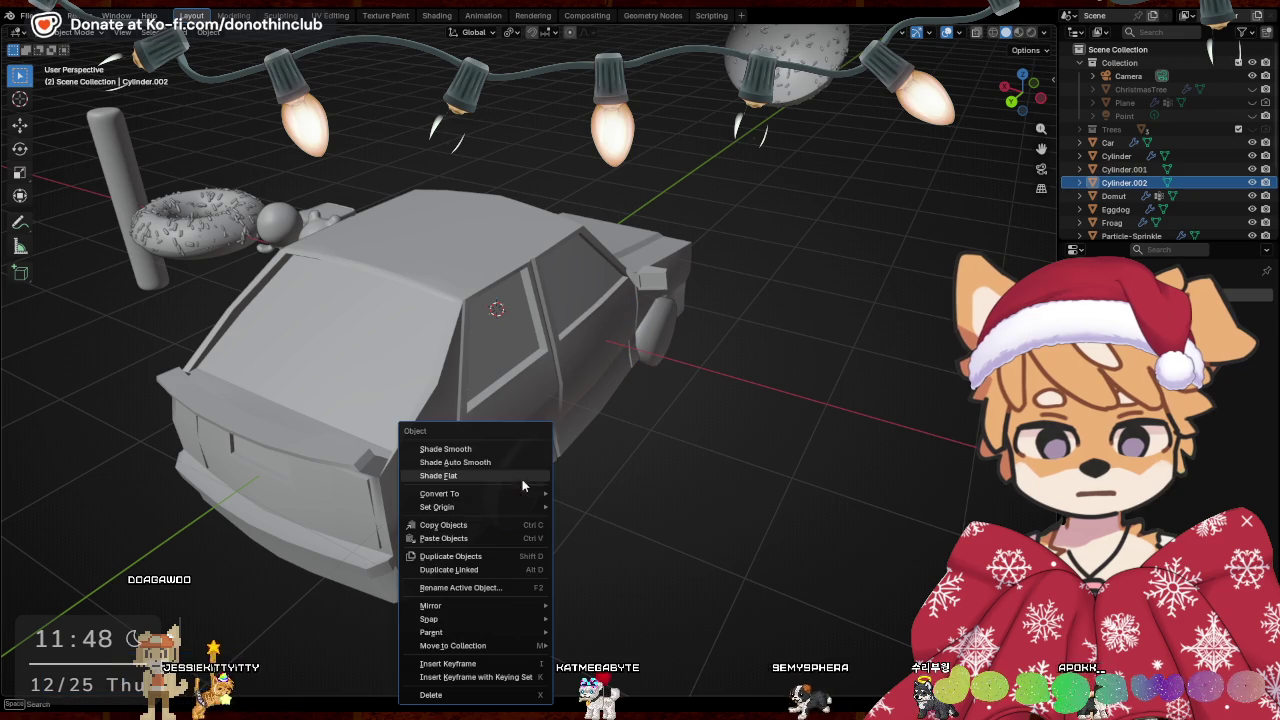
click(474, 452)
mouse_move(439, 493)
shift+click(652, 327)
right_click(652, 327)
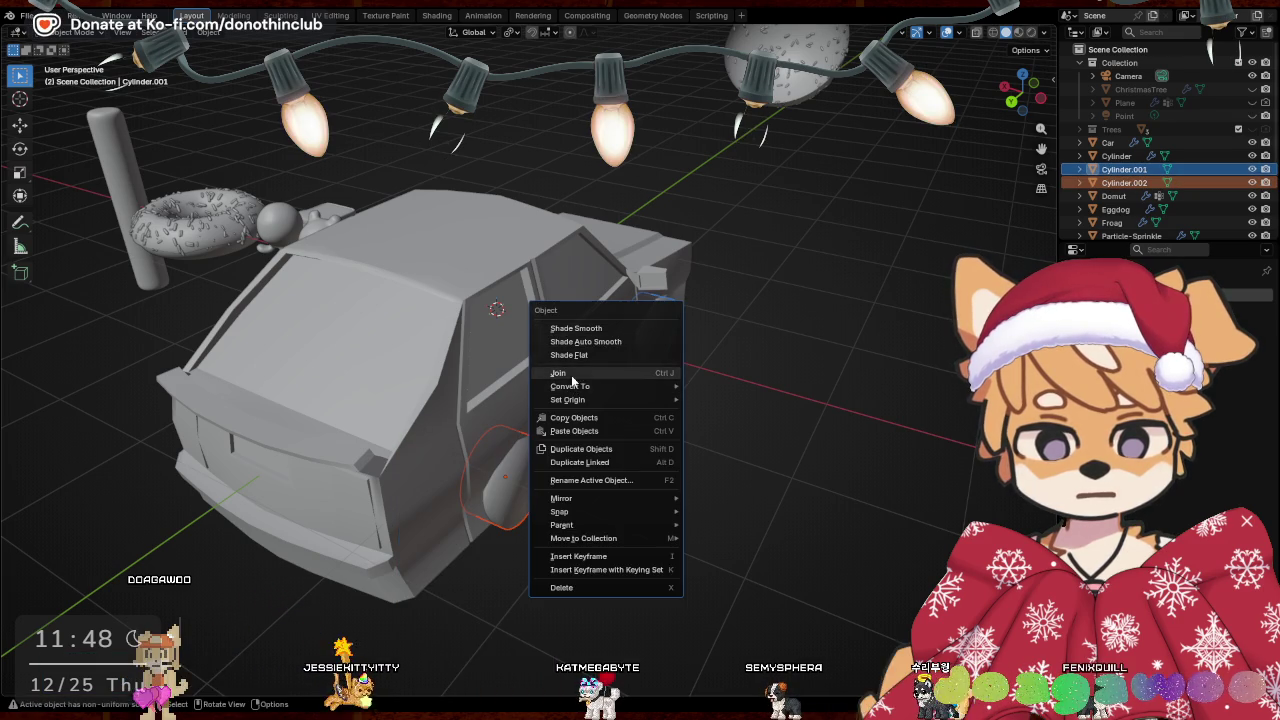
click(660, 373)
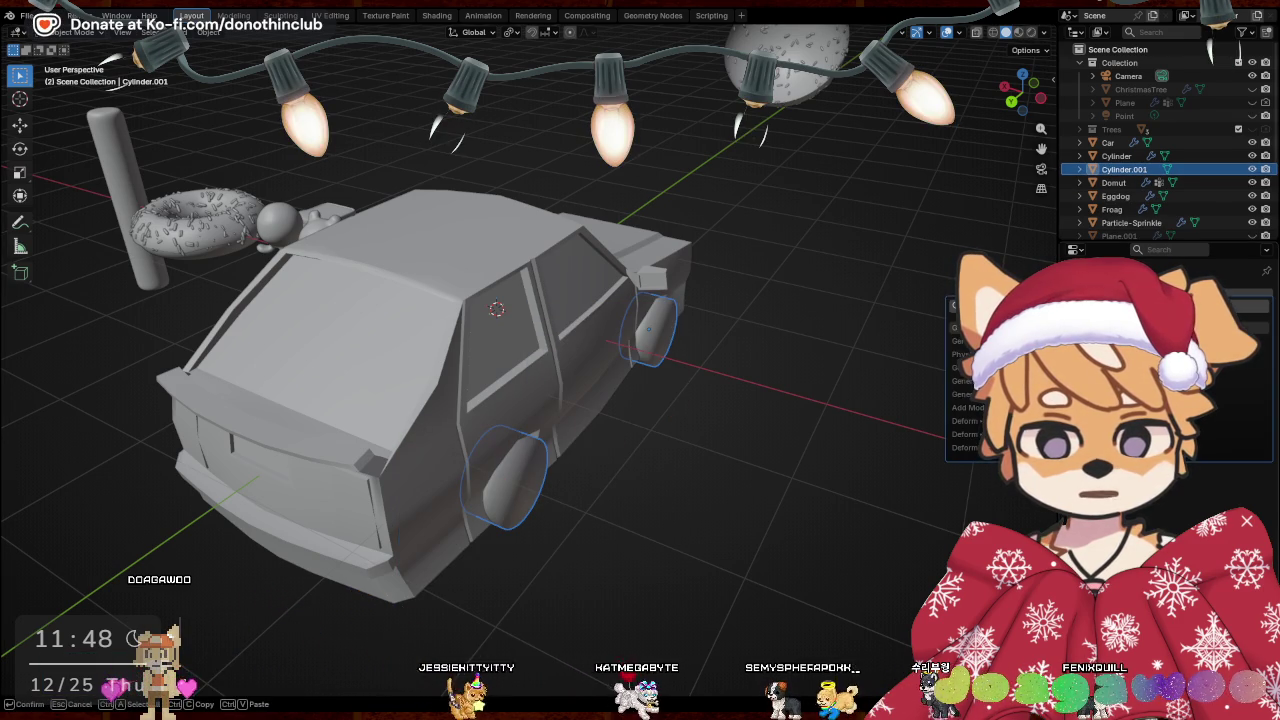
Add a Mirror modifier to the wheels with the Car as mirror object
click(1245, 390)
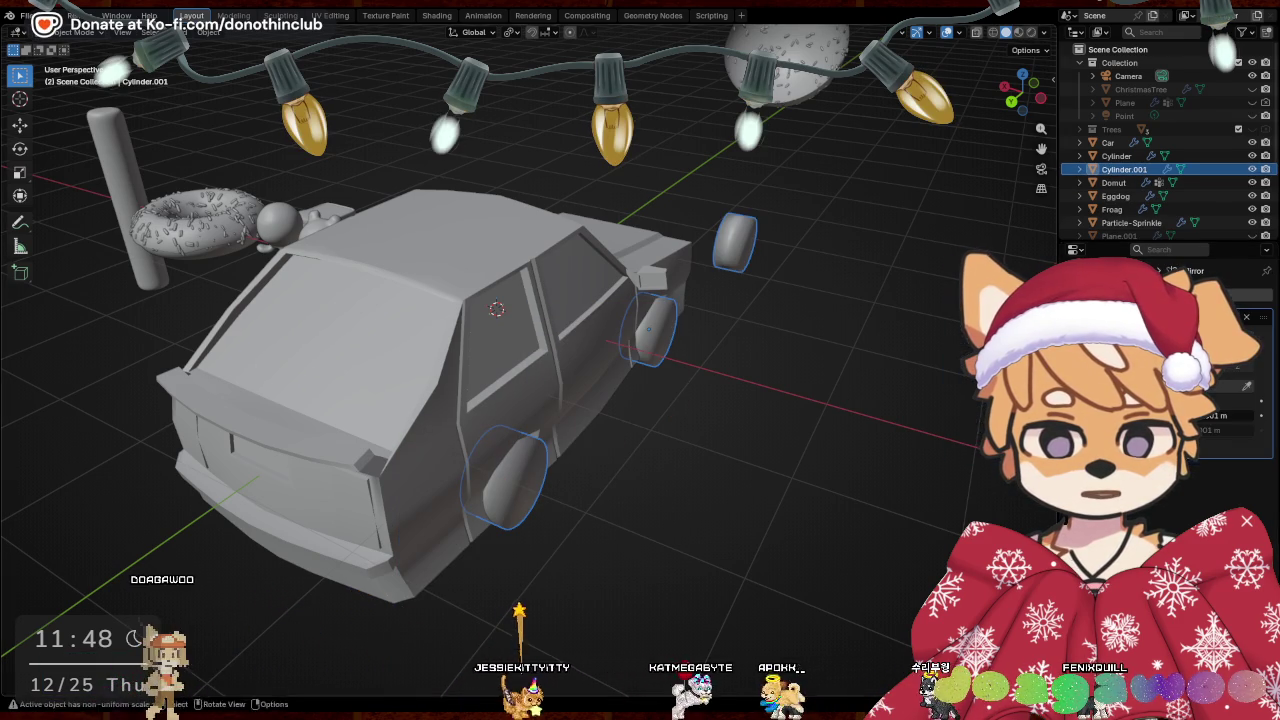
click(617, 343)
mouse_move(771, 375)
middle_down()
mouse_move(933, 444)
mouse_move(823, 483)
mouse_move(754, 440)
middle_up()
click(800, 430)
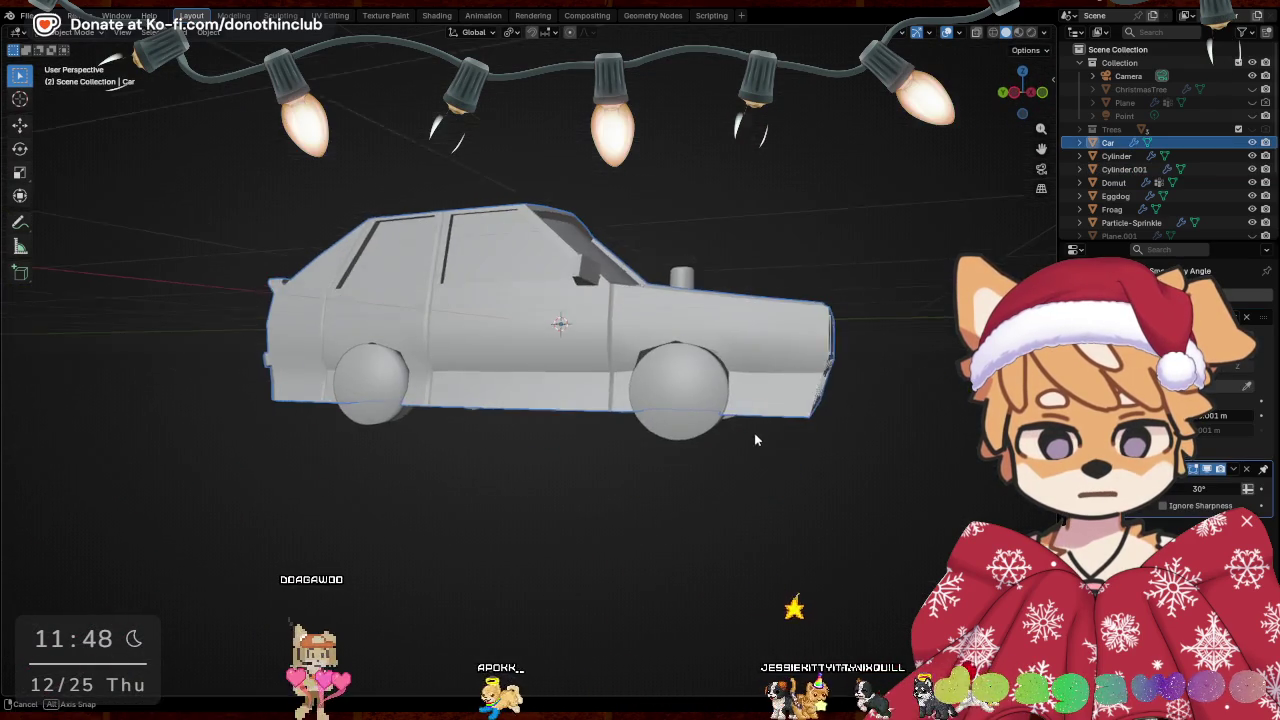
In Edit Mode, select the rear wheel-arch edges and widen them to 1.12 along Y
key(Tab)
scroll(707, 450, up, 1)
scroll(707, 450, up, 3)
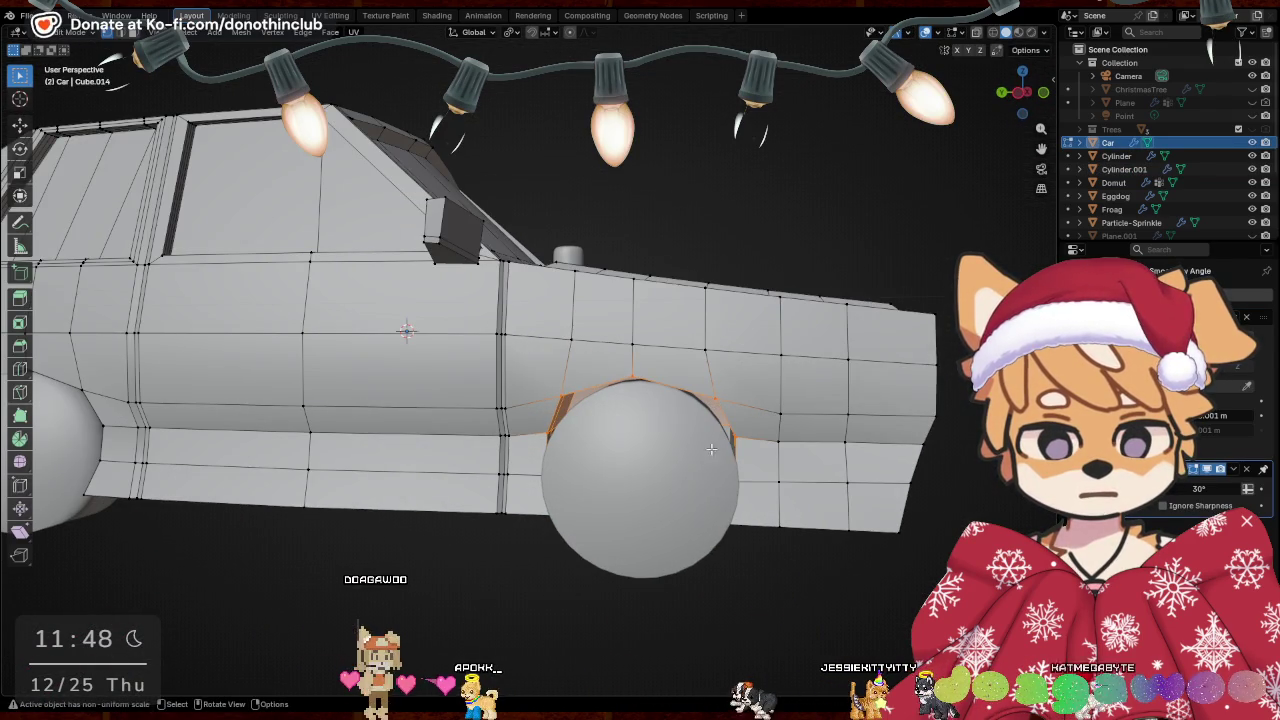
click(718, 468)
drag(765, 484, 707, 488)
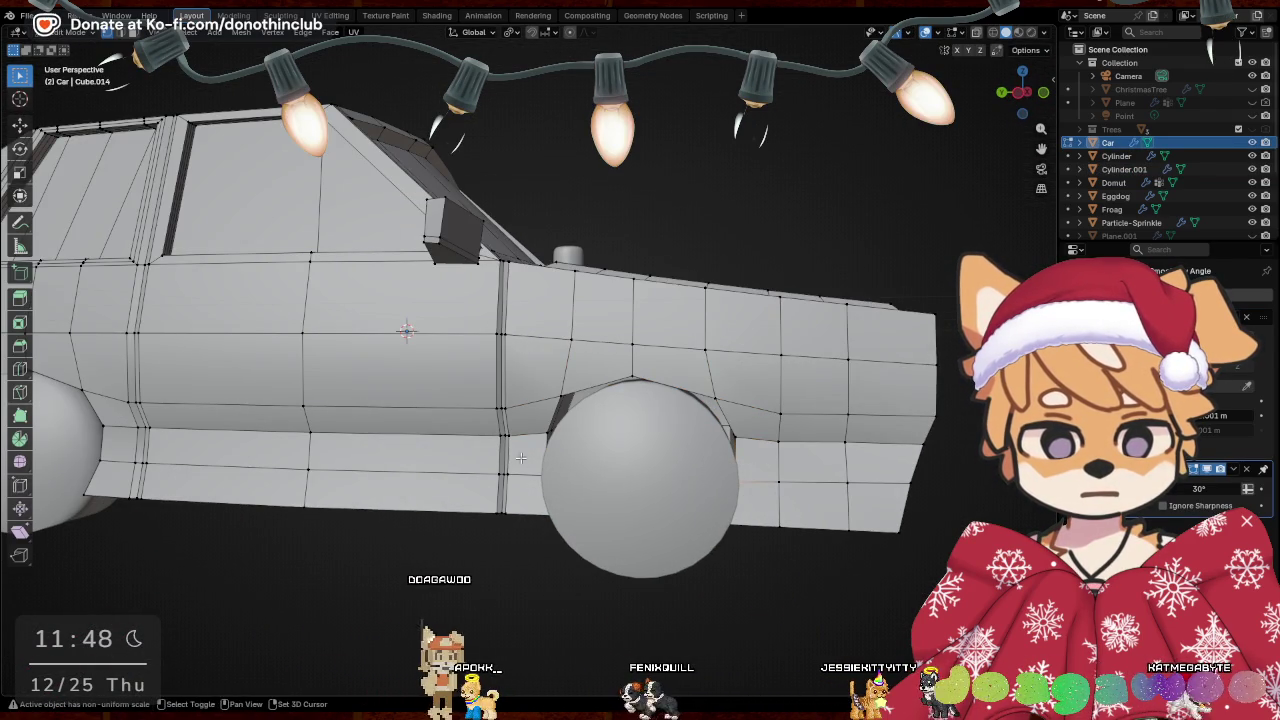
key(s)
key(x)
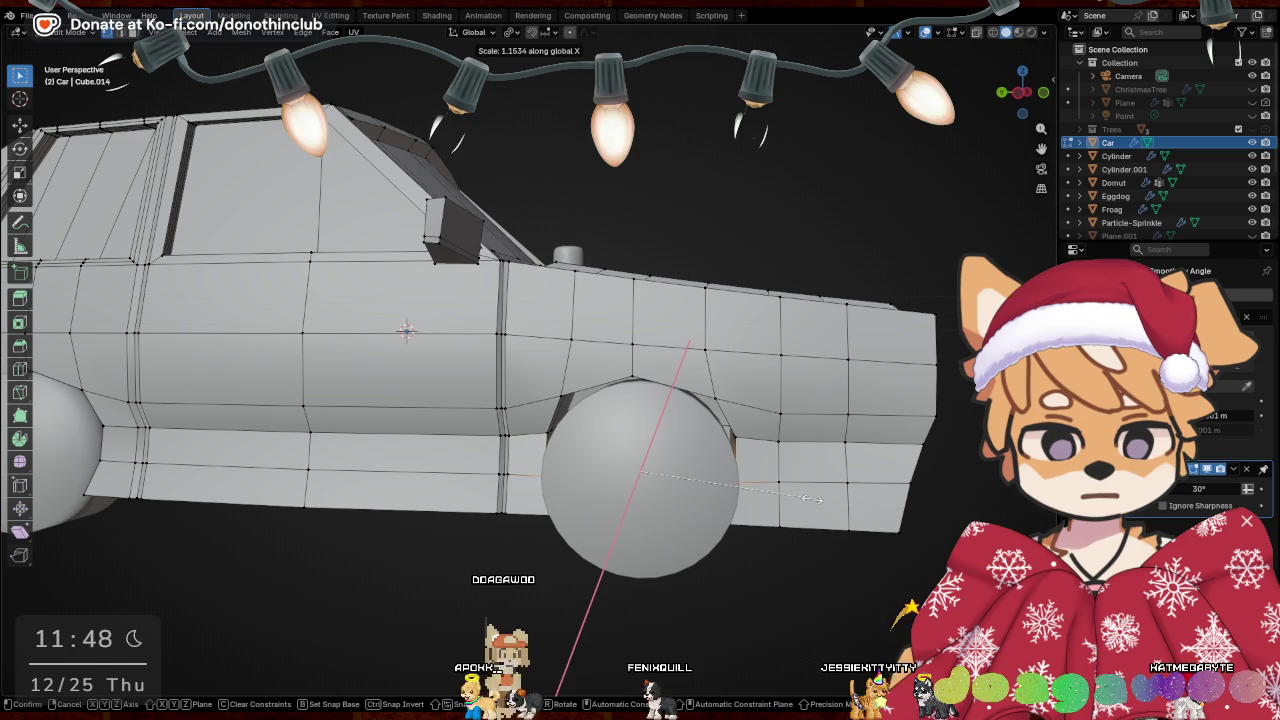
key(y)
click(857, 503)
key(shift+z)
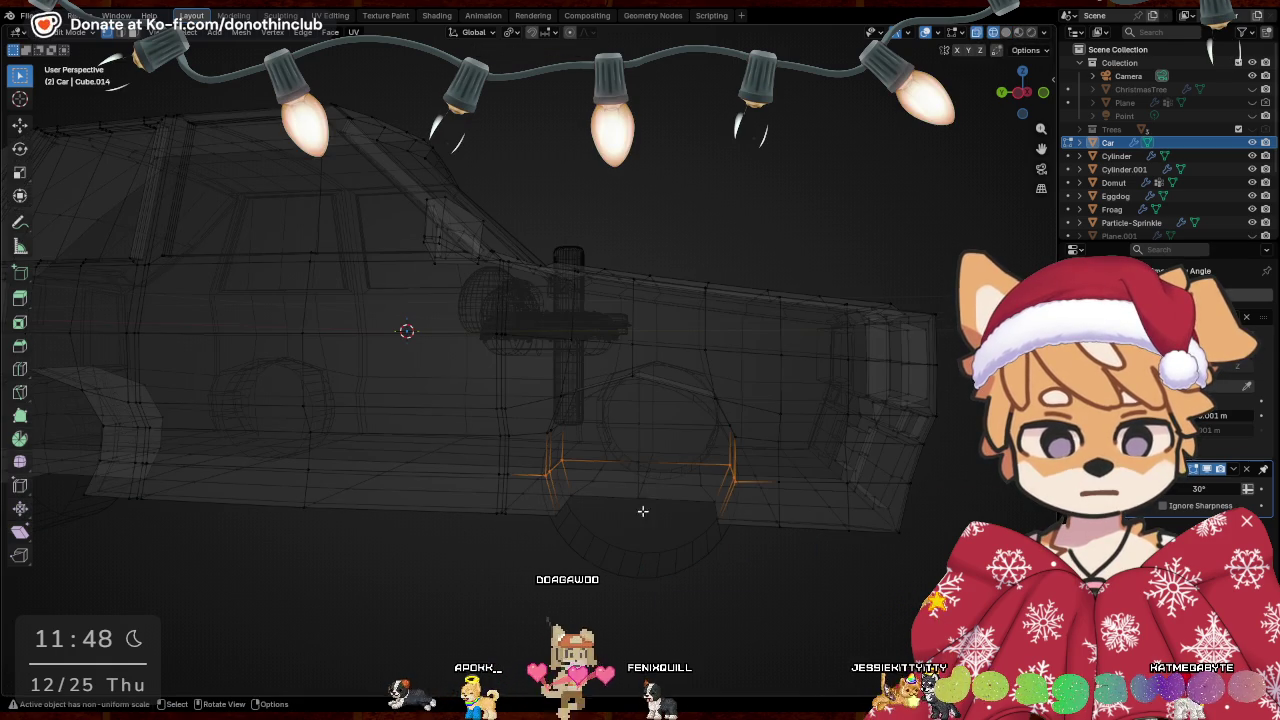
key(s)
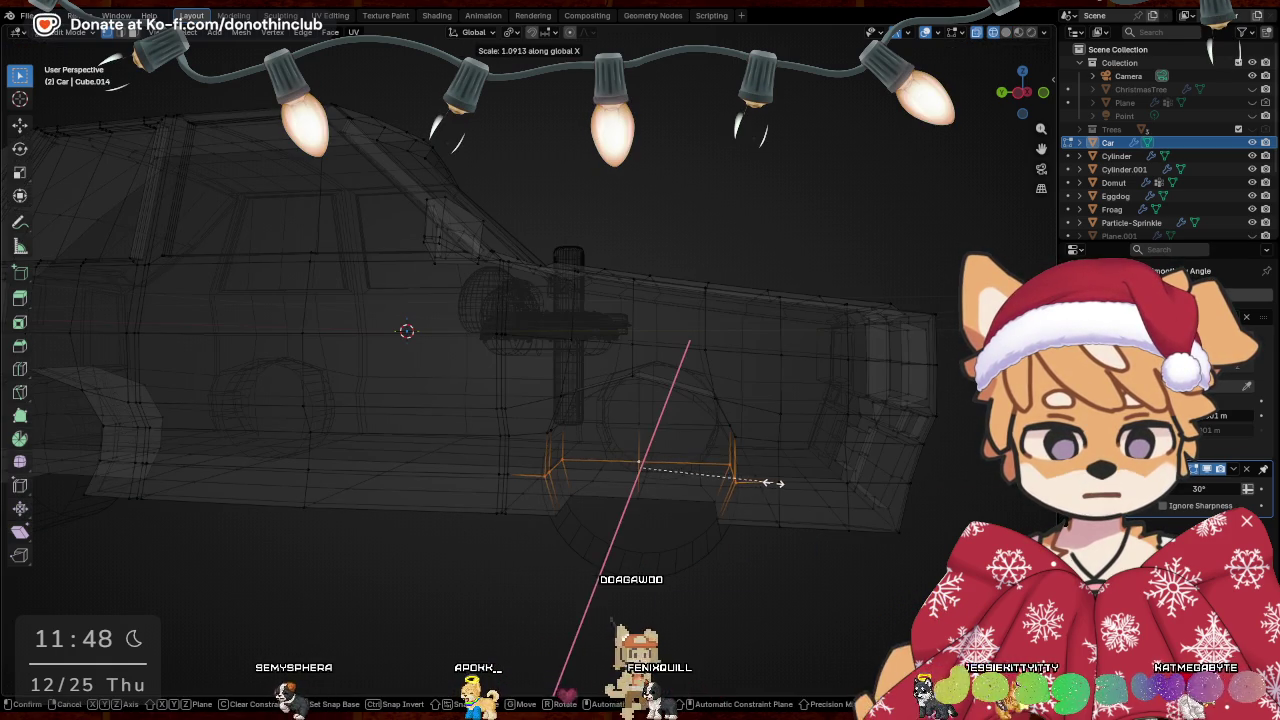
key(y)
click(781, 487)
key(shift+z)
Widen the arch further to 1.221 along Y
scroll(602, 531, up, 3)
shift+middle_drag(602, 531, 565, 468)
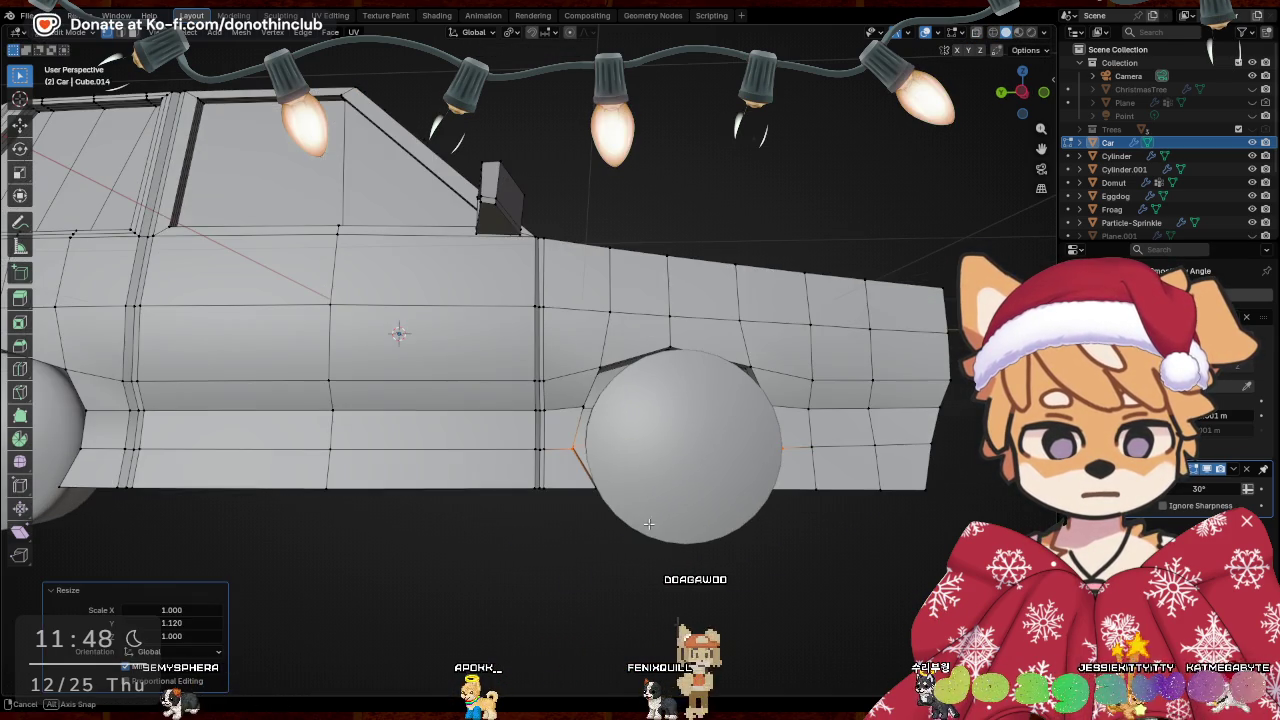
mouse_move(685, 510)
middle_down()
mouse_move(760, 507)
mouse_move(676, 325)
mouse_move(770, 370)
mouse_move(776, 469)
mouse_move(537, 408)
middle_up()
key(s)
key(y)
click(800, 381)
Select the edges along the arch top and stretch them by 1.053
drag(537, 408, 678, 428)
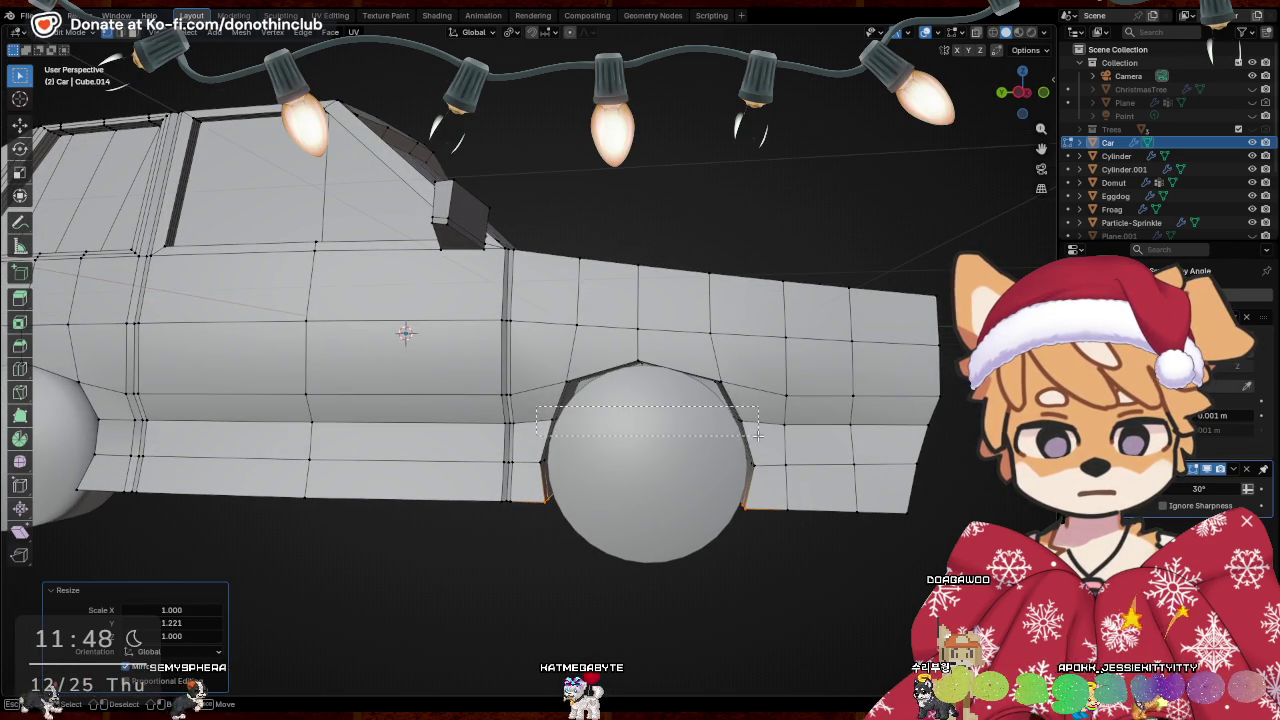
drag(758, 436, 779, 431)
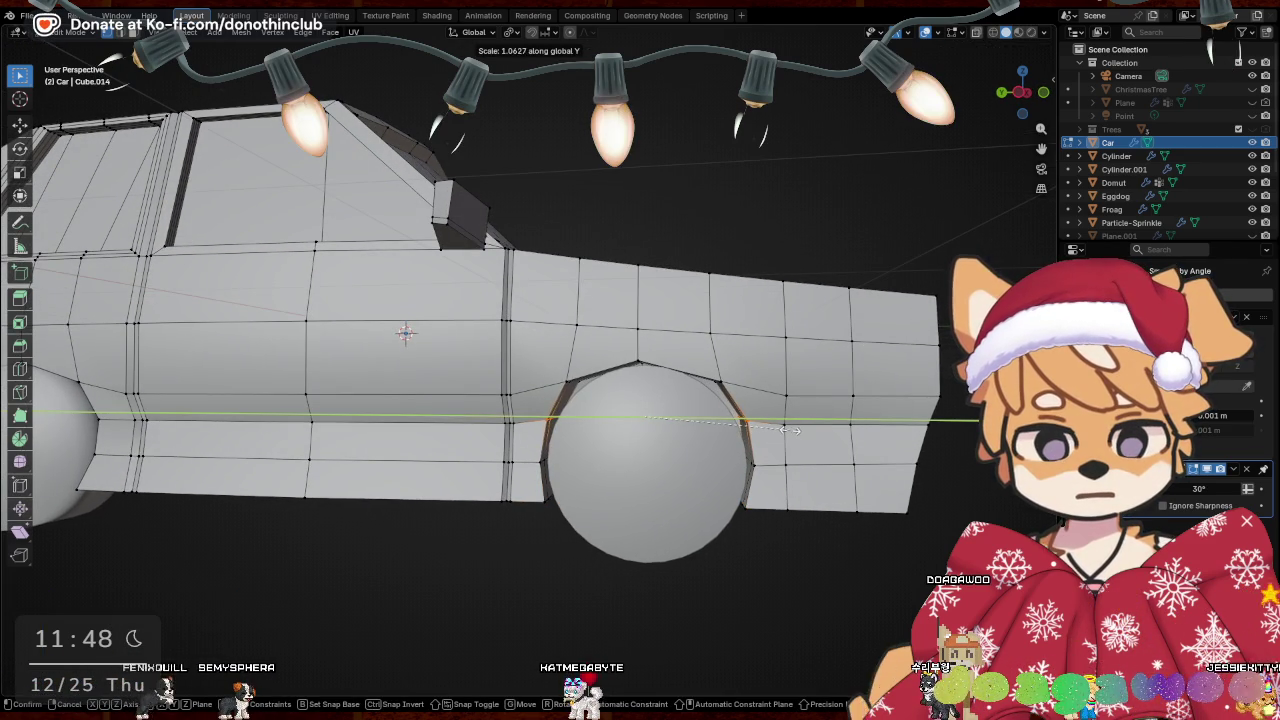
click(788, 430)
Lower the arch edges about 0.012 m along Z and check the result
middle_drag(648, 509, 683, 454)
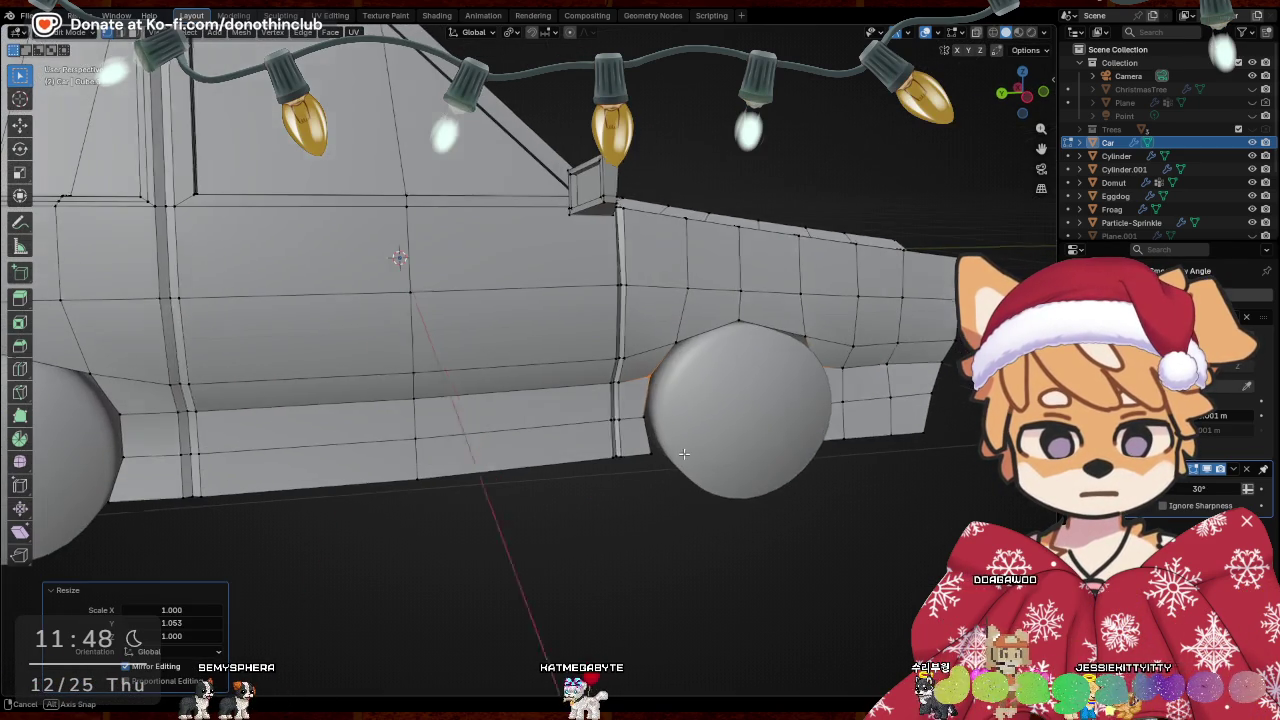
key(g)
key(x)
key(z)
click(683, 454)
middle_drag(683, 454, 473, 368)
scroll(480, 366, down, 4)
key(KP_5)
In right orthographic view, scale the wheel object to 0.988 along Y
key(KP_3)
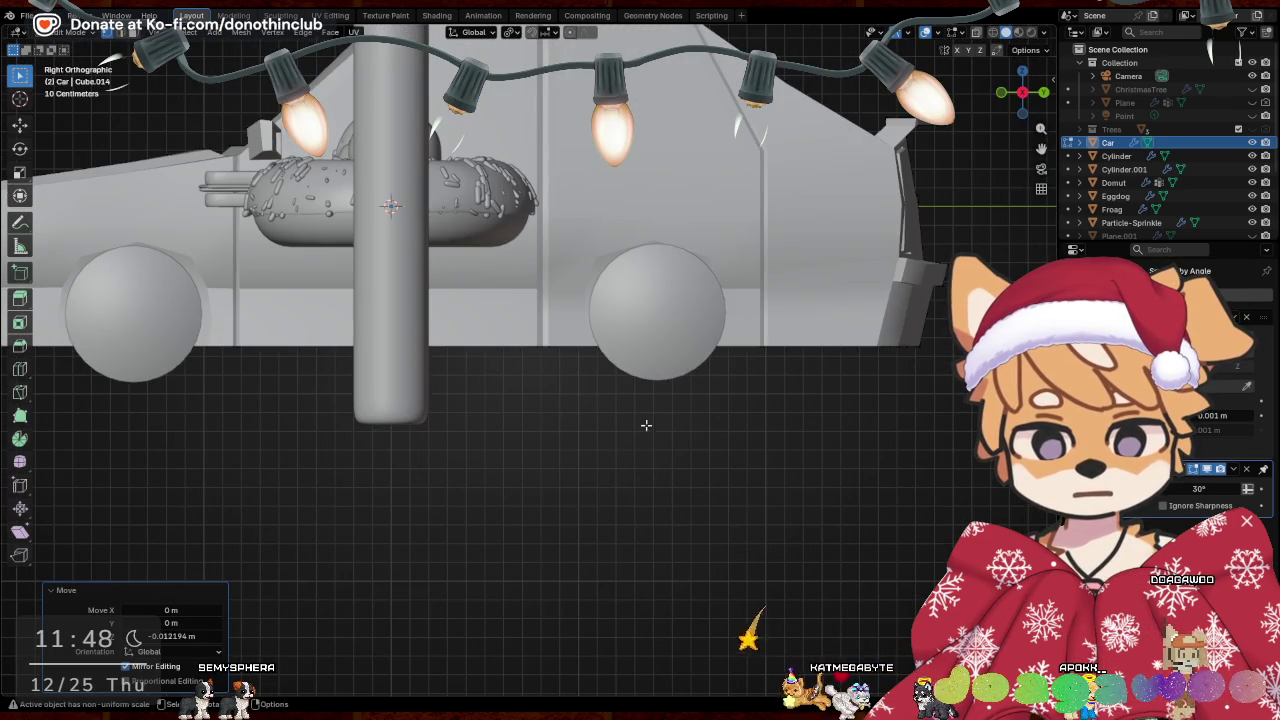
key(Tab)
click(658, 322)
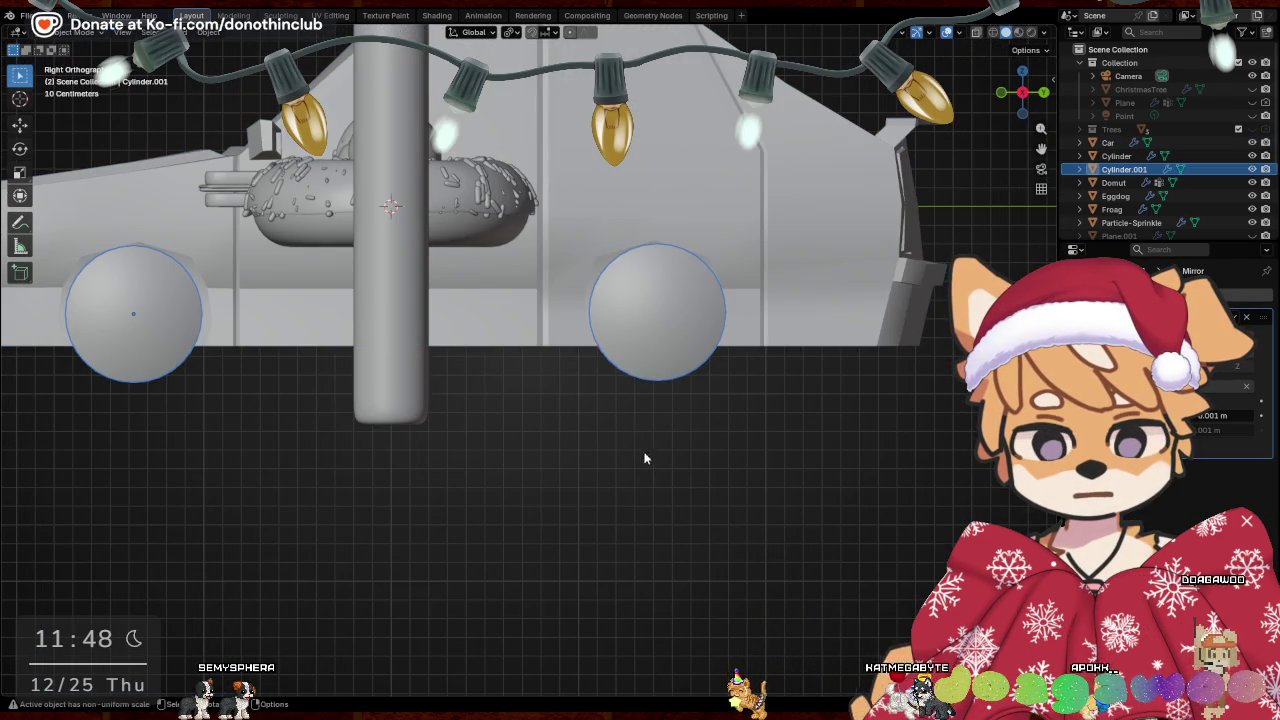
key(s)
key(y)
click(771, 409)
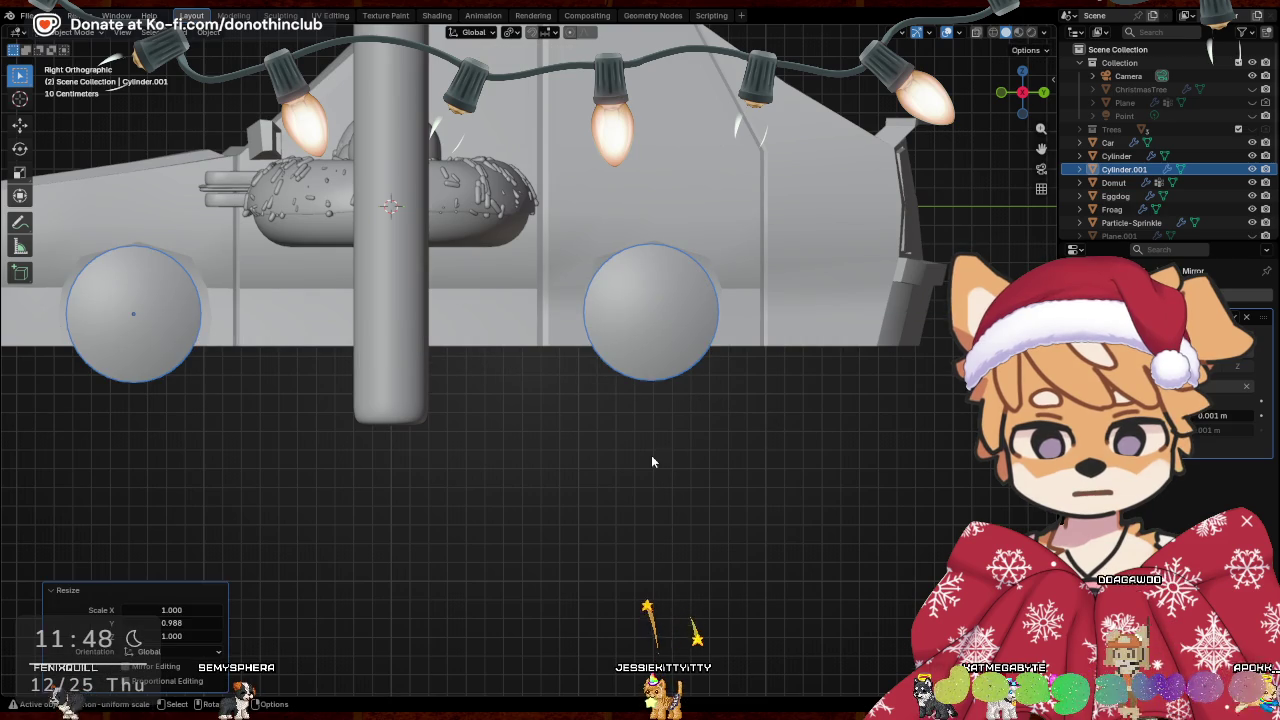
Deselect the wheels and reselect the car body, ending in Object Mode
mouse_move(625, 463)
middle_down()
mouse_move(629, 485)
mouse_move(818, 490)
middle_up()
click(457, 480)
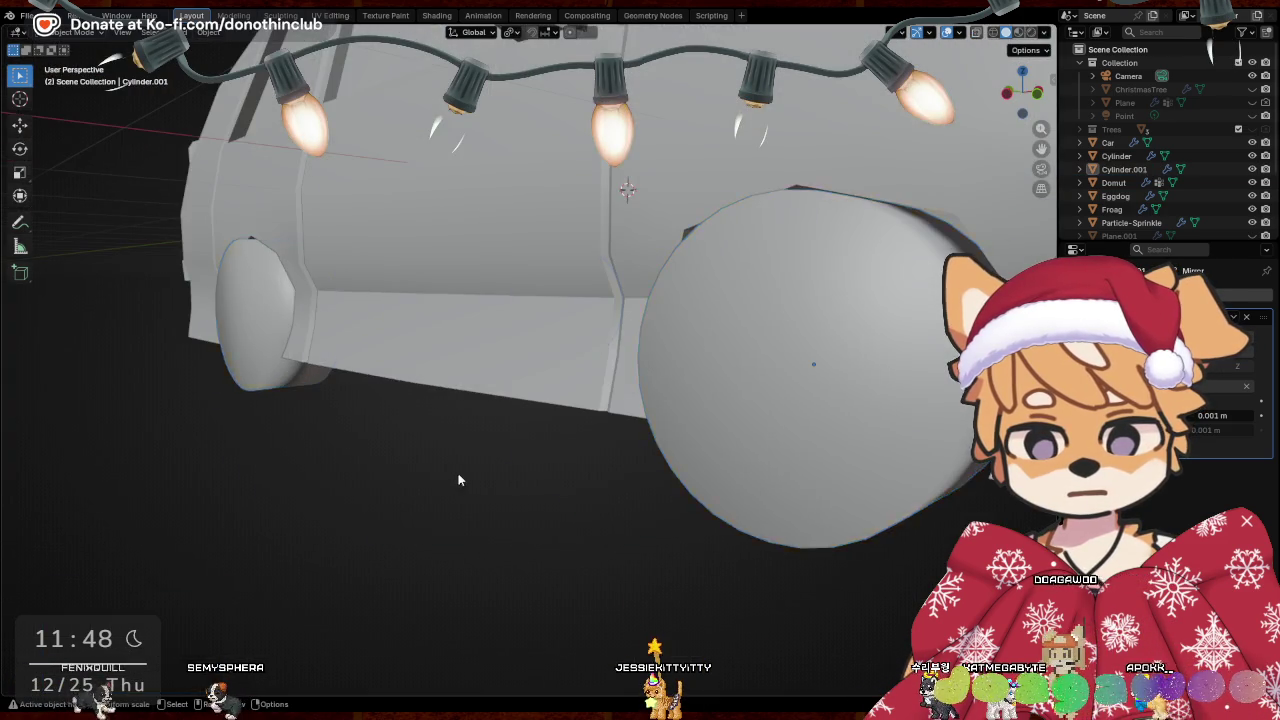
scroll(721, 511, down, 3)
mouse_move(721, 511)
middle_down()
mouse_move(585, 546)
mouse_move(555, 533)
mouse_move(598, 558)
mouse_move(616, 506)
mouse_move(561, 523)
middle_up()
click(570, 527)
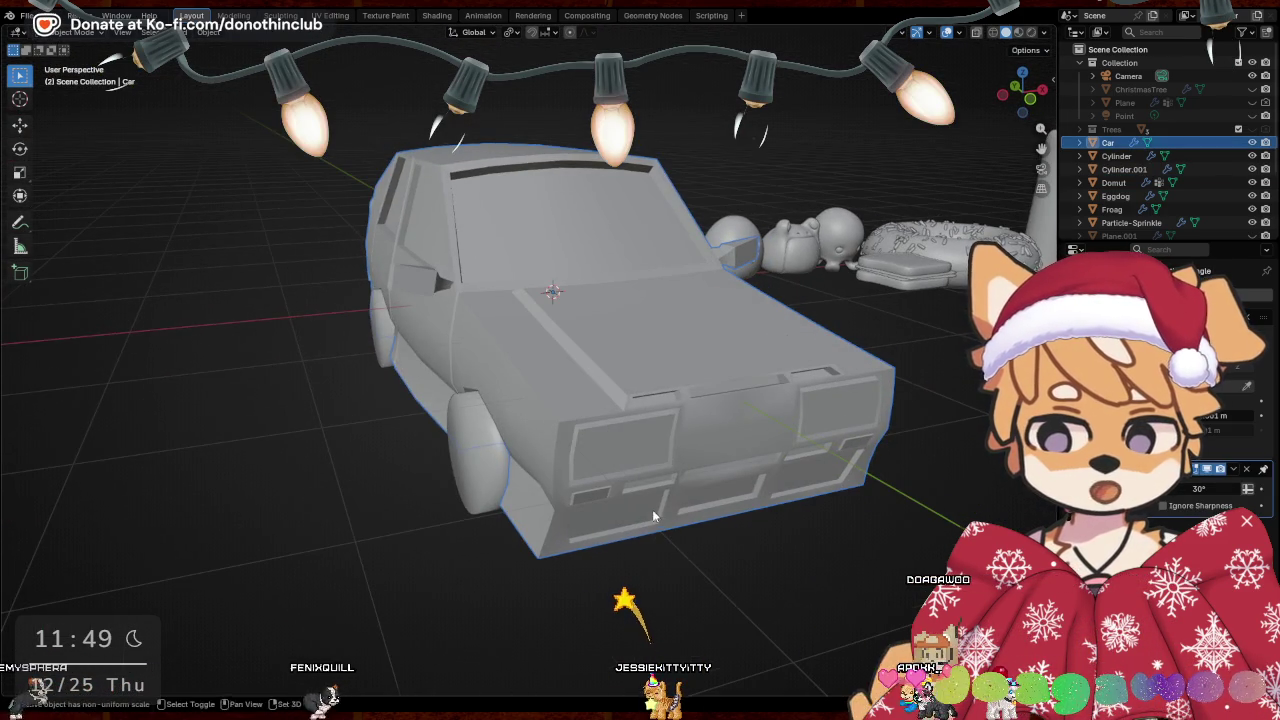
middle_drag(659, 510, 686, 510)
key(Tab)
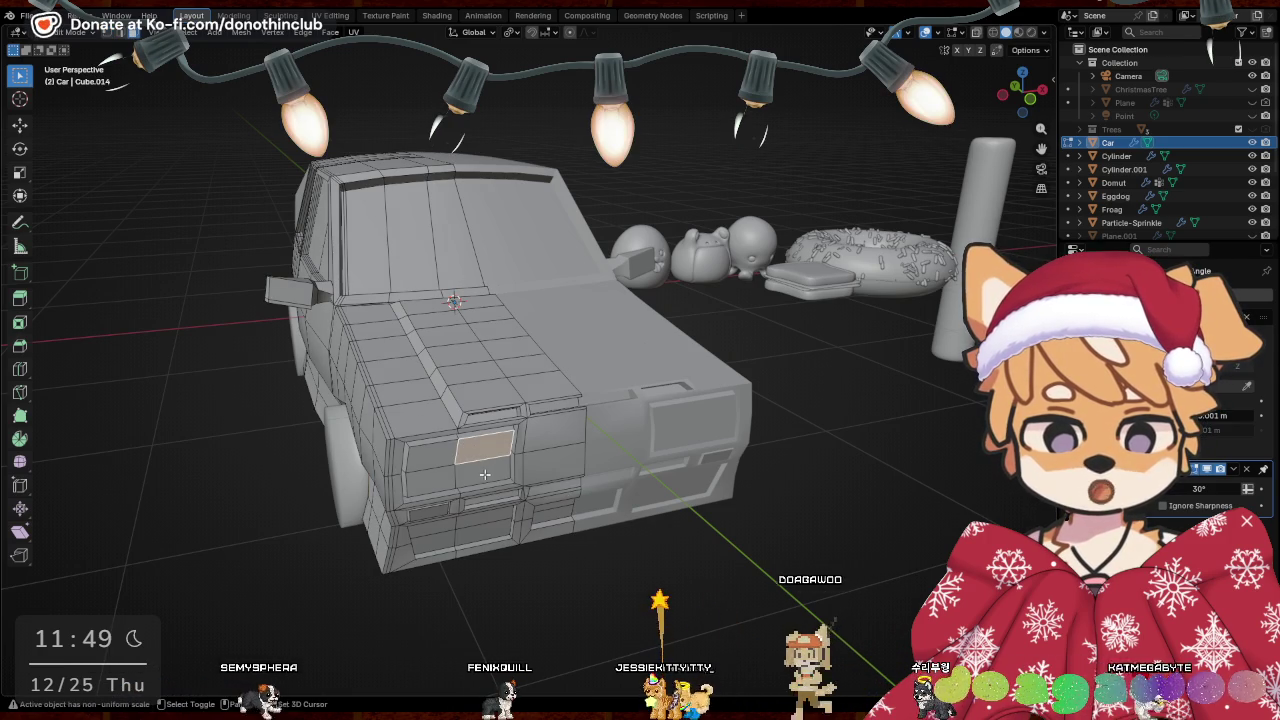
key(Tab)
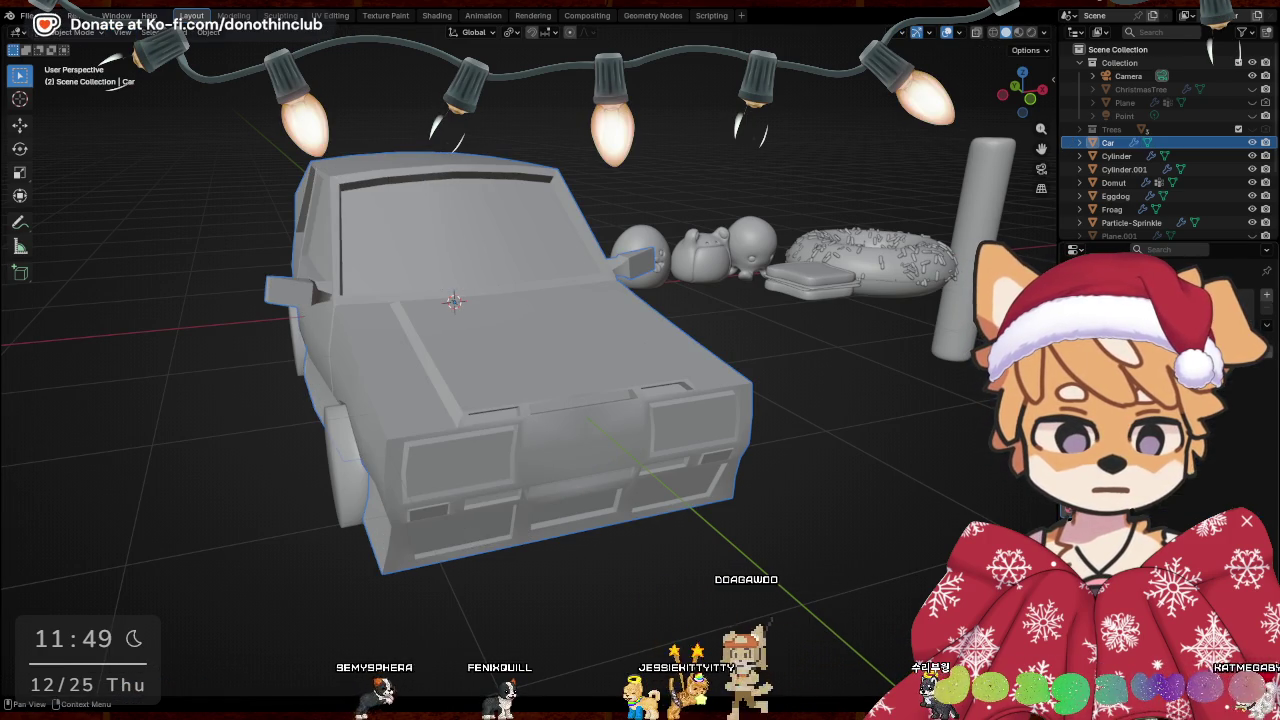
Give the car body the red Clay Doh material
click(1085, 512)
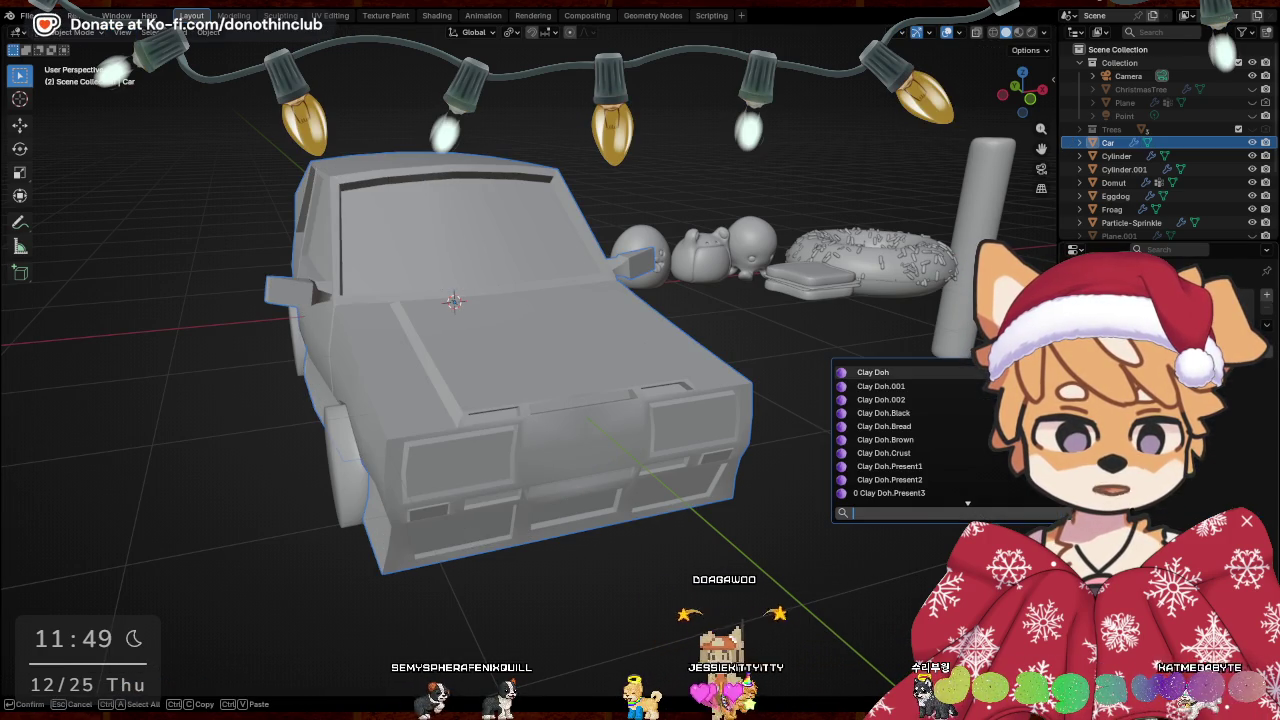
click(980, 371)
click(1085, 512)
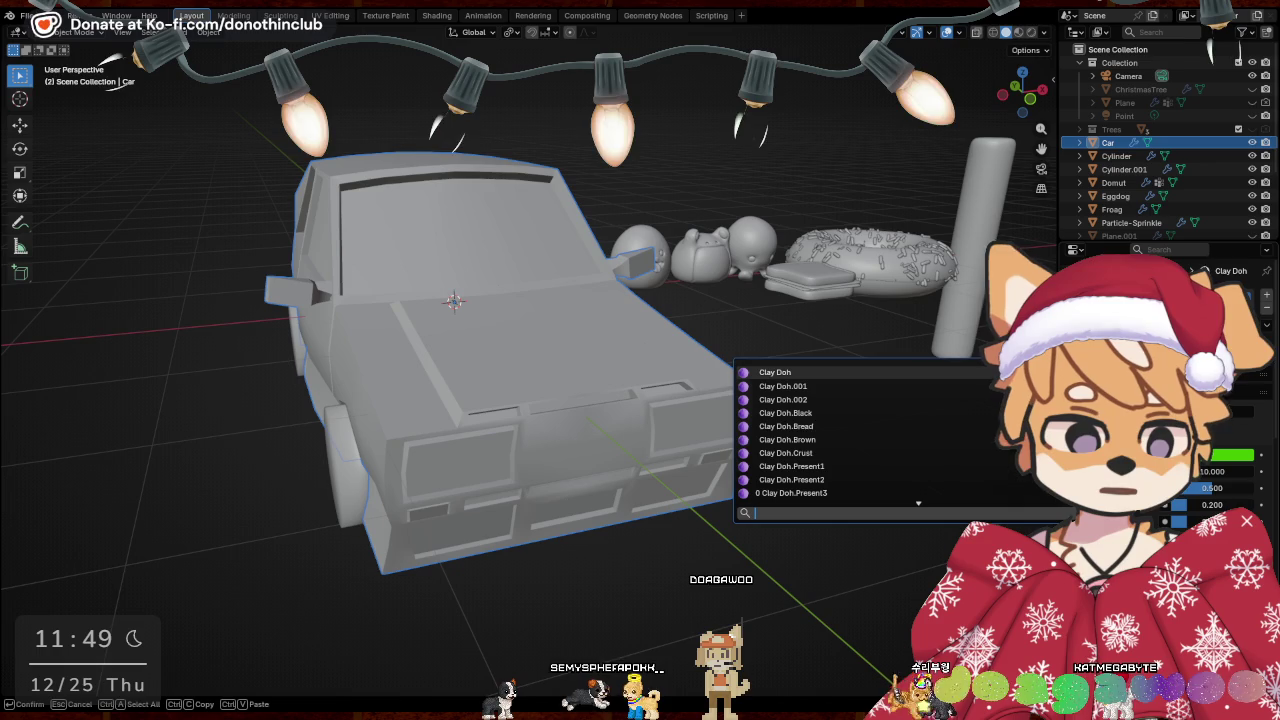
scroll(898, 450, down, 1)
scroll(898, 450, down, 1)
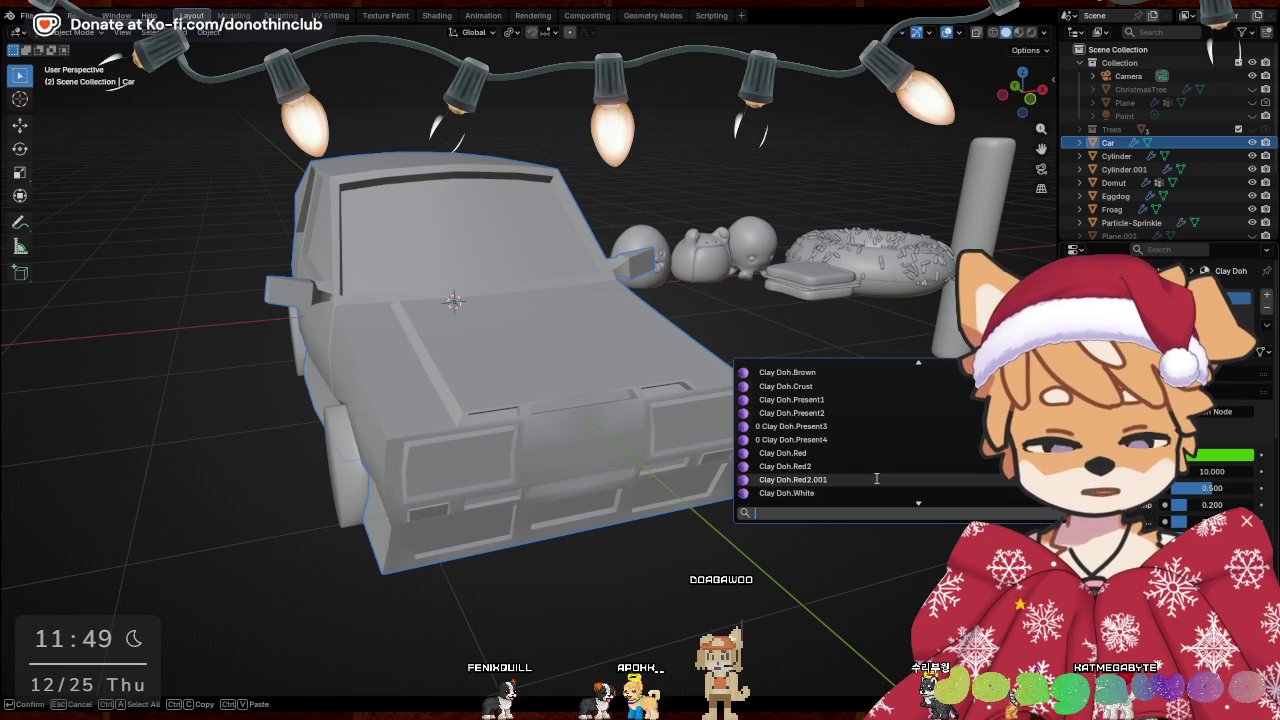
scroll(898, 450, down, 2)
click(846, 460)
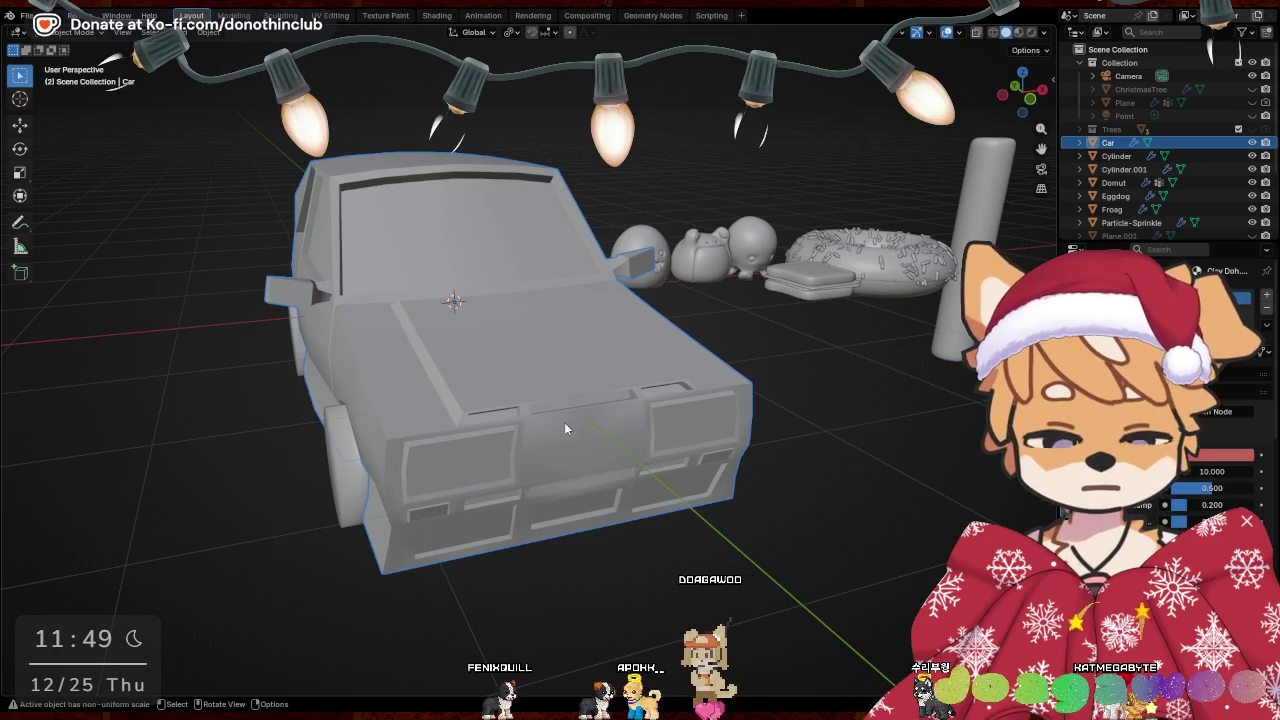
Switch the viewport to Rendered shading and select the wheels
key(z)
click(563, 331)
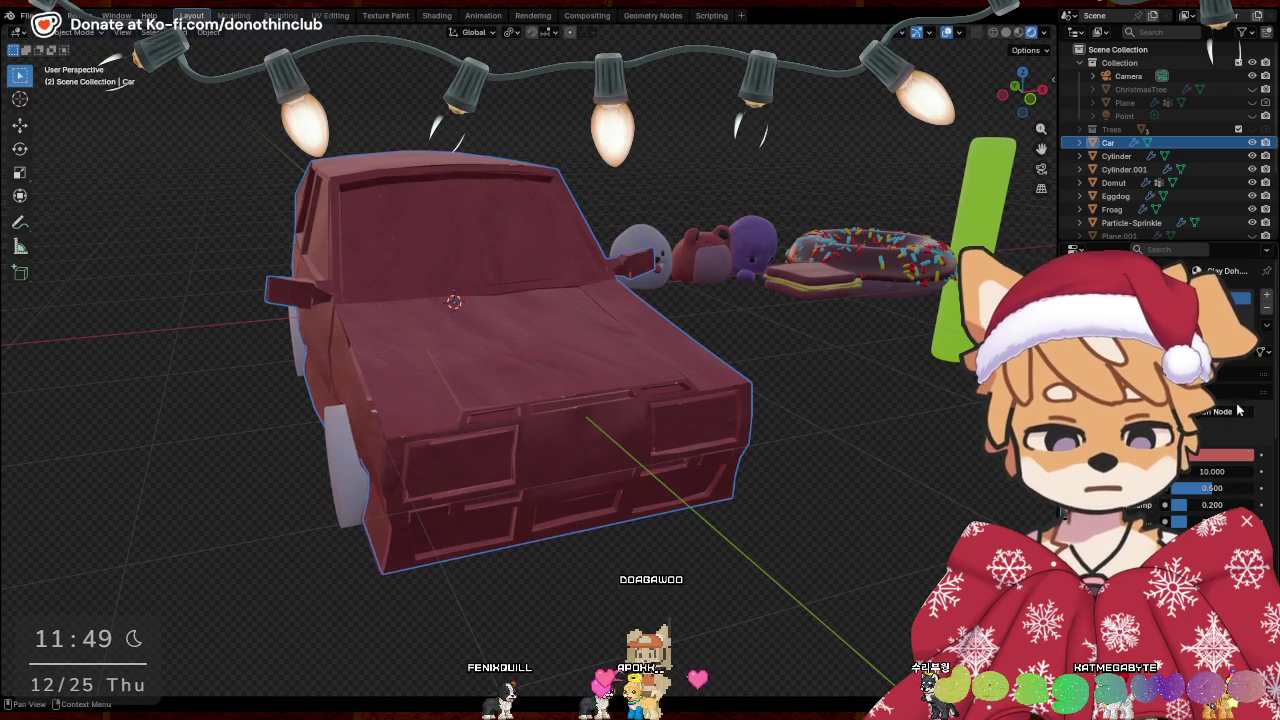
mouse_move(560, 627)
middle_down()
mouse_move(895, 627)
mouse_move(634, 466)
middle_up()
click(634, 466)
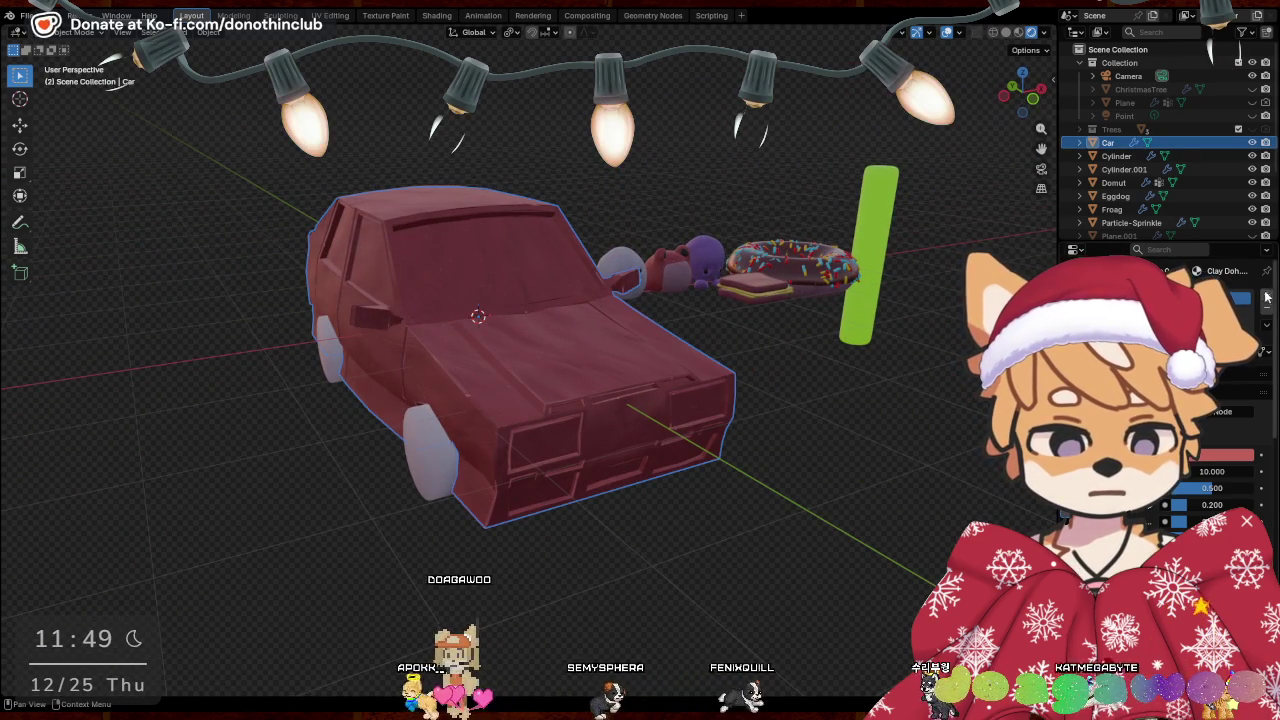
scroll(1266, 297, up, 5)
click(1150, 377)
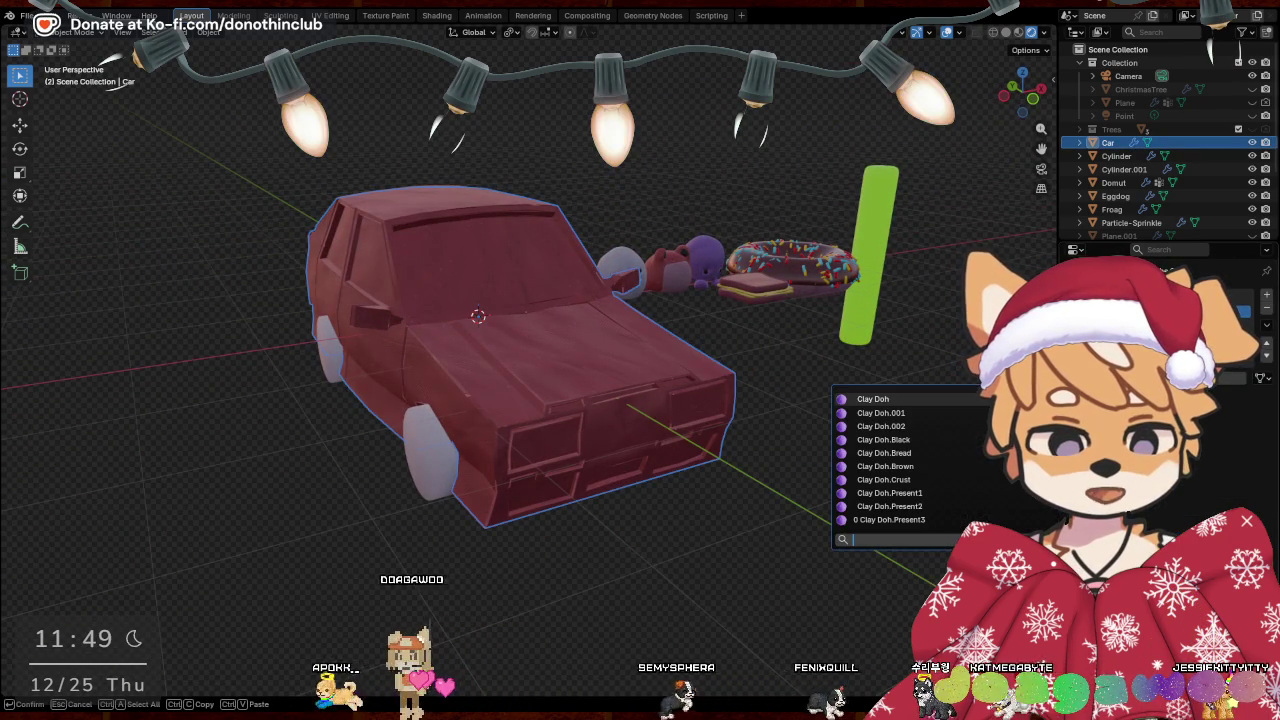
click(905, 446)
click(429, 461)
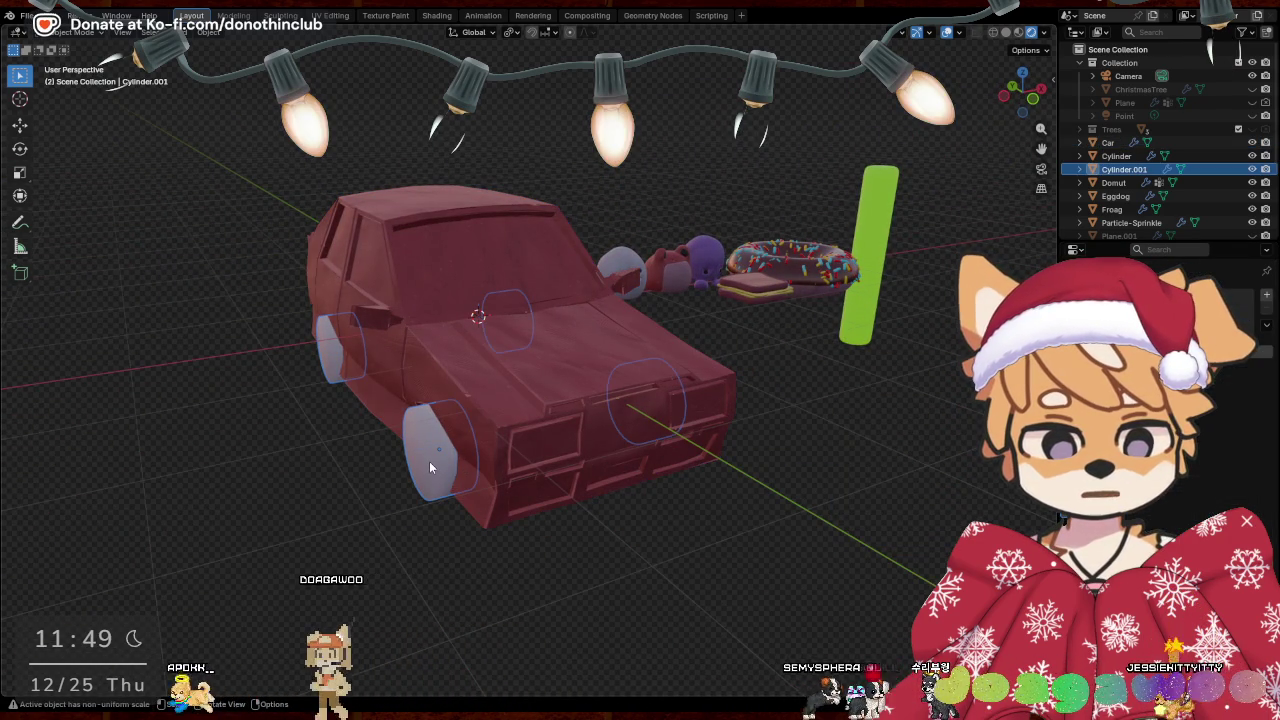
Give the wheels Clay Doh.Black, apply their transforms and set origin to geometry
click(1150, 377)
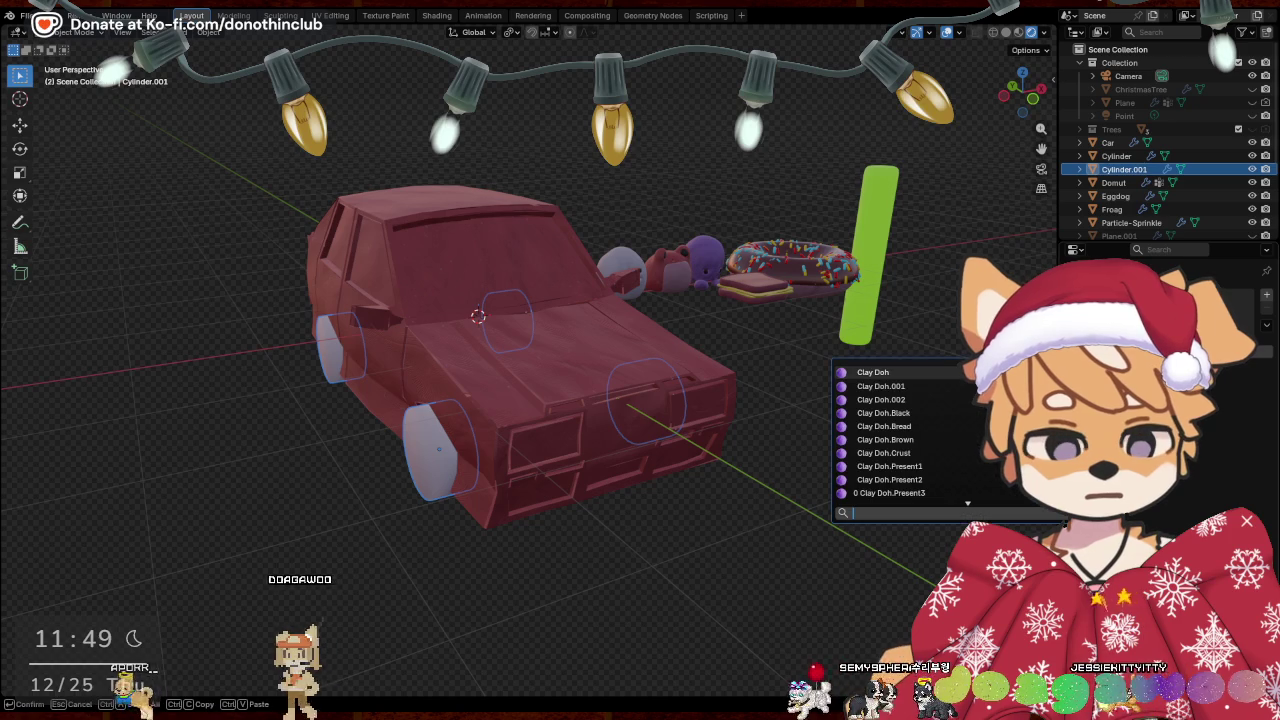
click(908, 413)
key(ctrl+a)
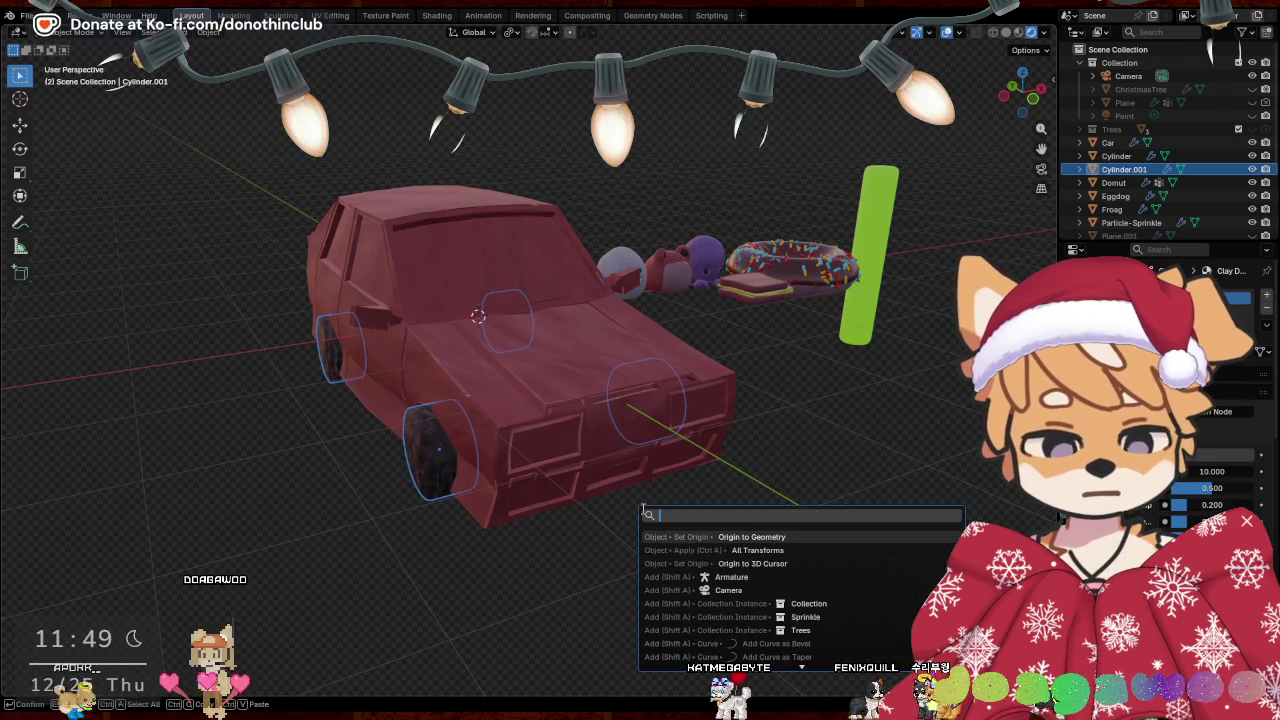
click(643, 515)
key(F3)
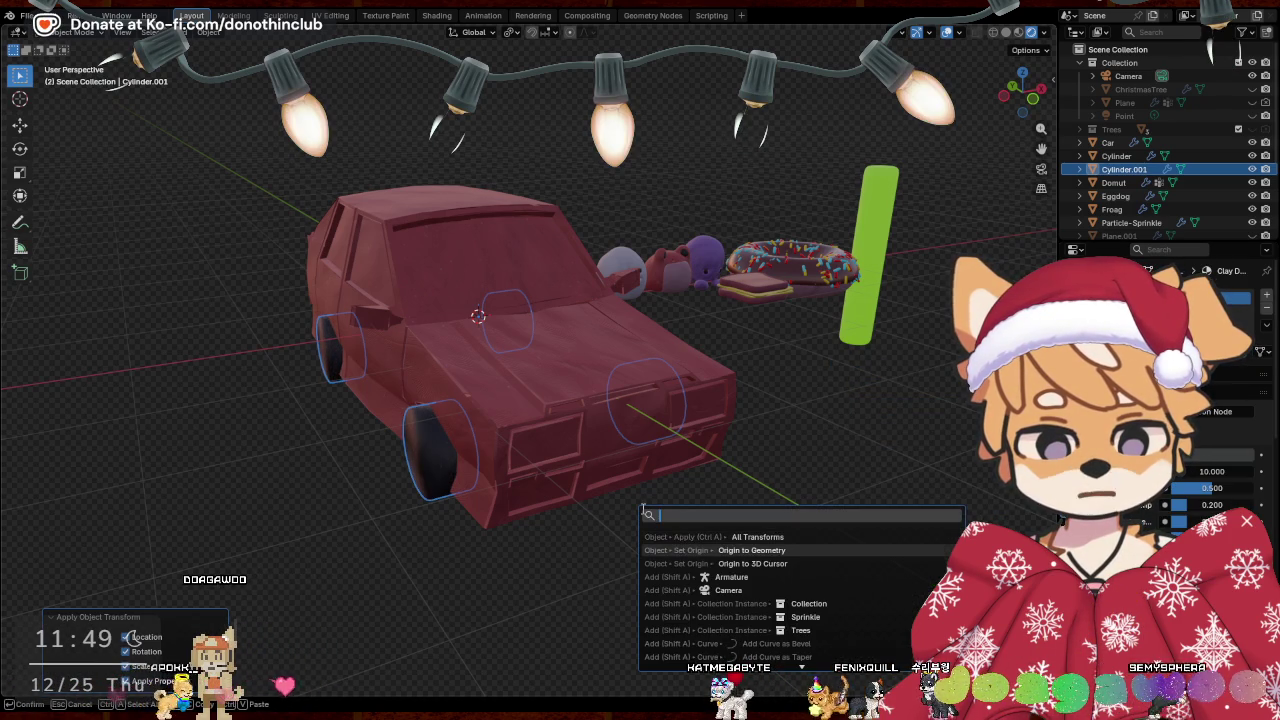
key(Return)
Apply all transforms to the car body and set its origin to geometry
click(502, 378)
key(F3)
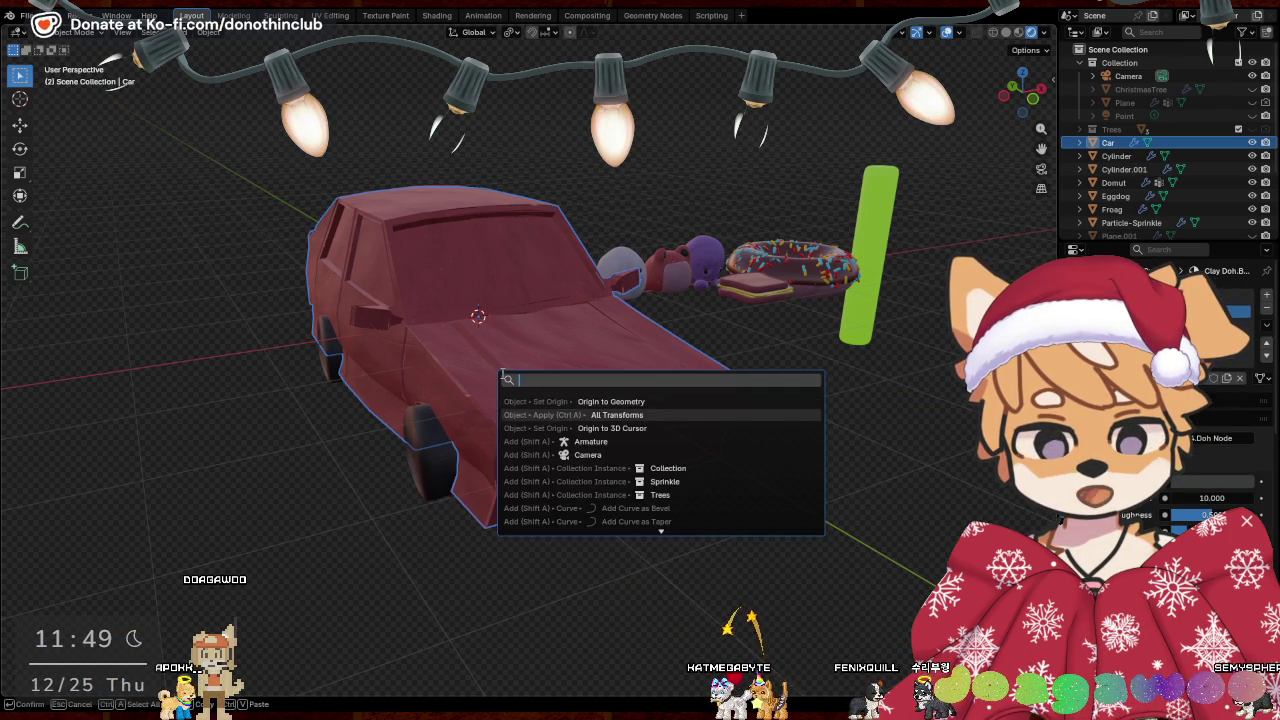
key(Return)
key(F3)
key(Return)
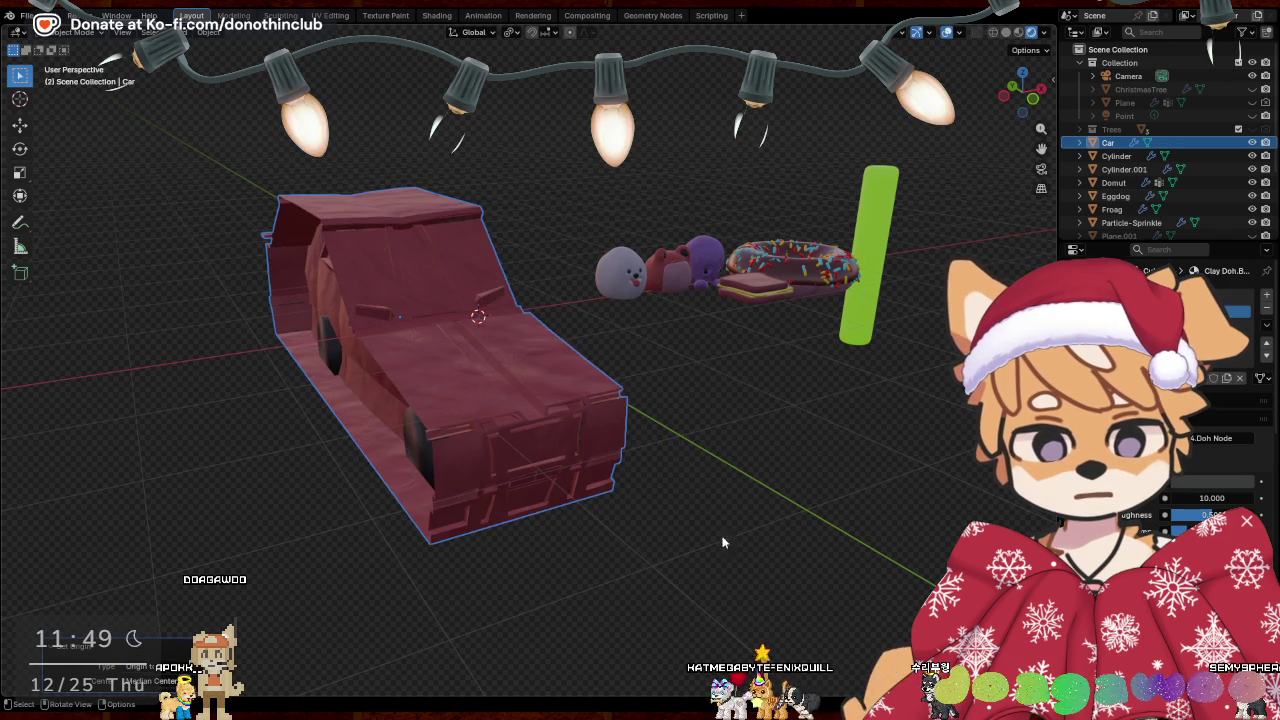
Apply the car body's Mirror modifier and enter its Edit Mode
click(713, 542)
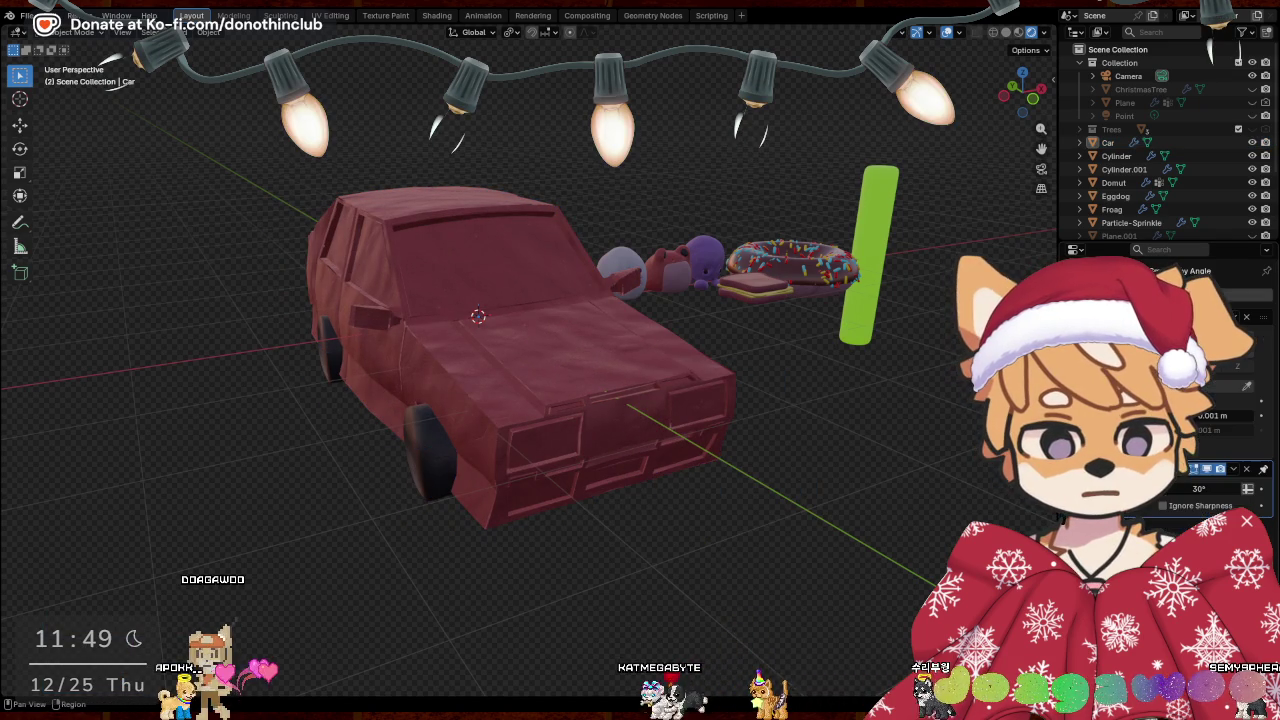
click(605, 341)
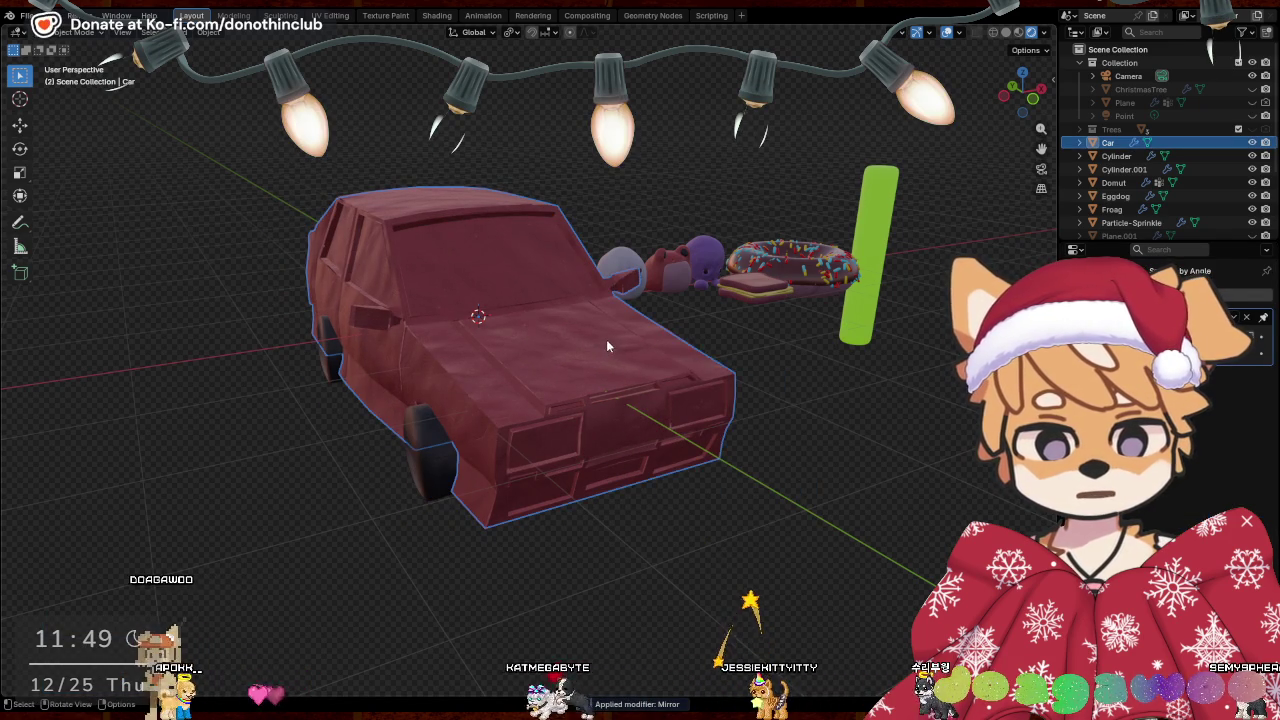
key(F3)
key(Escape)
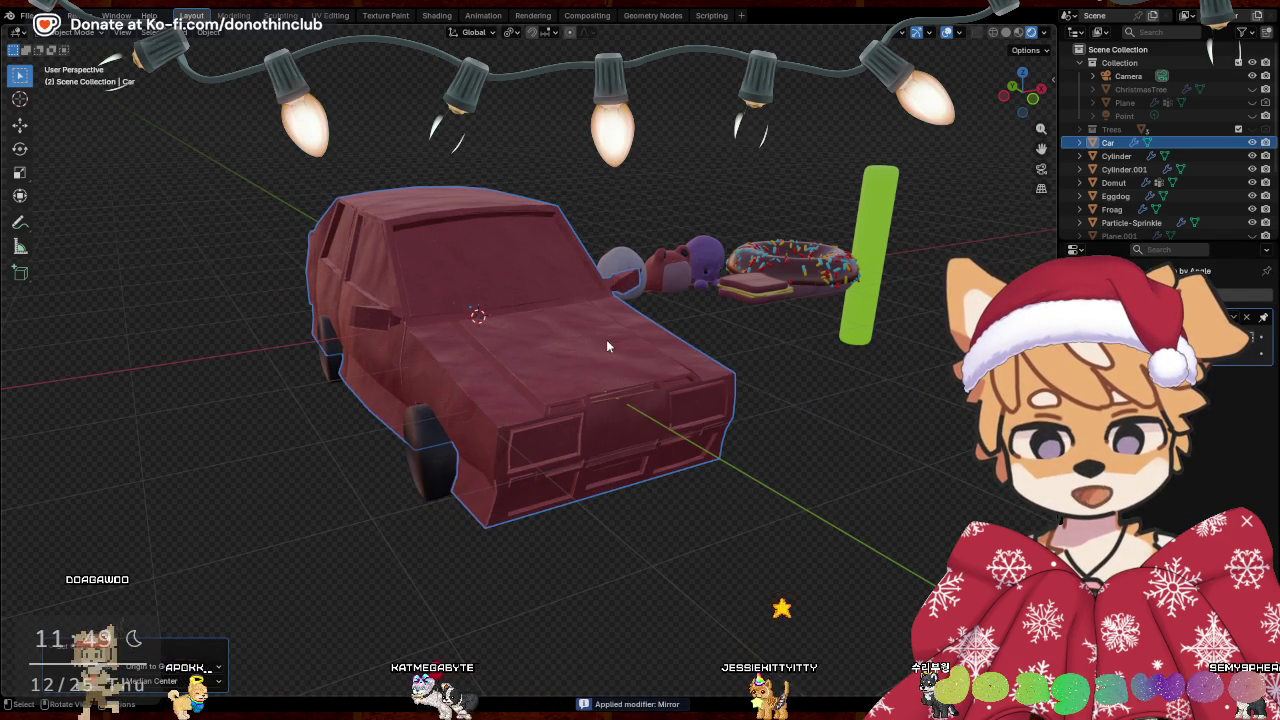
mouse_move(606, 339)
middle_down()
mouse_move(771, 575)
mouse_move(945, 553)
mouse_move(634, 455)
middle_up()
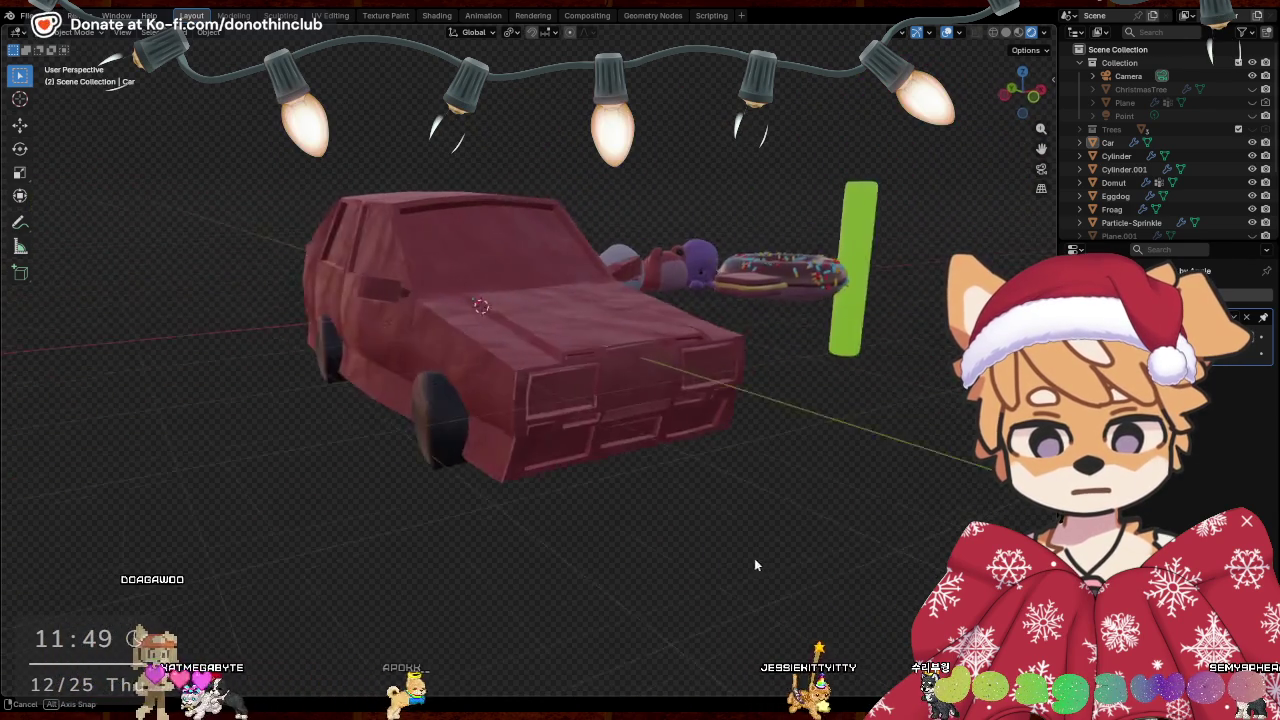
click(640, 452)
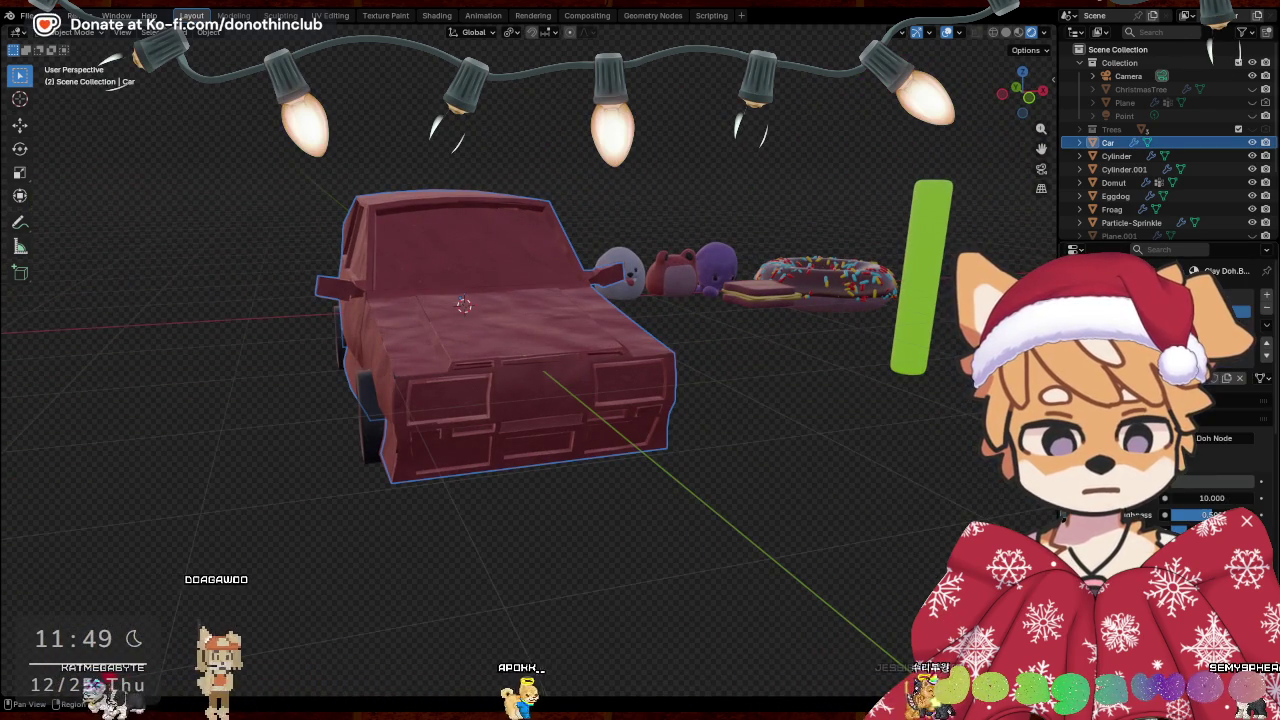
key(Tab)
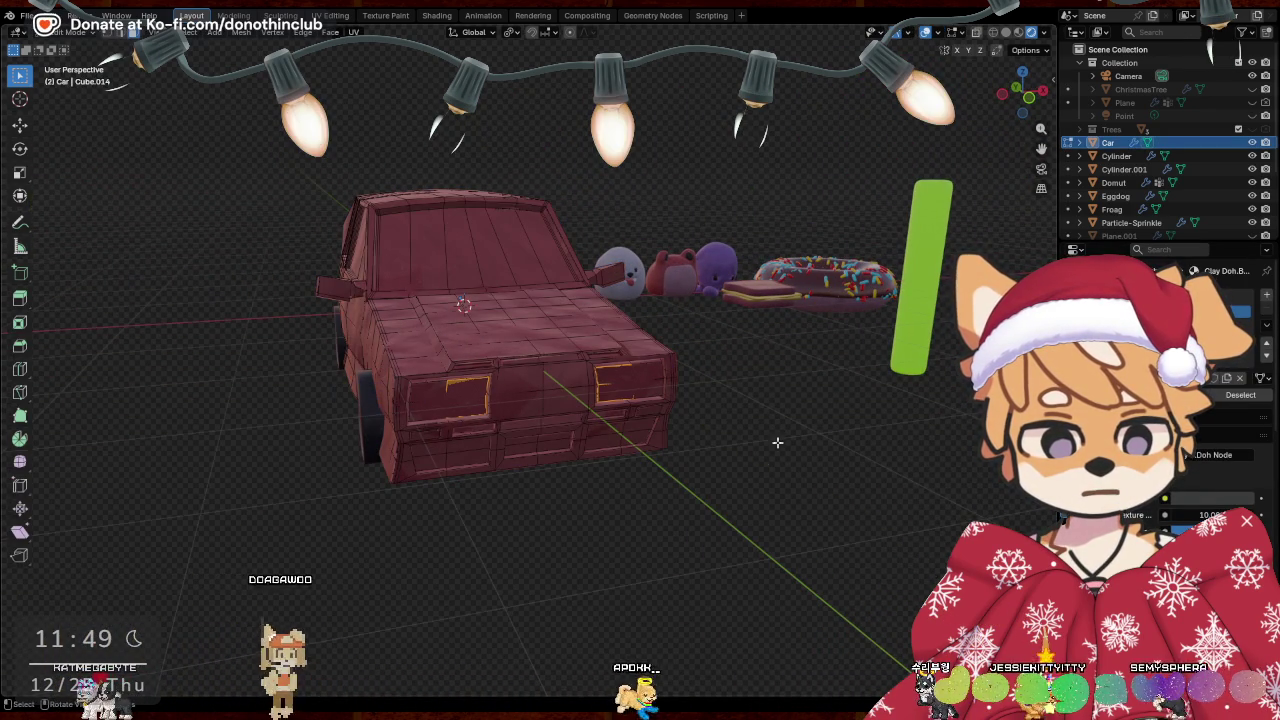
Fill the car's next material slot with the white-swatch Clay Doh material
click(1220, 325)
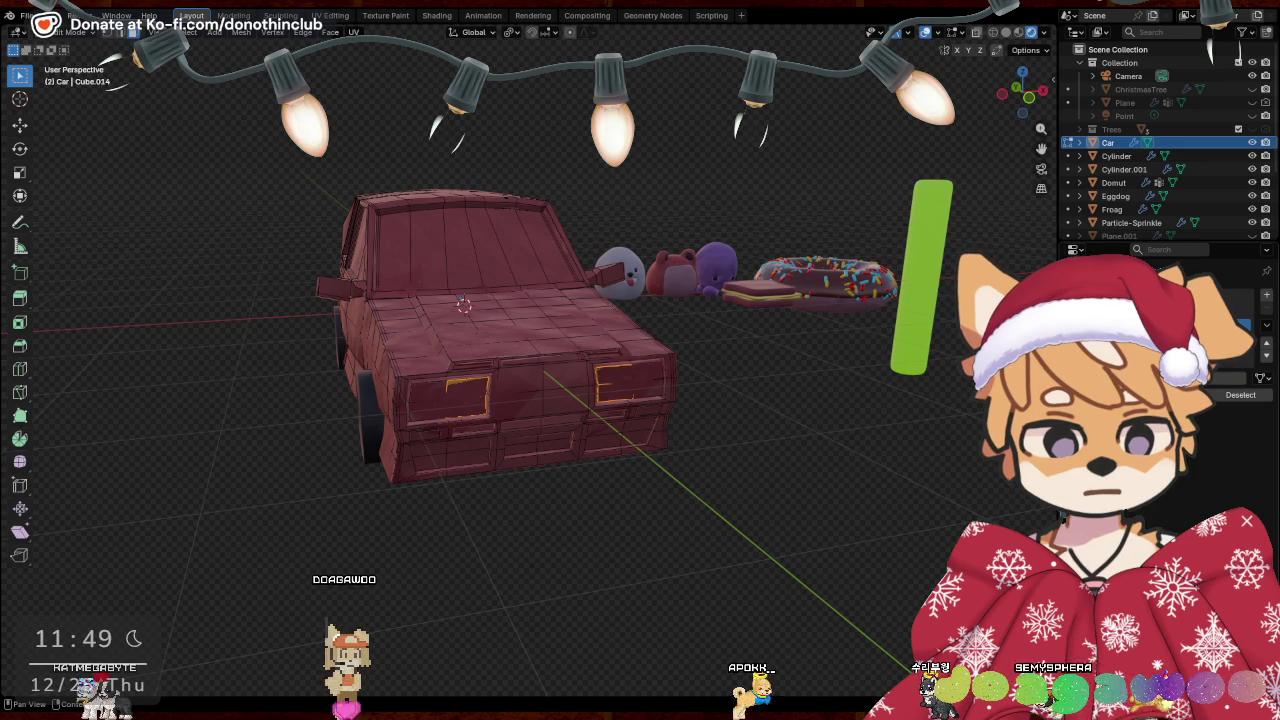
click(1075, 420)
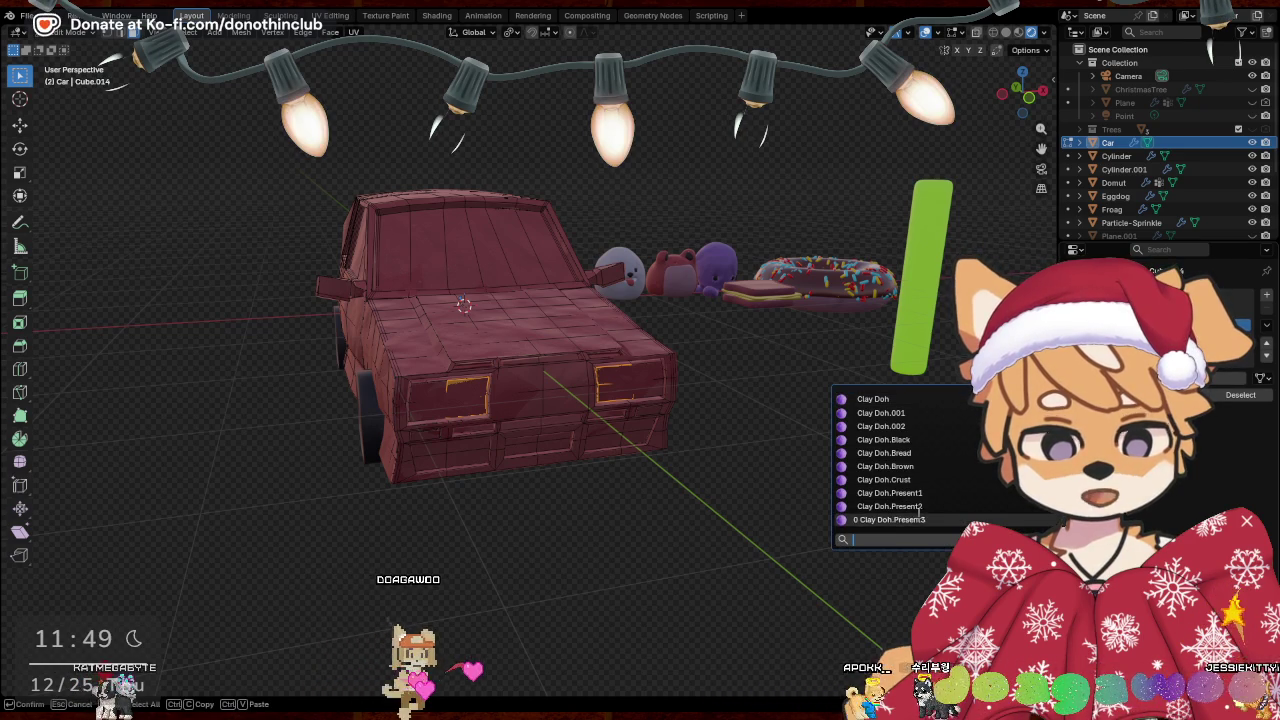
scroll(920, 510, down, 6)
click(908, 506)
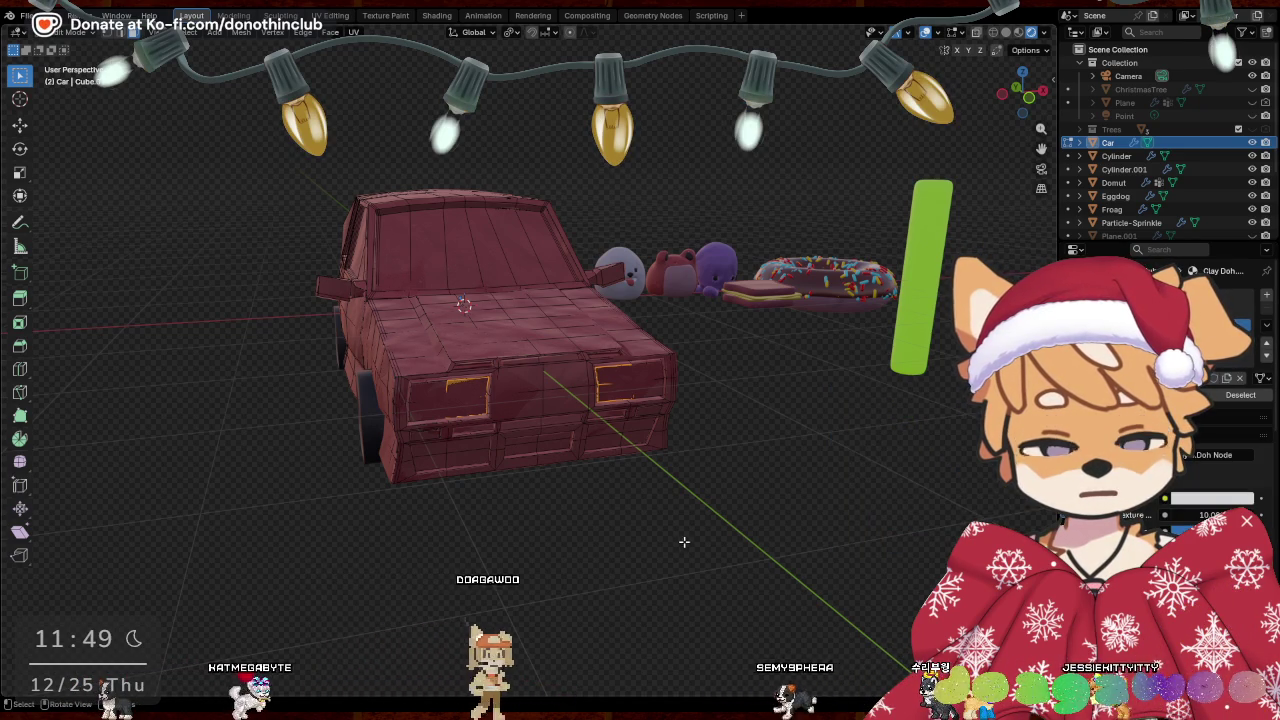
Select the left and right headlight faces, then return to Object Mode
shift+click(466, 405)
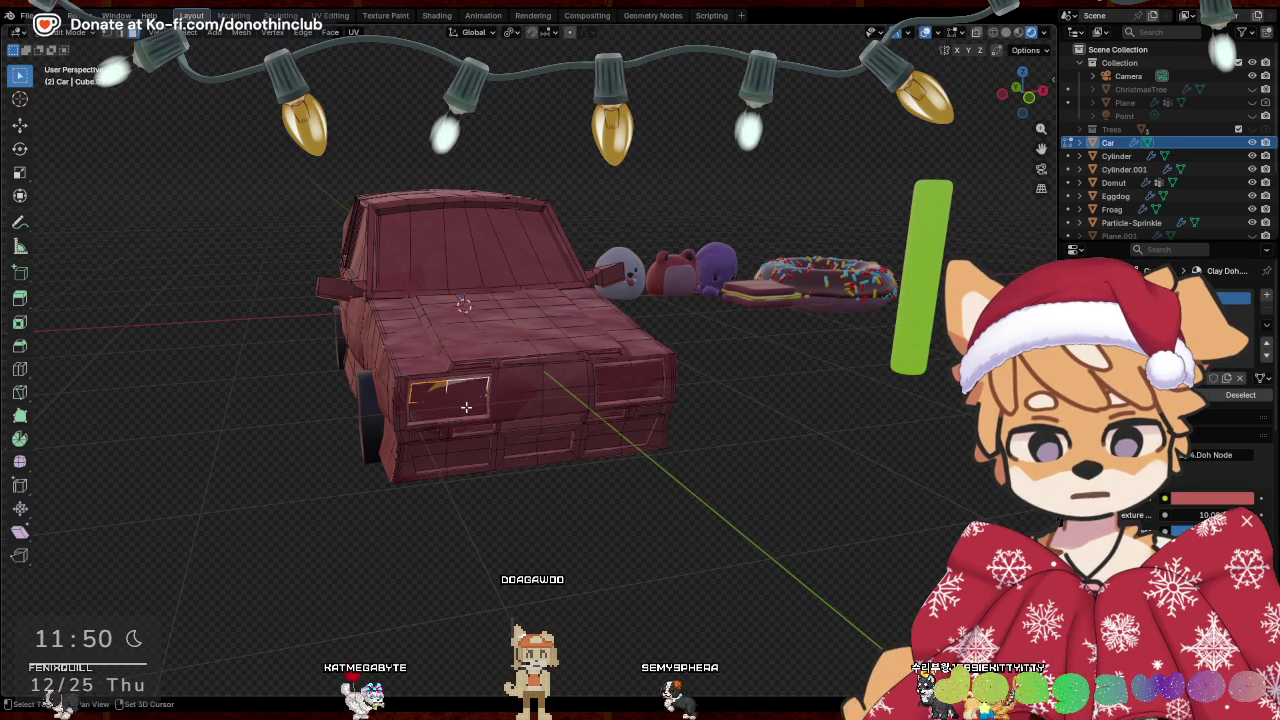
shift+click(614, 377)
shift+click(651, 390)
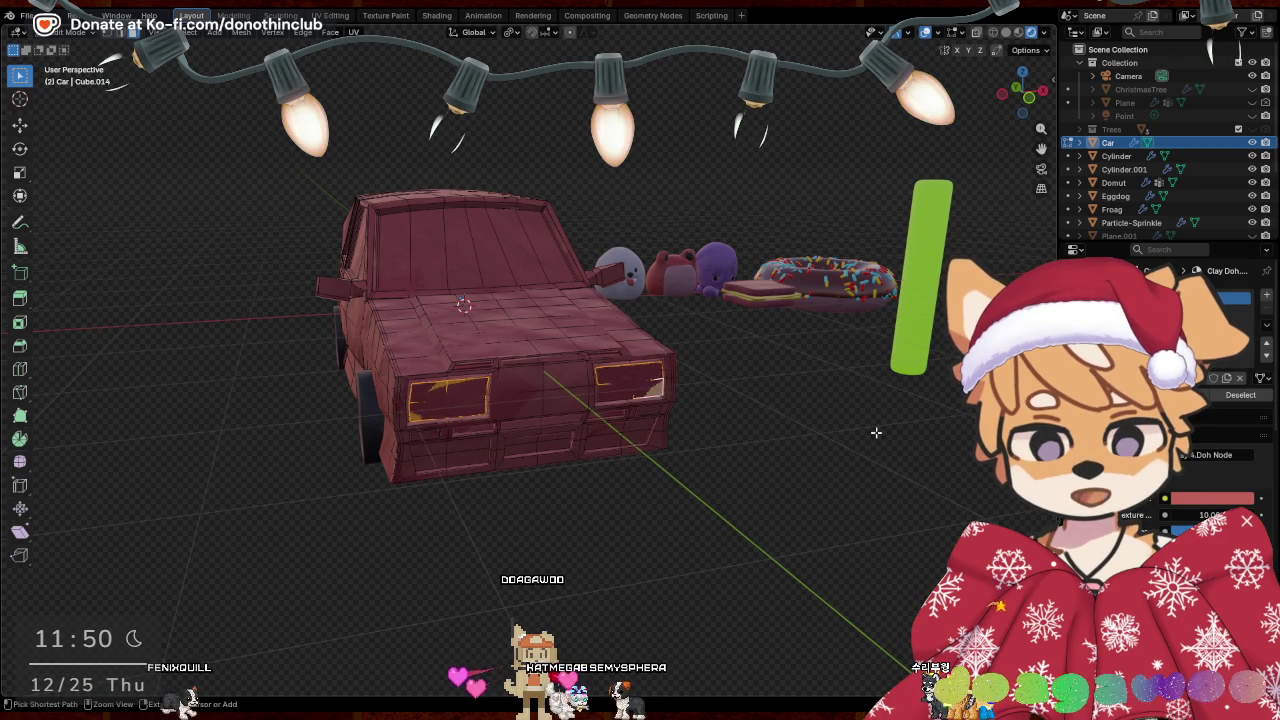
key(ctrl+z)
key(ctrl+z)
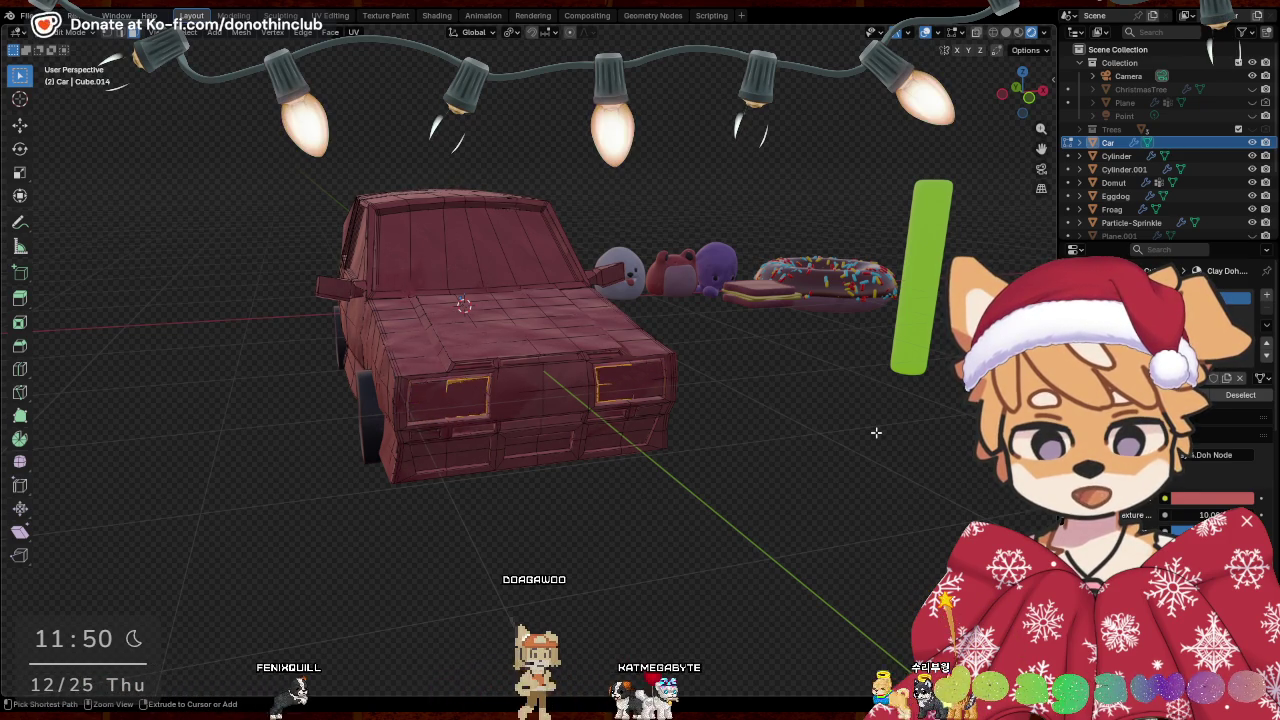
key(Tab)
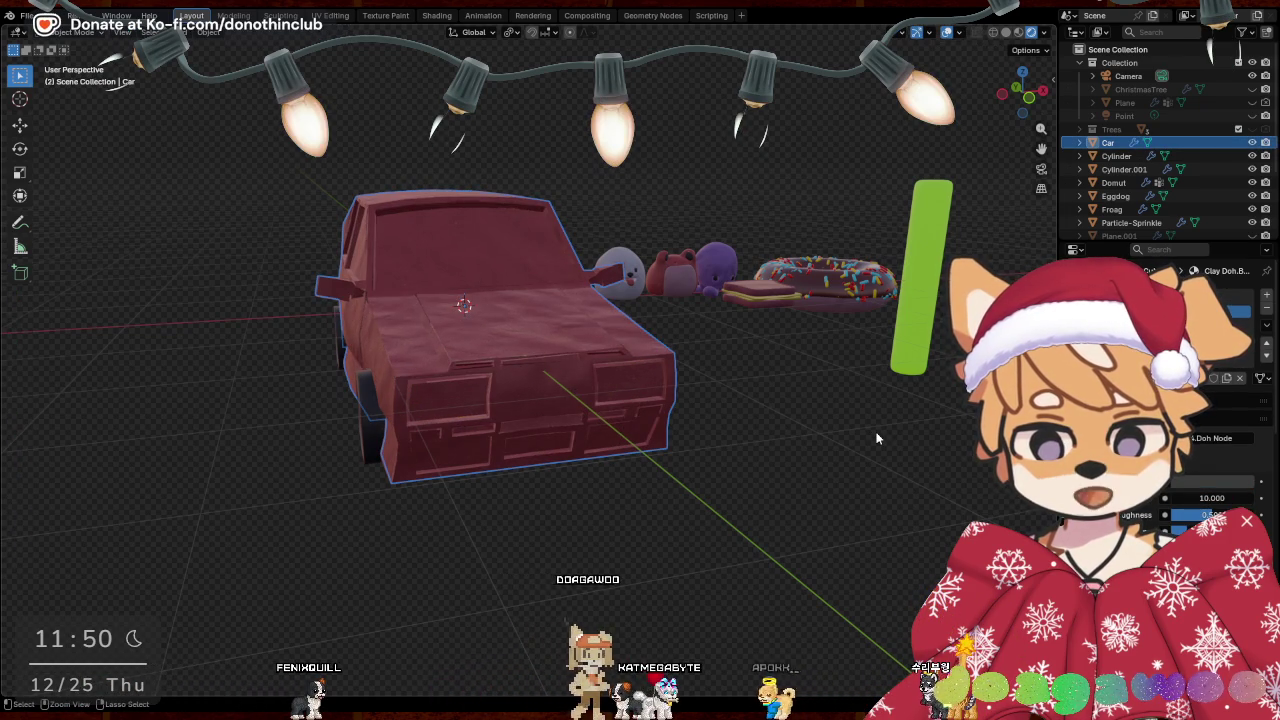
Apply the Mirror modifier on Cylinder.001, then reselect the car in Edit Mode
click(793, 440)
key(ctrl+z)
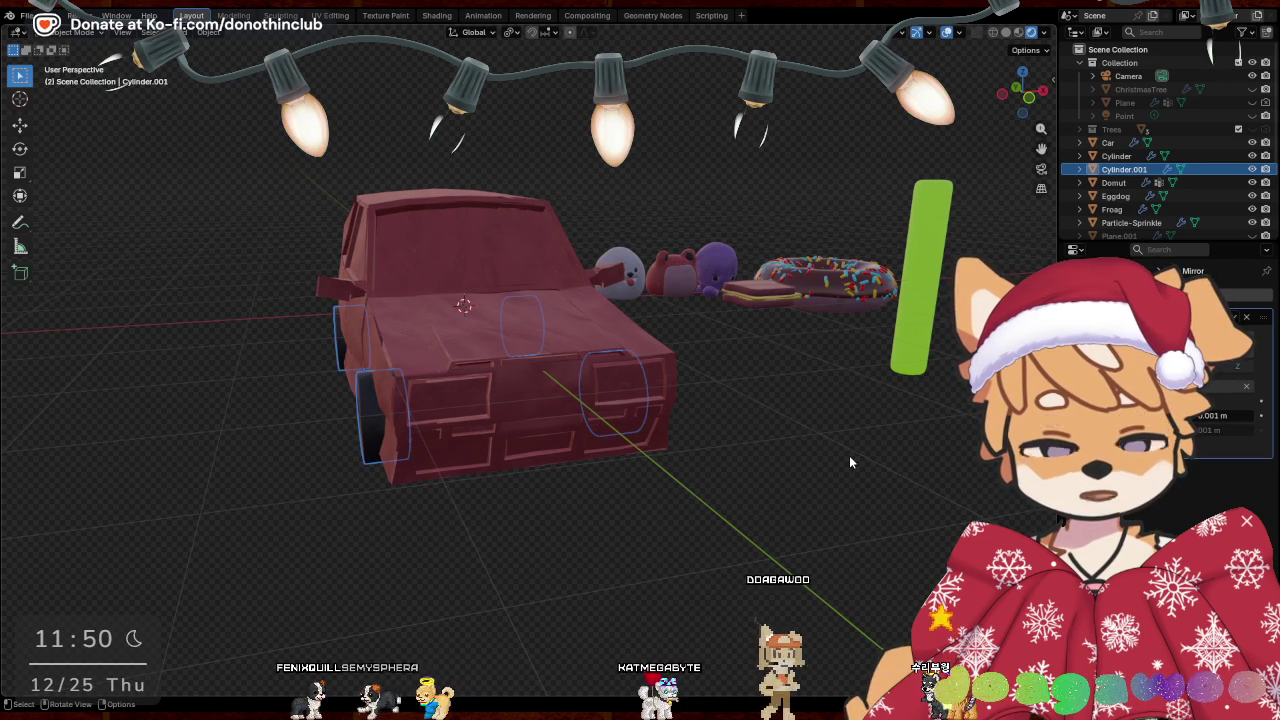
key(z)
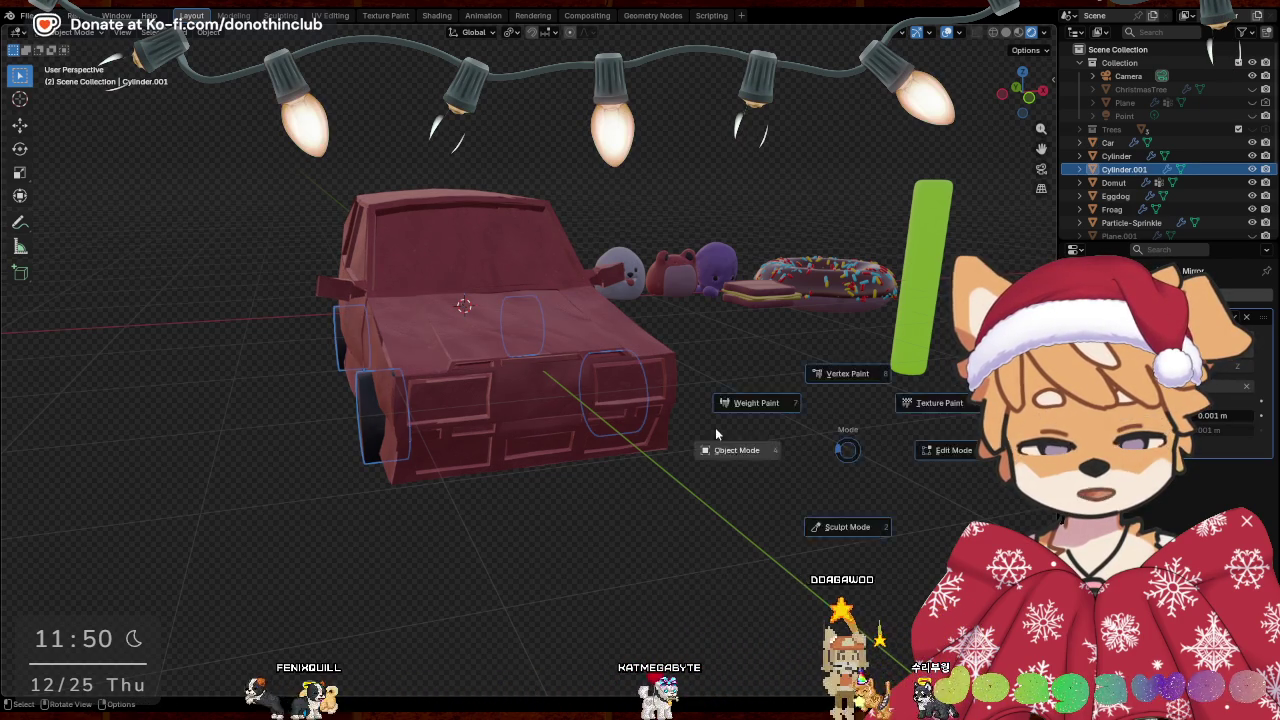
click(520, 379)
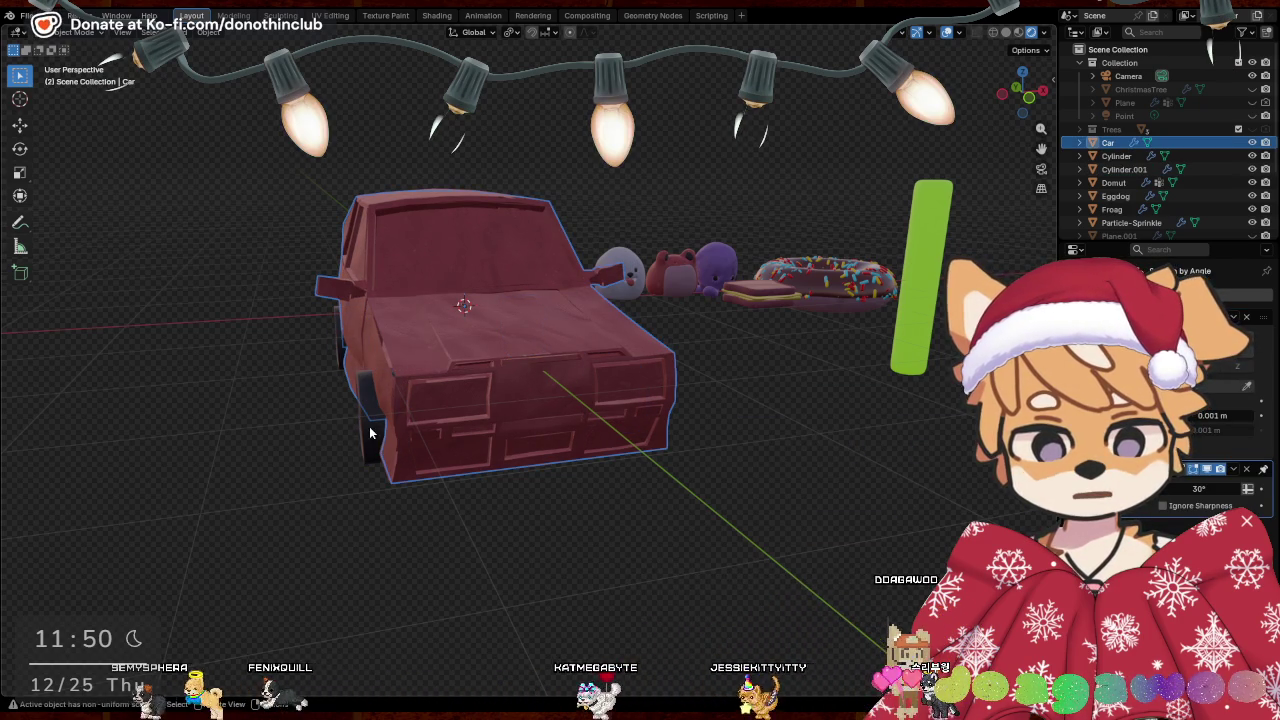
key(ctrl+z)
middle_drag(664, 575, 696, 556)
key(F3)
key(Escape)
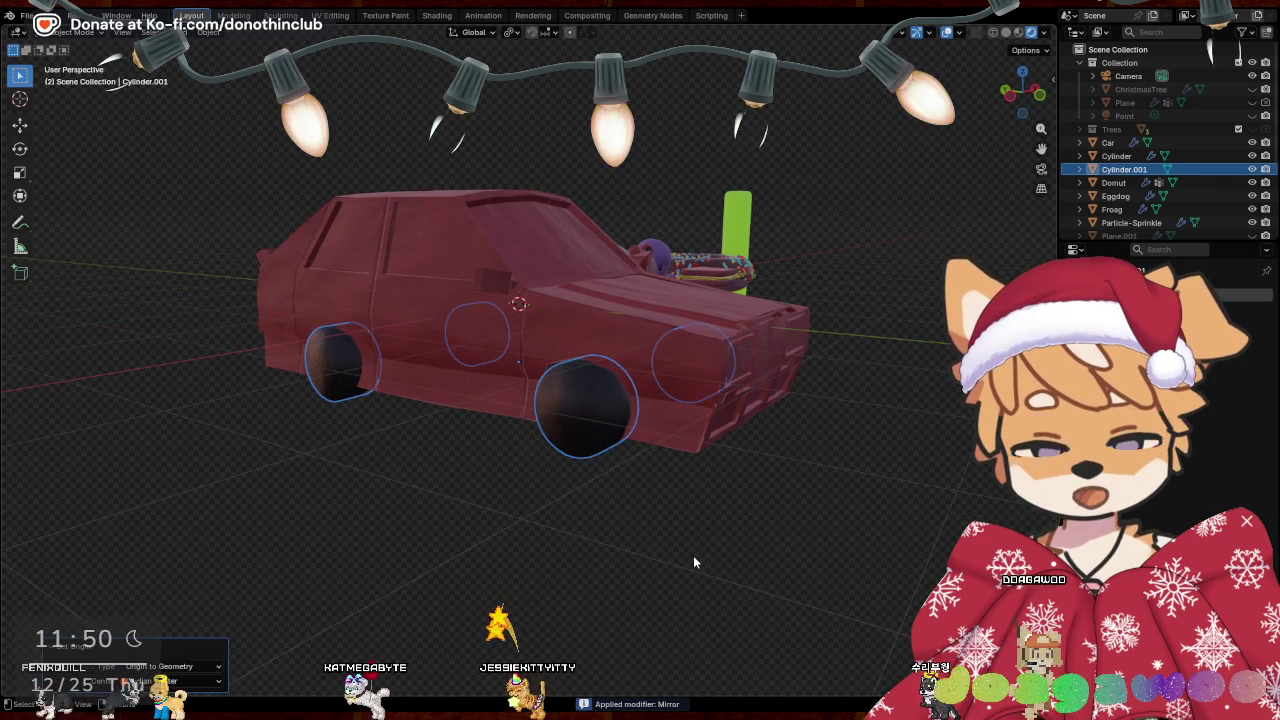
key(ctrl+shift+z)
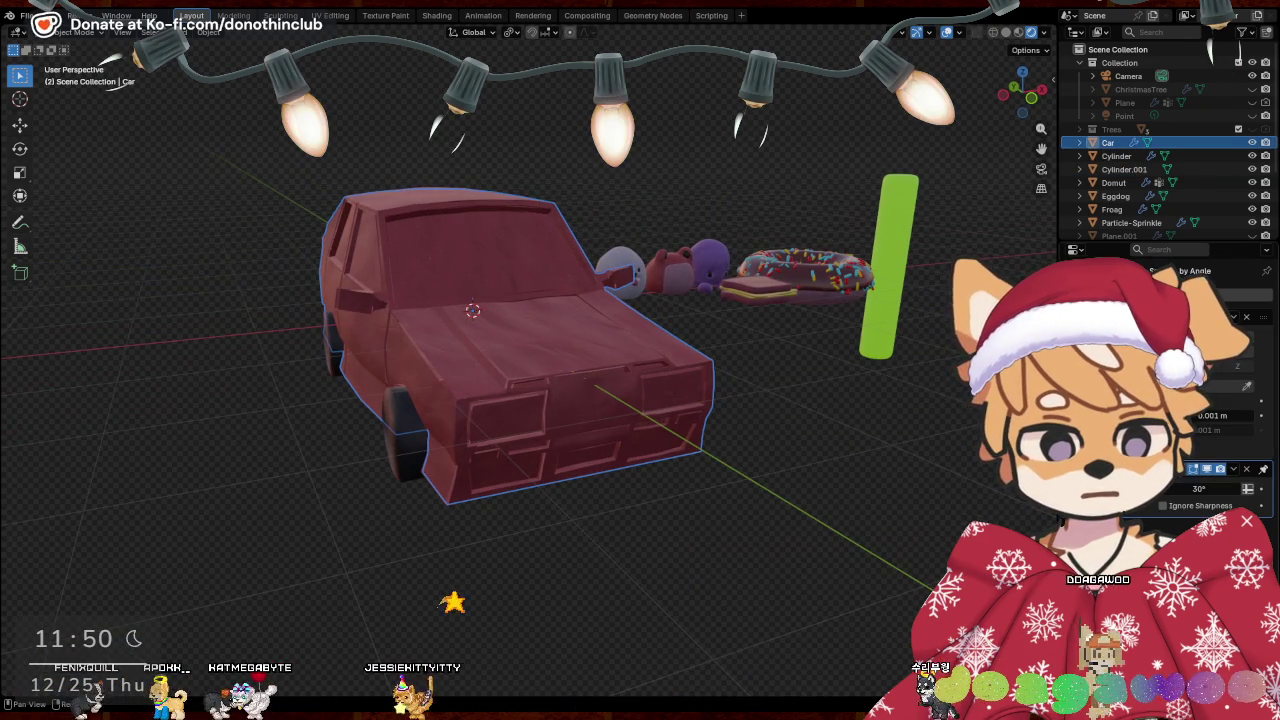
middle_drag(740, 518, 921, 497)
key(Tab)
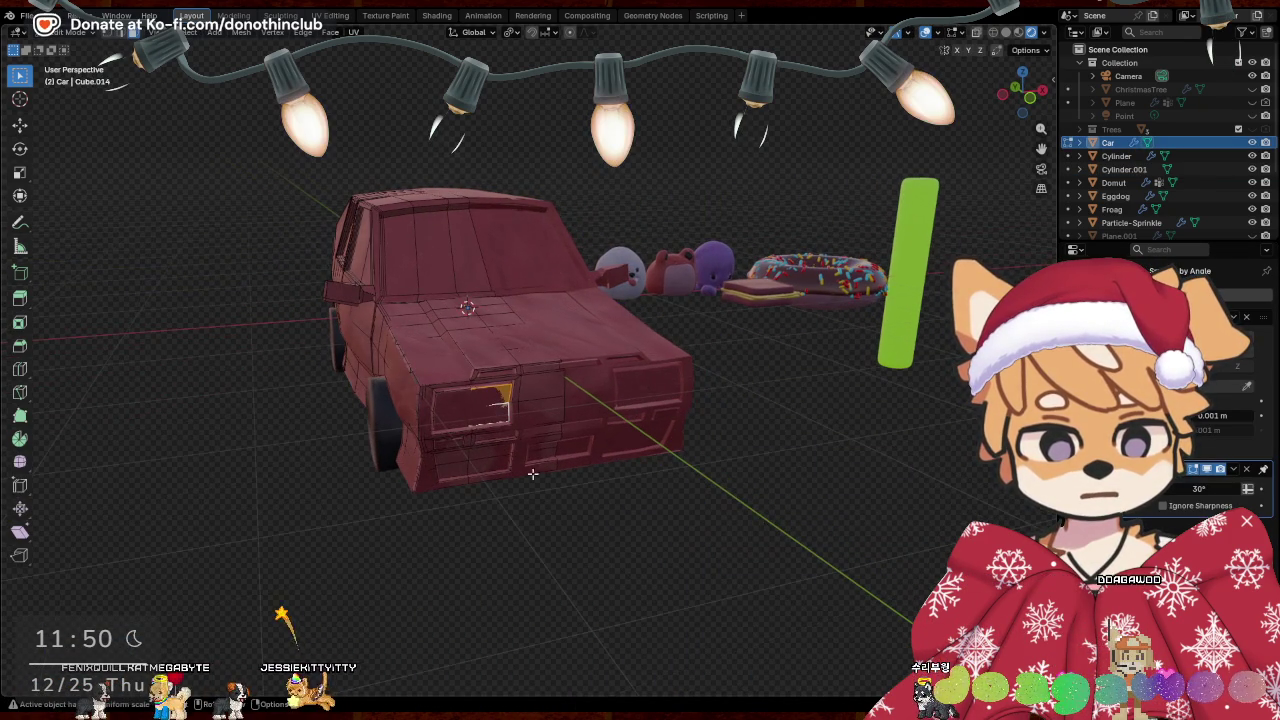
Pick Clay Doh.White and select both front headlight faces for it
click(1068, 540)
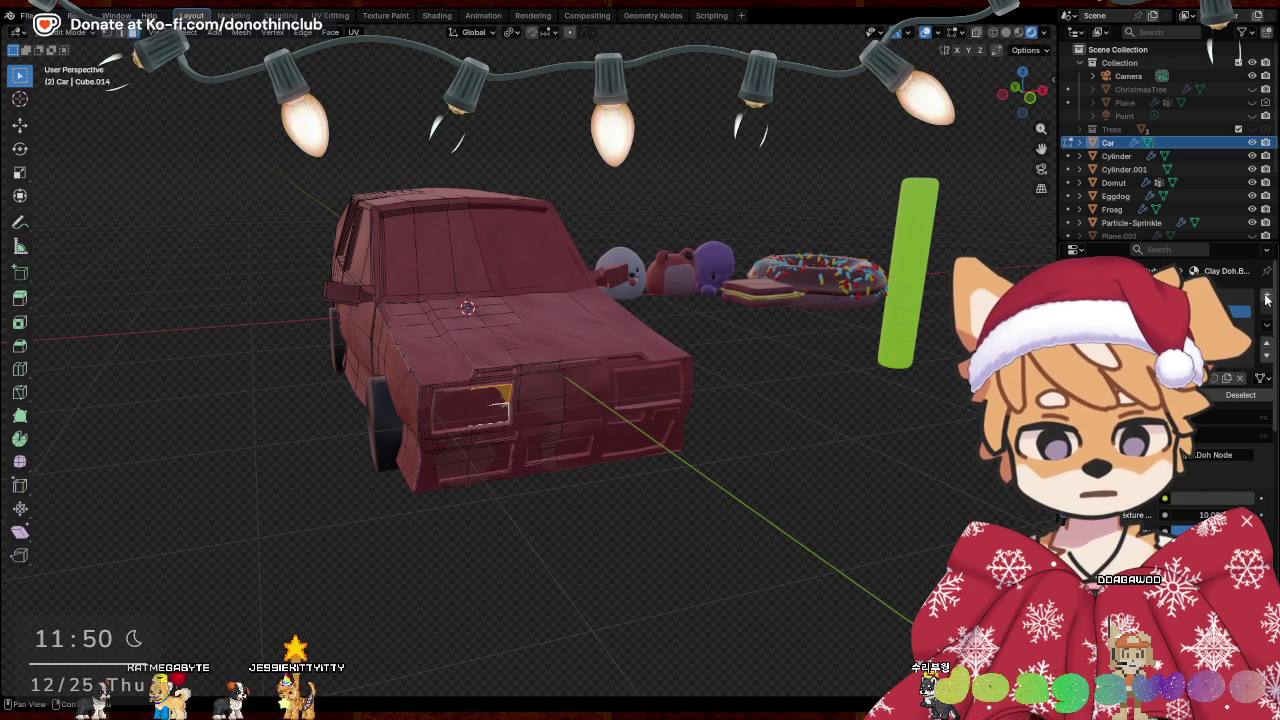
click(1073, 378)
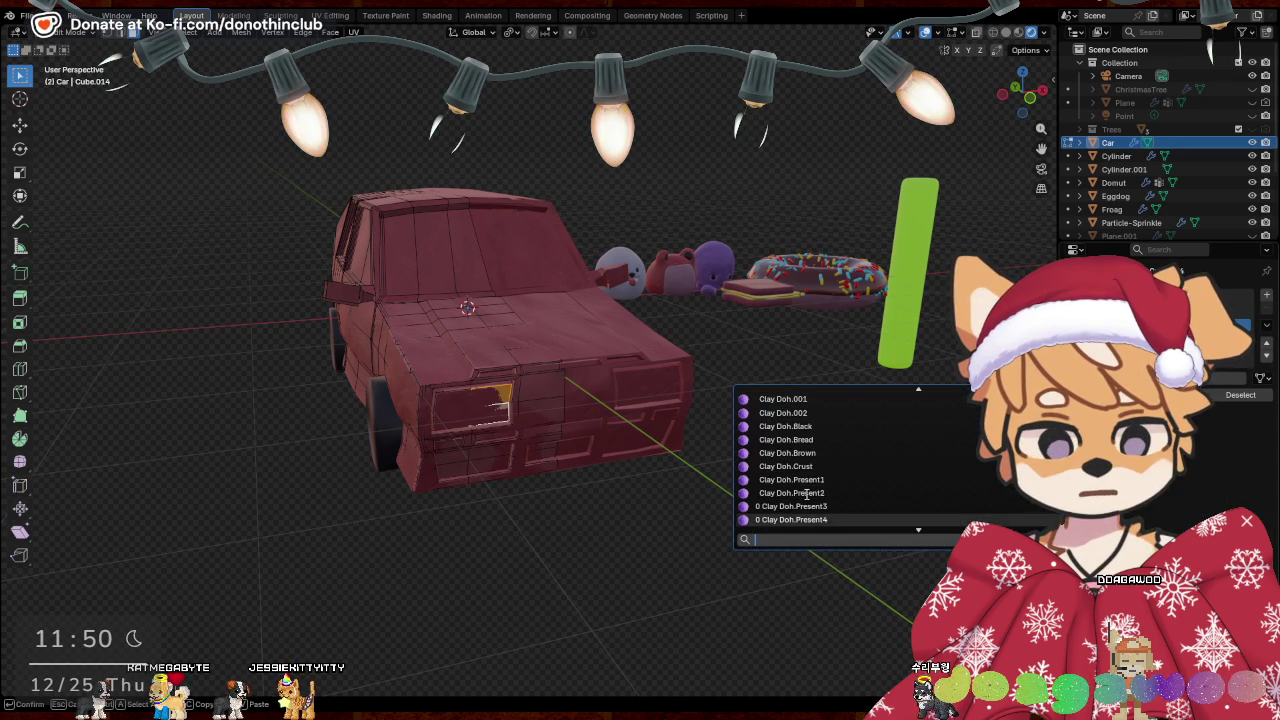
scroll(825, 490, down, 5)
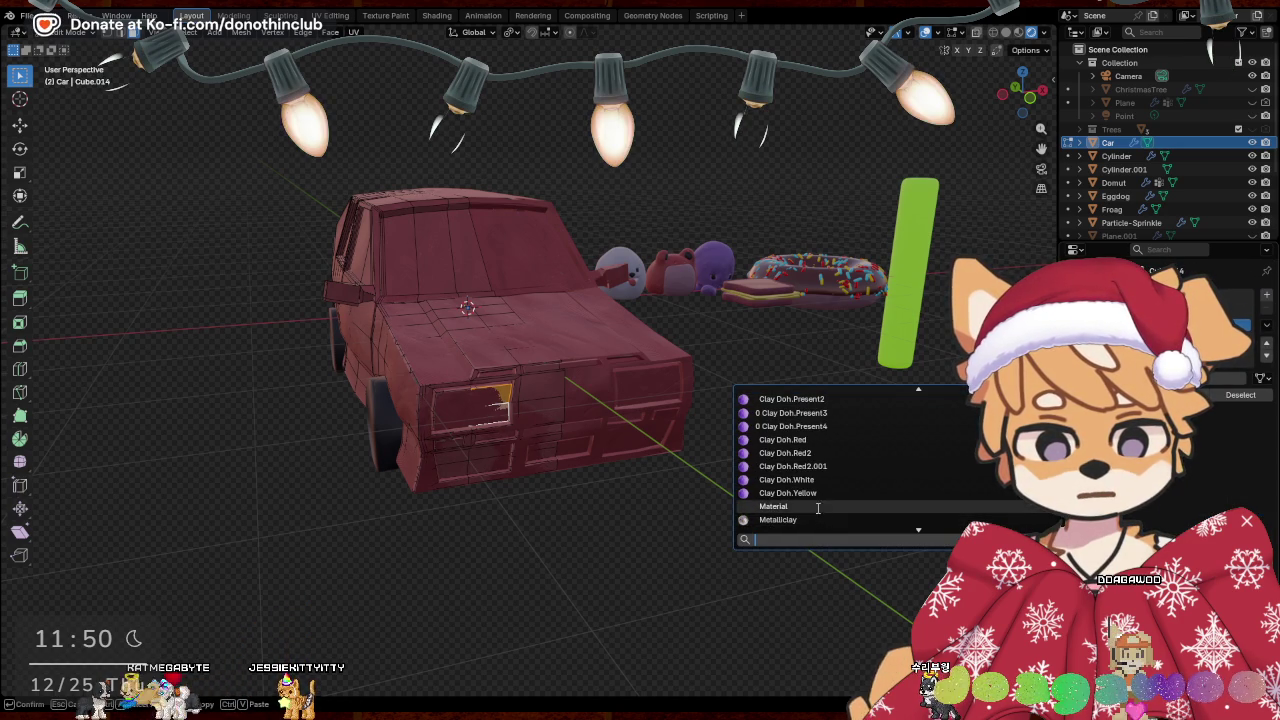
click(815, 480)
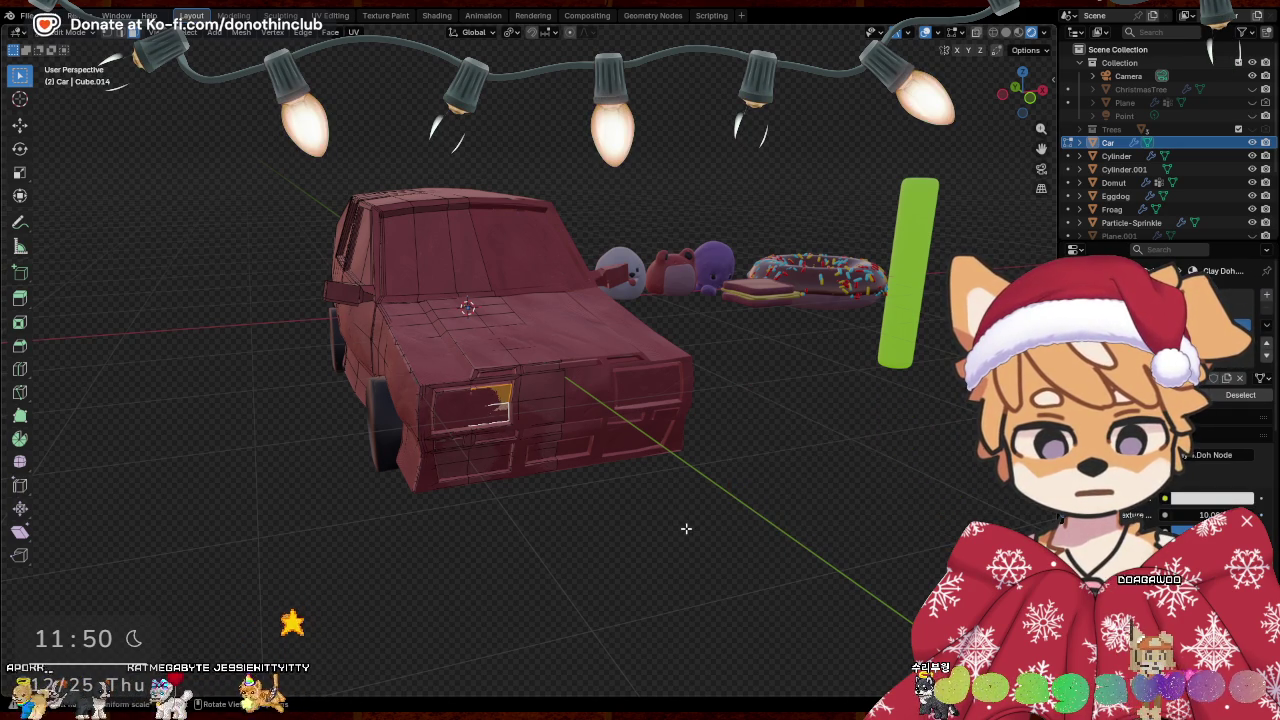
middle_drag(843, 502, 580, 428)
shift+click(491, 396)
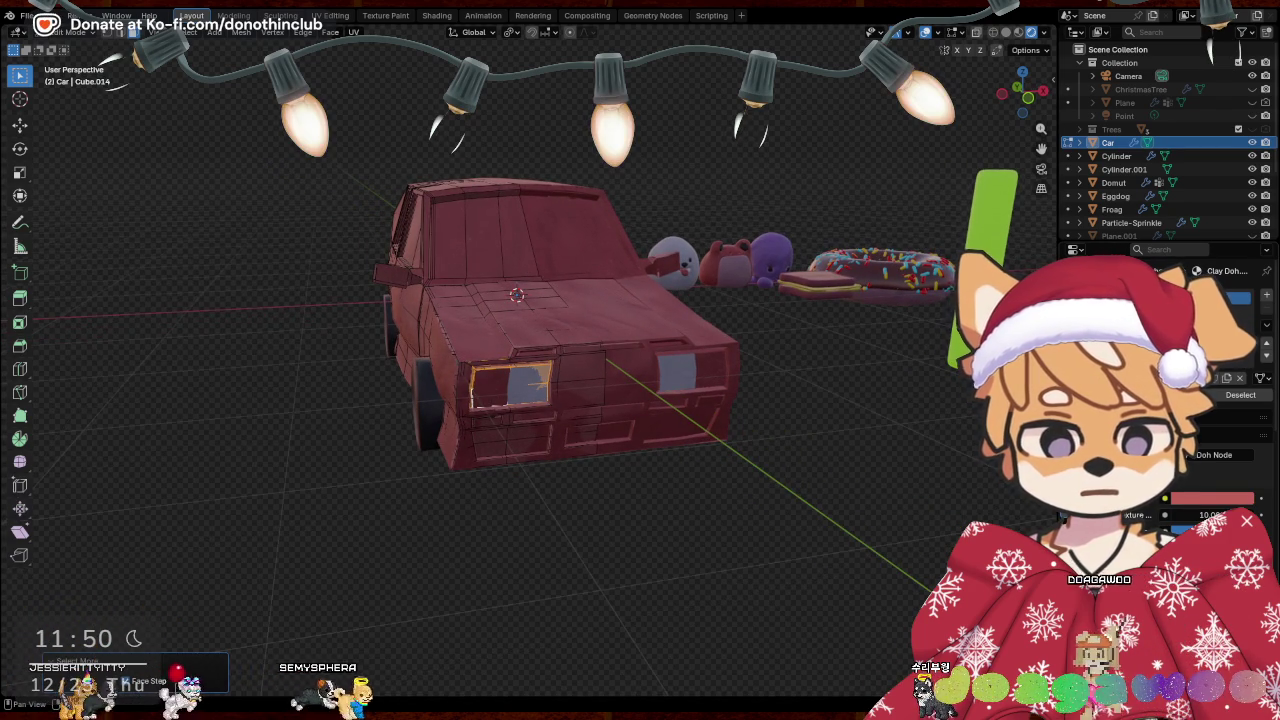
shift+click(530, 385)
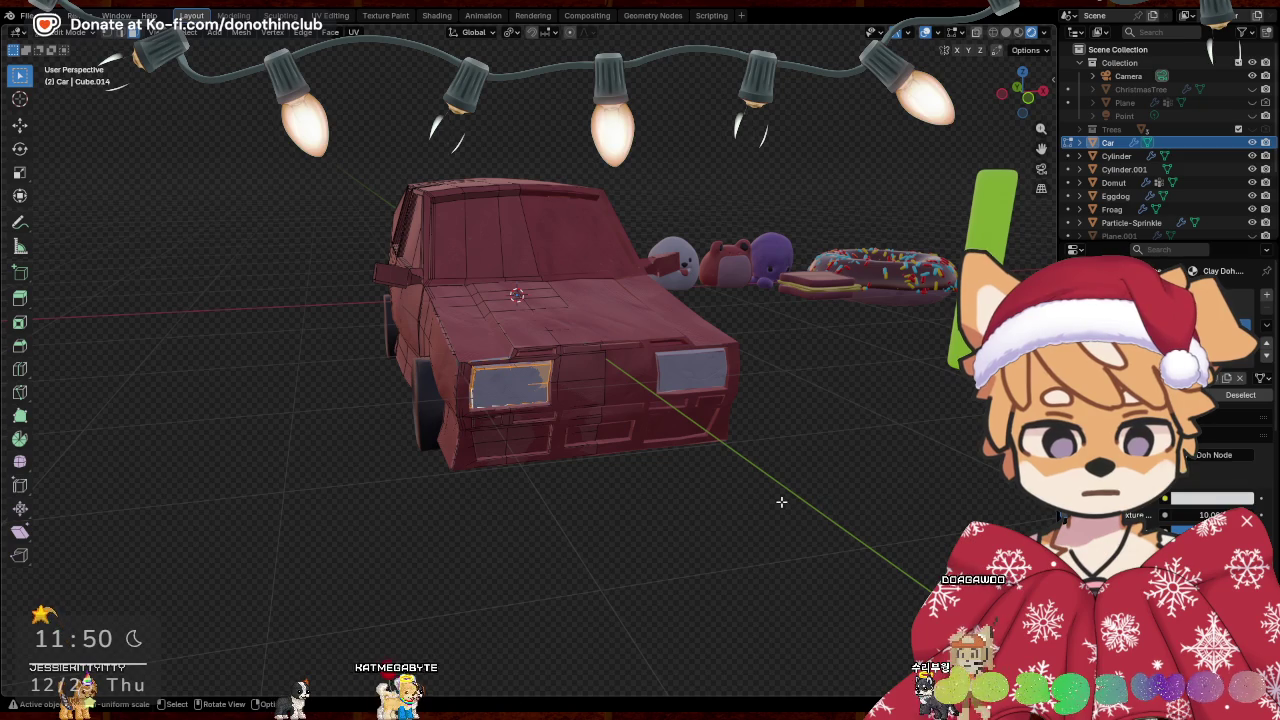
mouse_move(456, 512)
middle_down()
mouse_move(543, 514)
mouse_move(665, 380)
middle_up()
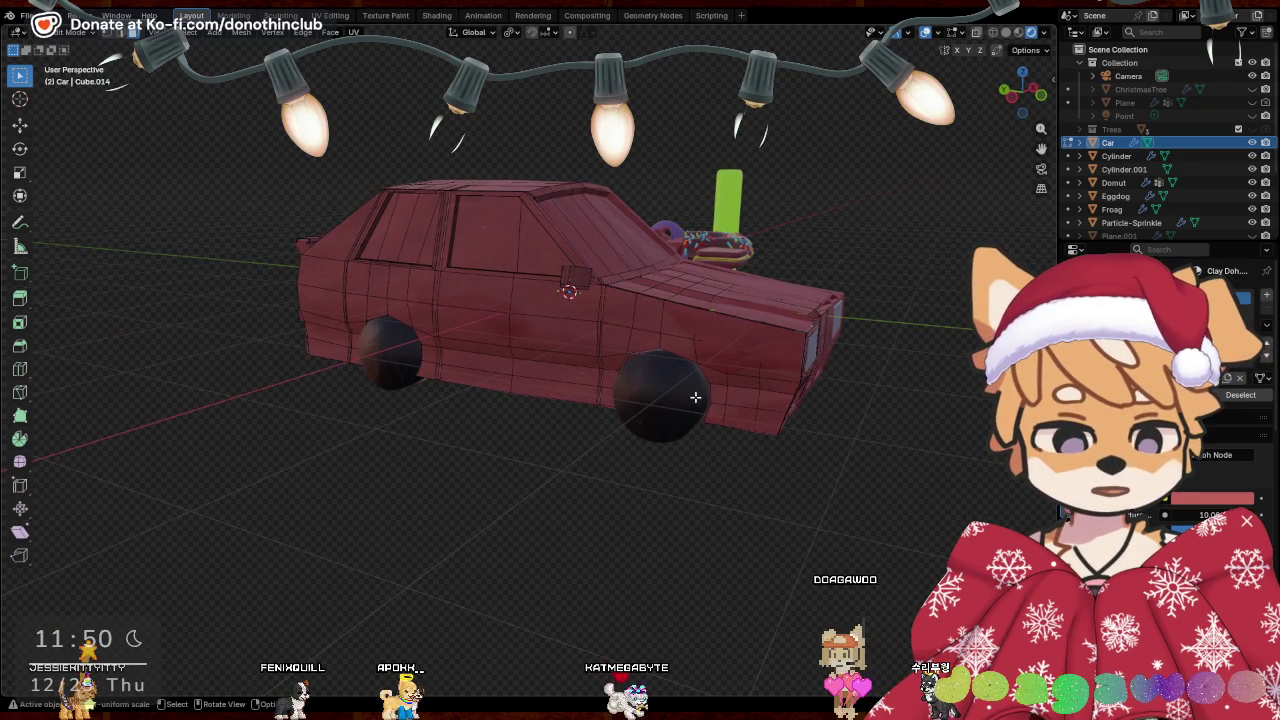
Select the rear, small triangular and front side-window faces
mouse_move(520, 412)
middle_down()
mouse_move(586, 428)
mouse_move(526, 286)
middle_up()
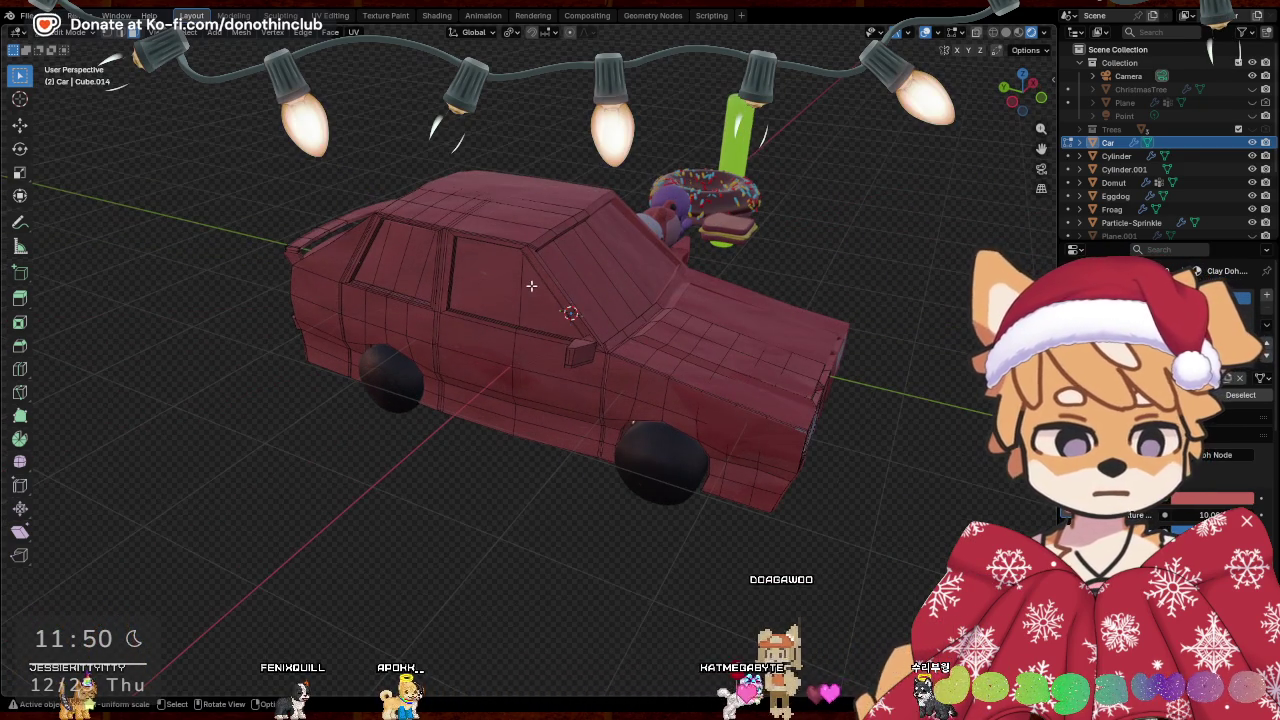
click(538, 298)
shift+click(480, 280)
shift+click(392, 265)
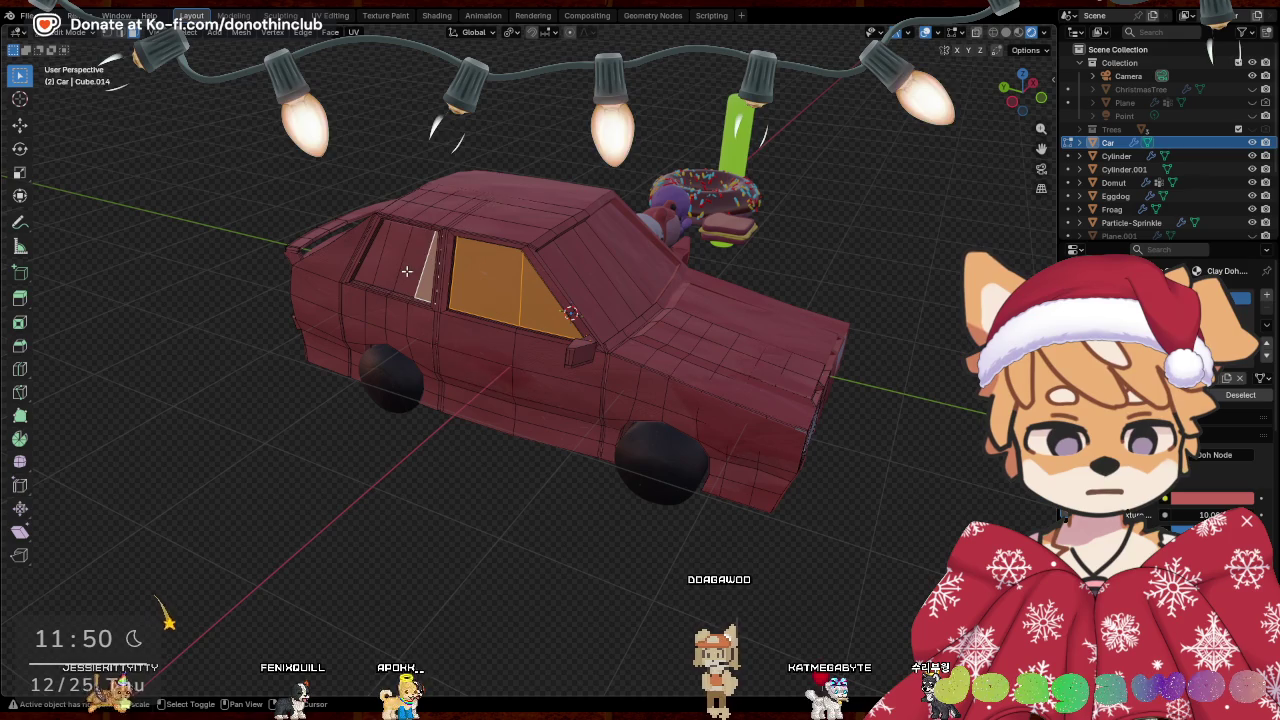
Add the three windshield faces to the selection
middle_drag(598, 311, 423, 268)
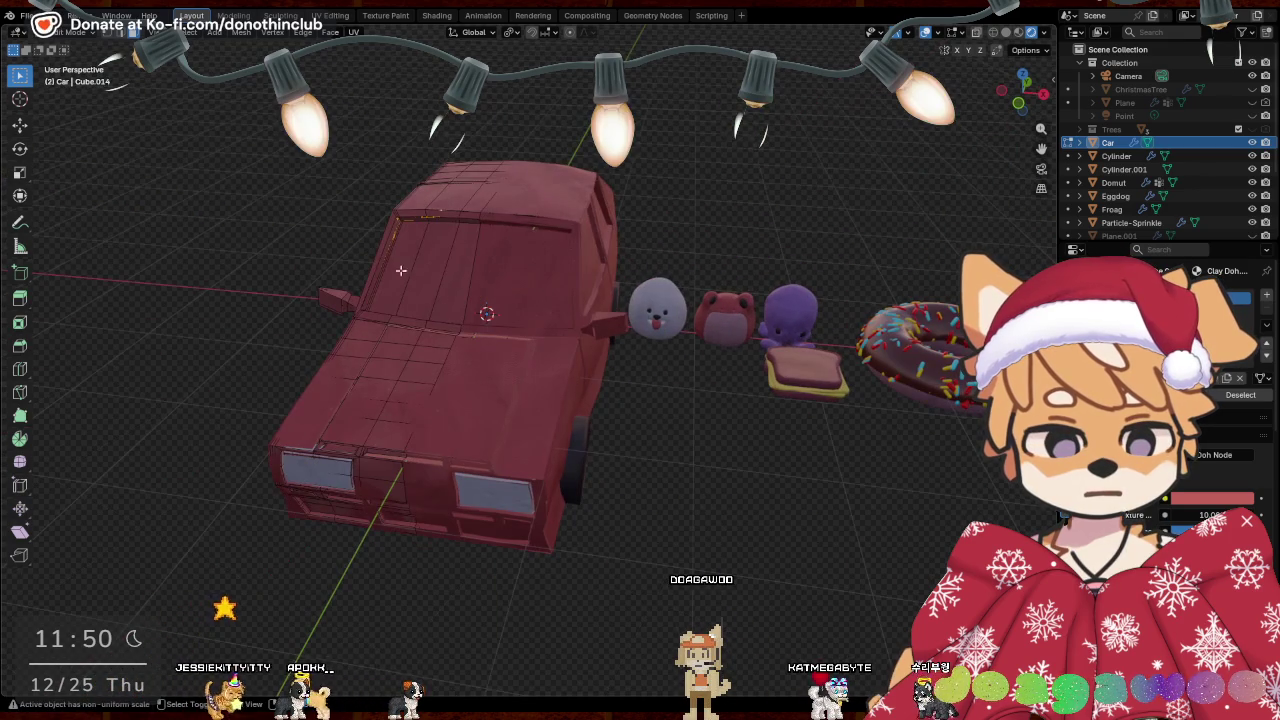
shift+click(402, 260)
shift+click(430, 266)
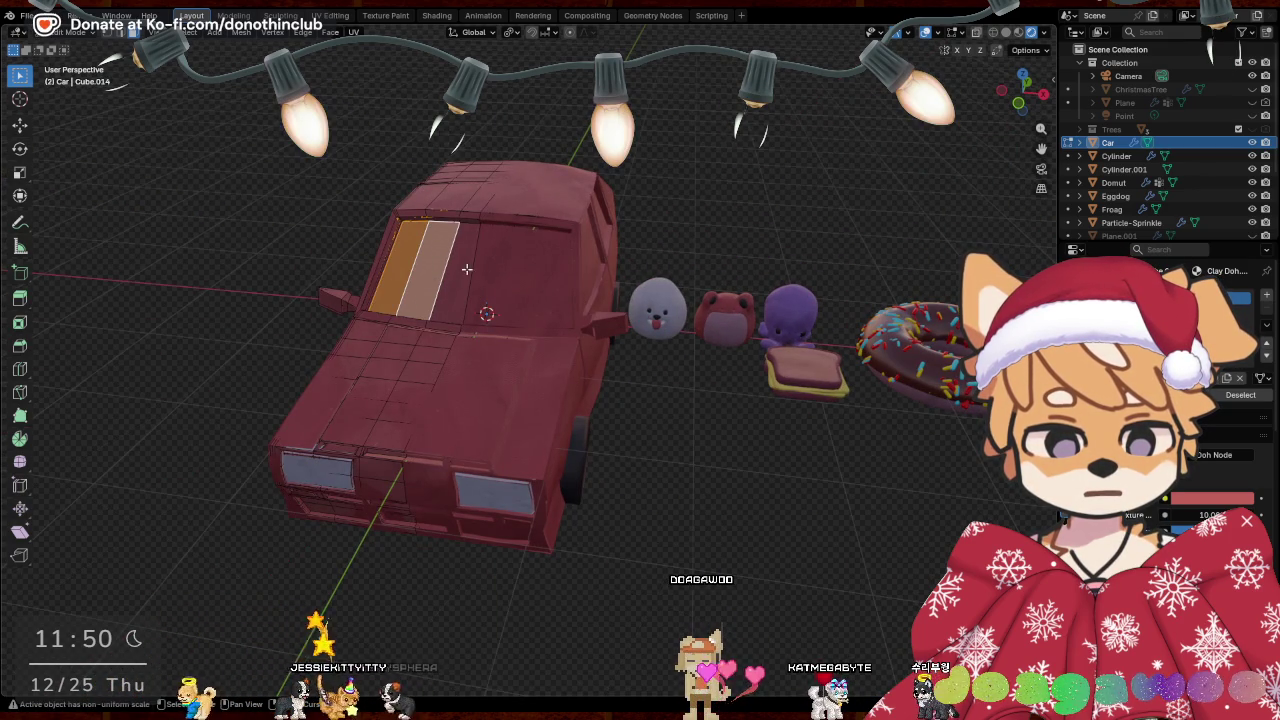
shift+click(458, 266)
mouse_move(458, 266)
middle_down()
mouse_move(460, 242)
mouse_move(418, 280)
middle_up()
shift+click(445, 262)
scroll(420, 289, up, 5)
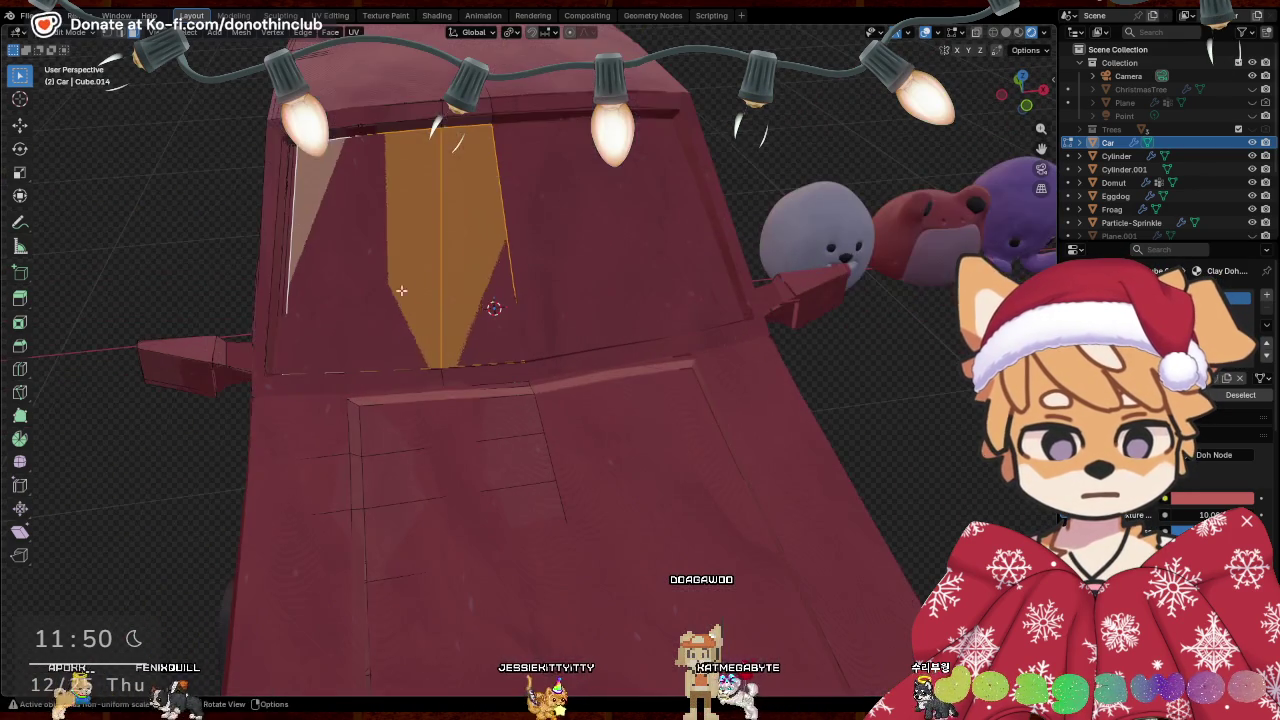
scroll(365, 290, up, 3)
mouse_move(277, 206)
middle_down()
mouse_move(463, 309)
mouse_move(609, 309)
mouse_move(703, 274)
mouse_move(732, 245)
middle_up()
scroll(503, 320, up, 5)
scroll(500, 308, down, 5)
Add the remaining upper window faces and the window-edge strip to the selection
click(960, 170)
shift+click(780, 170)
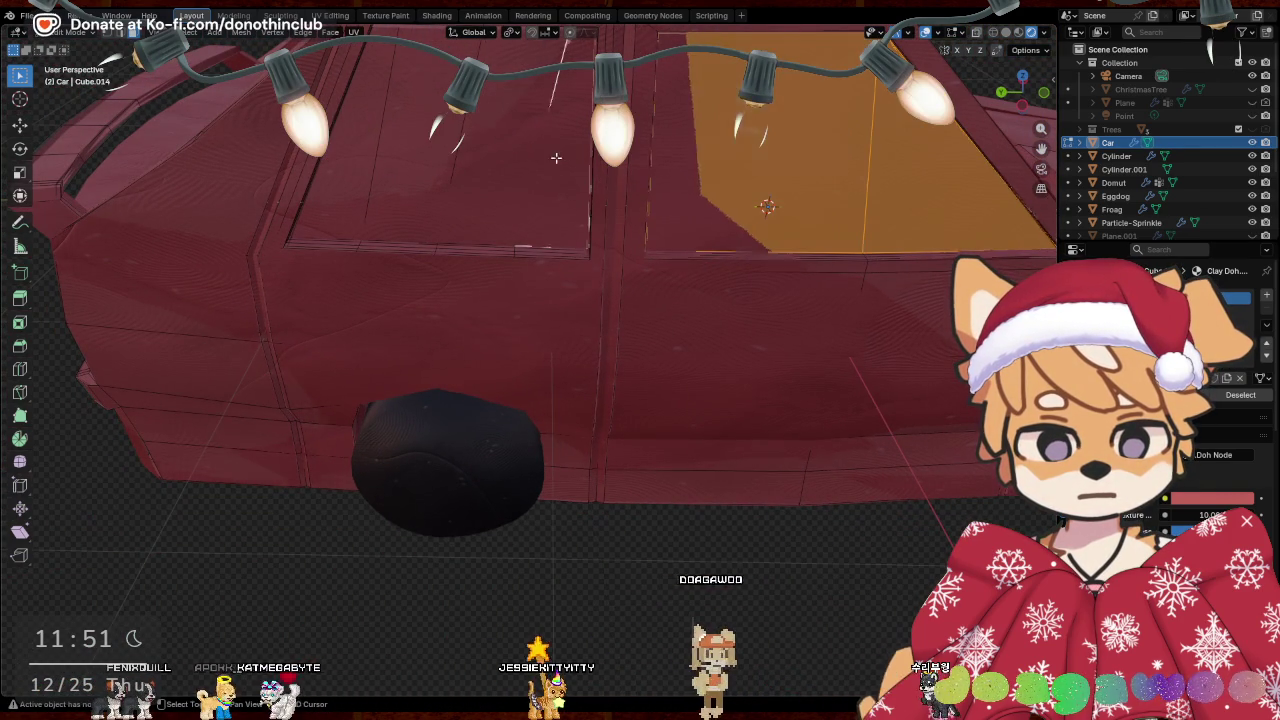
shift+click(366, 143)
mouse_move(366, 143)
middle_down()
mouse_move(651, 149)
mouse_move(546, 200)
middle_up()
shift+click(546, 200)
shift+click(560, 349)
shift+click(636, 342)
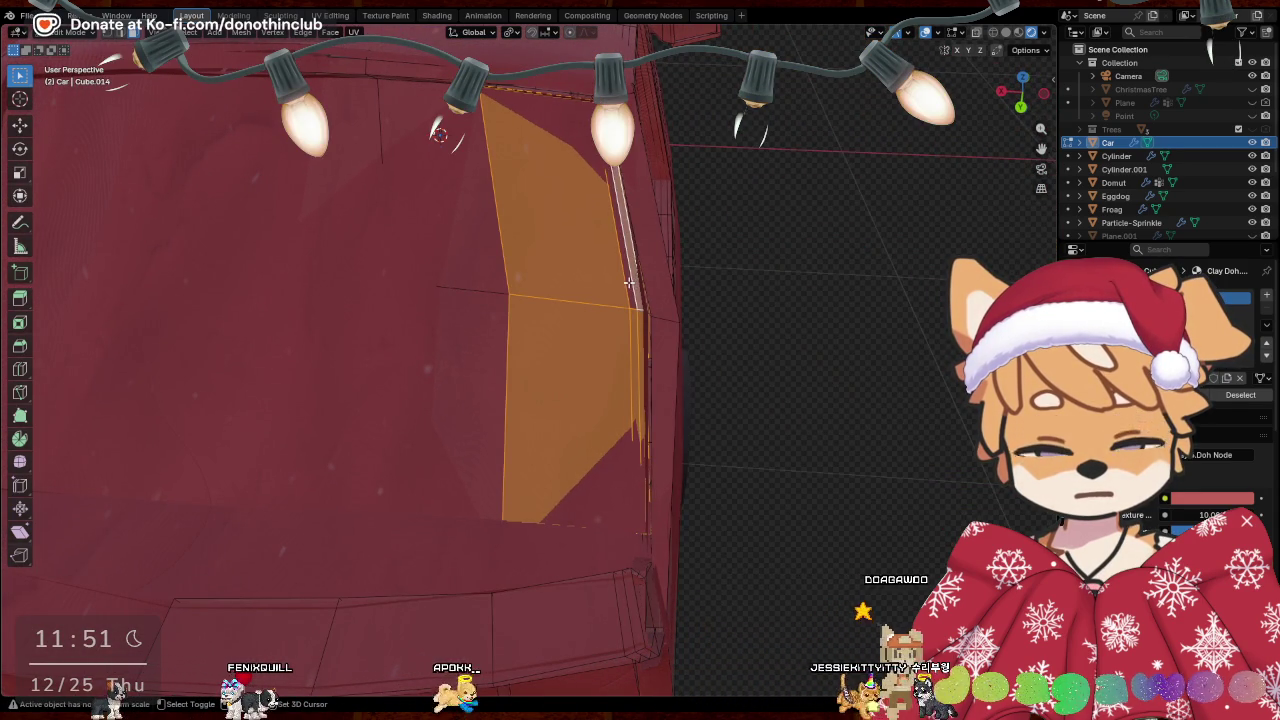
shift+click(457, 243)
shift+click(429, 366)
shift+click(340, 208)
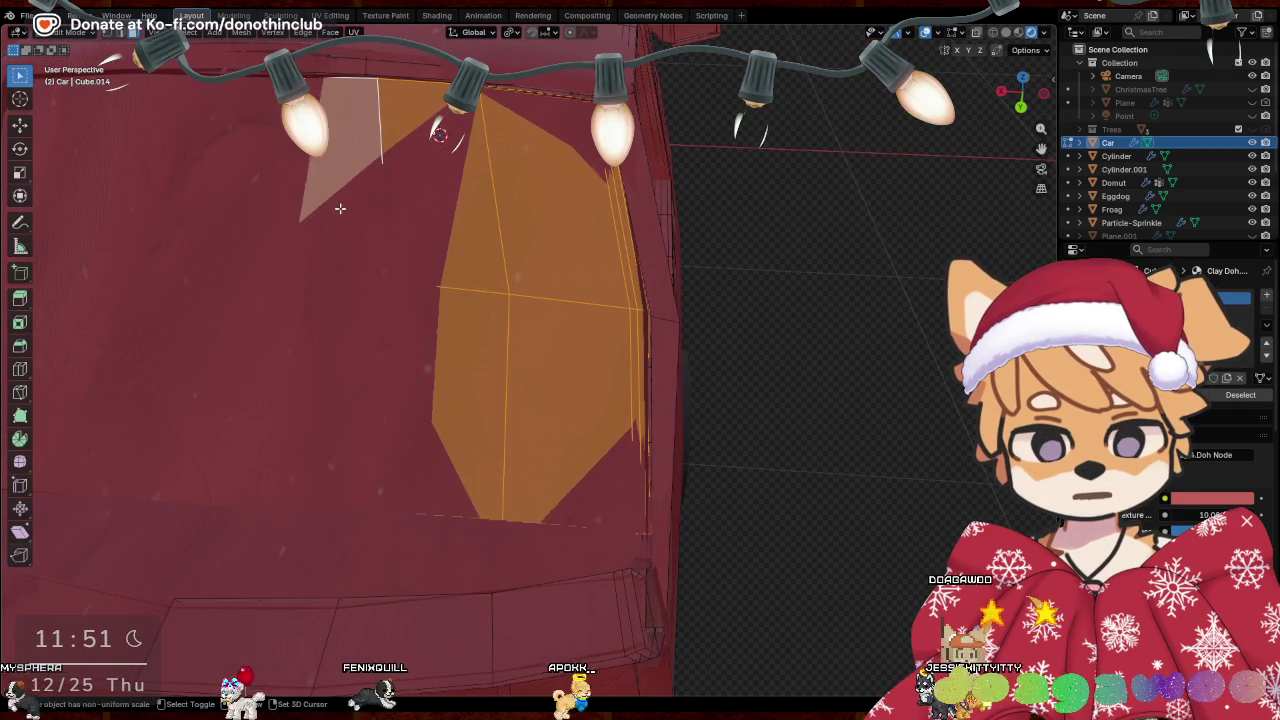
middle_drag(340, 208, 554, 348)
Turn off X-ray, add the lower-left window face, and switch to Material Preview
key(alt+z)
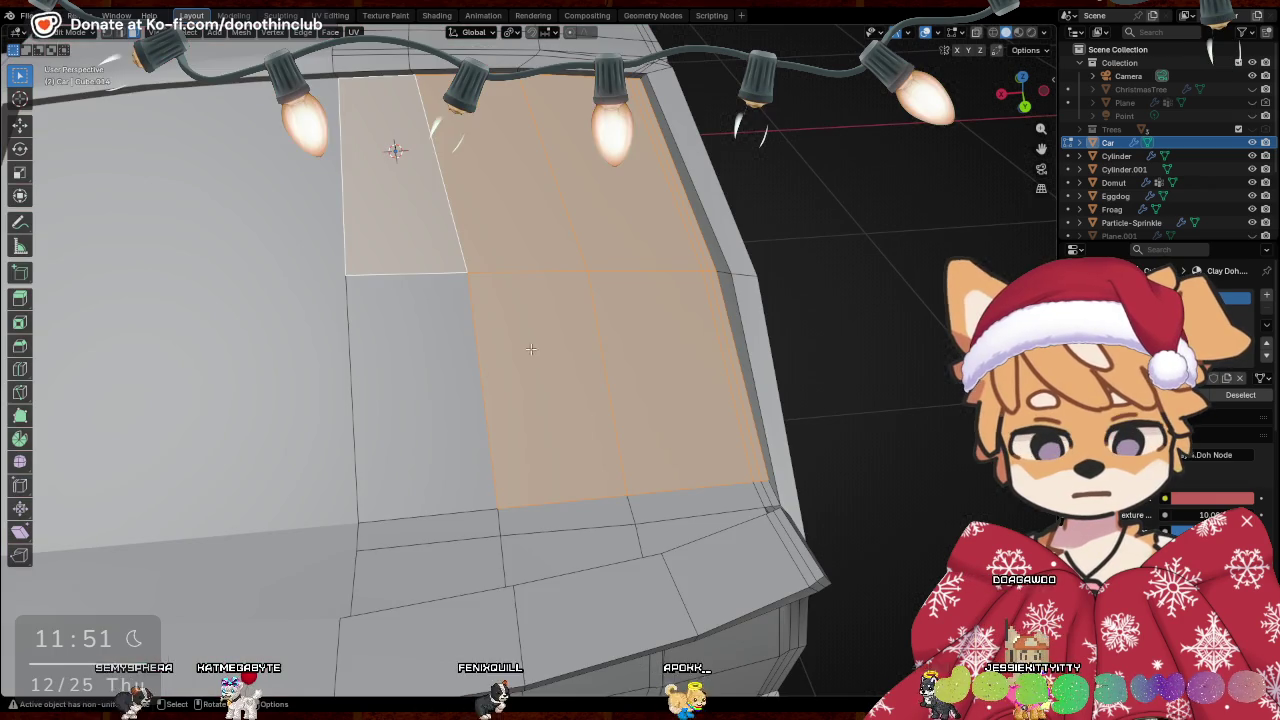
shift+click(423, 351)
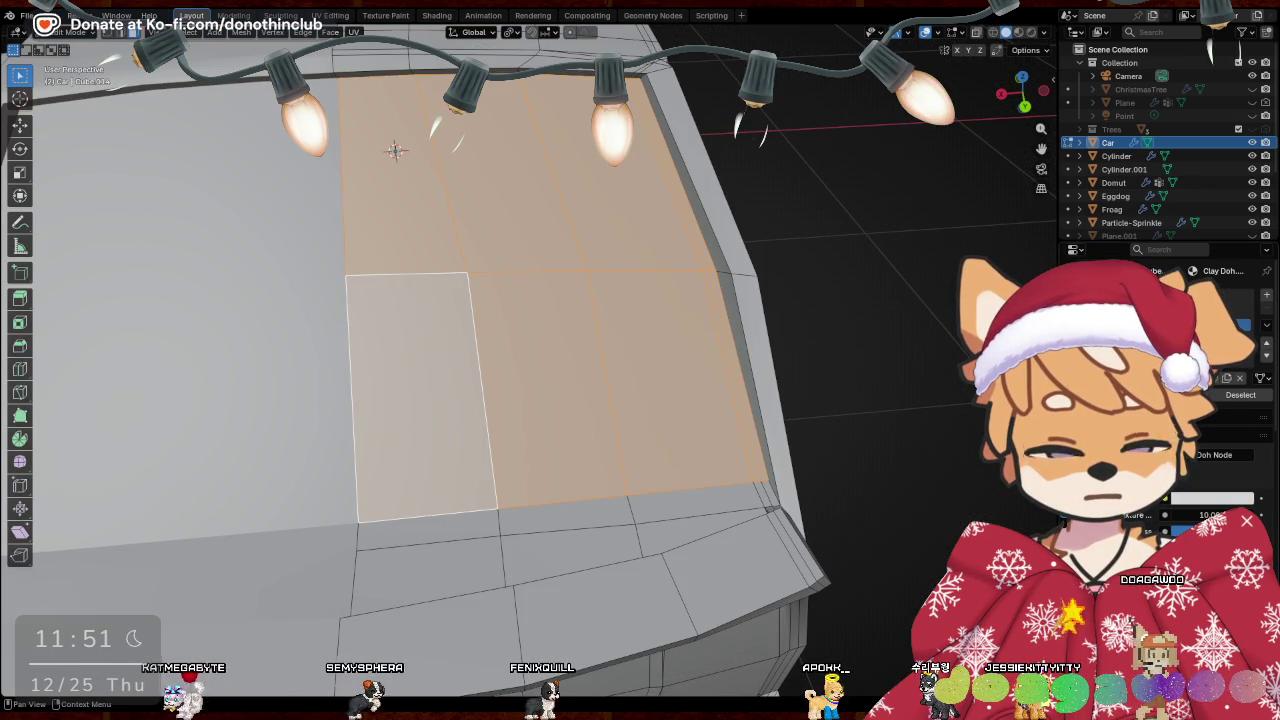
key(z)
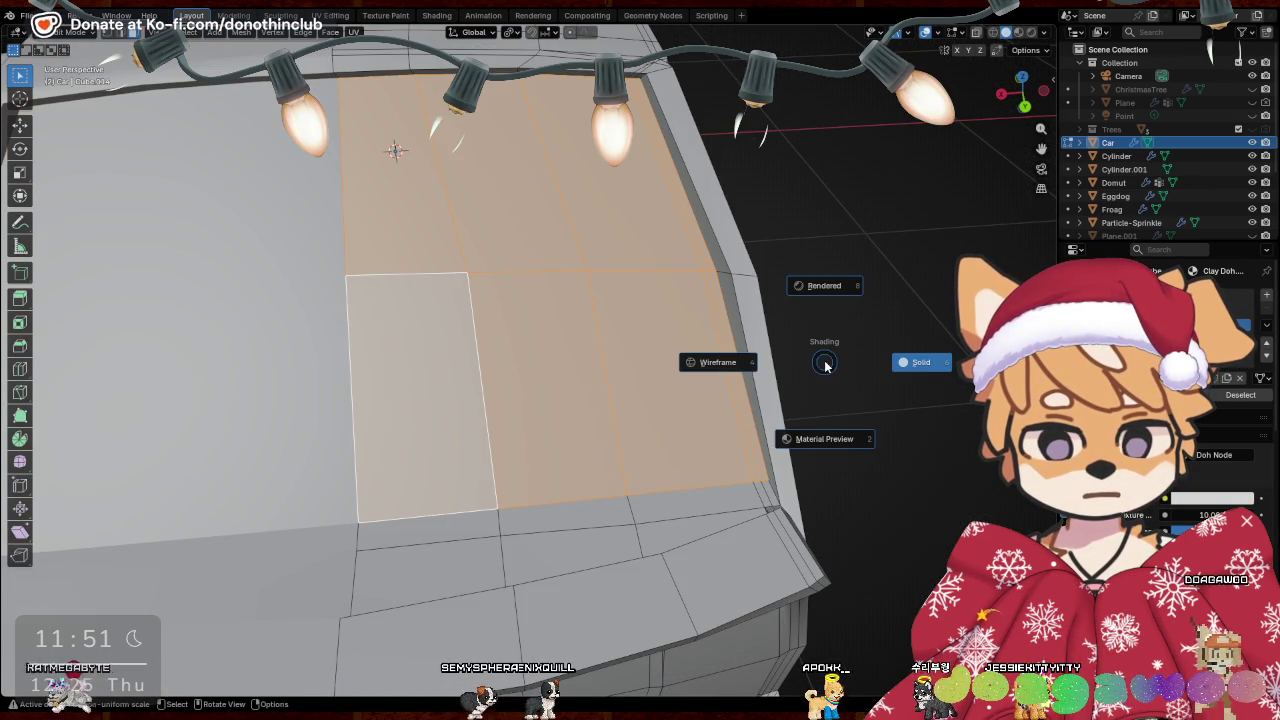
click(824, 439)
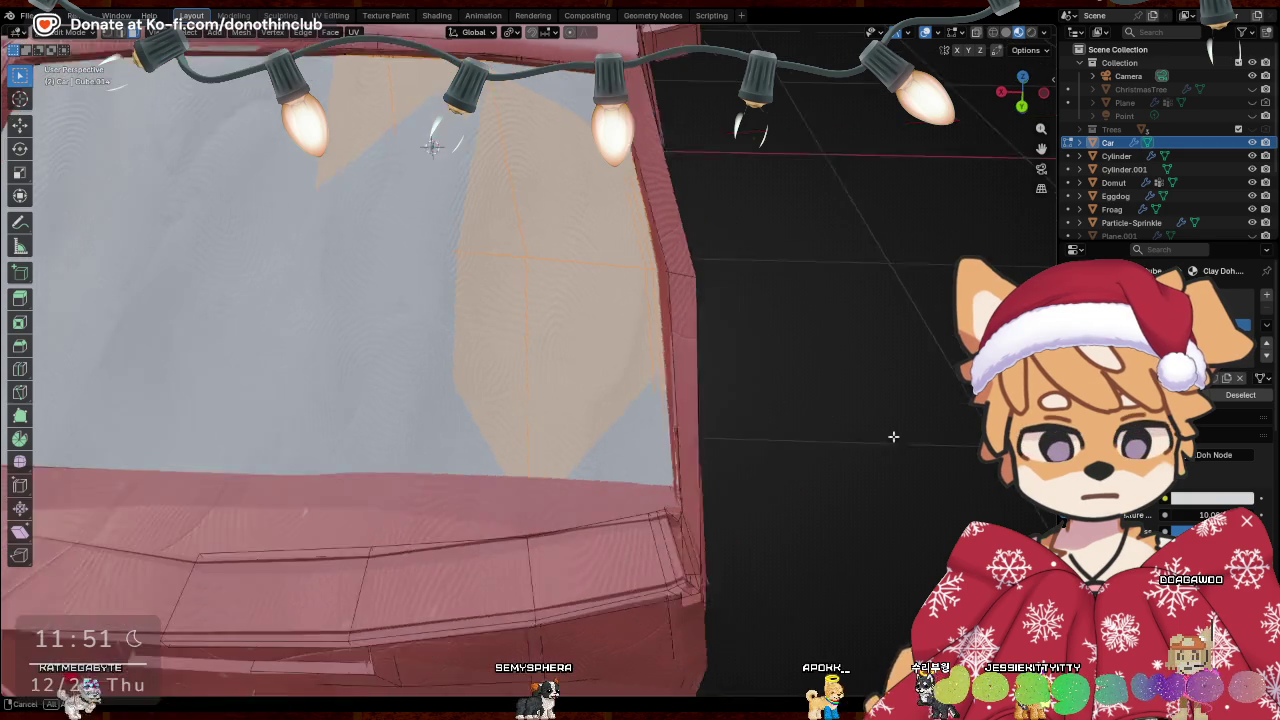
Select the licence-plate face and the row of slot faces above the headlights
scroll(447, 150, down, 6)
mouse_move(691, 363)
middle_down()
mouse_move(611, 396)
mouse_move(486, 380)
middle_up()
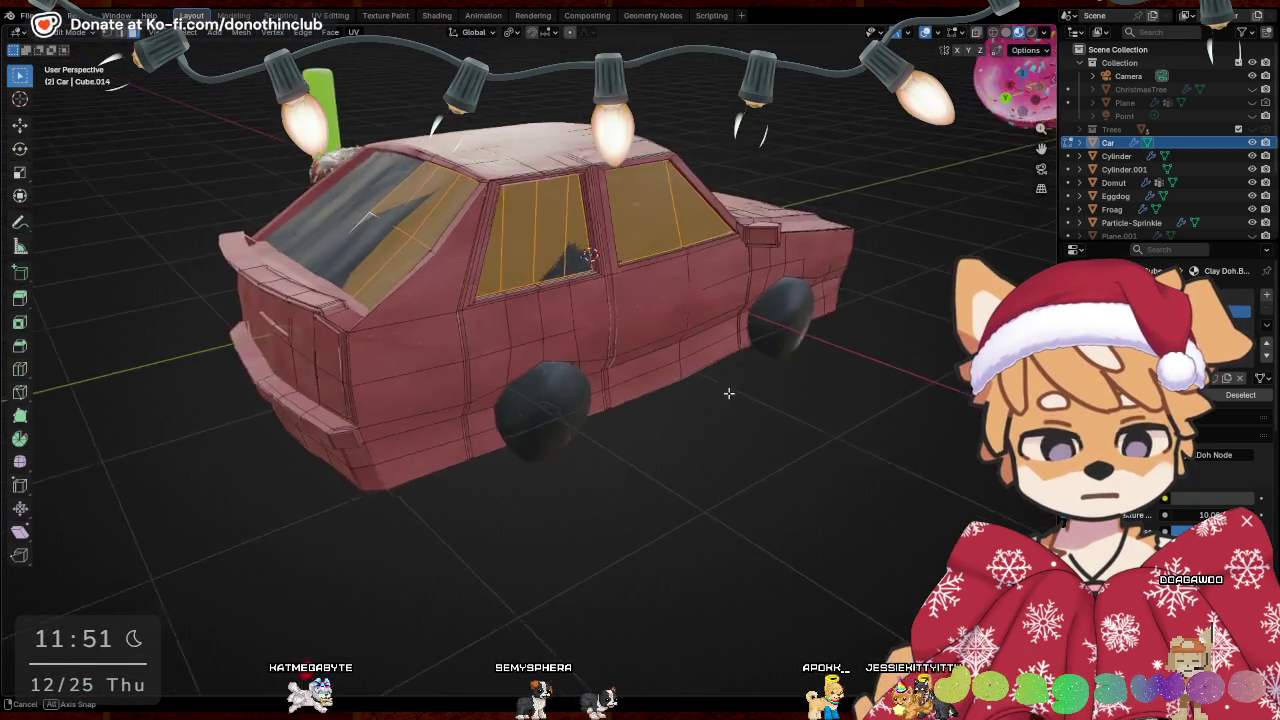
click(485, 355)
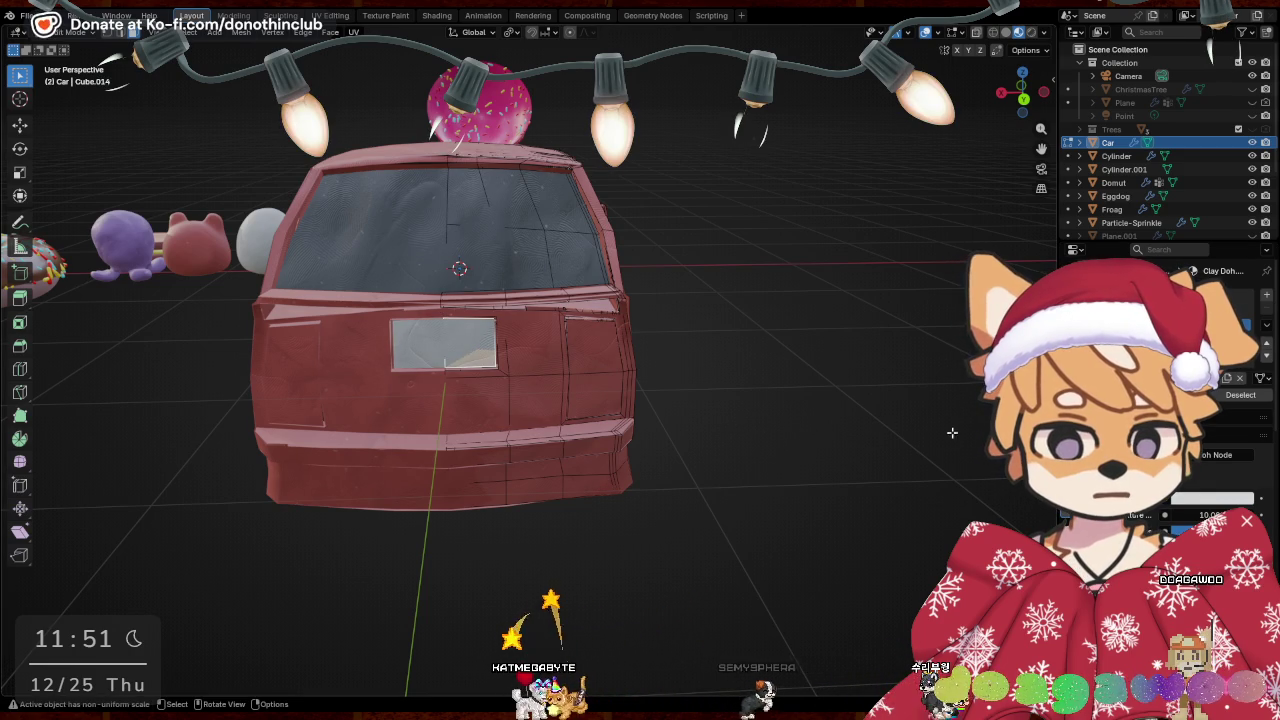
mouse_move(854, 409)
middle_down()
mouse_move(750, 422)
mouse_move(568, 297)
middle_up()
scroll(568, 297, up, 2)
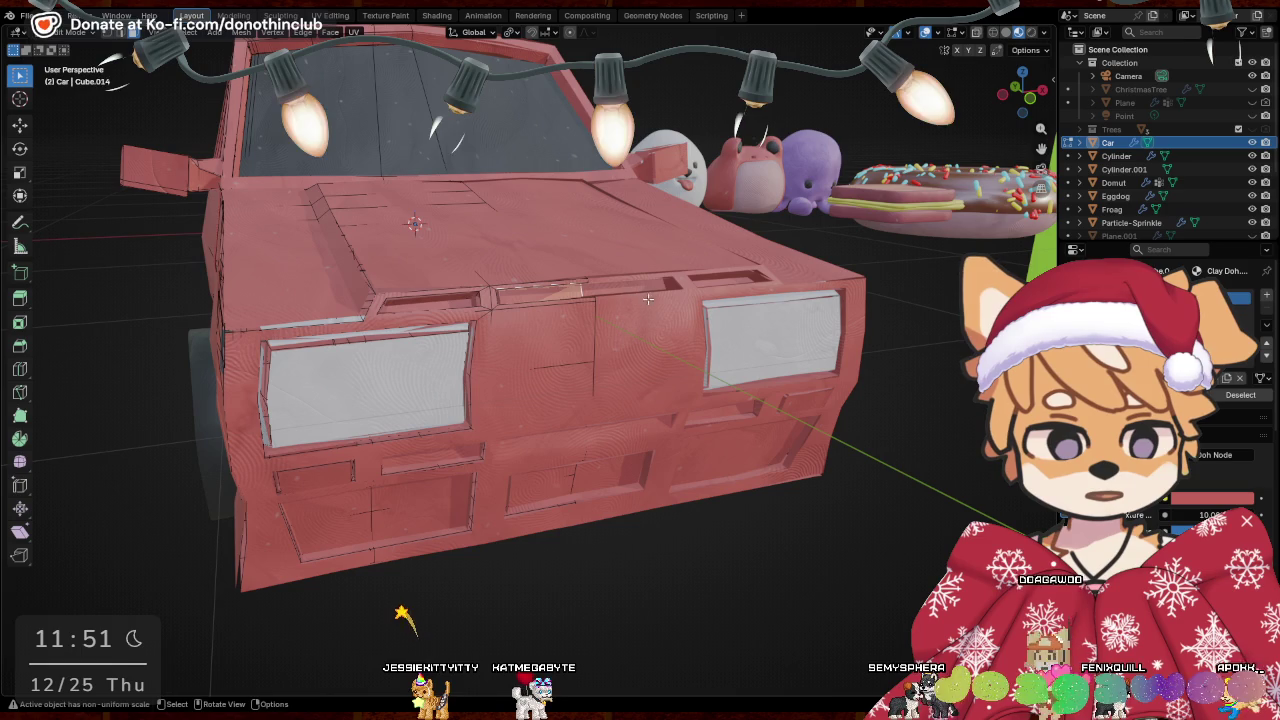
ctrl+click(482, 302)
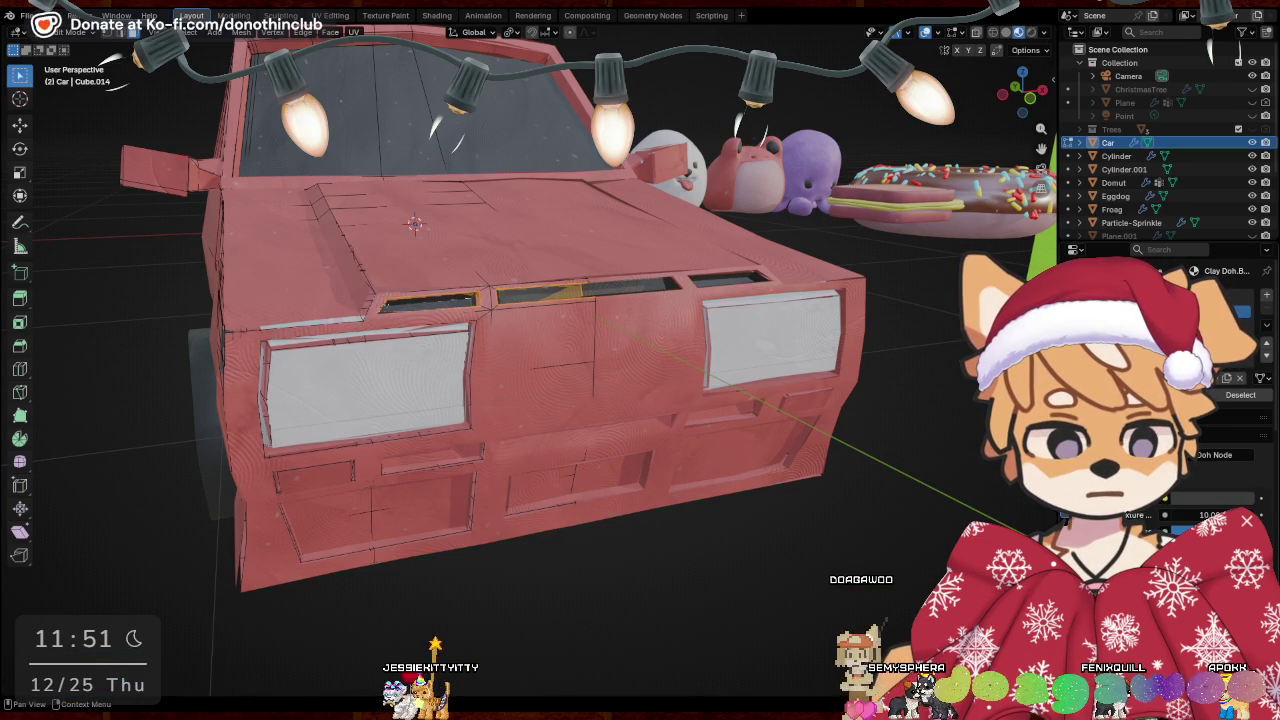
Select the three lower front panels and give them the dark vent material
middle_drag(550, 468, 518, 345)
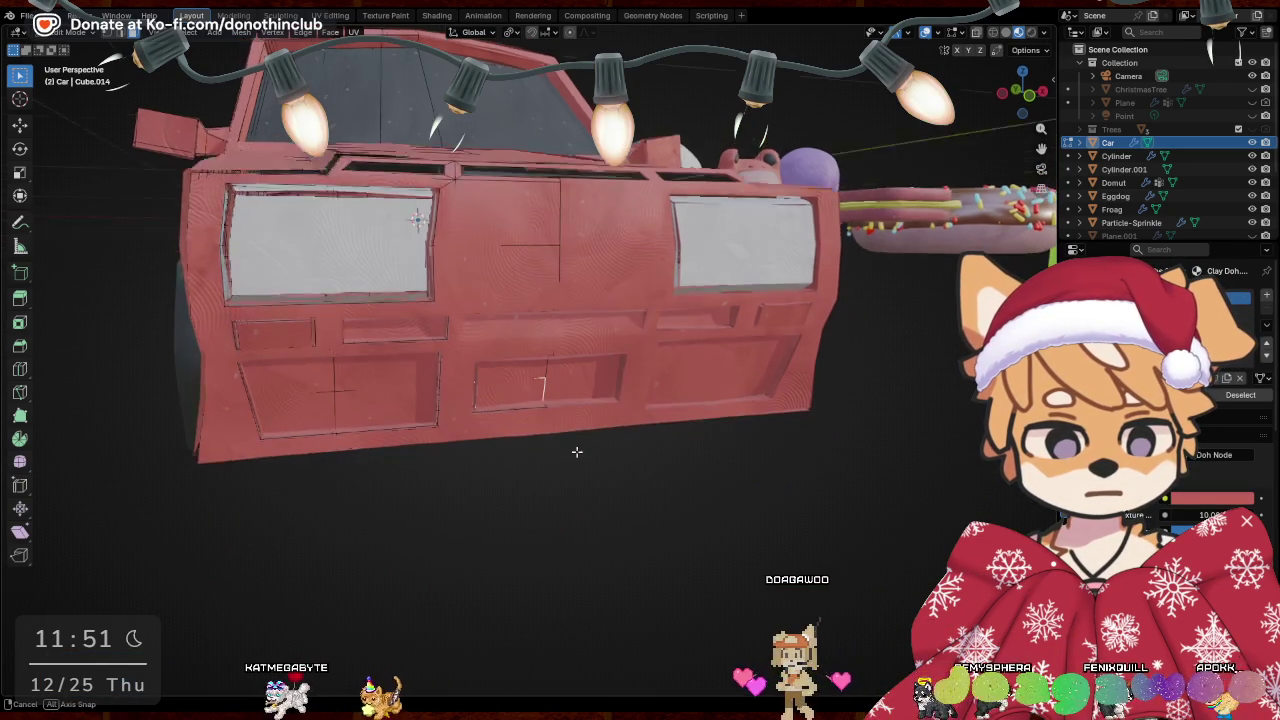
shift+click(519, 345)
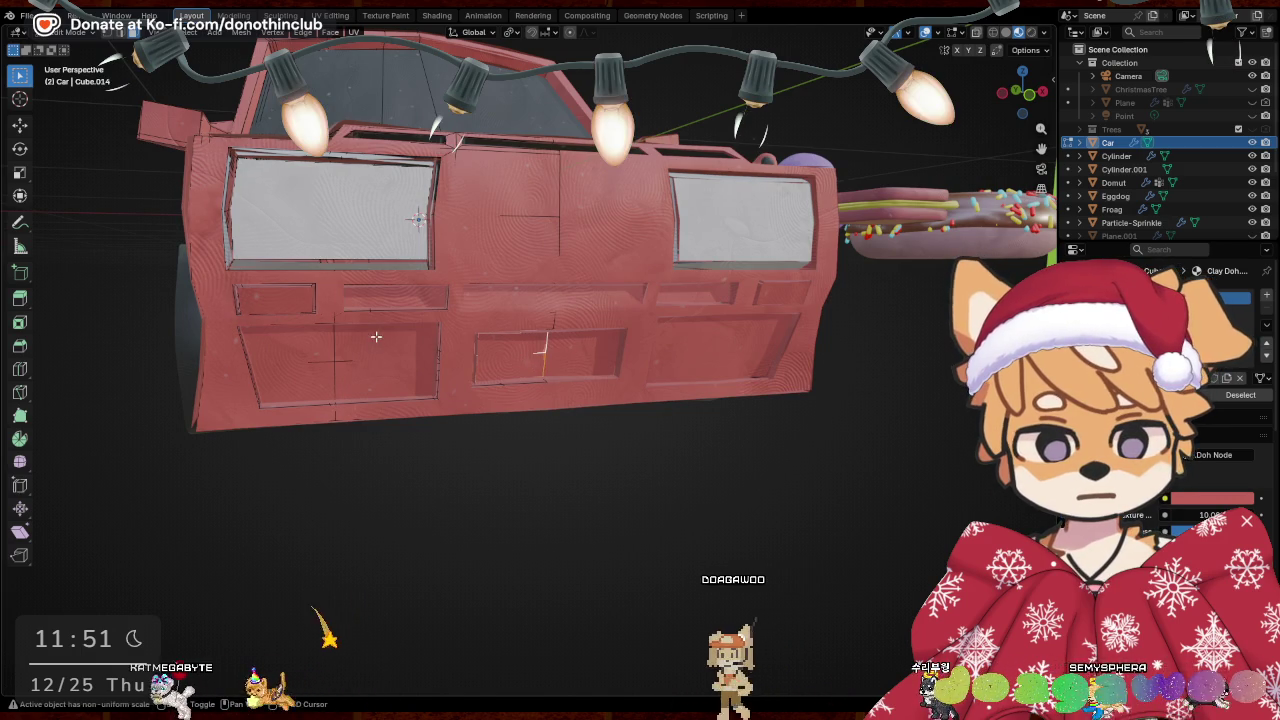
shift+click(325, 348)
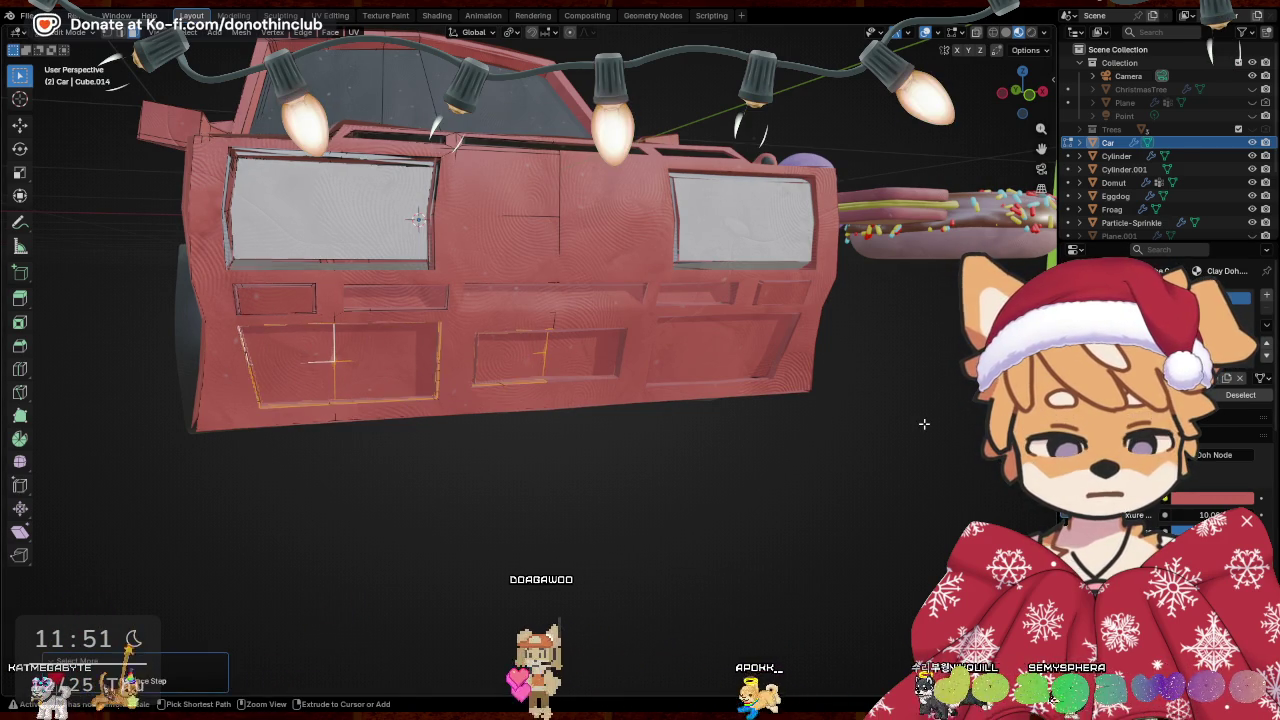
ctrl+click(241, 360)
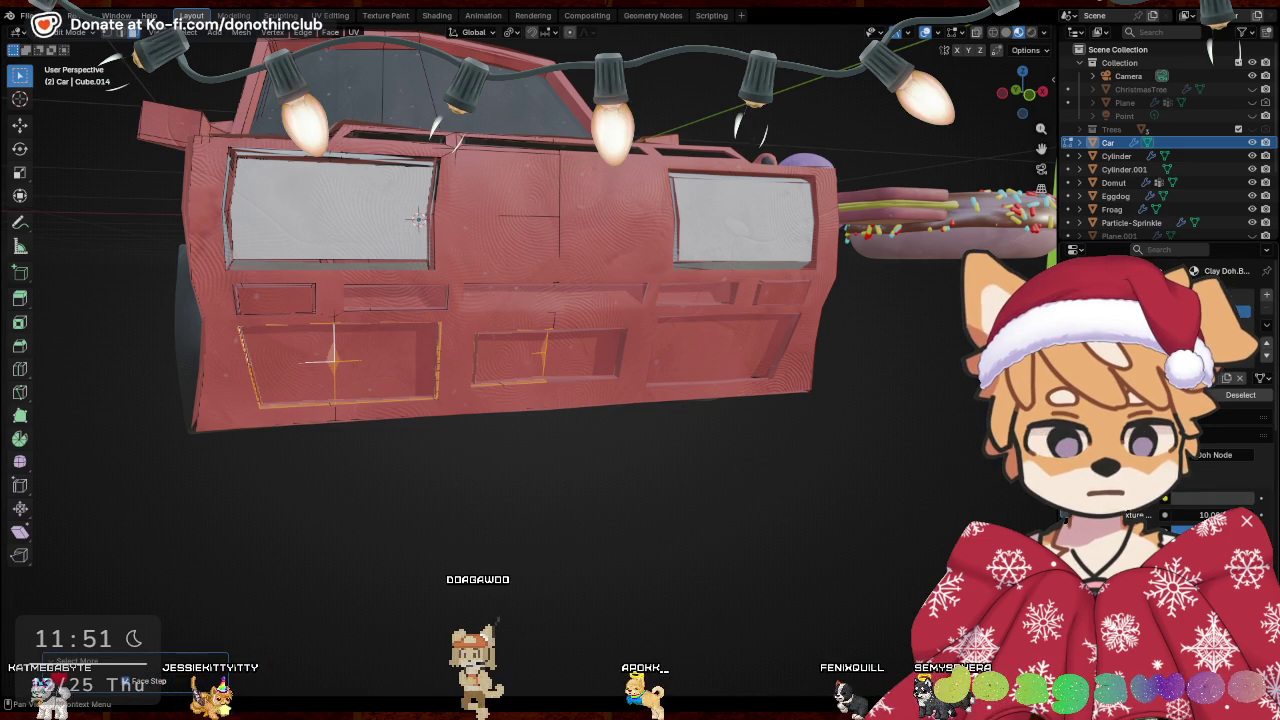
key(h)
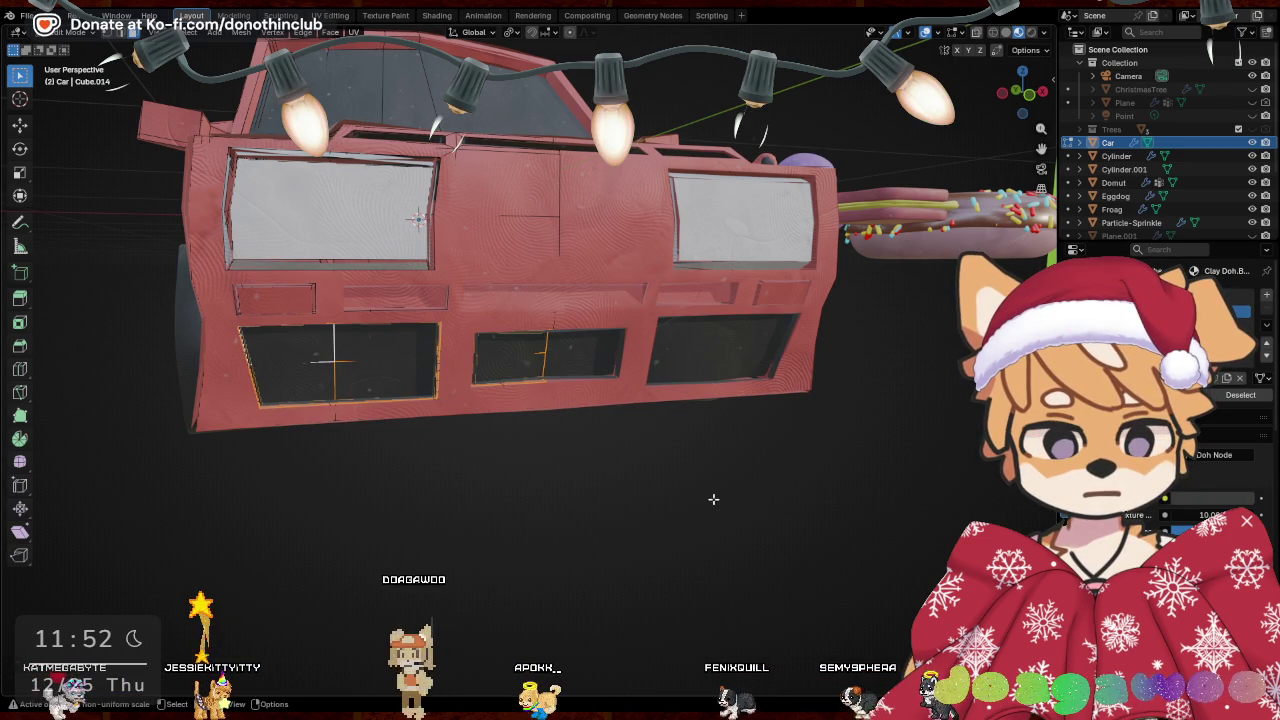